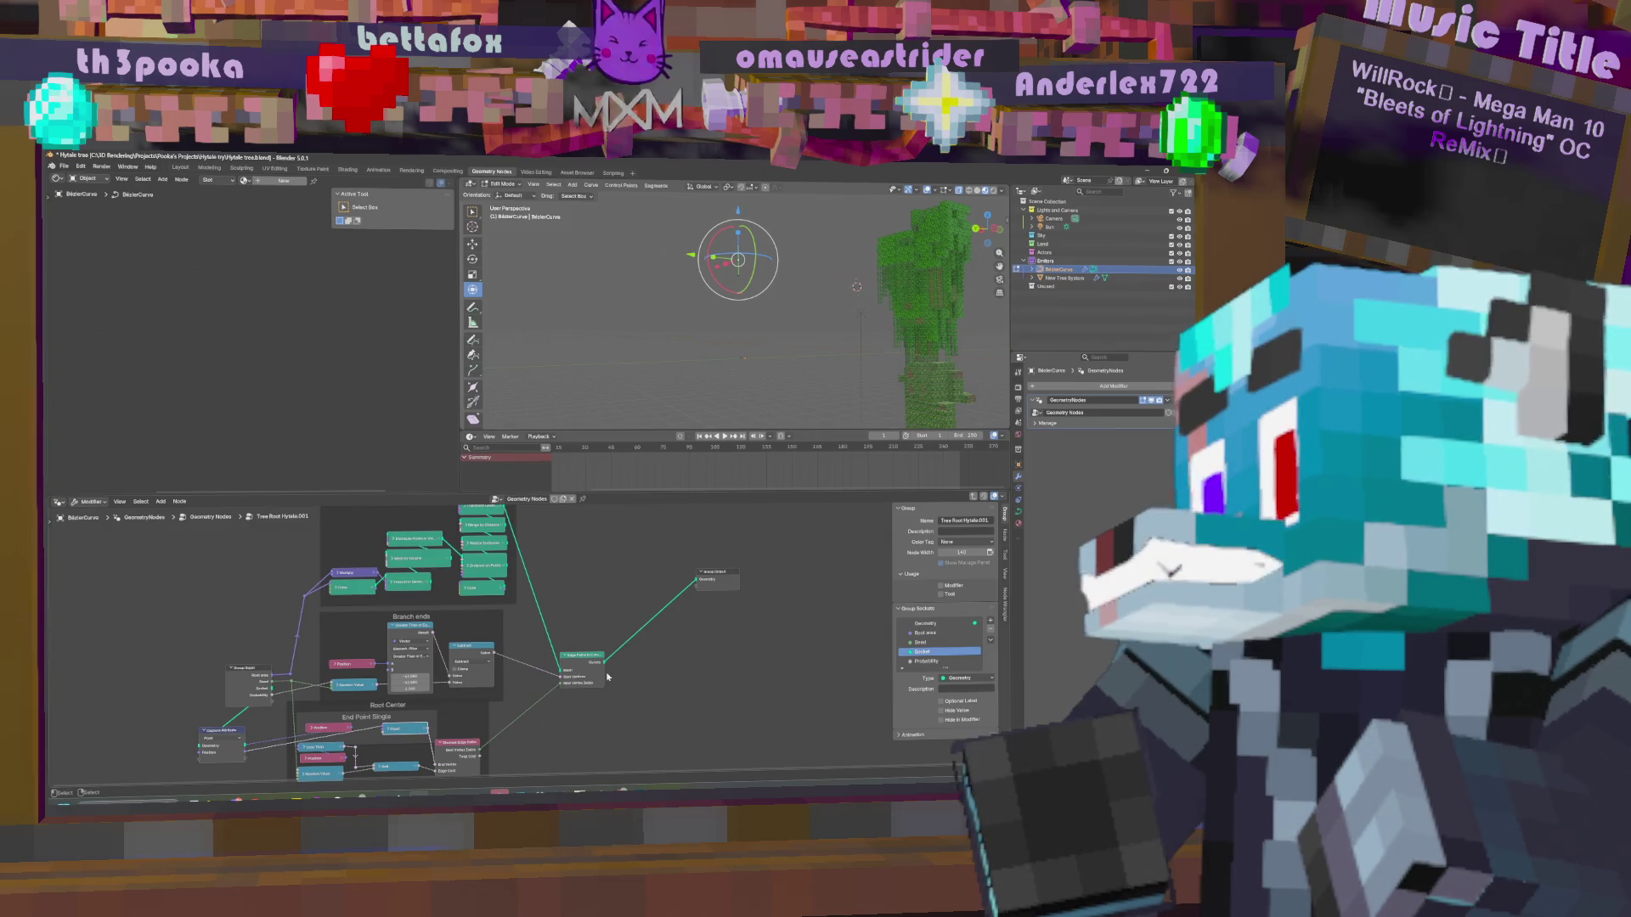
# Add a Geometry Proximity node via the 'proj' search and wire the Group Input geometry into it.
pyautogui.moveTo(237, 608); pyautogui.dragTo(468, 581, button='middle')
pyautogui.hotkey('shift', 'a')
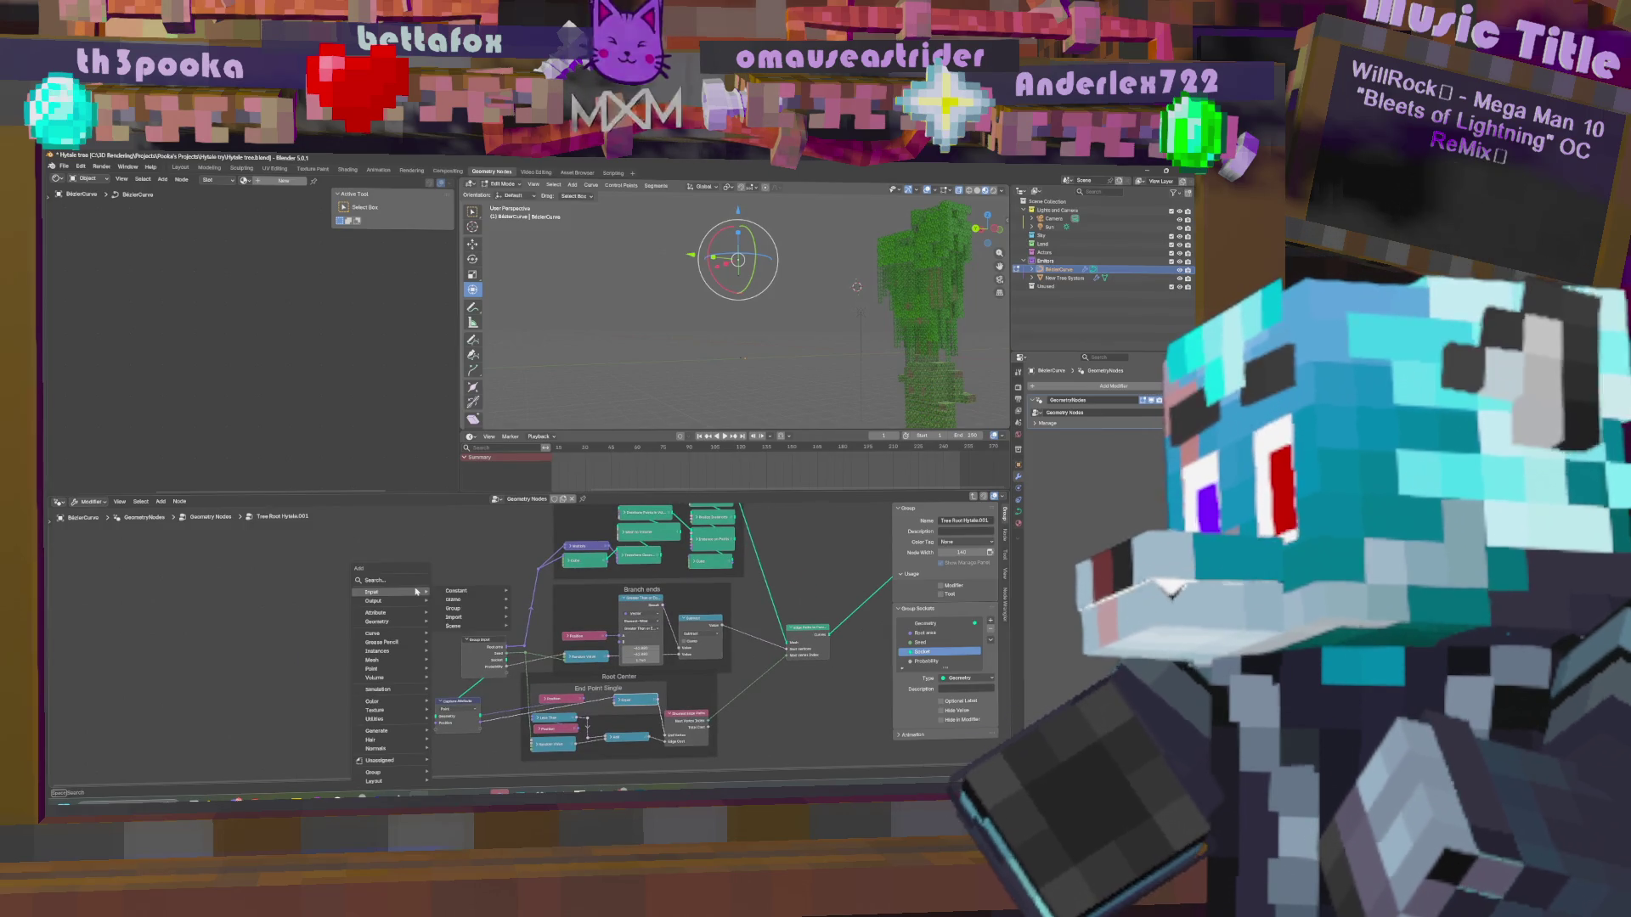
pyautogui.write('geom')
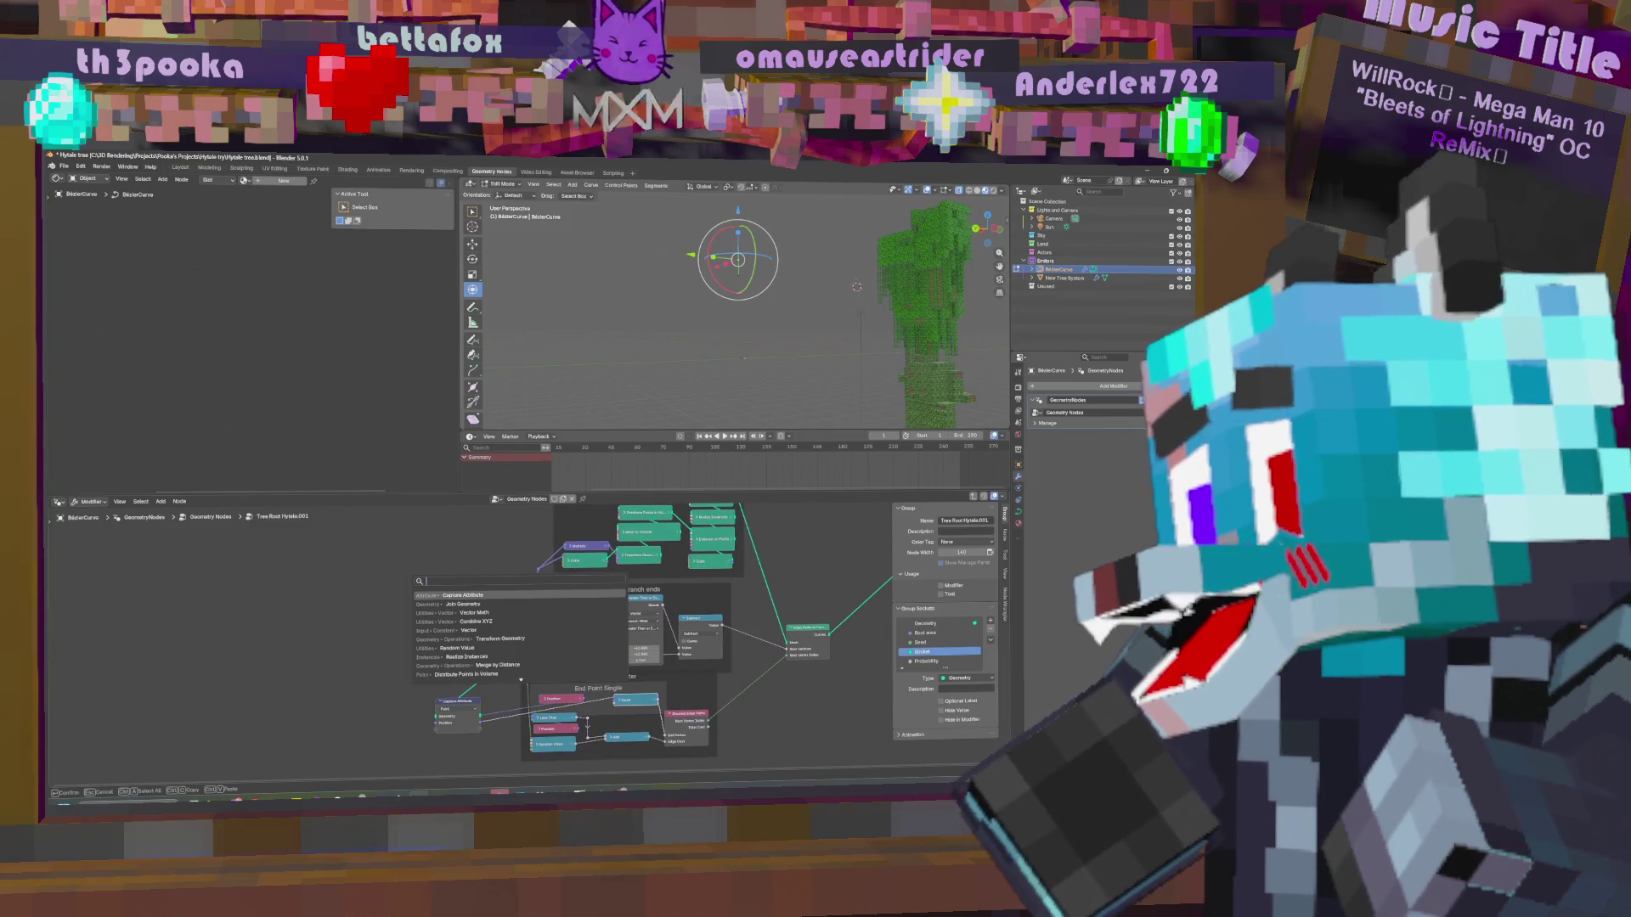
pyautogui.press('BackSpace')
pyautogui.press('BackSpace')
pyautogui.press('BackSpace')
pyautogui.write('p')
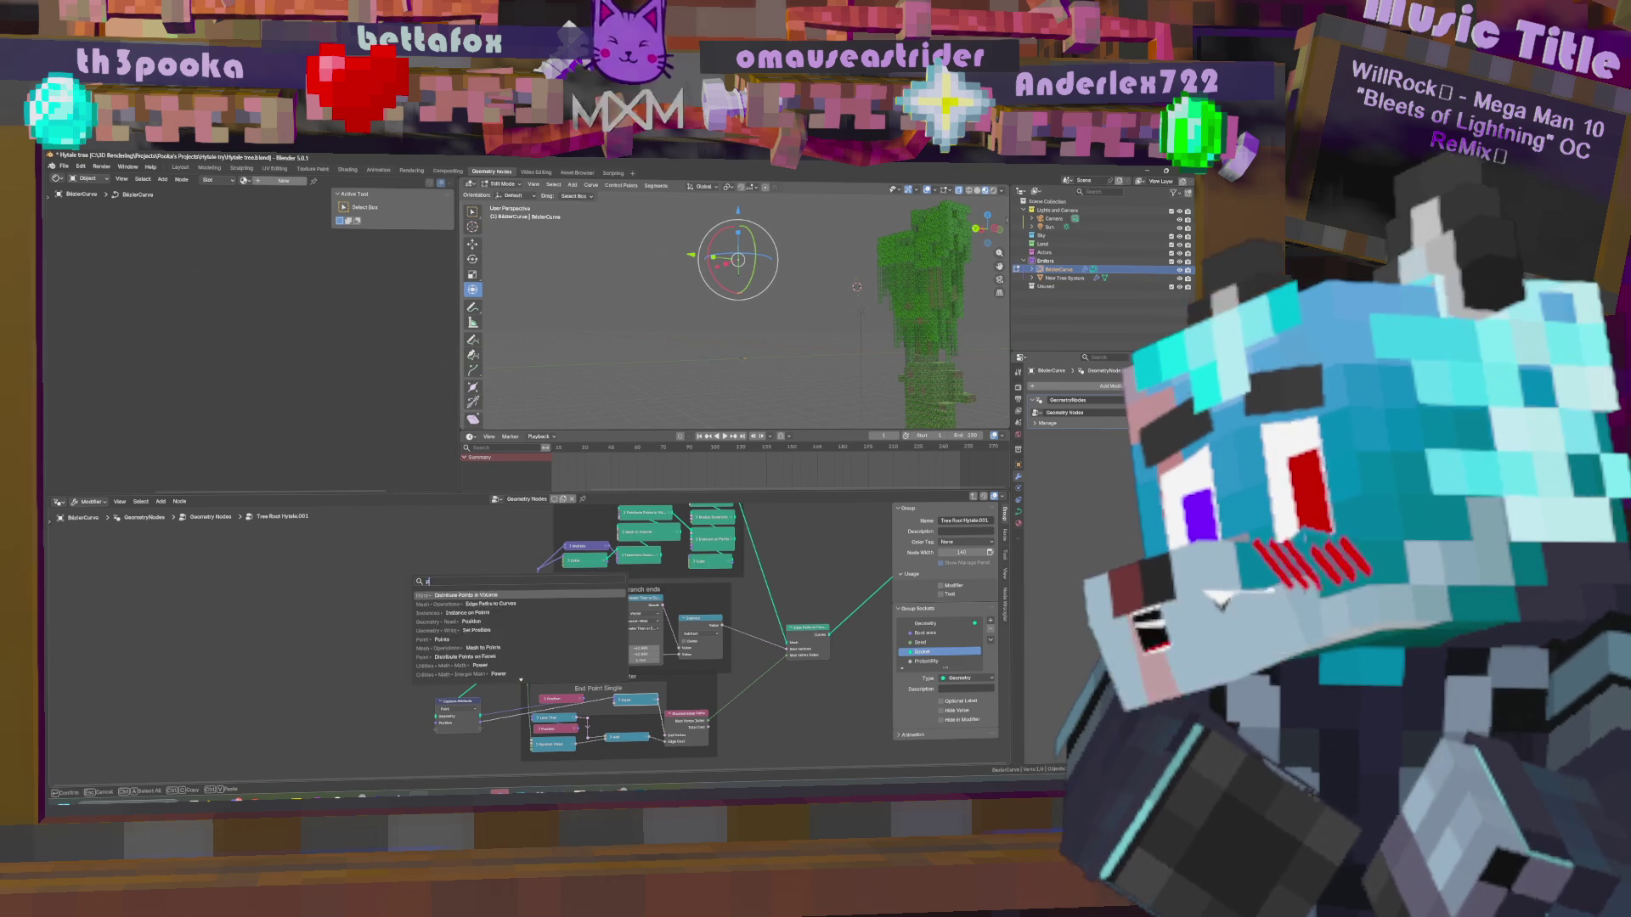
pyautogui.write('roj')
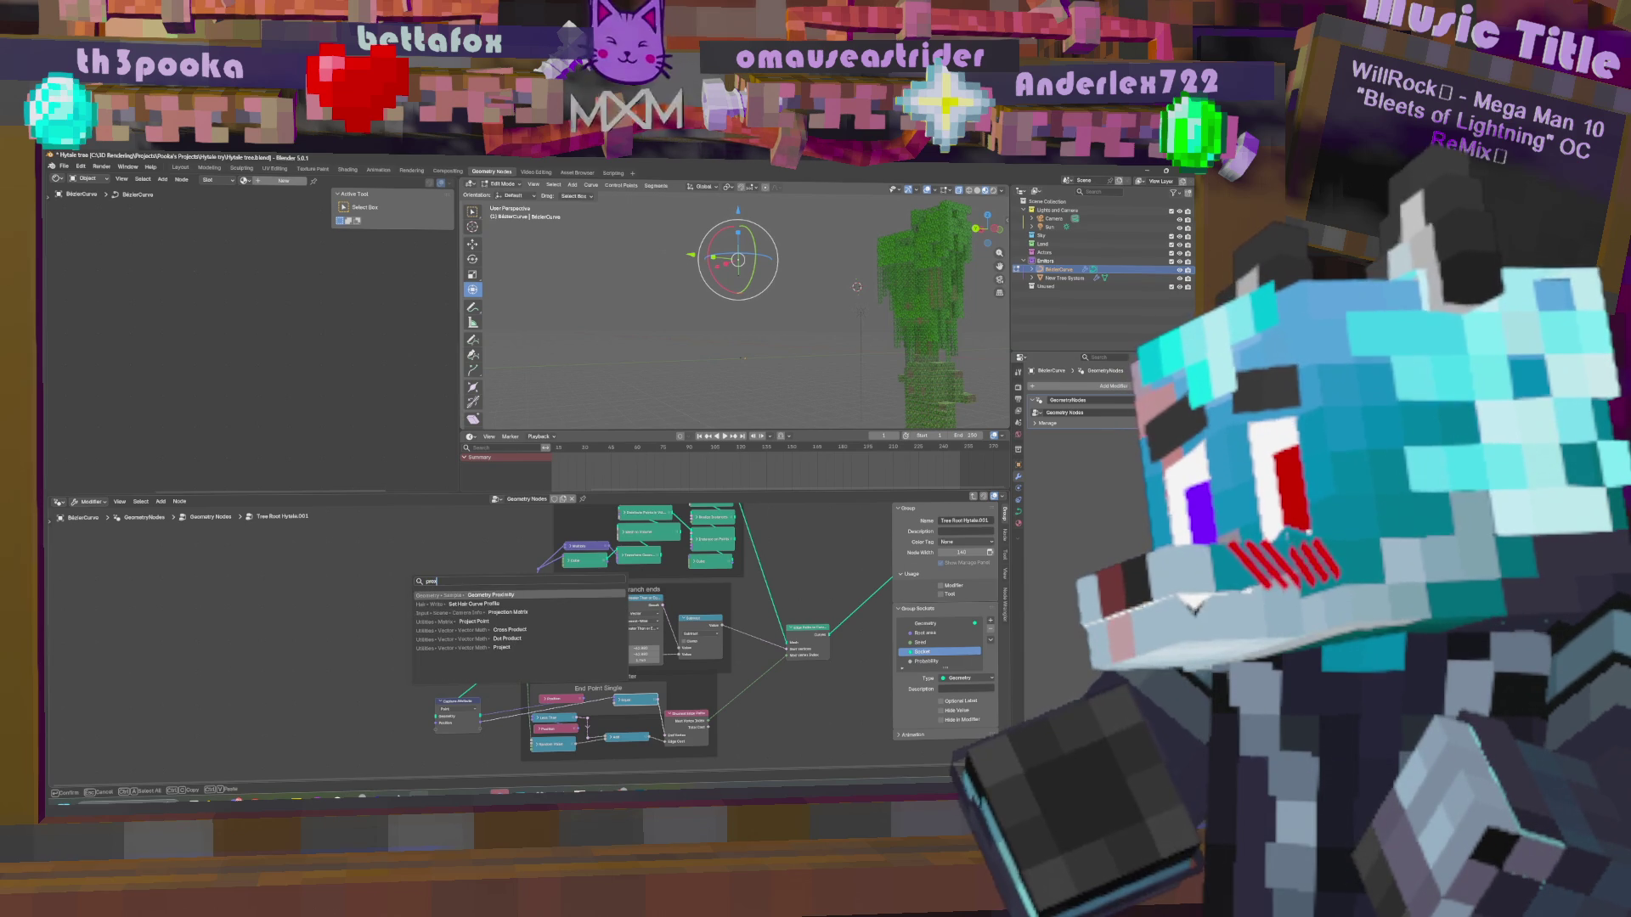
pyautogui.press('Return')
pyautogui.click(378, 638)
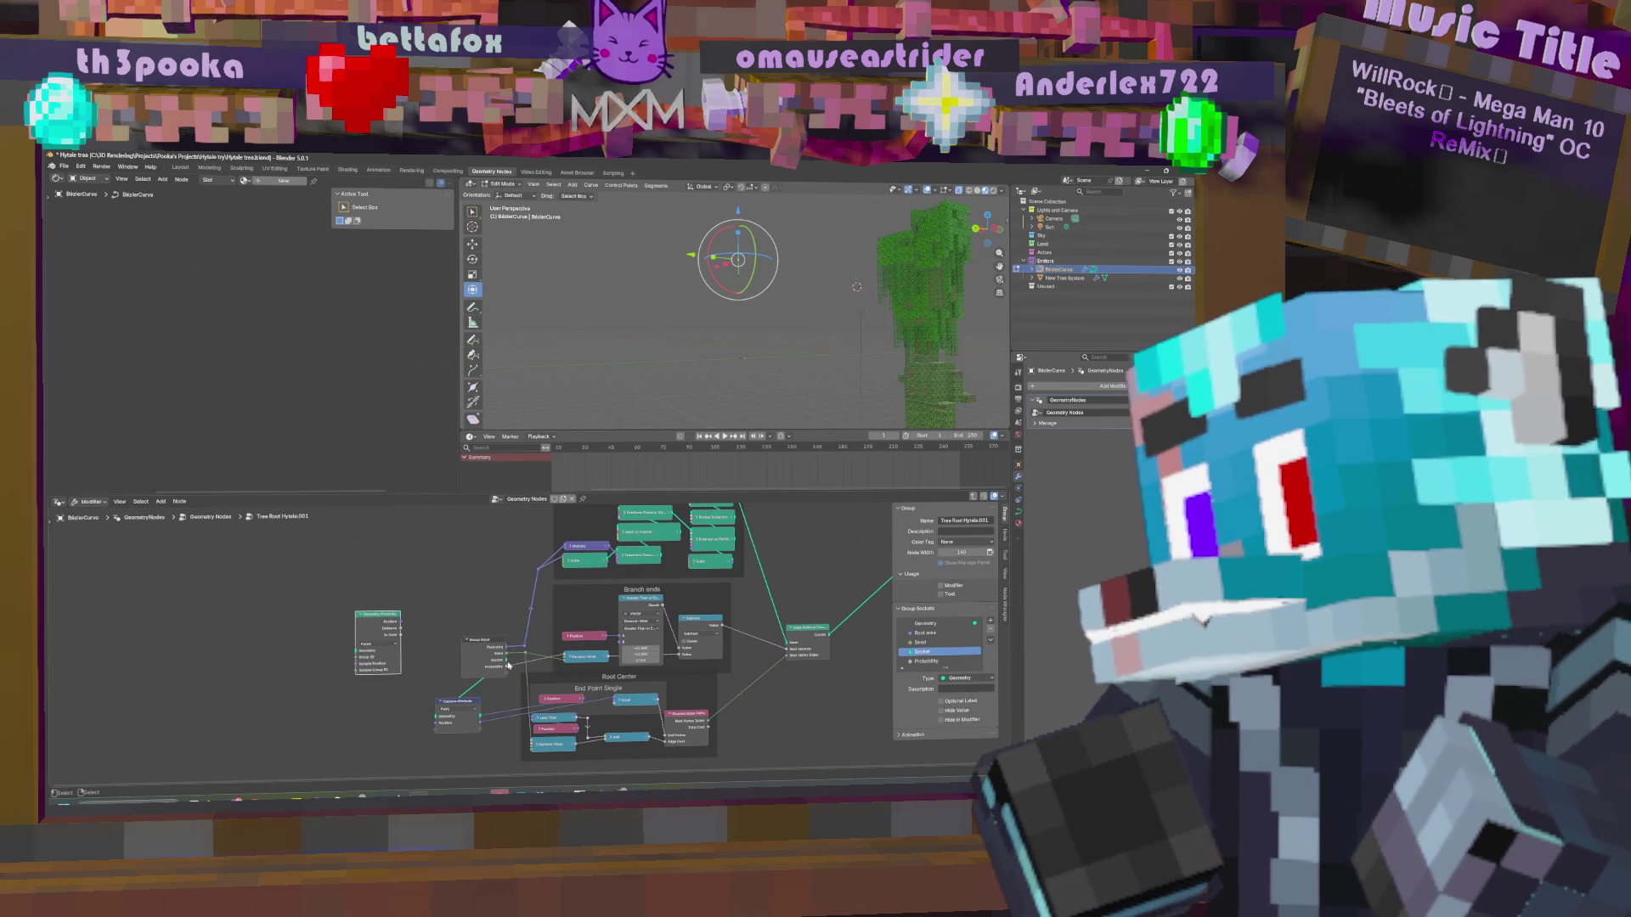
pyautogui.moveTo(508, 661); pyautogui.dragTo(386, 648)
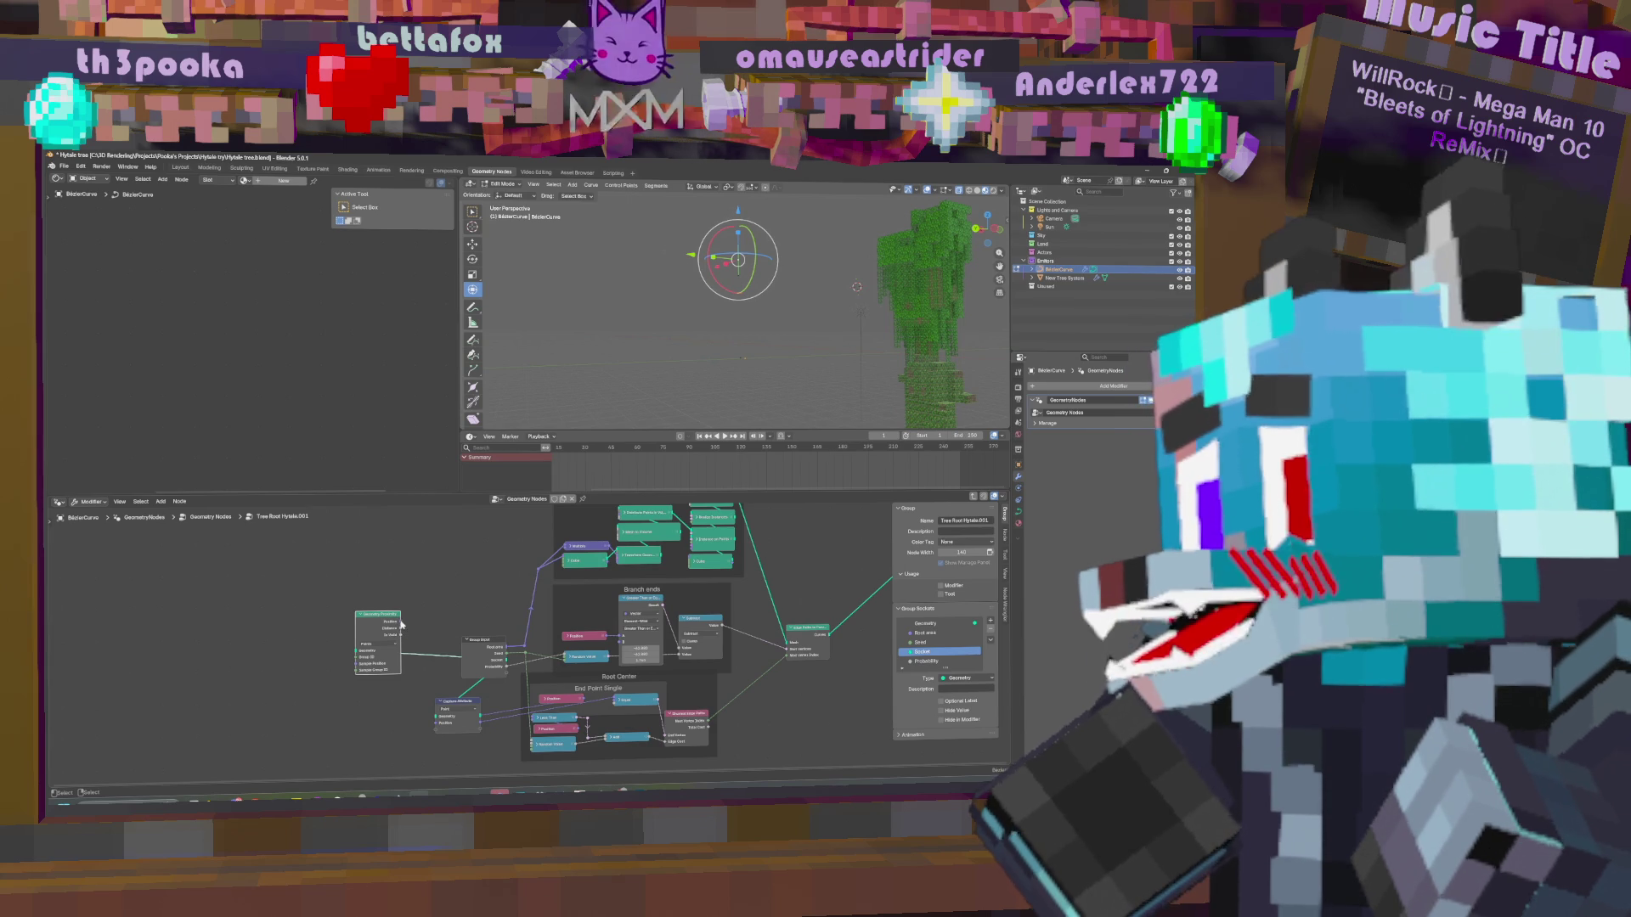
pyautogui.moveTo(401, 626); pyautogui.dragTo(428, 634)
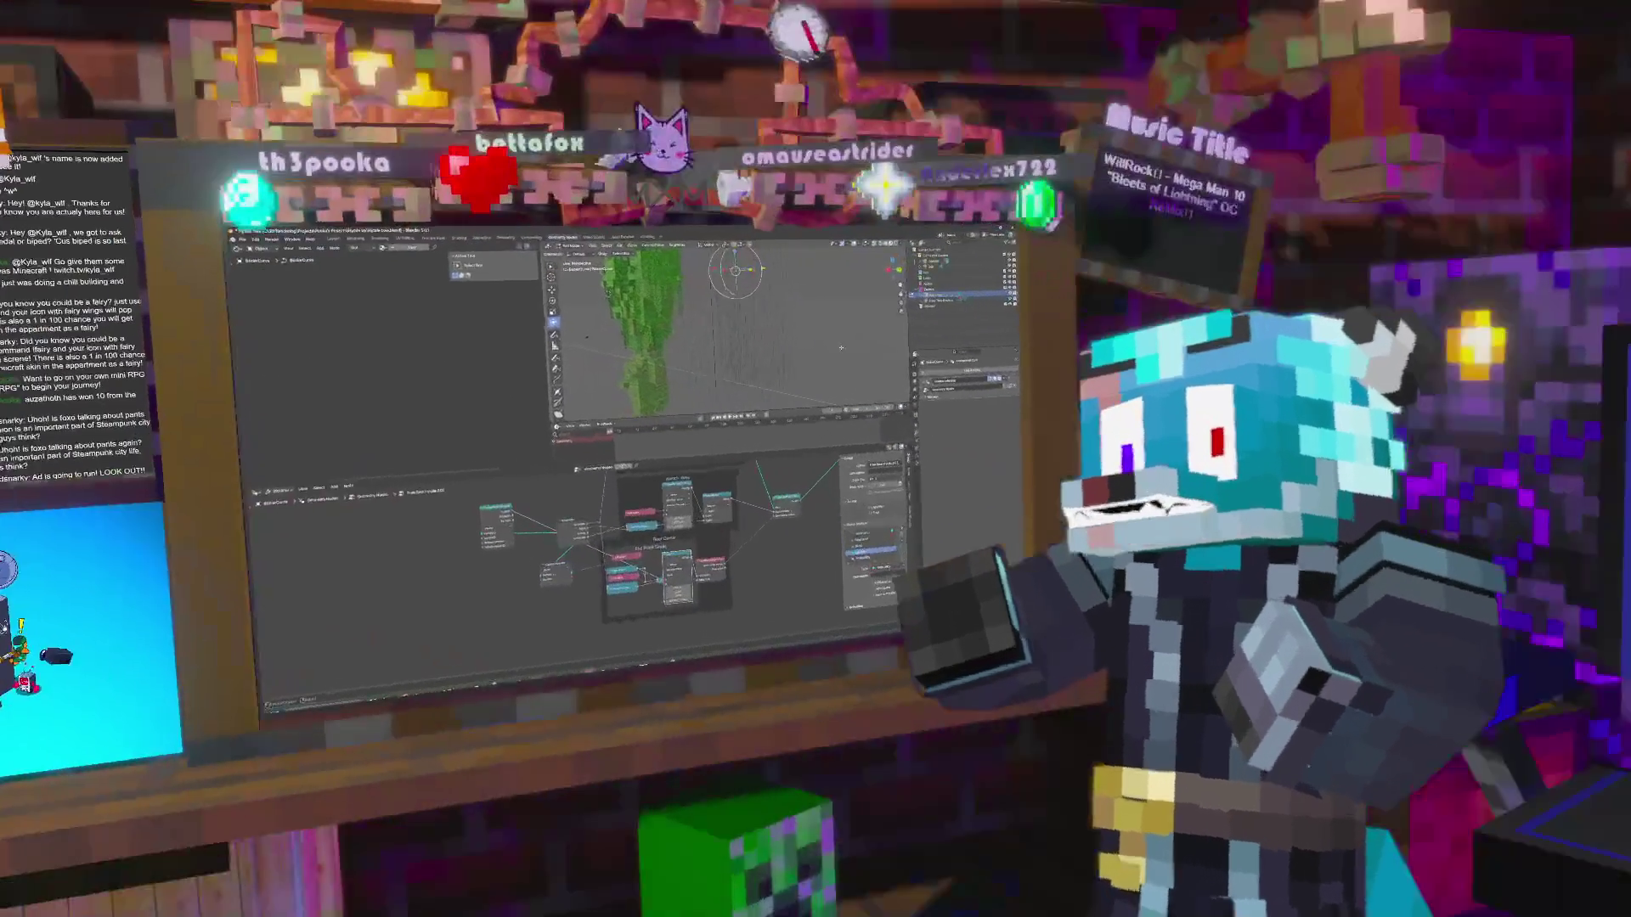
pyautogui.moveTo(817, 620)
pyautogui.mouseDown(button='middle')
pyautogui.moveTo(547, 717)
pyautogui.moveTo(664, 627)
pyautogui.mouseUp(button='middle')
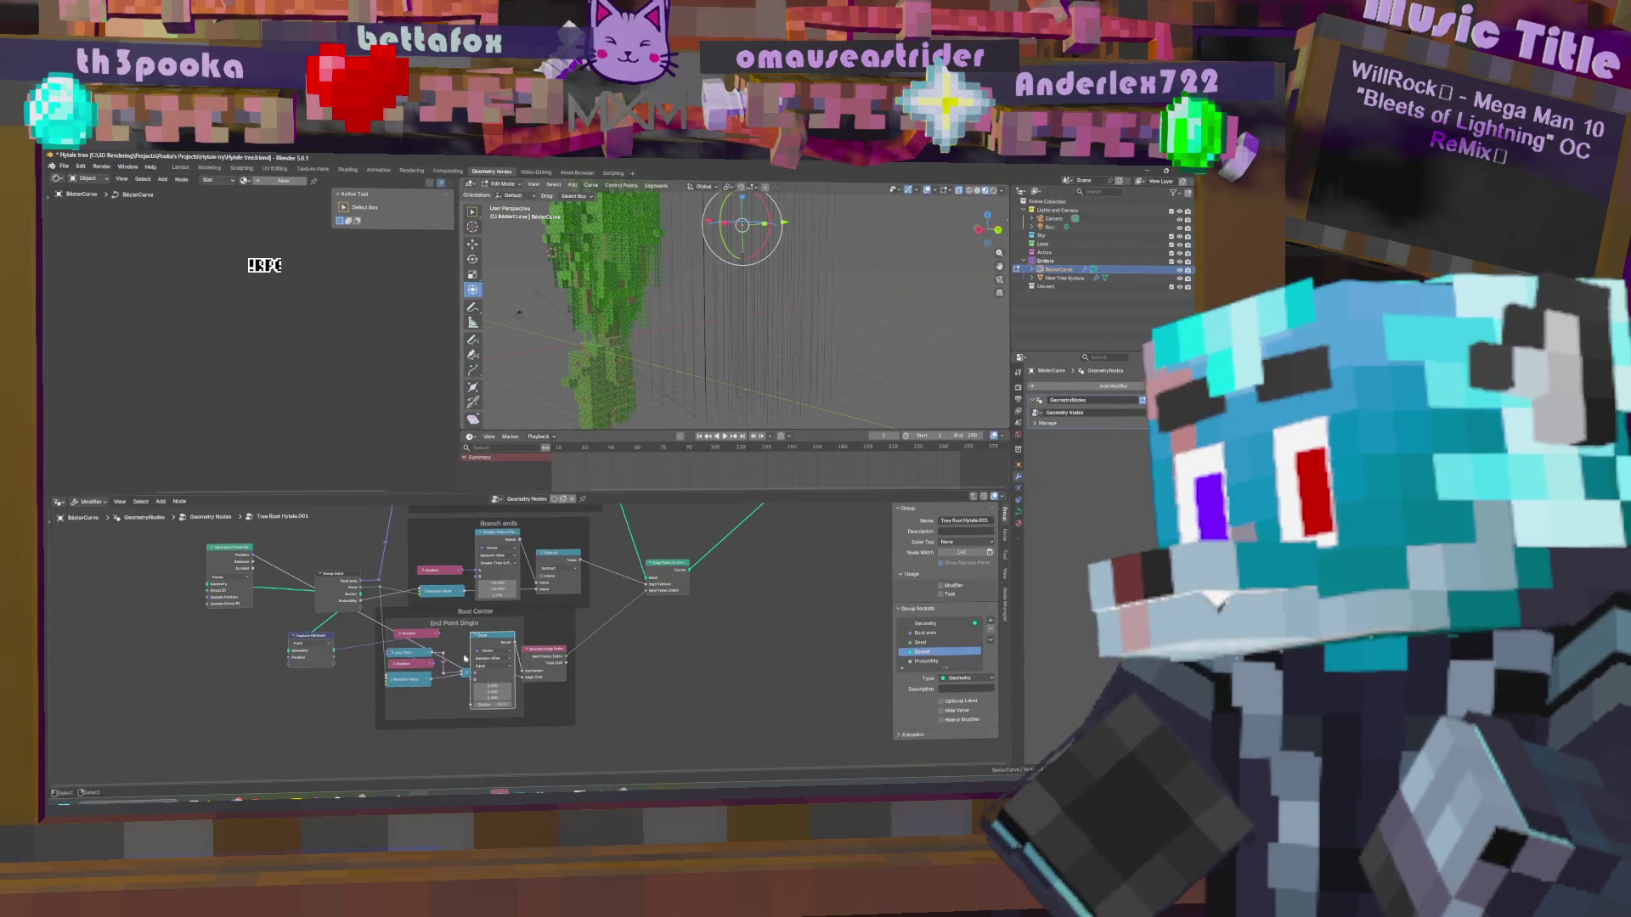
# Cut the Capture Attribute input link, relink the nodes, and collapse the Compare and Add nodes.
pyautogui.keyDown('ctrl'); pyautogui.moveTo(371, 650); pyautogui.dragTo(448, 643, button='right'); pyautogui.keyUp('ctrl')
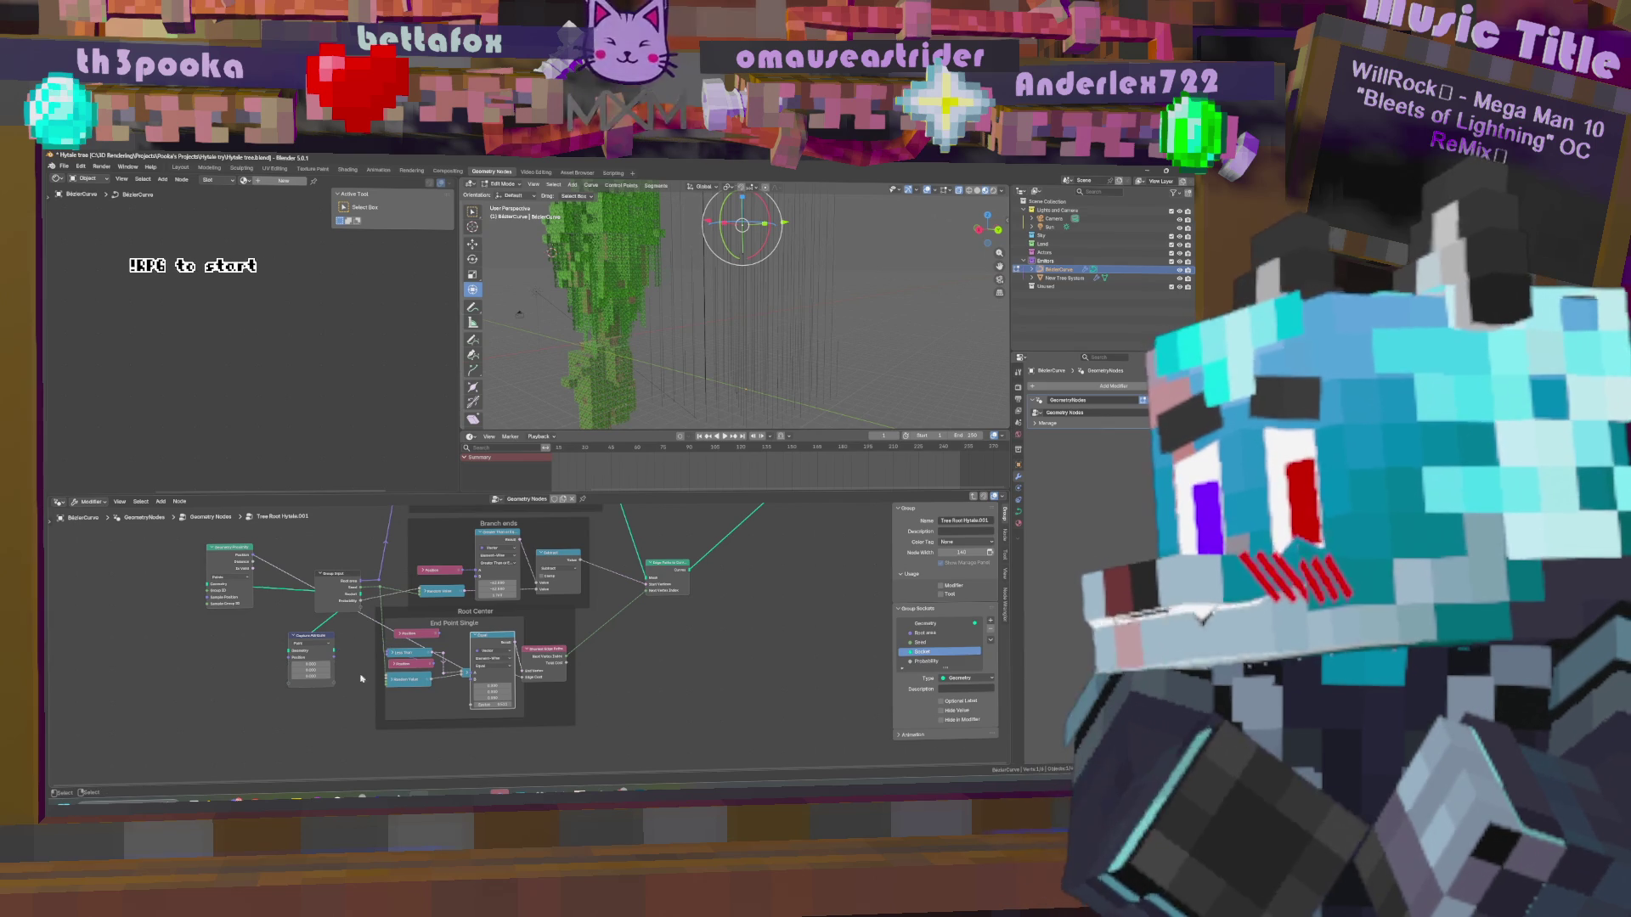
pyautogui.moveTo(447, 643); pyautogui.dragTo(472, 677)
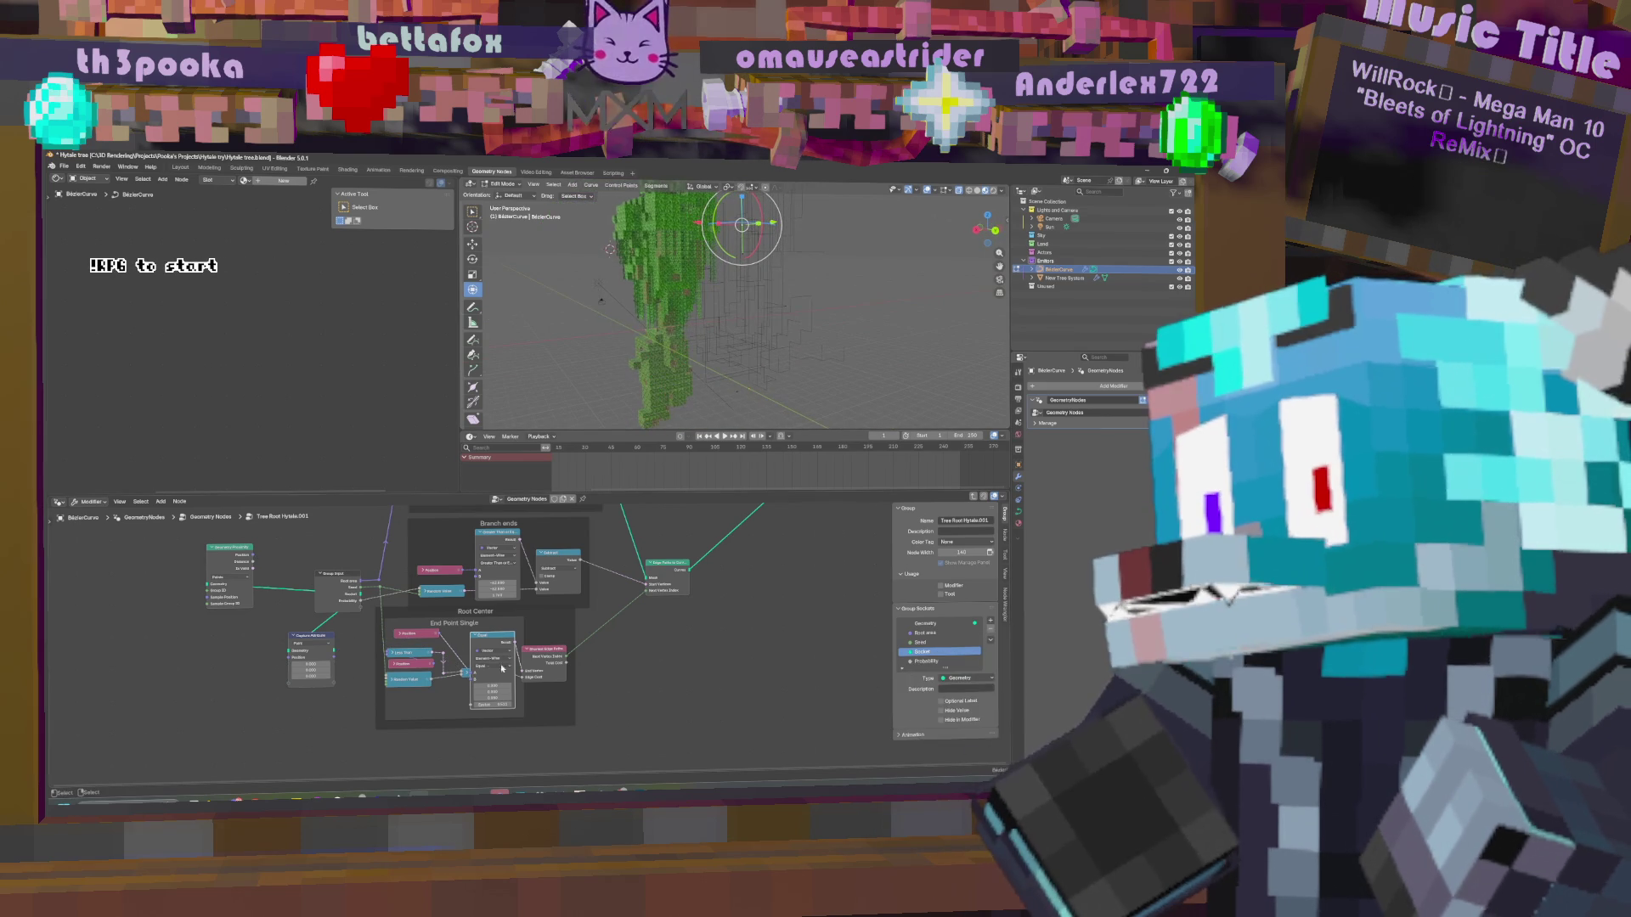
pyautogui.press('h')
# Raise the node value from 0.200 to about 0.270 and collapse the large End Point Single node.
pyautogui.moveTo(747, 365); pyautogui.dragTo(785, 345, button='middle')
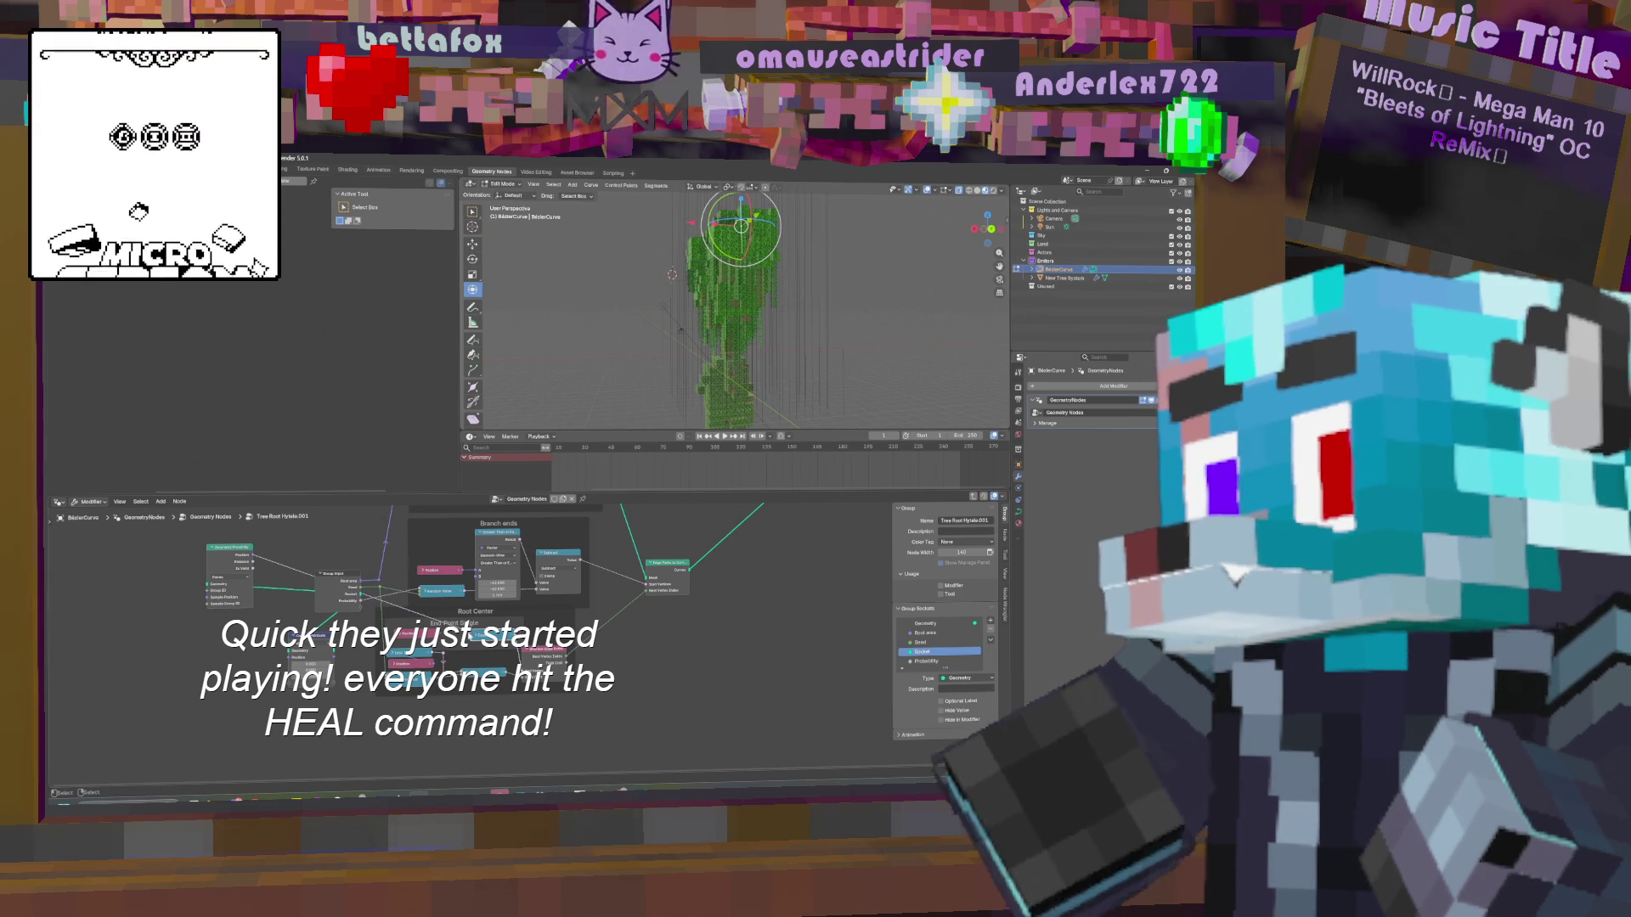
pyautogui.moveTo(828, 345); pyautogui.dragTo(745, 388, button='middle')
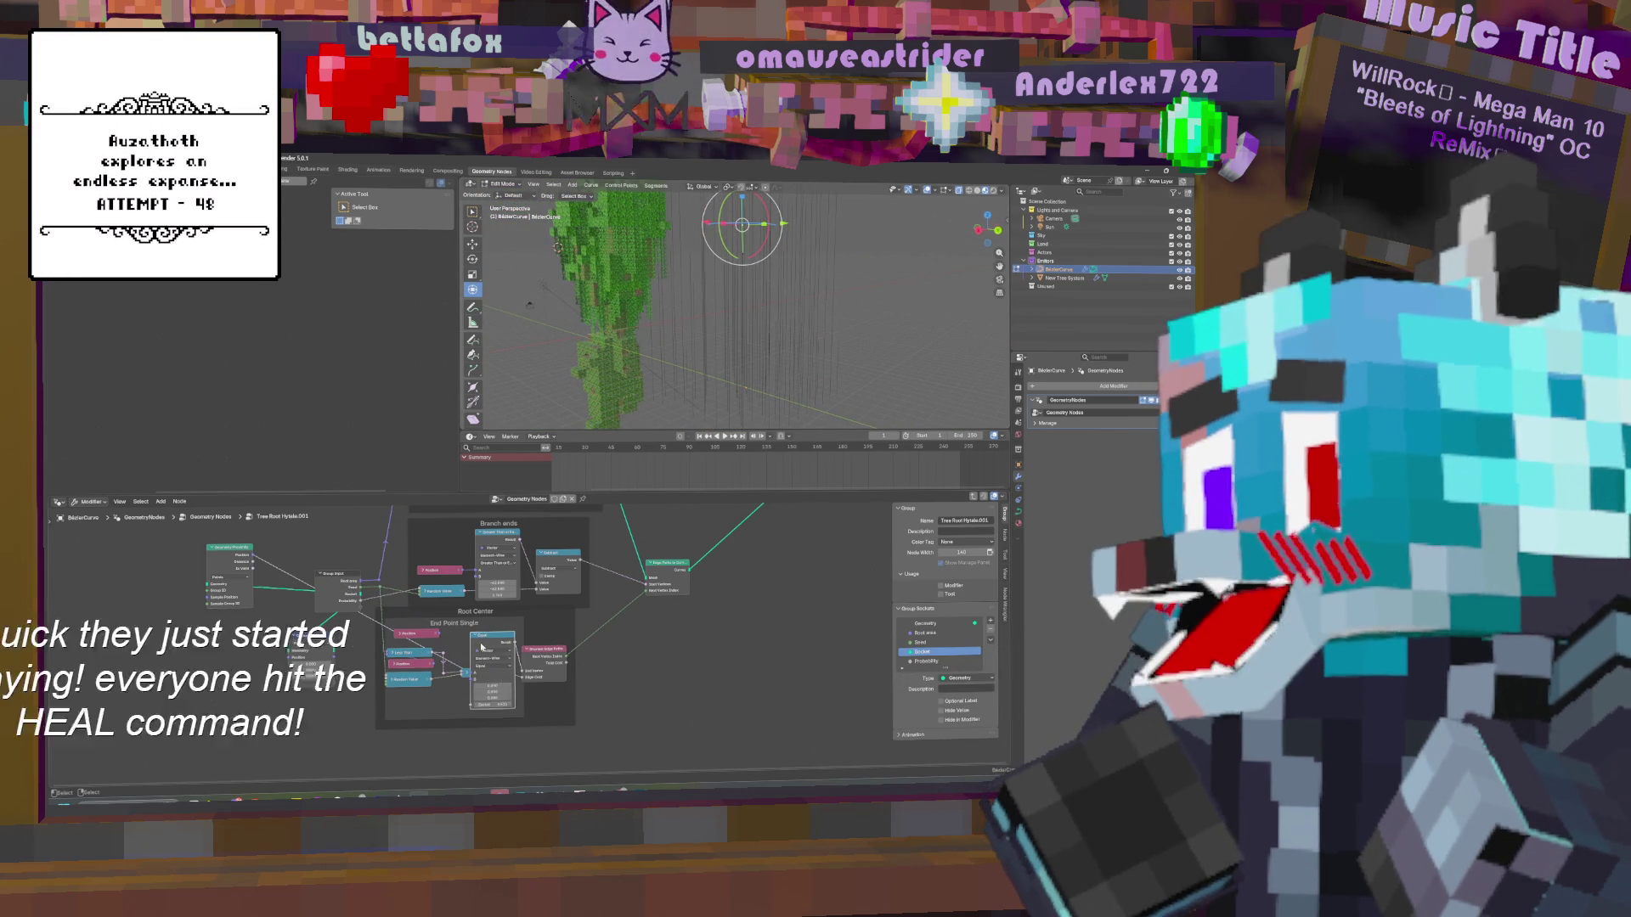
pyautogui.moveTo(500, 700); pyautogui.dragTo(518, 700)
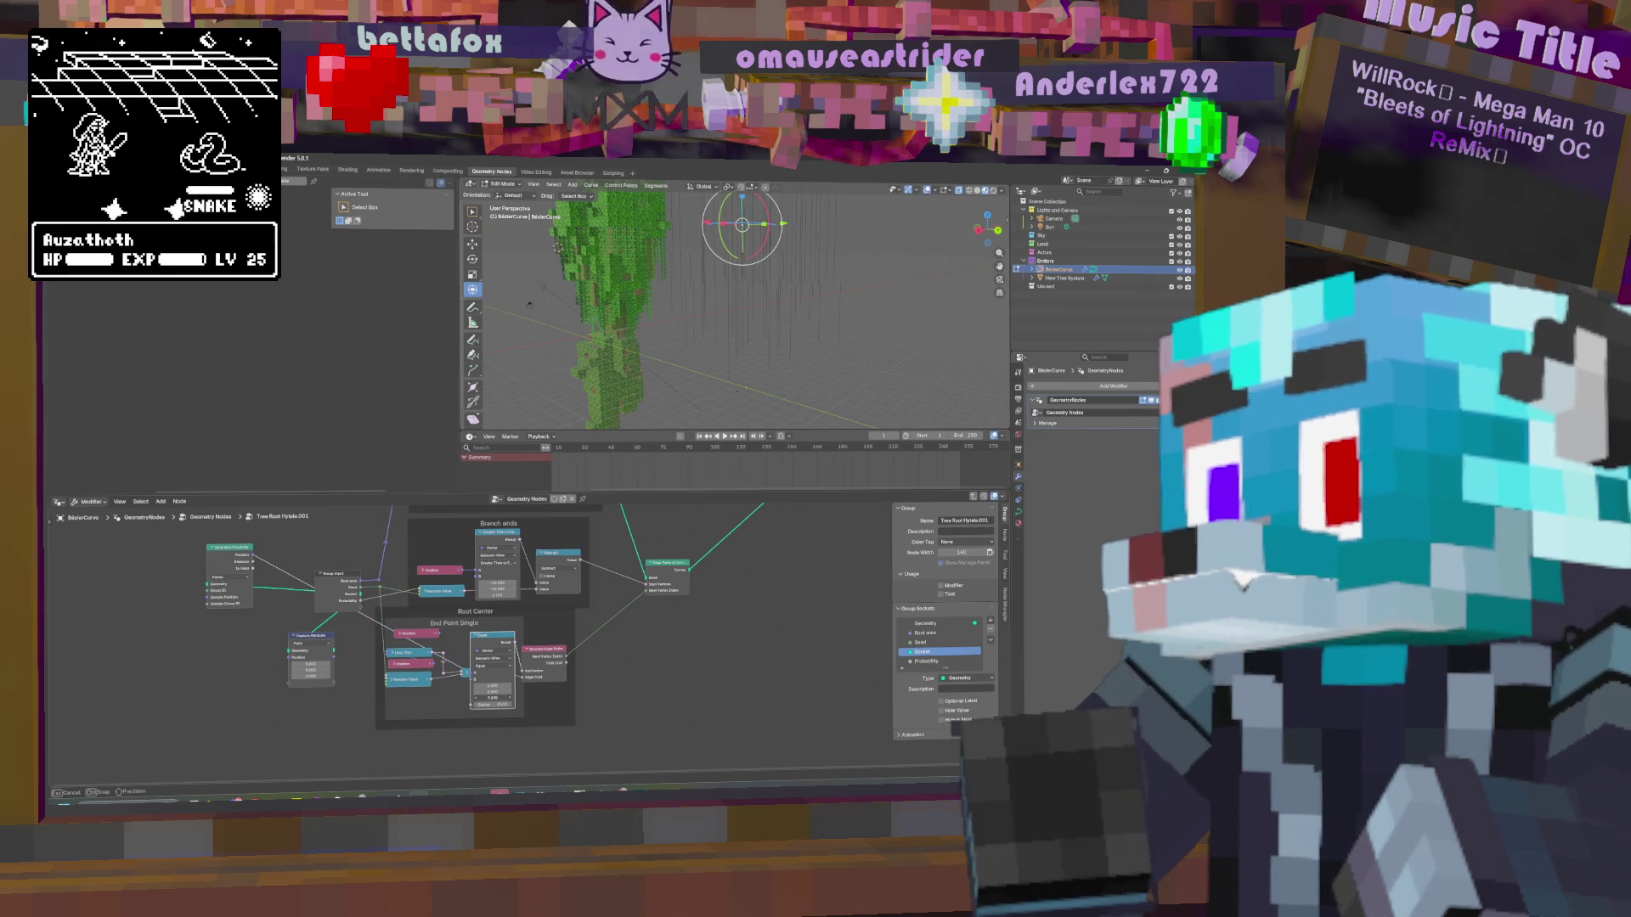
pyautogui.moveTo(518, 700); pyautogui.dragTo(522, 700)
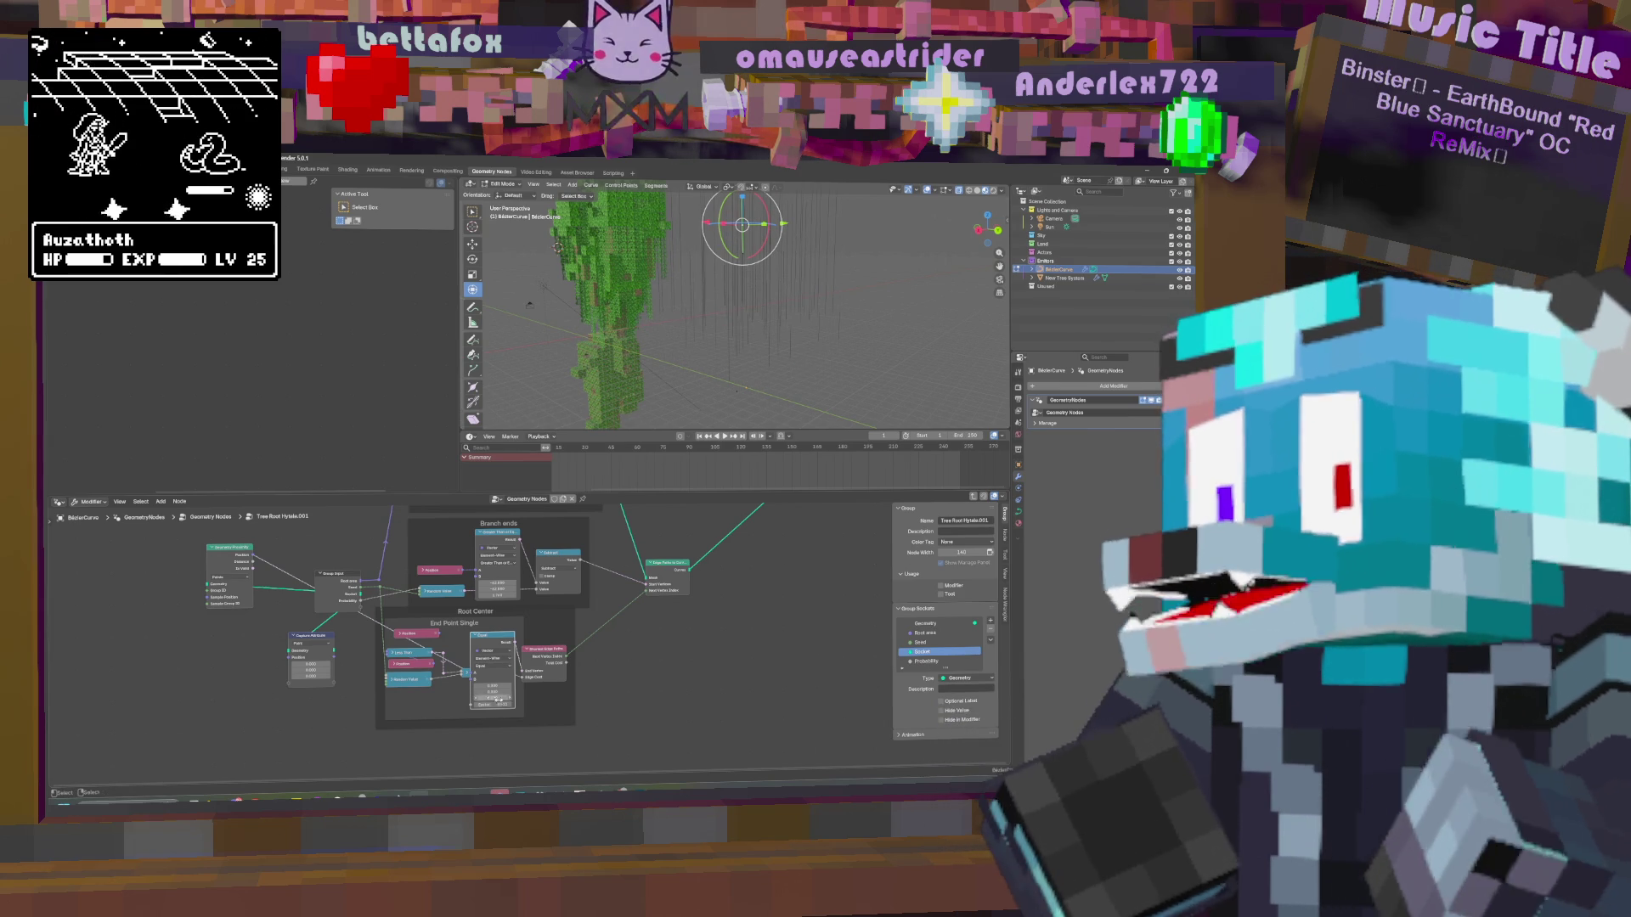
pyautogui.click(478, 635)
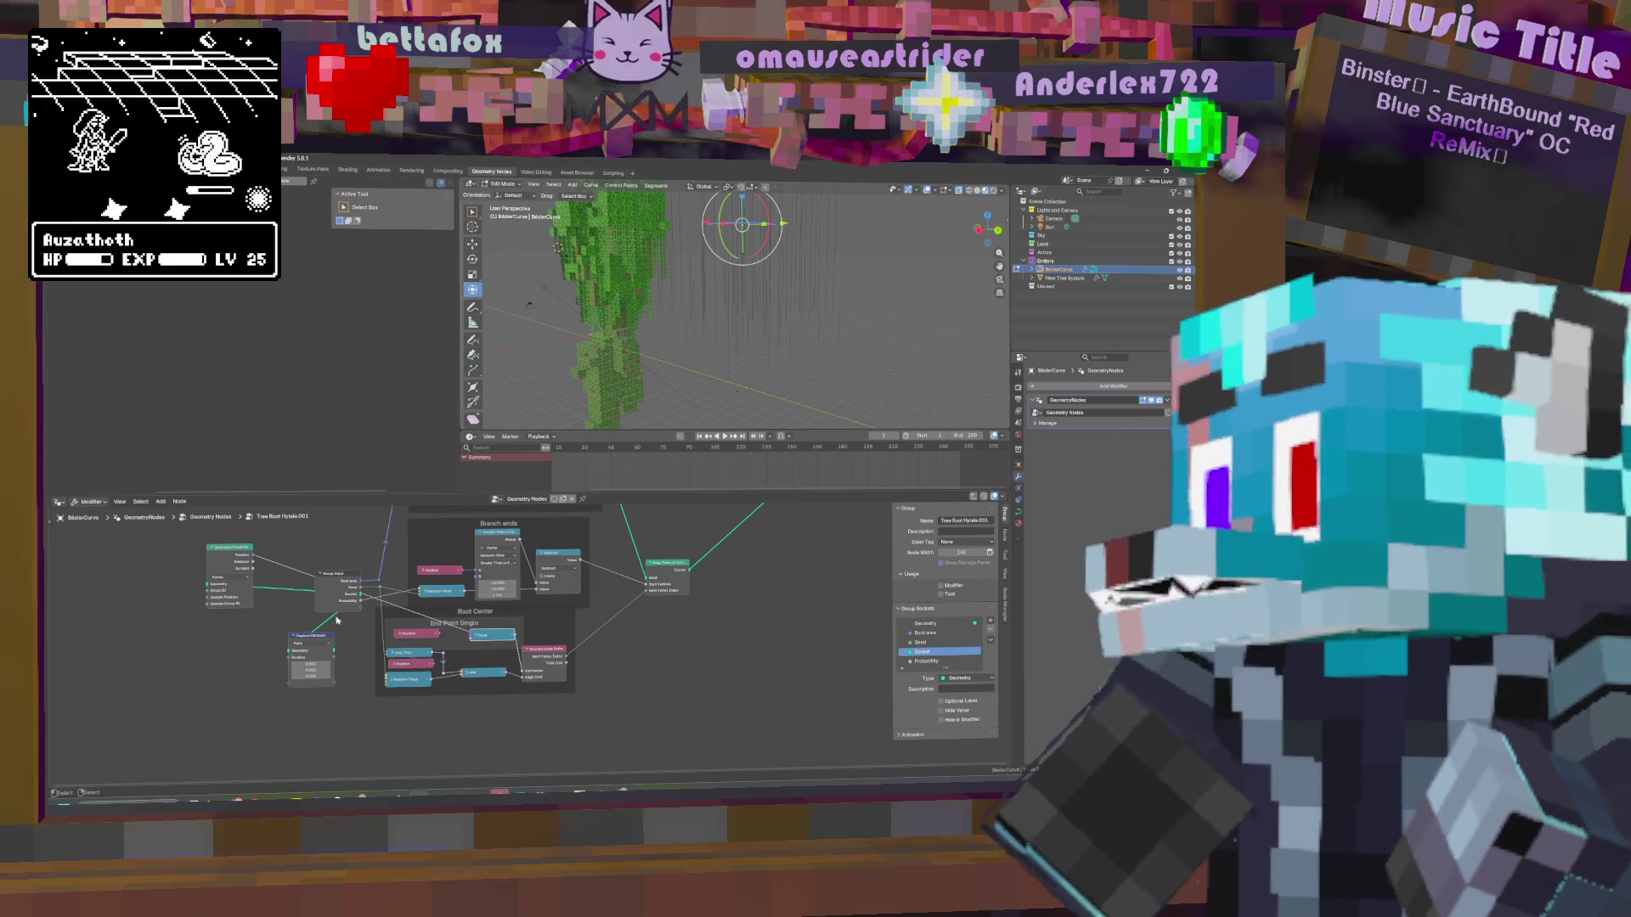
# Link the Geometry Proximity output into an End Point Single node input and inspect the tree.
pyautogui.moveTo(254, 558); pyautogui.dragTo(526, 676)
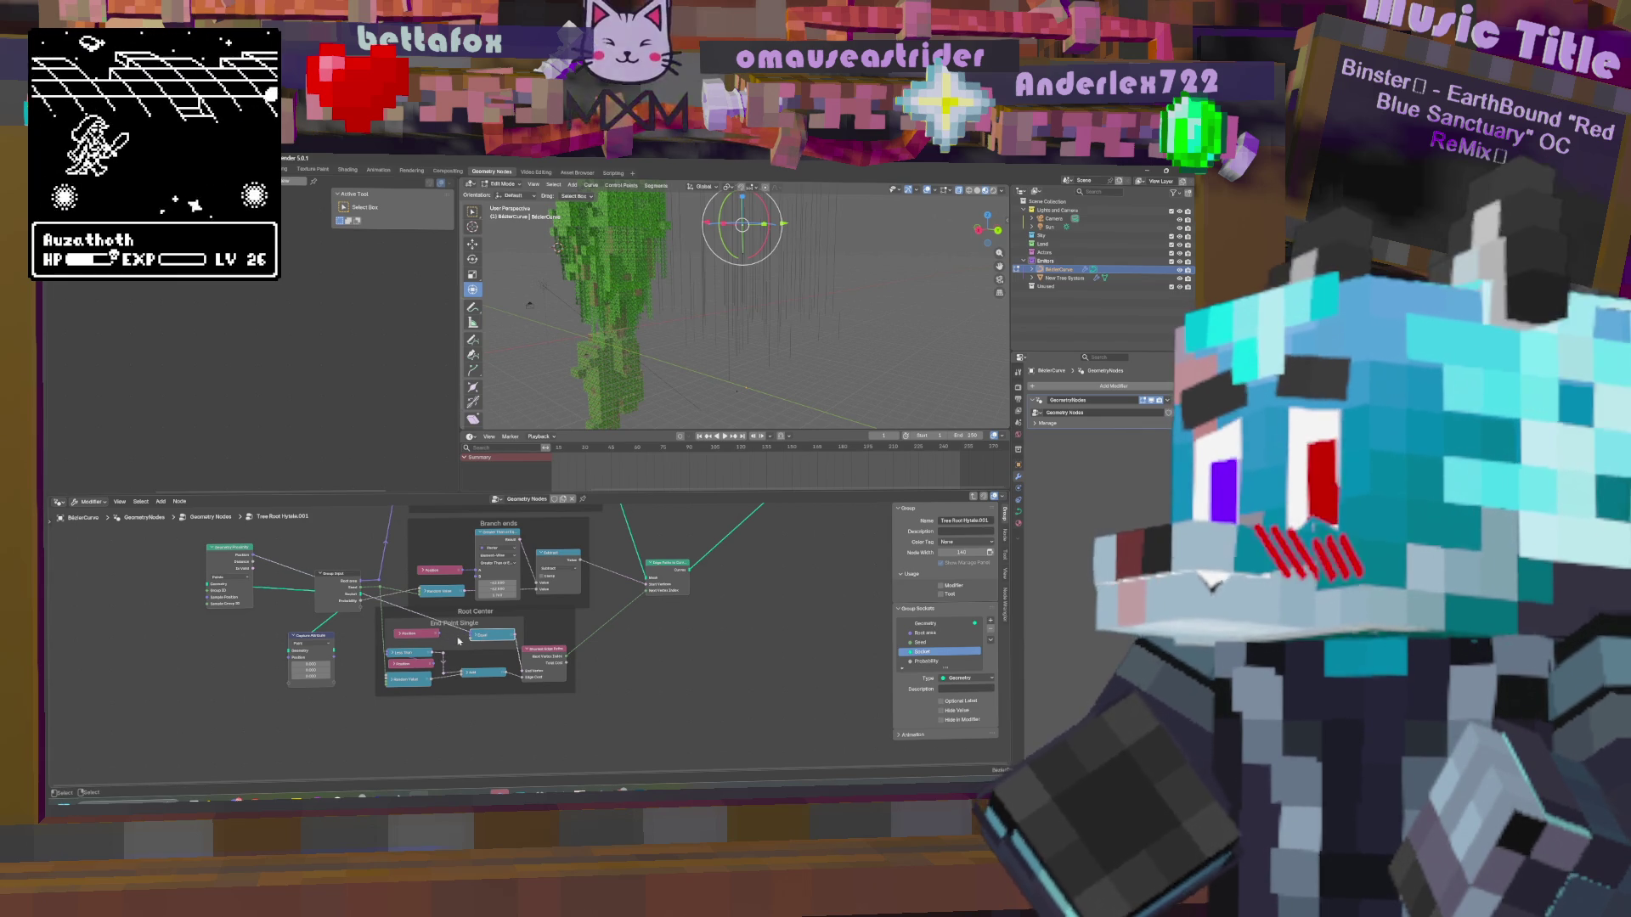
pyautogui.moveTo(735, 386)
pyautogui.mouseDown(button='middle')
pyautogui.moveTo(726, 350)
pyautogui.moveTo(703, 395)
pyautogui.mouseUp(button='middle')
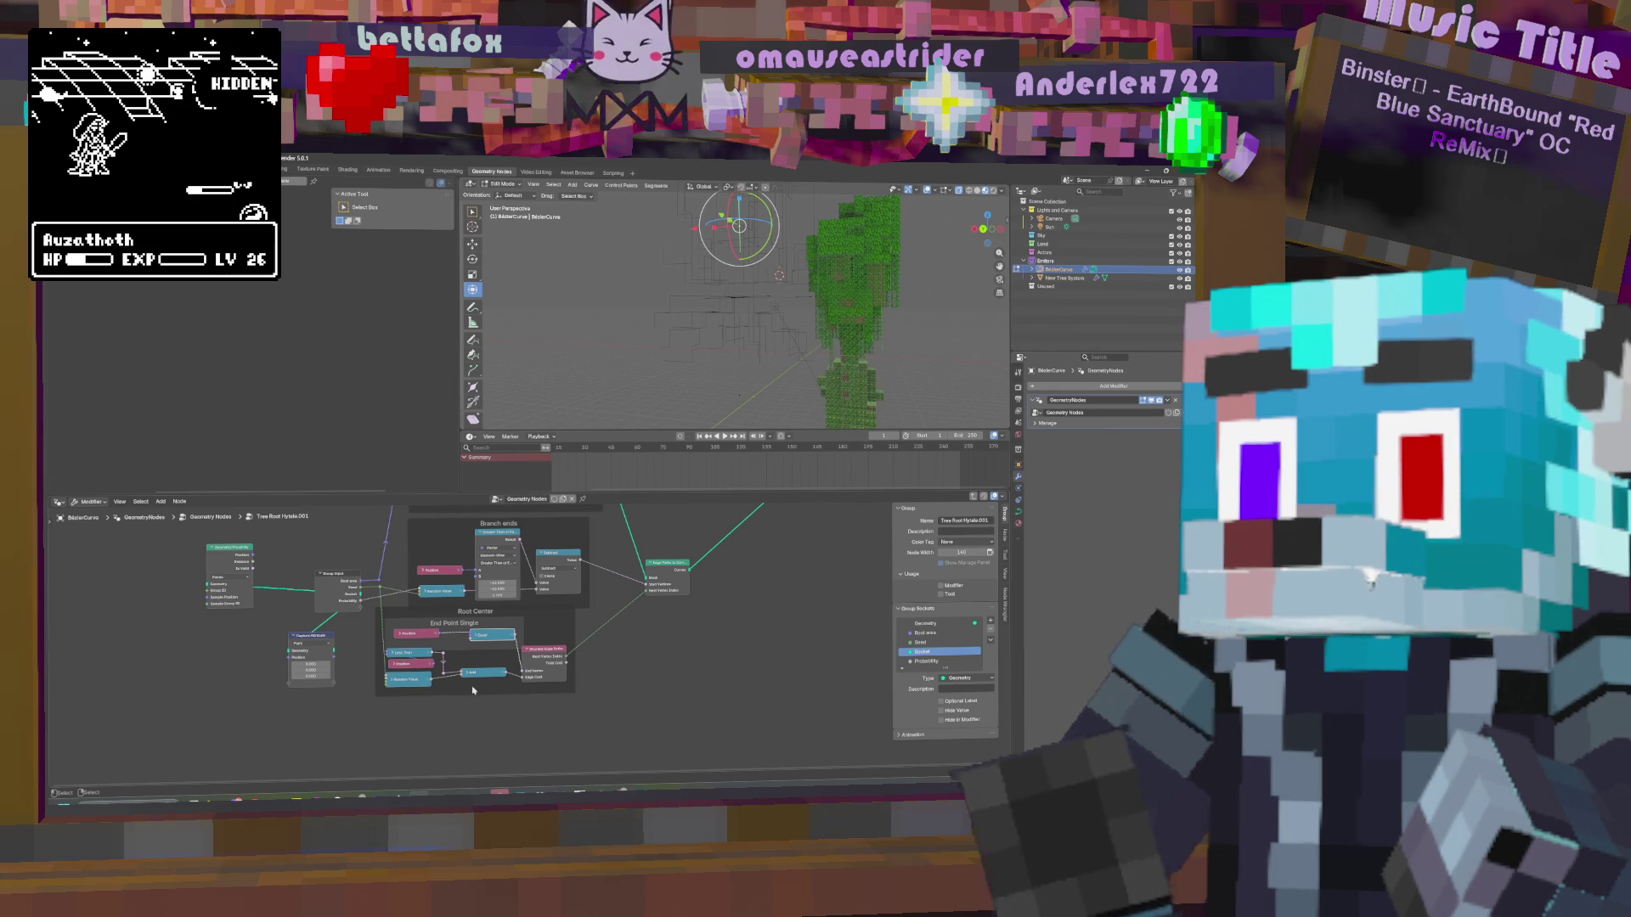
pyautogui.moveTo(752, 693); pyautogui.dragTo(710, 703, button='middle')
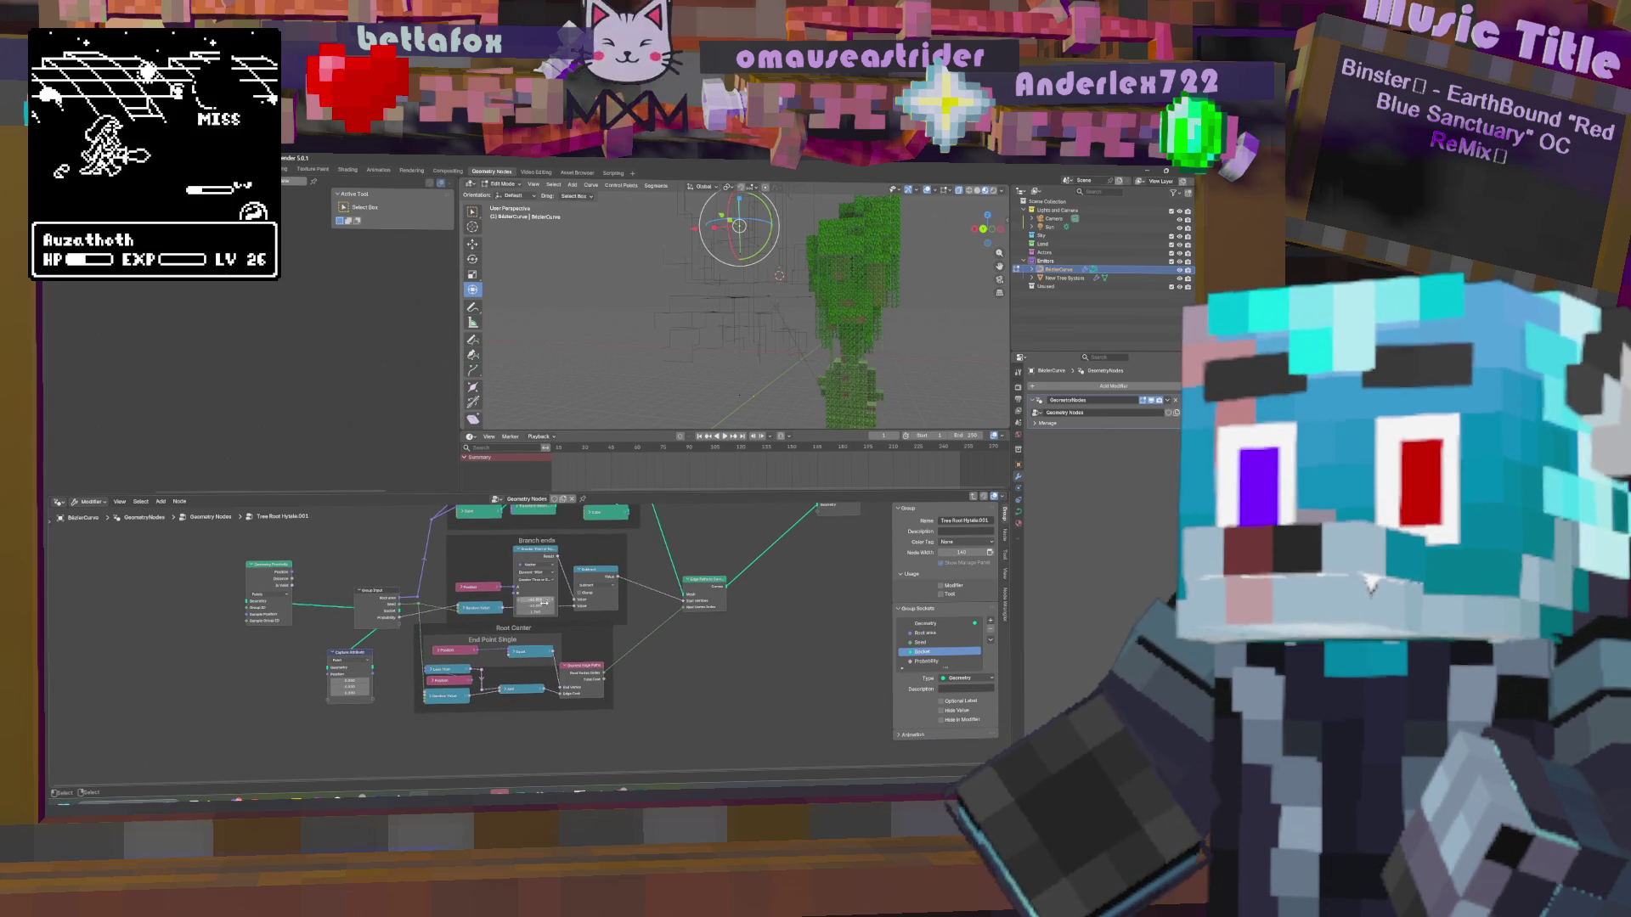
# Adjust the Branch ends number value and check the reshaped tree.
pyautogui.moveTo(545, 611); pyautogui.dragTo(522, 611)
pyautogui.moveTo(748, 340)
pyautogui.mouseDown(button='middle')
pyautogui.moveTo(779, 361)
pyautogui.moveTo(714, 399)
pyautogui.mouseUp(button='middle')
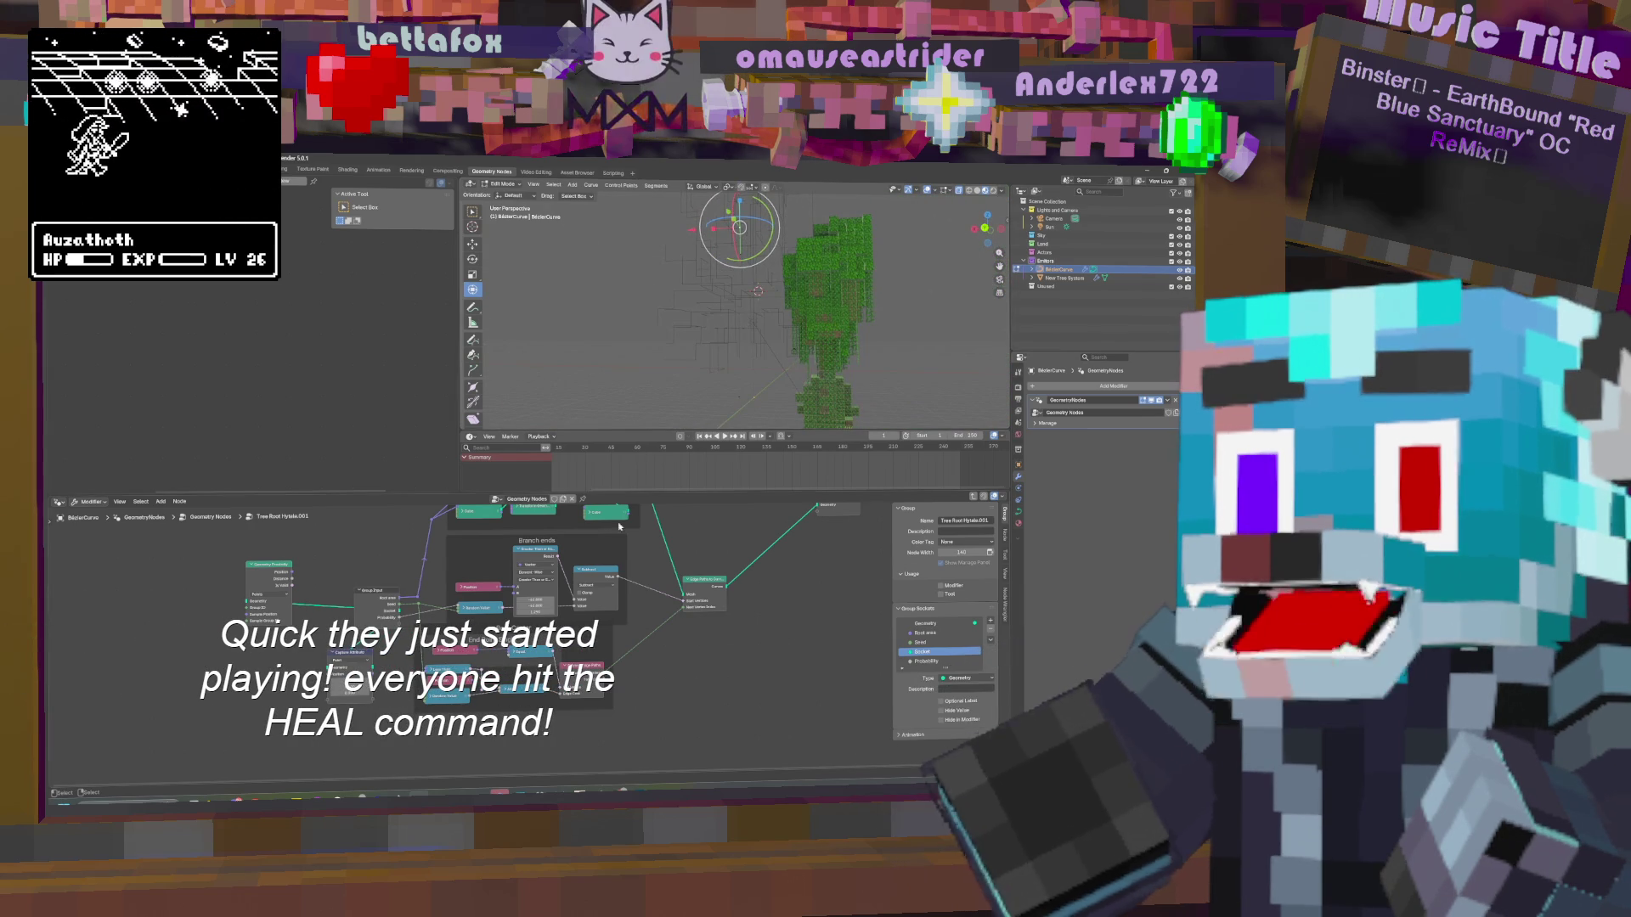
pyautogui.moveTo(727, 680); pyautogui.dragTo(827, 679, button='middle')
pyautogui.moveTo(671, 357)
pyautogui.mouseDown(button='middle')
pyautogui.moveTo(760, 350)
pyautogui.moveTo(753, 399)
pyautogui.mouseUp(button='middle')
pyautogui.moveTo(635, 610); pyautogui.dragTo(638, 611)
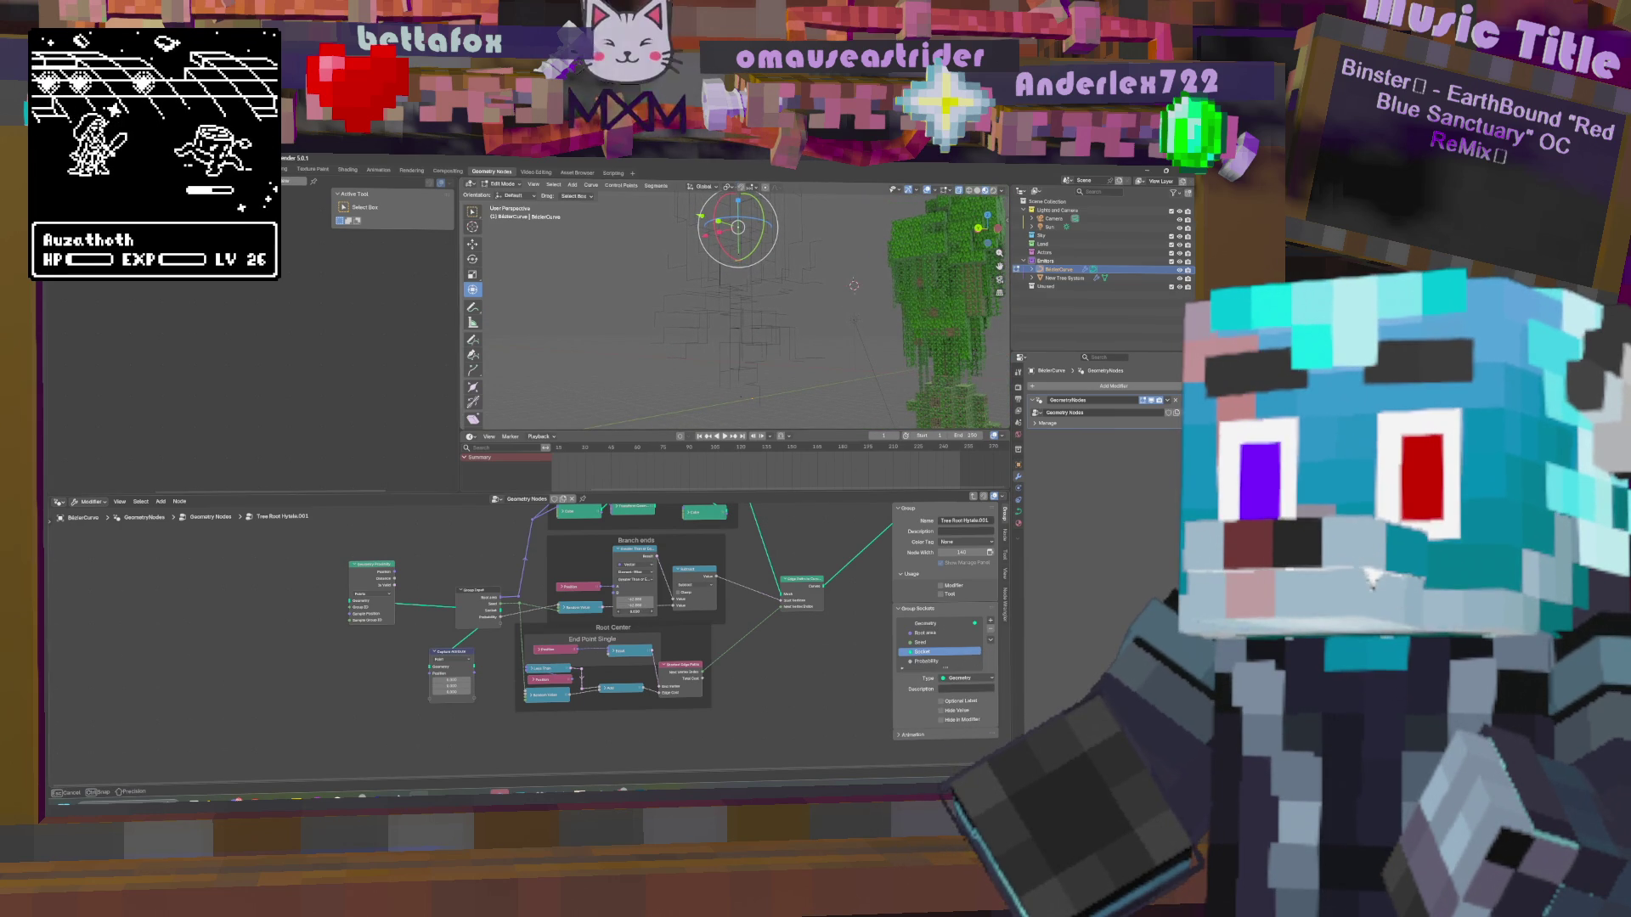
# Expand the collapsed Float node in End Point Single and set its value to -0.010.
pyautogui.click(611, 652)
pyautogui.click(611, 651)
pyautogui.moveTo(640, 711); pyautogui.dragTo(636, 712)
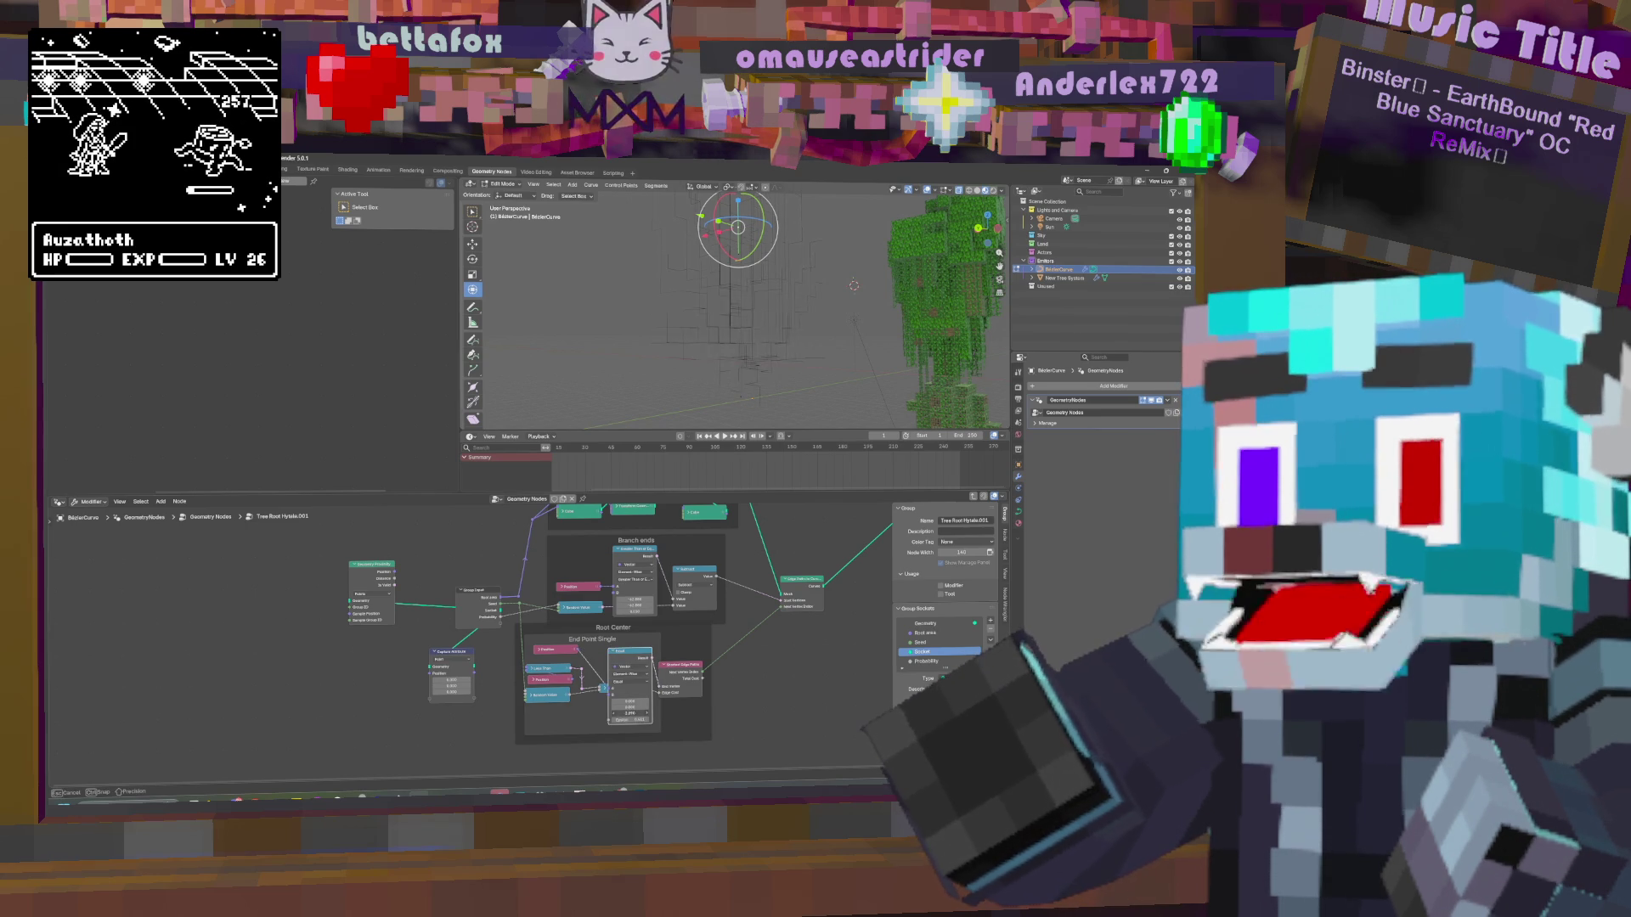
pyautogui.moveTo(635, 712); pyautogui.dragTo(629, 712)
pyautogui.moveTo(900, 365); pyautogui.dragTo(841, 372, button='middle')
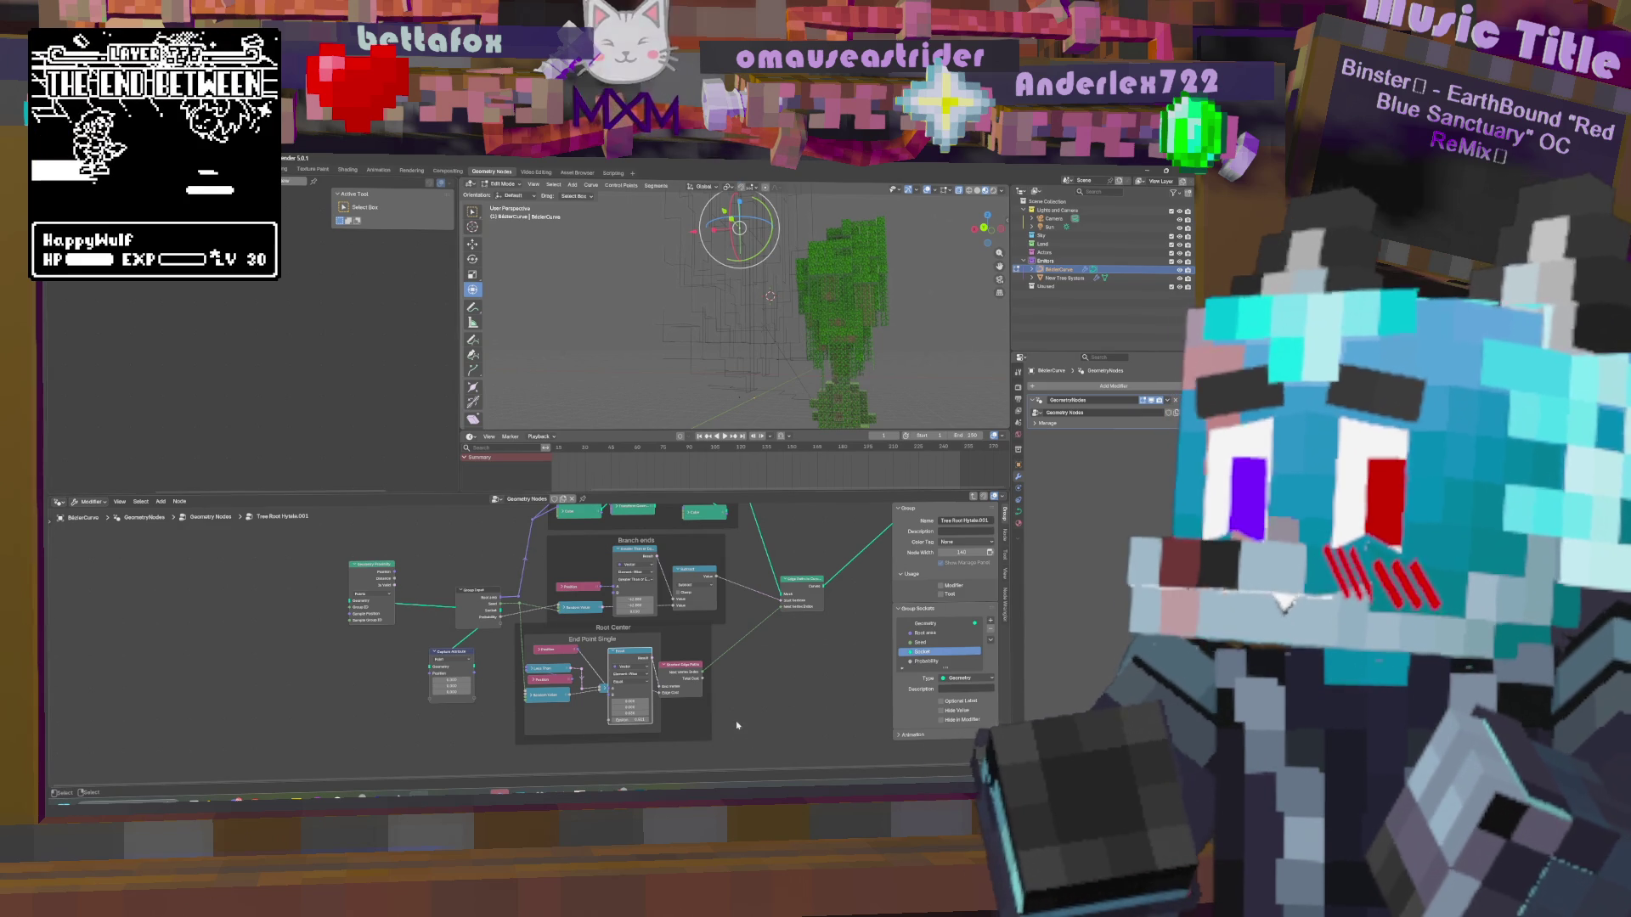
# Collapse the End Point Single nodes and link the Position node into Geometry Proximity.
pyautogui.moveTo(764, 327)
pyautogui.mouseDown(button='middle')
pyautogui.moveTo(786, 341)
pyautogui.moveTo(744, 381)
pyautogui.moveTo(790, 394)
pyautogui.mouseUp(button='middle')
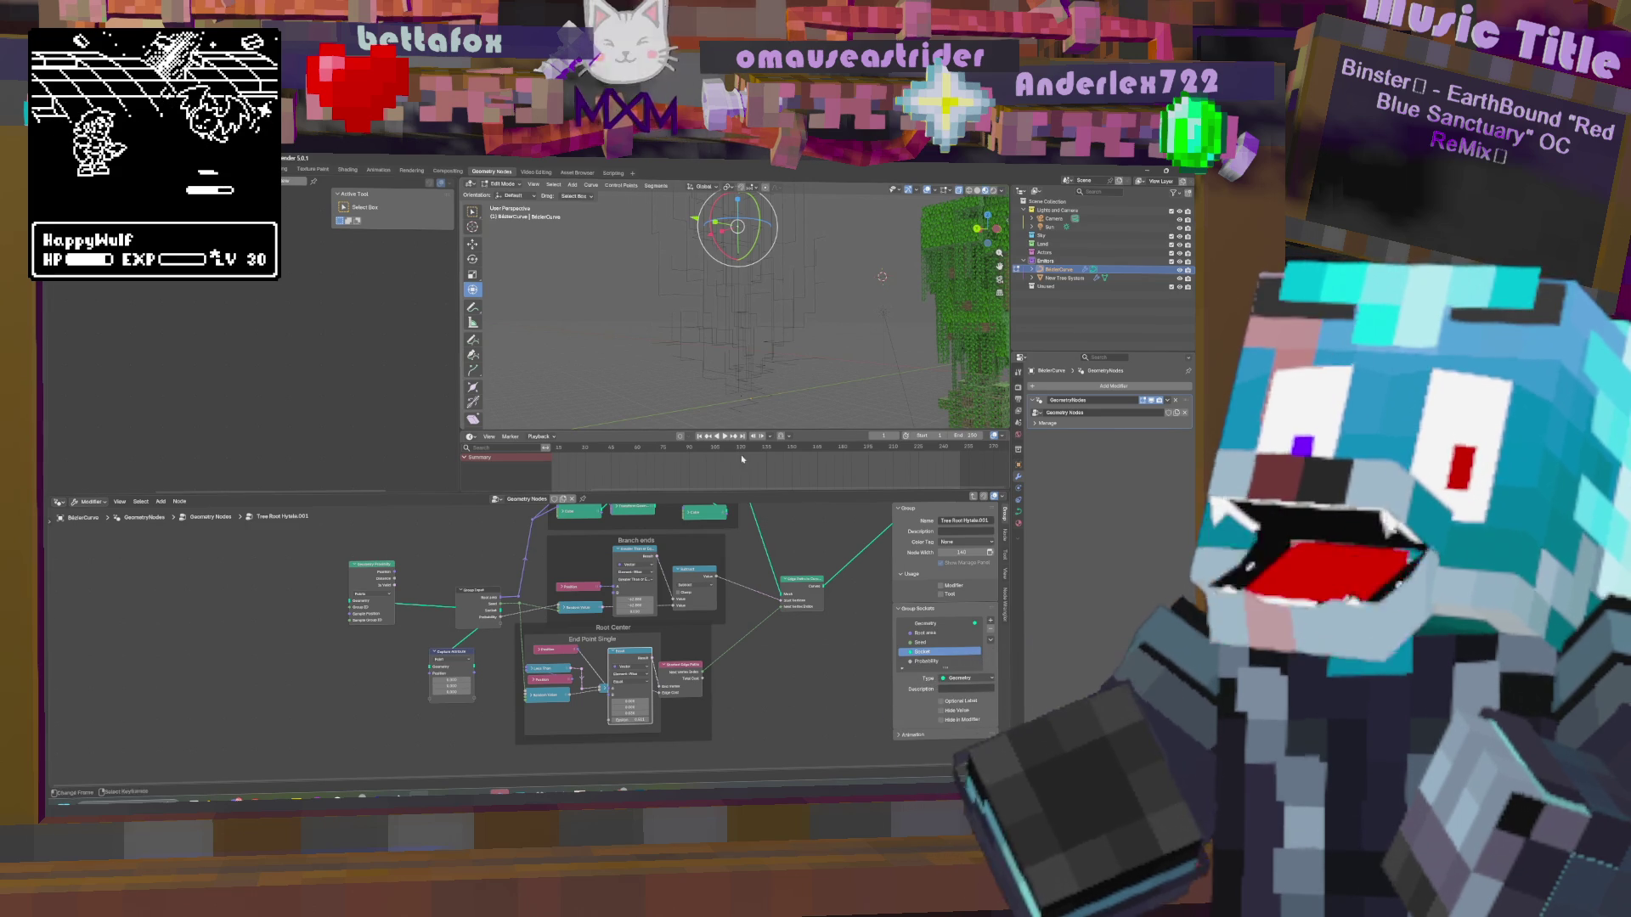
pyautogui.press('h')
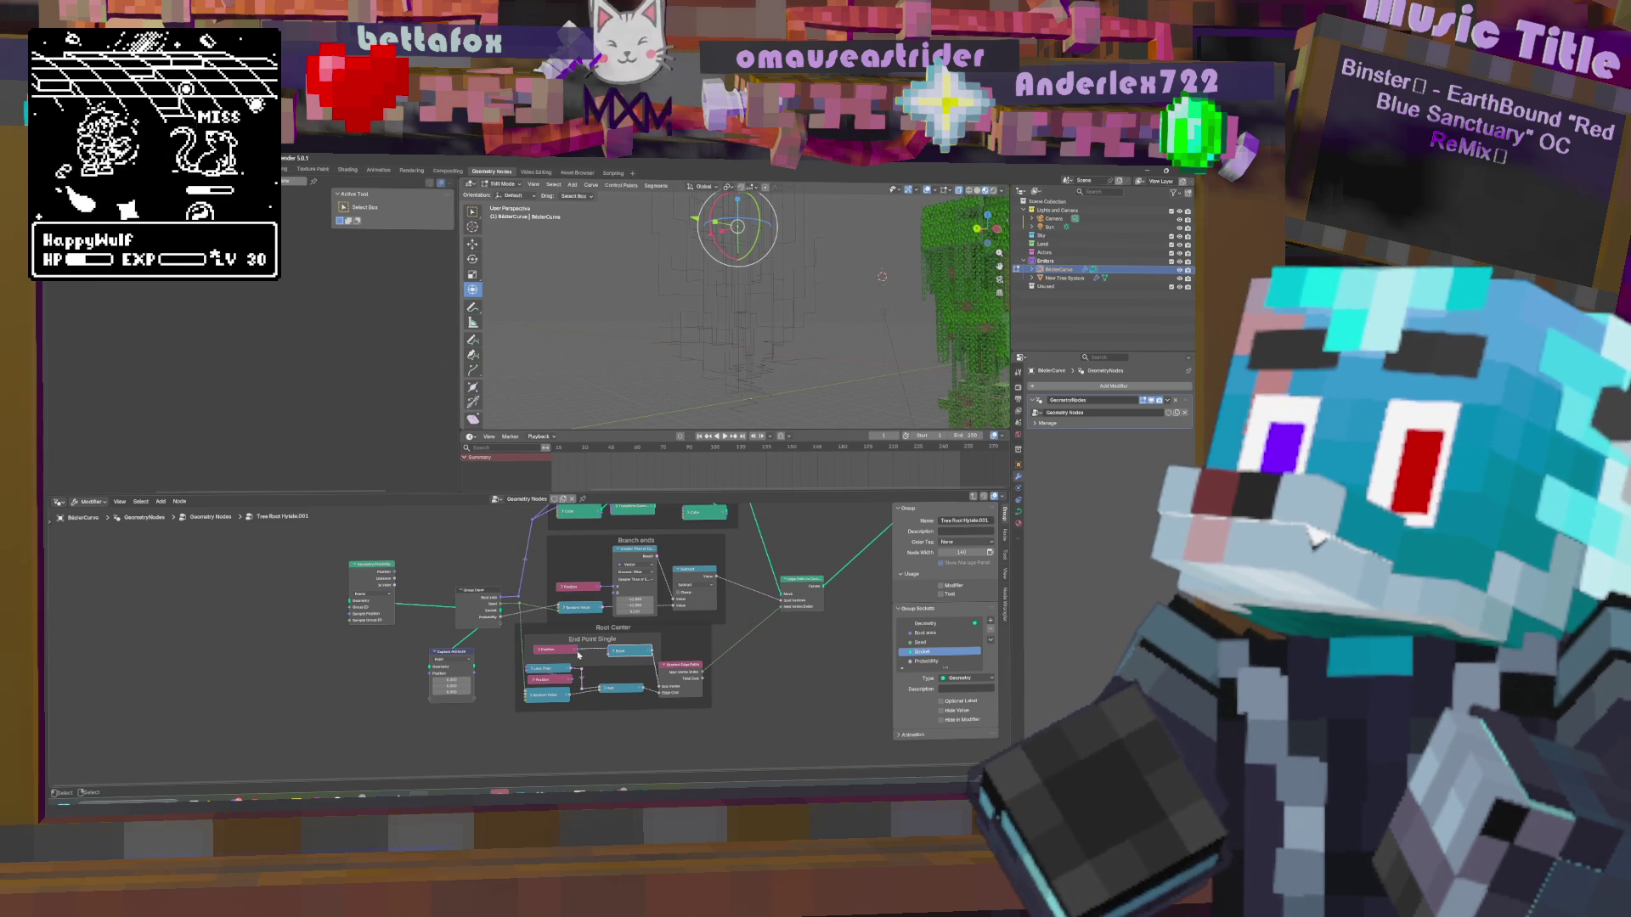
pyautogui.moveTo(562, 651)
pyautogui.mouseDown()
pyautogui.moveTo(394, 581)
pyautogui.moveTo(607, 652)
pyautogui.mouseUp()
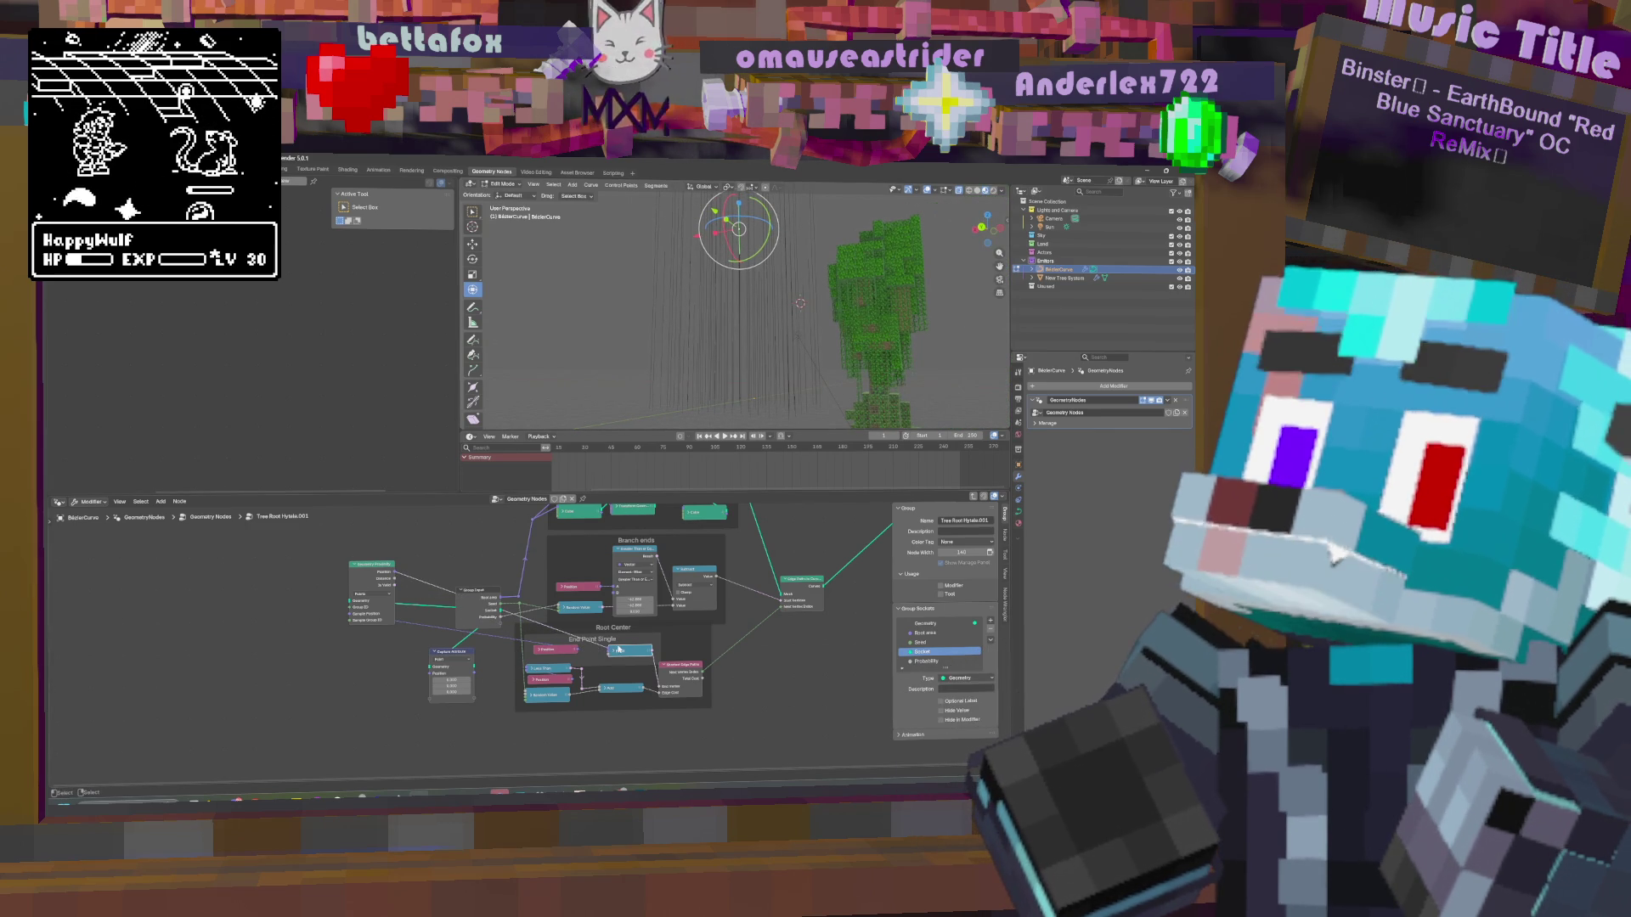
pyautogui.moveTo(705, 344)
pyautogui.mouseDown(button='middle')
pyautogui.moveTo(809, 376)
pyautogui.moveTo(709, 299)
pyautogui.moveTo(782, 327)
pyautogui.mouseUp(button='middle')
# Remove the extra Geometry output socket and route the raw curves into the Group Output.
pyautogui.moveTo(788, 581); pyautogui.dragTo(531, 667, button='middle')
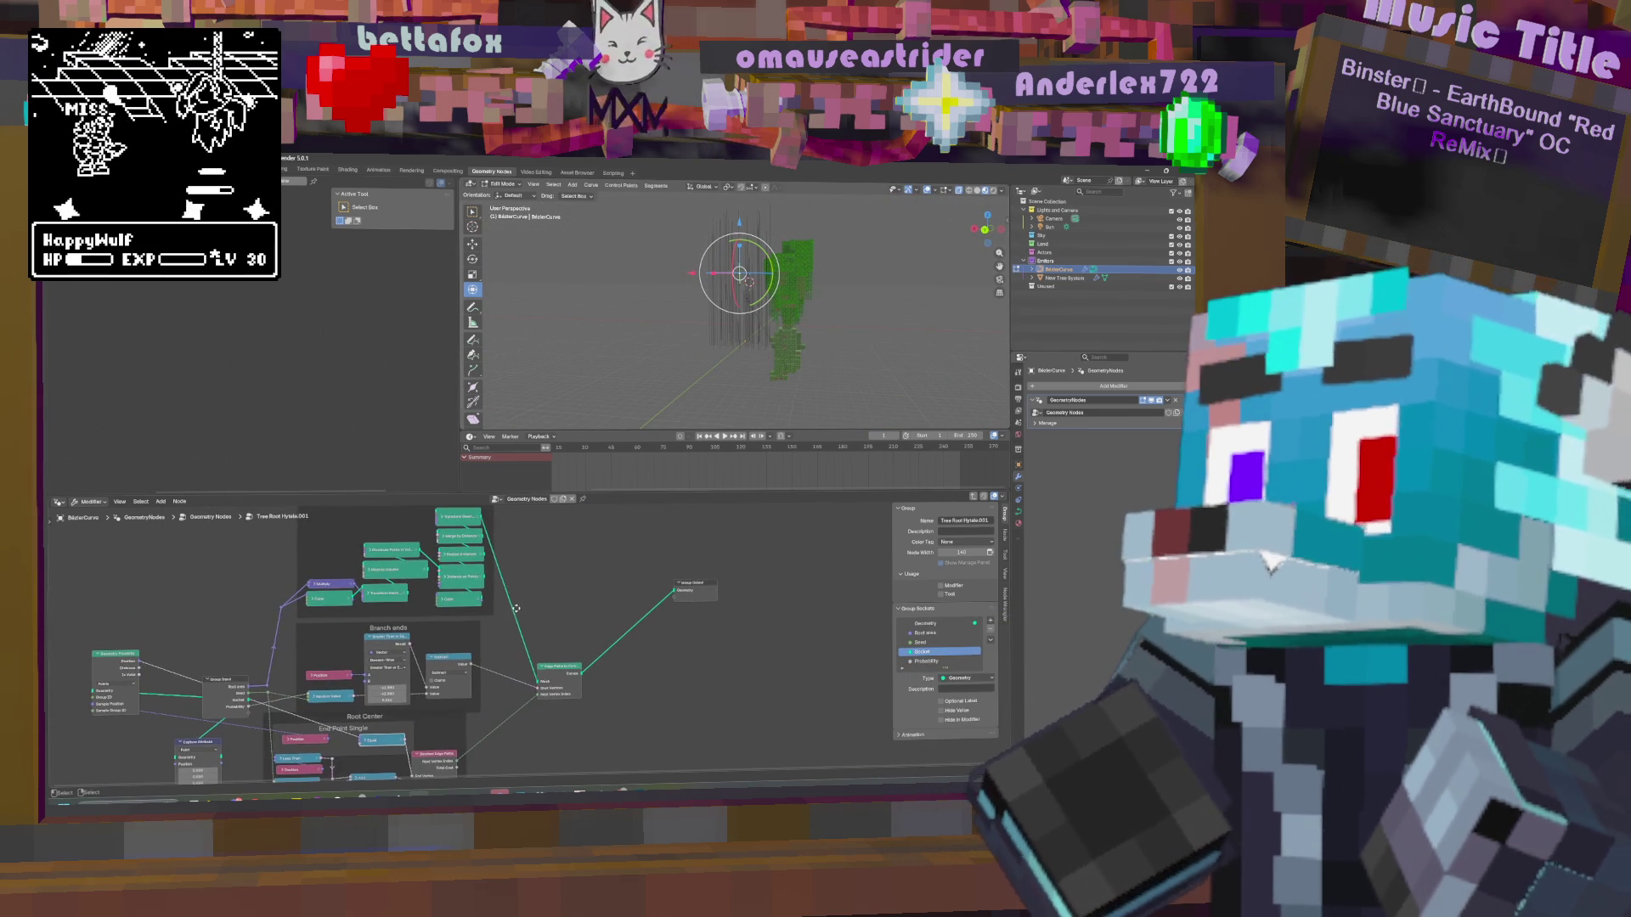
pyautogui.moveTo(485, 538); pyautogui.dragTo(478, 585, button='middle')
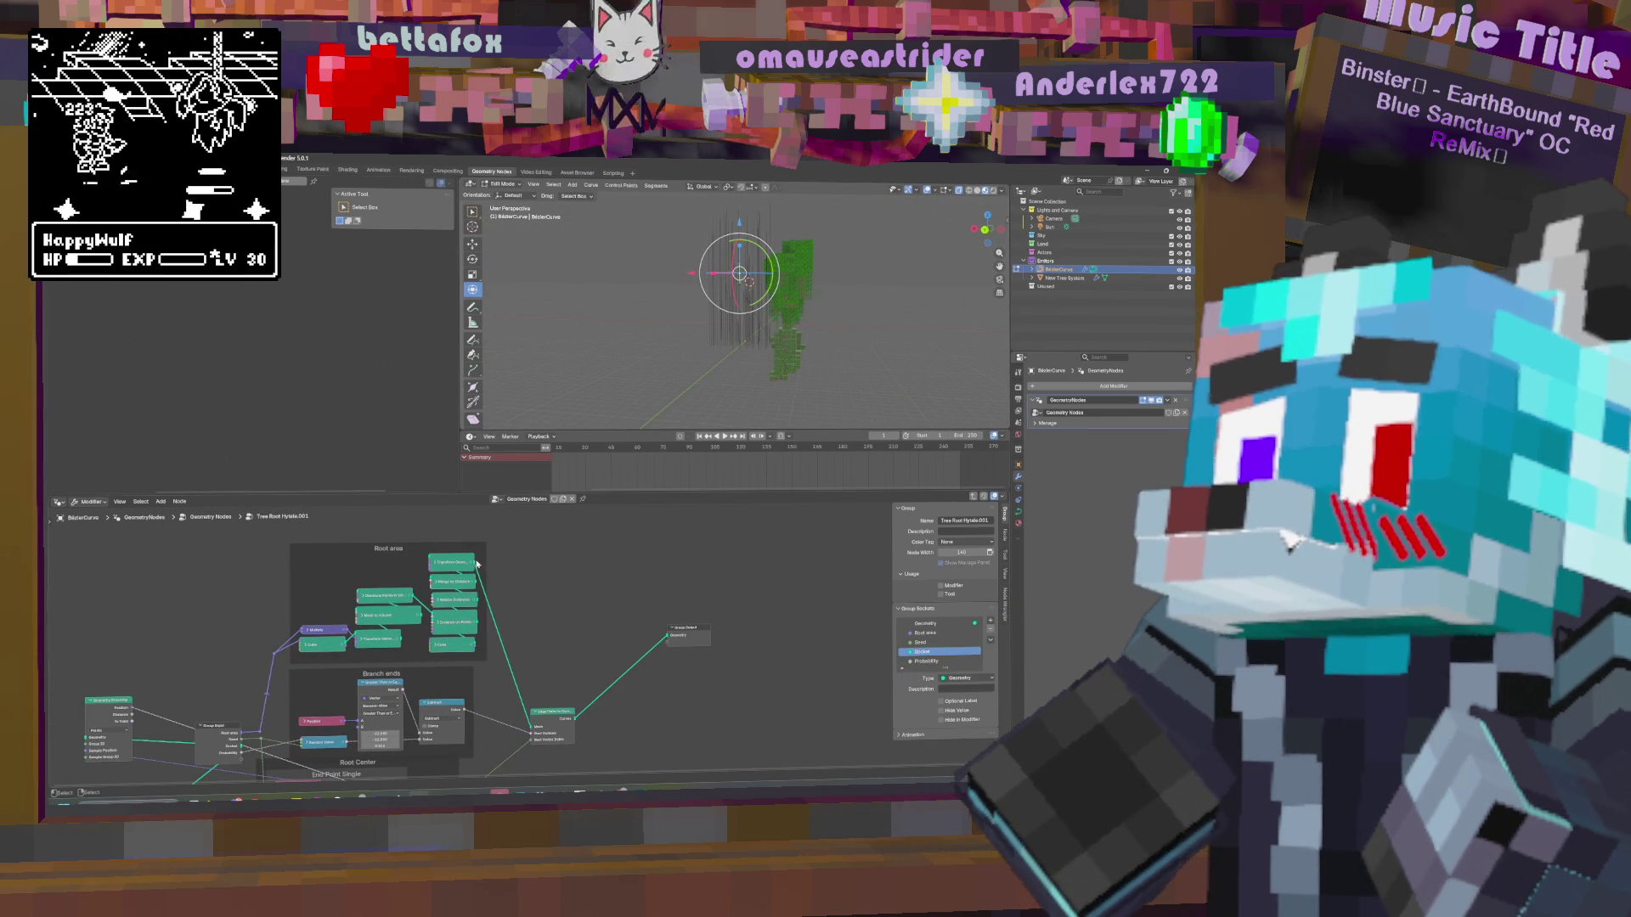
pyautogui.moveTo(475, 563); pyautogui.dragTo(666, 641)
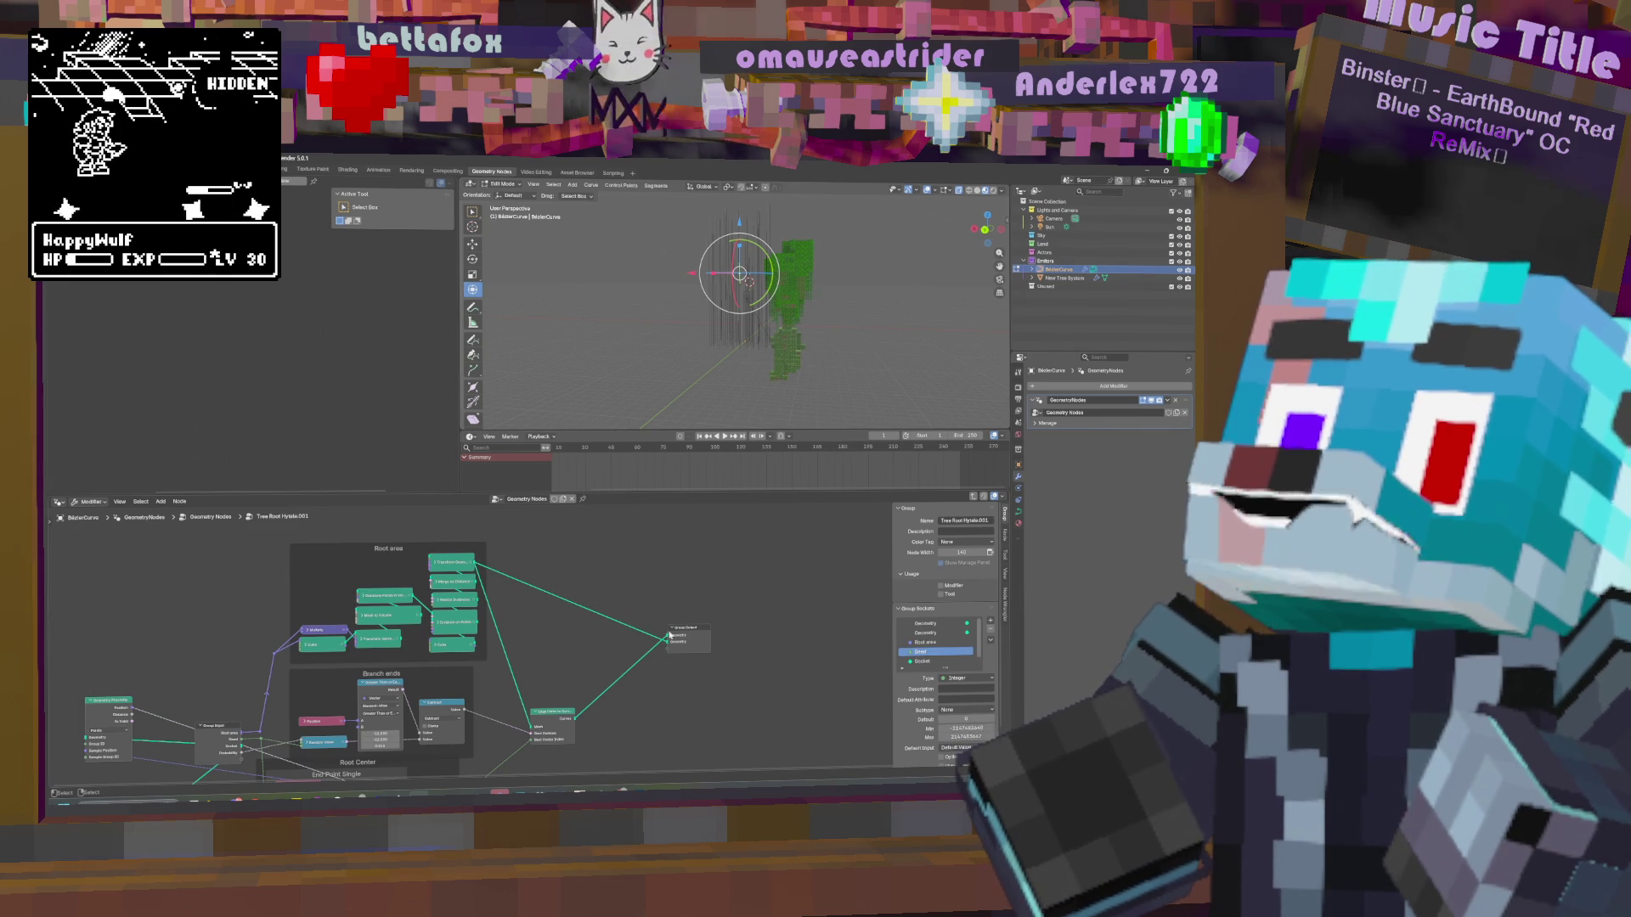
pyautogui.click(973, 634)
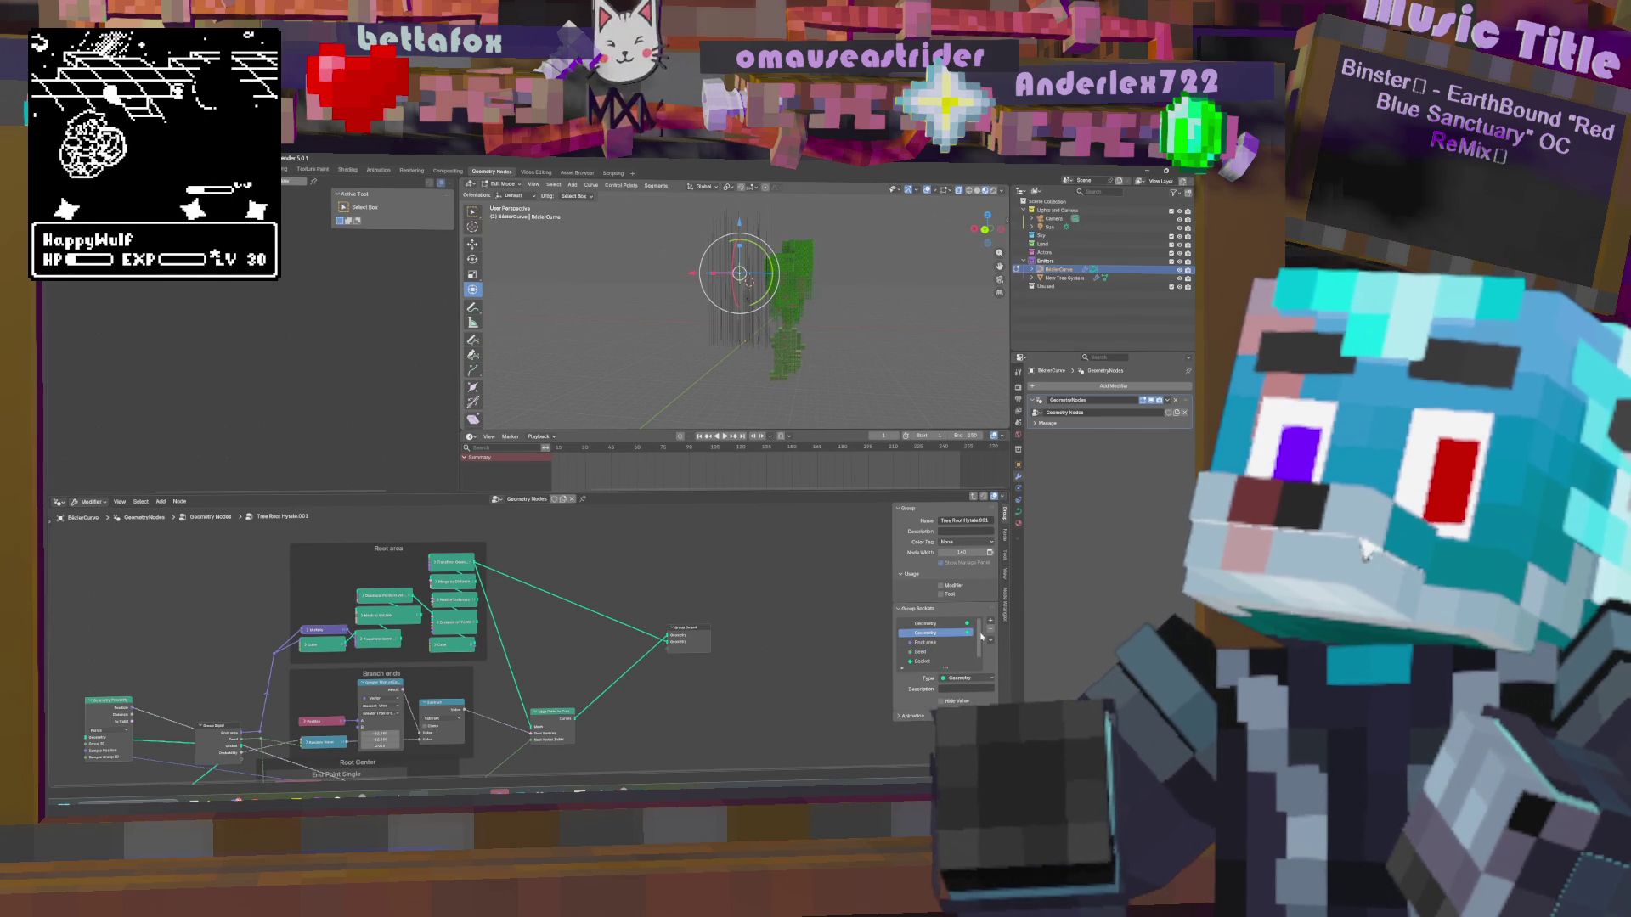
pyautogui.click(991, 629)
pyautogui.moveTo(477, 563); pyautogui.dragTo(668, 635)
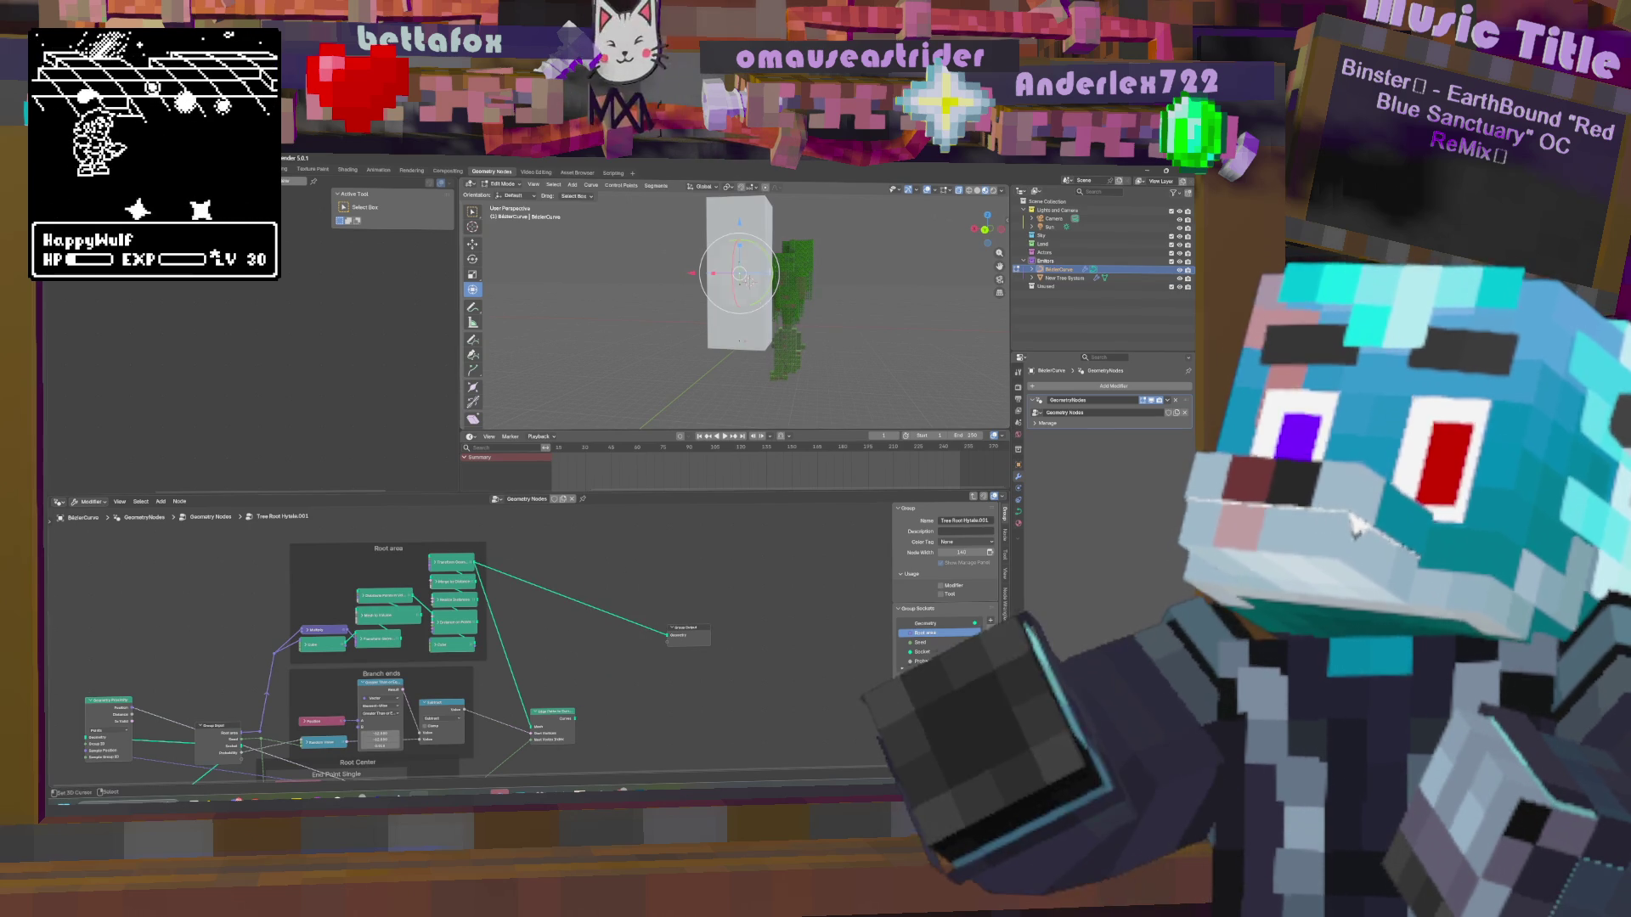
pyautogui.moveTo(575, 718); pyautogui.dragTo(667, 636)
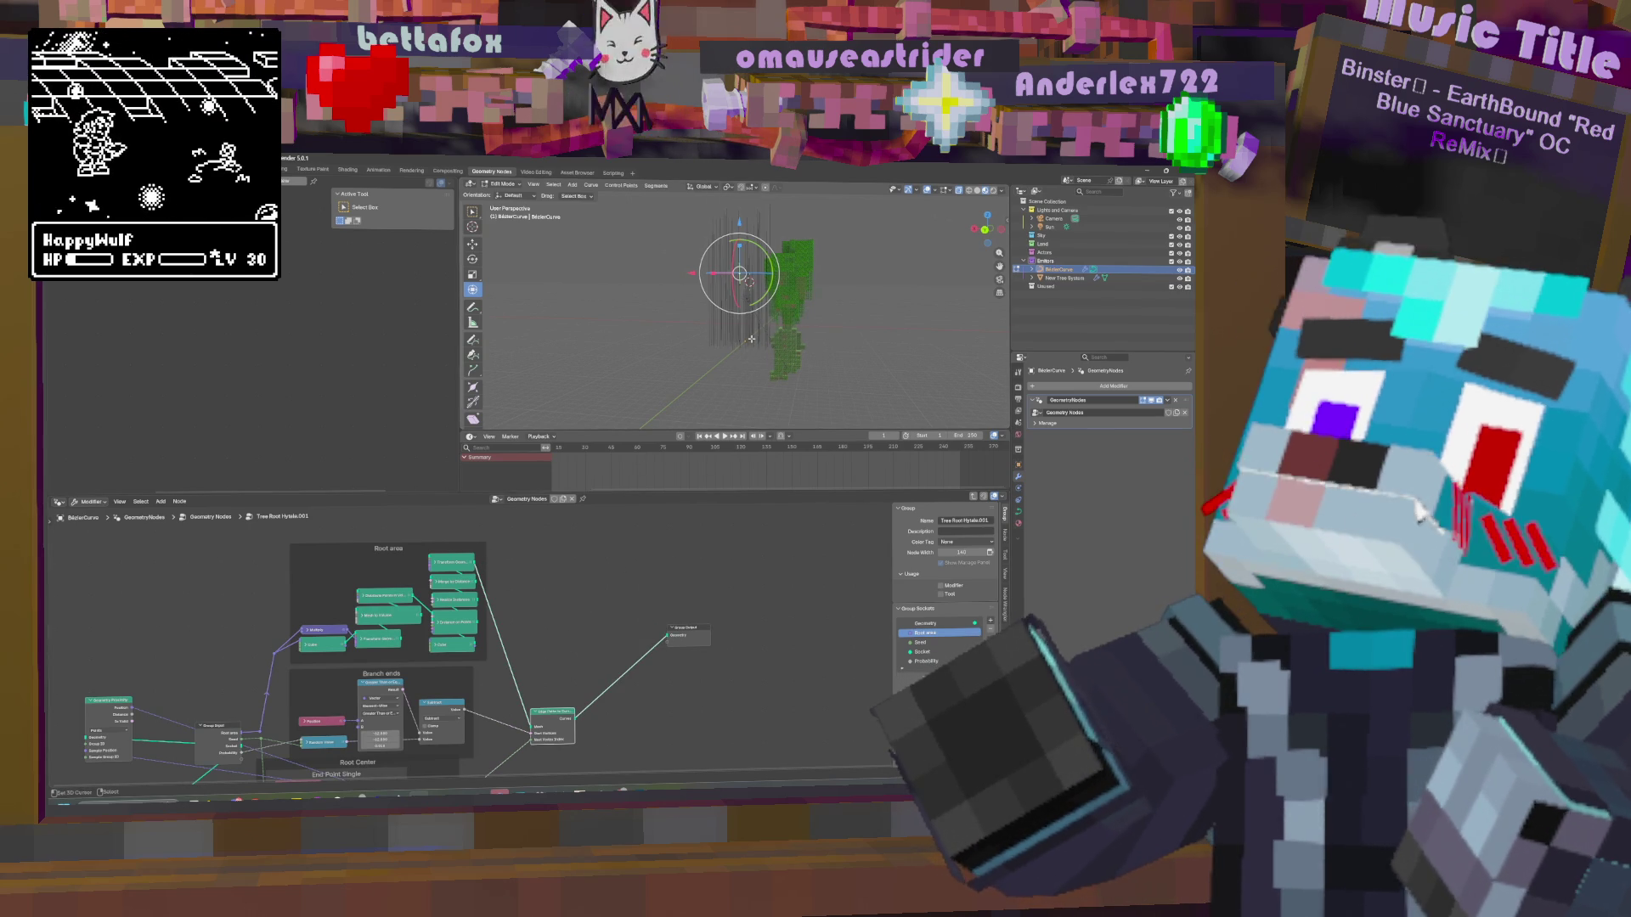
# Reframe the node graph and exit to the top-level Geometry Nodes tree.
pyautogui.moveTo(537, 737)
pyautogui.mouseDown(button='middle')
pyautogui.moveTo(647, 650)
pyautogui.moveTo(495, 609)
pyautogui.moveTo(509, 605)
pyautogui.mouseUp(button='middle')
pyautogui.scroll(2, 647, 651)
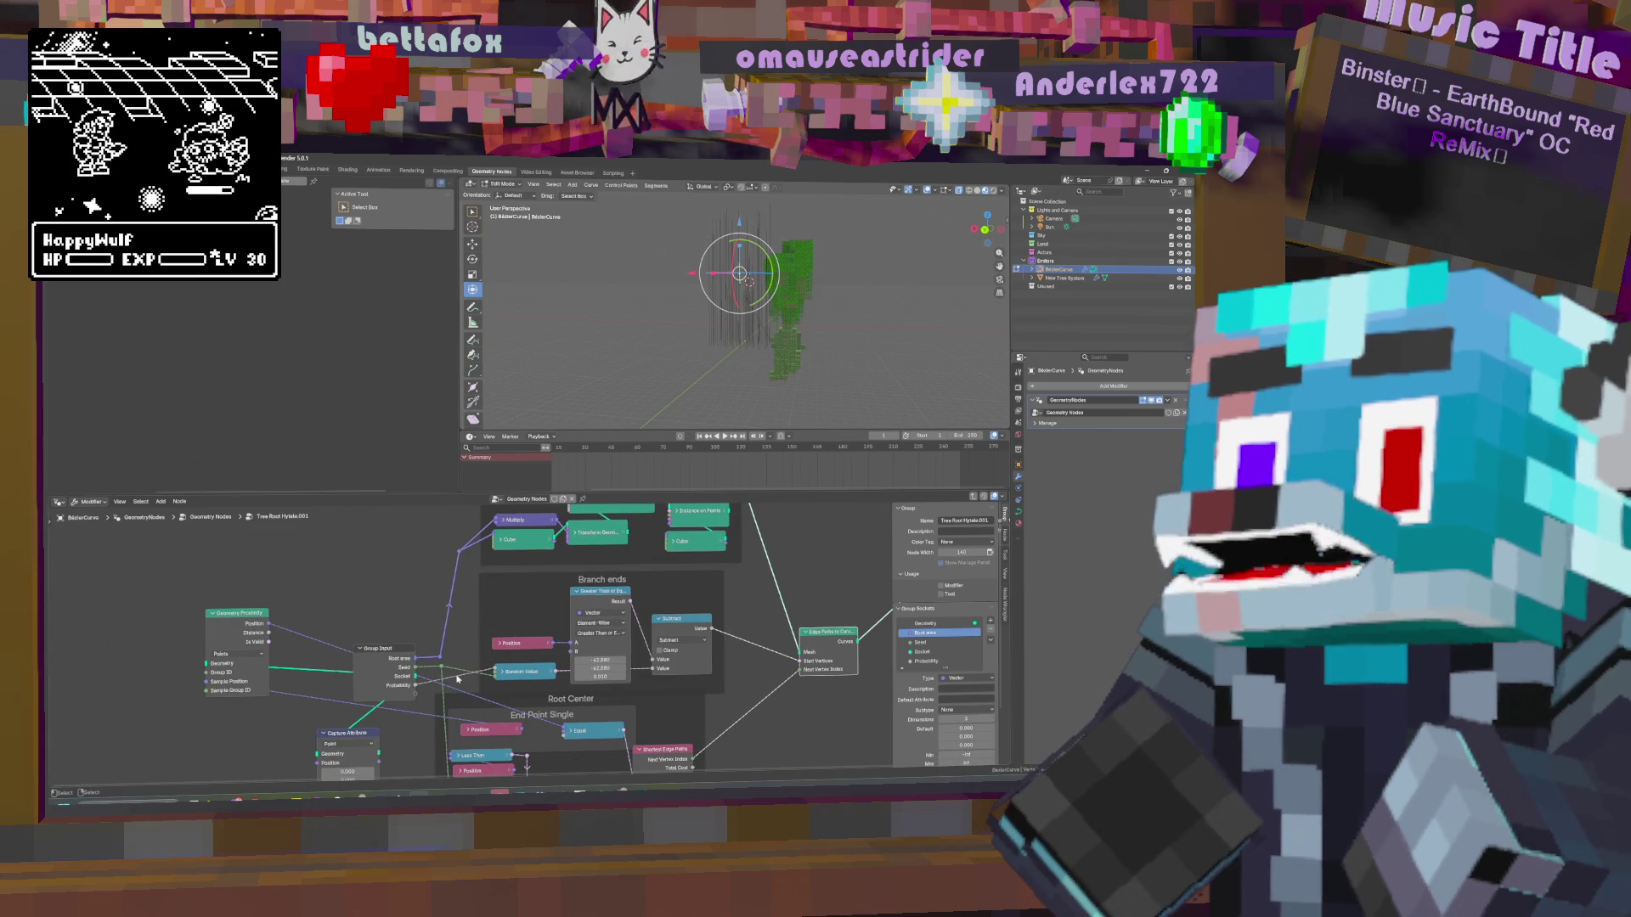
pyautogui.press('Tab')
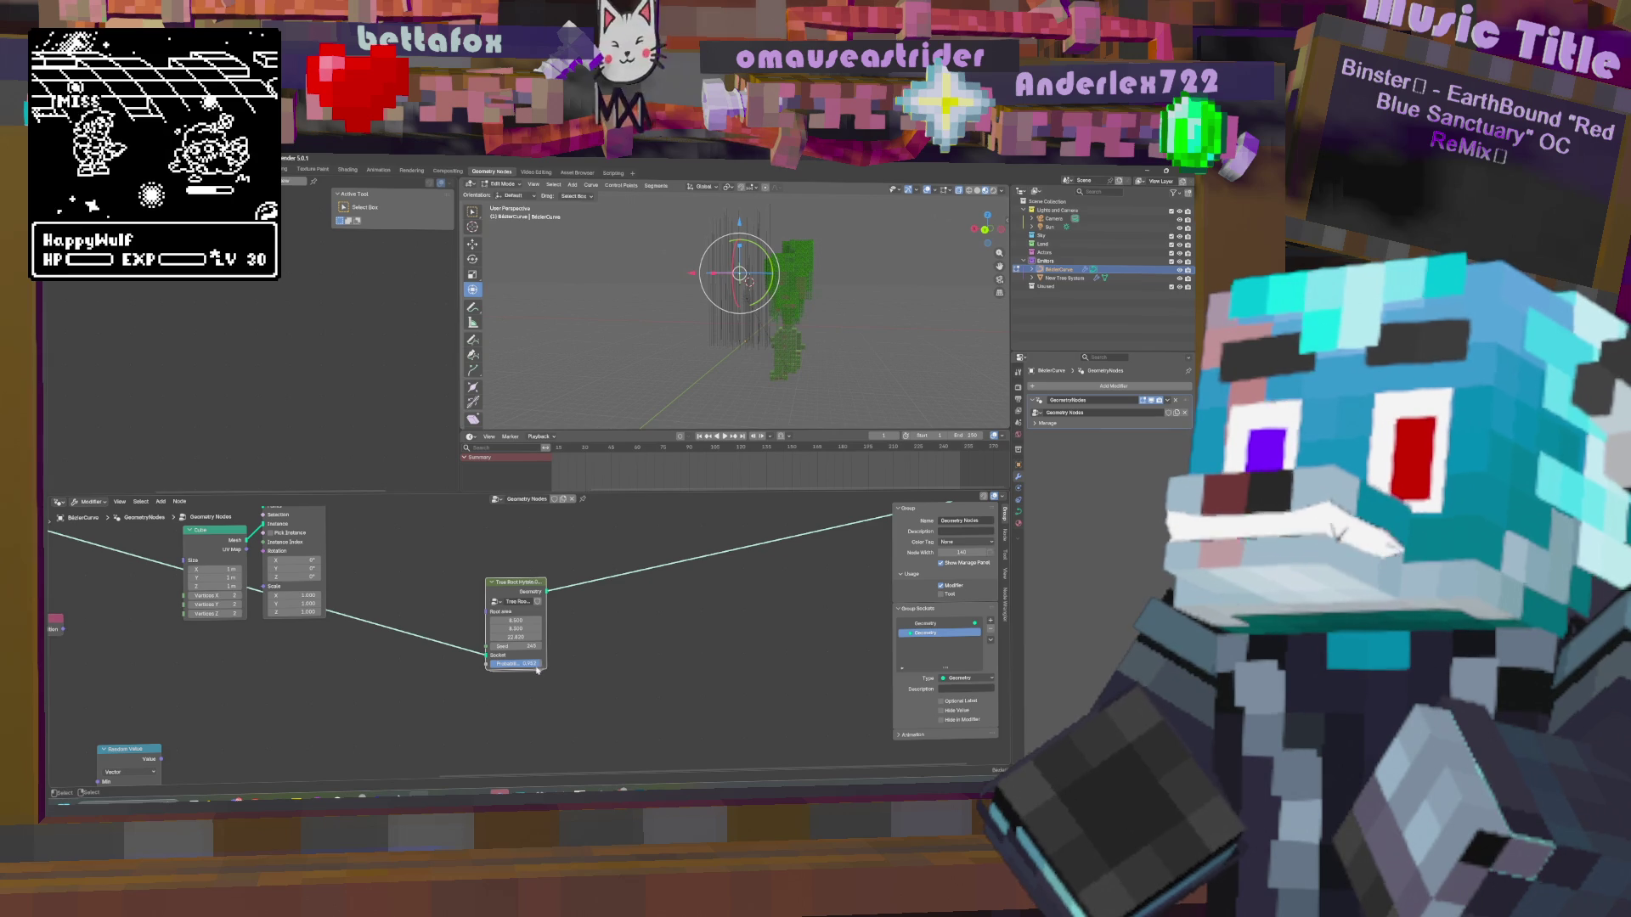
# Raise the tree node's Probability to about 0.989, return to Object Mode, and re-enter the tree root group.
pyautogui.moveTo(516, 664); pyautogui.dragTo(534, 663)
pyautogui.moveTo(658, 278)
pyautogui.mouseDown(button='middle')
pyautogui.moveTo(778, 279)
pyautogui.moveTo(728, 389)
pyautogui.mouseUp(button='middle')
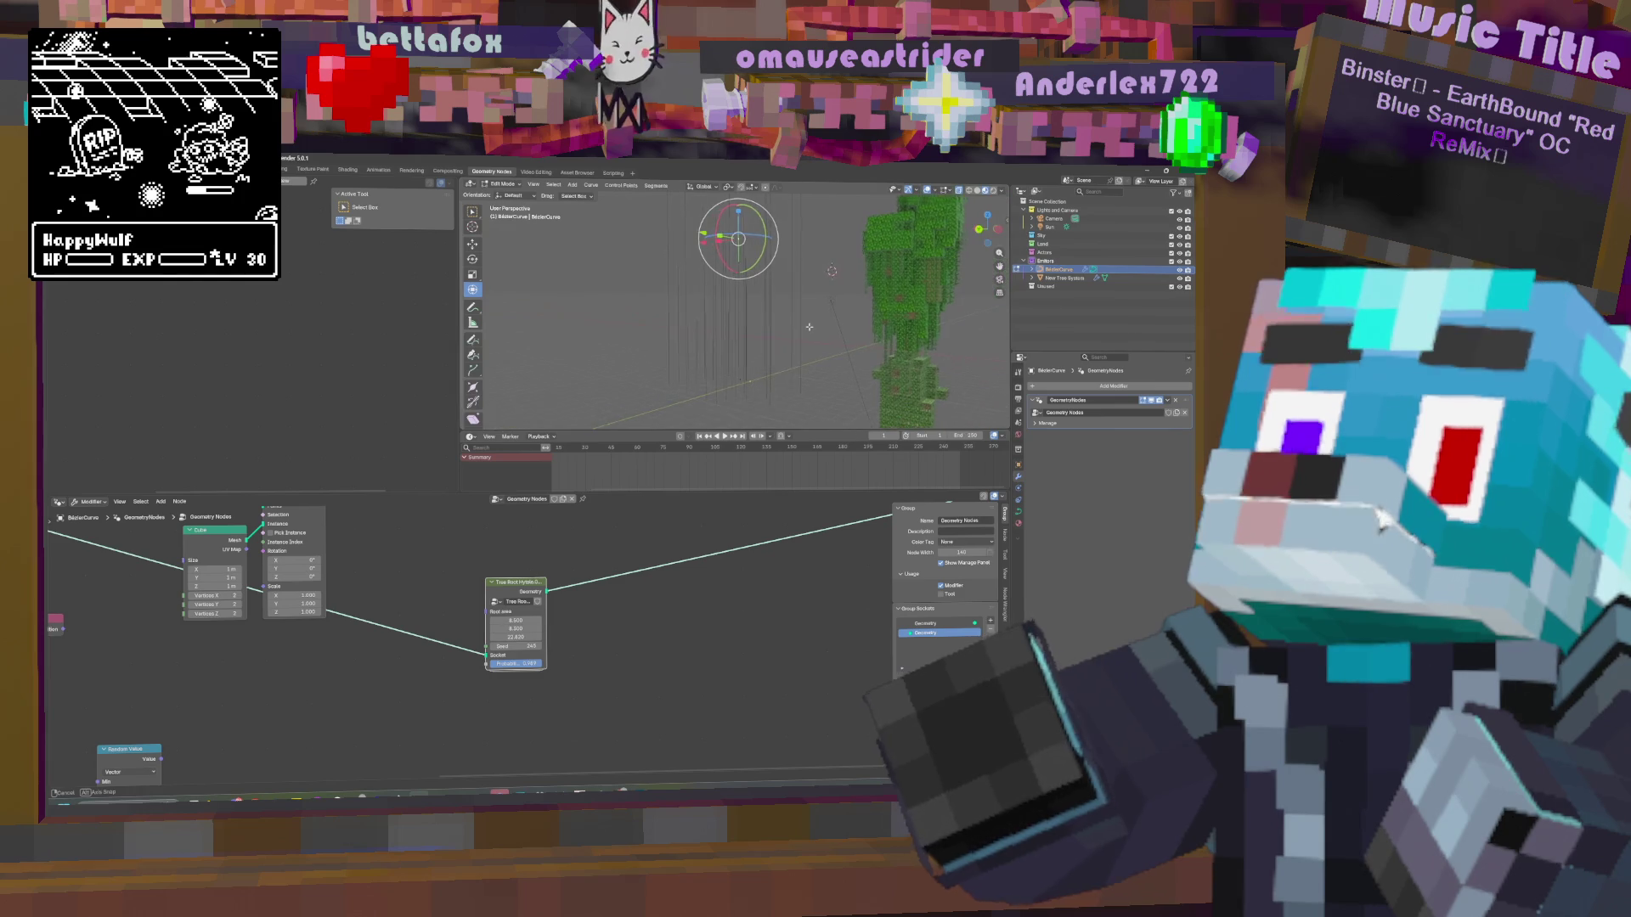
pyautogui.press('Tab')
pyautogui.press('Tab')
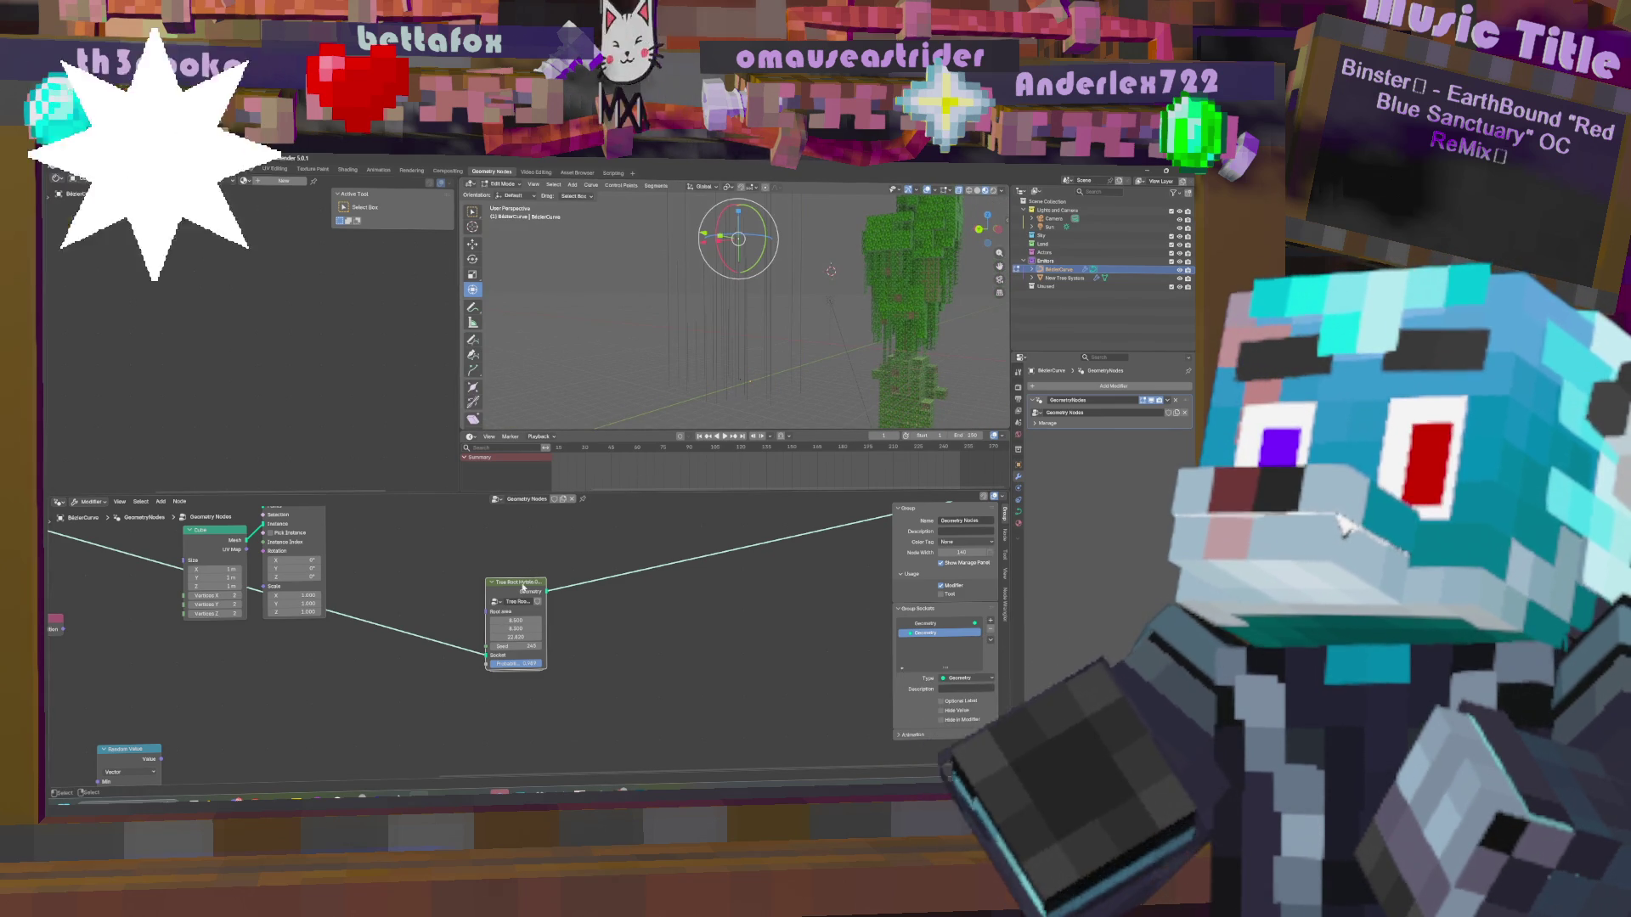
pyautogui.press('Tab')
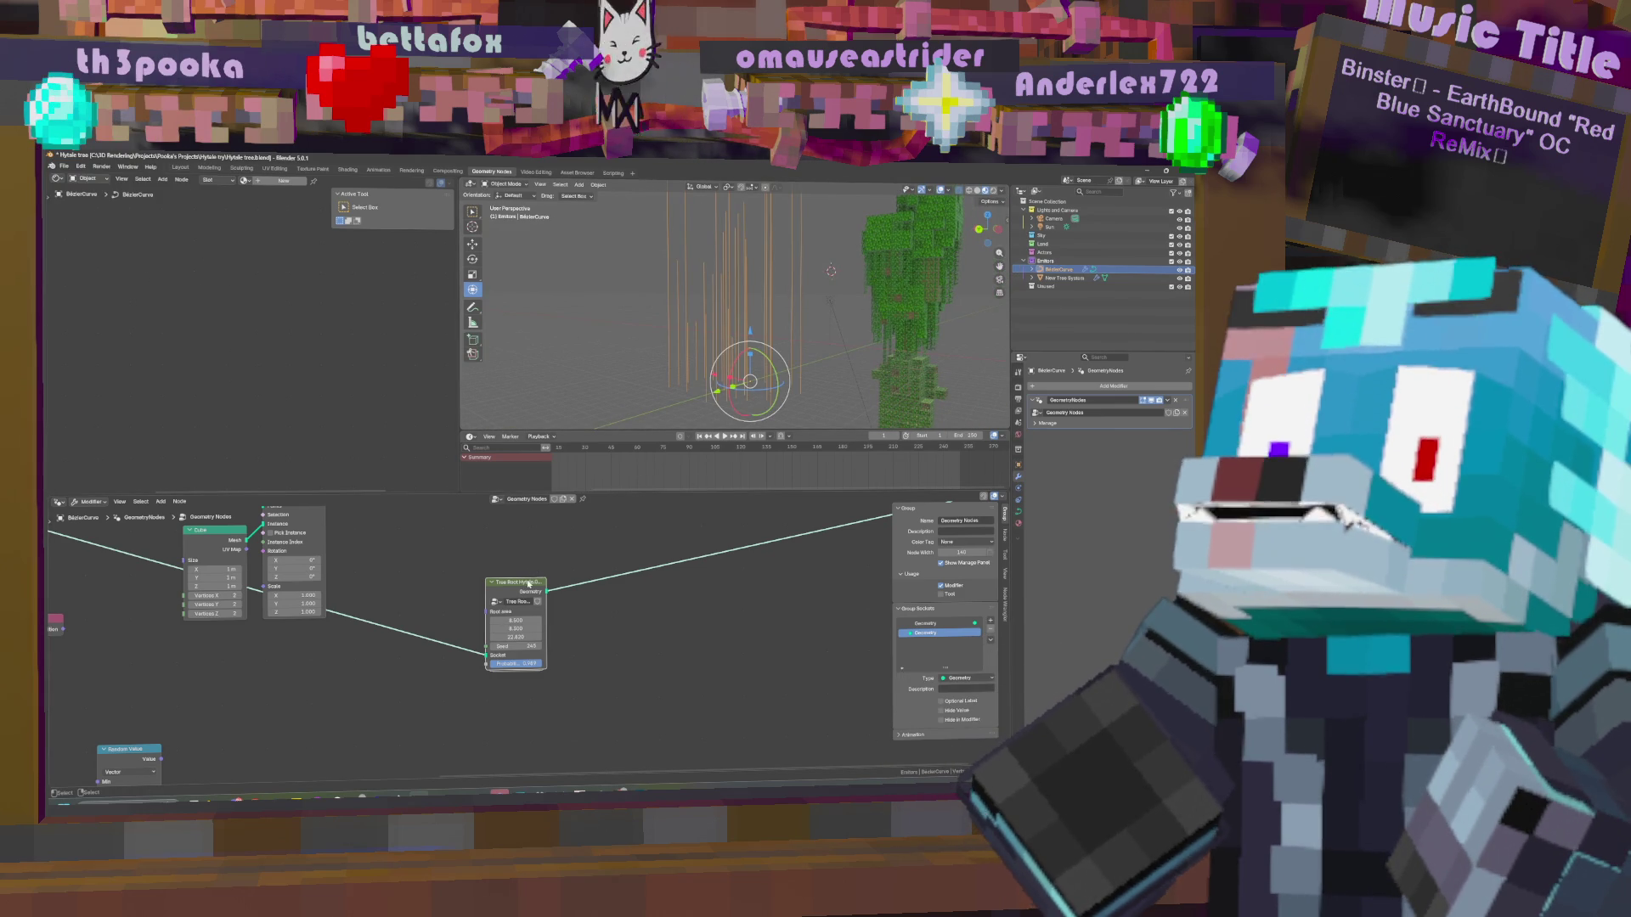
pyautogui.press('Tab')
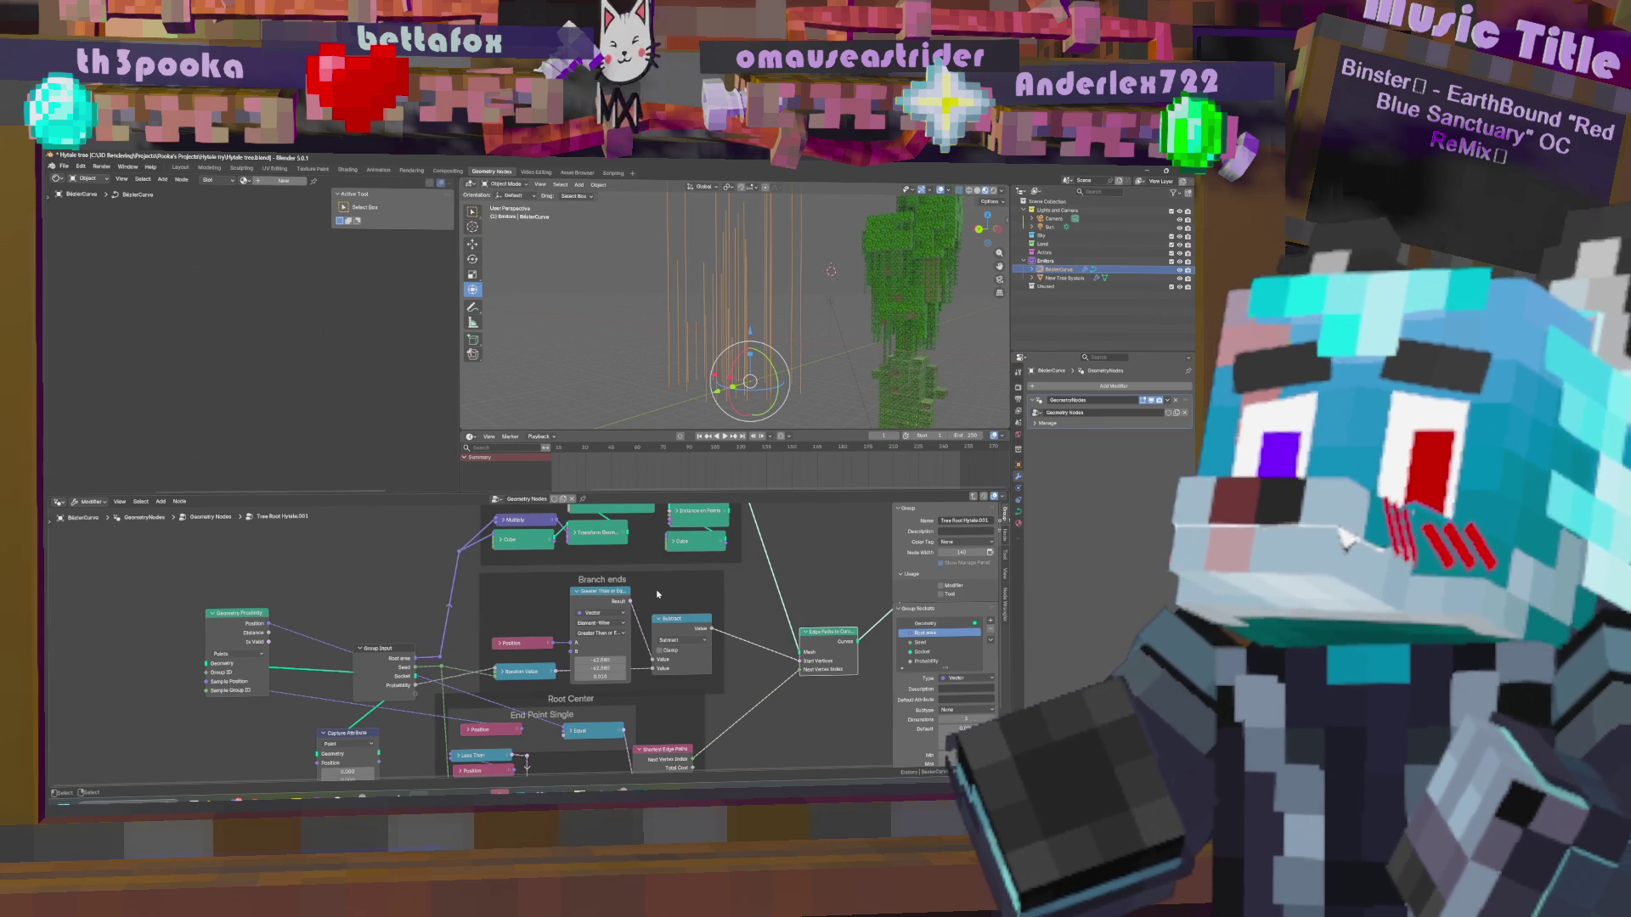
# Pan to the Equal node and check its inputs by expanding and collapsing it.
pyautogui.moveTo(677, 682); pyautogui.dragTo(635, 636, button='middle')
pyautogui.moveTo(687, 703)
pyautogui.mouseDown(button='middle')
pyautogui.moveTo(689, 647)
pyautogui.moveTo(703, 697)
pyautogui.mouseUp(button='middle')
pyautogui.moveTo(663, 338)
pyautogui.mouseDown(button='middle')
pyautogui.moveTo(506, 331)
pyautogui.moveTo(493, 254)
pyautogui.moveTo(526, 340)
pyautogui.mouseUp(button='middle')
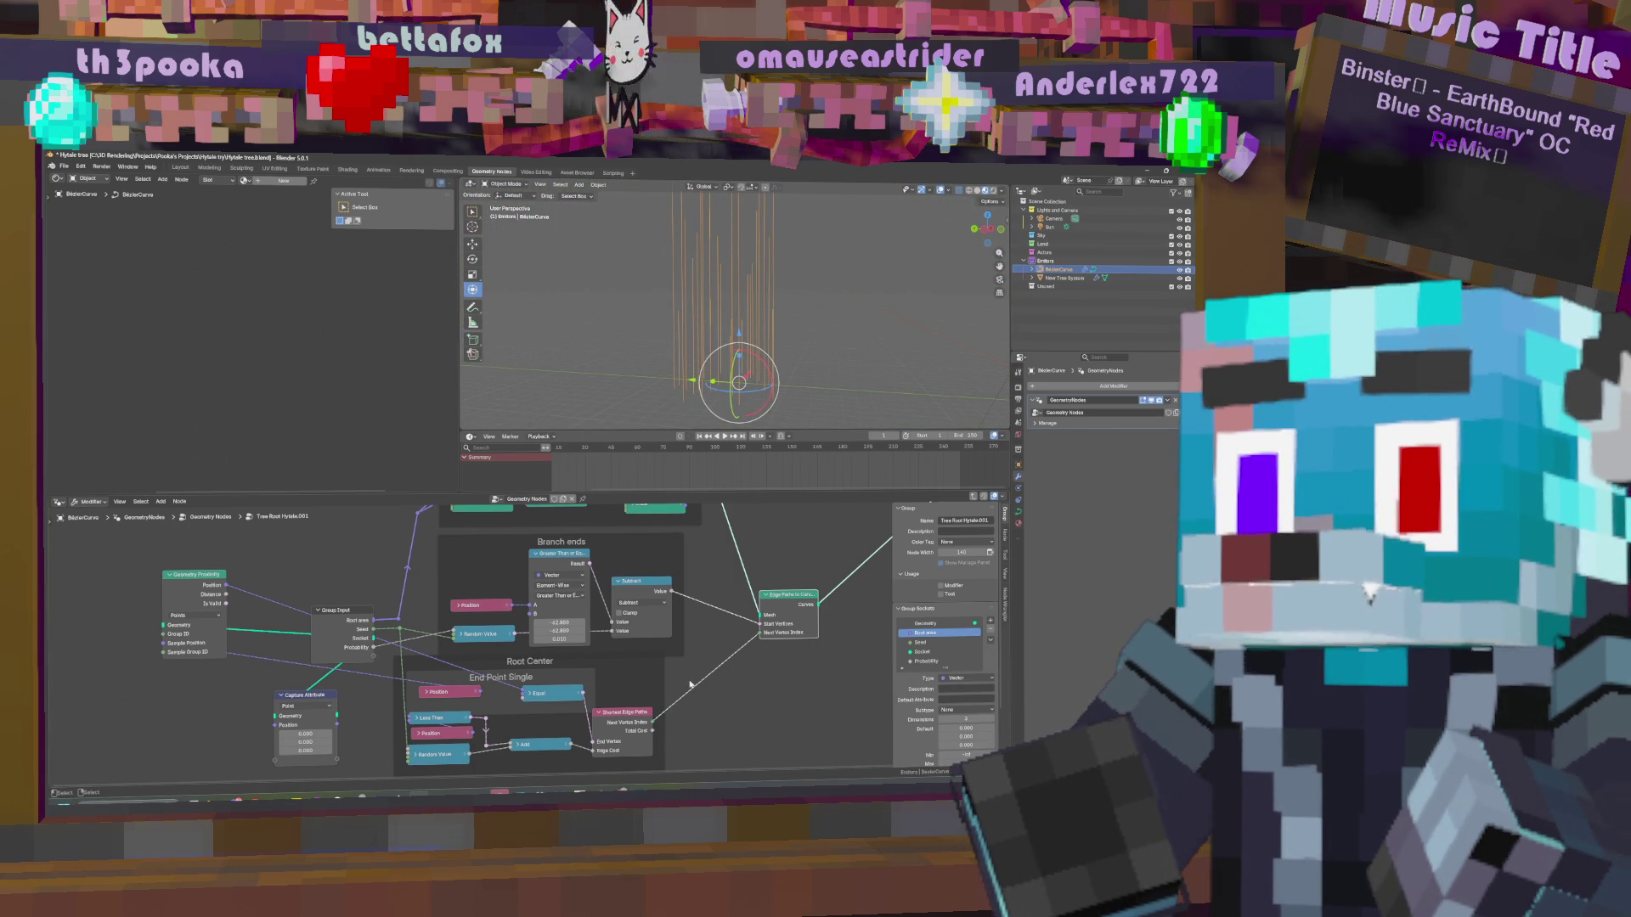
pyautogui.click(530, 695)
pyautogui.click(530, 694)
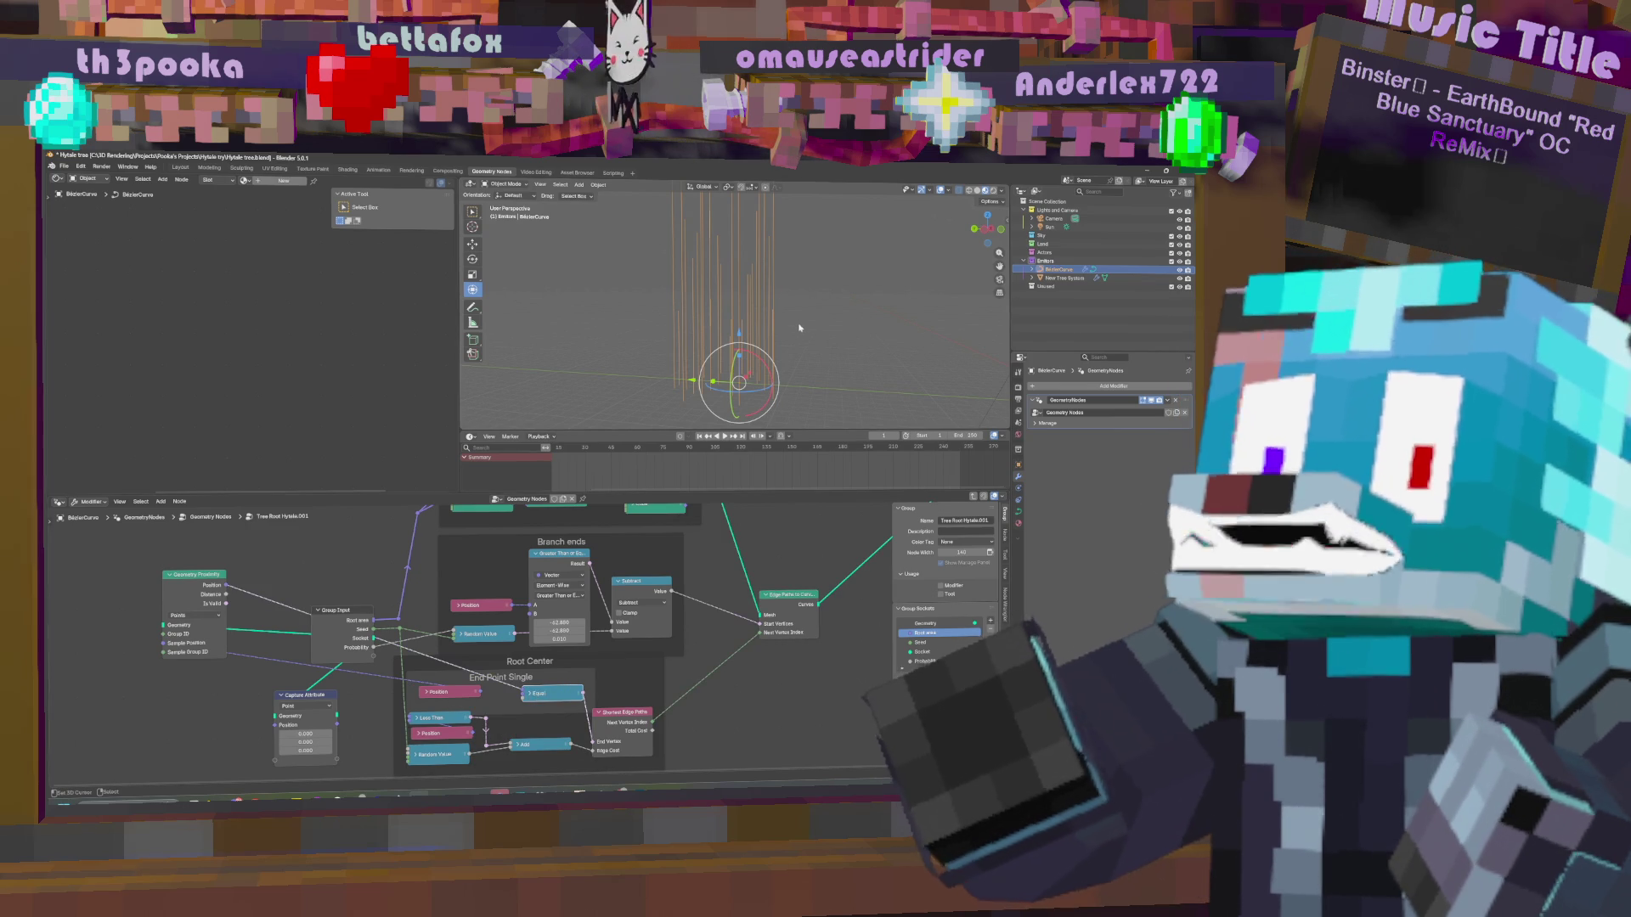
# Link Geometry Proximity's Position output into the Equal node's input.
pyautogui.moveTo(624, 681); pyautogui.dragTo(633, 658, button='middle')
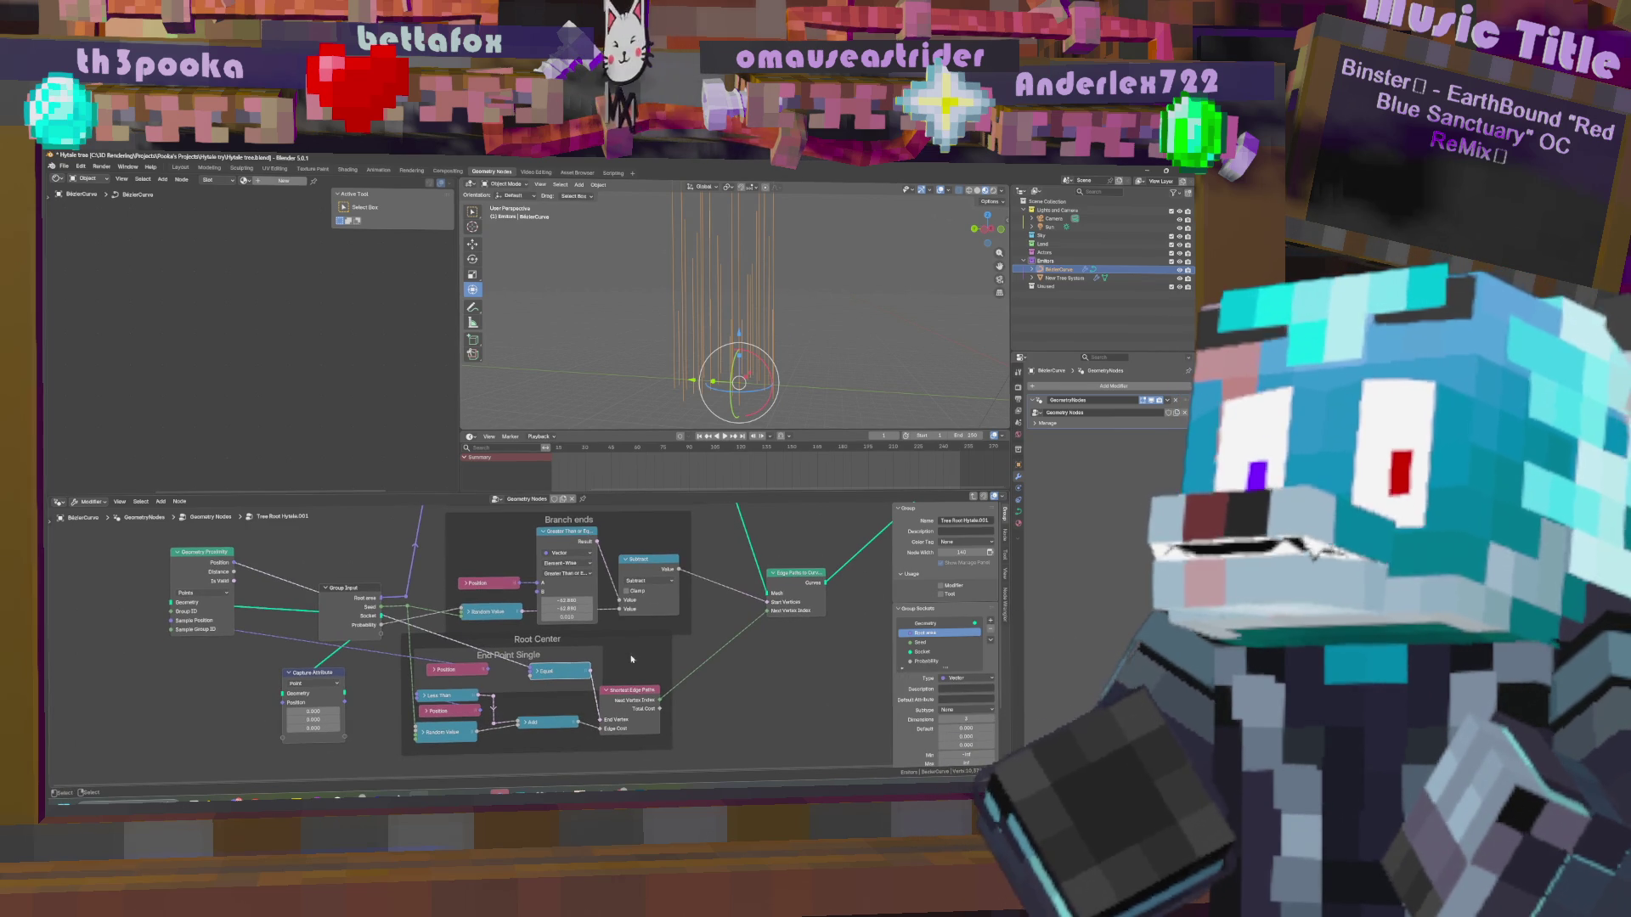
pyautogui.moveTo(486, 670); pyautogui.dragTo(531, 671)
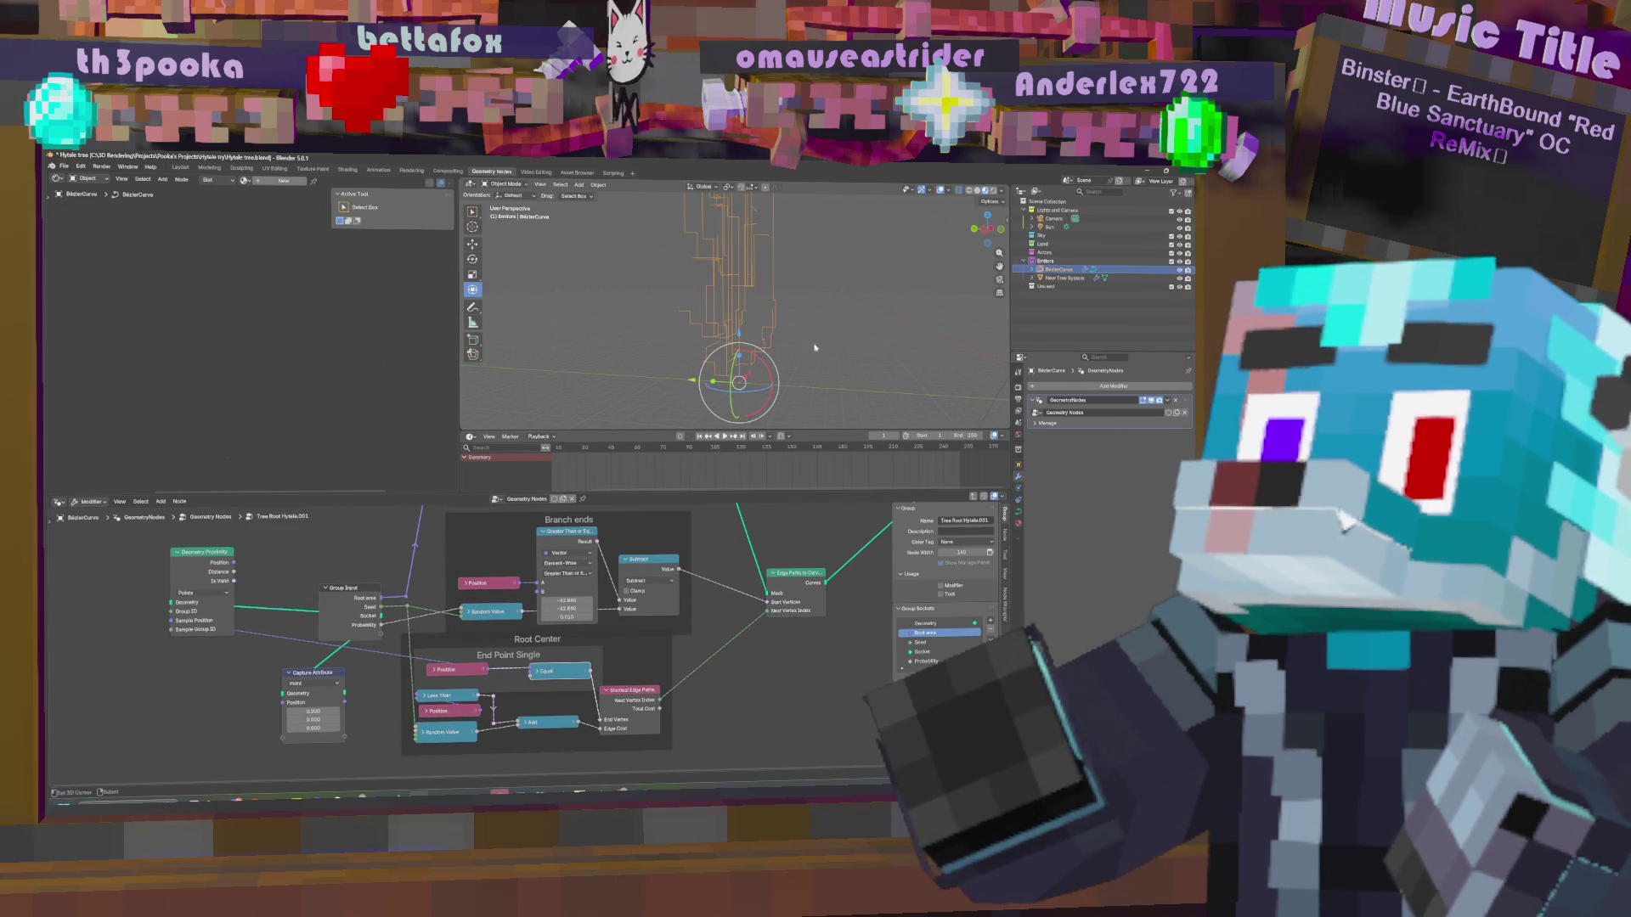
pyautogui.moveTo(234, 562); pyautogui.dragTo(537, 670)
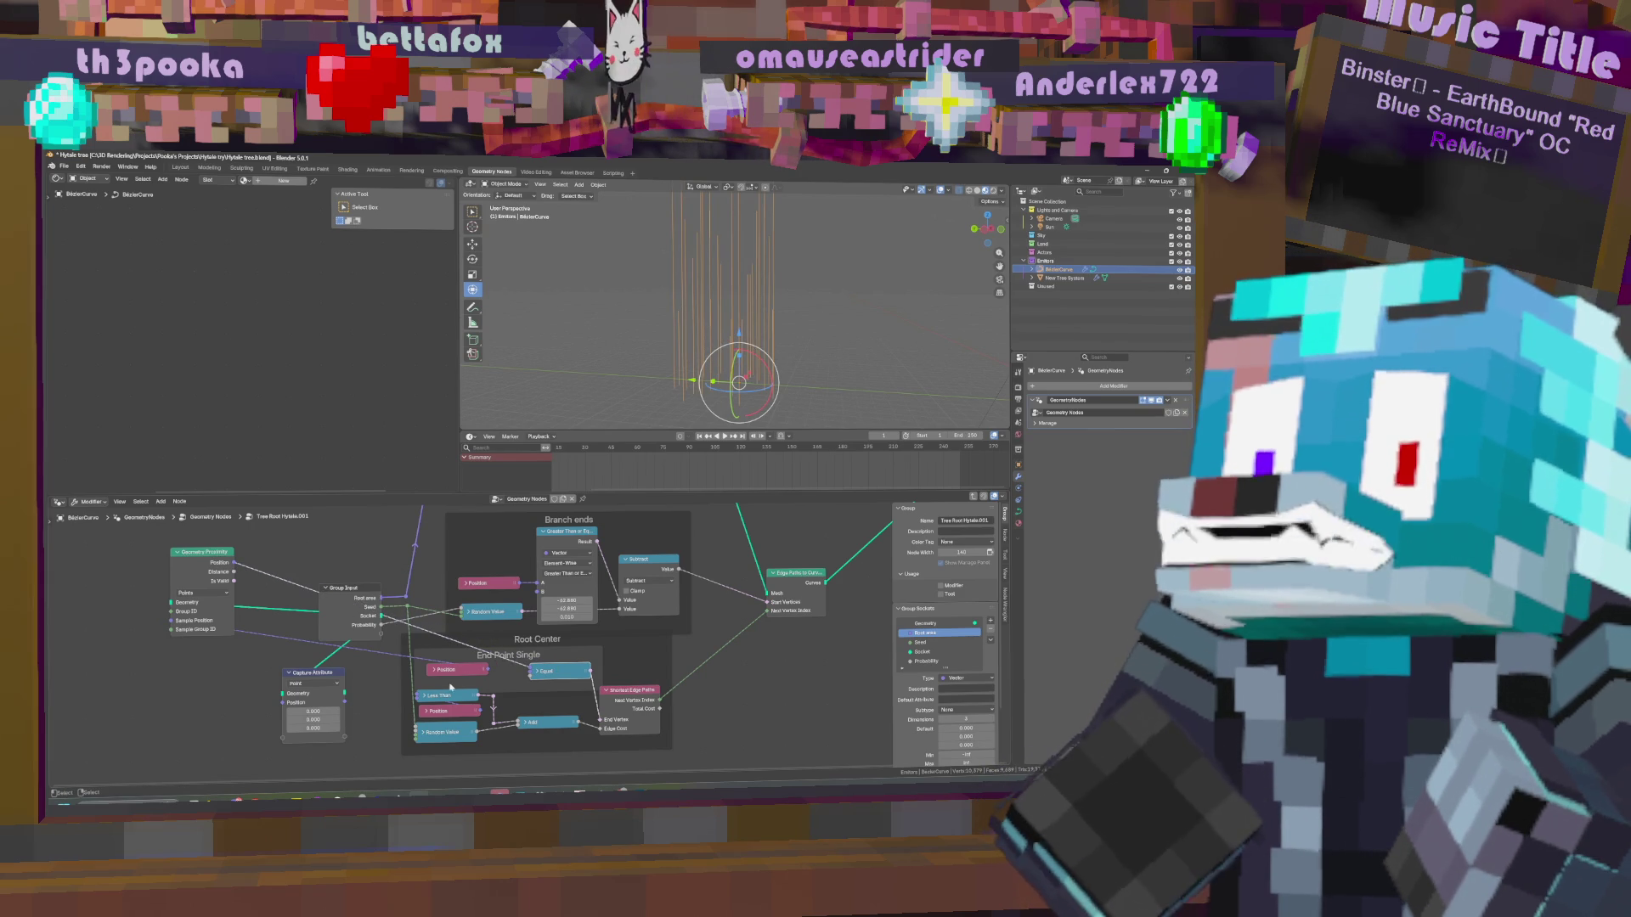
pyautogui.moveTo(490, 671)
pyautogui.mouseDown()
pyautogui.moveTo(541, 663)
pyautogui.moveTo(530, 670)
pyautogui.mouseUp()
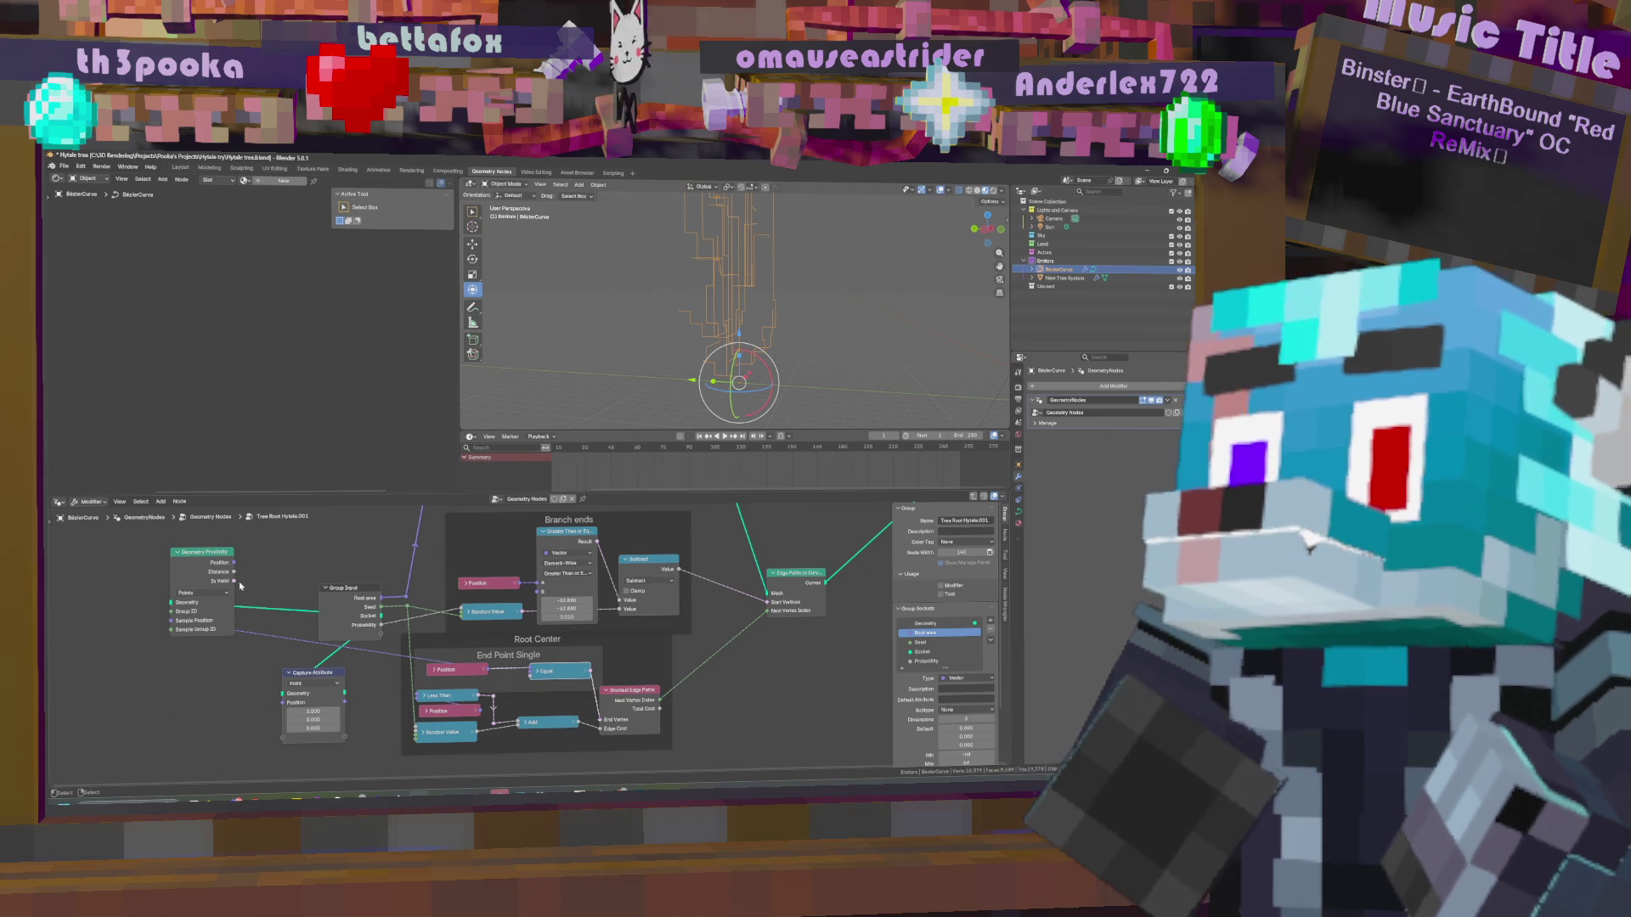
pyautogui.moveTo(235, 563)
pyautogui.mouseDown()
pyautogui.moveTo(420, 661)
pyautogui.moveTo(433, 647)
pyautogui.moveTo(531, 672)
pyautogui.mouseUp()
pyautogui.moveTo(841, 284)
pyautogui.mouseDown(button='middle')
pyautogui.moveTo(934, 290)
pyautogui.moveTo(862, 323)
pyautogui.moveTo(725, 307)
pyautogui.moveTo(762, 308)
pyautogui.mouseUp(button='middle')
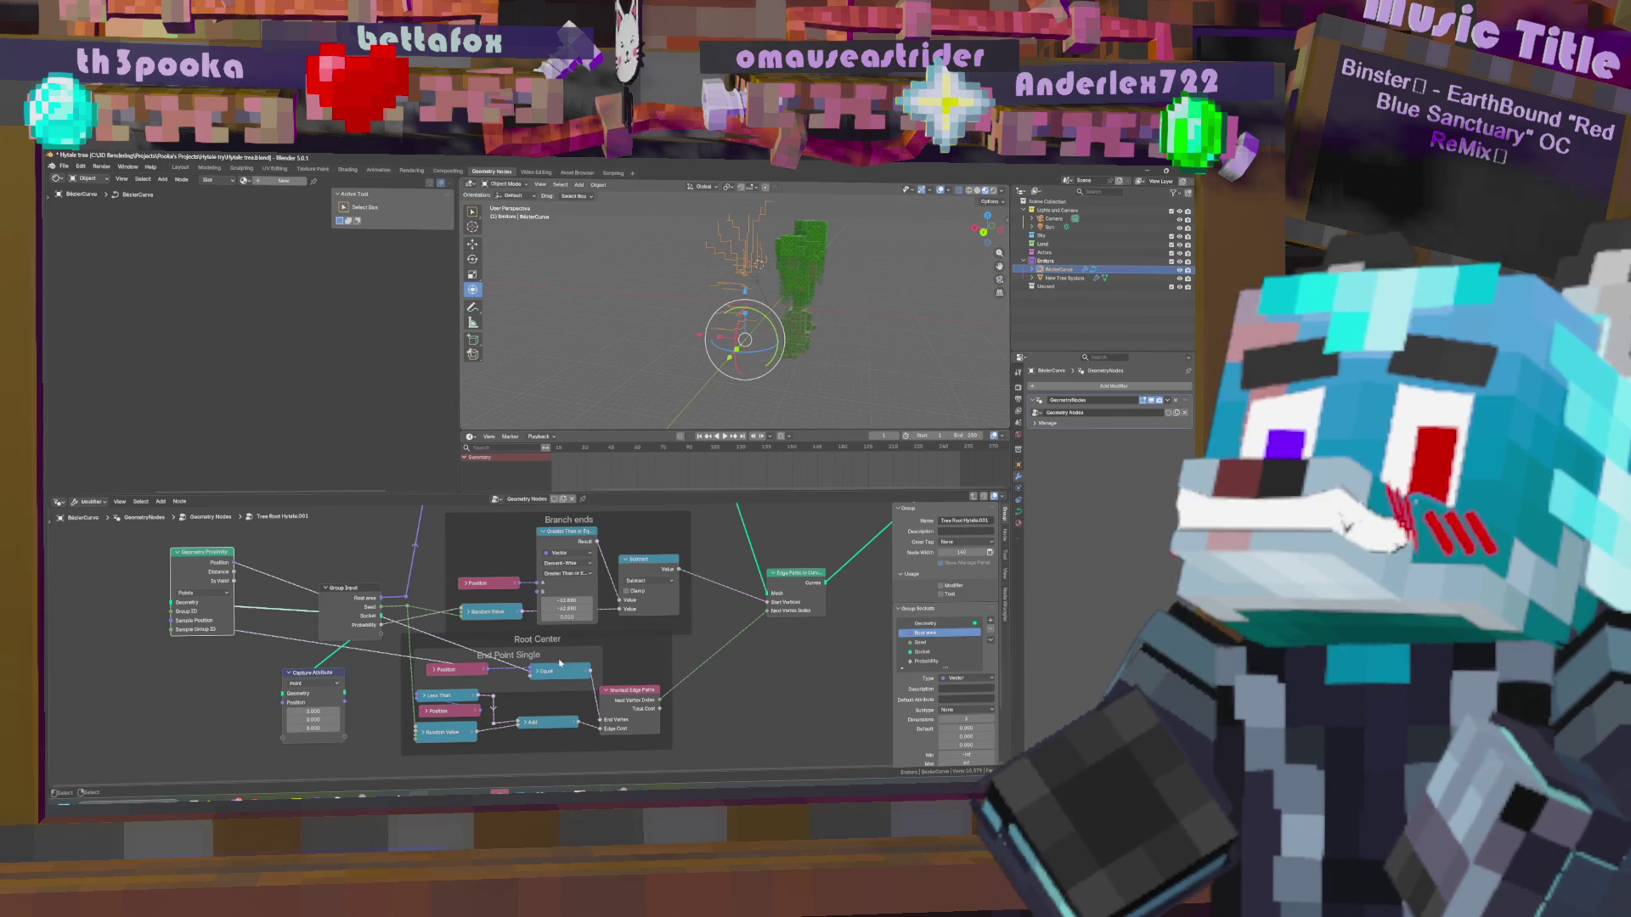
pyautogui.click(536, 671)
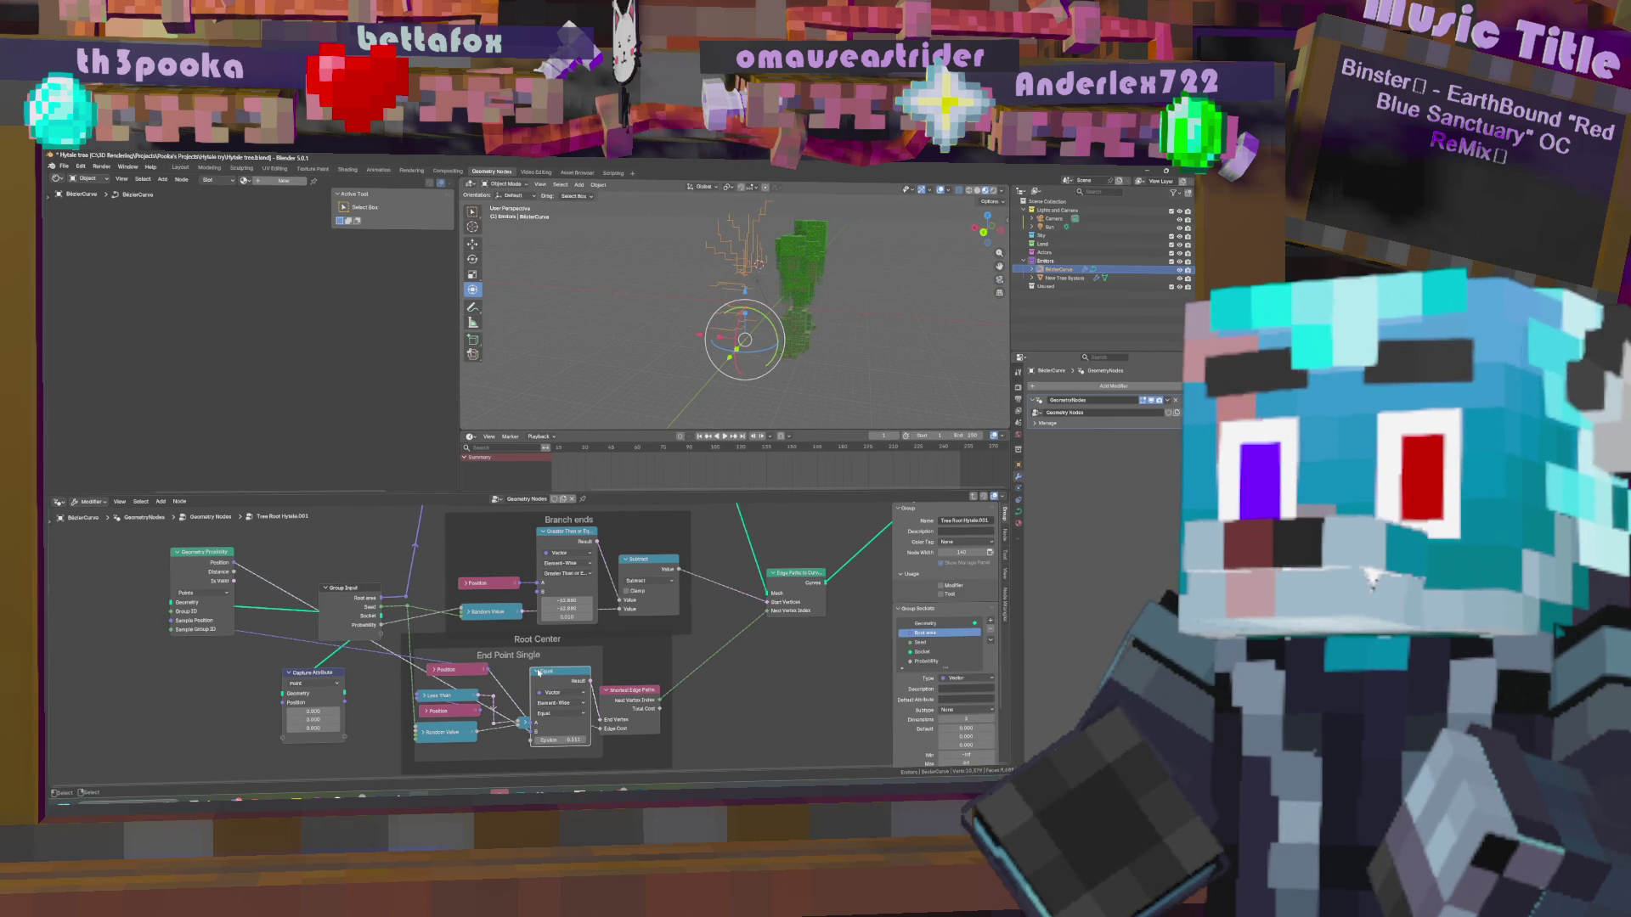
pyautogui.click(536, 671)
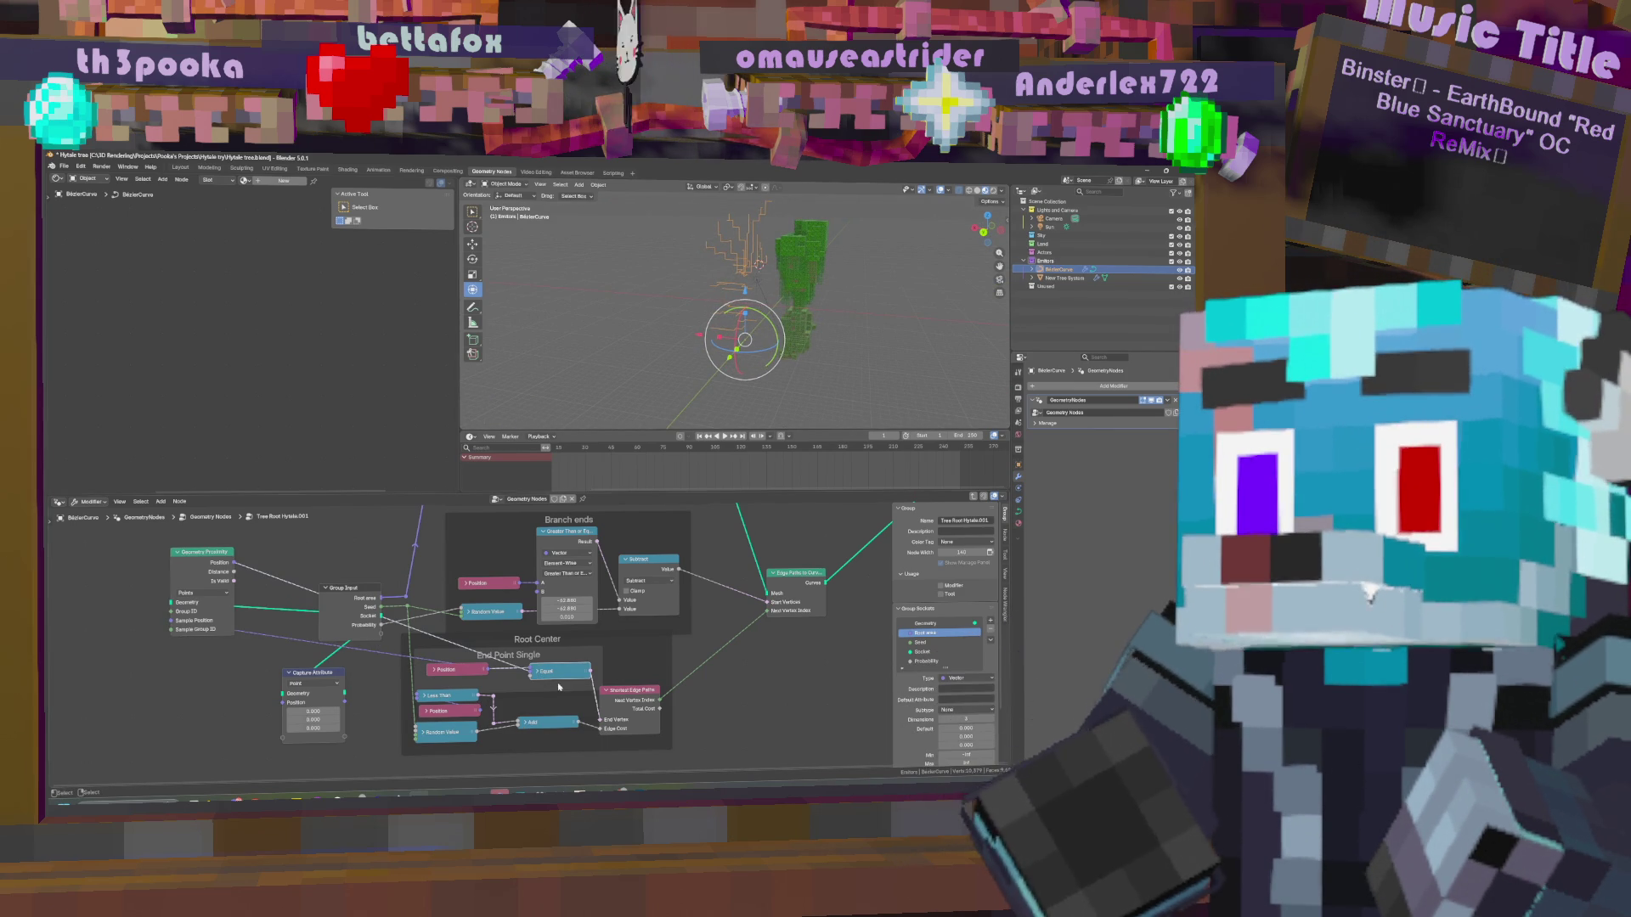
pyautogui.click(359, 597)
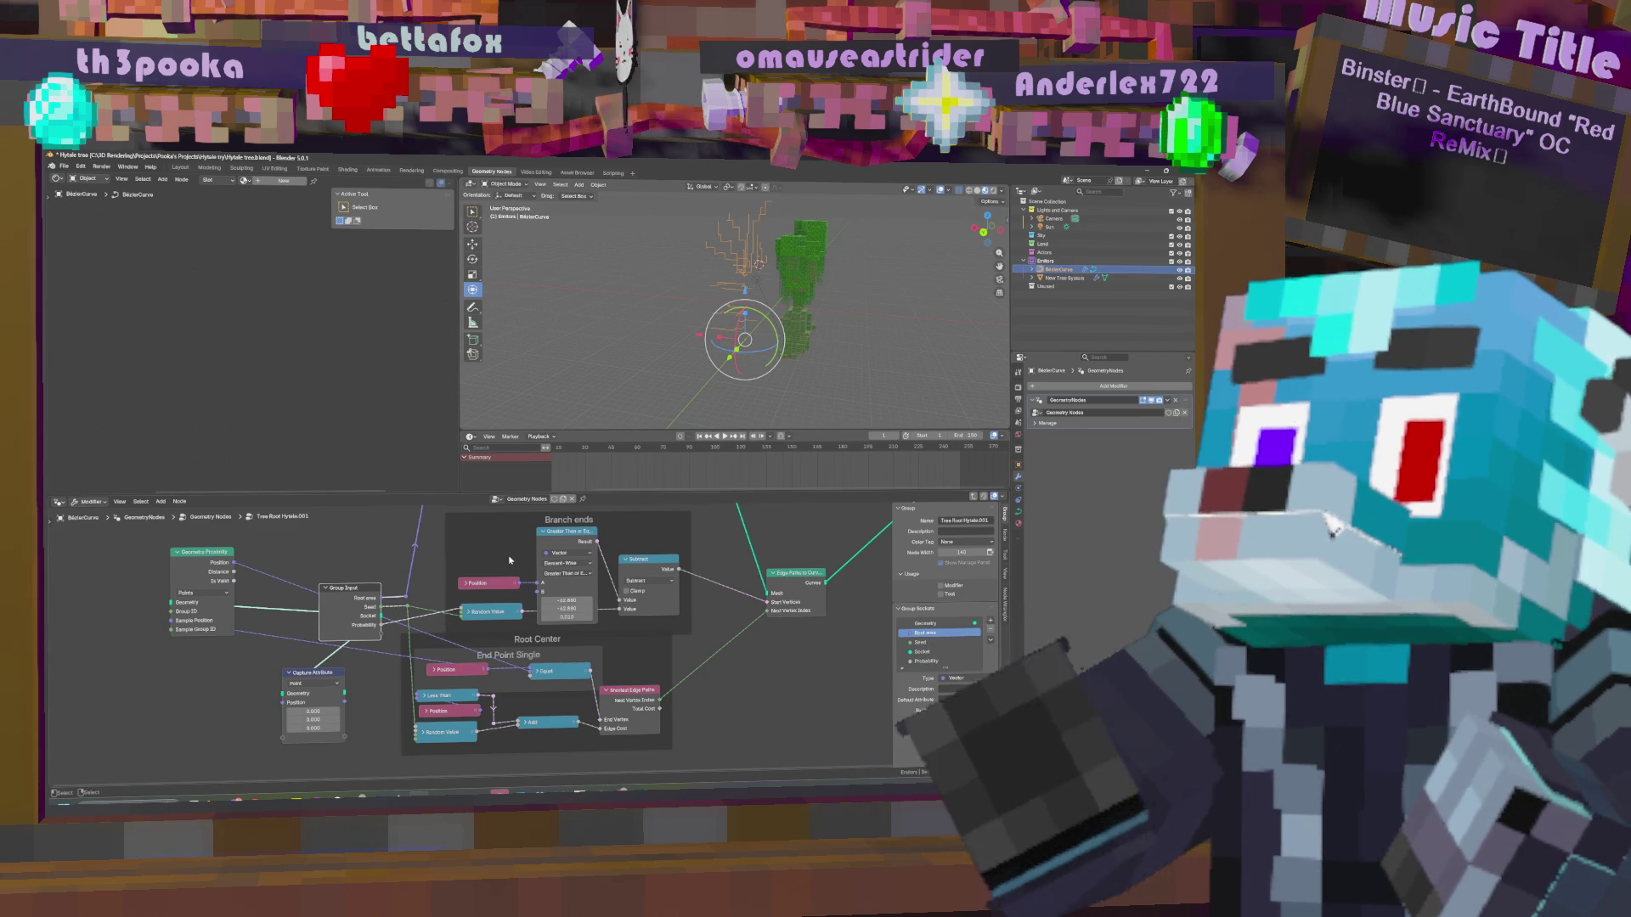
pyautogui.moveTo(679, 289); pyautogui.dragTo(719, 284, button='middle')
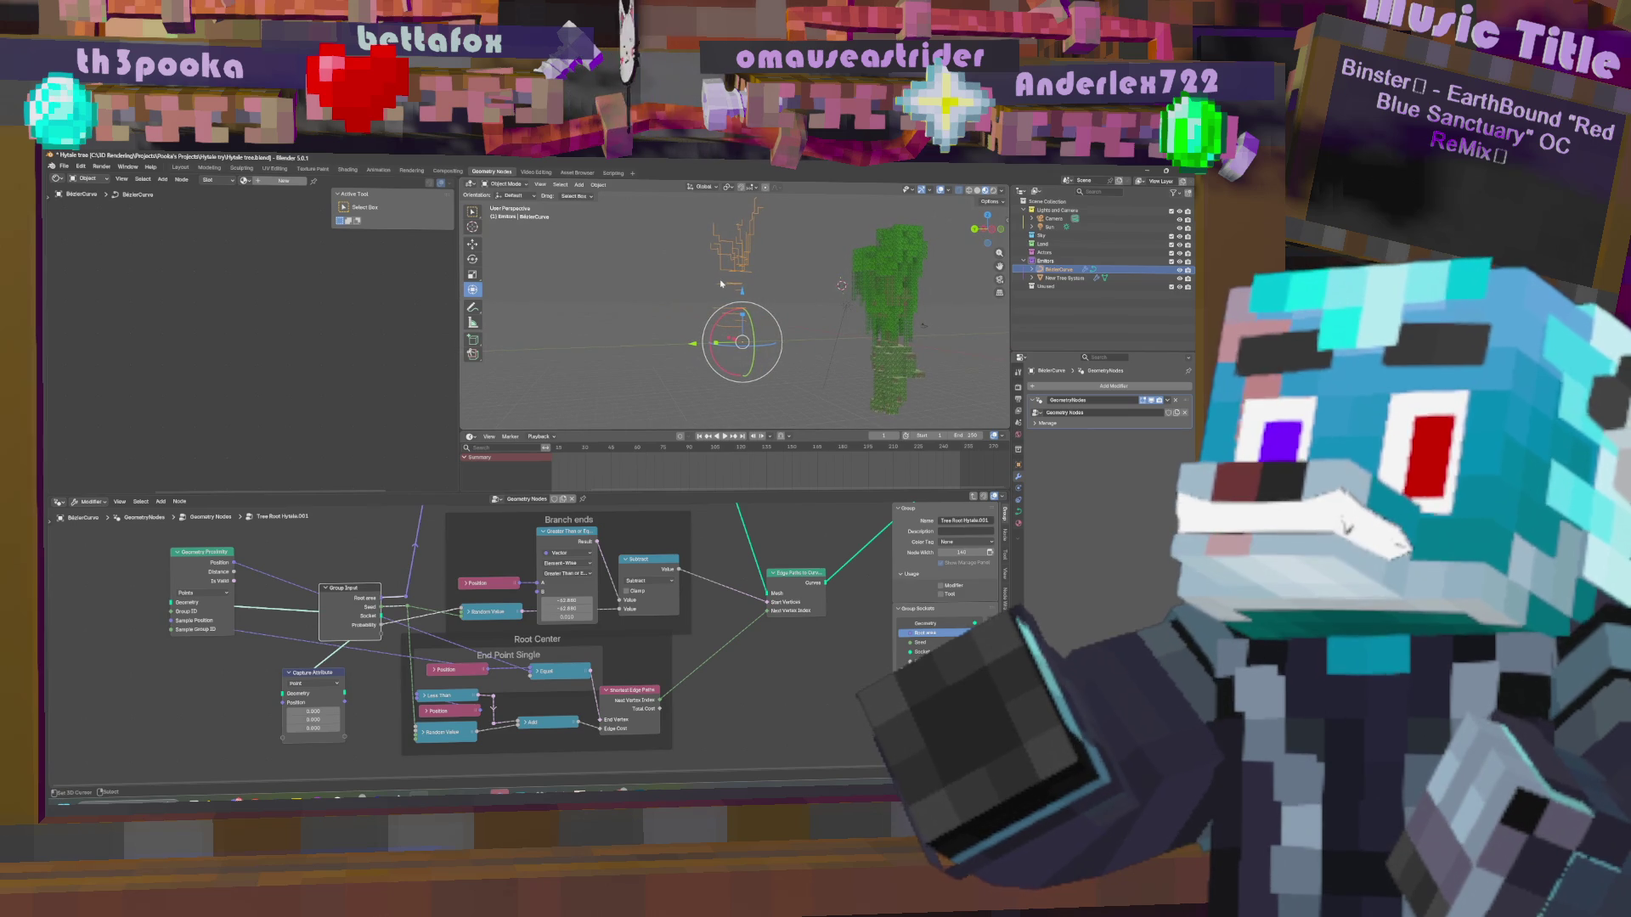
pyautogui.moveTo(731, 340)
pyautogui.mouseDown(button='middle')
pyautogui.moveTo(798, 310)
pyautogui.moveTo(786, 279)
pyautogui.moveTo(751, 311)
pyautogui.mouseUp(button='middle')
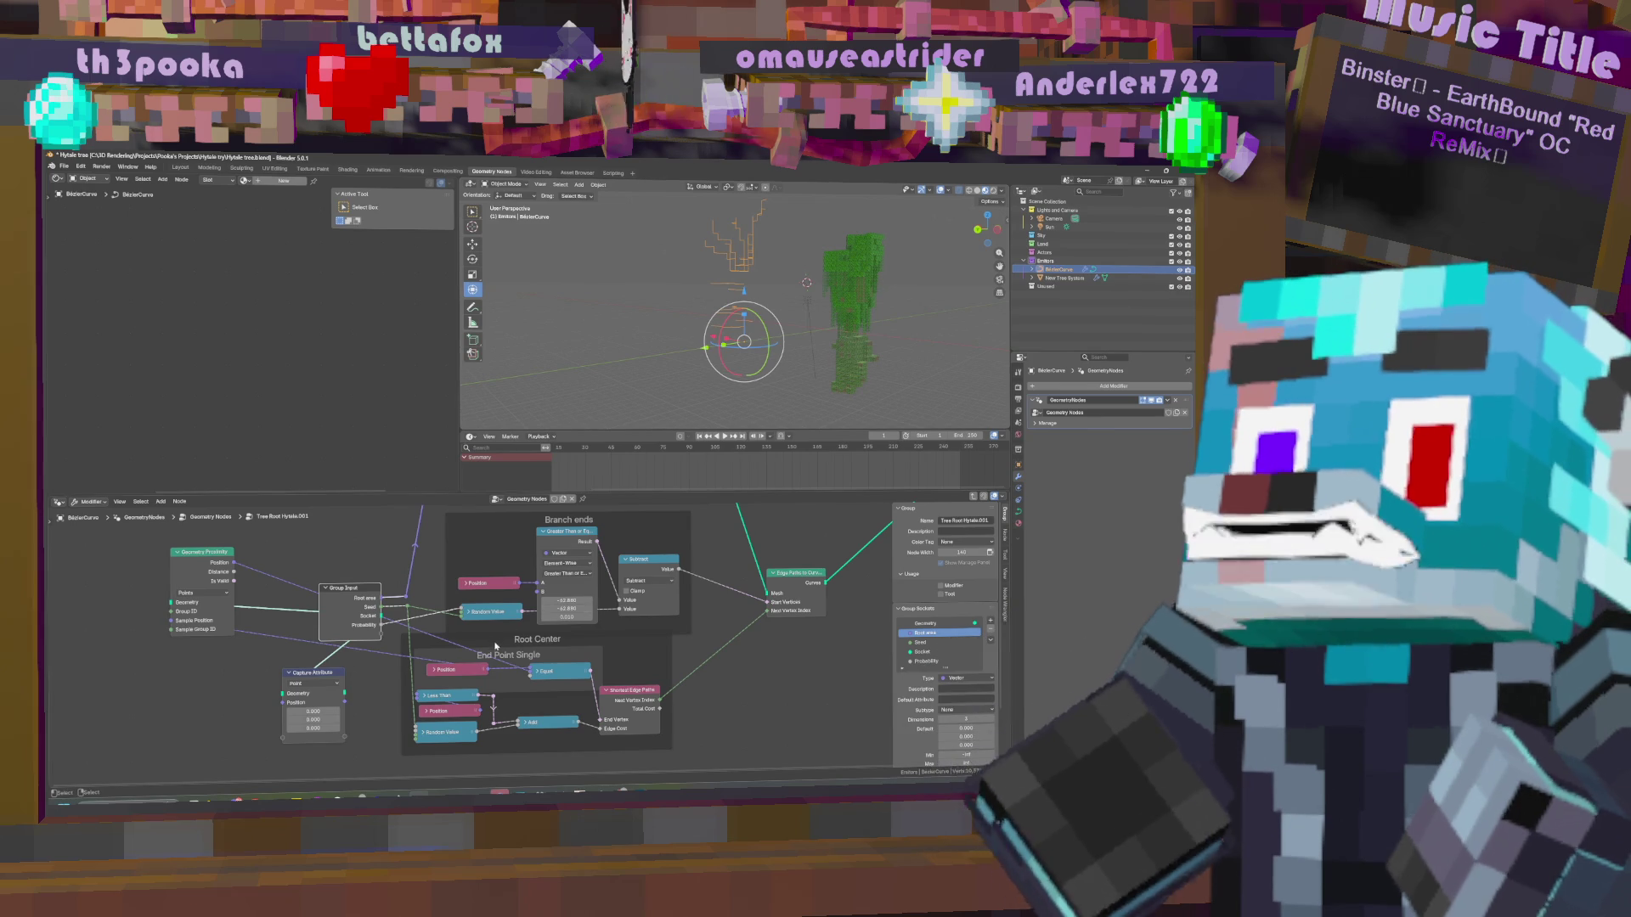
pyautogui.press('Tab')
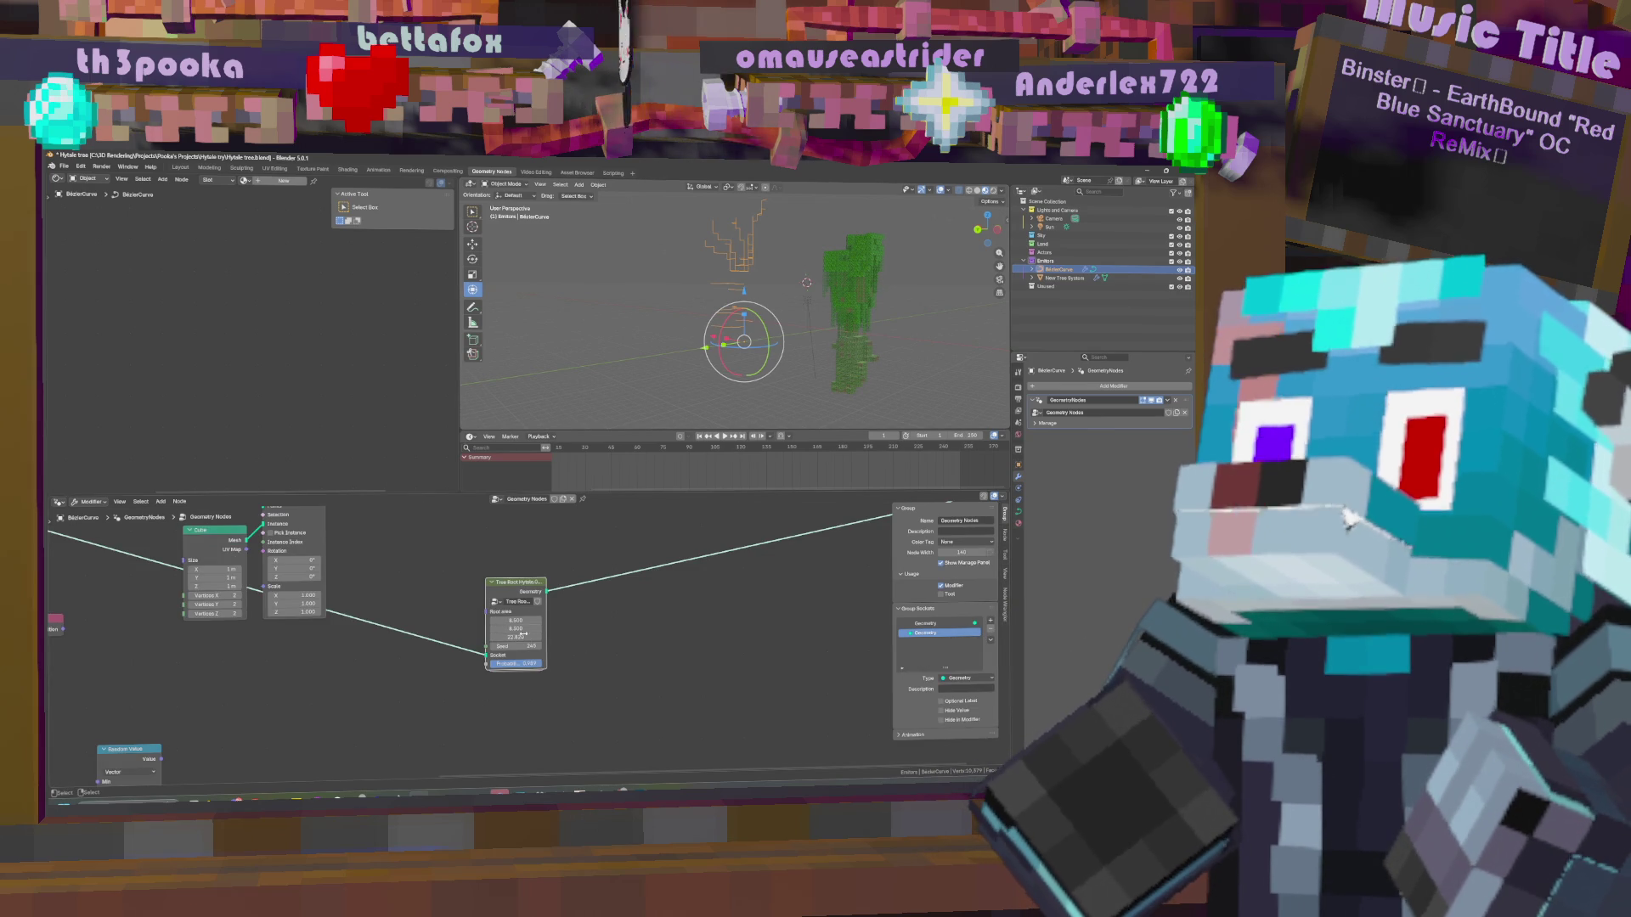
# Change the tree node's Seed and Root area values to generate a different voxel tree.
pyautogui.moveTo(528, 636)
pyautogui.mouseDown()
pyautogui.moveTo(507, 636)
pyautogui.moveTo(526, 646)
pyautogui.mouseUp()
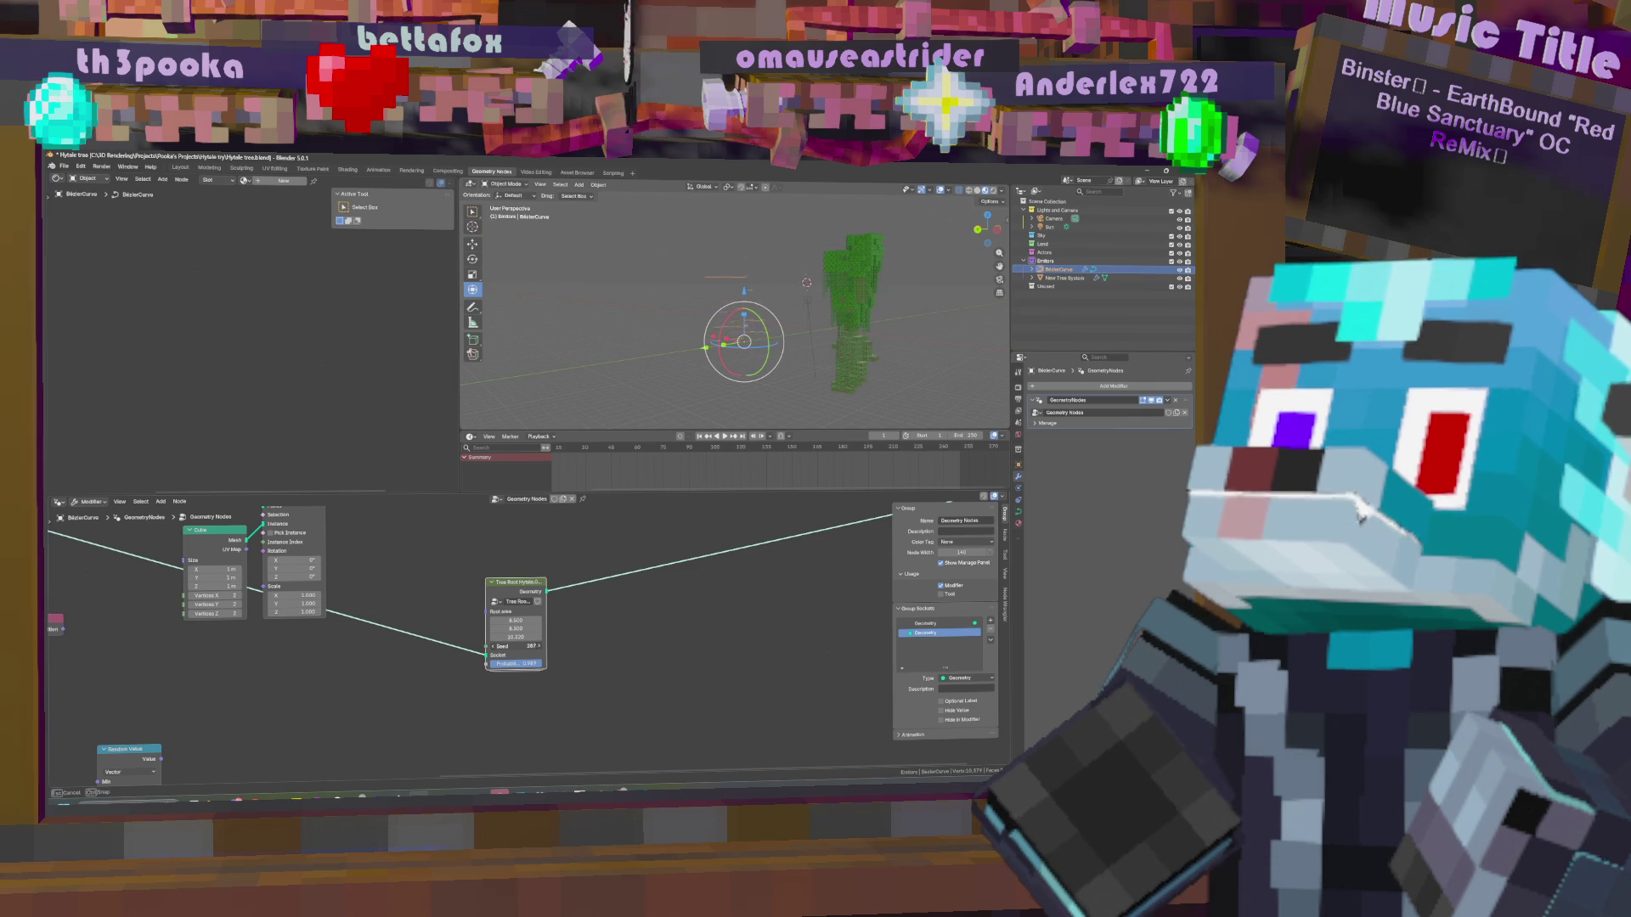
pyautogui.moveTo(526, 646)
pyautogui.mouseDown()
pyautogui.moveTo(558, 602)
pyautogui.moveTo(521, 636)
pyautogui.moveTo(515, 620)
pyautogui.mouseUp()
pyautogui.moveTo(760, 327); pyautogui.dragTo(794, 271, button='middle')
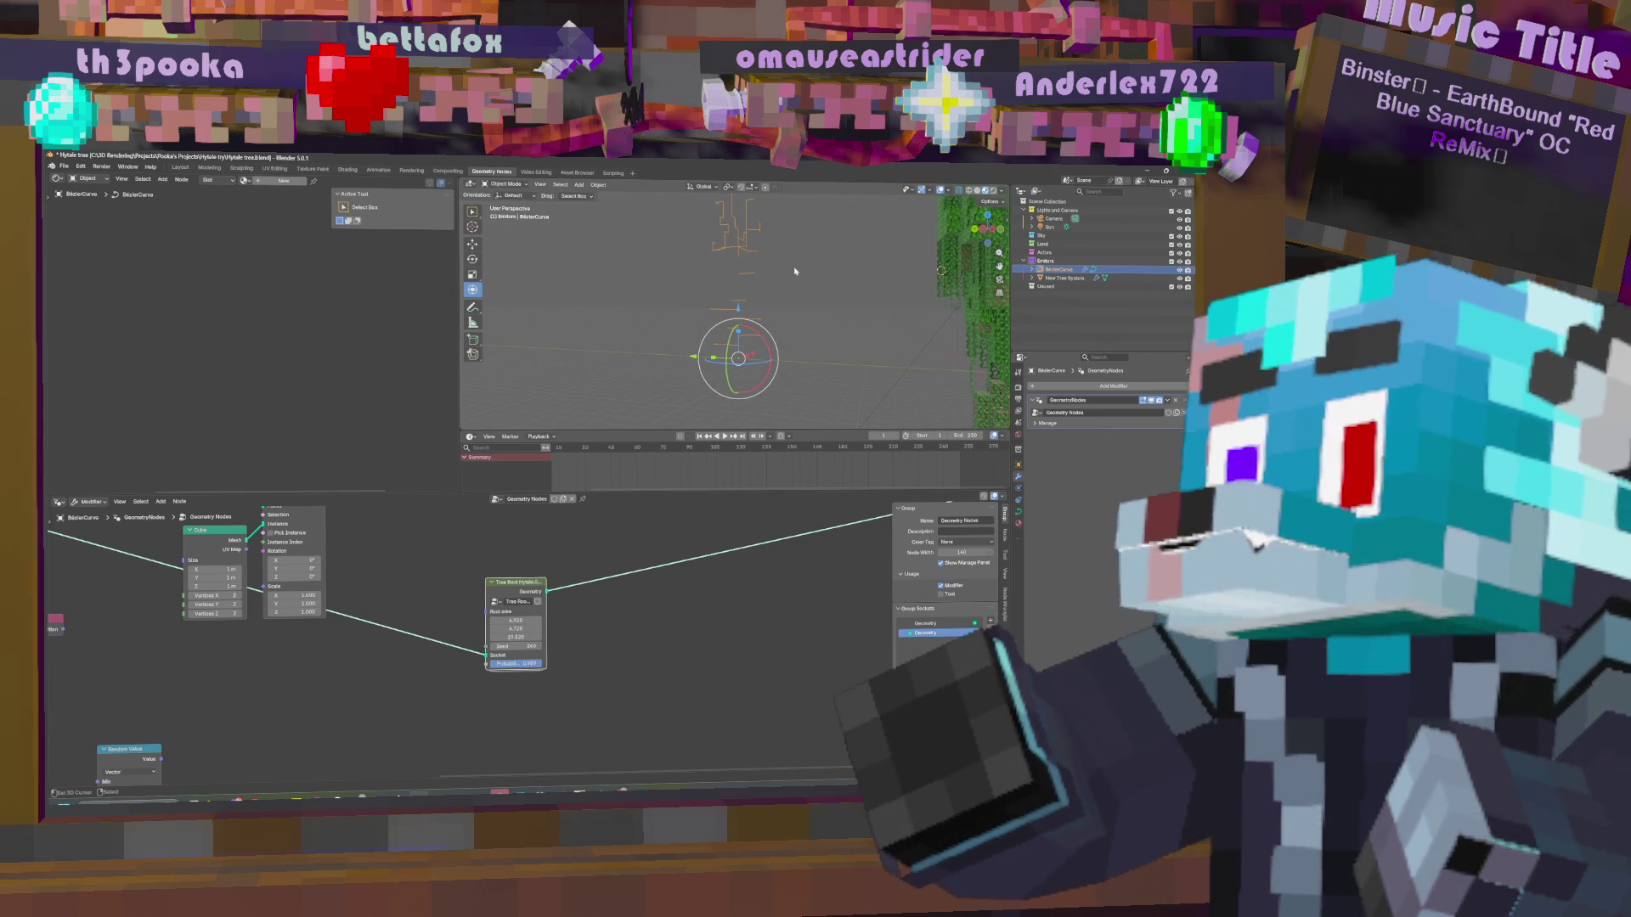
pyautogui.press('Tab')
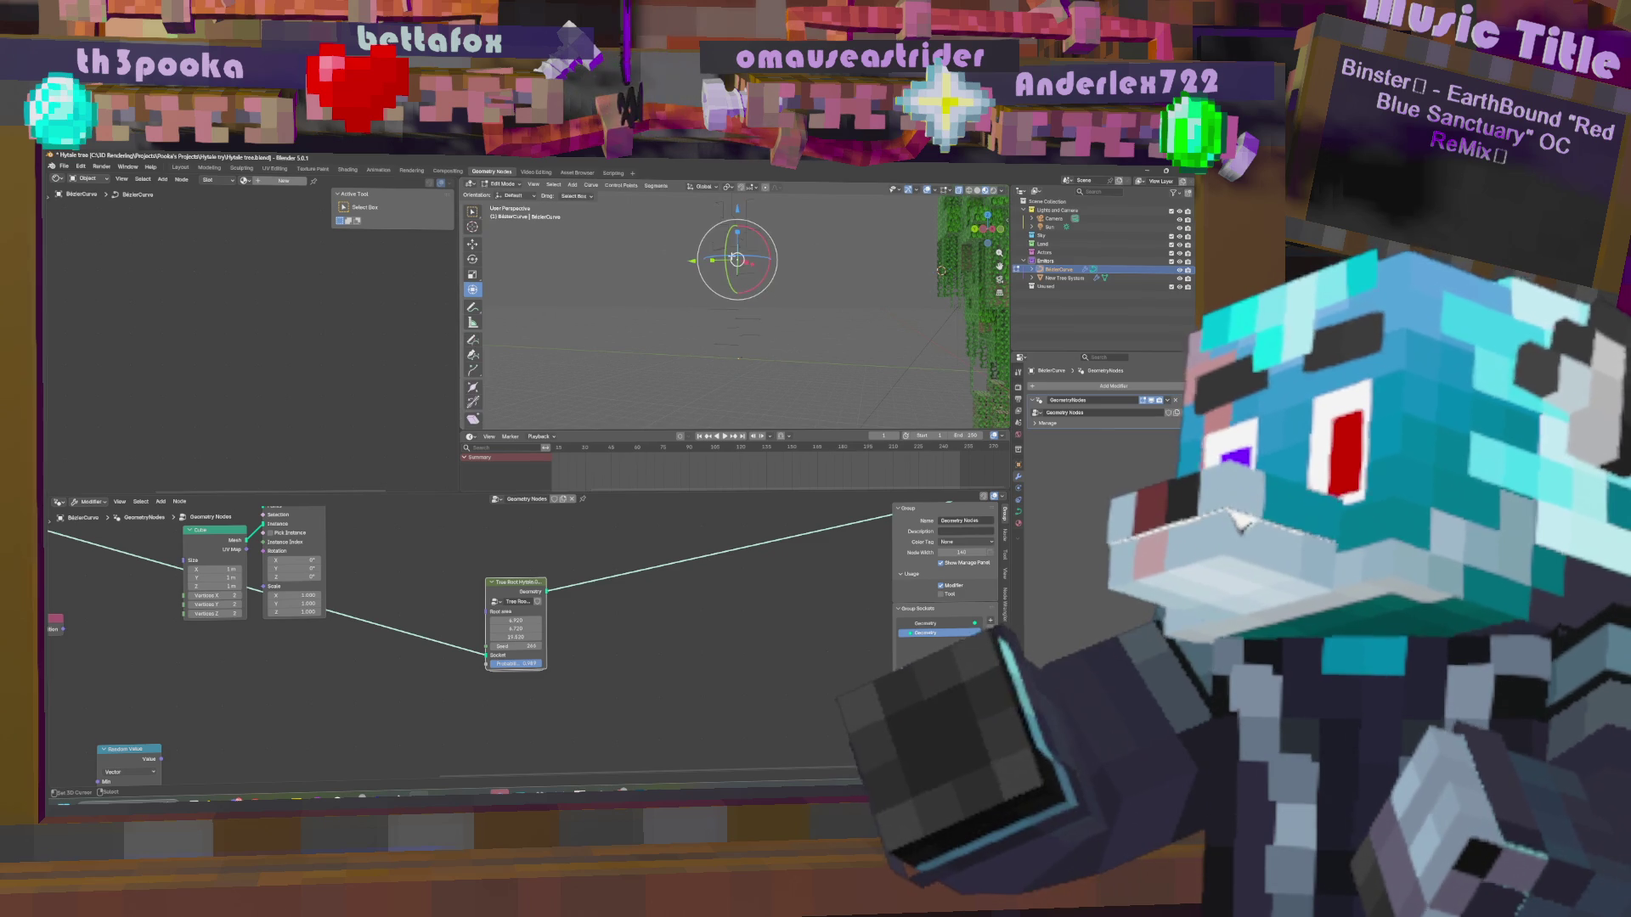
# Grab the Bézier curve point and move it twice, regrowing the tree in a new spot.
pyautogui.press('g')
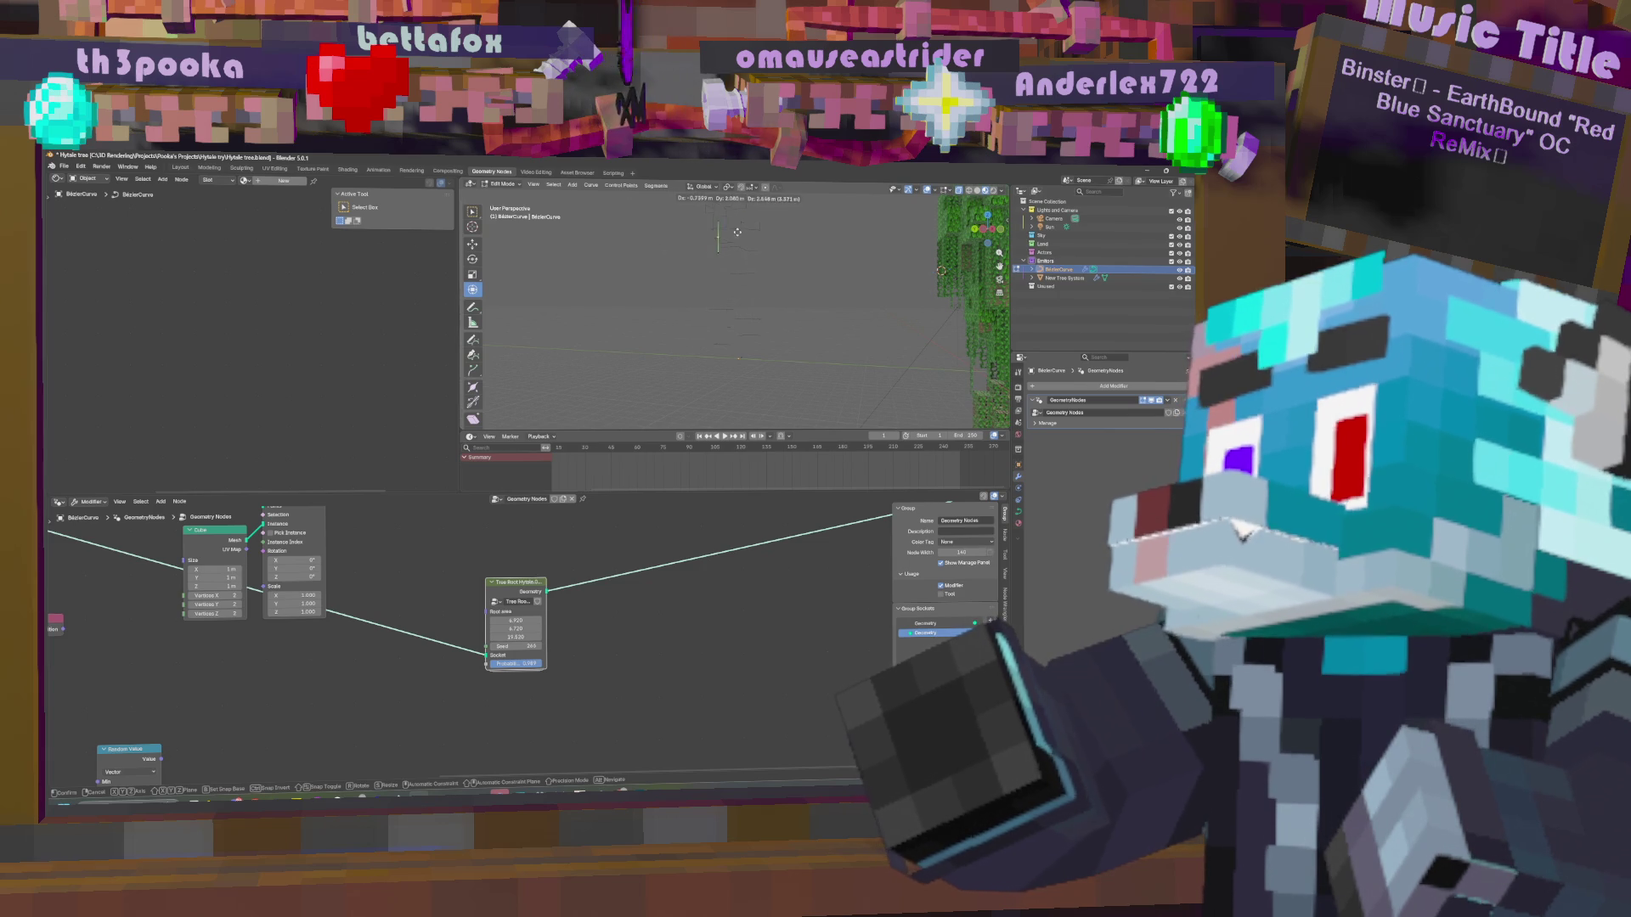
pyautogui.click(716, 238)
pyautogui.moveTo(716, 238); pyautogui.dragTo(782, 252, button='middle')
pyautogui.press('g')
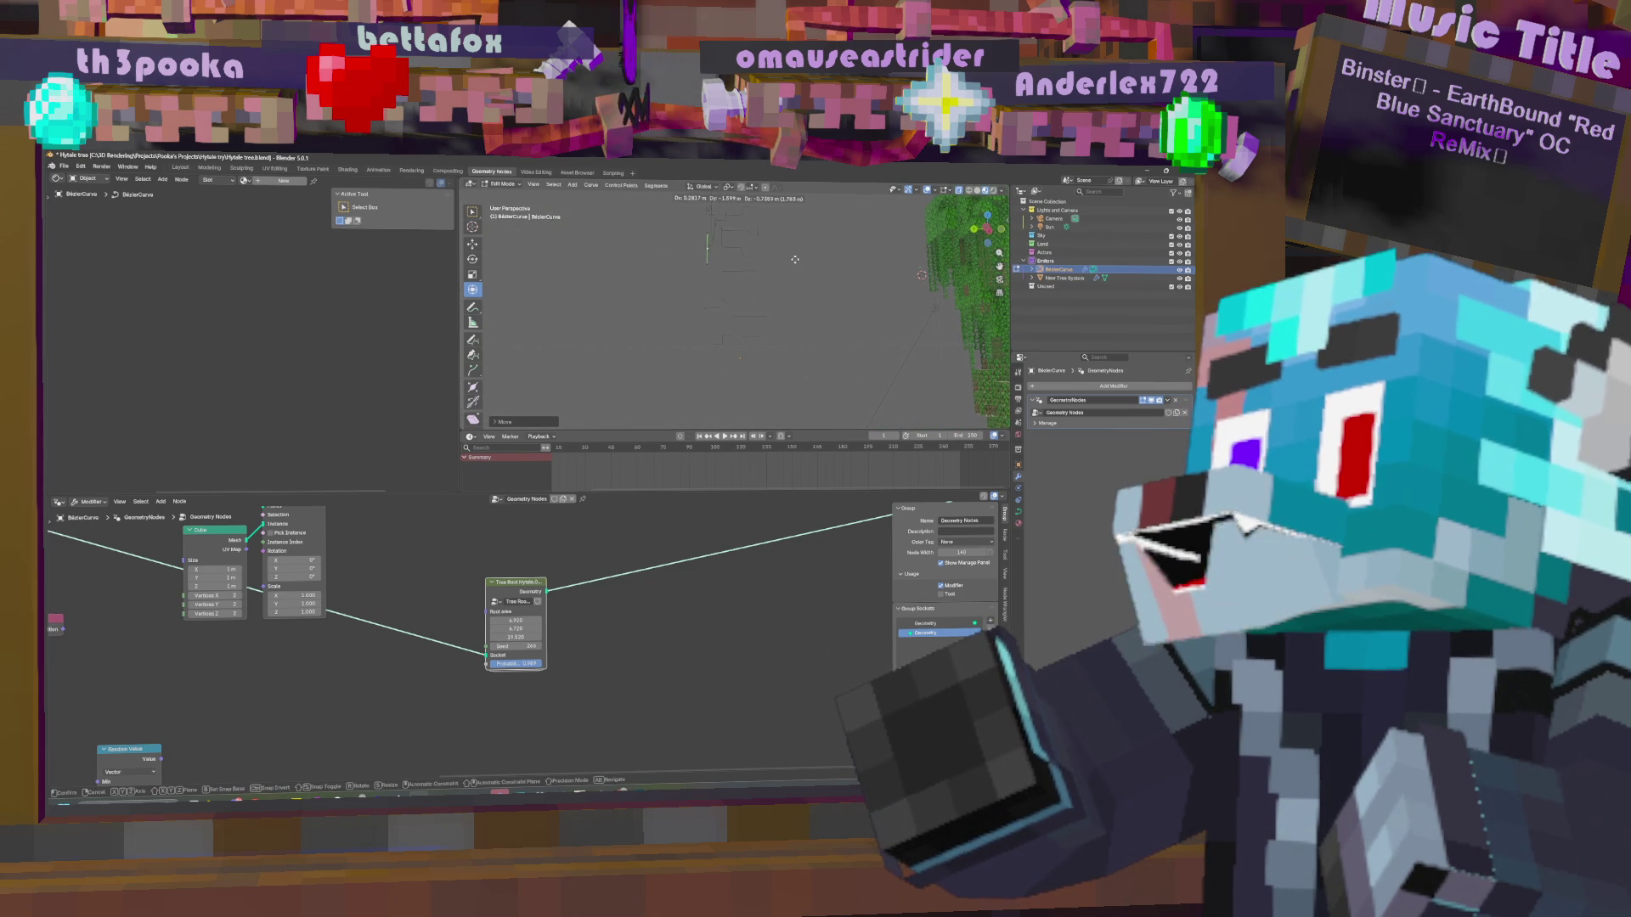
pyautogui.moveTo(811, 261); pyautogui.dragTo(900, 261, button='middle')
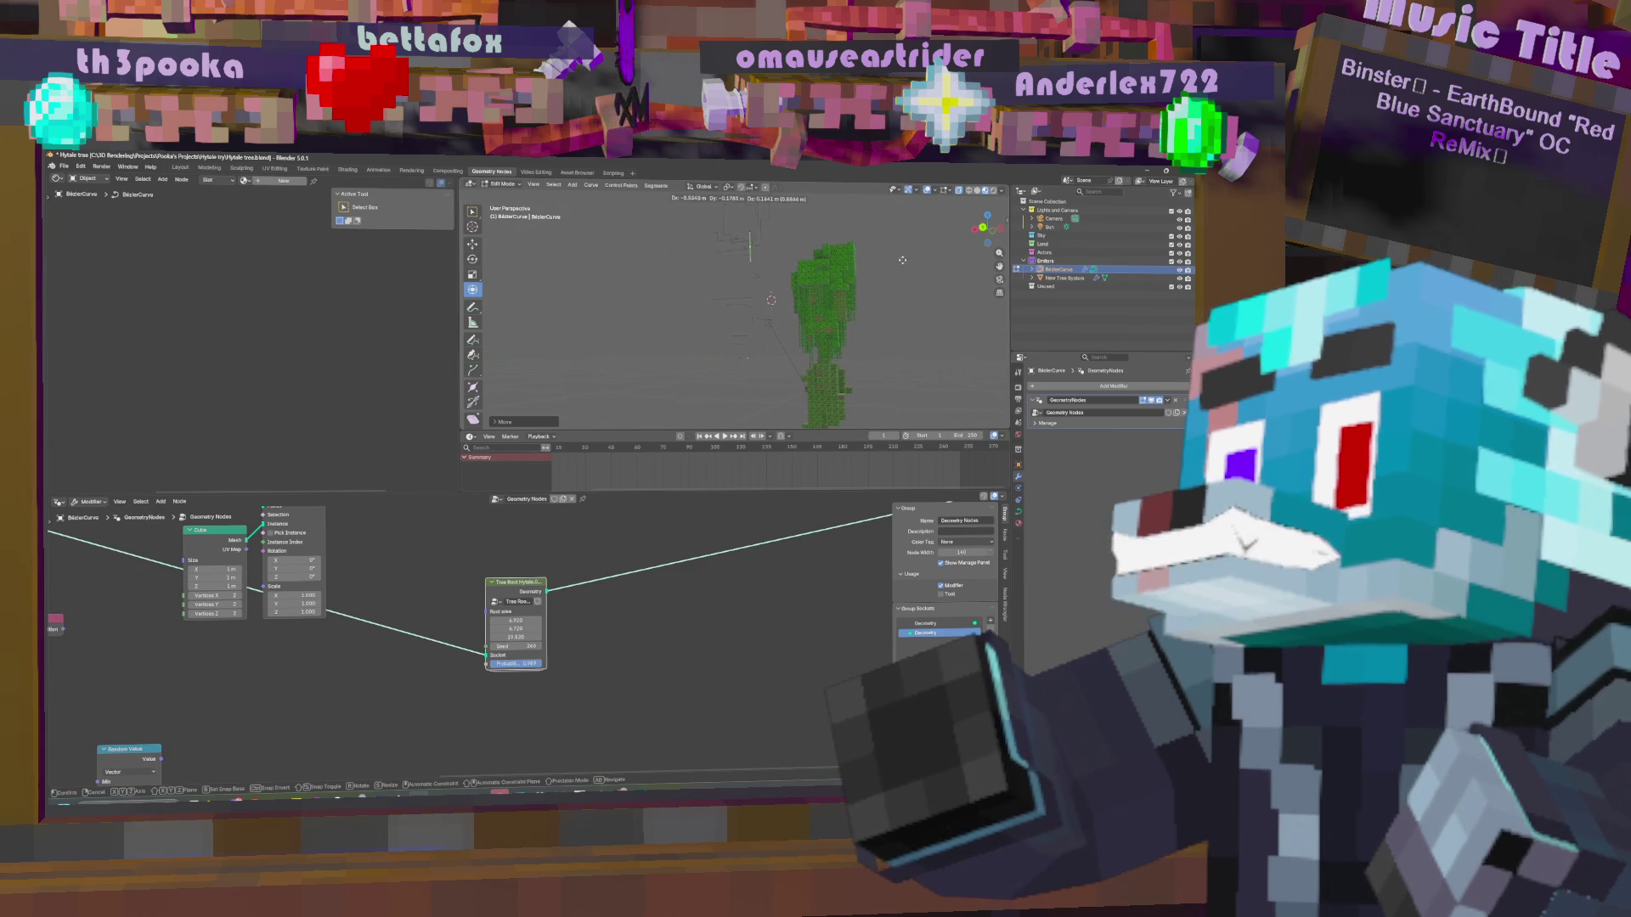
pyautogui.click(882, 264)
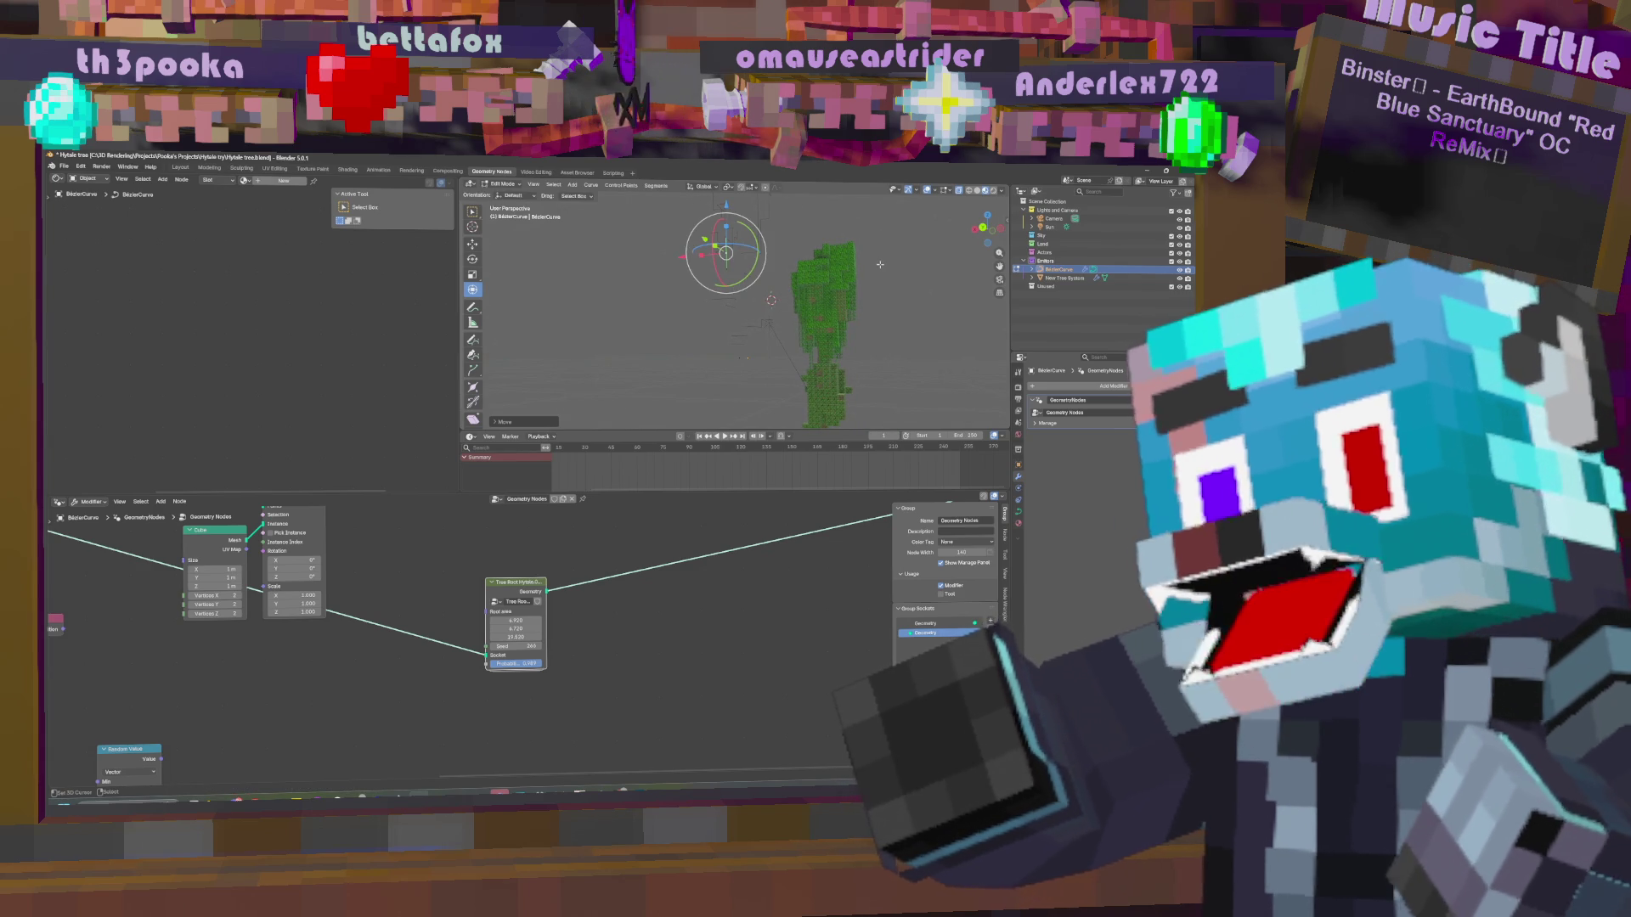
pyautogui.moveTo(785, 344)
pyautogui.mouseDown(button='middle')
pyautogui.moveTo(756, 338)
pyautogui.moveTo(777, 322)
pyautogui.mouseUp(button='middle')
pyautogui.moveTo(742, 317); pyautogui.dragTo(790, 272, button='middle')
# Cancel a further move of the curve point and reopen the tree root group's nodes.
pyautogui.press('g')
pyautogui.rightClick(816, 258)
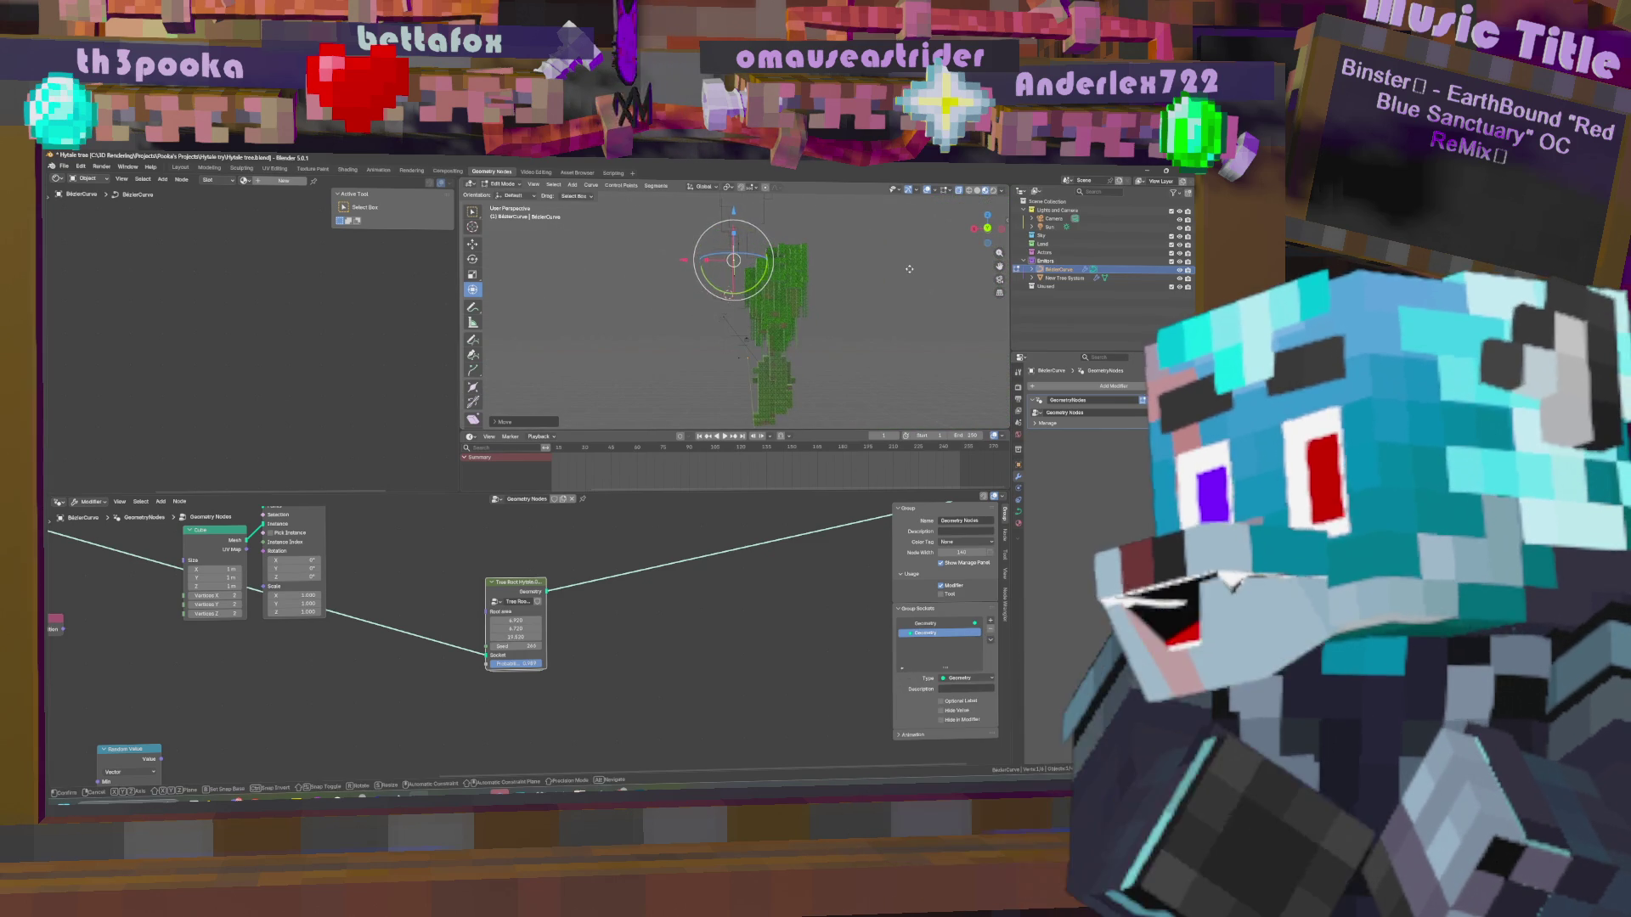
pyautogui.moveTo(909, 269)
pyautogui.mouseDown(button='middle')
pyautogui.moveTo(969, 326)
pyautogui.moveTo(478, 337)
pyautogui.moveTo(744, 336)
pyautogui.moveTo(798, 296)
pyautogui.moveTo(793, 268)
pyautogui.mouseUp(button='middle')
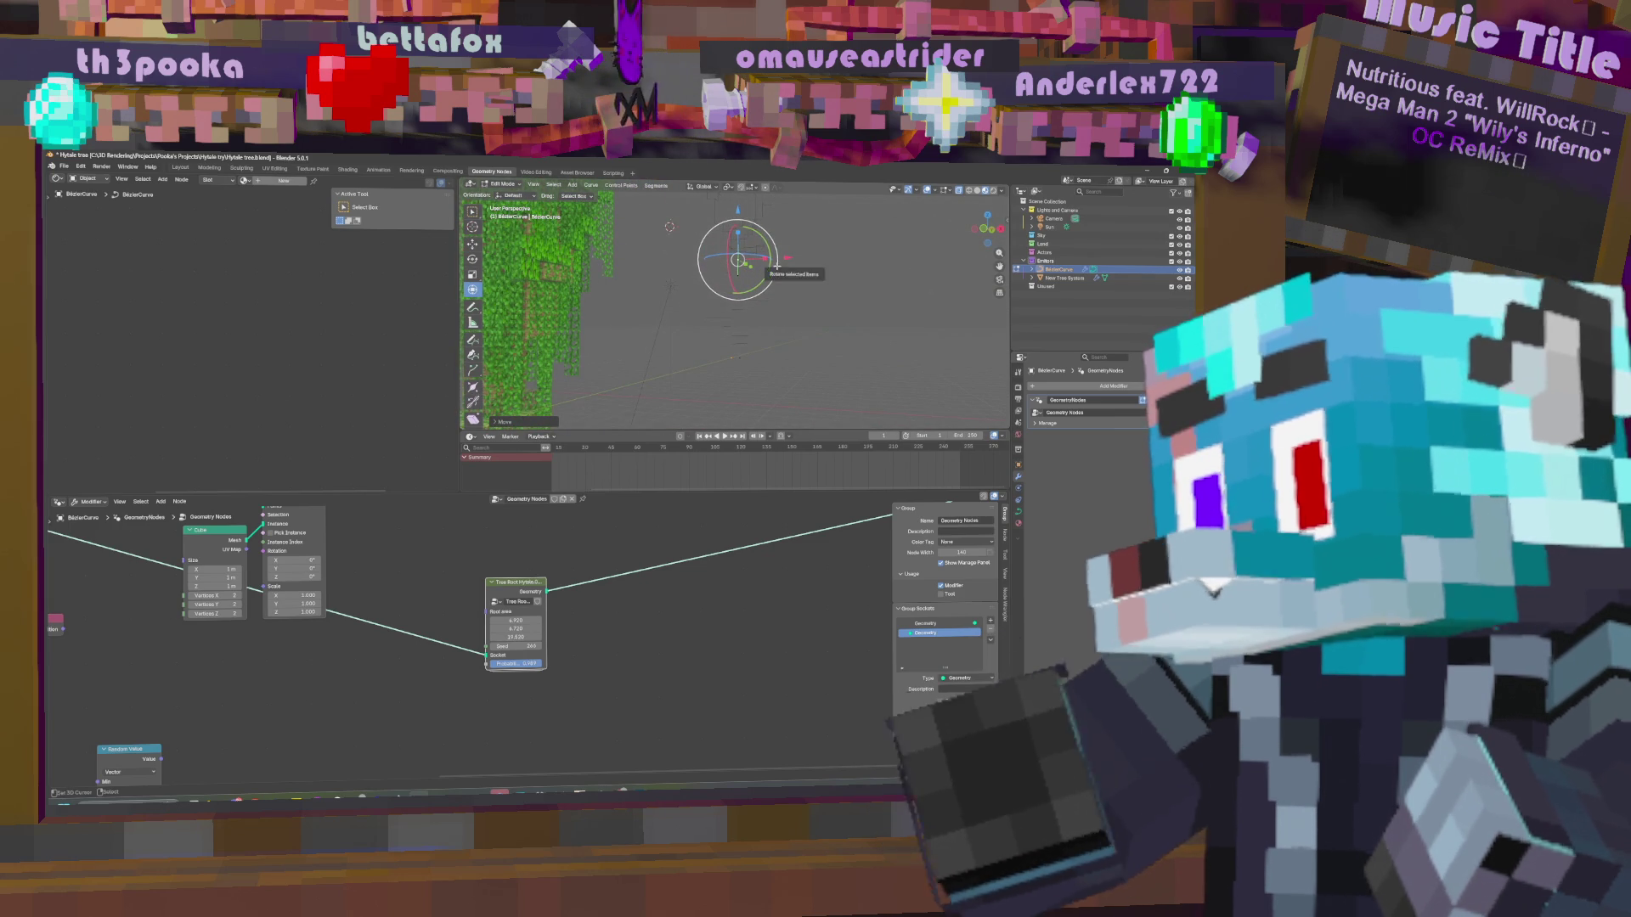
pyautogui.moveTo(522, 597)
pyautogui.mouseDown(button='middle')
pyautogui.moveTo(629, 585)
pyautogui.moveTo(701, 639)
pyautogui.moveTo(729, 586)
pyautogui.mouseUp(button='middle')
pyautogui.press('Tab')
# Collapse the Geometry Proximity node and move it down and to the right.
pyautogui.moveTo(227, 519); pyautogui.dragTo(321, 538, button='middle')
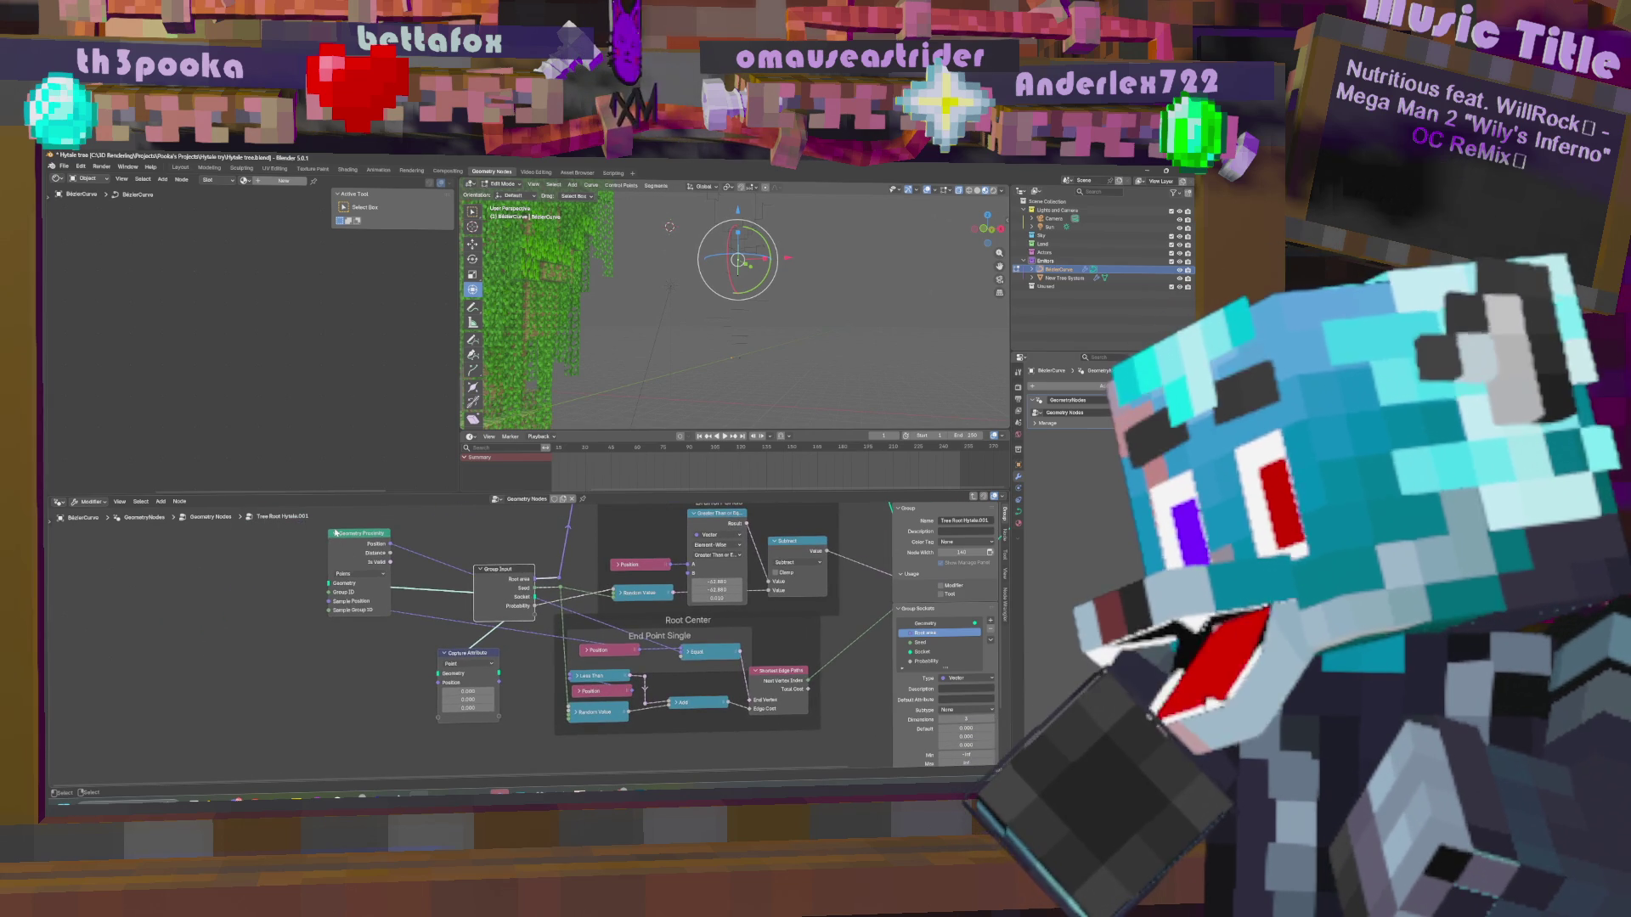
pyautogui.click(334, 534)
pyautogui.moveTo(357, 533)
pyautogui.mouseDown()
pyautogui.moveTo(488, 644)
pyautogui.moveTo(663, 747)
pyautogui.moveTo(654, 760)
pyautogui.moveTo(659, 697)
pyautogui.moveTo(693, 705)
pyautogui.moveTo(712, 747)
pyautogui.moveTo(633, 709)
pyautogui.moveTo(669, 611)
pyautogui.moveTo(701, 618)
pyautogui.mouseUp()
# Delete the Capture Attribute node from the Root Center frame.
pyautogui.click(720, 612)
pyautogui.click(460, 646)
pyautogui.press('x')
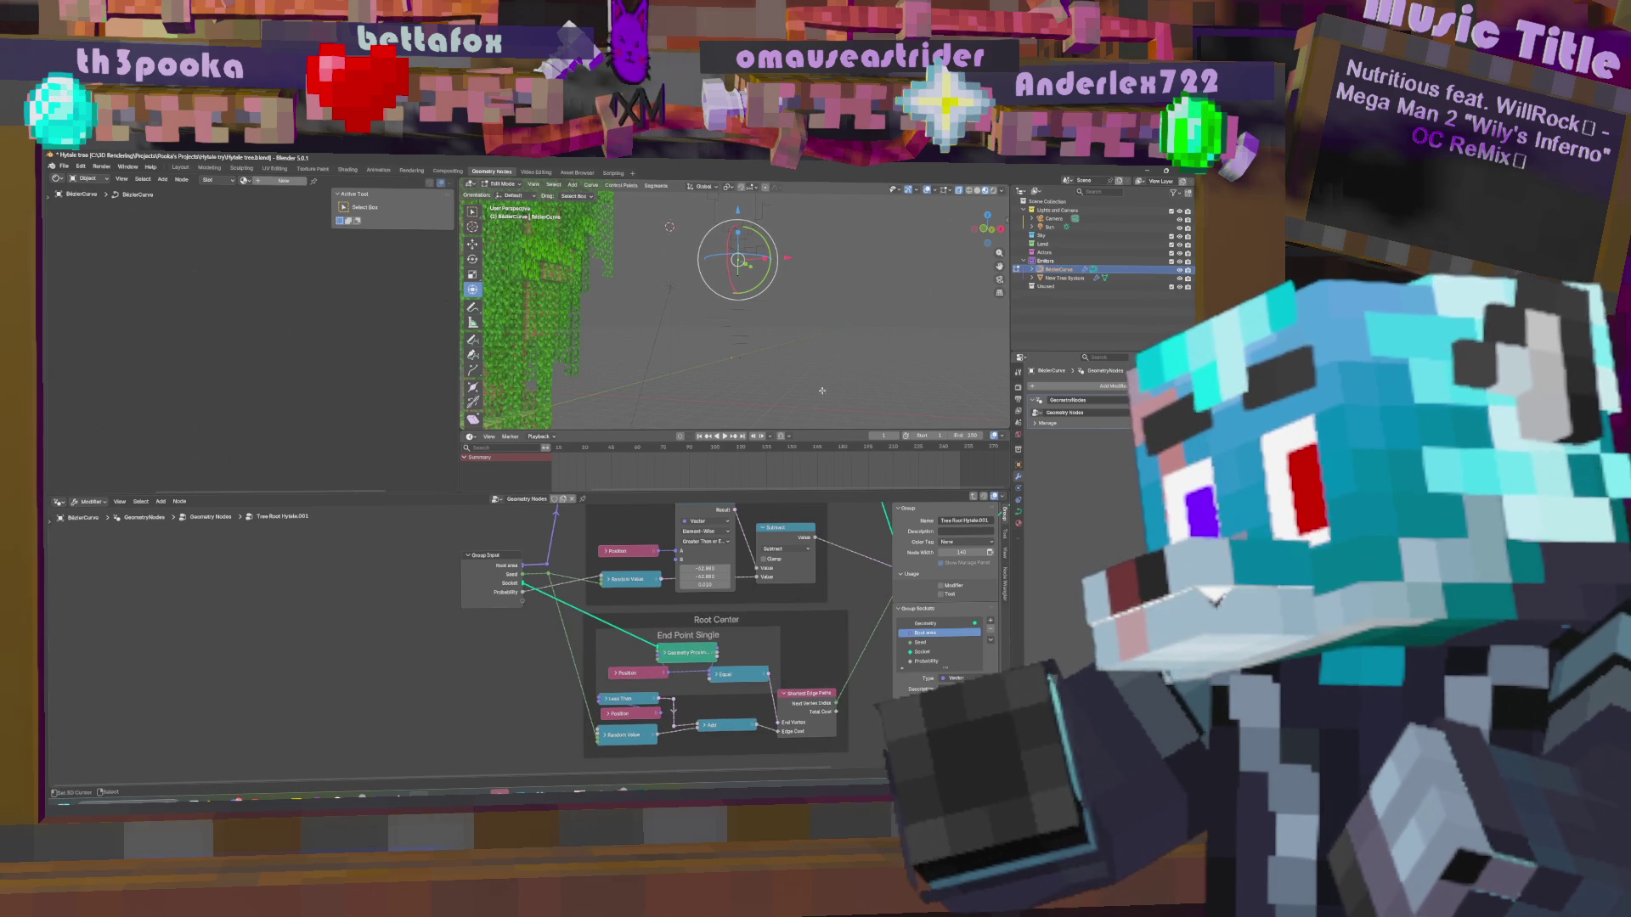
# Nudge the Position node left, orbit the viewport, and exit to the parent node tree.
pyautogui.moveTo(745, 616); pyautogui.dragTo(695, 546, button='middle')
pyautogui.moveTo(588, 603); pyautogui.dragTo(564, 604)
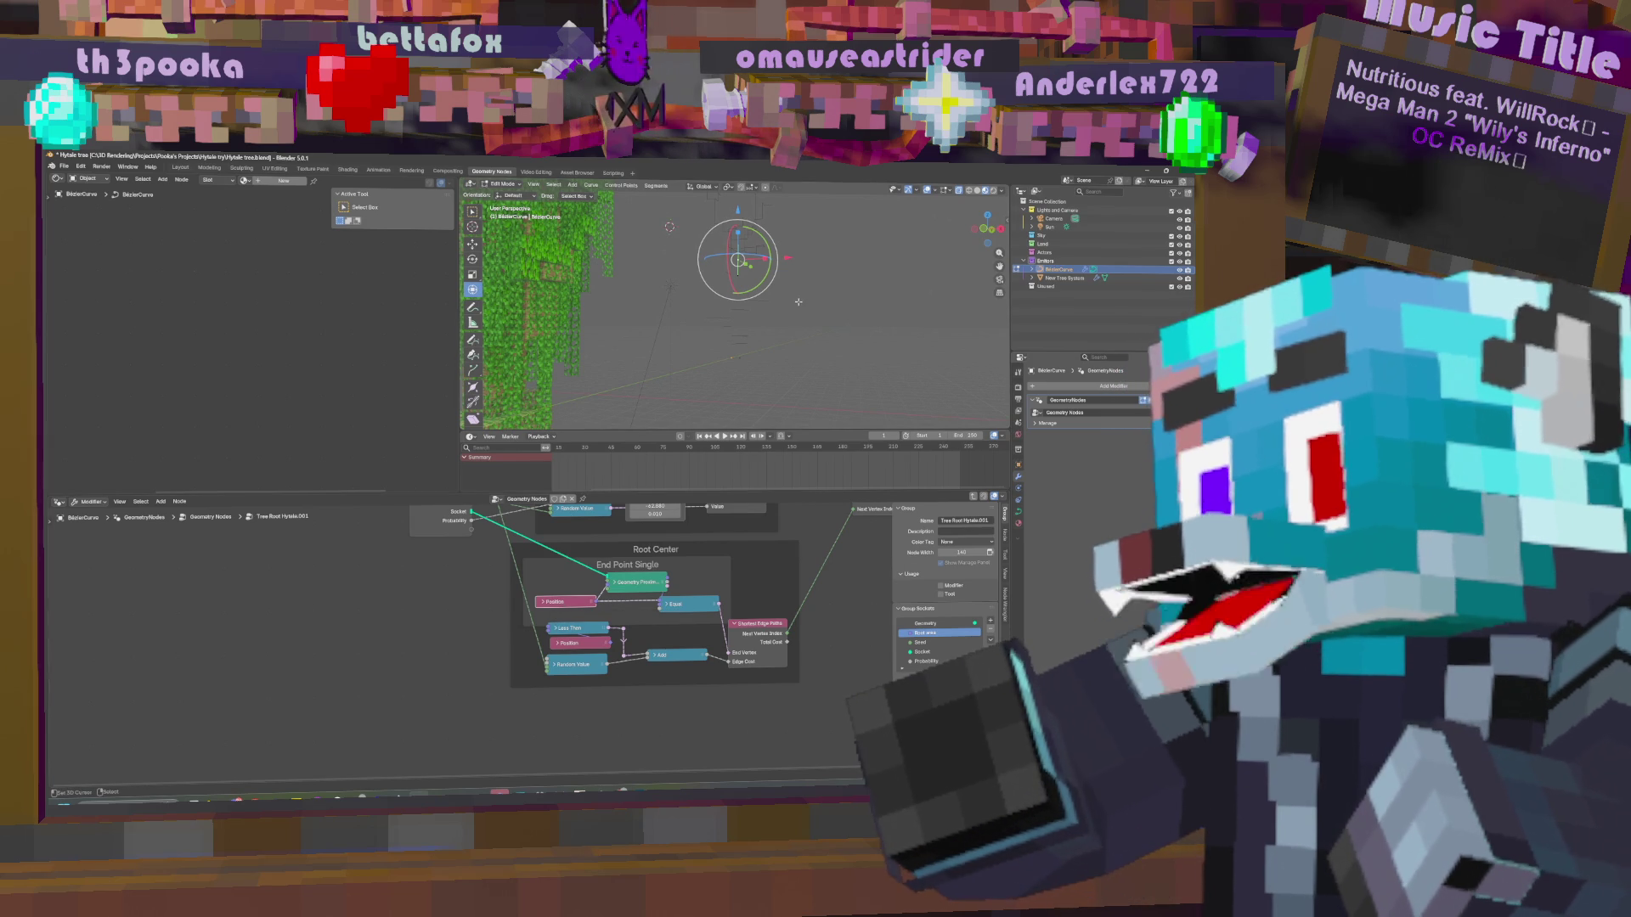
pyautogui.moveTo(777, 297); pyautogui.dragTo(727, 254, button='middle')
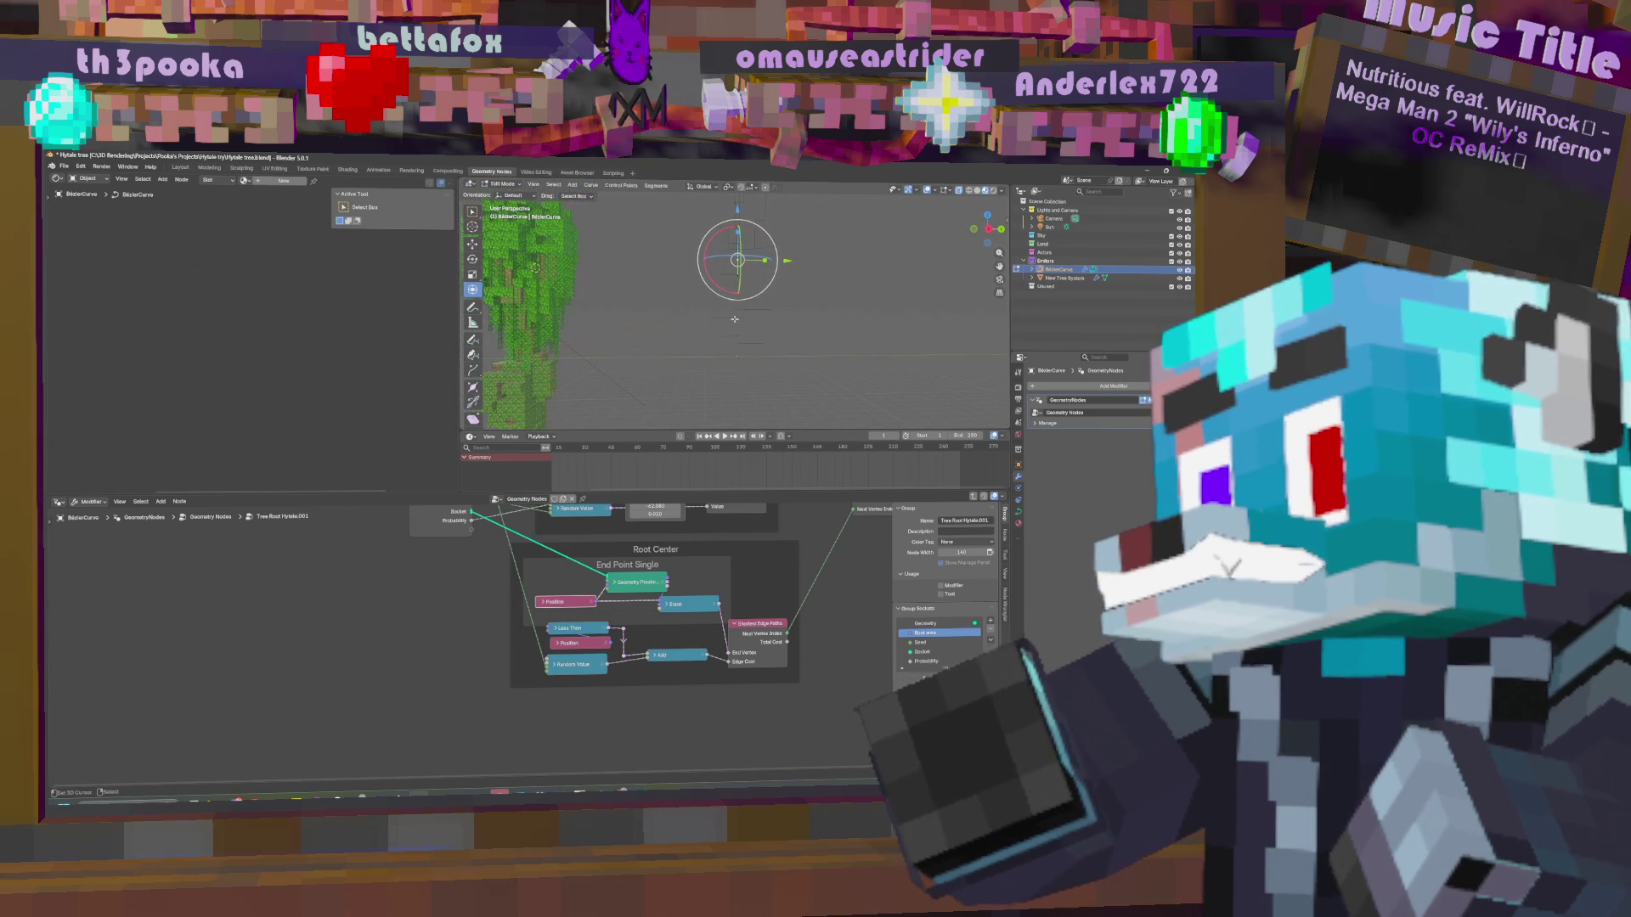
pyautogui.press('Tab')
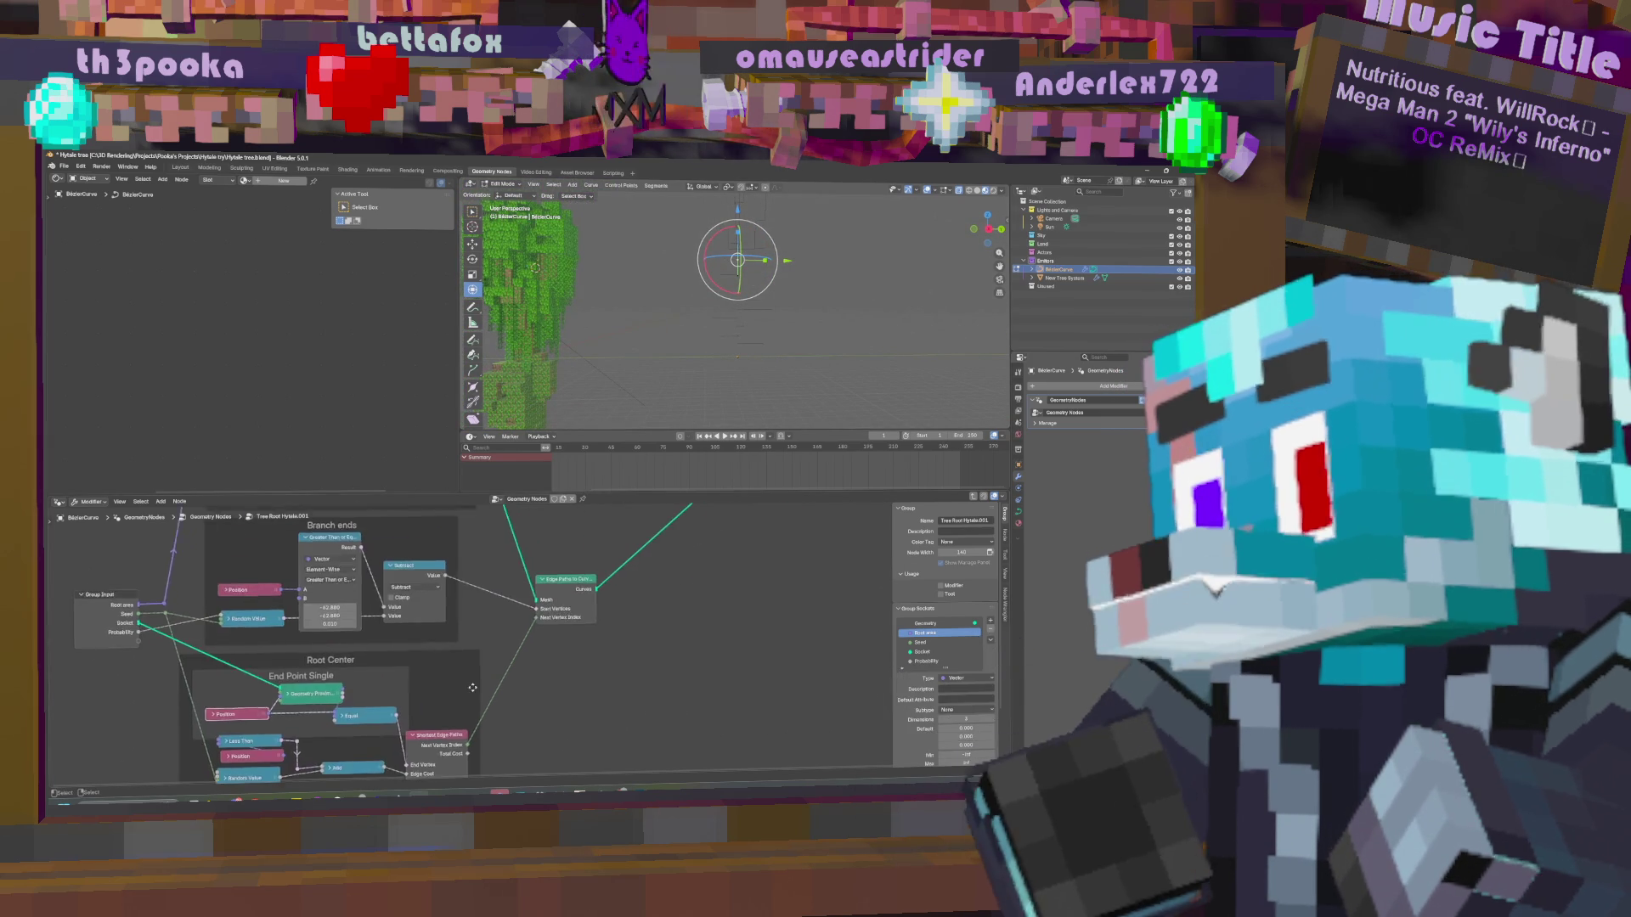
# Zoom out on the parent tree and link a node output into the Group Output.
pyautogui.scroll(-5, 660, 598)
pyautogui.moveTo(240, 567); pyautogui.dragTo(265, 559, button='middle')
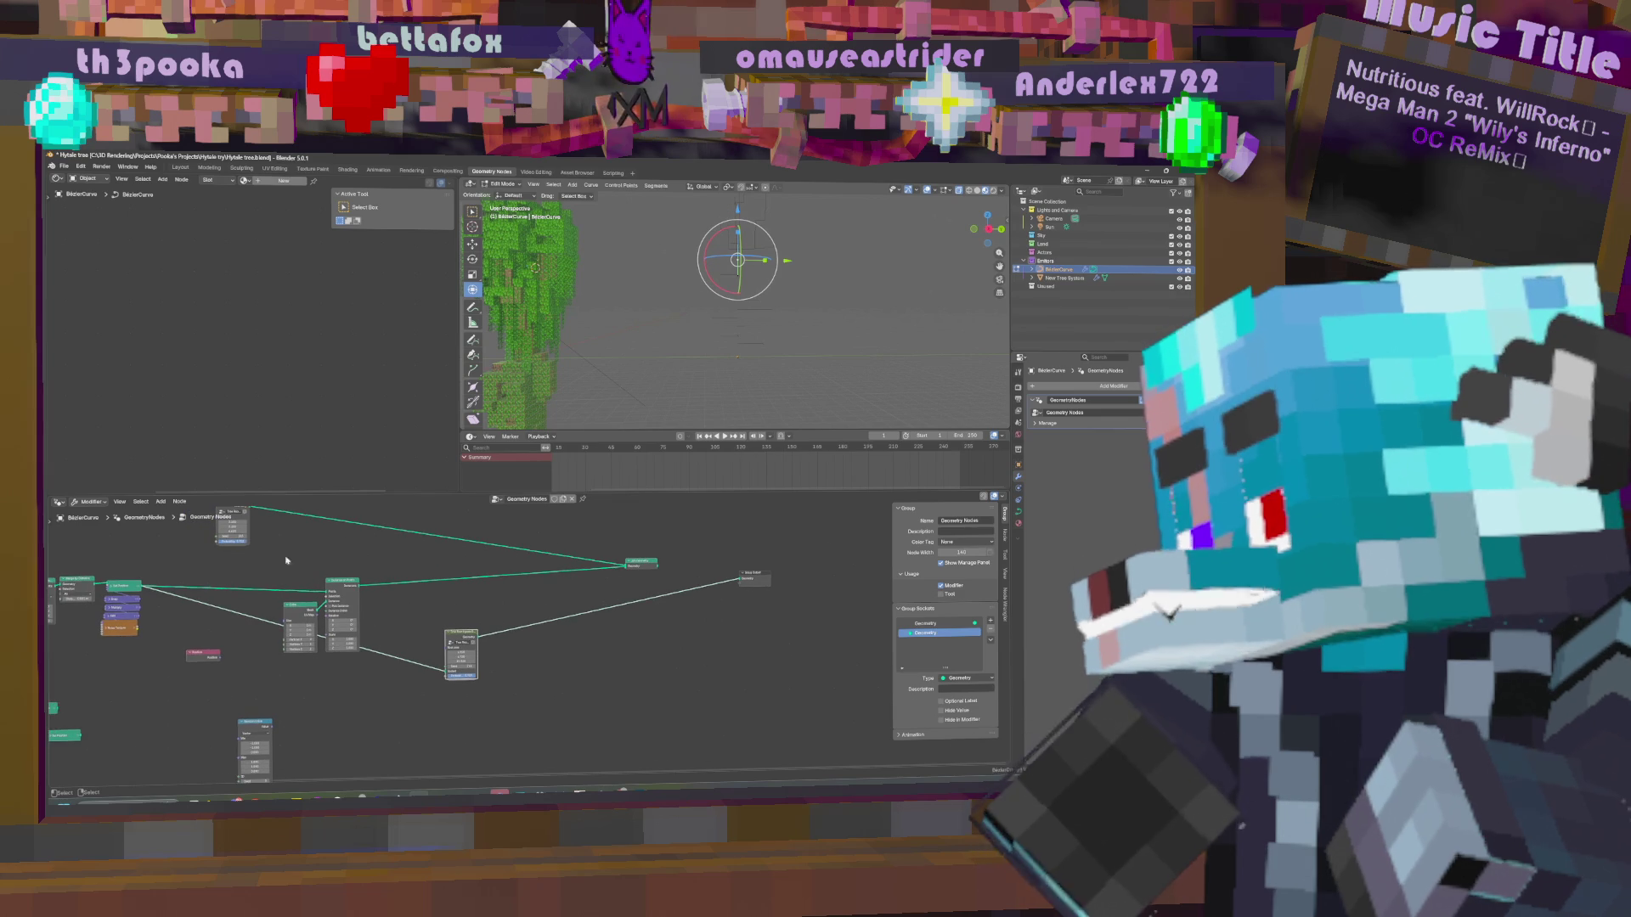
pyautogui.moveTo(145, 592); pyautogui.dragTo(186, 591, button='middle')
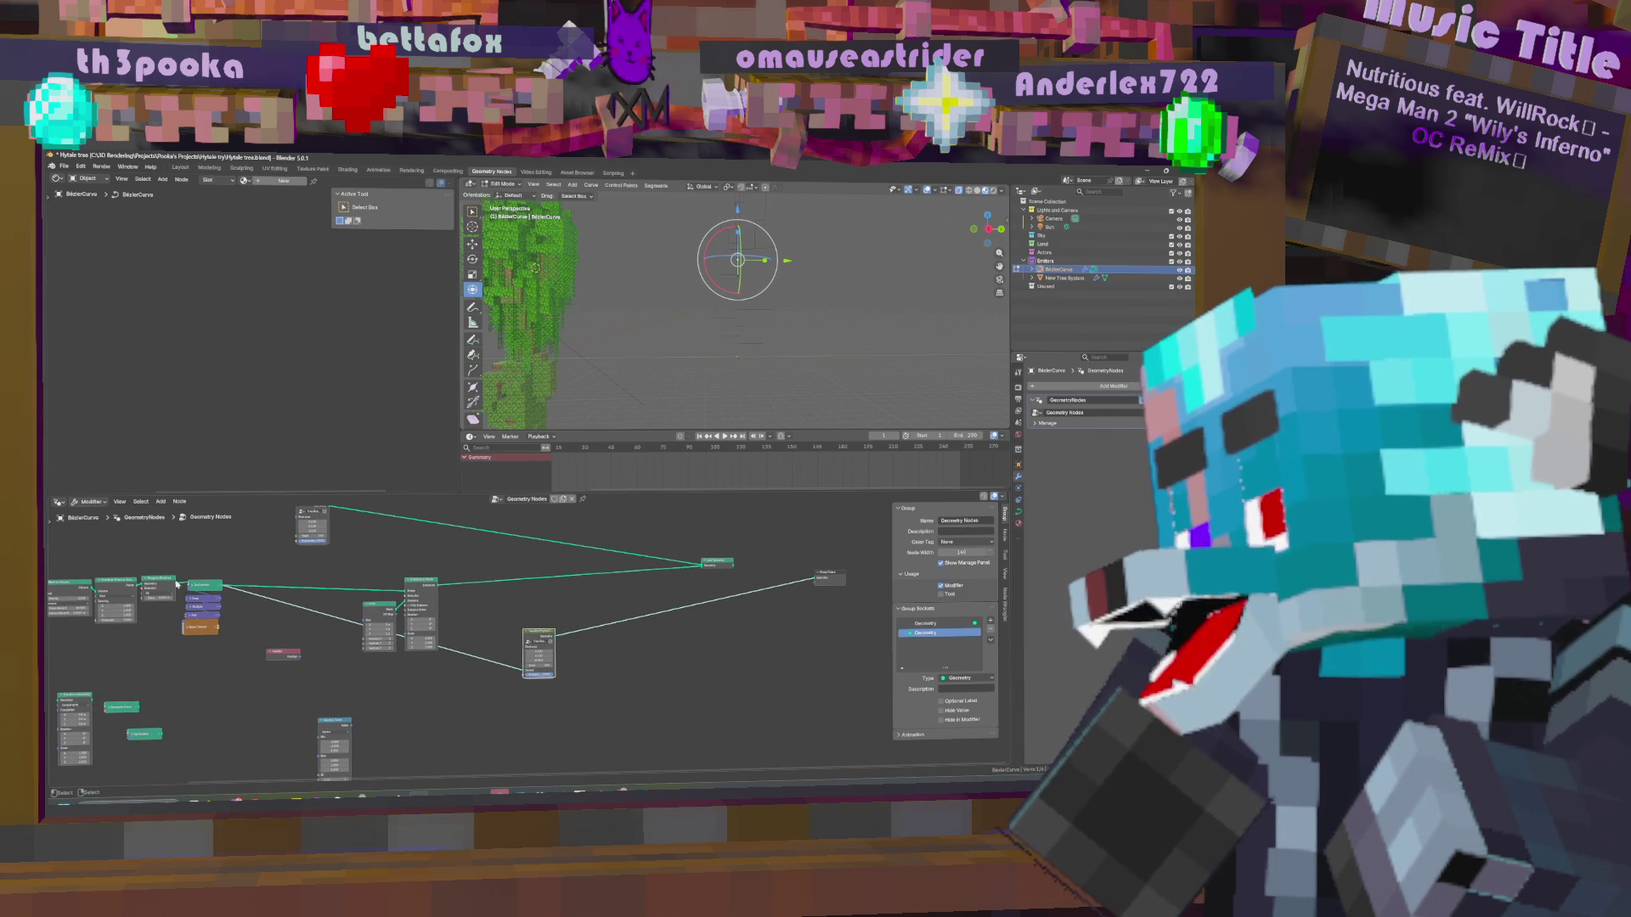
pyautogui.moveTo(223, 586)
pyautogui.mouseDown()
pyautogui.moveTo(769, 552)
pyautogui.moveTo(817, 578)
pyautogui.mouseUp()
# Start and cancel a curve point move, then re-enter the Tree Root Hytale.001 group.
pyautogui.press('g')
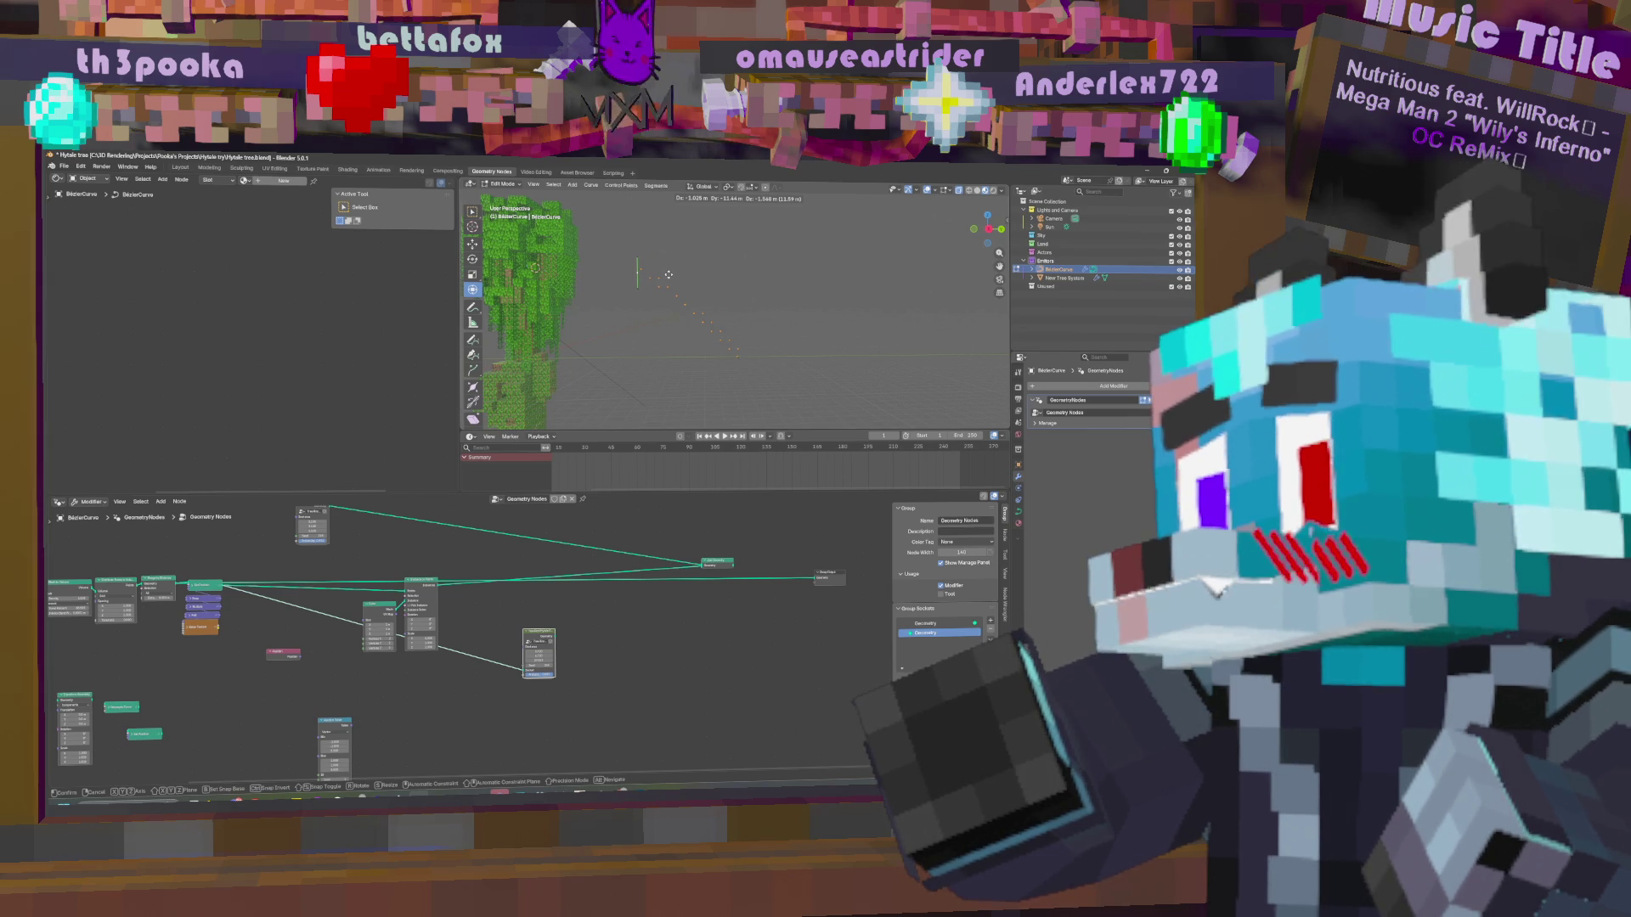
pyautogui.press('Escape')
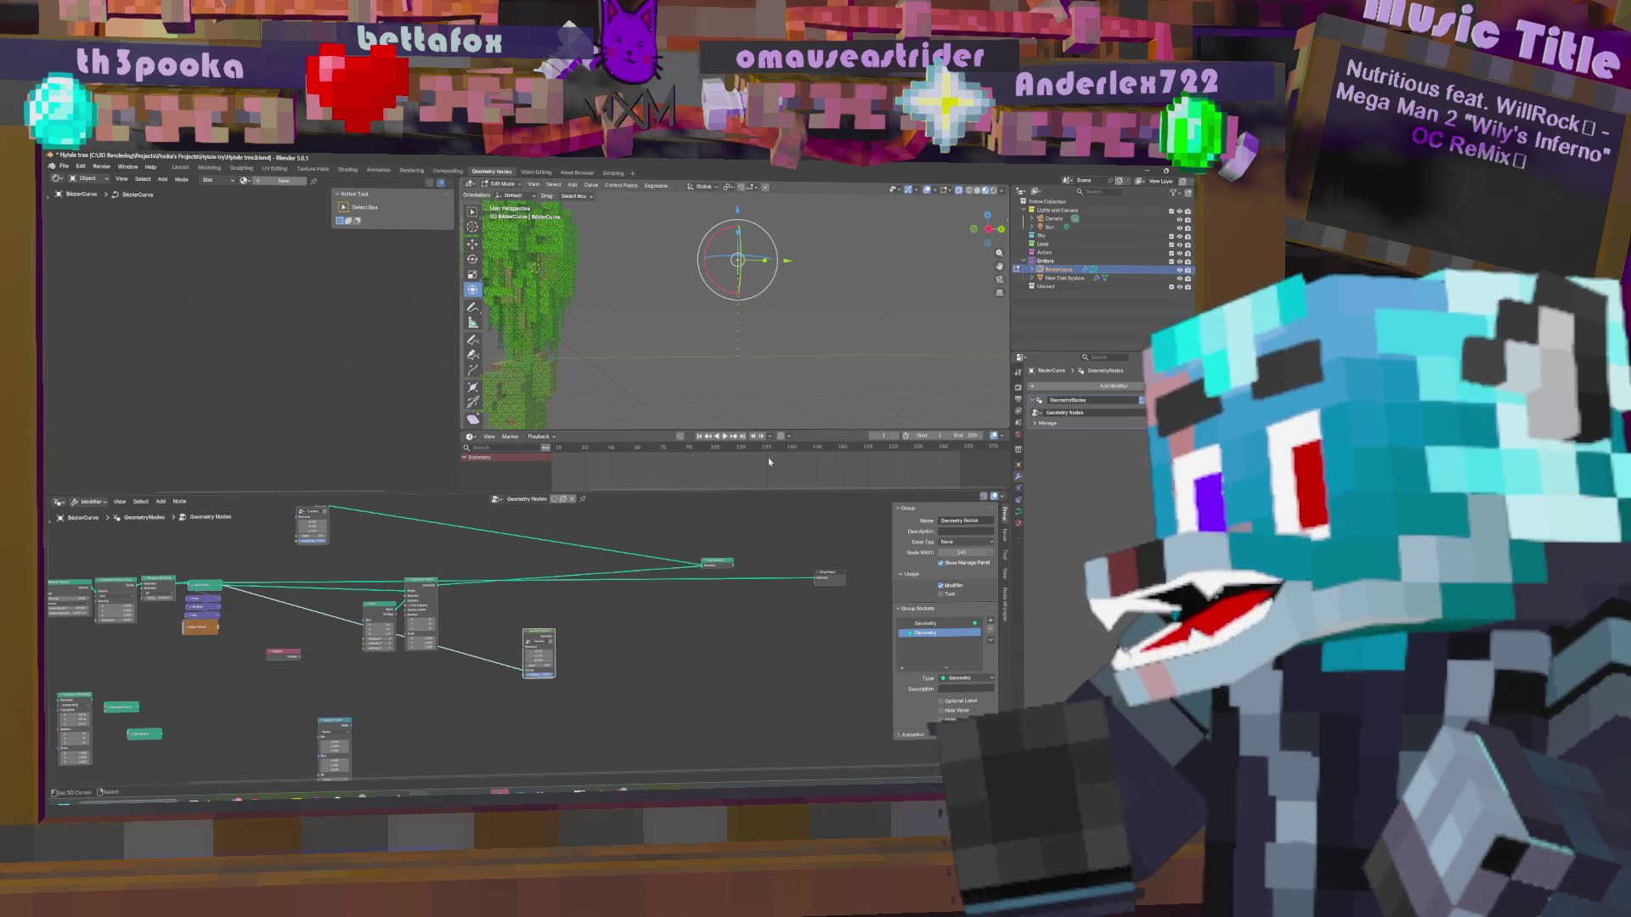
pyautogui.press('Tab')
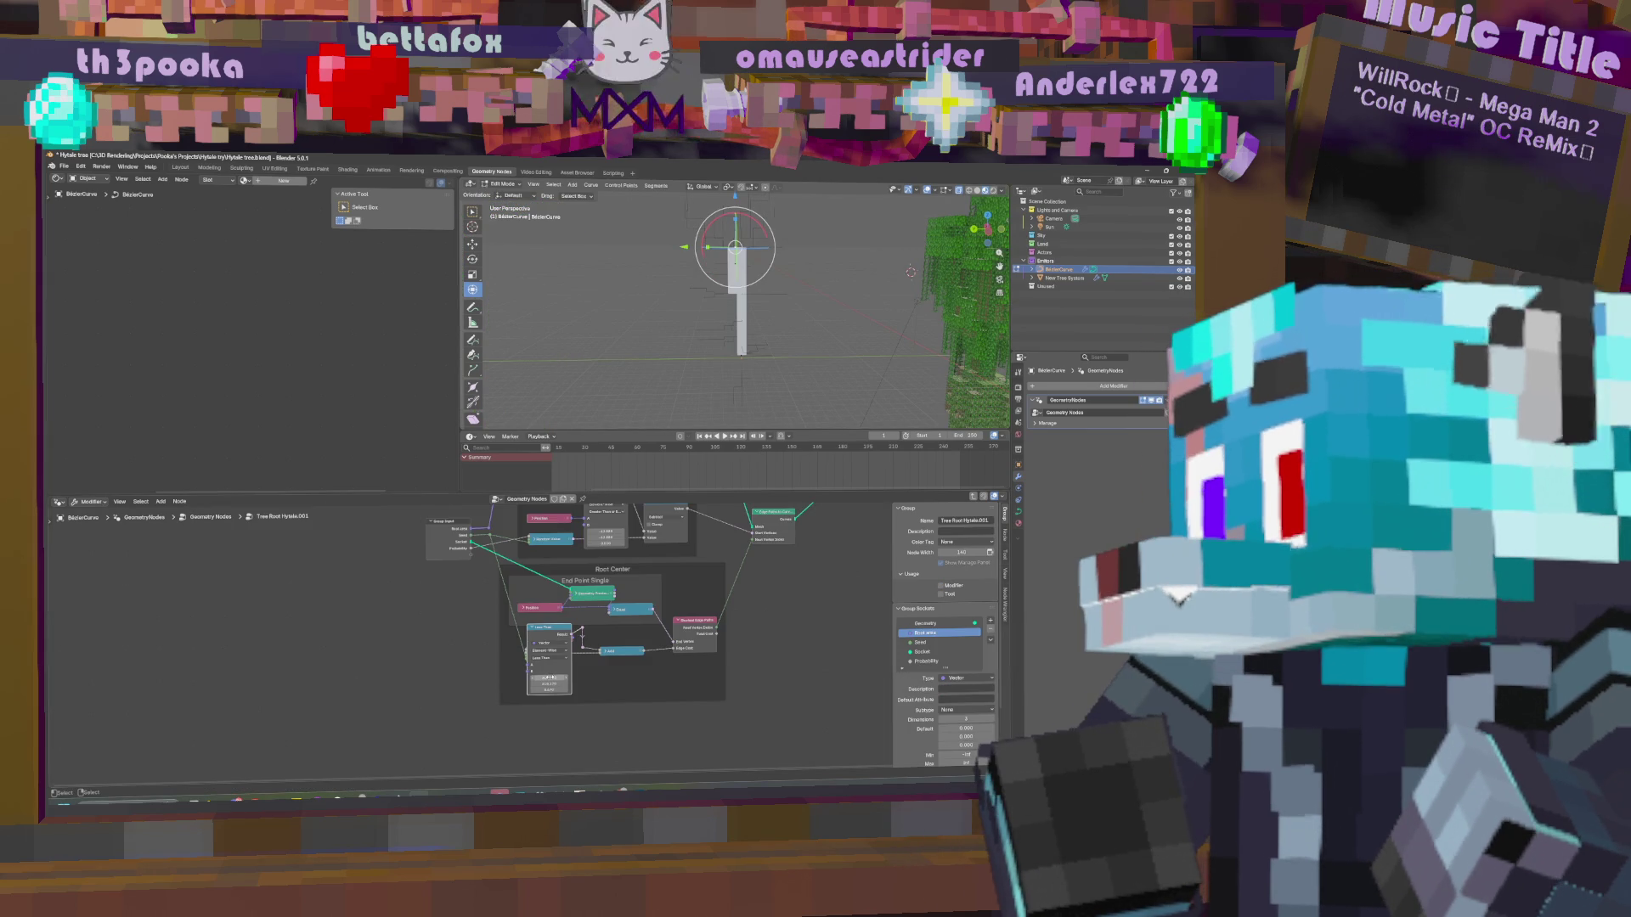
# Enter a new threshold on the Less Than node and collapse it.
pyautogui.doubleClick(539, 678)
pyautogui.moveTo(548, 684)
pyautogui.mouseDown()
pyautogui.moveTo(571, 684)
pyautogui.moveTo(548, 688)
pyautogui.mouseUp()
pyautogui.doubleClick(549, 687)
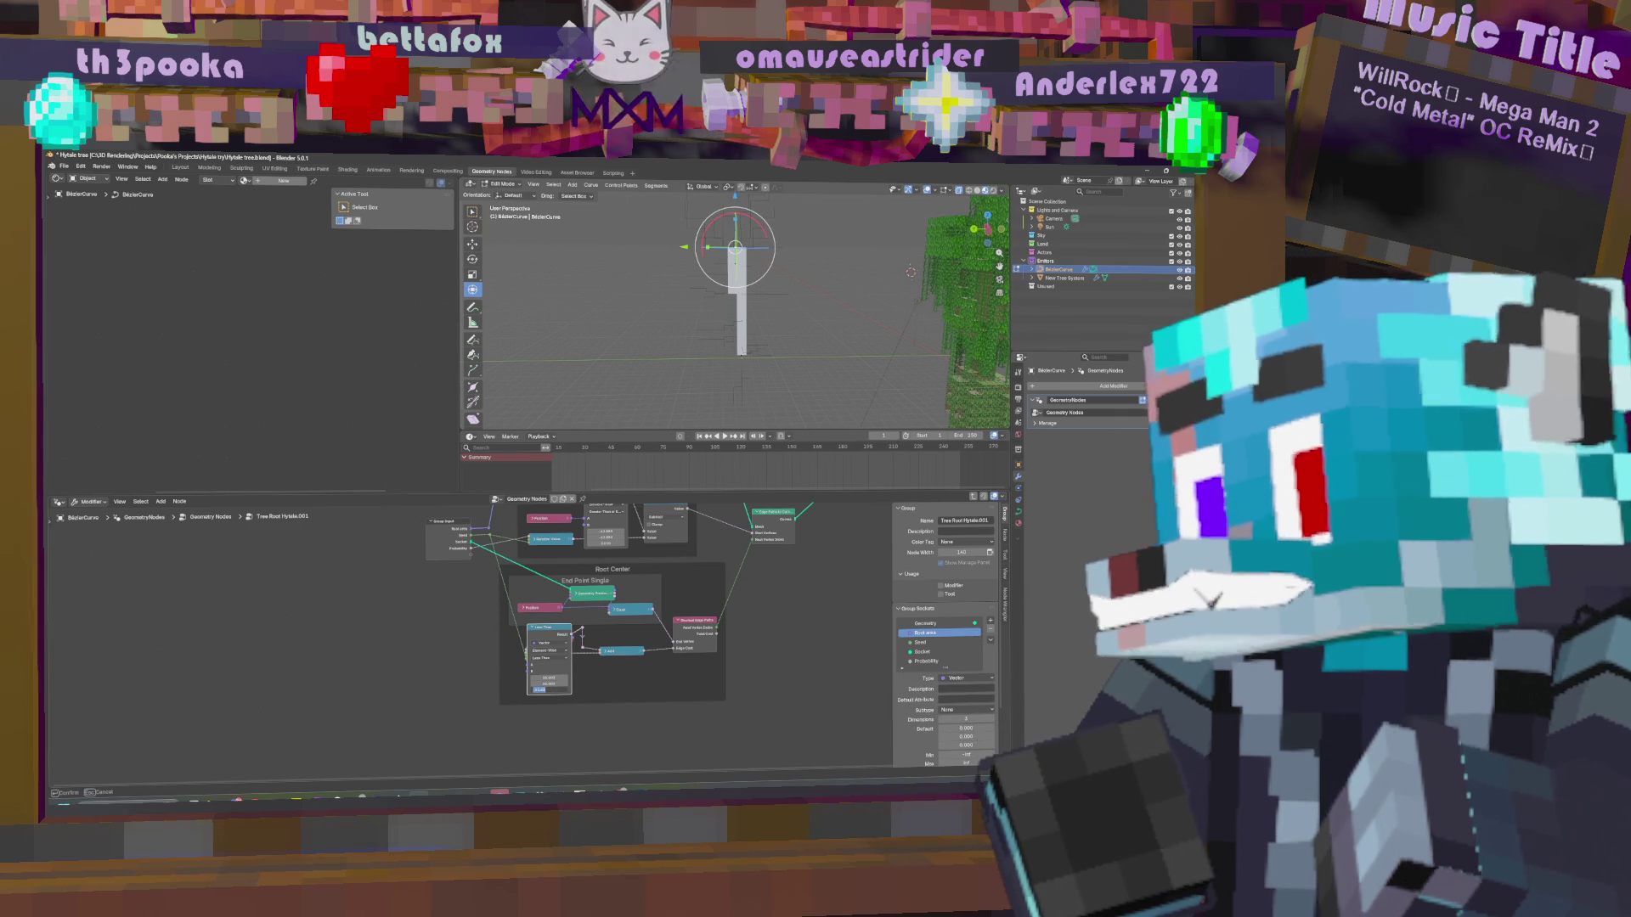
pyautogui.press('Return')
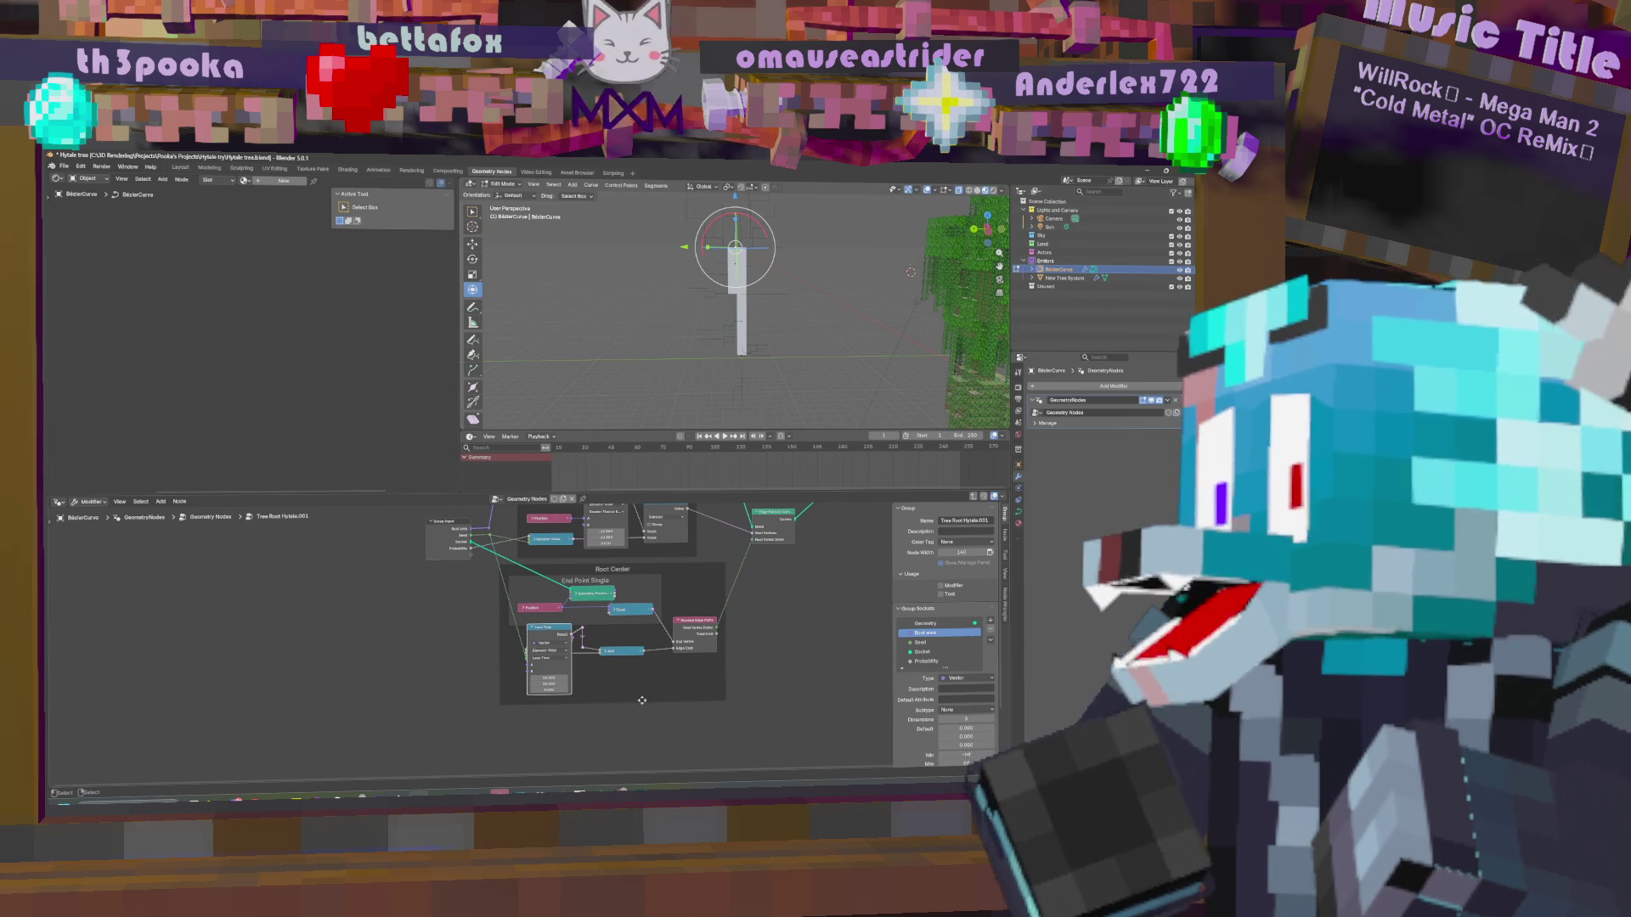
pyautogui.press('h')
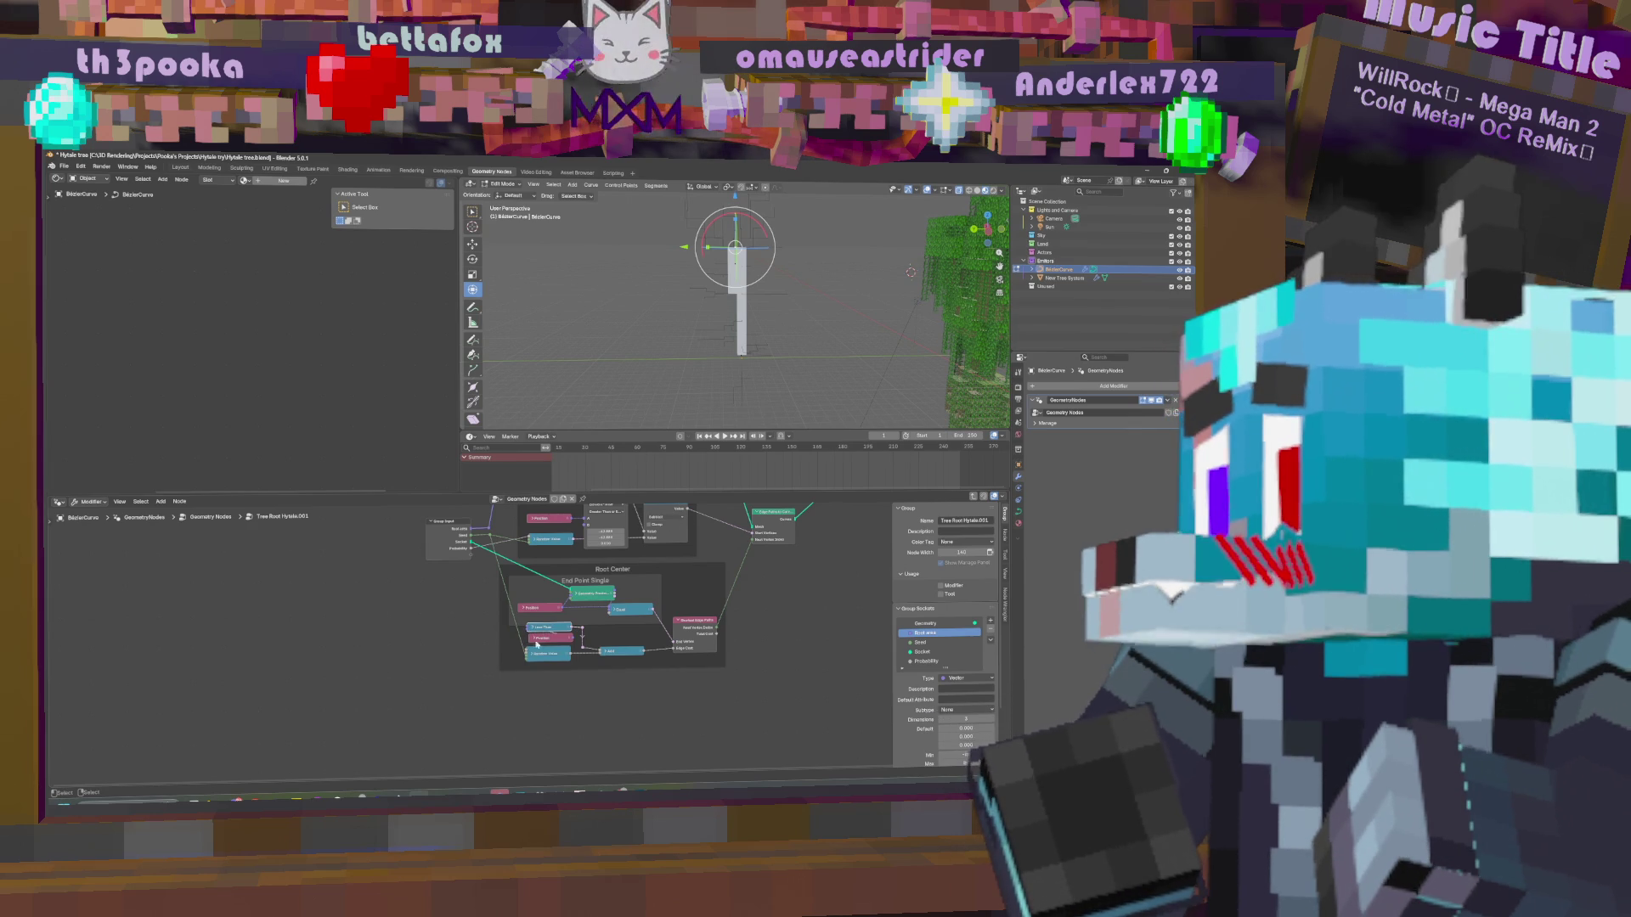
# Expand the Random Value node, change its Min/Max range, and save Hytale tree.blend.
pyautogui.click(535, 655)
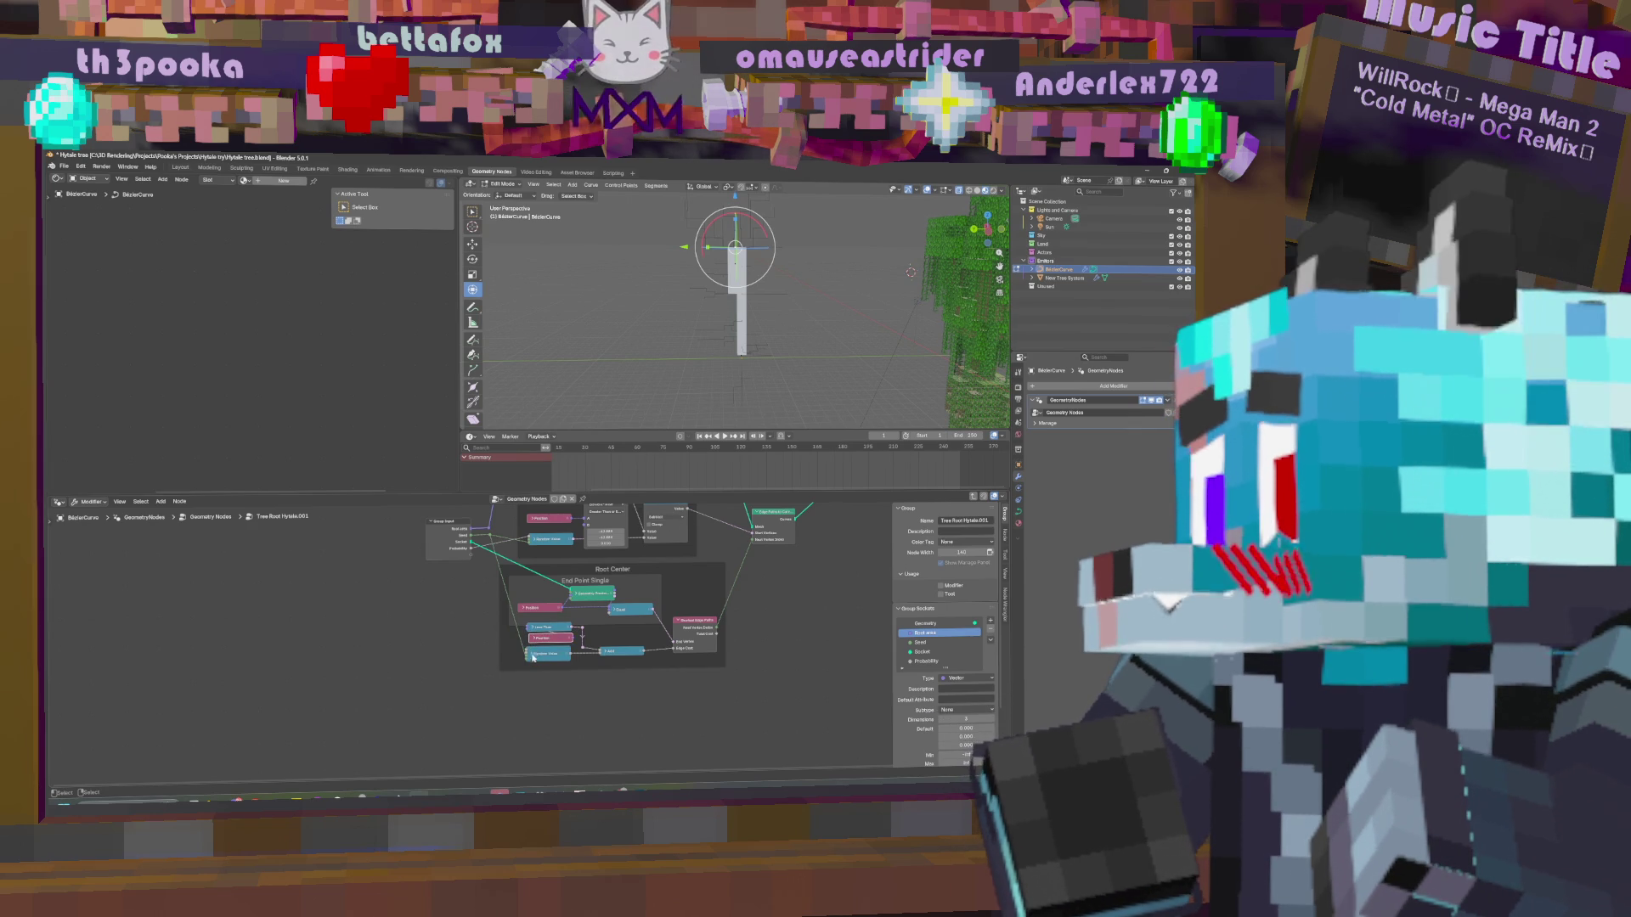
pyautogui.press('h')
pyautogui.moveTo(548, 677); pyautogui.dragTo(579, 681)
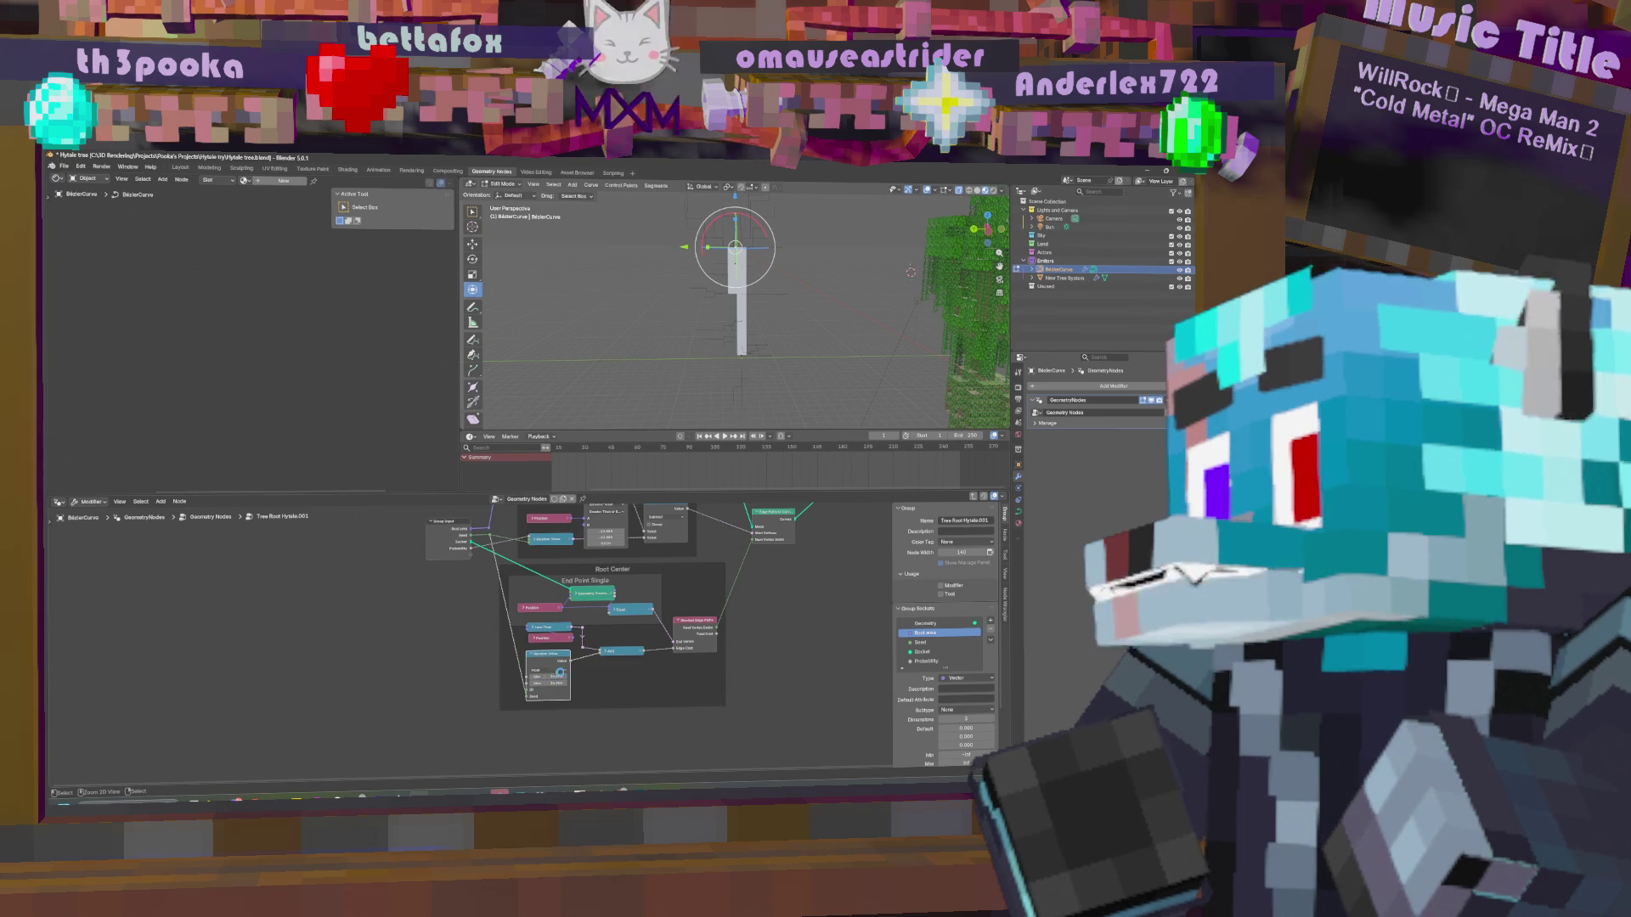
pyautogui.hotkey('ctrl', 's')
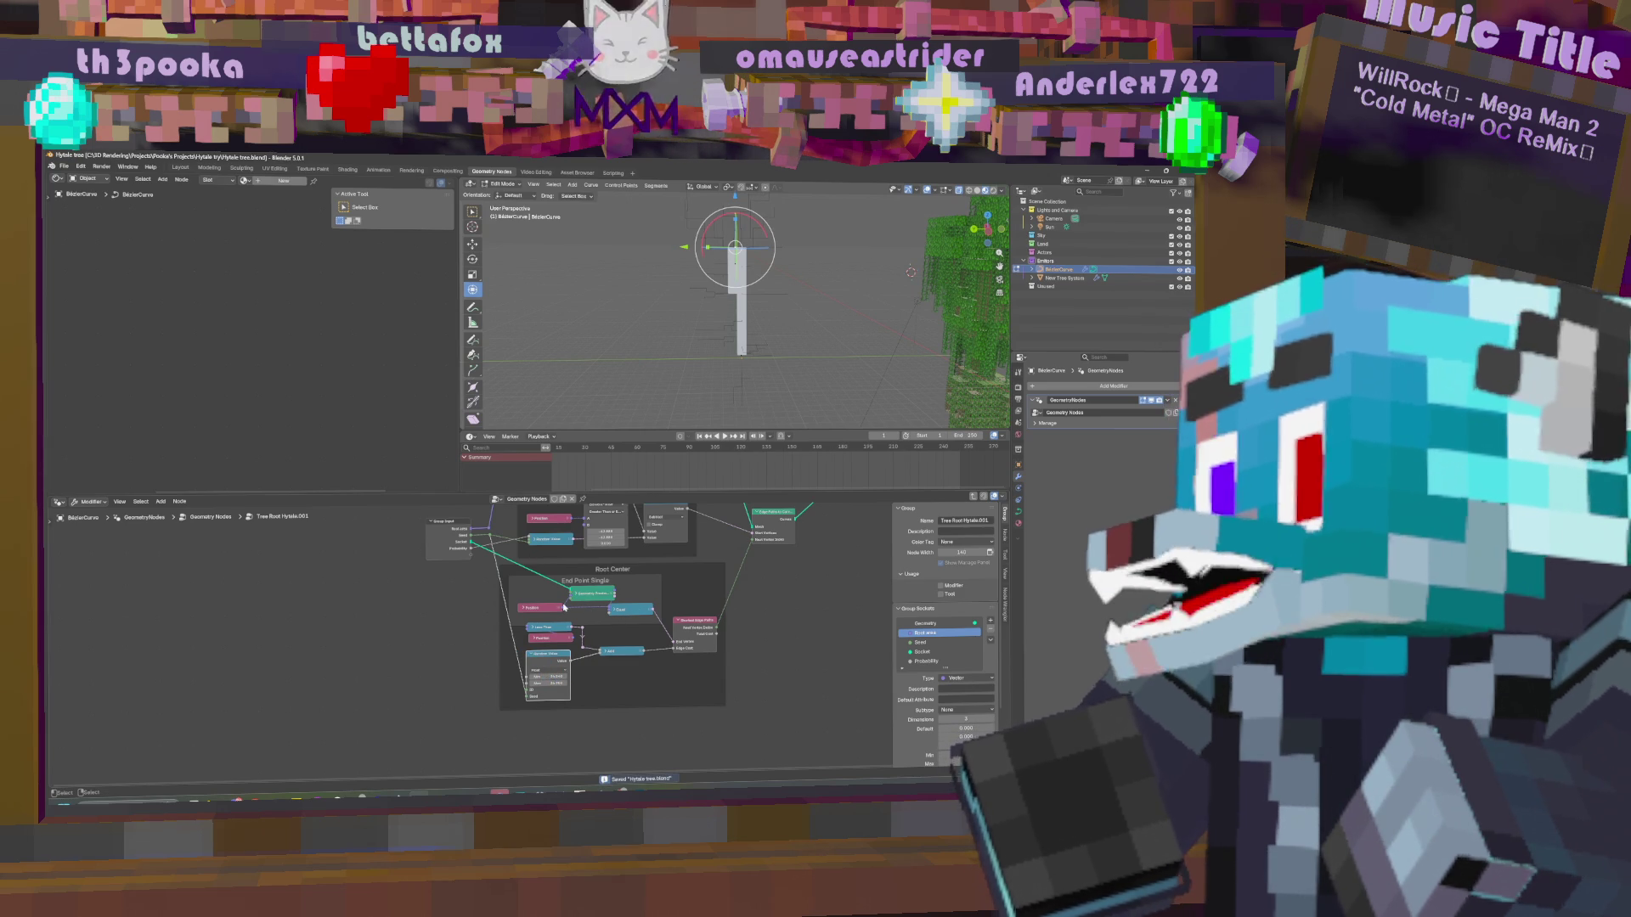
pyautogui.hotkey('shift', 'a')
# Add a Vector Math Add node, feed Position into it, and set one of its values.
pyautogui.click(374, 580)
pyautogui.write('math')
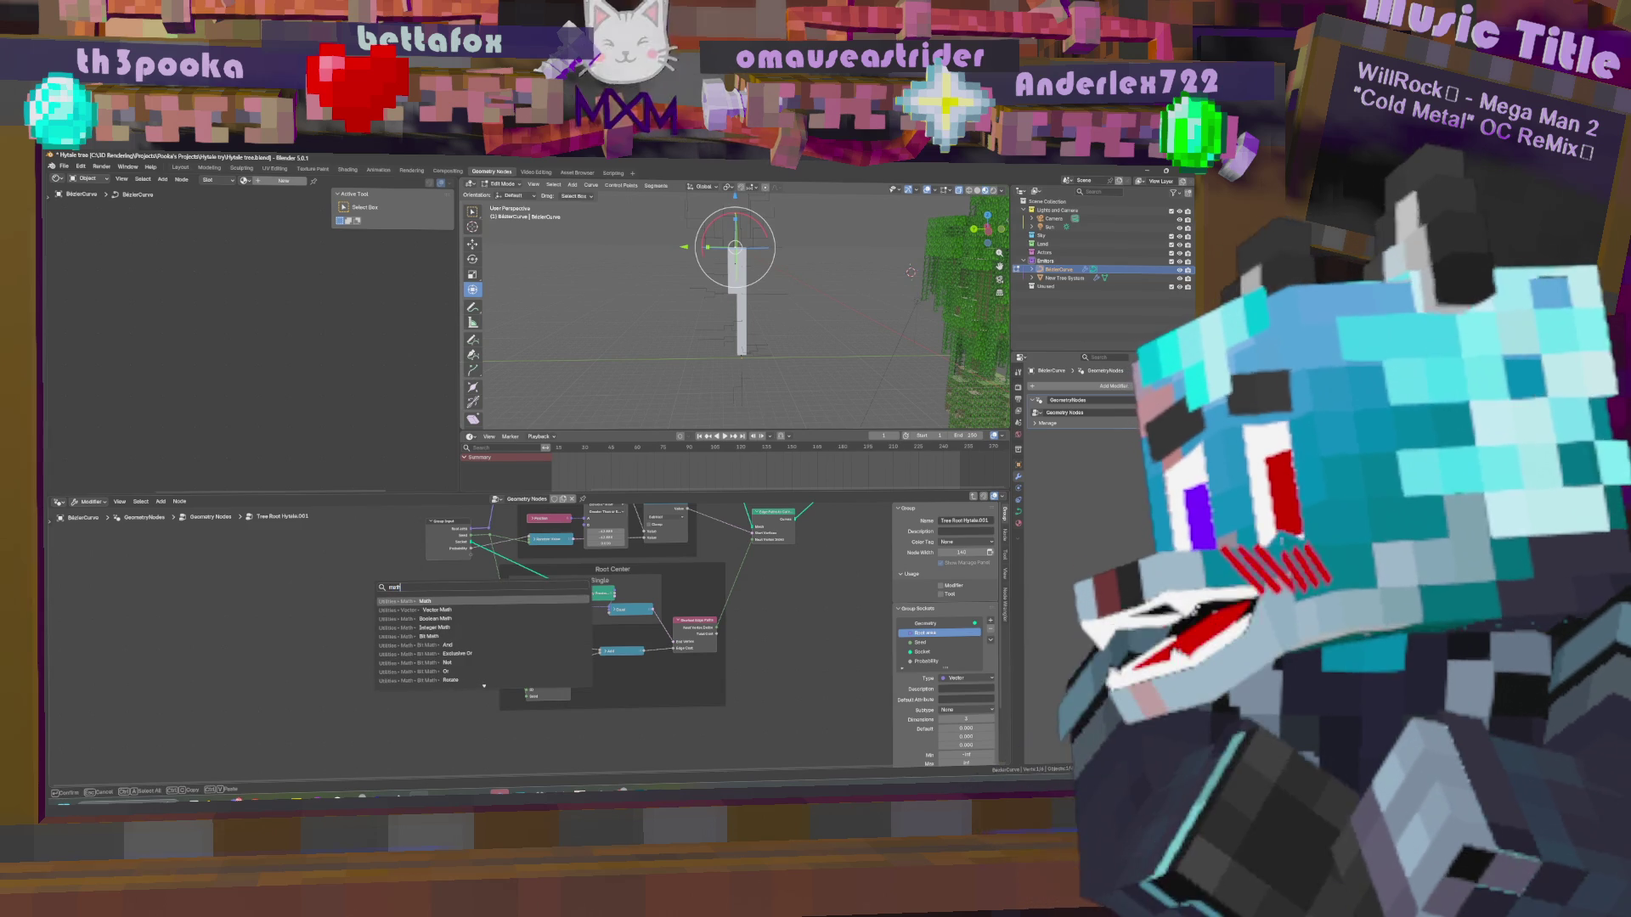
pyautogui.click(437, 610)
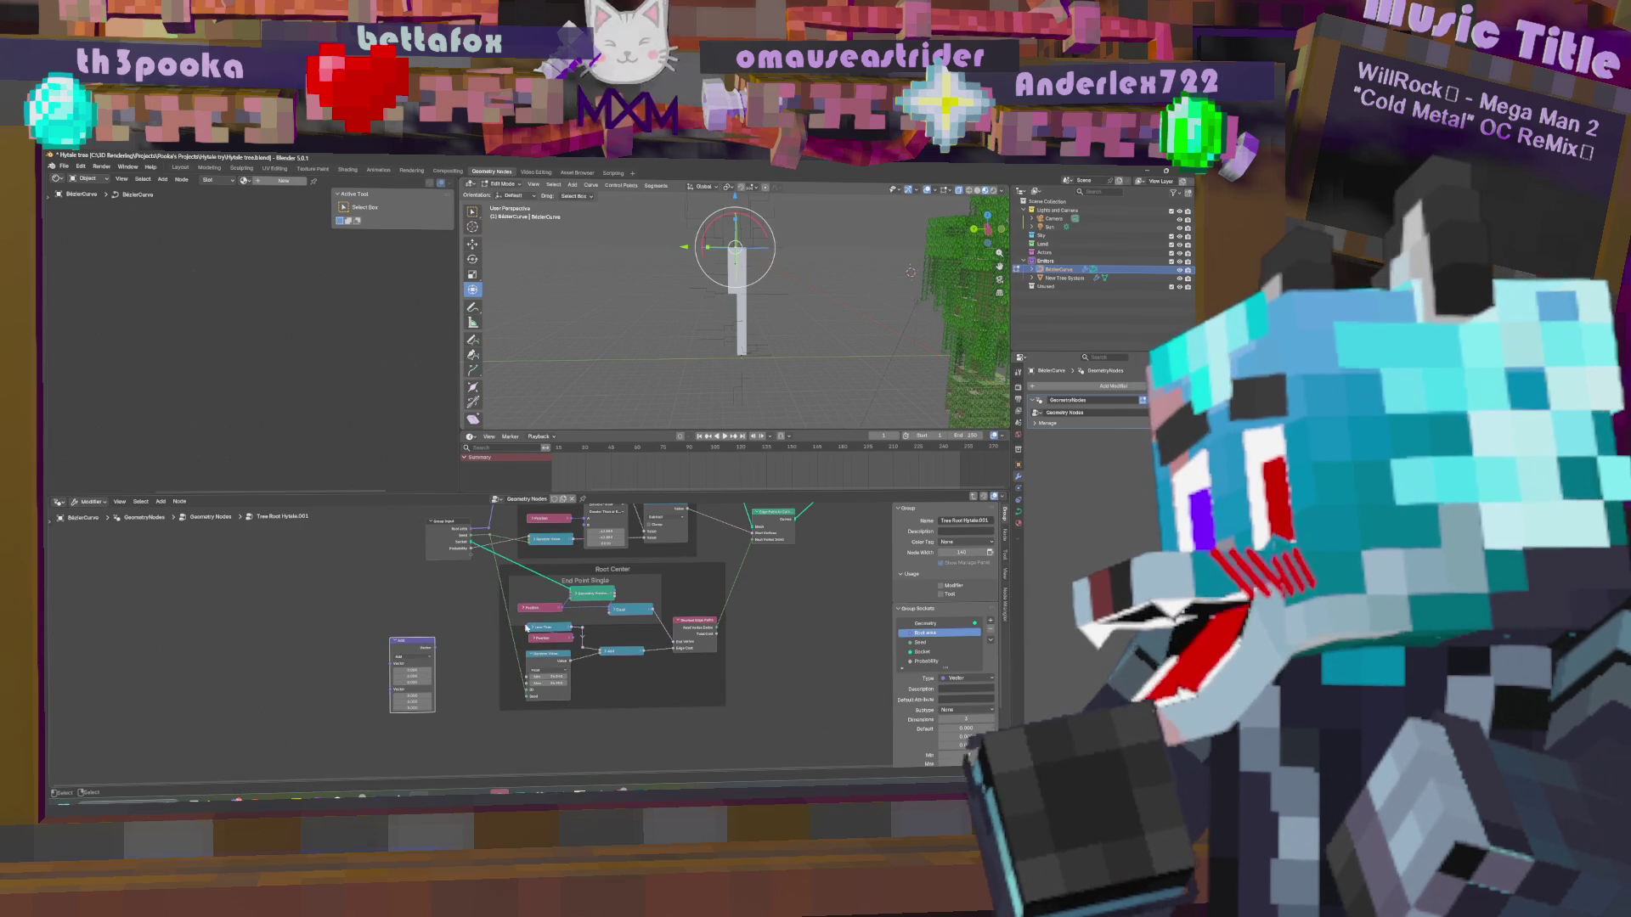
pyautogui.moveTo(565, 611)
pyautogui.mouseDown()
pyautogui.moveTo(443, 661)
pyautogui.moveTo(578, 639)
pyautogui.moveTo(608, 610)
pyautogui.mouseUp()
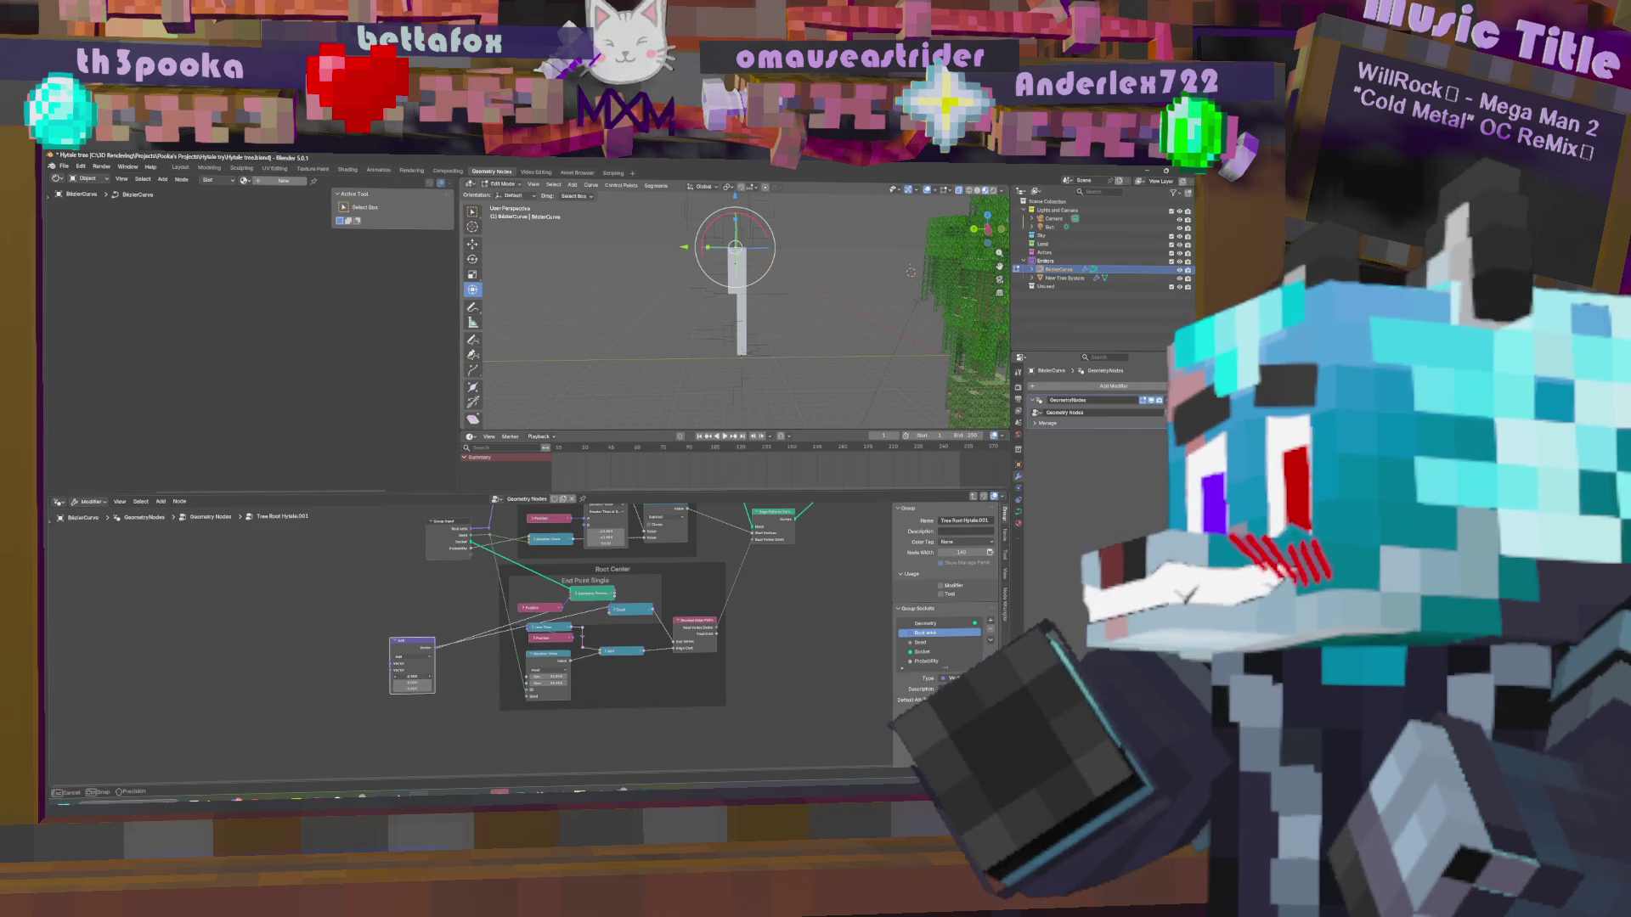
pyautogui.moveTo(416, 685); pyautogui.dragTo(429, 685)
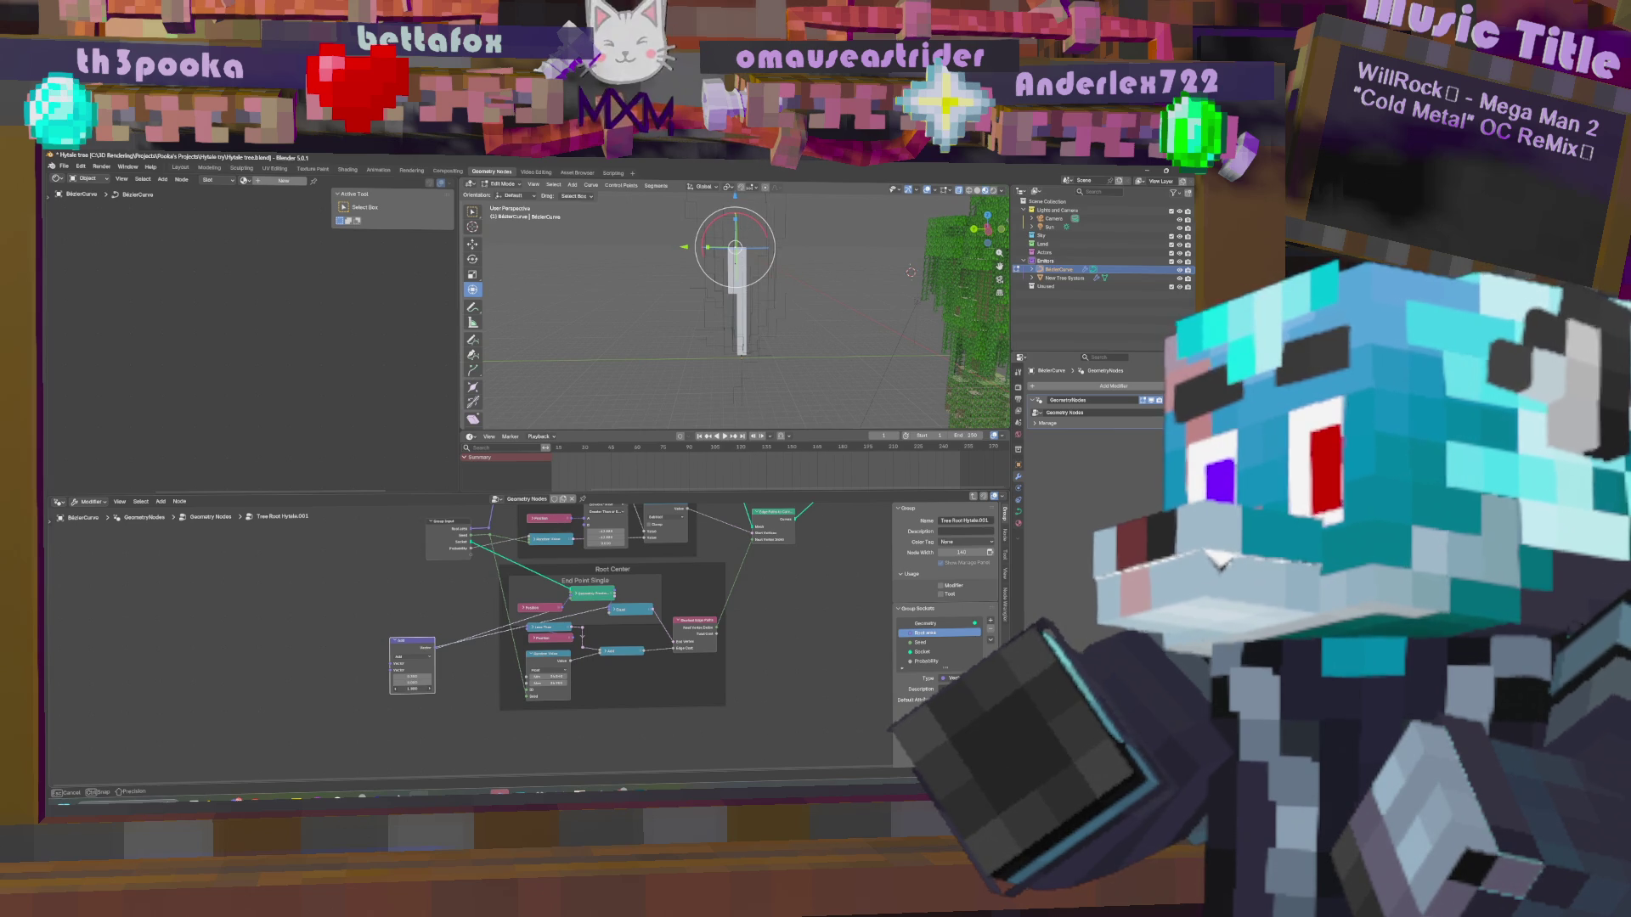
pyautogui.moveTo(412, 677); pyautogui.dragTo(412, 677)
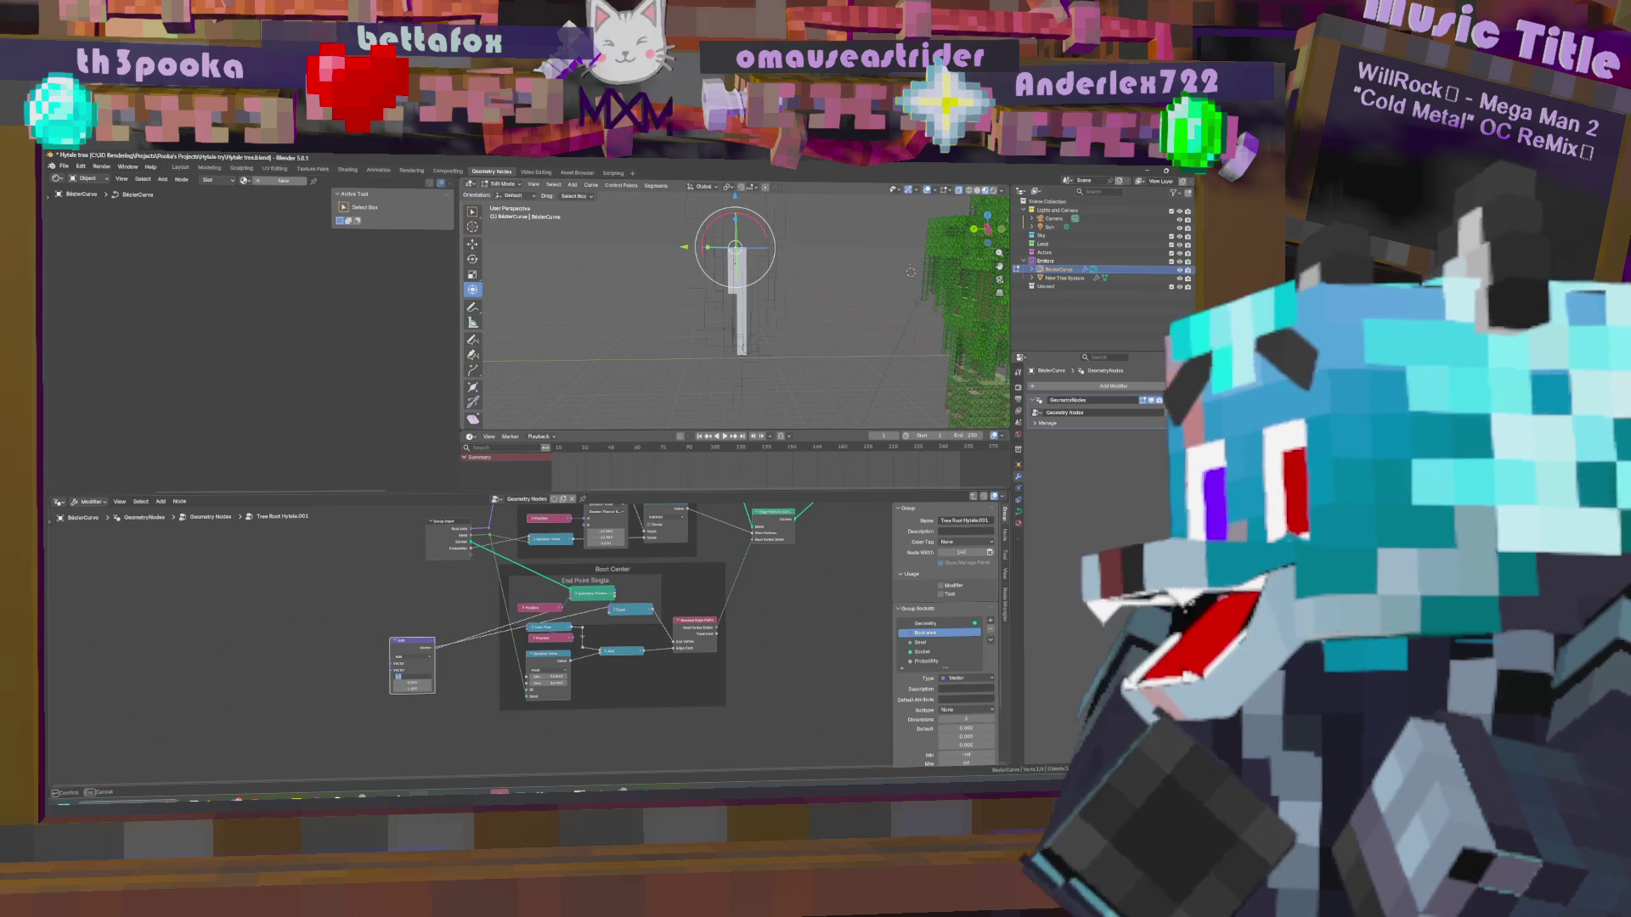
pyautogui.press('Return')
# Tune the Add node's vector offset while checking the trunk from a near-front view.
pyautogui.moveTo(697, 340)
pyautogui.mouseDown(button='middle')
pyautogui.moveTo(771, 296)
pyautogui.moveTo(654, 441)
pyautogui.mouseUp(button='middle')
pyautogui.moveTo(404, 690); pyautogui.dragTo(386, 690)
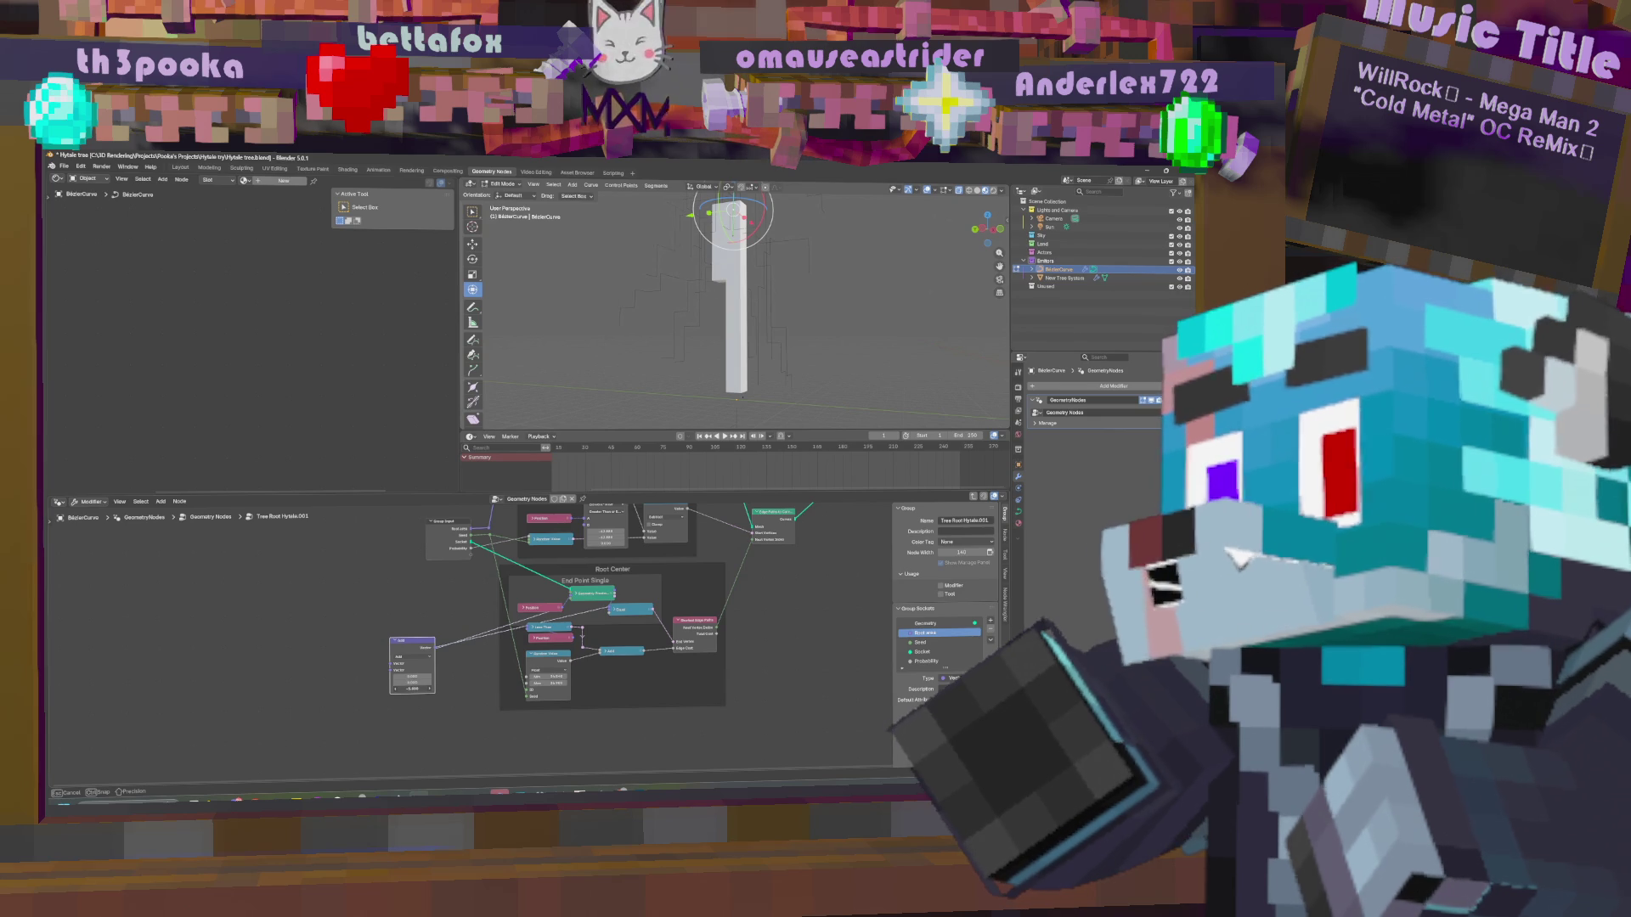
pyautogui.moveTo(386, 690); pyautogui.dragTo(422, 690)
pyautogui.moveTo(787, 404)
pyautogui.mouseDown(button='middle')
pyautogui.moveTo(813, 378)
pyautogui.moveTo(473, 719)
pyautogui.mouseUp(button='middle')
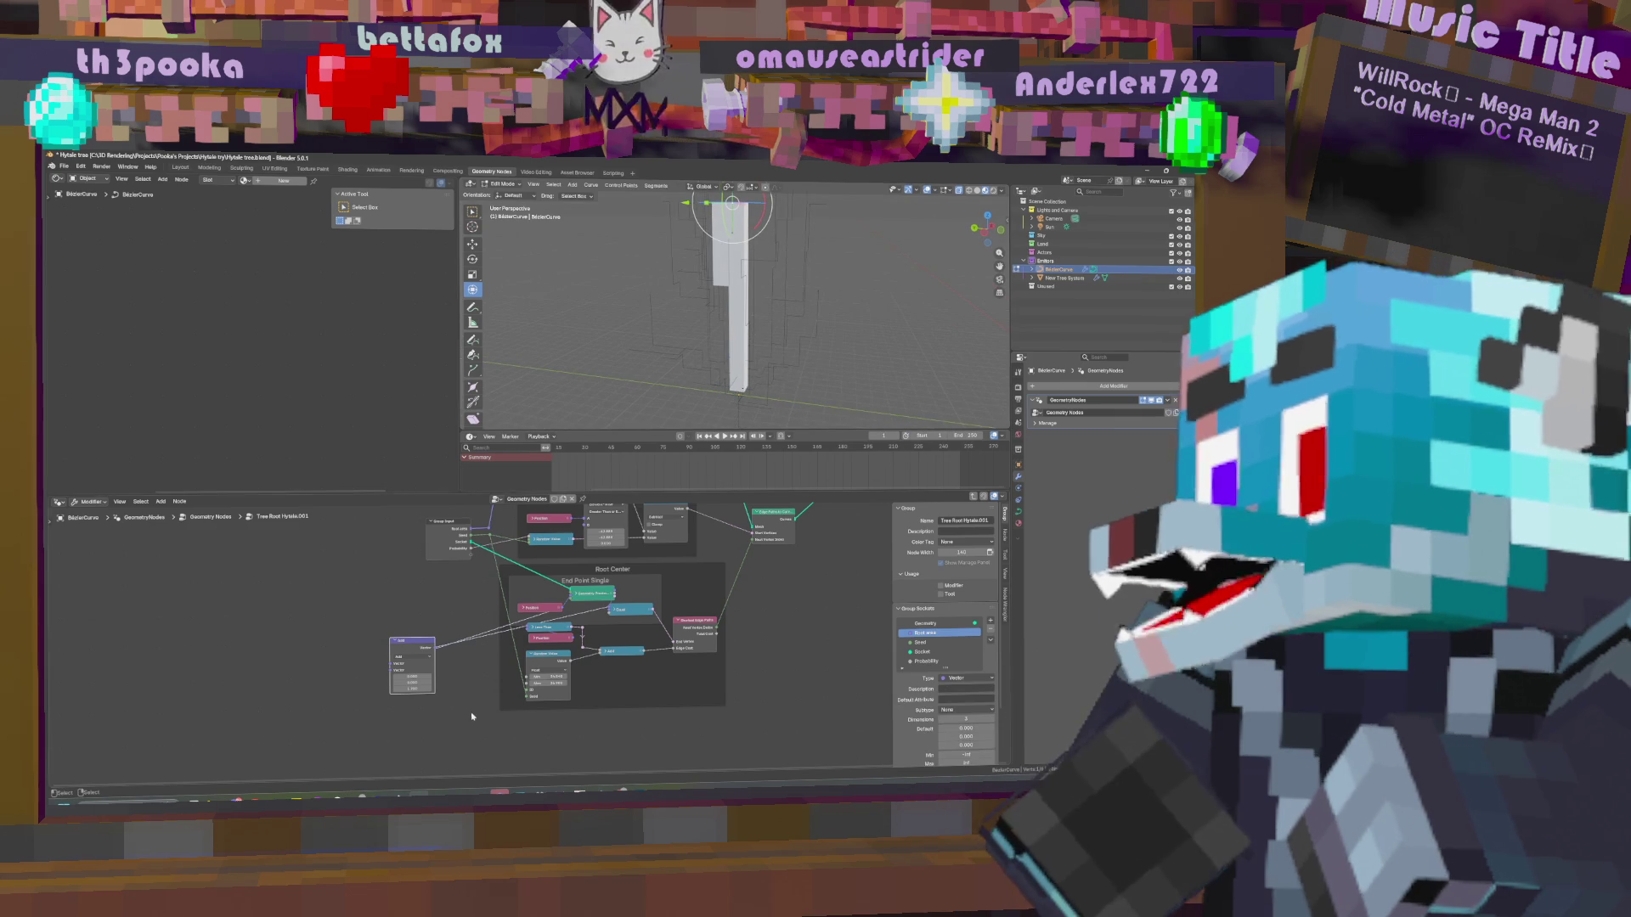
pyautogui.moveTo(412, 689); pyautogui.dragTo(443, 675)
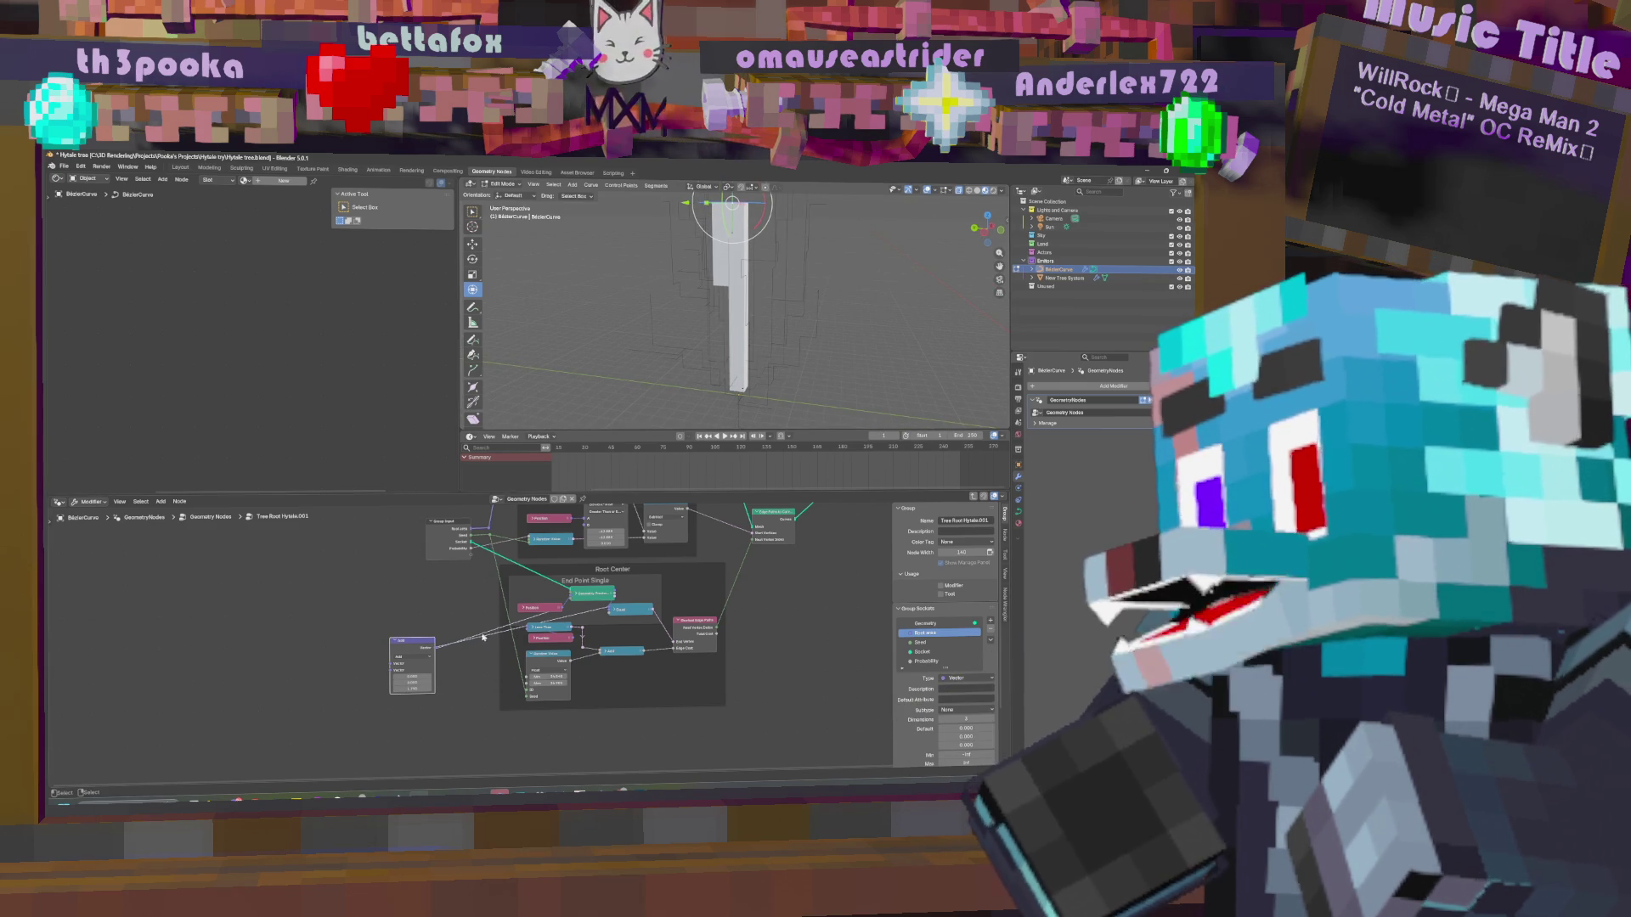
# Undo the Add node links and connect the Geometry Proximity output into the Add node.
pyautogui.moveTo(565, 608); pyautogui.dragTo(609, 610)
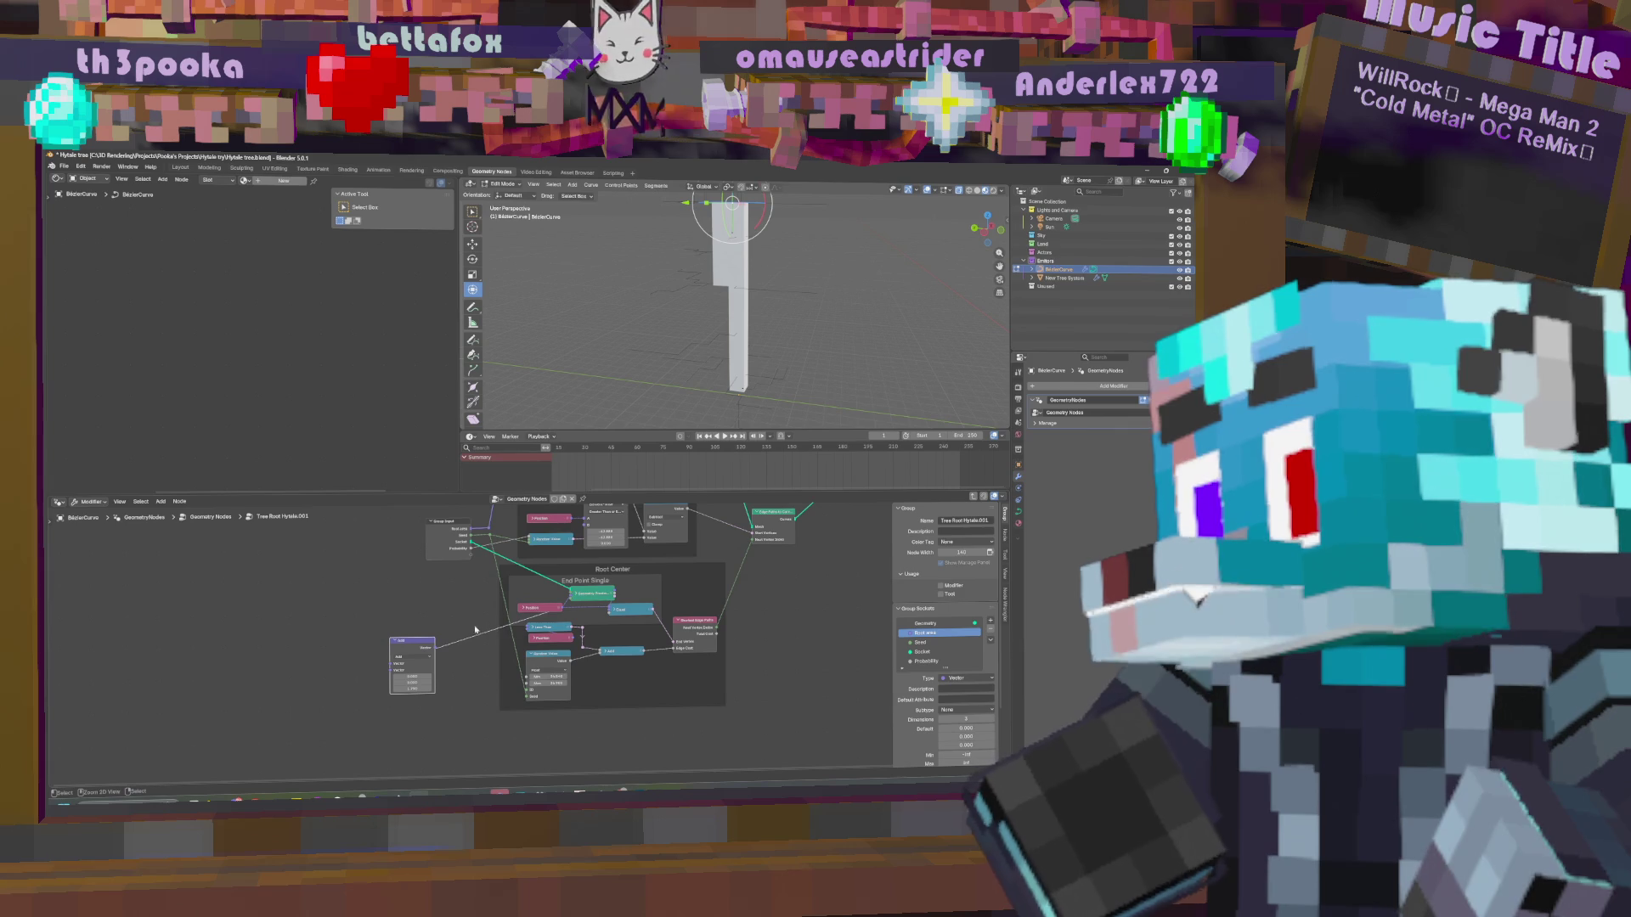
pyautogui.hotkey('ctrl', 'z')
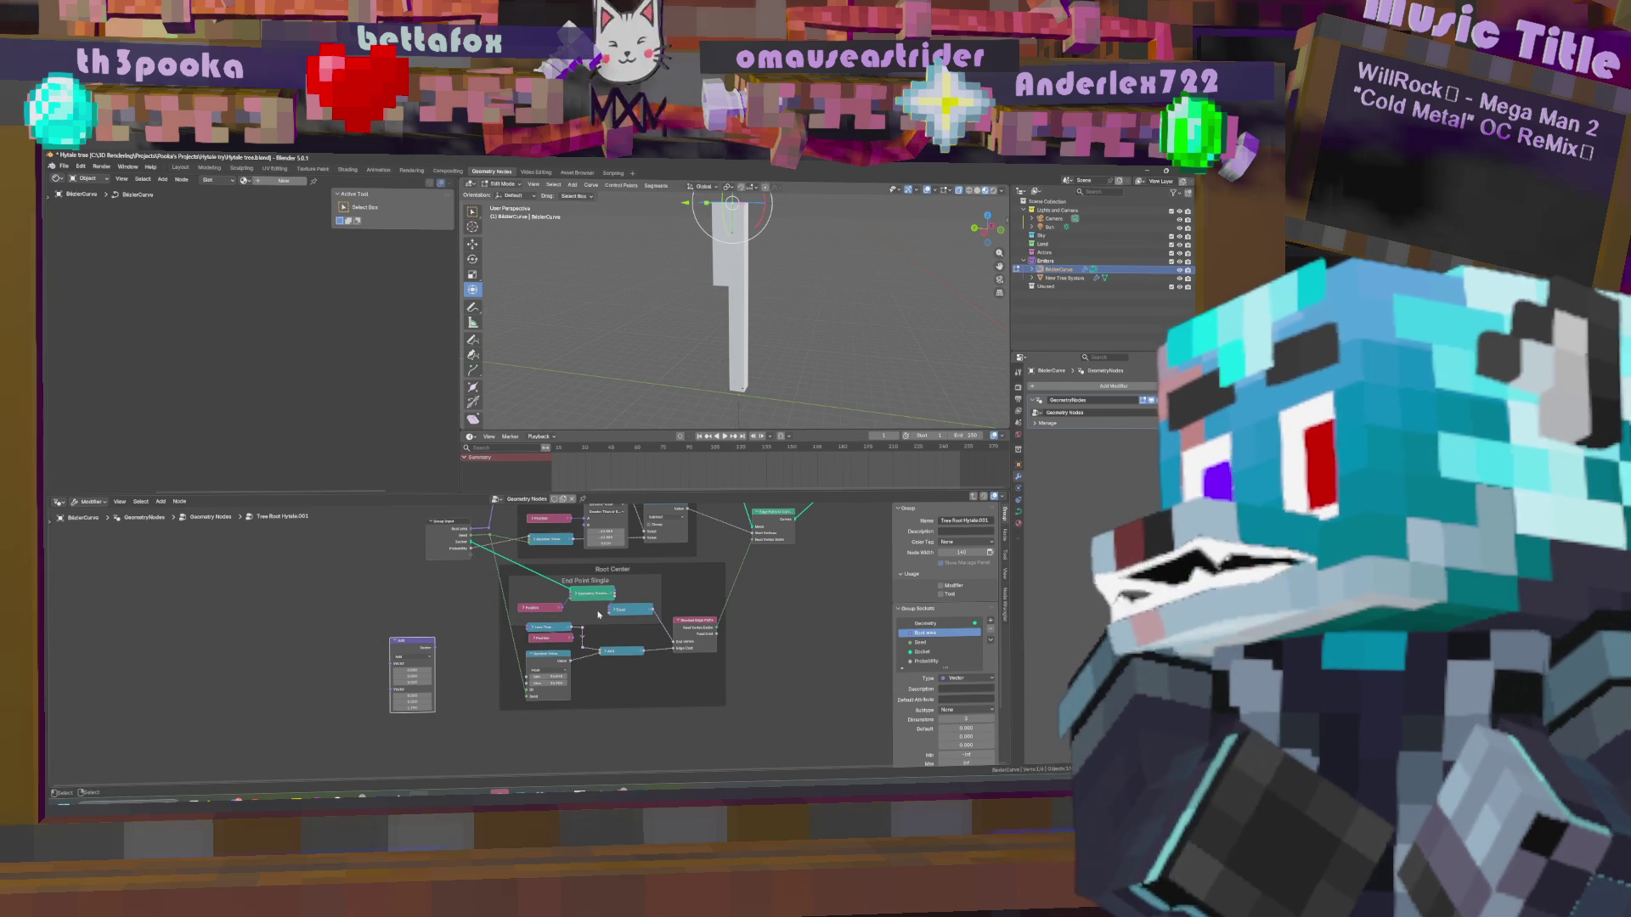
pyautogui.moveTo(567, 610); pyautogui.dragTo(609, 610)
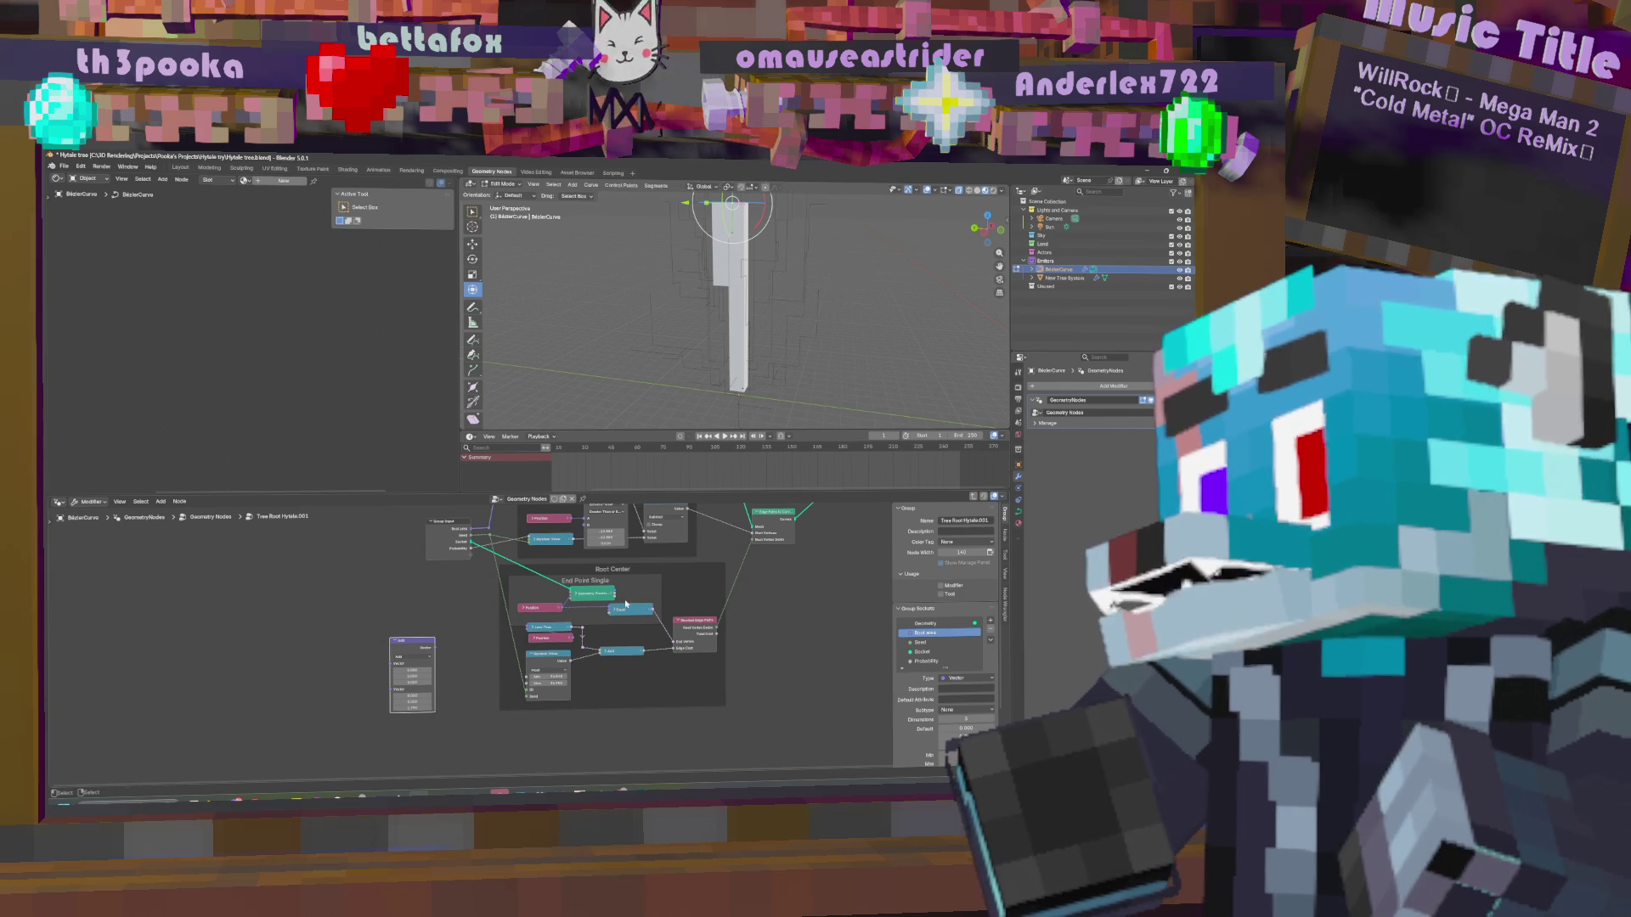
pyautogui.moveTo(732, 219); pyautogui.dragTo(856, 328)
pyautogui.moveTo(616, 595); pyautogui.dragTo(612, 612)
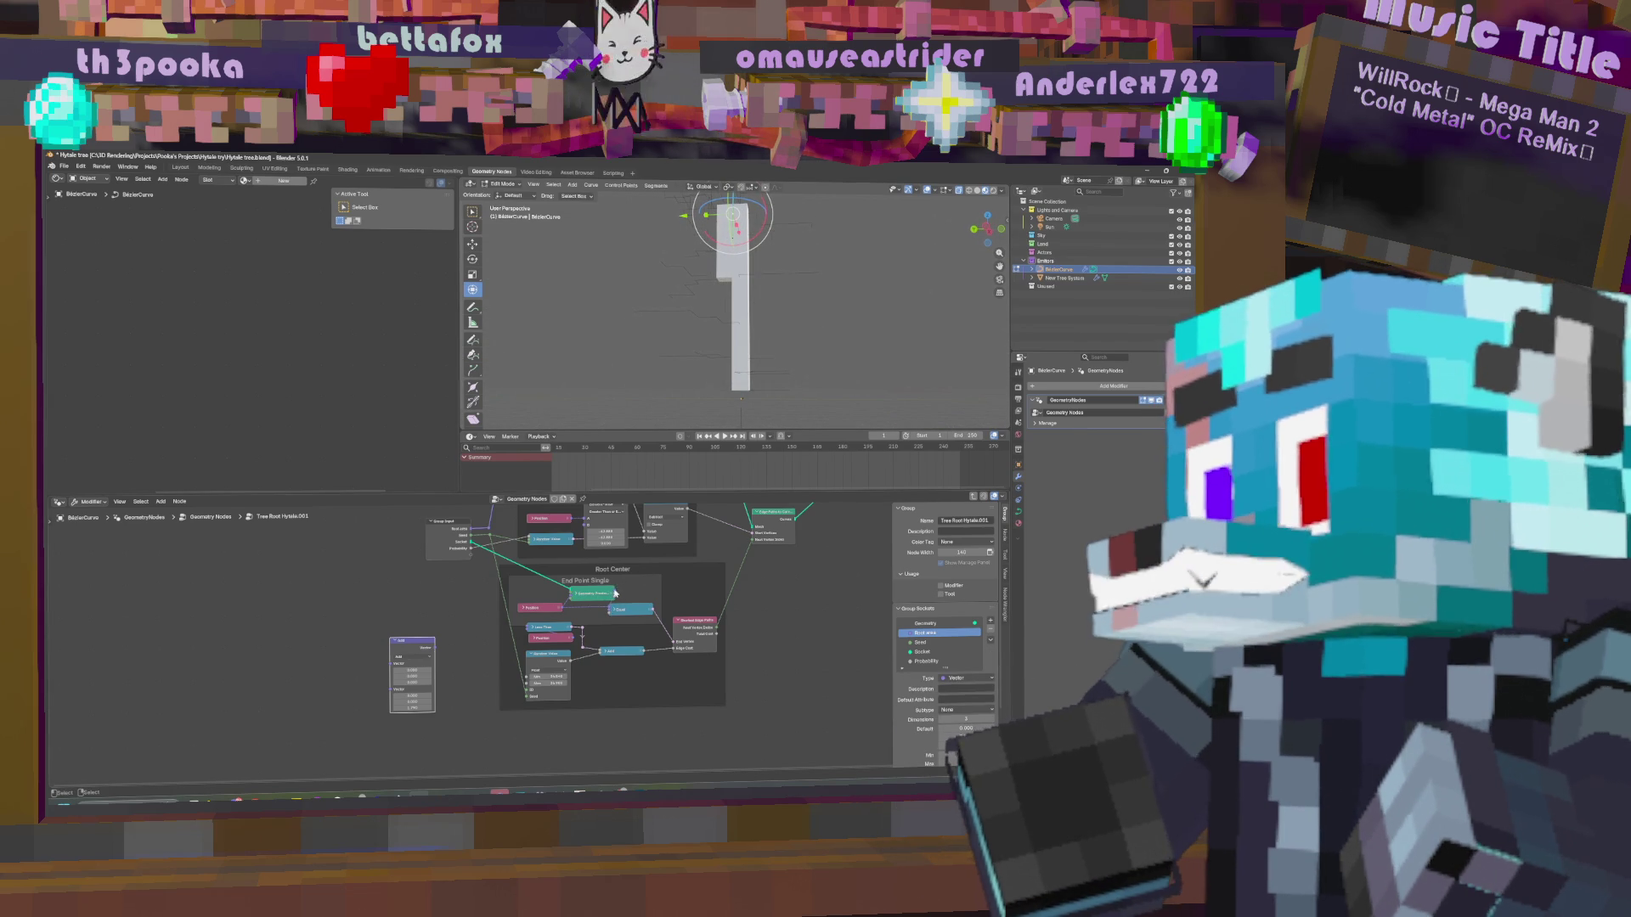
pyautogui.moveTo(616, 594)
pyautogui.mouseDown()
pyautogui.moveTo(387, 670)
pyautogui.moveTo(610, 614)
pyautogui.mouseUp()
# Set the Add node's Z offset to -0.718 and reconnect the Geometry Proximity output.
pyautogui.moveTo(422, 685); pyautogui.dragTo(395, 685)
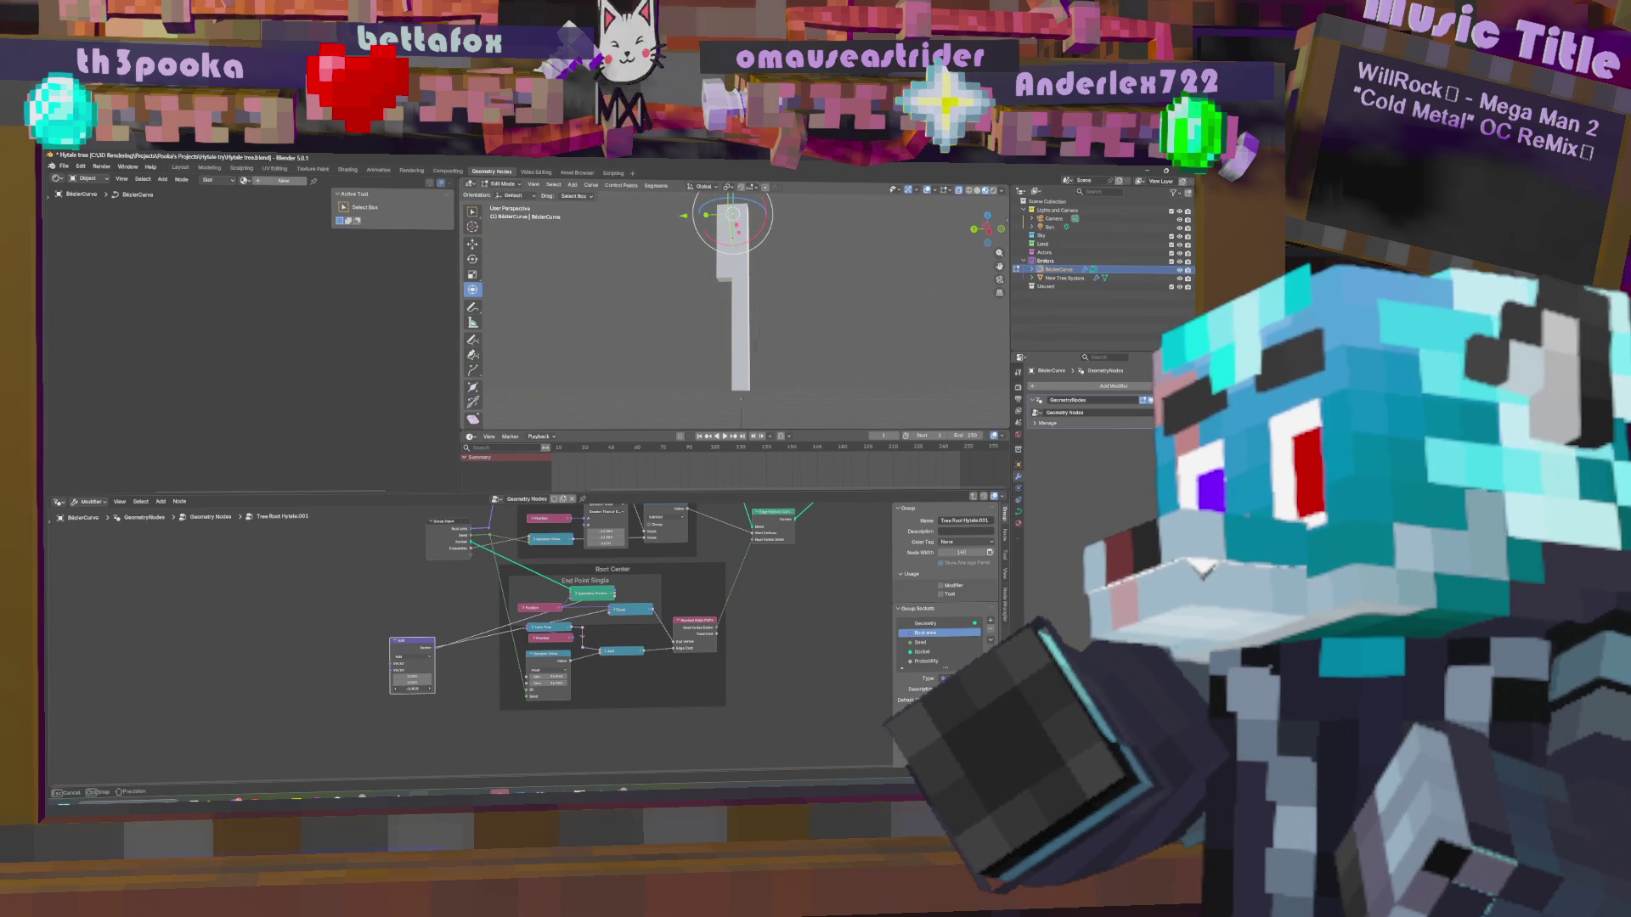
pyautogui.moveTo(395, 684); pyautogui.dragTo(389, 684)
pyautogui.moveTo(837, 283); pyautogui.dragTo(819, 352, button='middle')
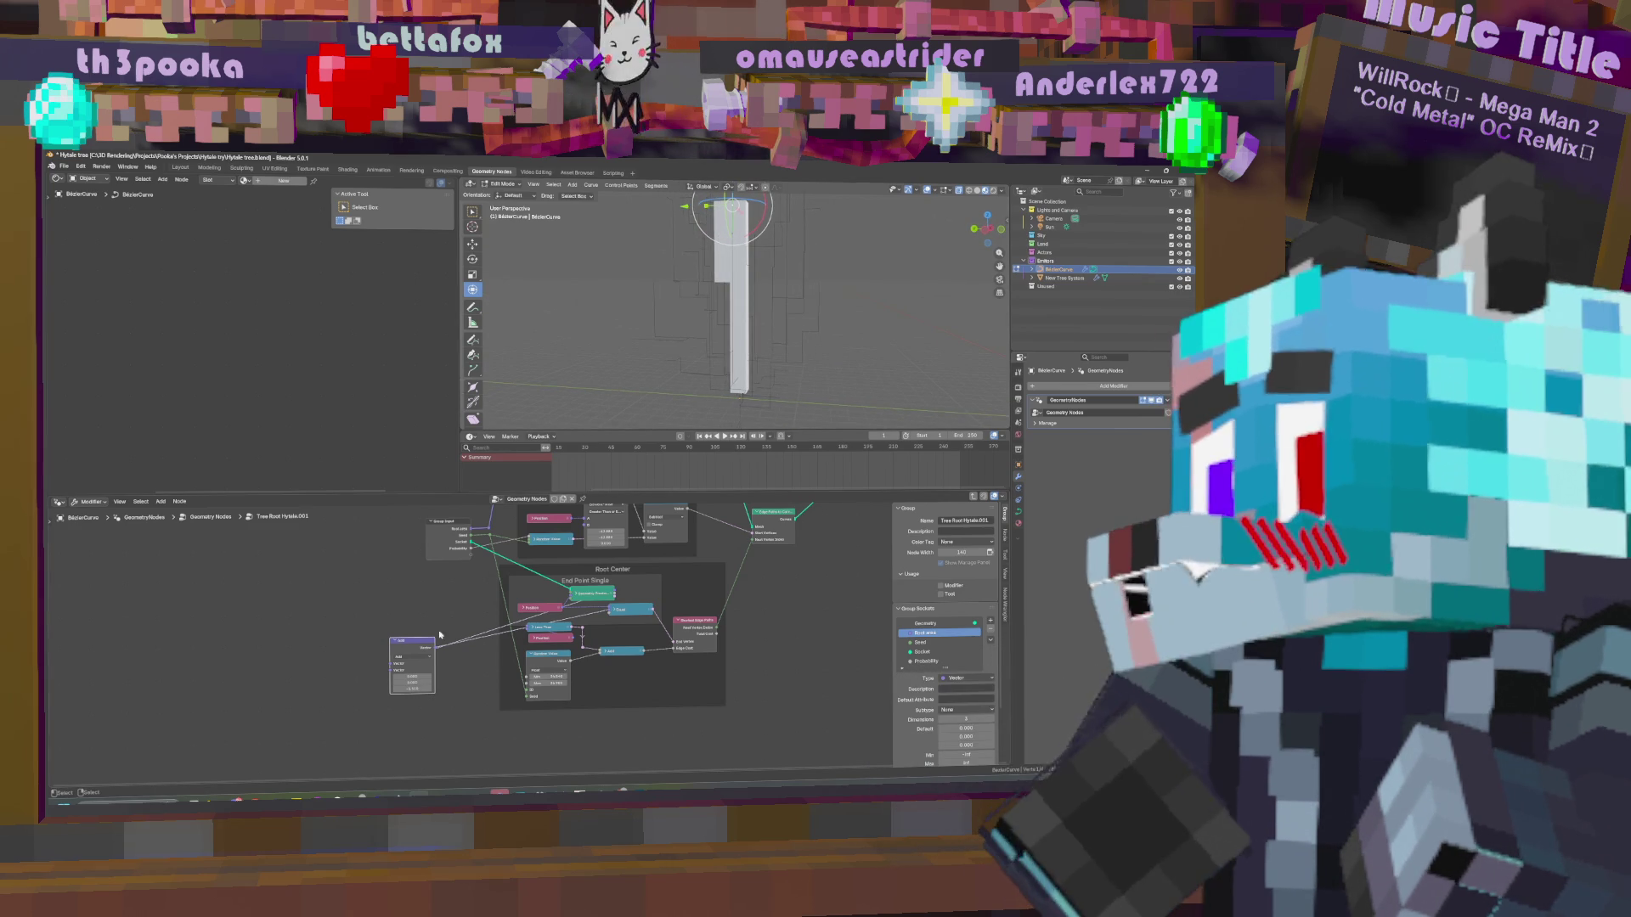
pyautogui.moveTo(412, 688); pyautogui.dragTo(412, 689)
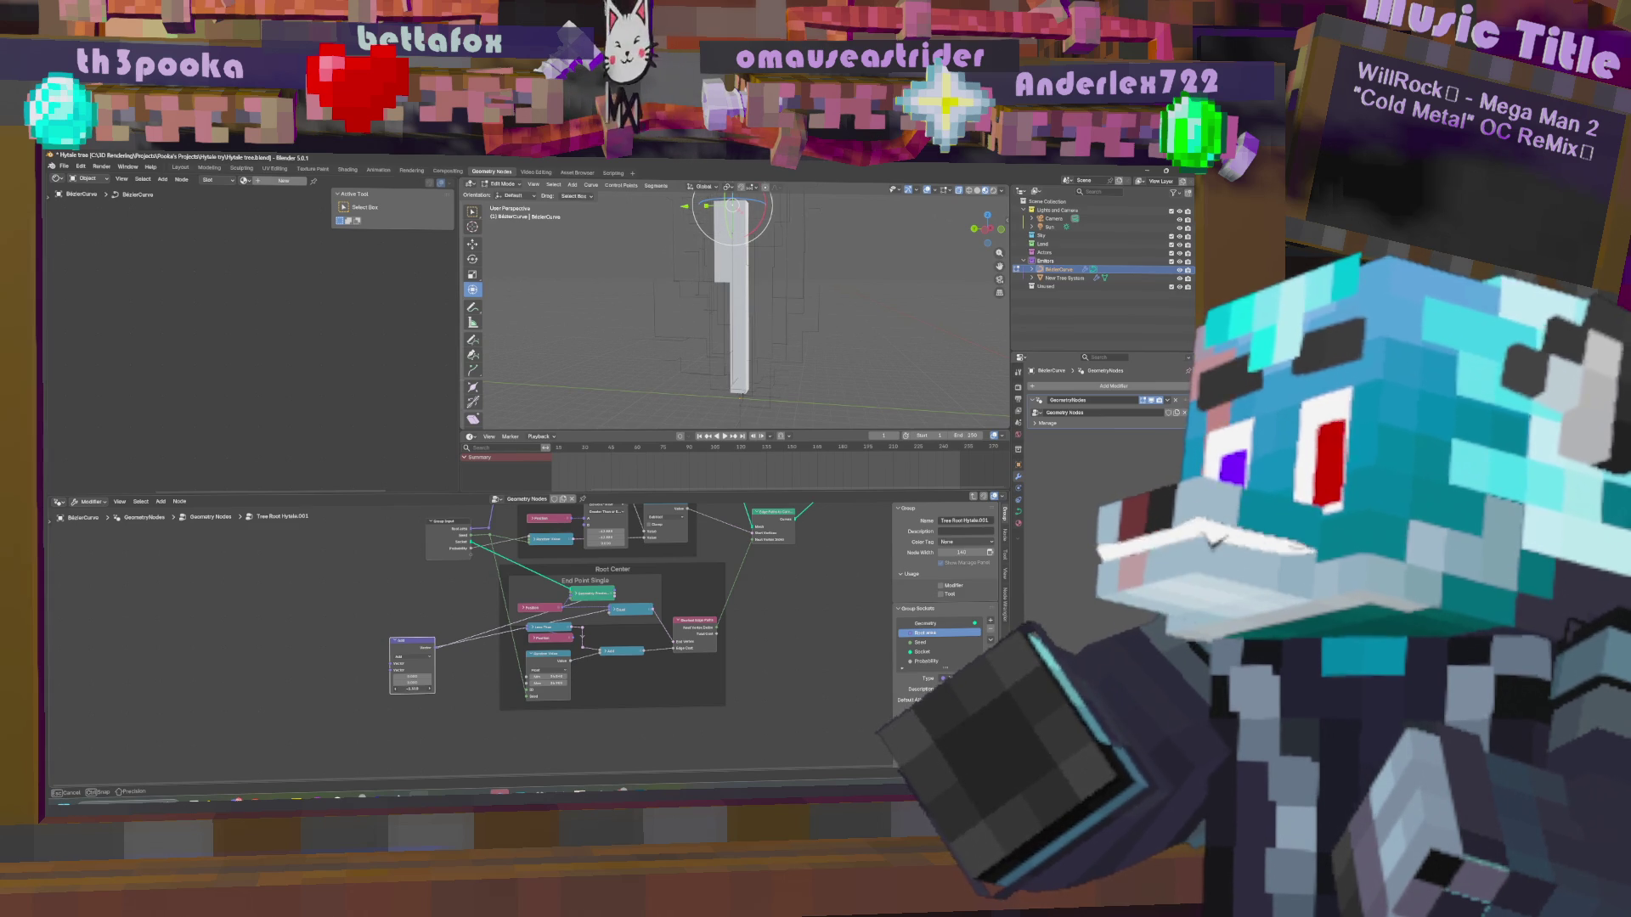
pyautogui.moveTo(412, 688); pyautogui.dragTo(416, 688)
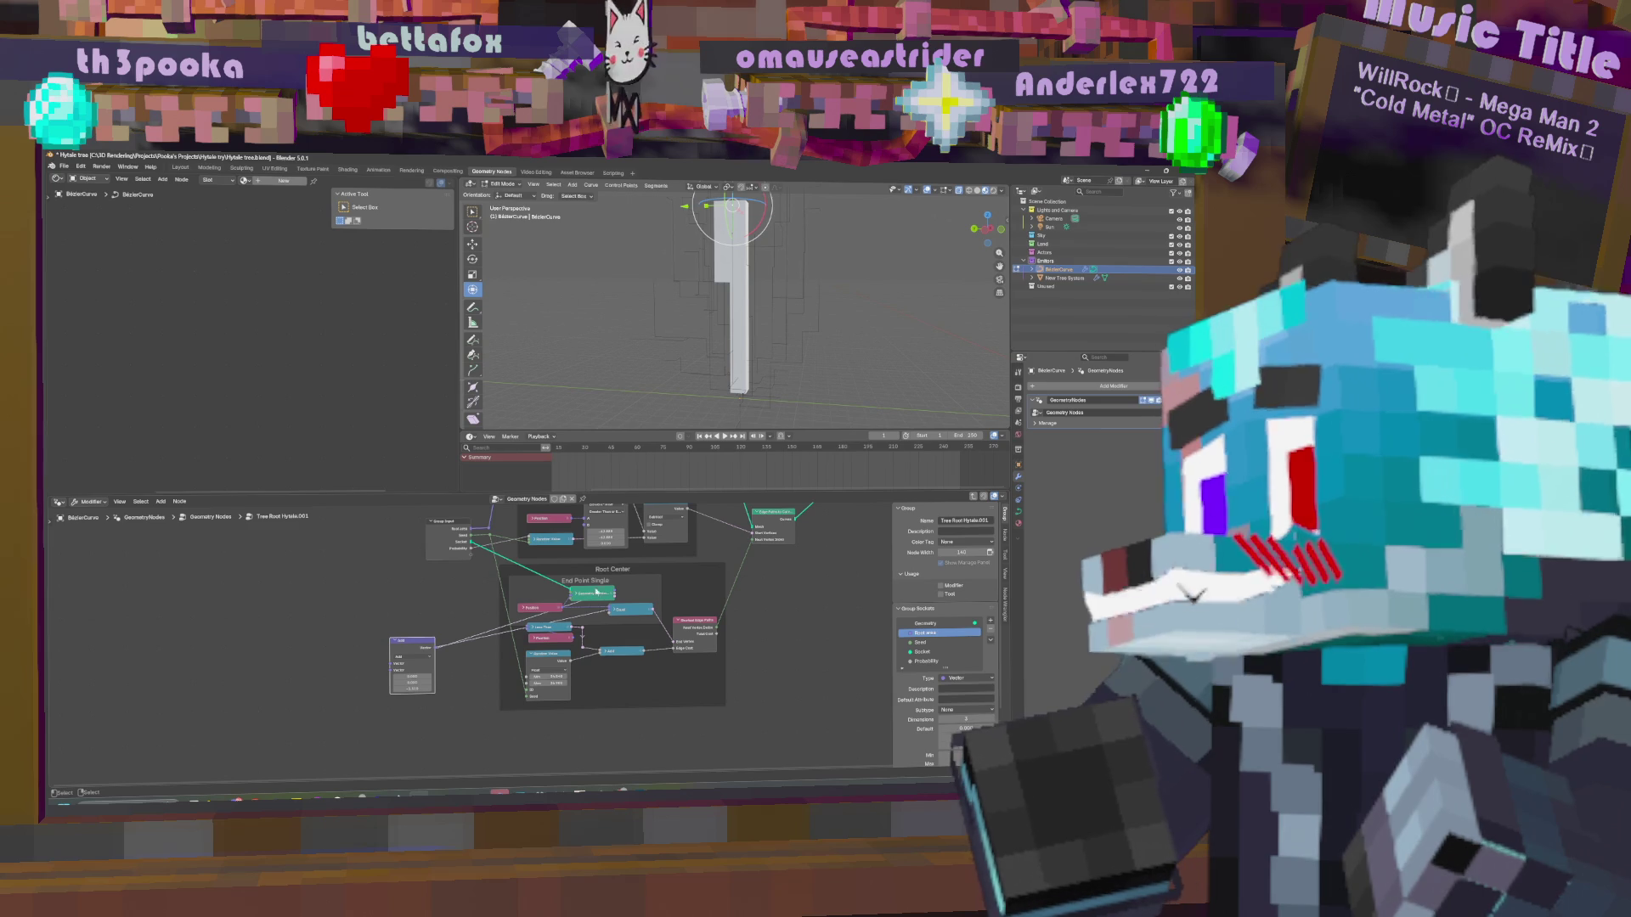
pyautogui.moveTo(614, 594); pyautogui.dragTo(609, 611)
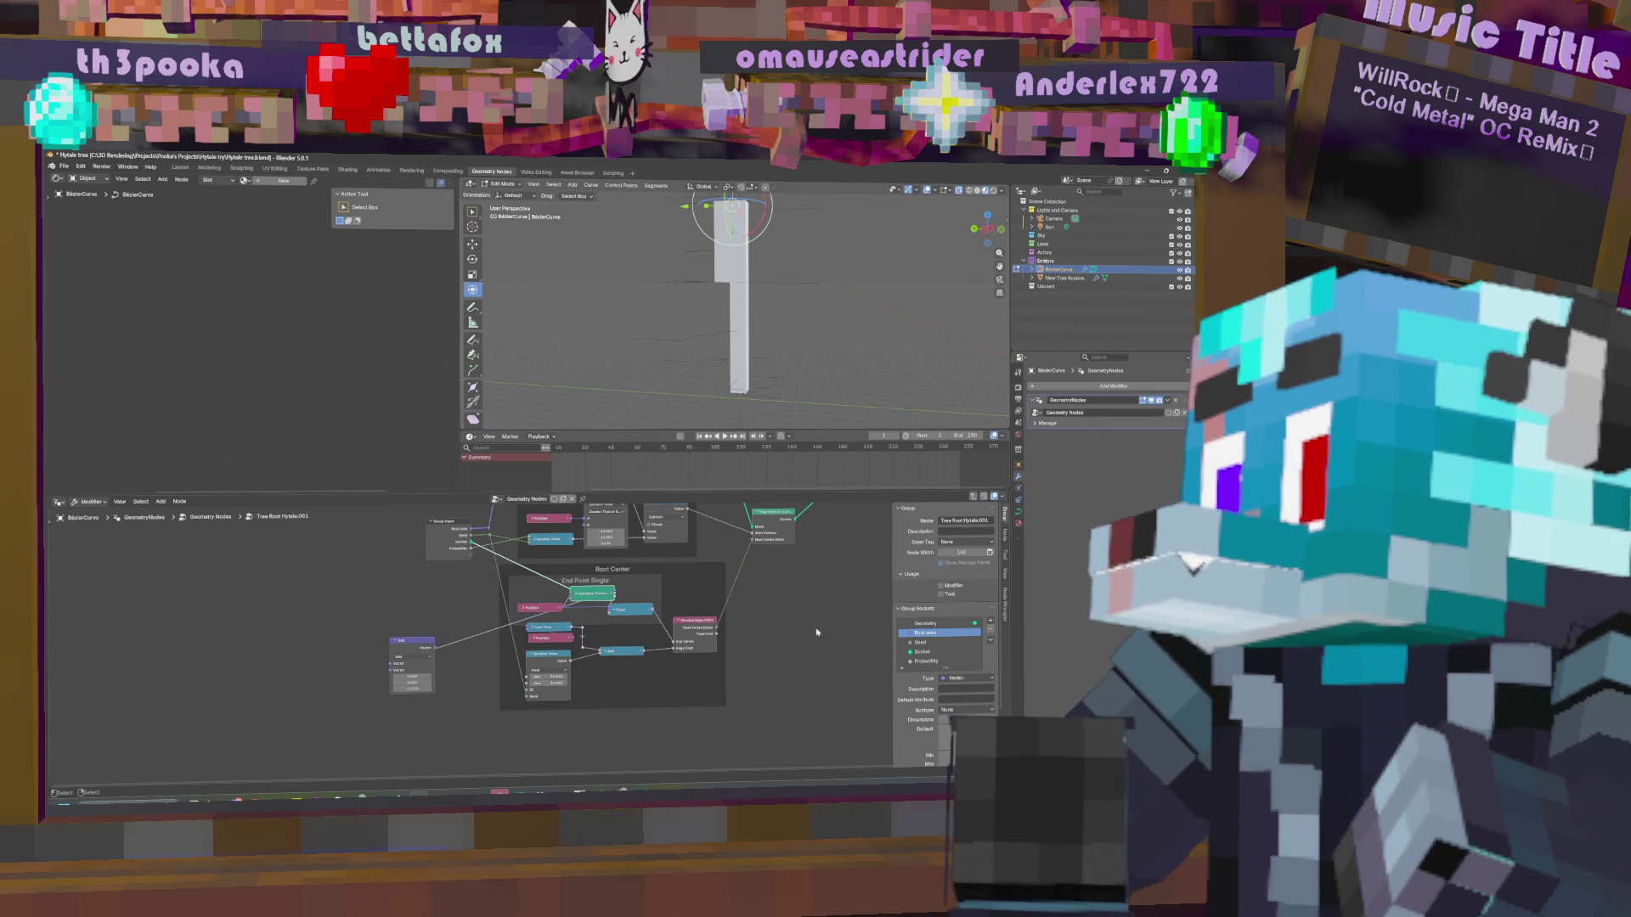
# Move the vector Add node into the tree, feed Position into it, and adjust a value.
pyautogui.hscroll(4, 761, 626)
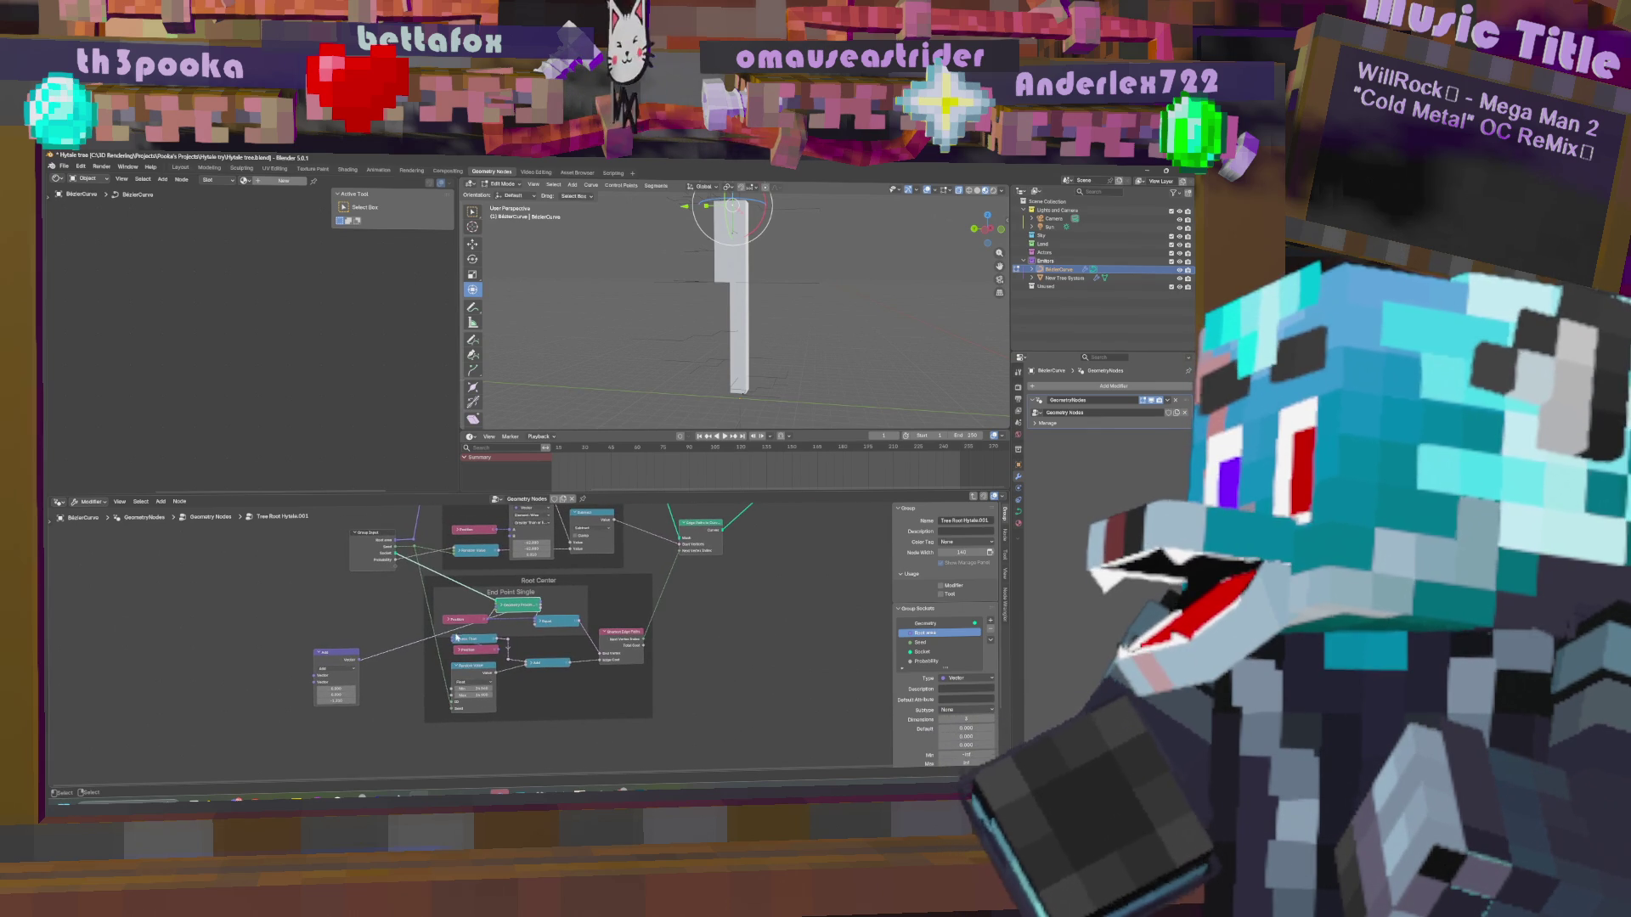
pyautogui.scroll(4, 601, 631)
pyautogui.hscroll(4, 601, 631)
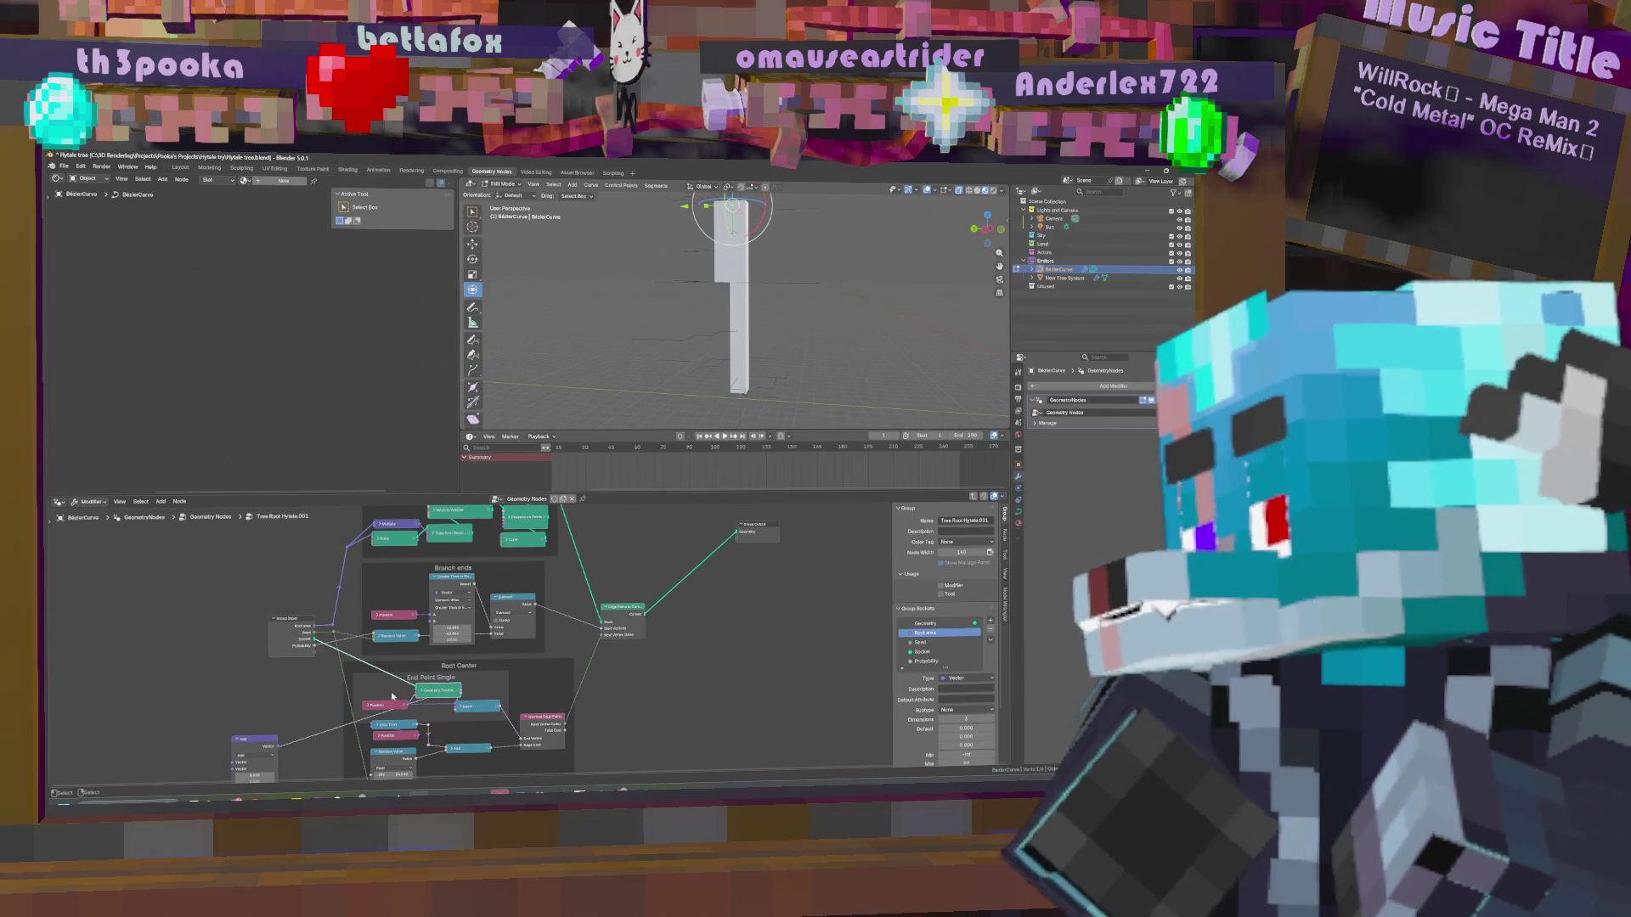
pyautogui.moveTo(259, 749)
pyautogui.mouseDown()
pyautogui.moveTo(656, 733)
pyautogui.moveTo(572, 591)
pyautogui.moveTo(692, 654)
pyautogui.moveTo(595, 667)
pyautogui.moveTo(723, 669)
pyautogui.mouseUp()
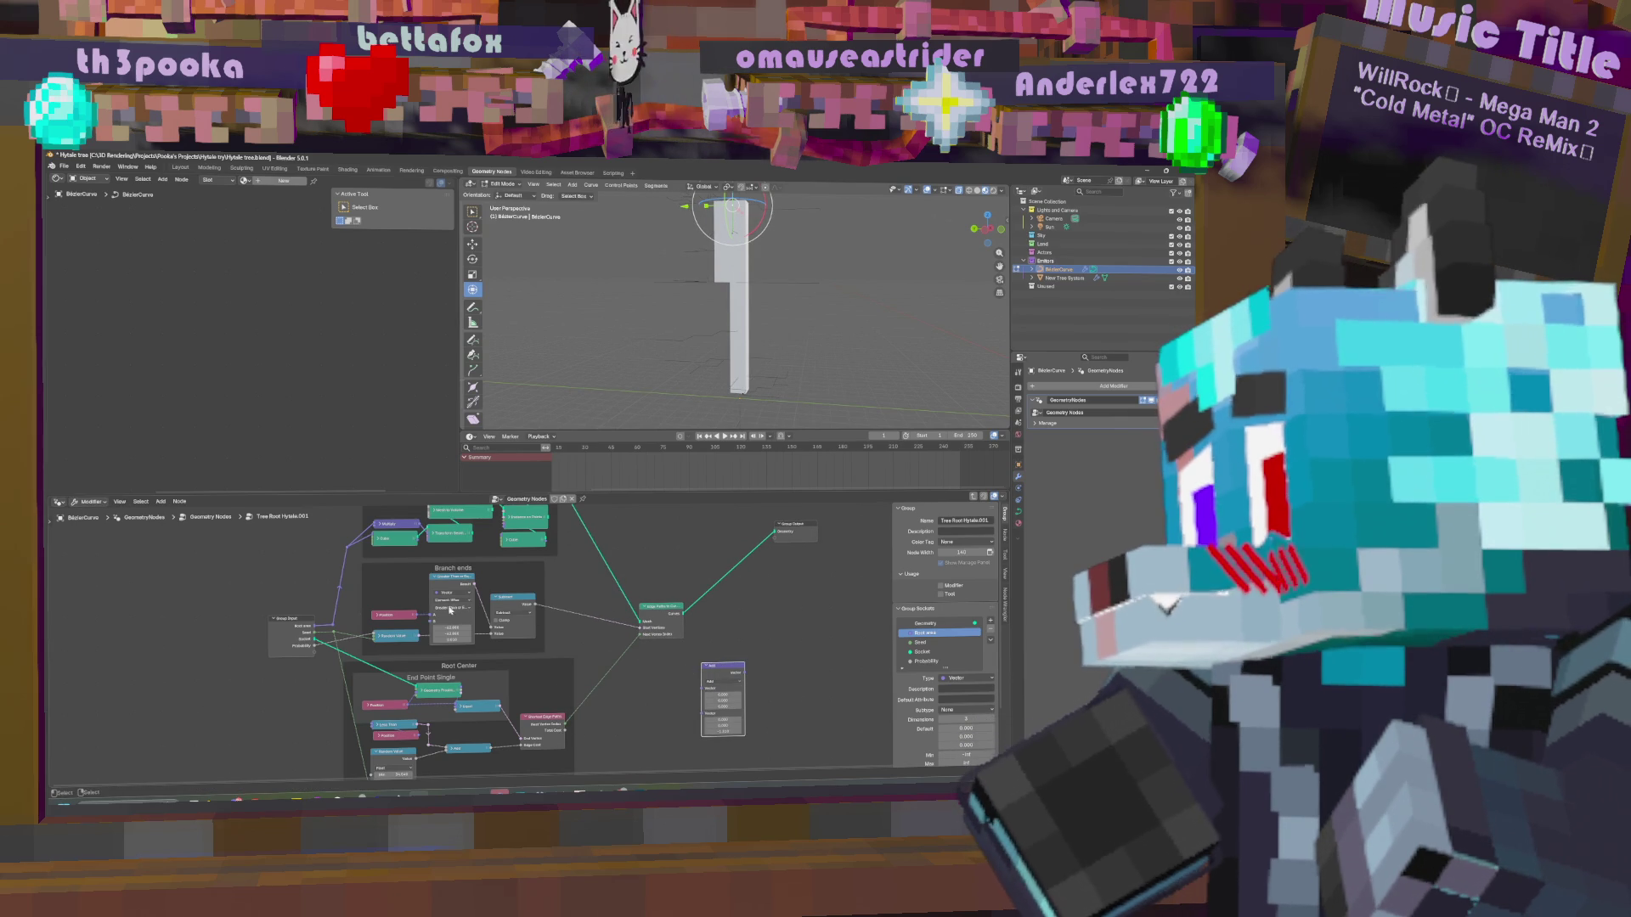
pyautogui.moveTo(417, 616); pyautogui.dragTo(707, 684)
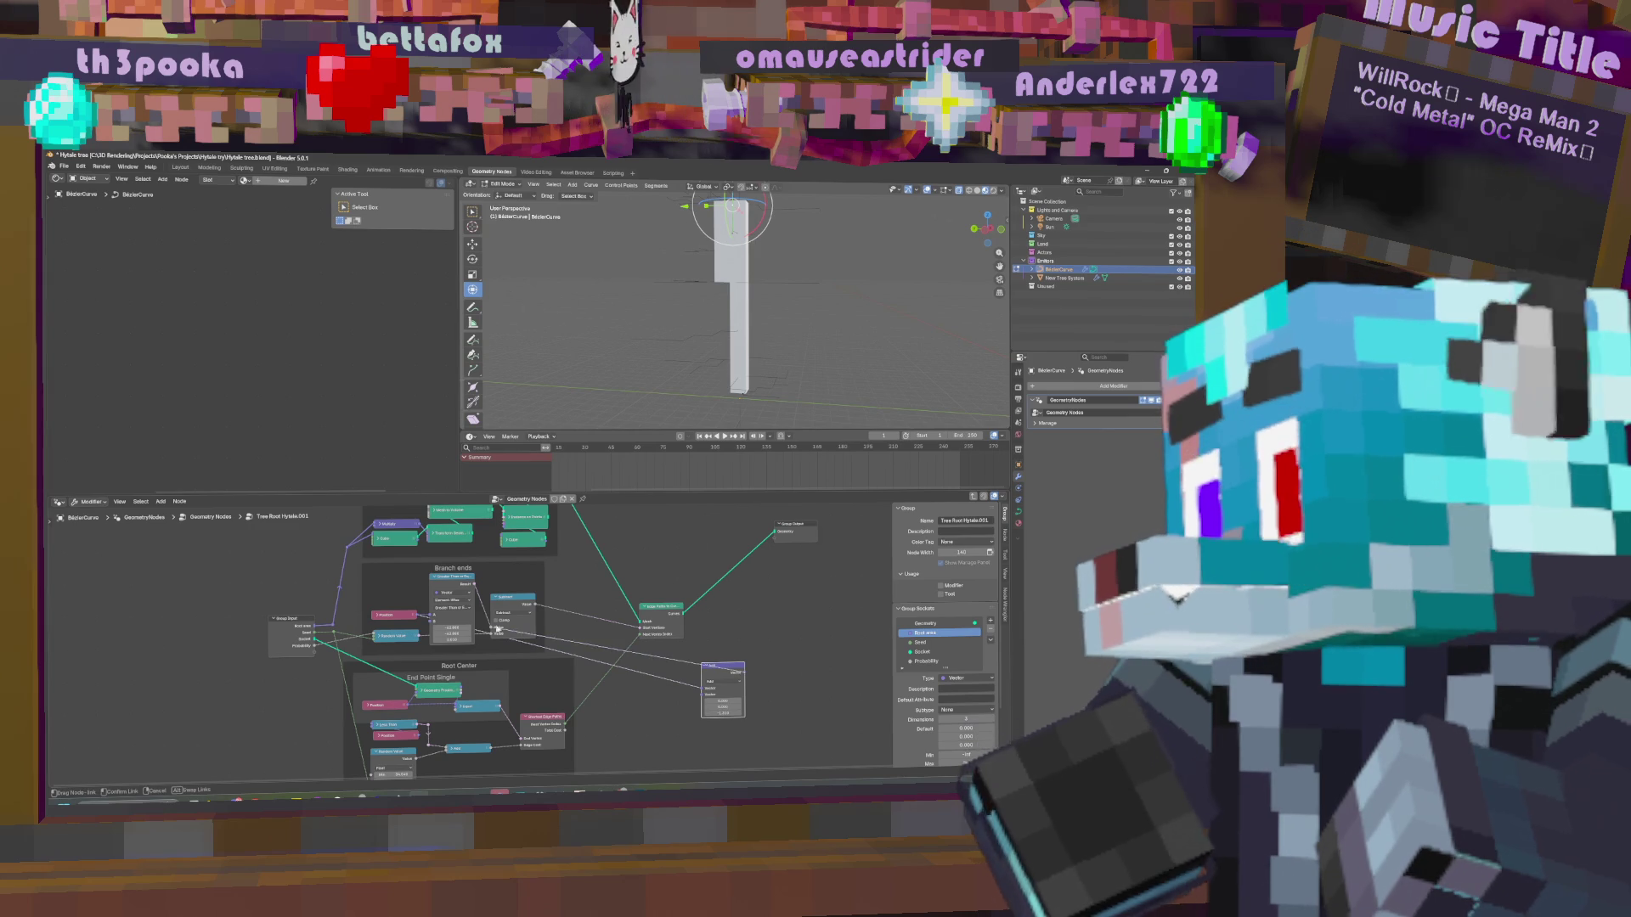
pyautogui.moveTo(723, 712); pyautogui.dragTo(733, 713)
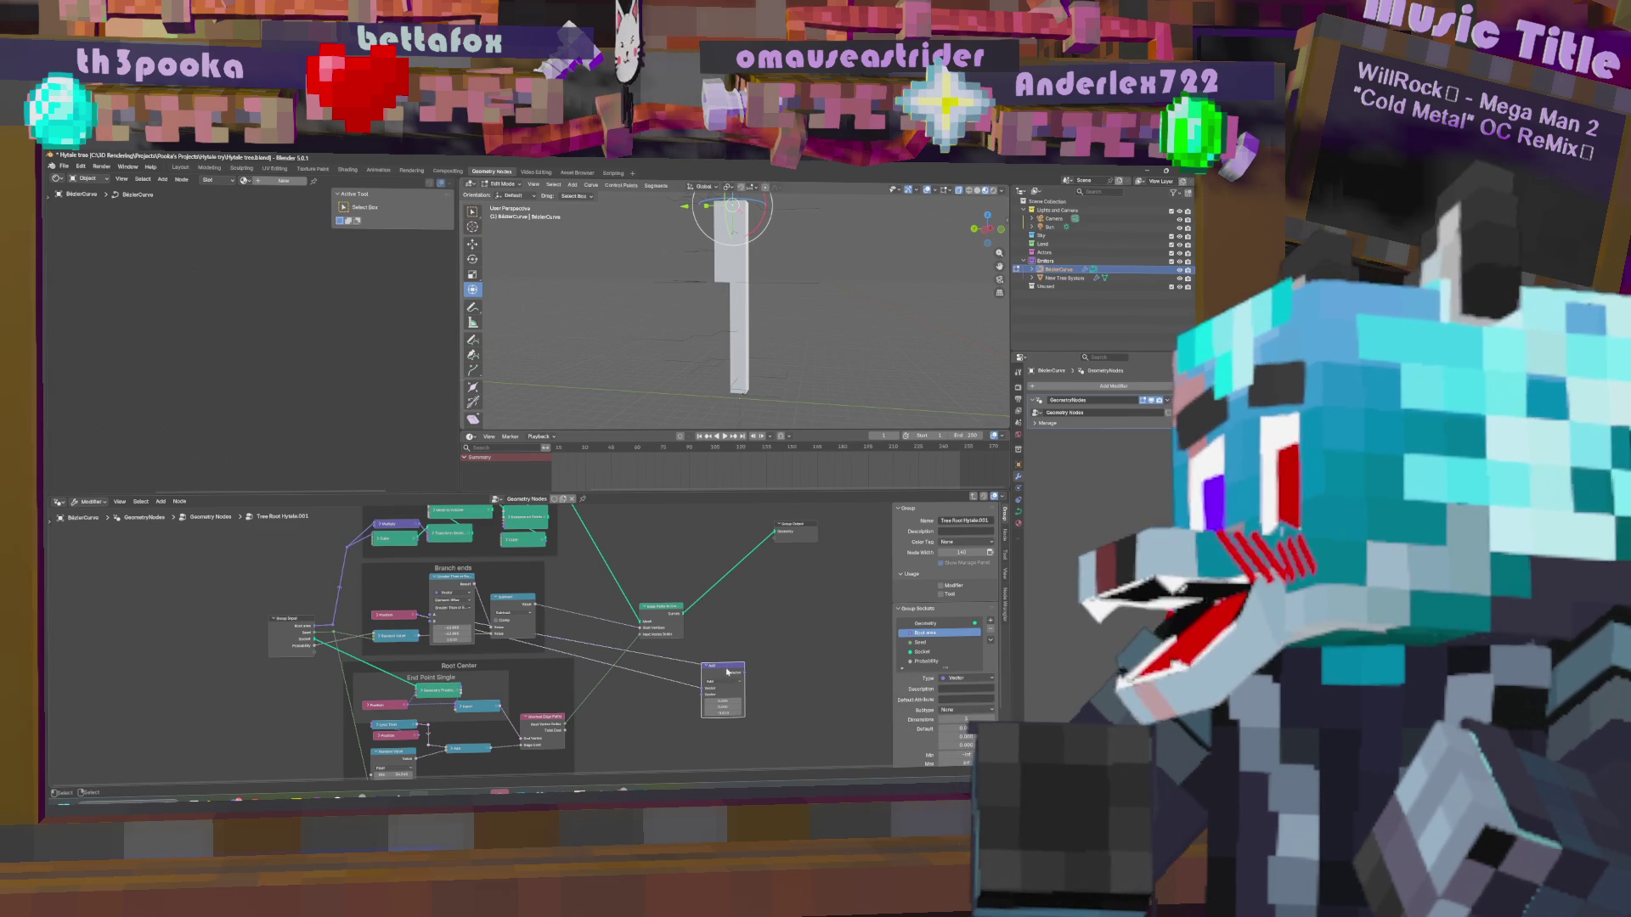
pyautogui.moveTo(738, 666); pyautogui.dragTo(801, 638)
# Connect Random Value into the Add node's Vector input and shift the Add node left.
pyautogui.click(454, 639)
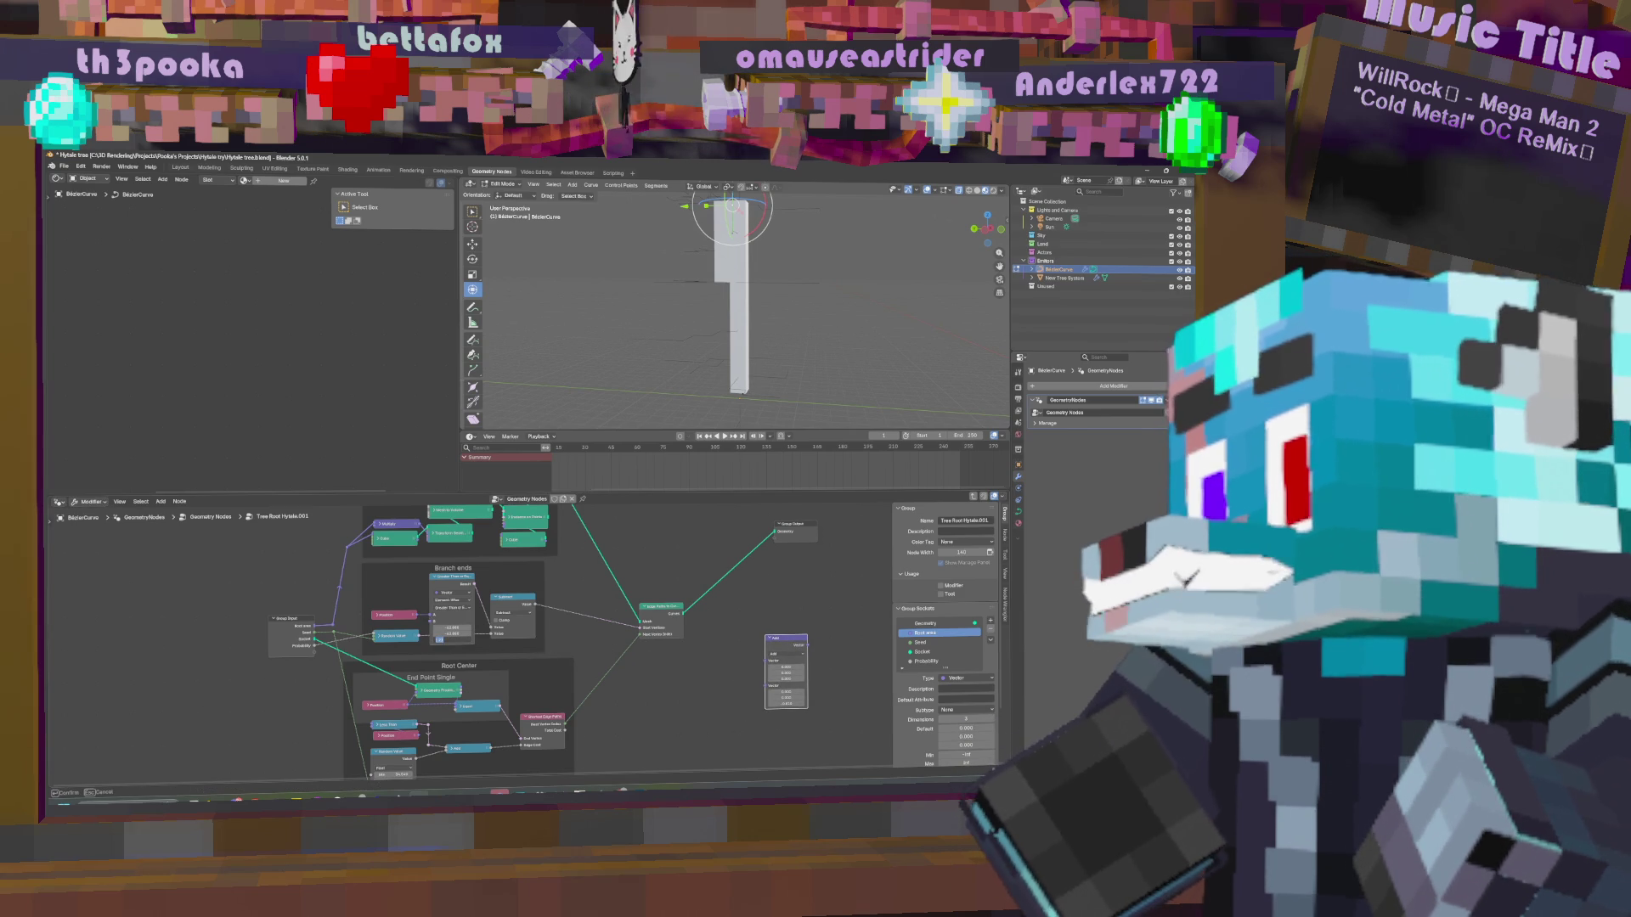
pyautogui.press('Return')
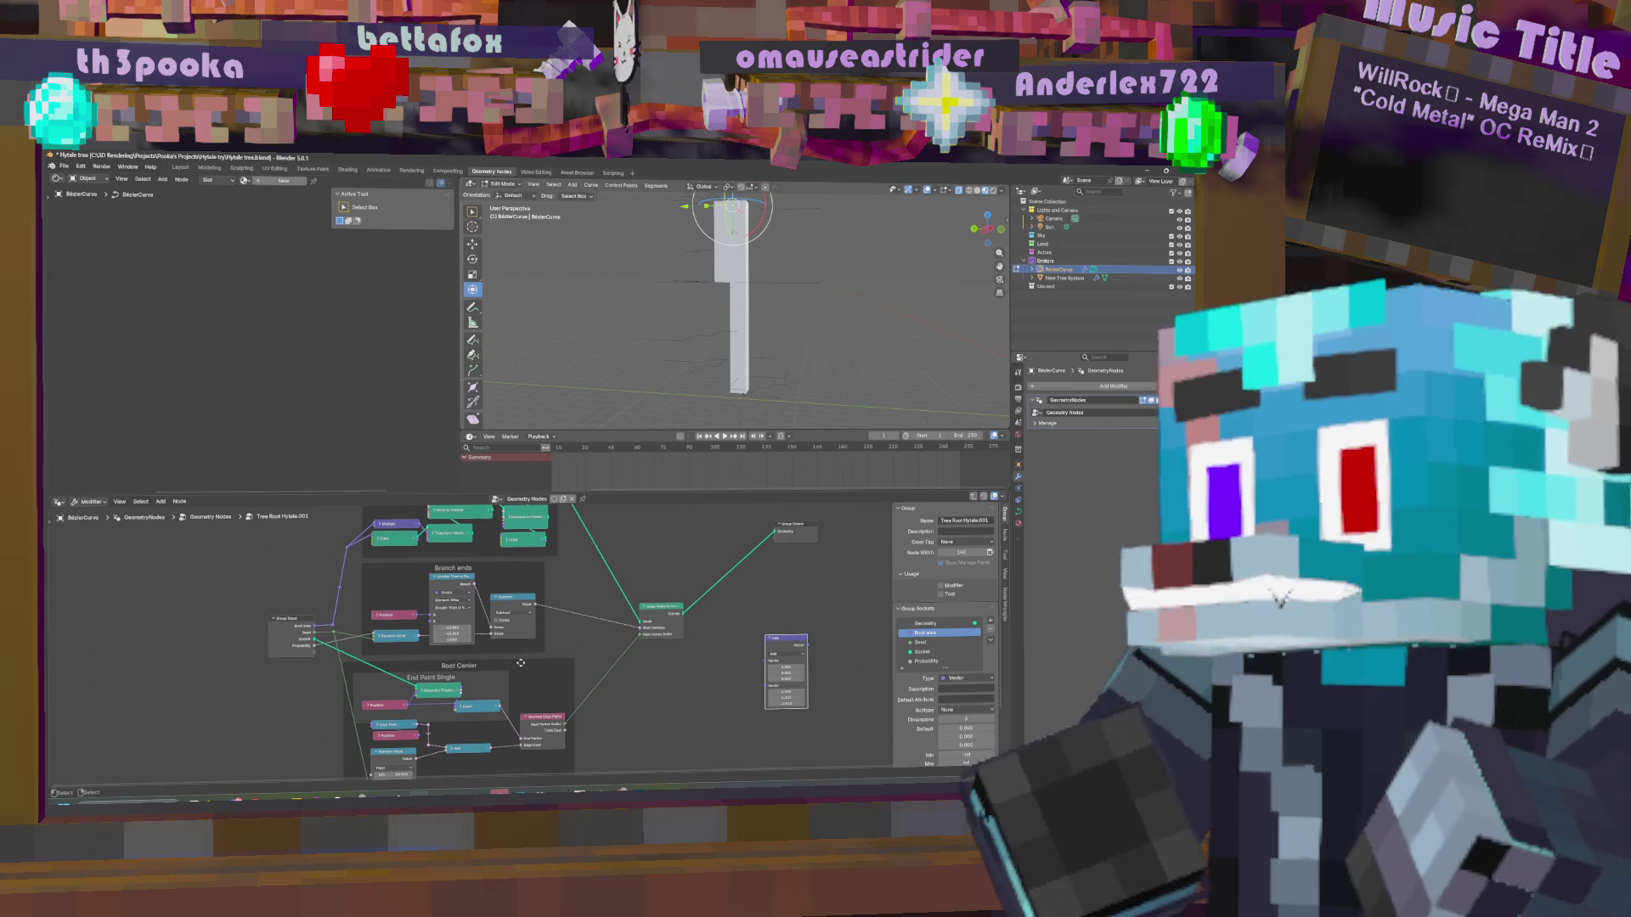
pyautogui.click(377, 638)
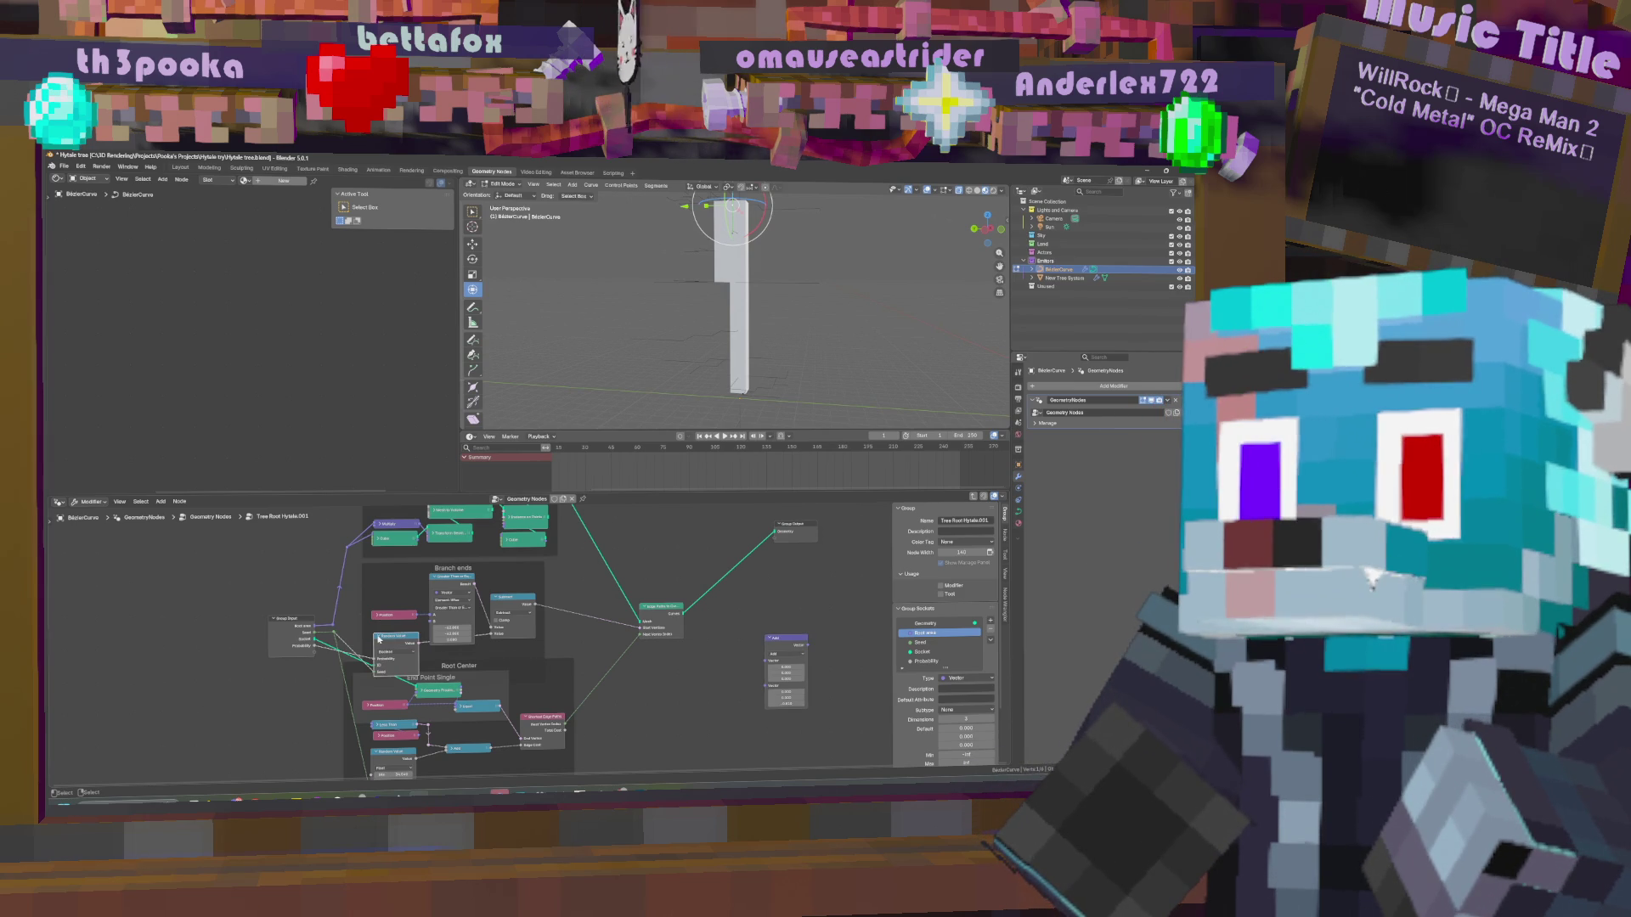
pyautogui.click(378, 639)
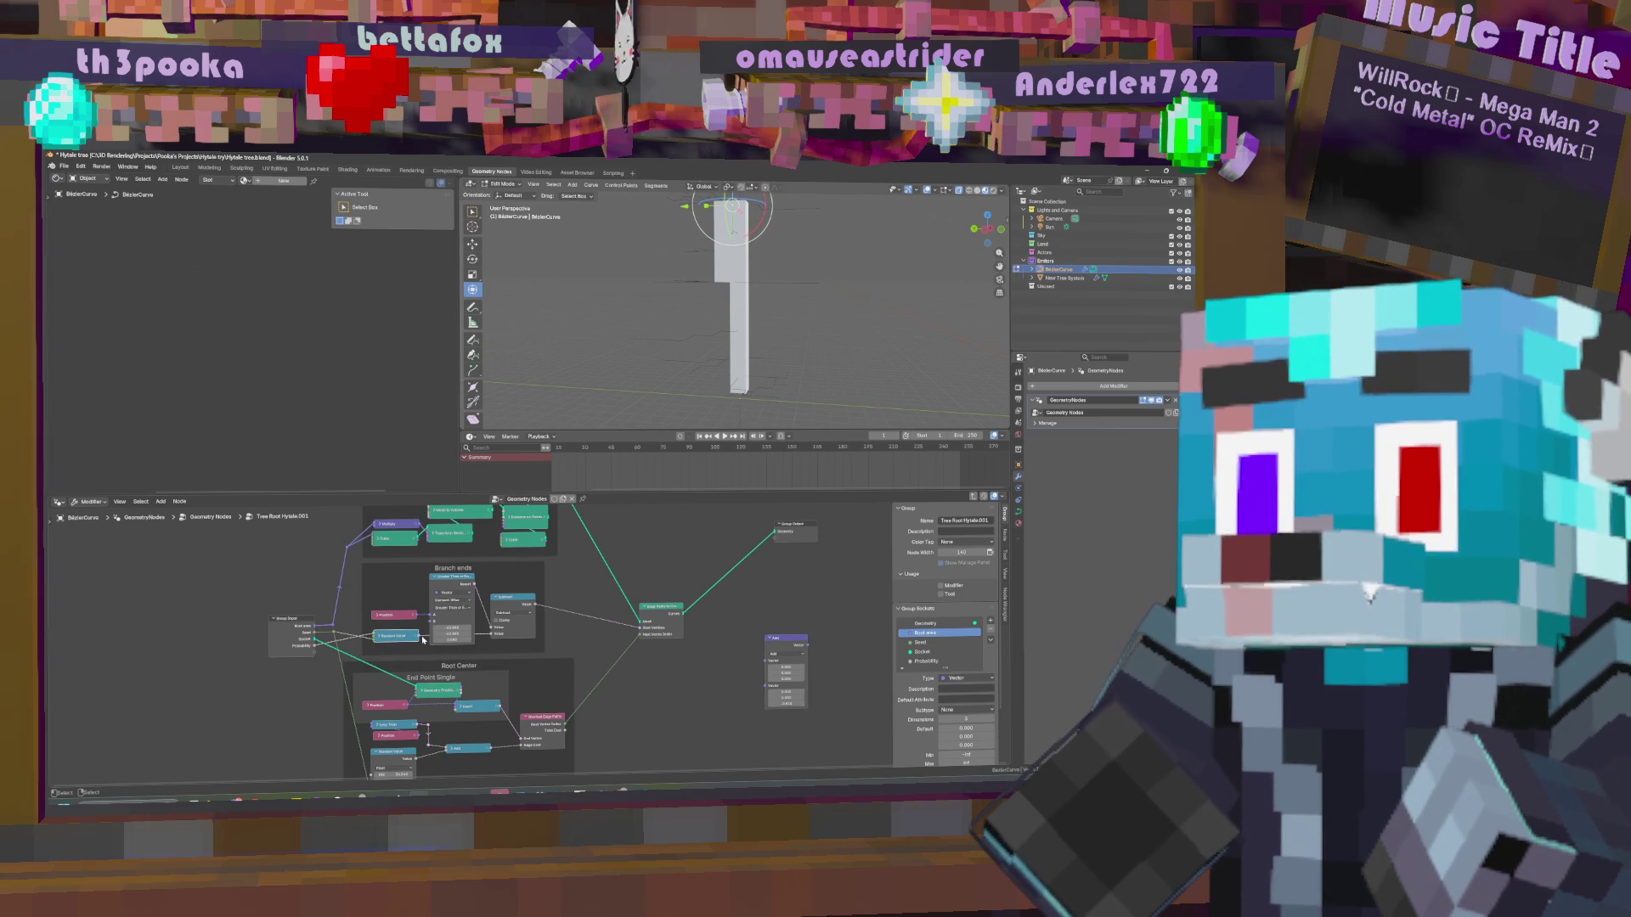
pyautogui.moveTo(420, 639)
pyautogui.mouseDown()
pyautogui.moveTo(702, 673)
pyautogui.moveTo(768, 663)
pyautogui.moveTo(542, 644)
pyautogui.moveTo(769, 661)
pyautogui.moveTo(815, 686)
pyautogui.moveTo(846, 611)
pyautogui.moveTo(781, 611)
pyautogui.mouseUp()
pyautogui.moveTo(787, 638)
pyautogui.mouseDown(button='middle')
pyautogui.moveTo(707, 662)
pyautogui.moveTo(721, 616)
pyautogui.moveTo(766, 573)
pyautogui.mouseUp(button='middle')
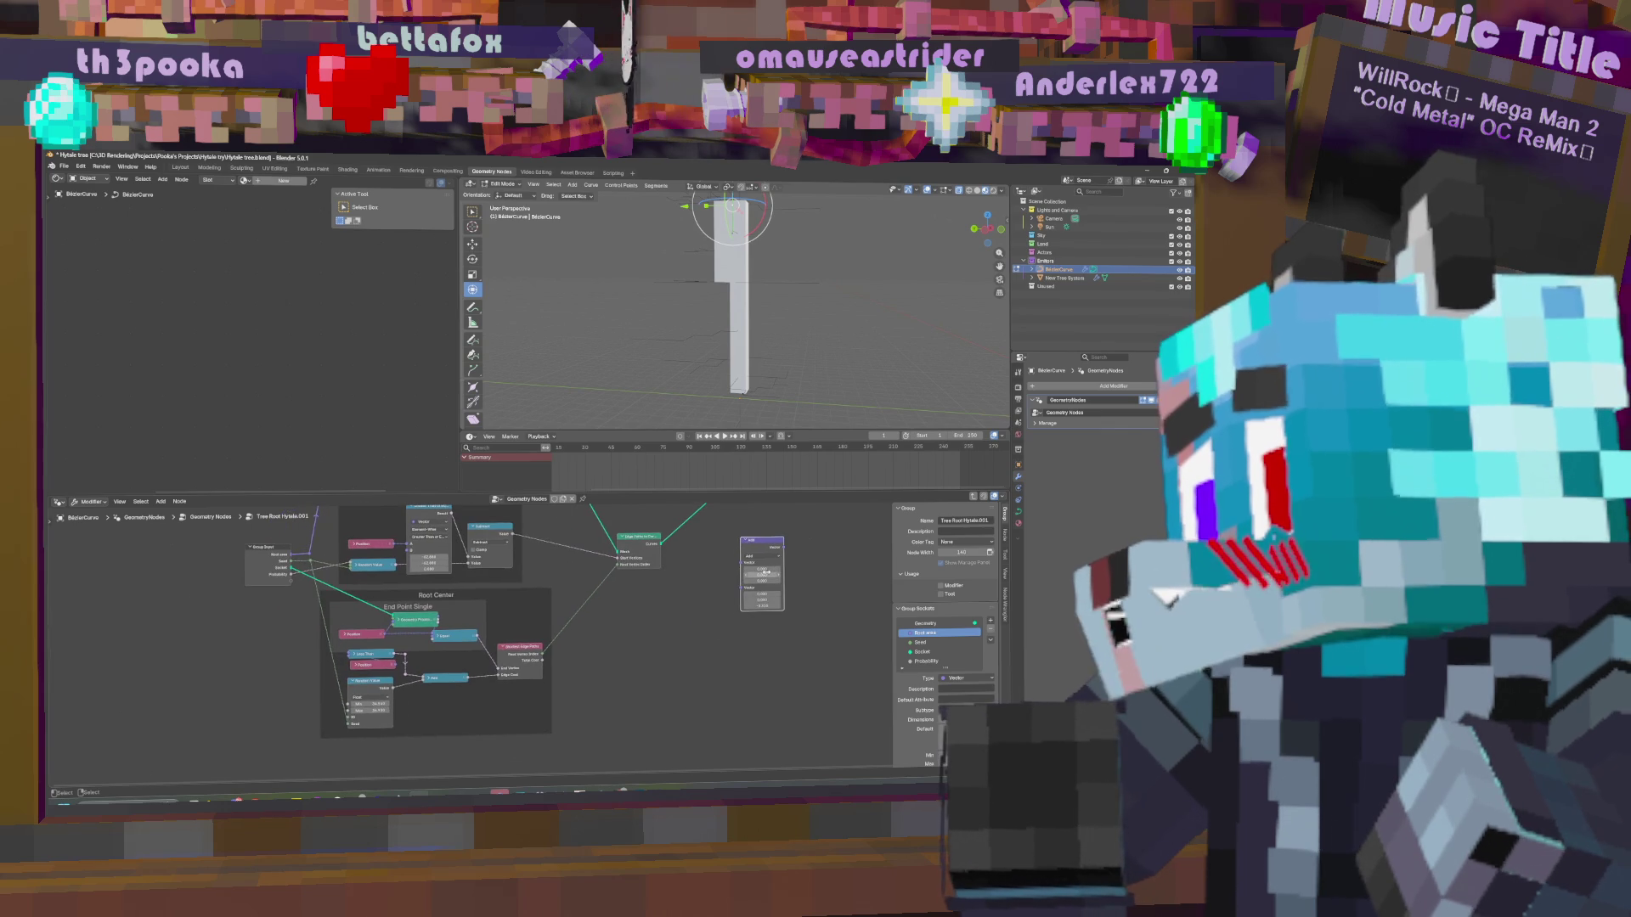
# Grab the Bézier curve point and lift it so the voxel trunk grows taller, then zoom out.
pyautogui.moveTo(722, 628); pyautogui.dragTo(684, 678, button='middle')
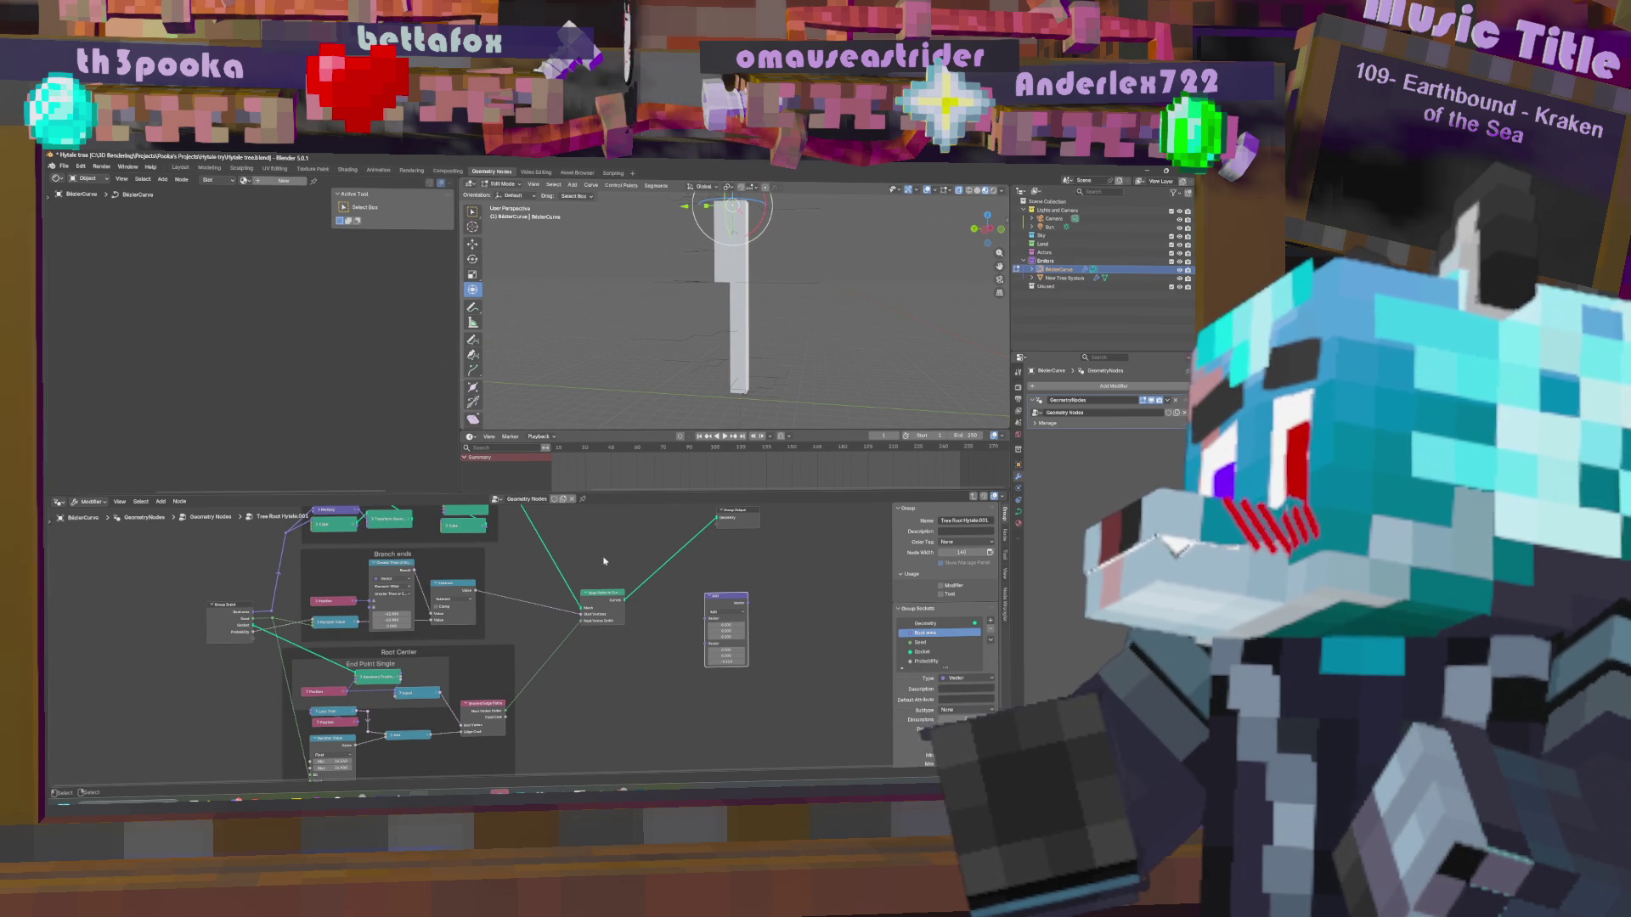
pyautogui.moveTo(602, 603); pyautogui.dragTo(642, 639, button='middle')
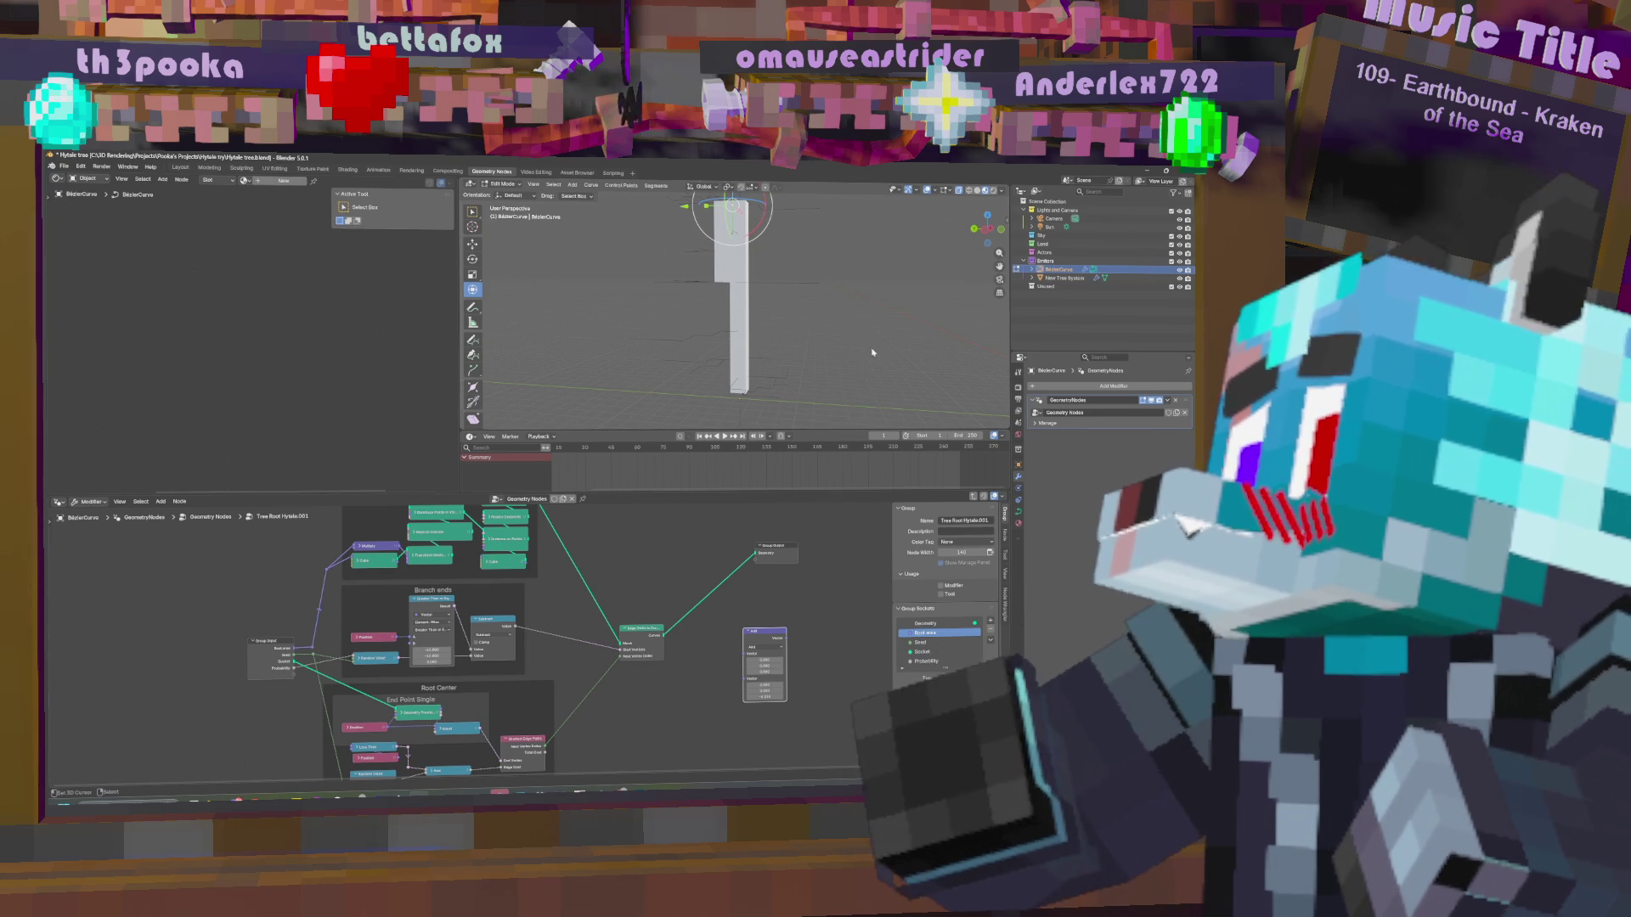
pyautogui.press('g')
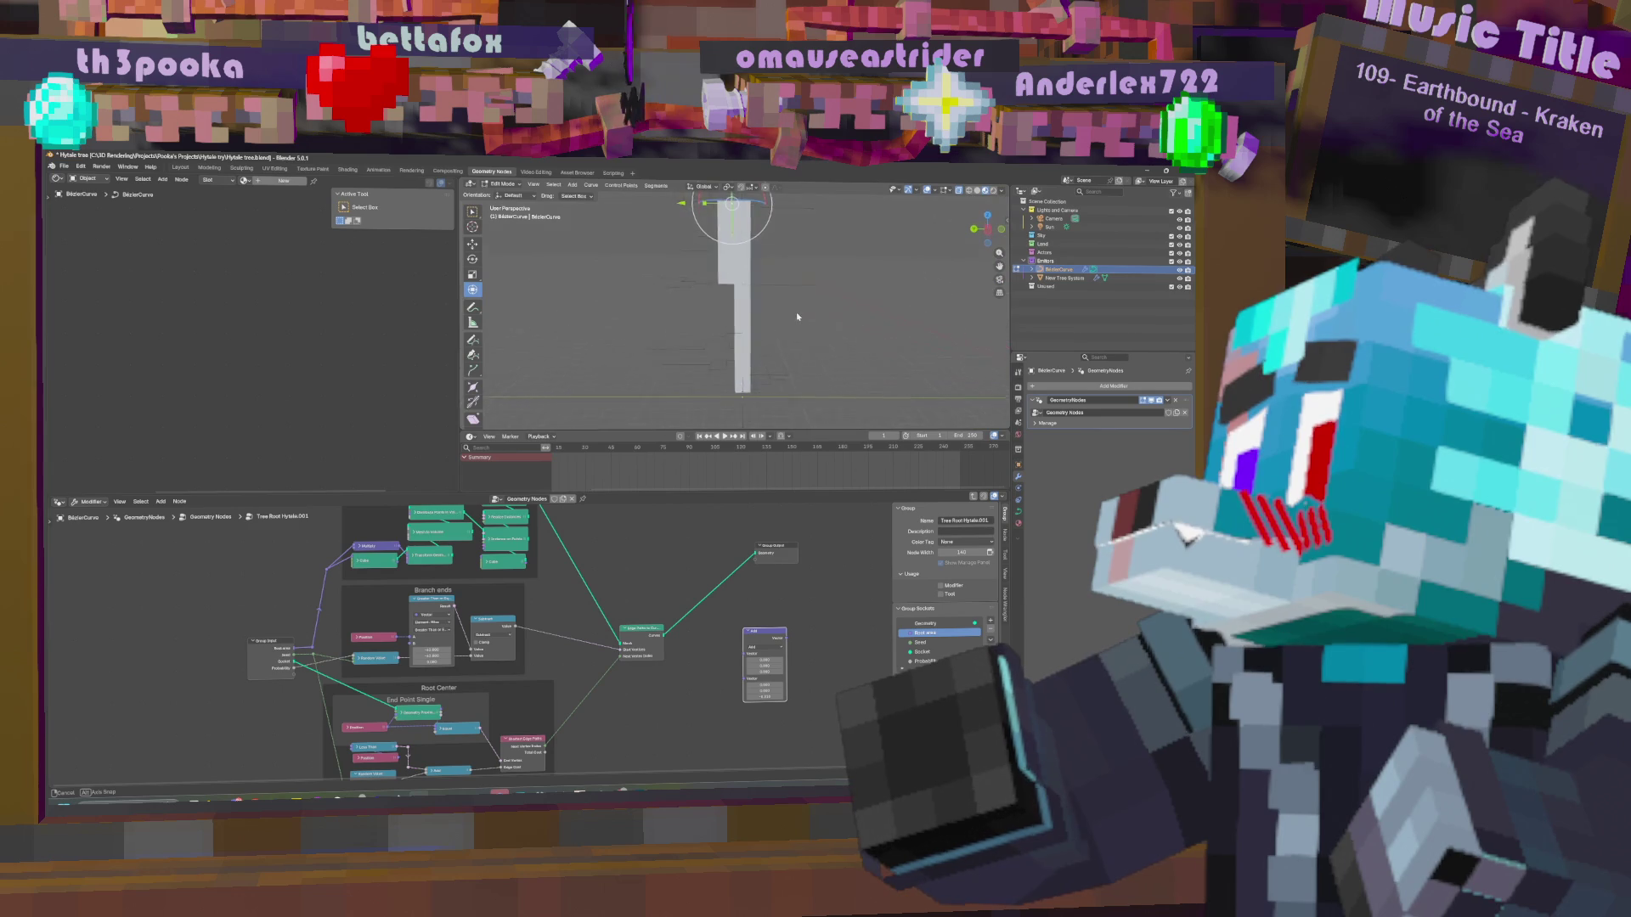
pyautogui.click(798, 315)
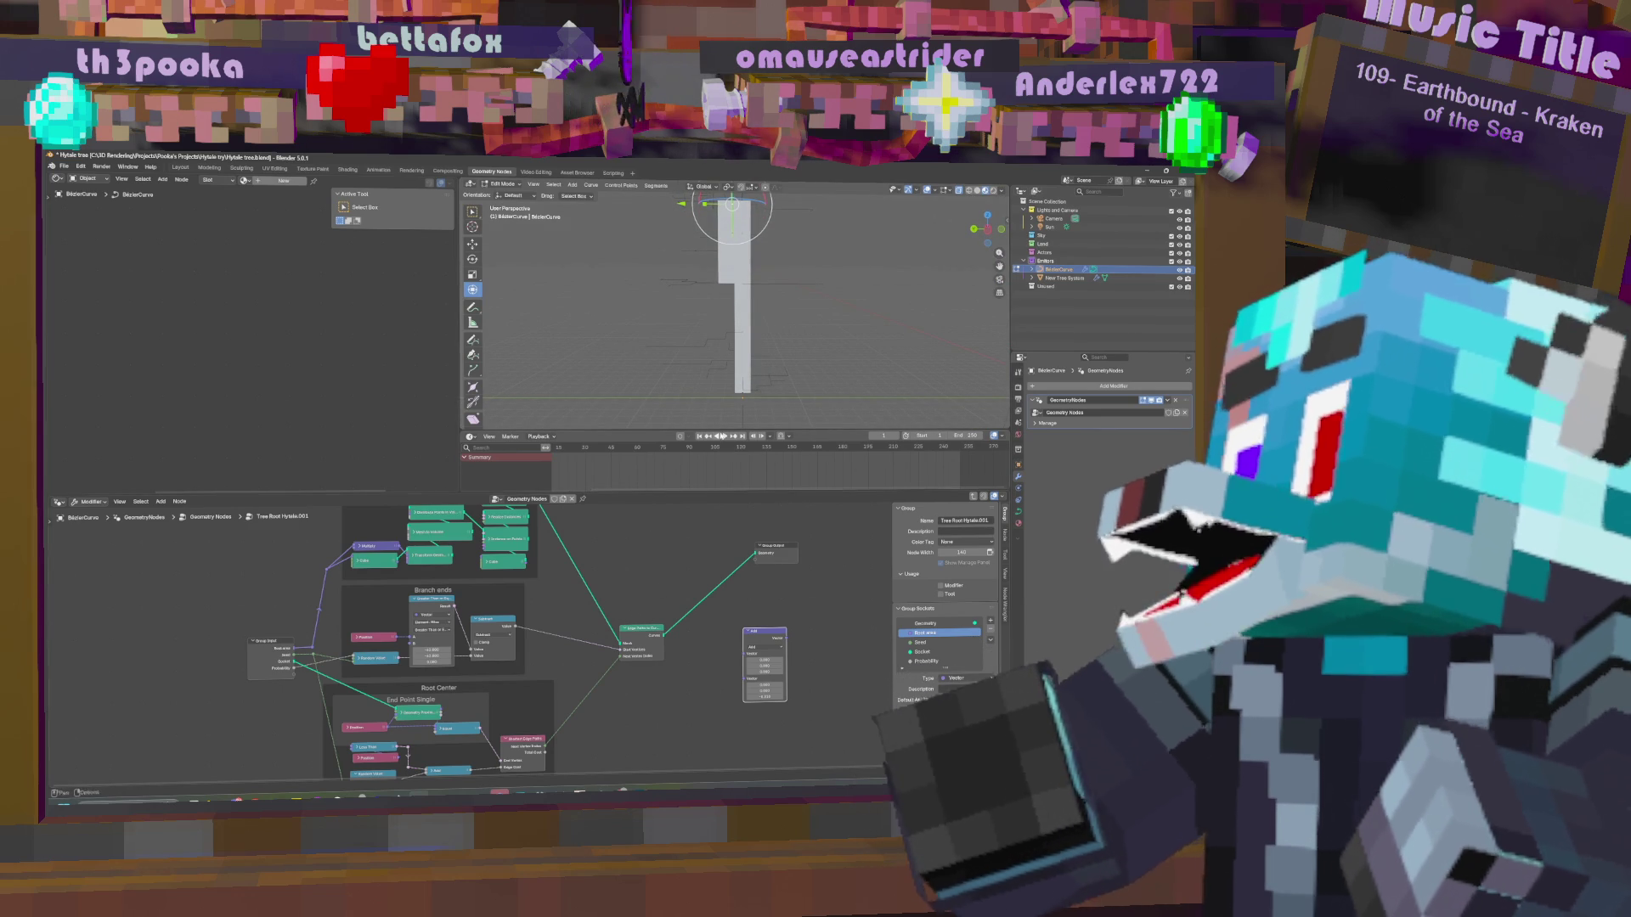
pyautogui.scroll(-5, 702, 328)
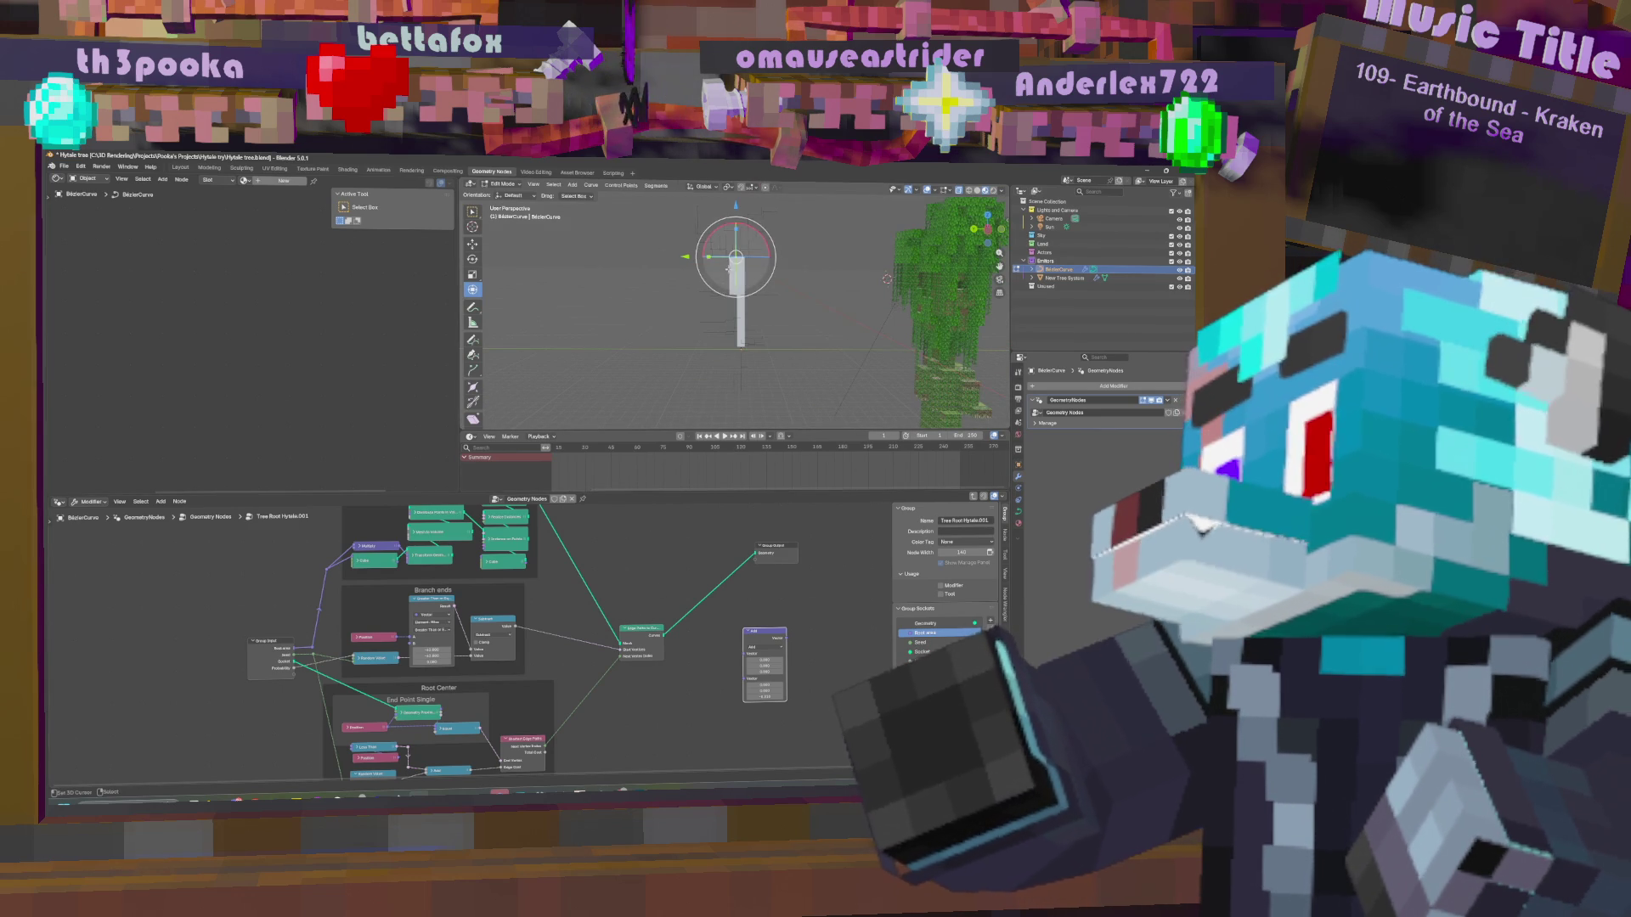
# Move the curve point again and inspect the taller trunk from another angle.
pyautogui.press('g')
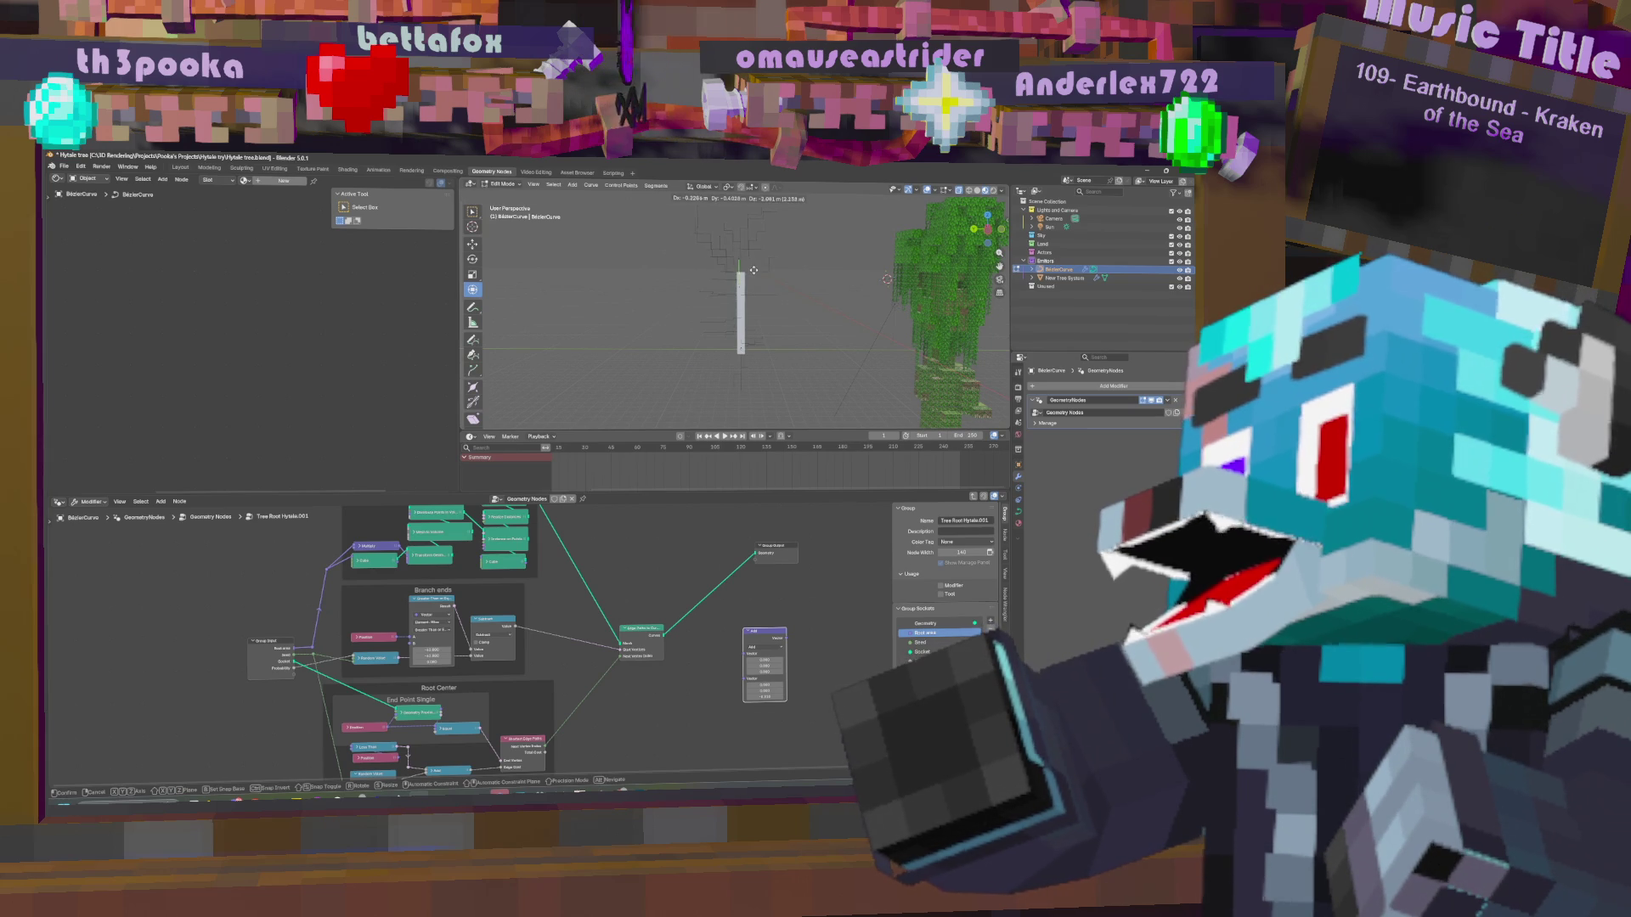
pyautogui.click(756, 301)
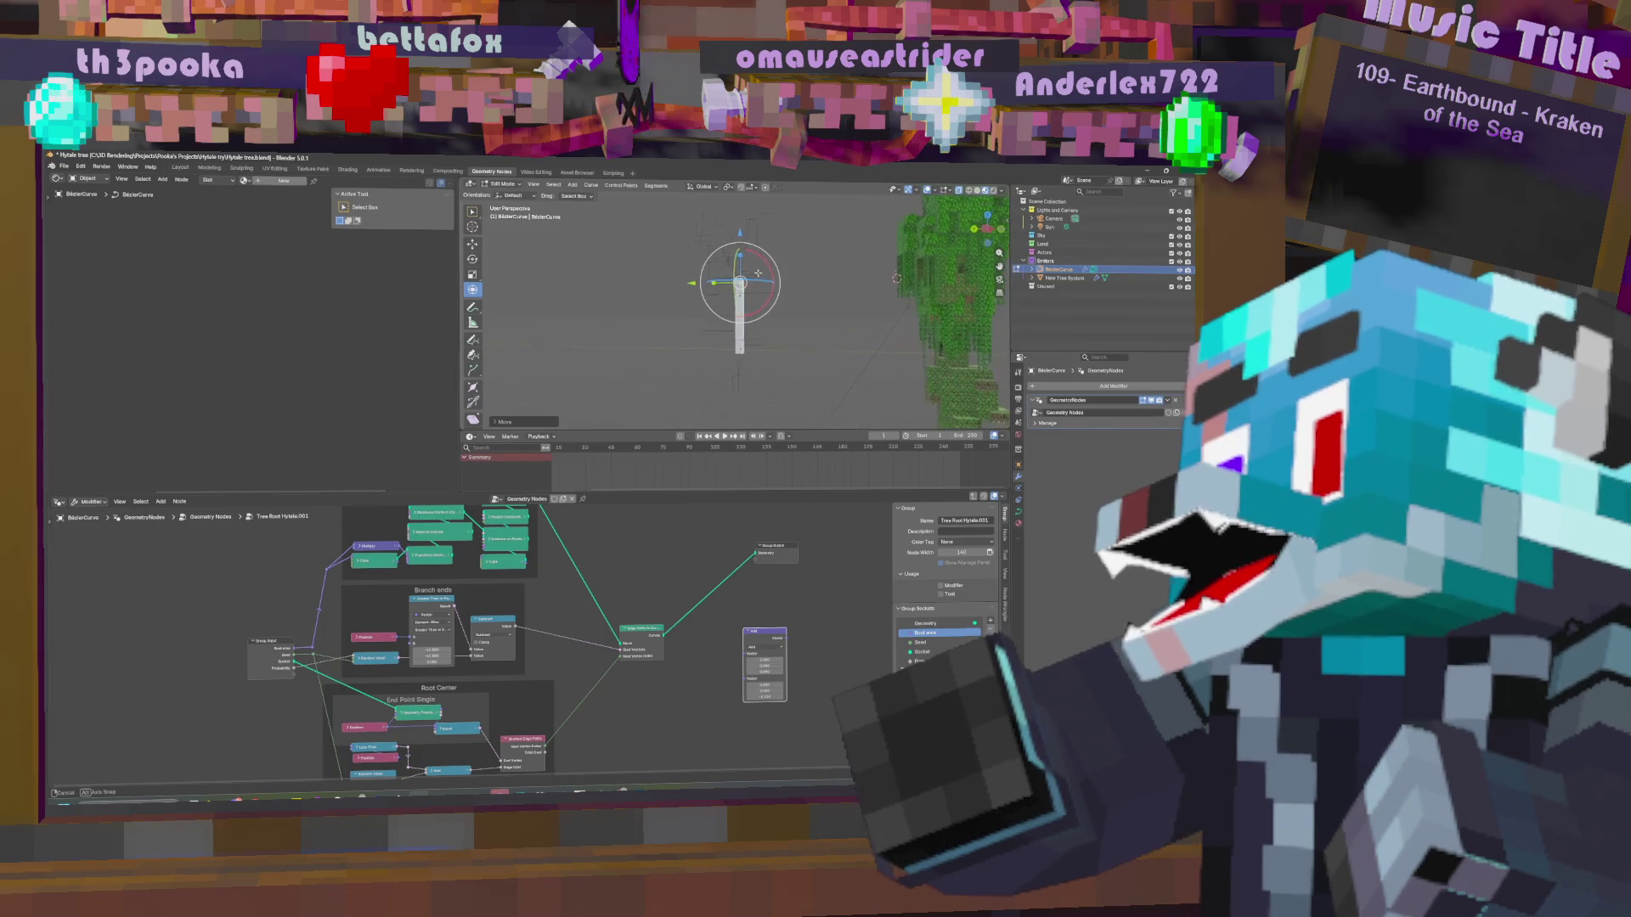
pyautogui.scroll(5, 795, 303)
pyautogui.moveTo(784, 288); pyautogui.dragTo(742, 314, button='middle')
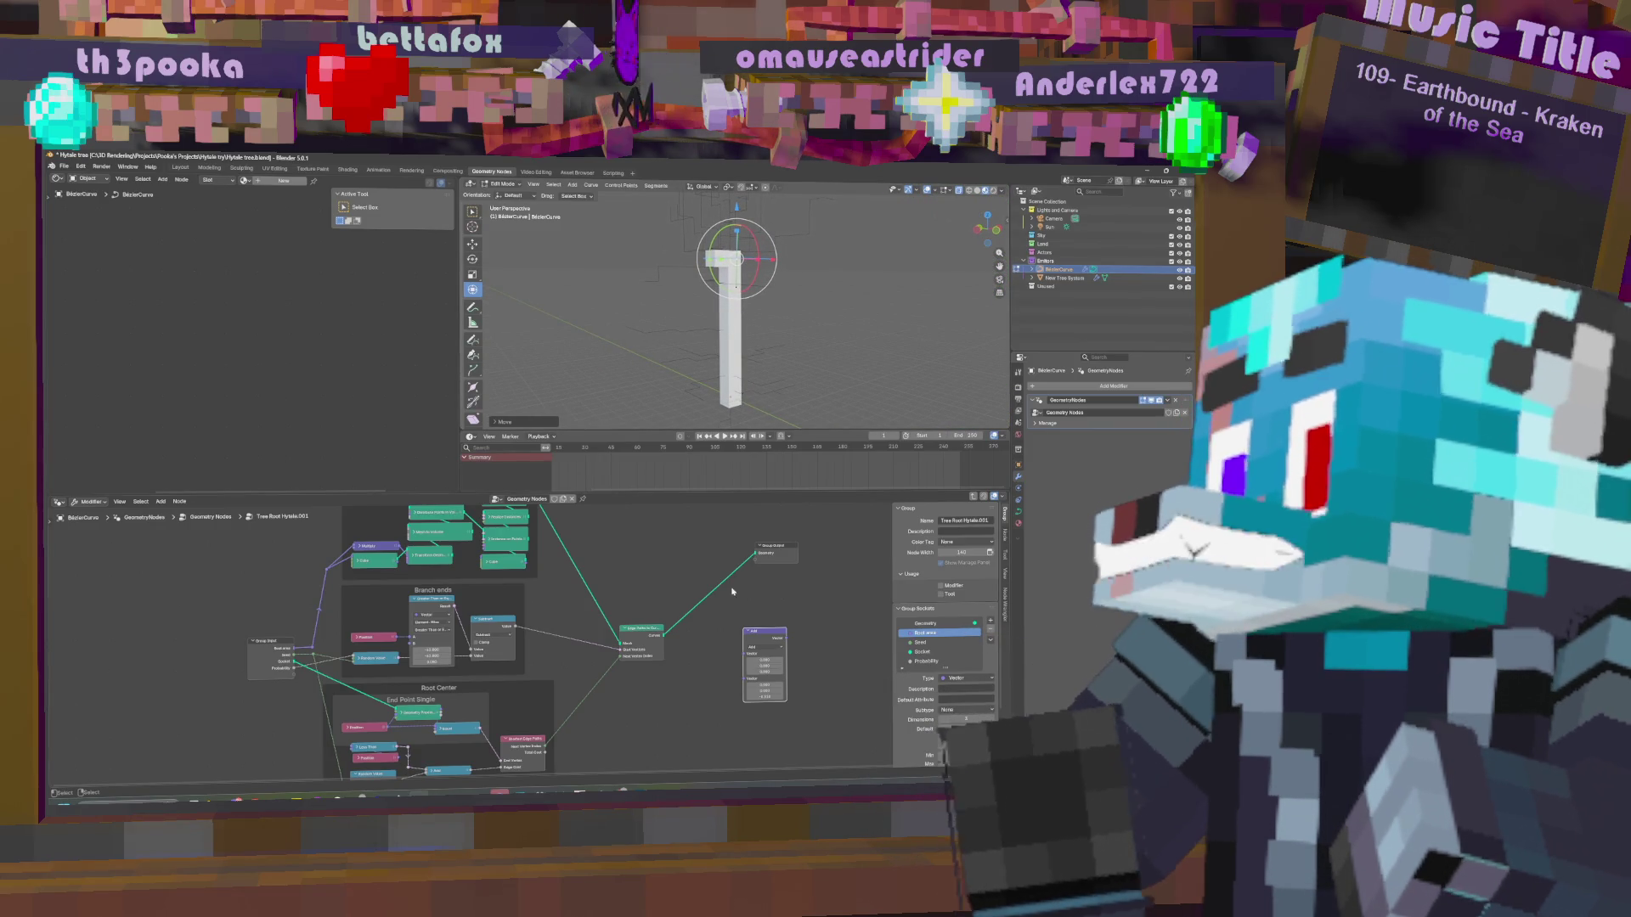
pyautogui.moveTo(758, 650); pyautogui.dragTo(822, 582, button='middle')
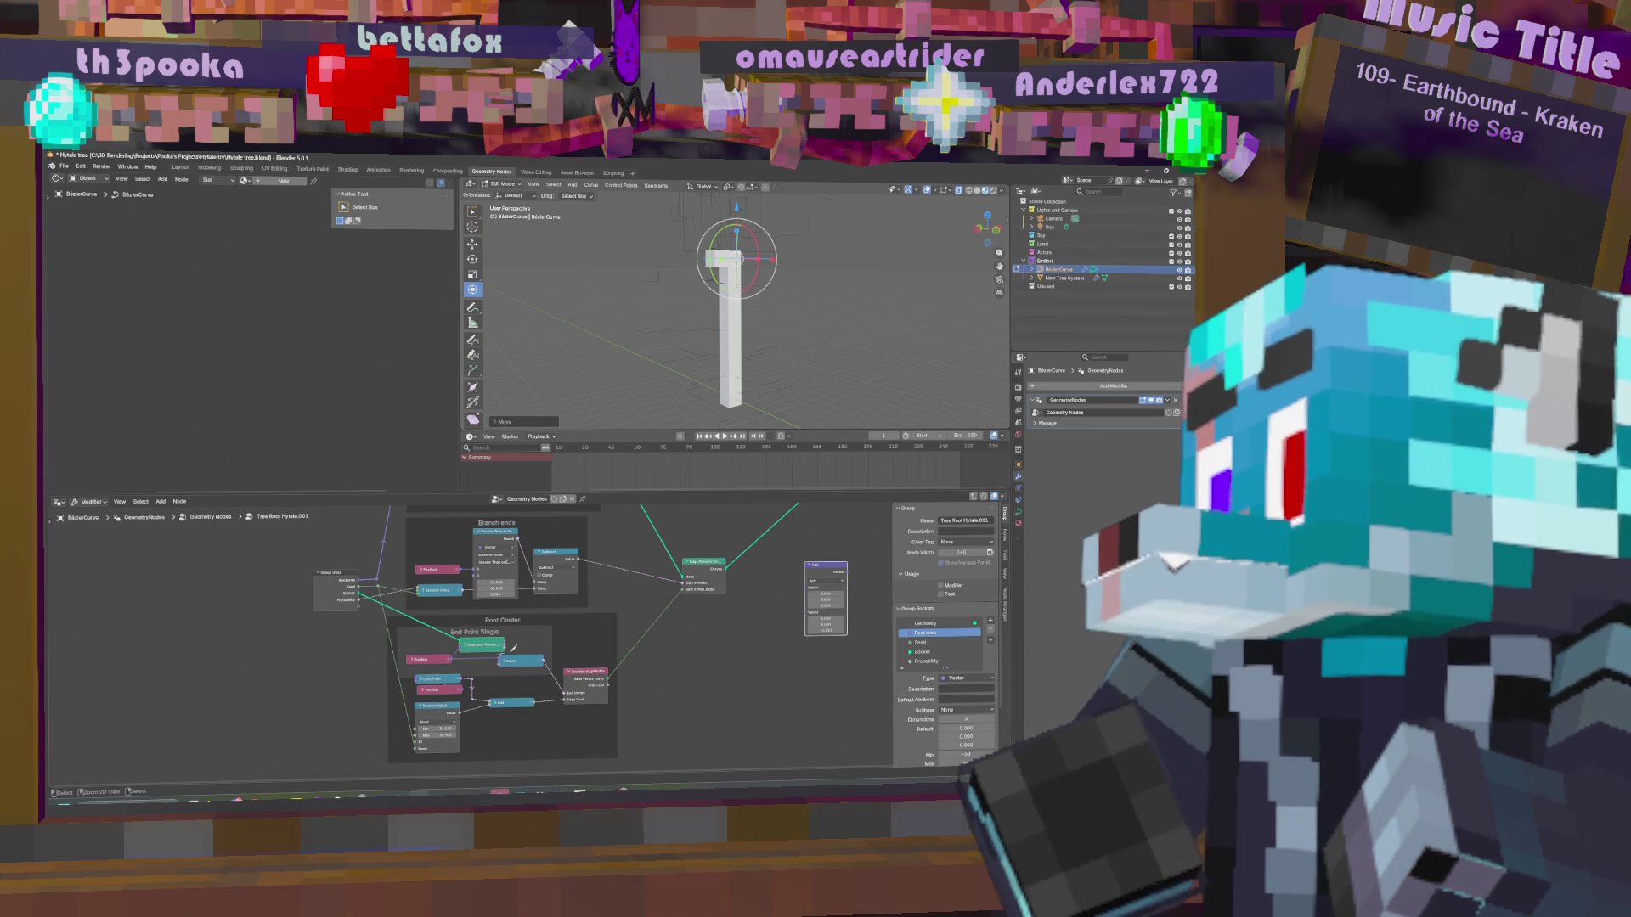
pyautogui.moveTo(795, 380); pyautogui.dragTo(805, 385, button='middle')
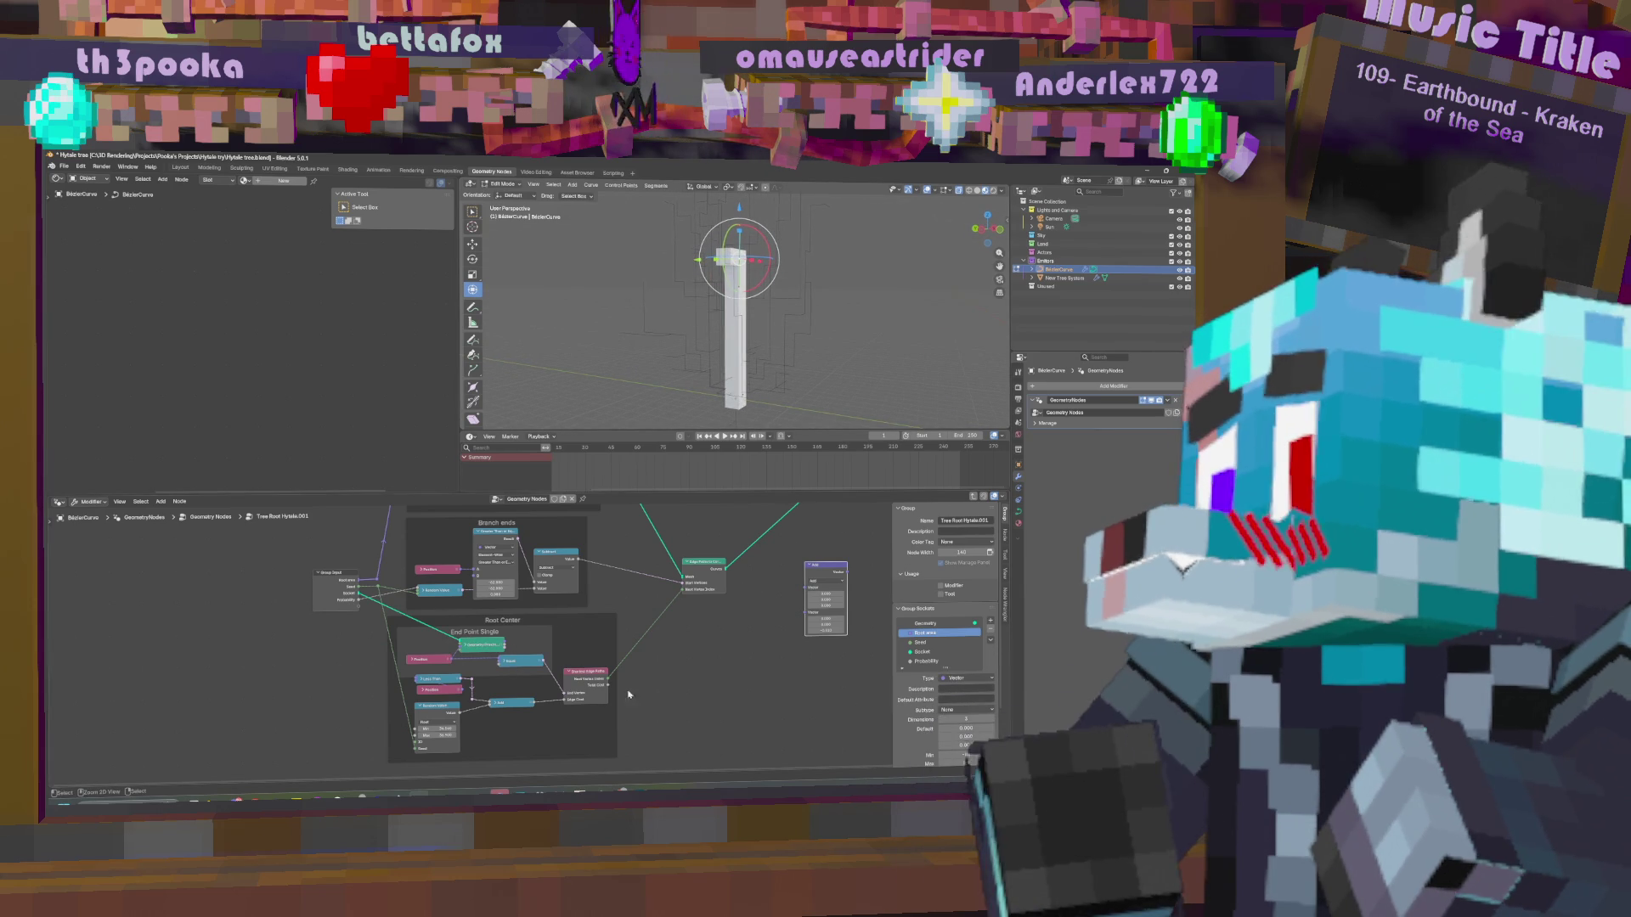
pyautogui.hotkey('ctrl', 'z')
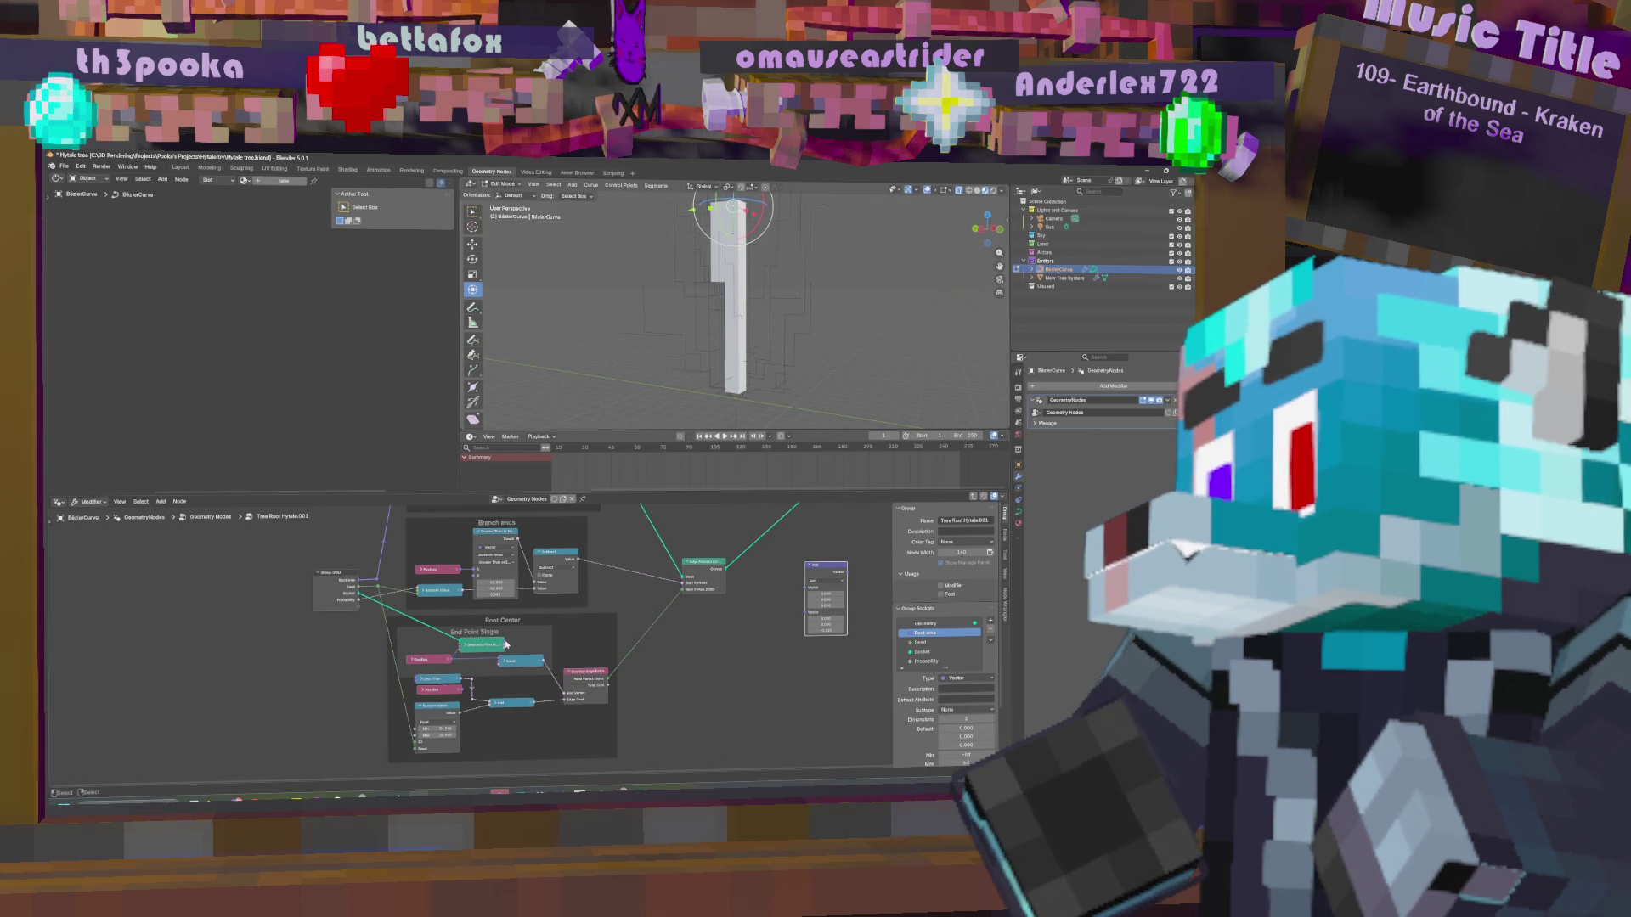
# Drag the vector Add node to the lower left beside the Root Center frame.
pyautogui.moveTo(506, 645); pyautogui.dragTo(502, 661)
pyautogui.moveTo(751, 663)
pyautogui.mouseDown(button='middle')
pyautogui.moveTo(813, 648)
pyautogui.moveTo(765, 687)
pyautogui.mouseUp(button='middle')
pyautogui.moveTo(844, 588)
pyautogui.mouseDown()
pyautogui.moveTo(327, 685)
pyautogui.moveTo(338, 666)
pyautogui.mouseUp()
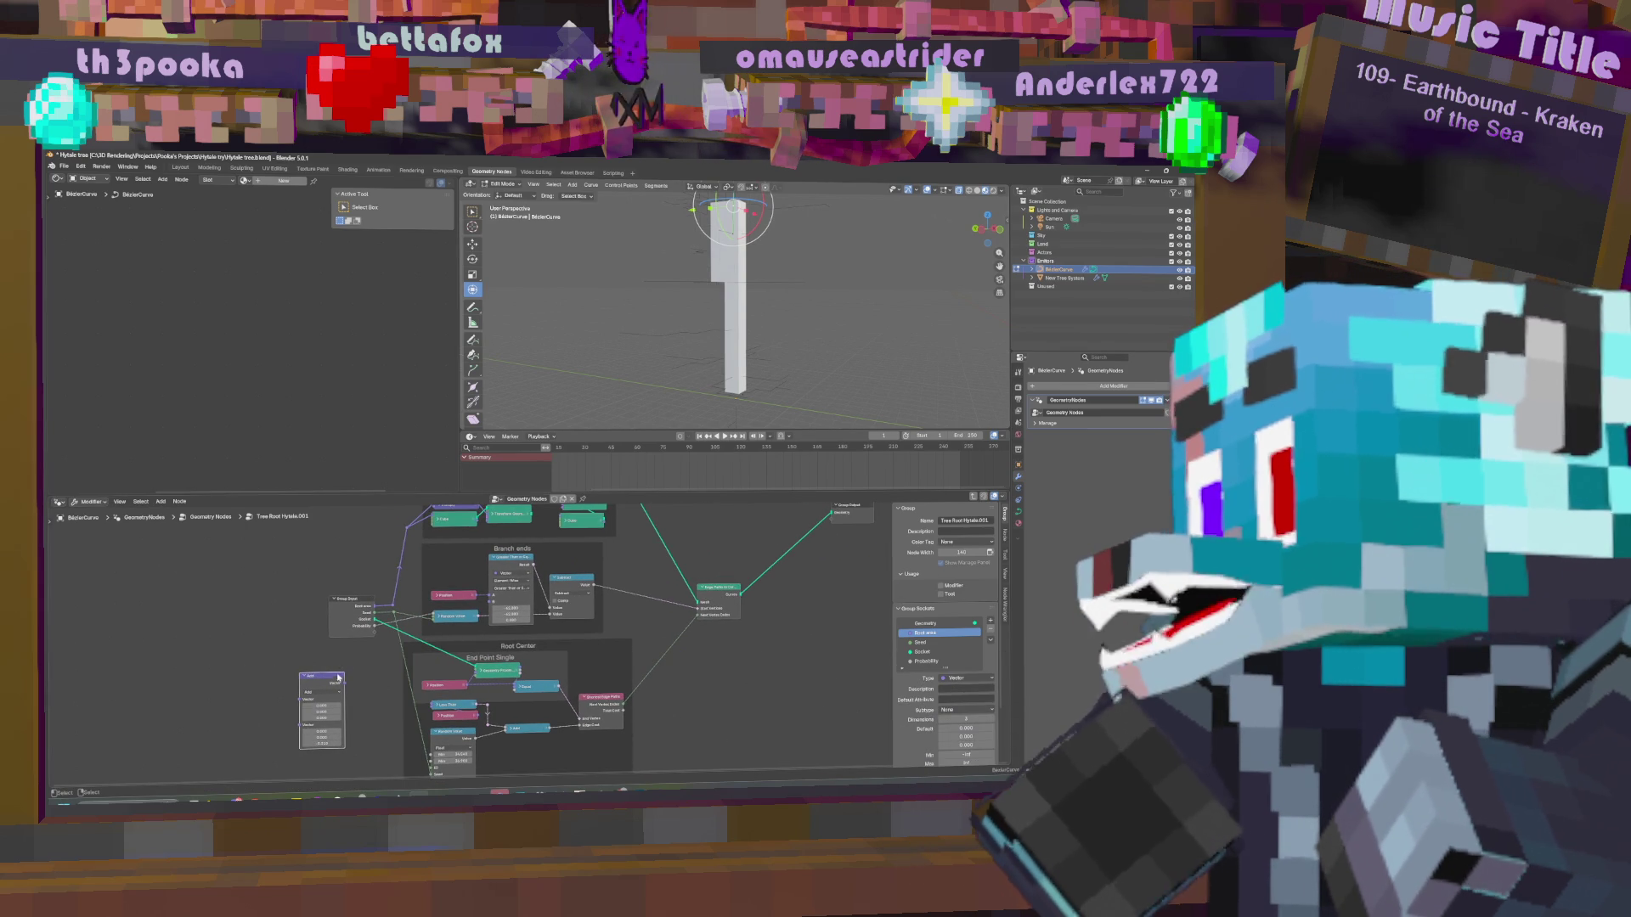
# Connect Position into the vector Add node and fine-tune its Z value.
pyautogui.moveTo(360, 628)
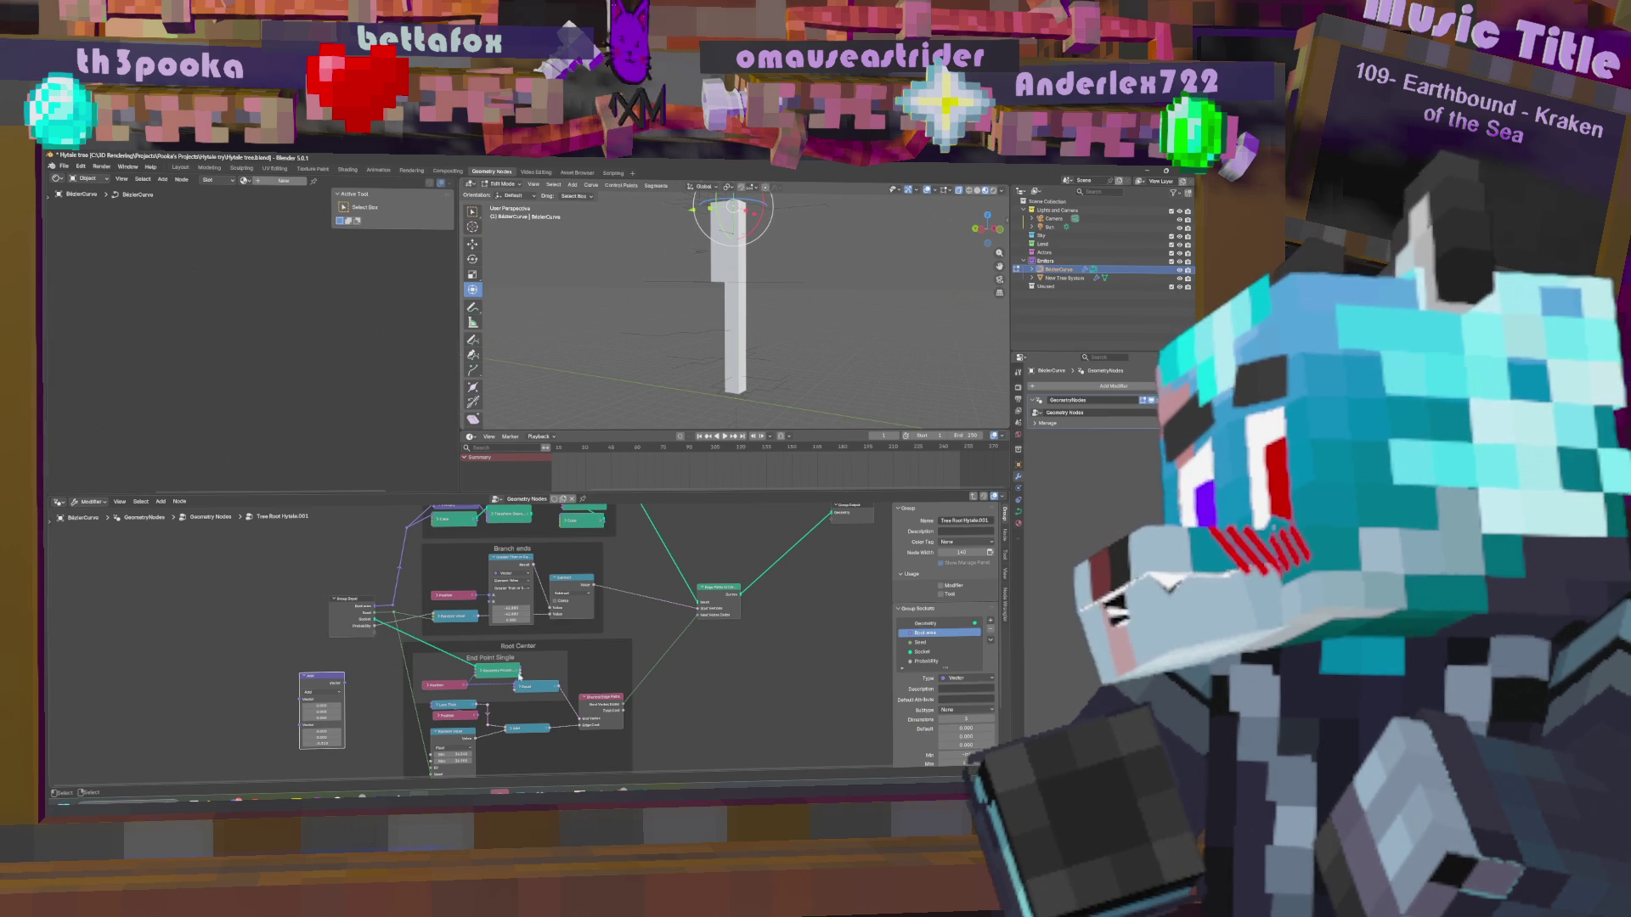
pyautogui.moveTo(470, 684)
pyautogui.mouseDown()
pyautogui.moveTo(293, 705)
pyautogui.moveTo(516, 688)
pyautogui.mouseUp()
pyautogui.moveTo(322, 725); pyautogui.dragTo(353, 725)
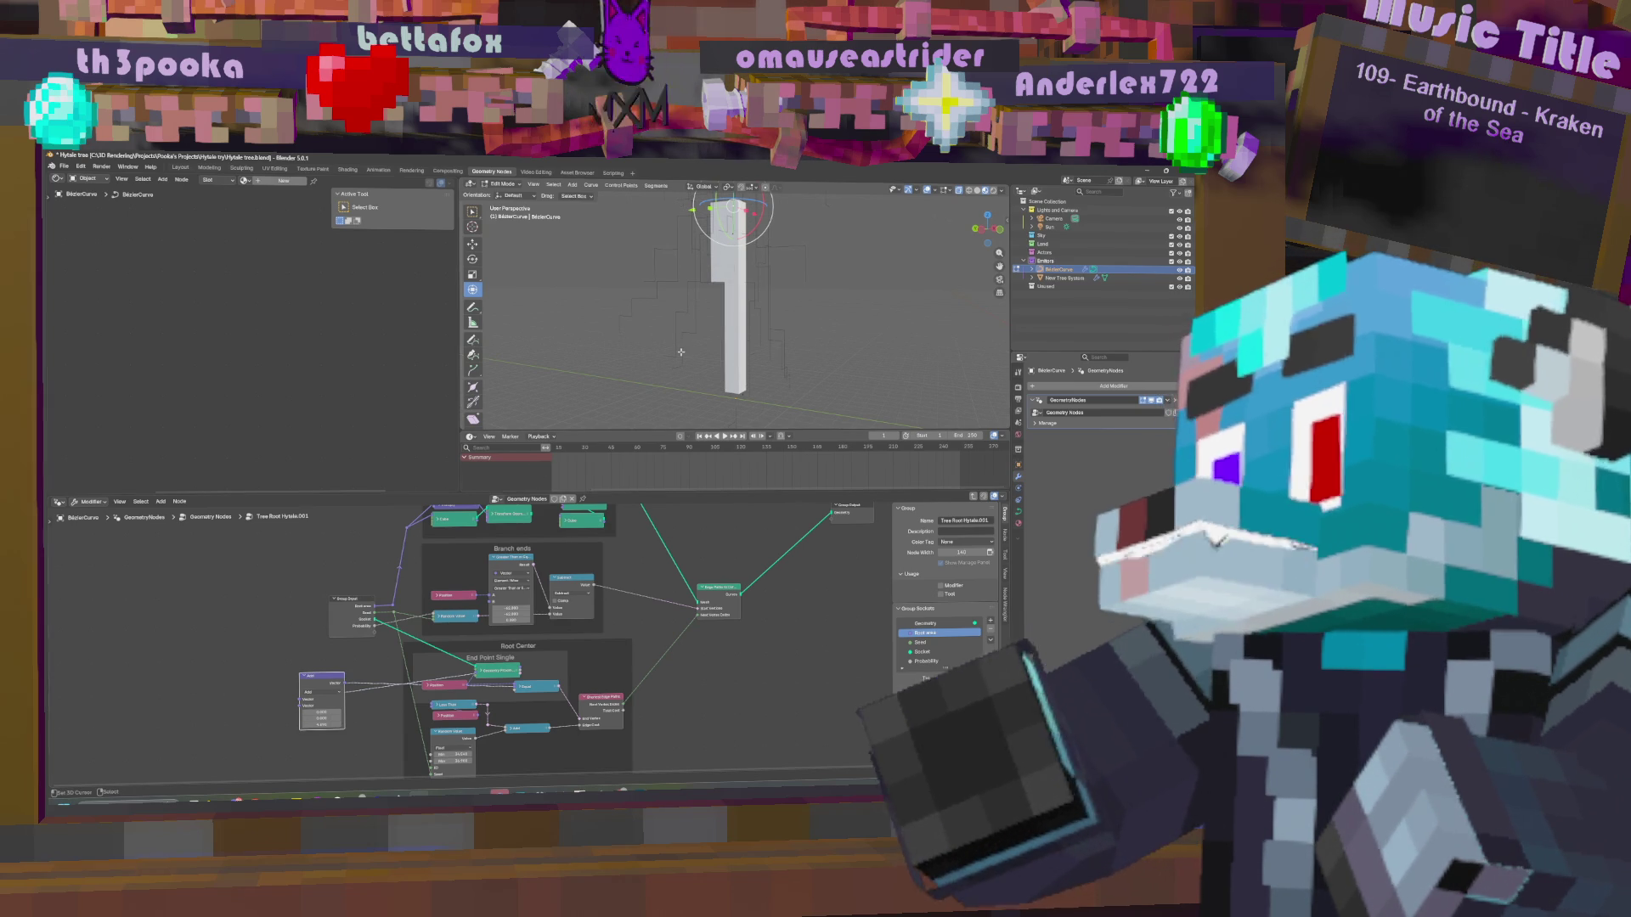
pyautogui.scroll(-4, 771, 267)
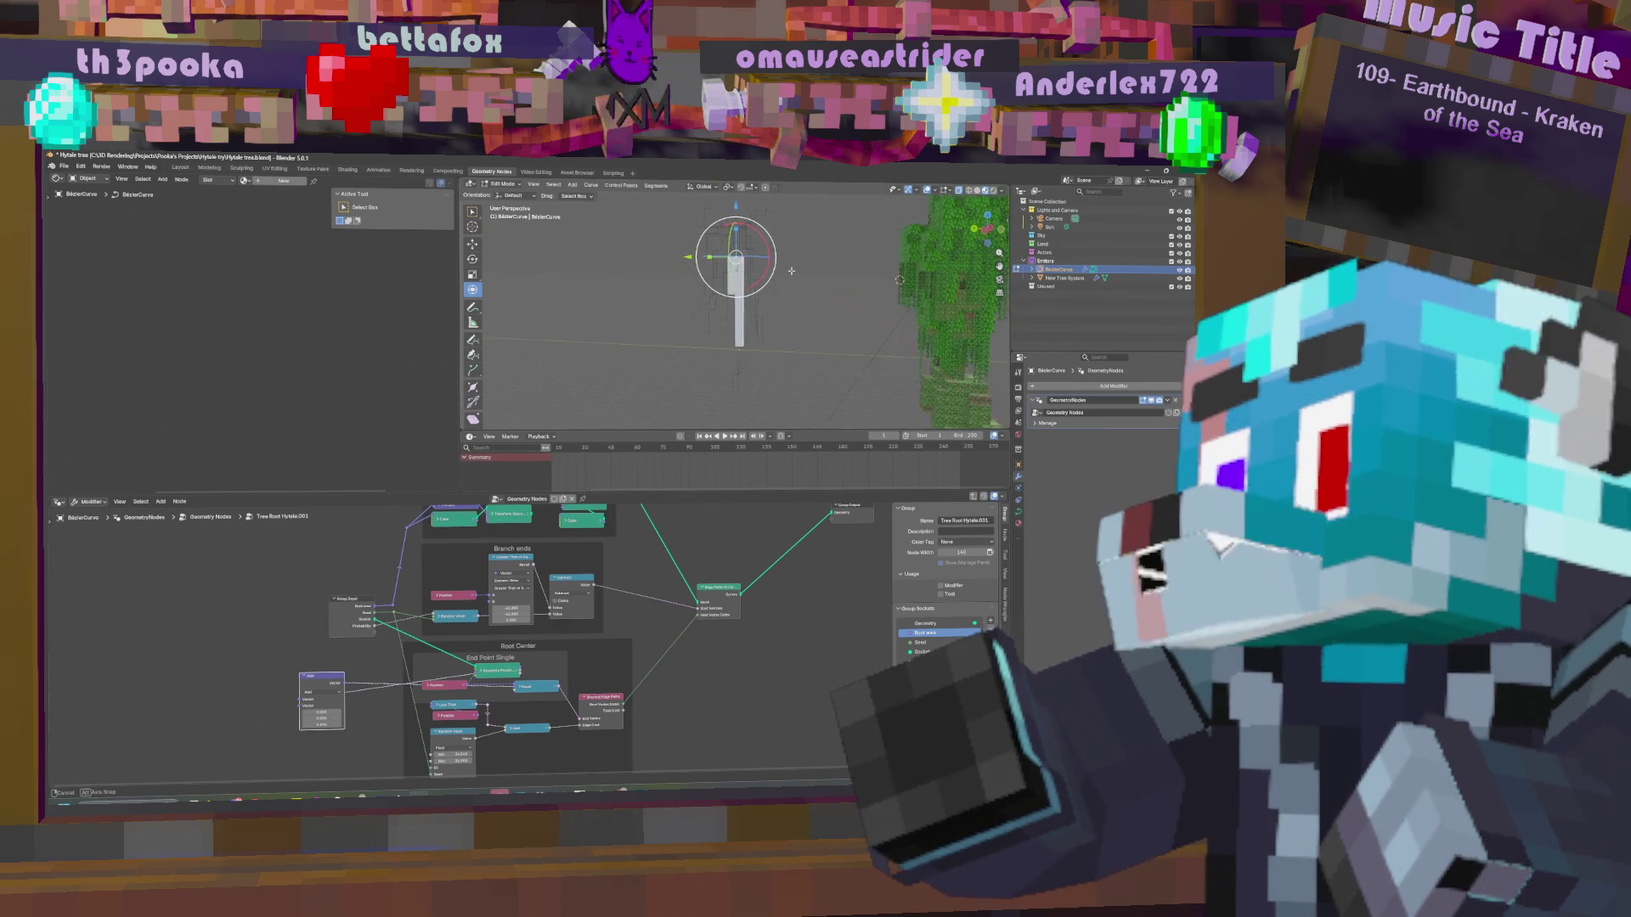
pyautogui.moveTo(321, 724); pyautogui.dragTo(324, 724)
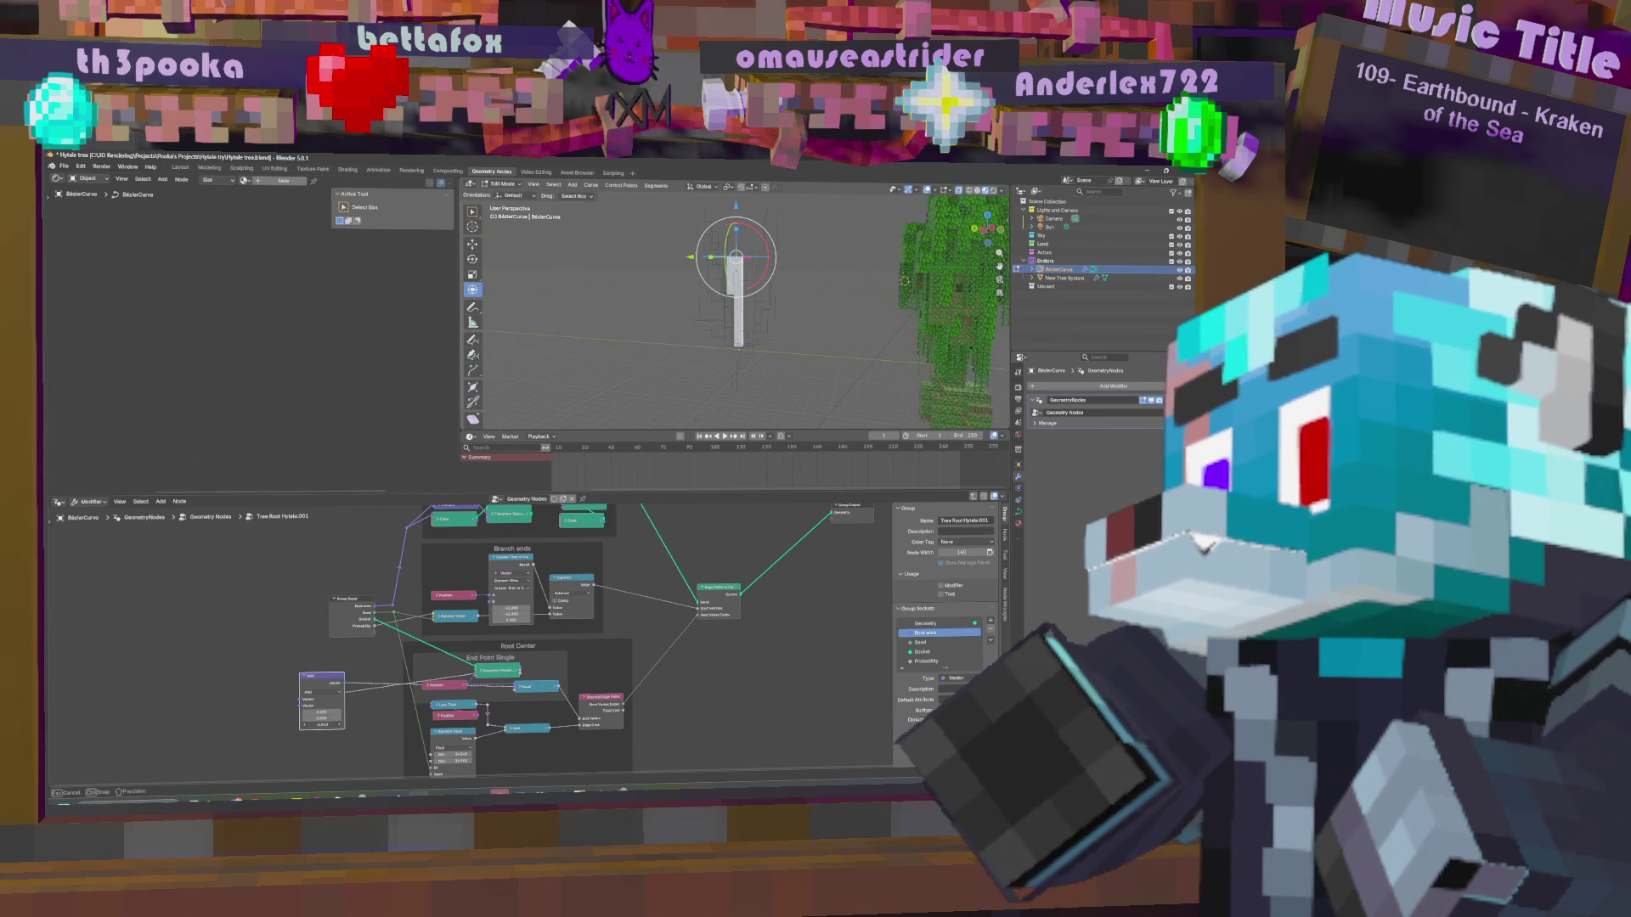
pyautogui.moveTo(324, 725); pyautogui.dragTo(327, 725)
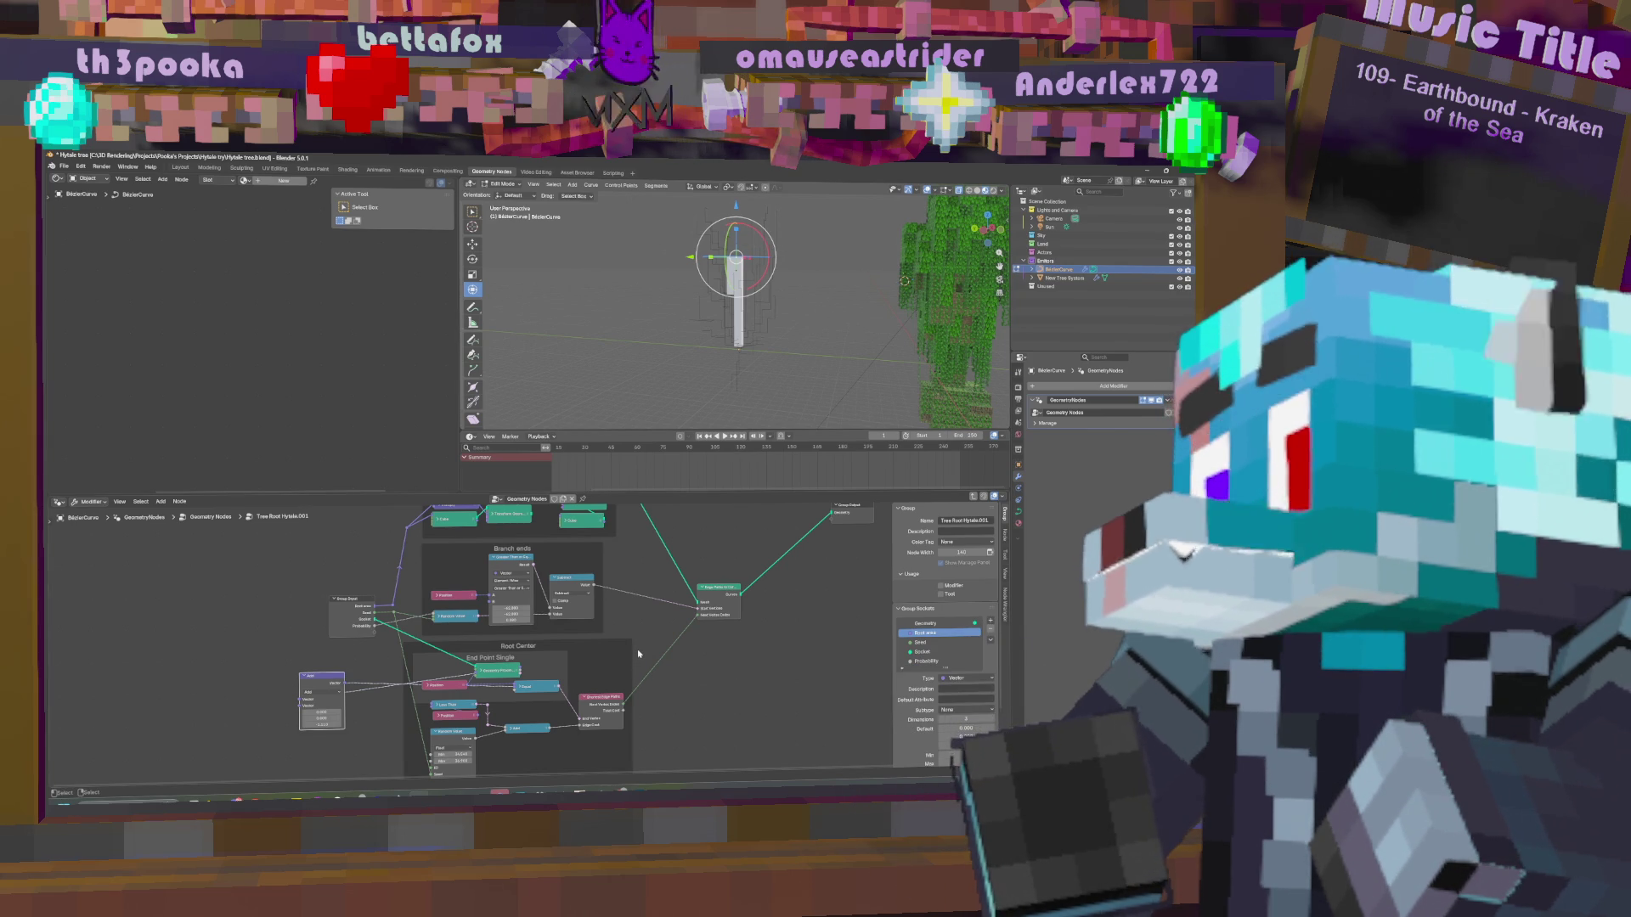
pyautogui.moveTo(321, 725); pyautogui.dragTo(321, 725)
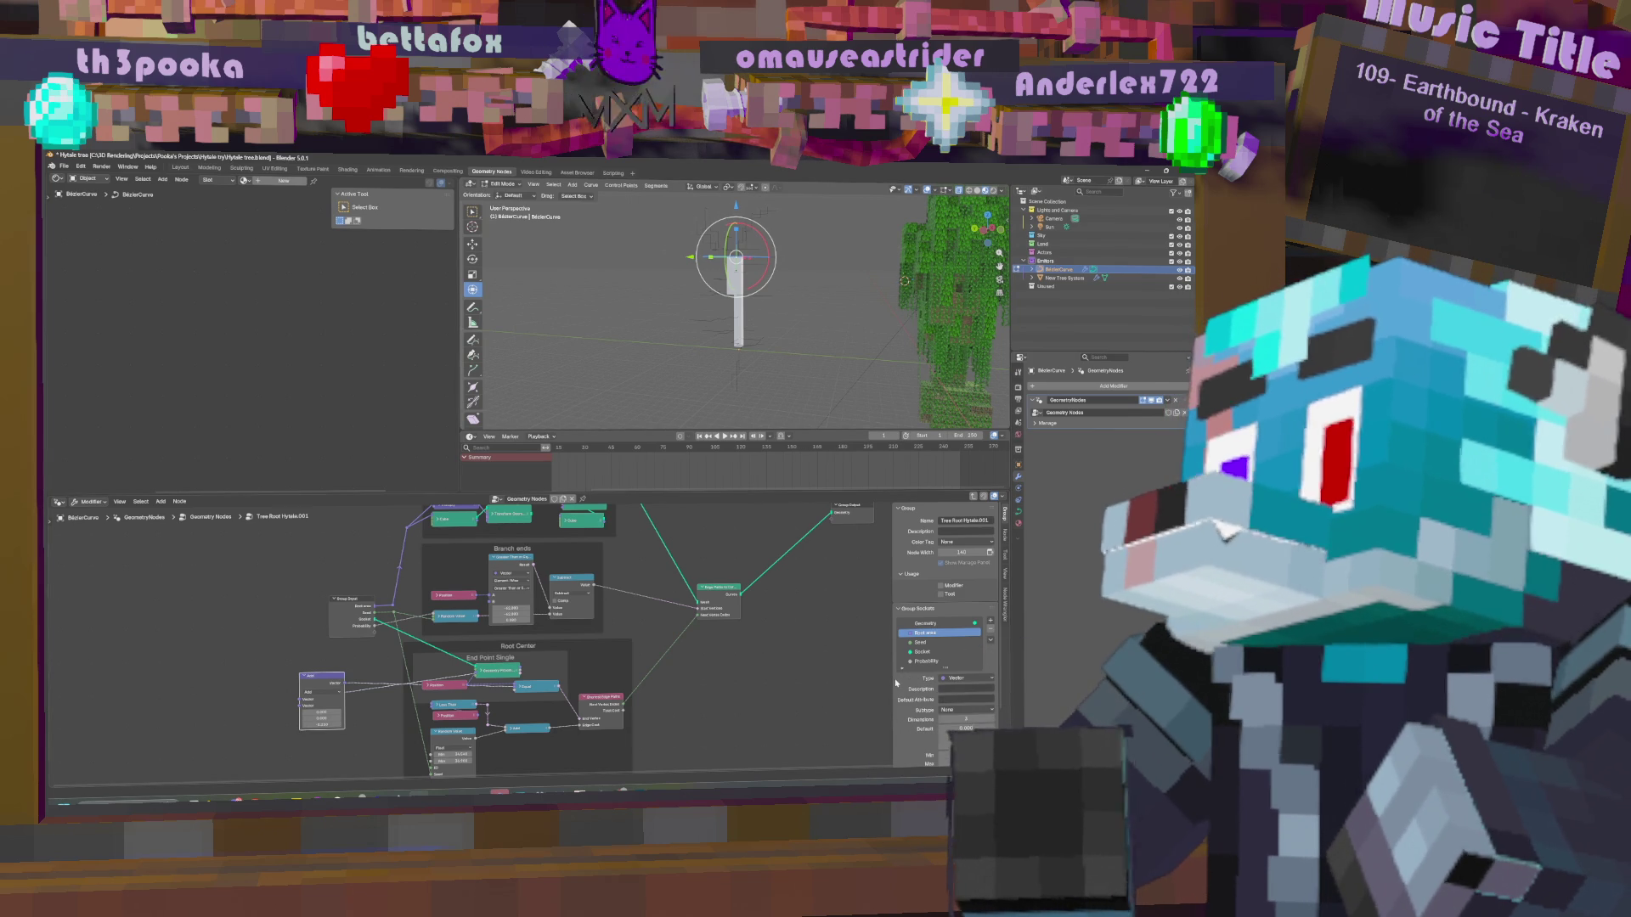
pyautogui.moveTo(322, 723)
pyautogui.mouseDown()
pyautogui.moveTo(356, 724)
pyautogui.moveTo(321, 724)
pyautogui.mouseUp()
# Move Group Input left, place Less Than above Position with a new value, and collapse it.
pyautogui.moveTo(350, 605); pyautogui.dragTo(318, 602)
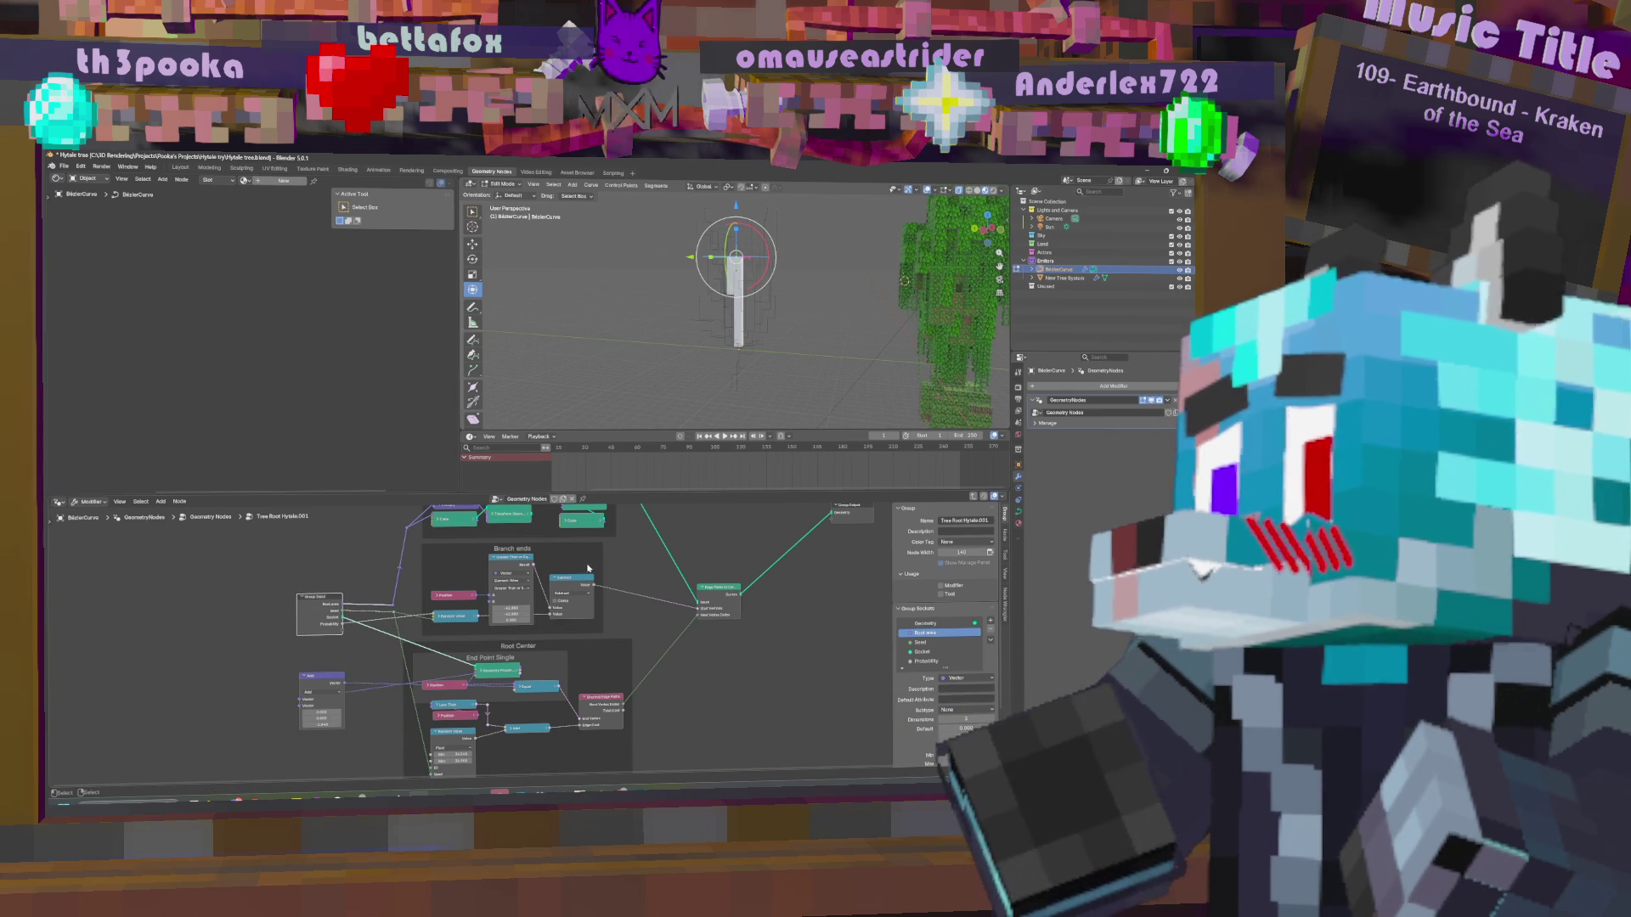
pyautogui.press('Home')
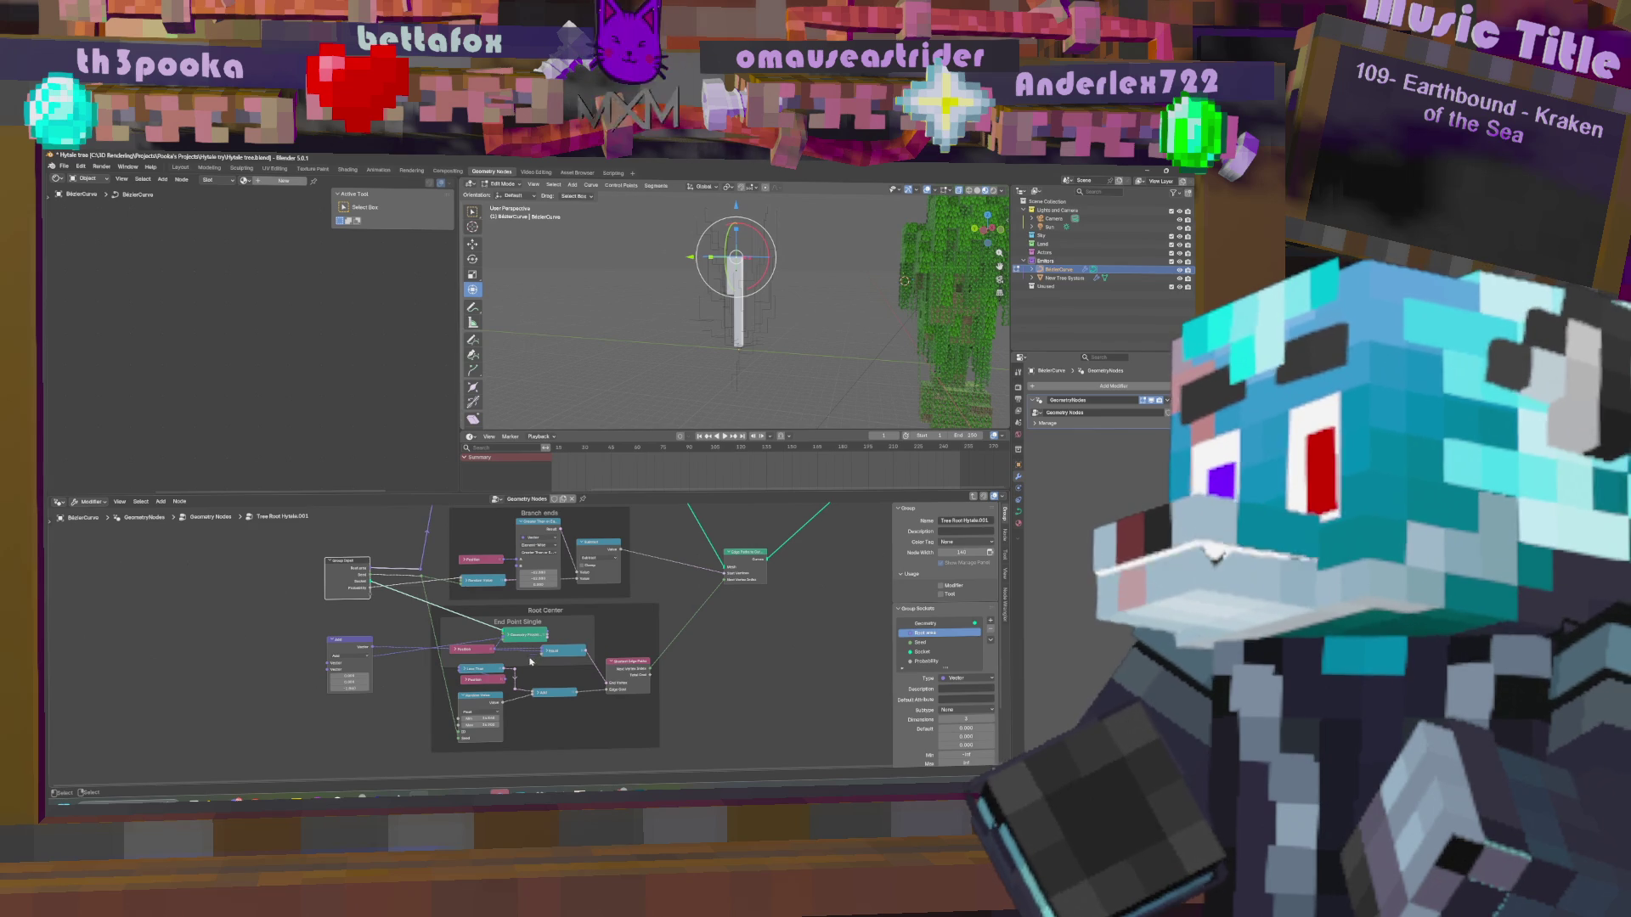
pyautogui.click(469, 681)
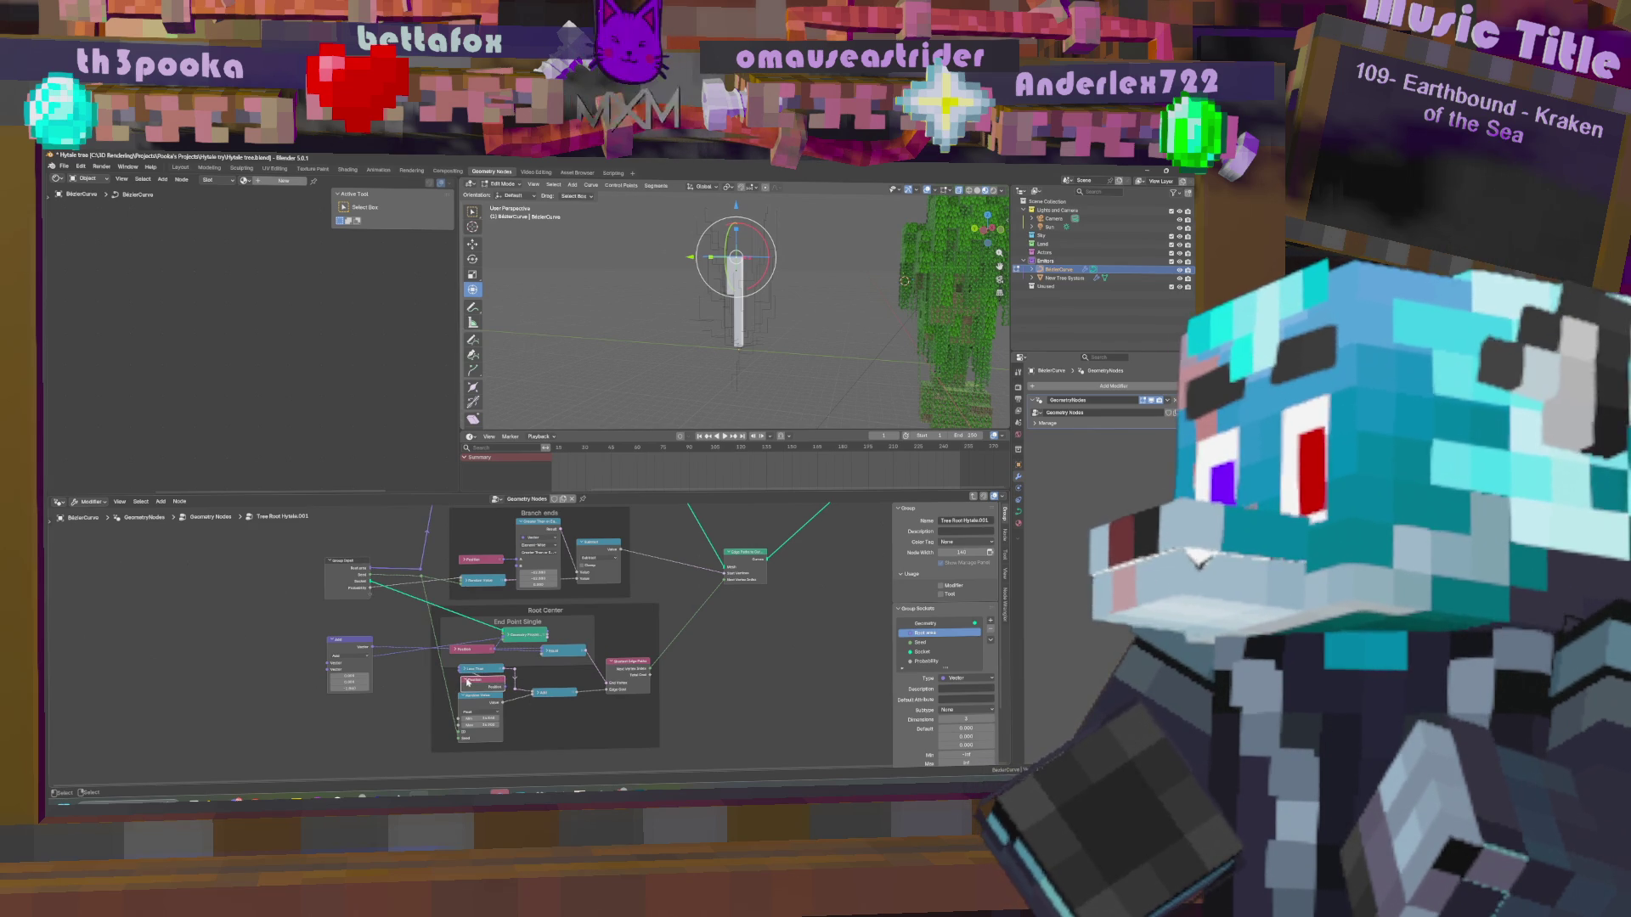
pyautogui.moveTo(464, 675); pyautogui.dragTo(467, 672)
pyautogui.moveTo(480, 732); pyautogui.dragTo(481, 731)
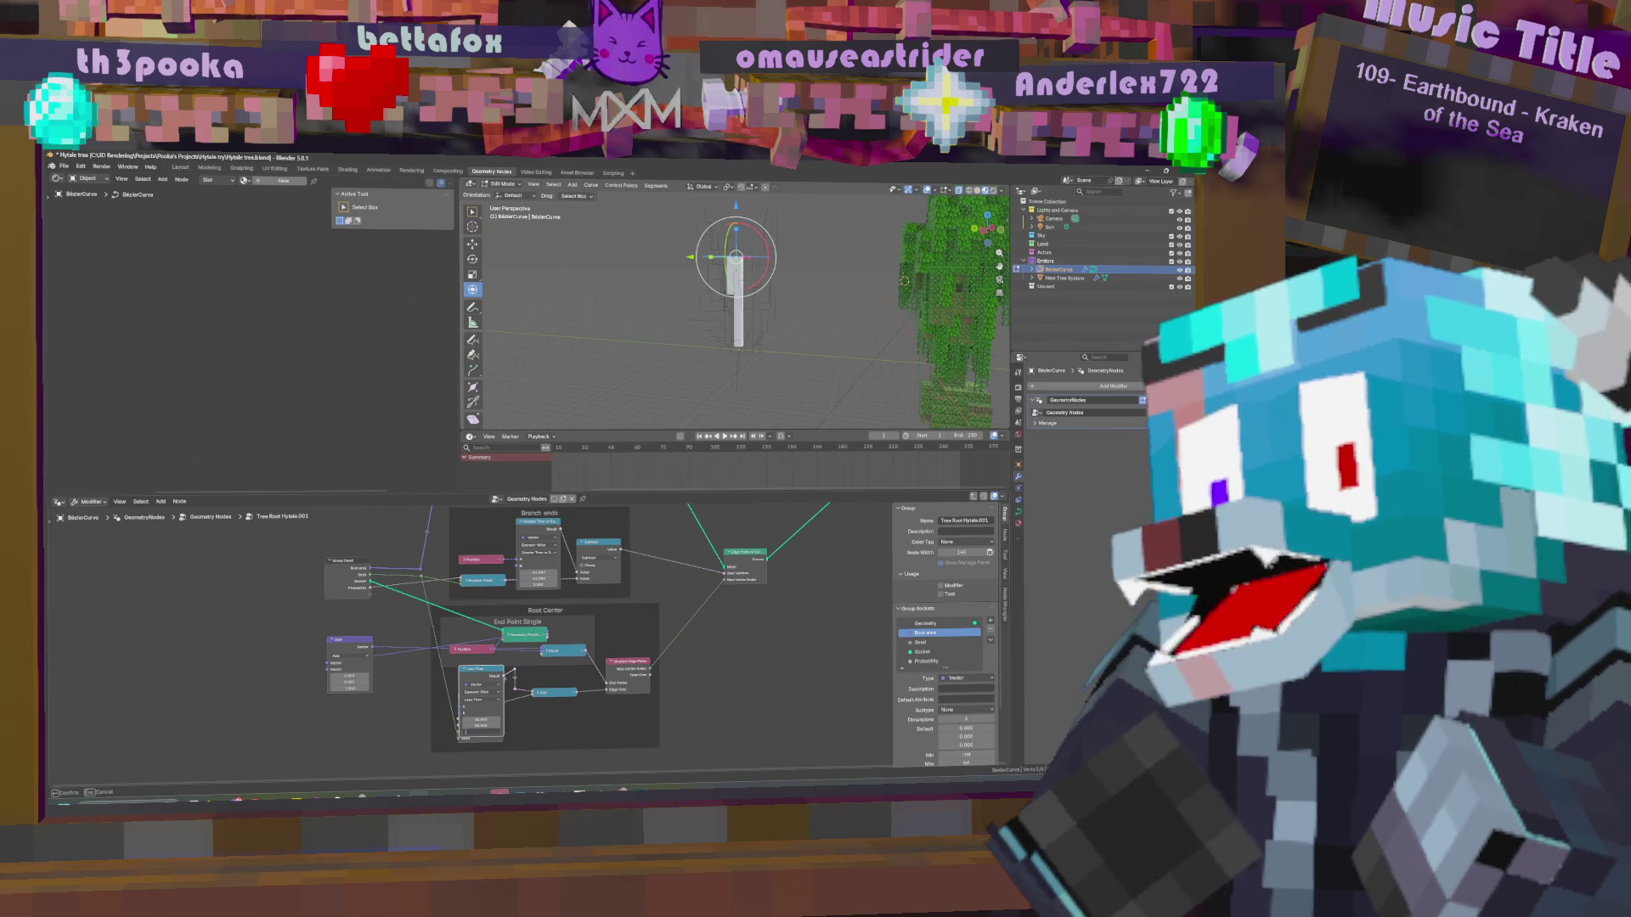
pyautogui.press('Return')
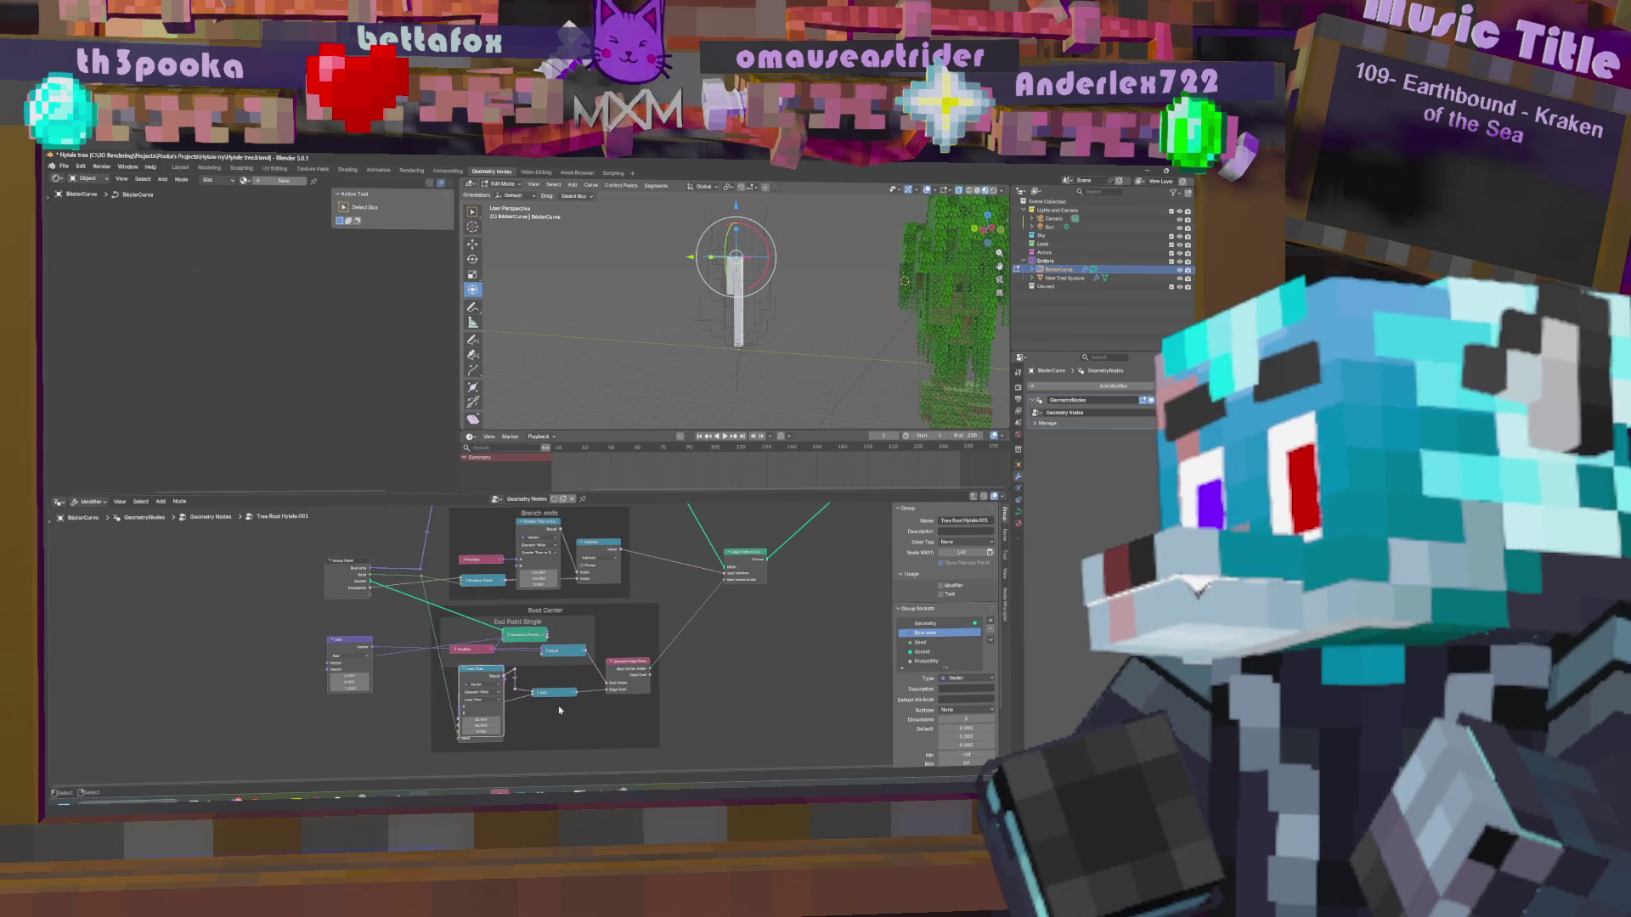
pyautogui.press('h')
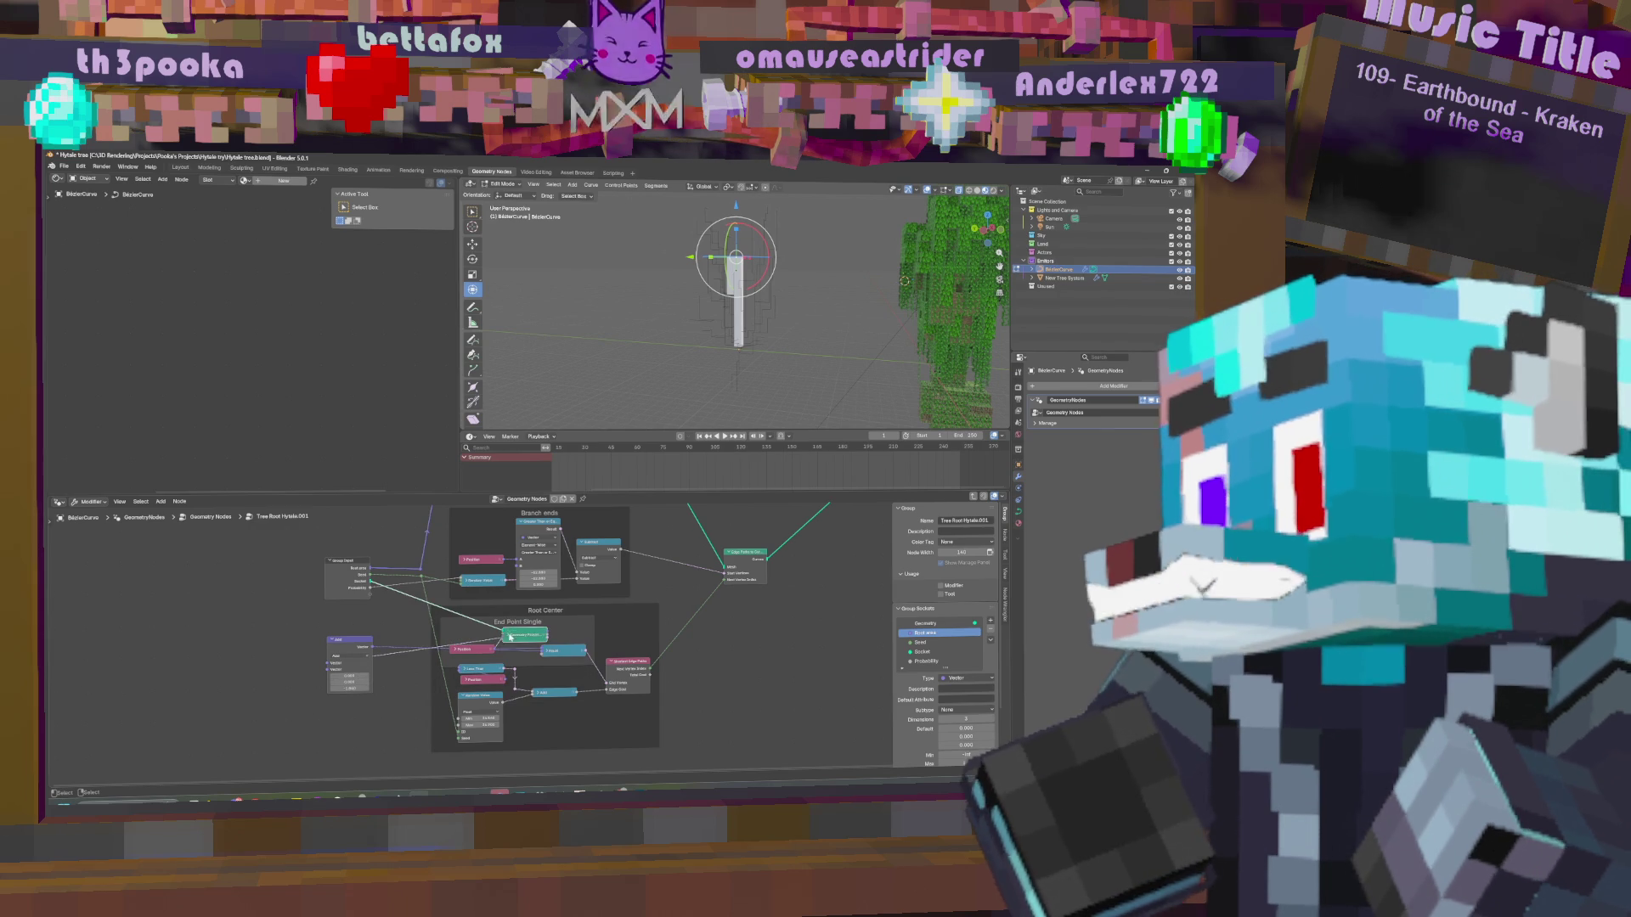
pyautogui.moveTo(587, 658); pyautogui.dragTo(589, 683, button='middle')
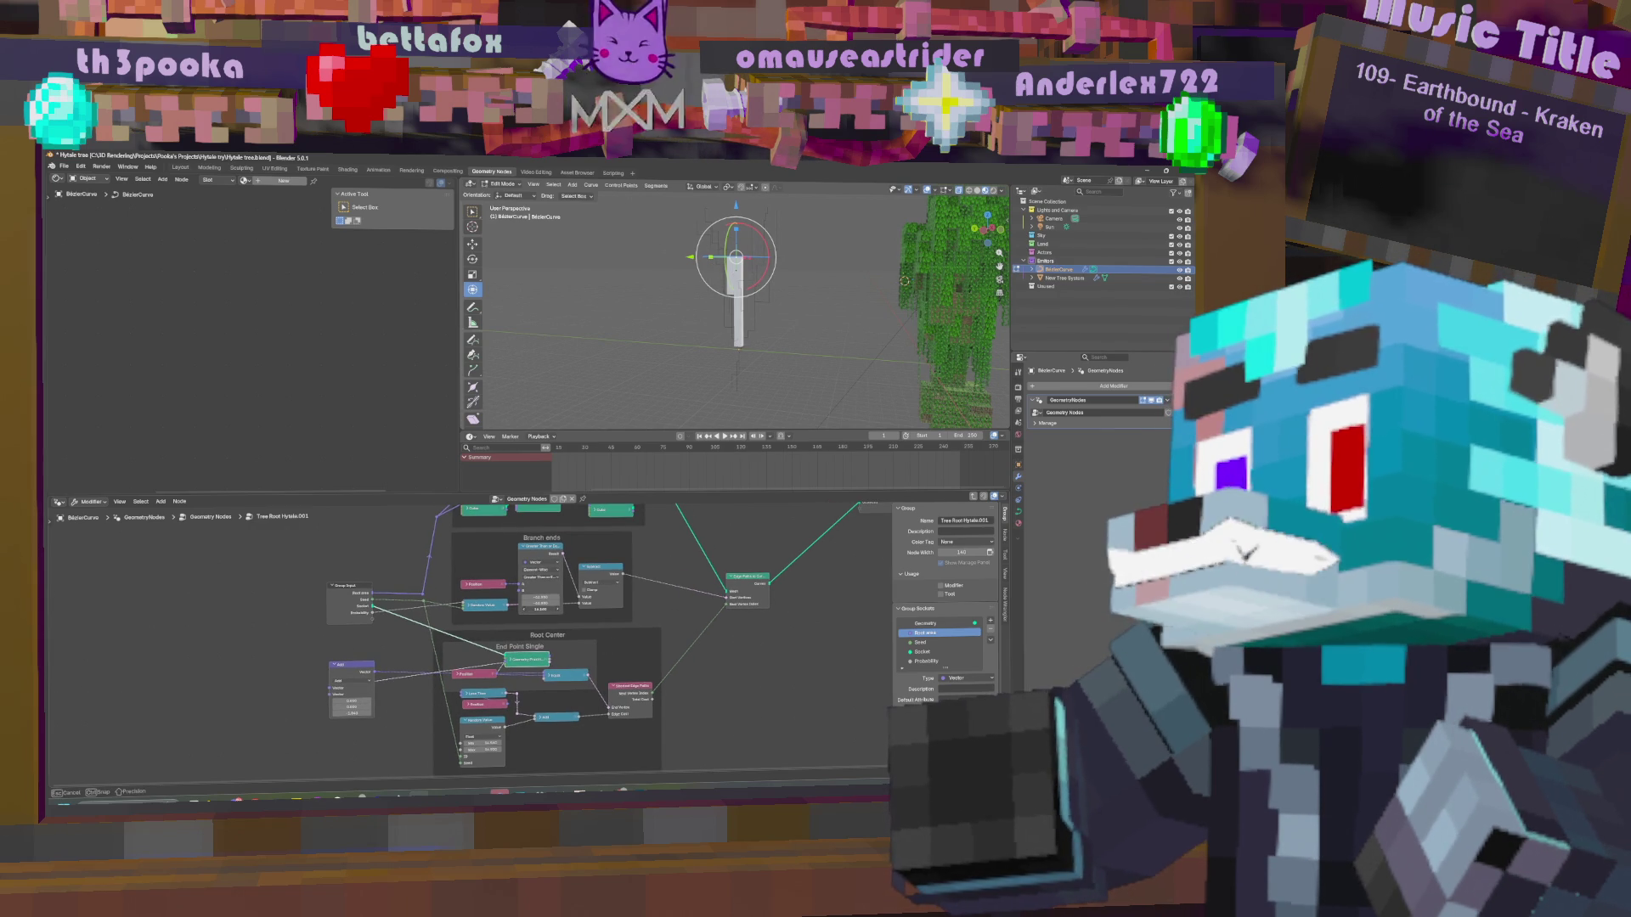
# Enter new values in the Branch ends node's fields, including its third value.
pyautogui.moveTo(541, 609); pyautogui.dragTo(541, 610)
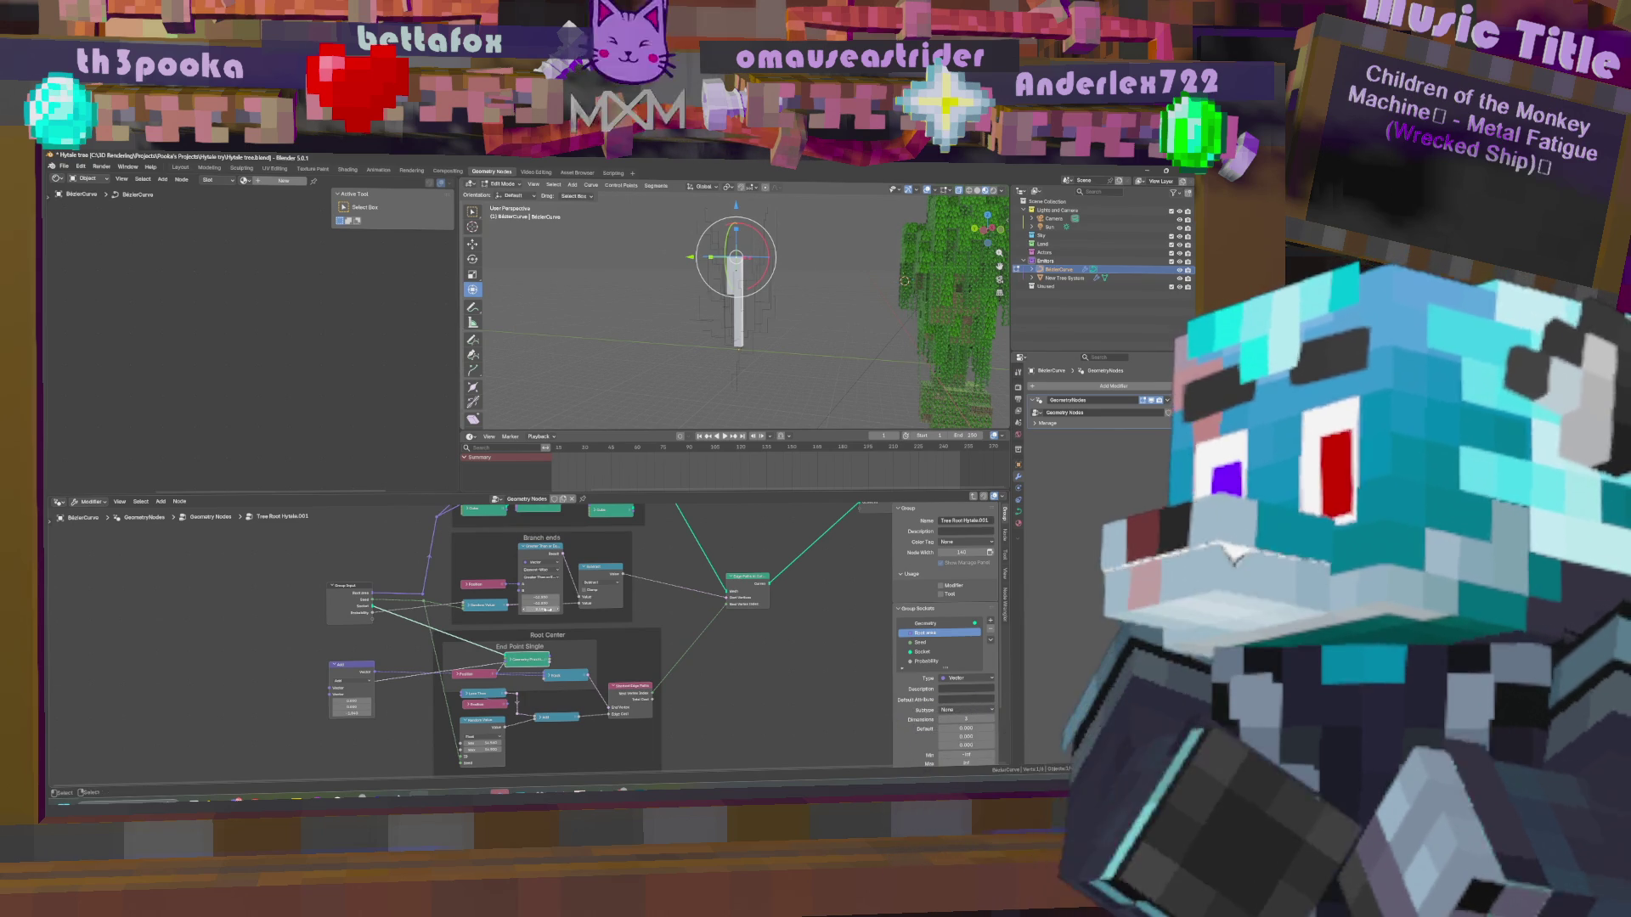
pyautogui.click(541, 609)
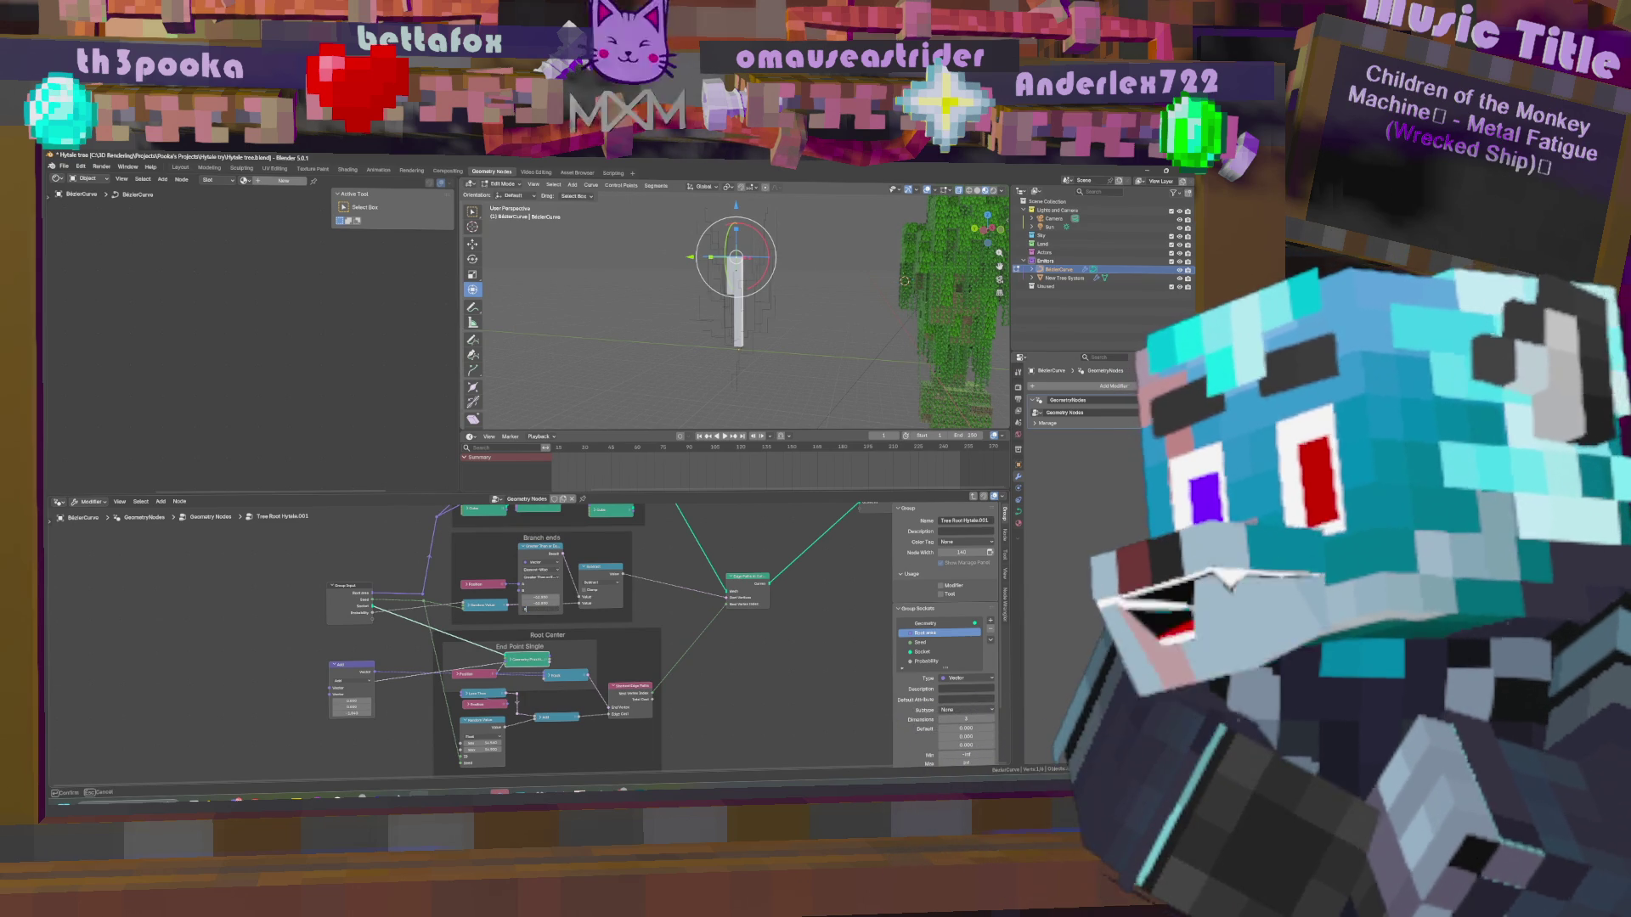
pyautogui.press('Return')
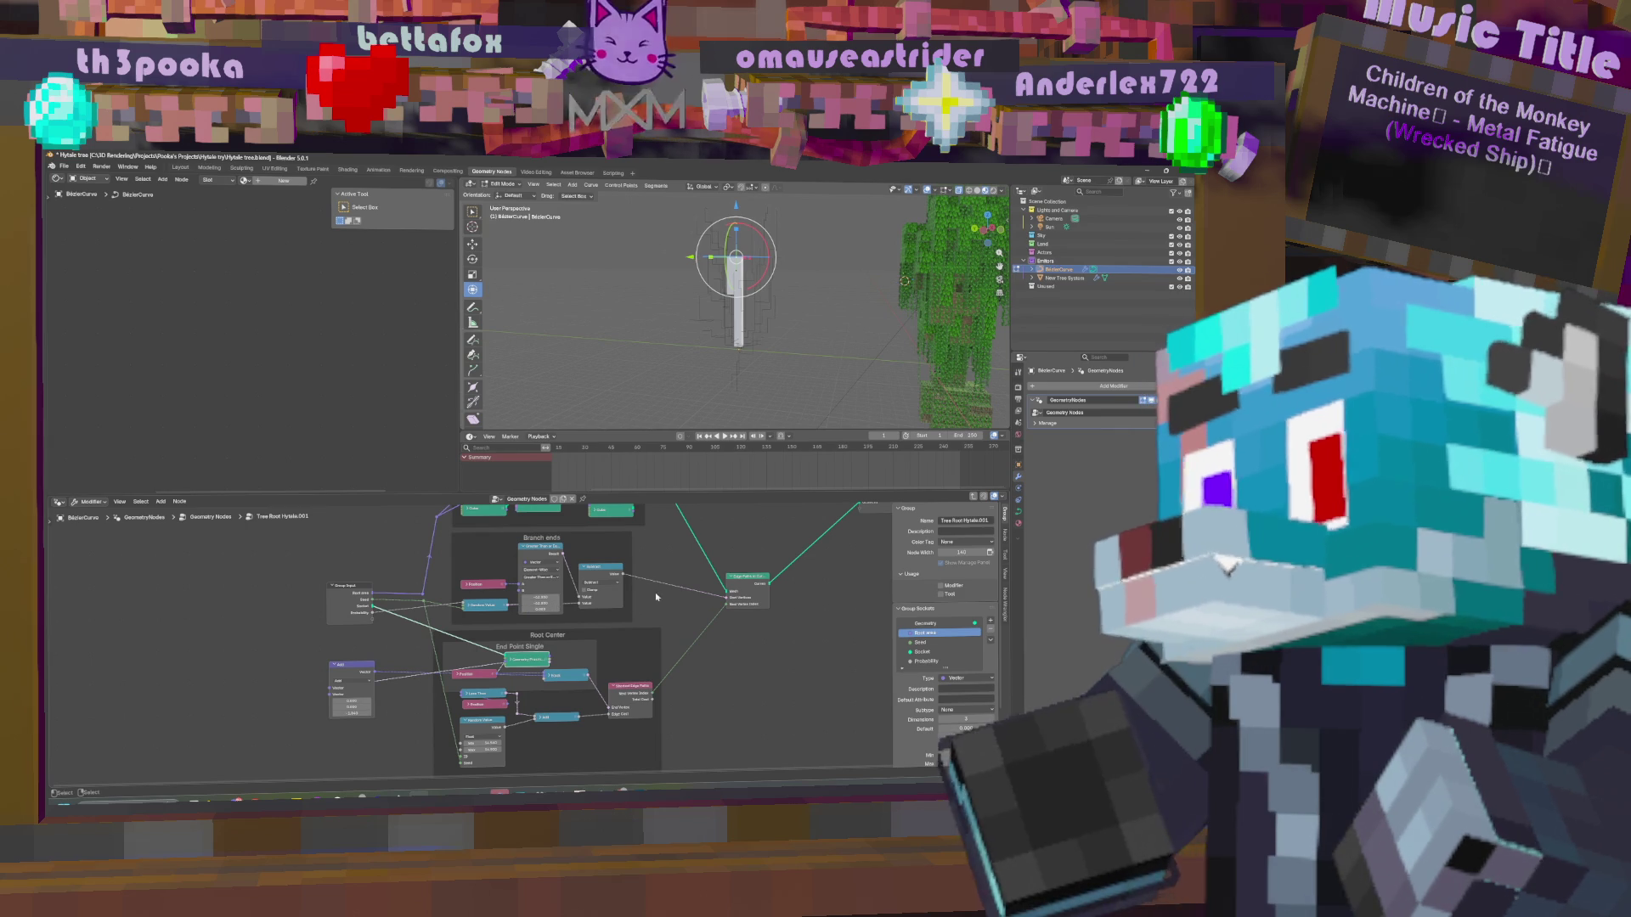
pyautogui.click(541, 609)
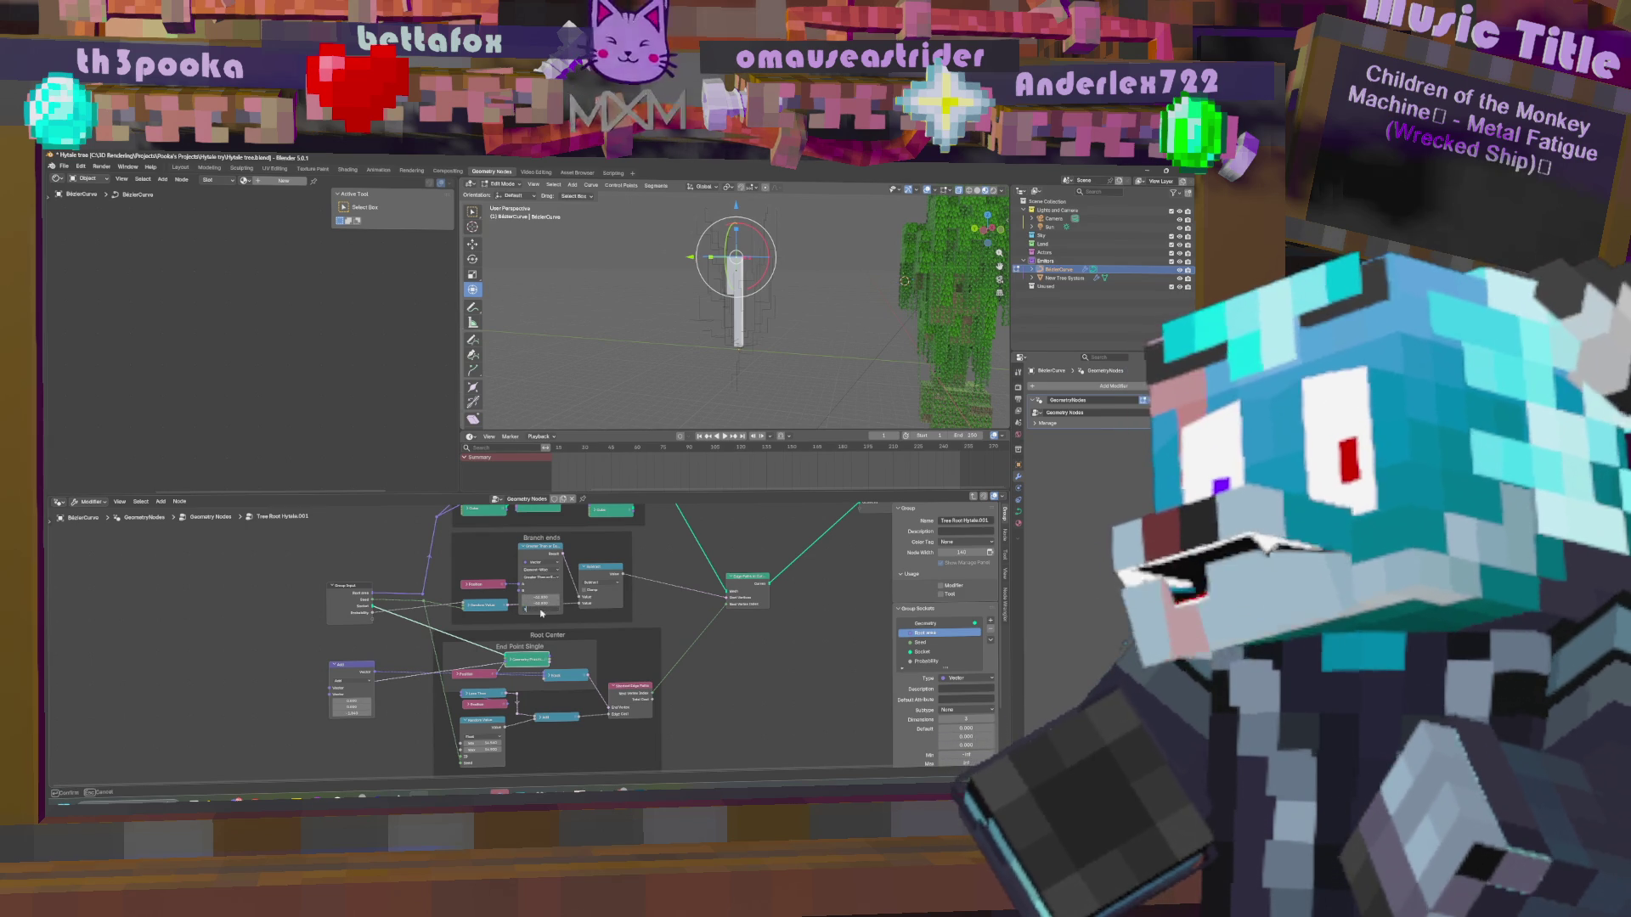
pyautogui.press('Return')
pyautogui.moveTo(635, 616); pyautogui.dragTo(640, 638, button='middle')
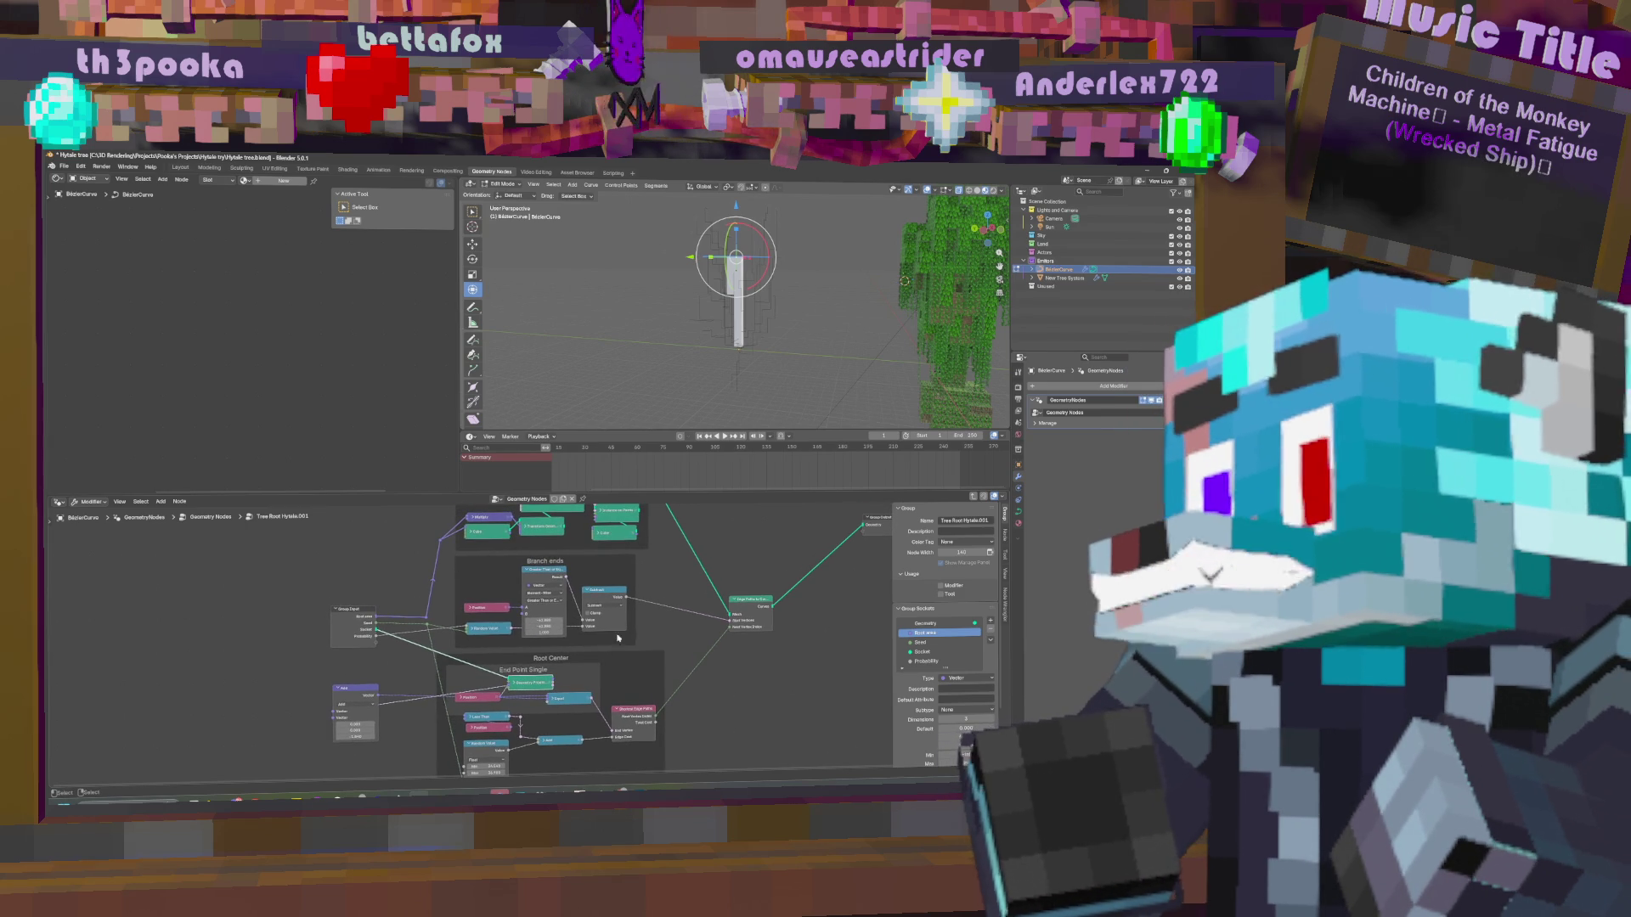
# Duplicate the vector Add node and drop the copy at the upper left.
pyautogui.click(357, 690)
pyautogui.hotkey('shift', 'd')
pyautogui.click(362, 547)
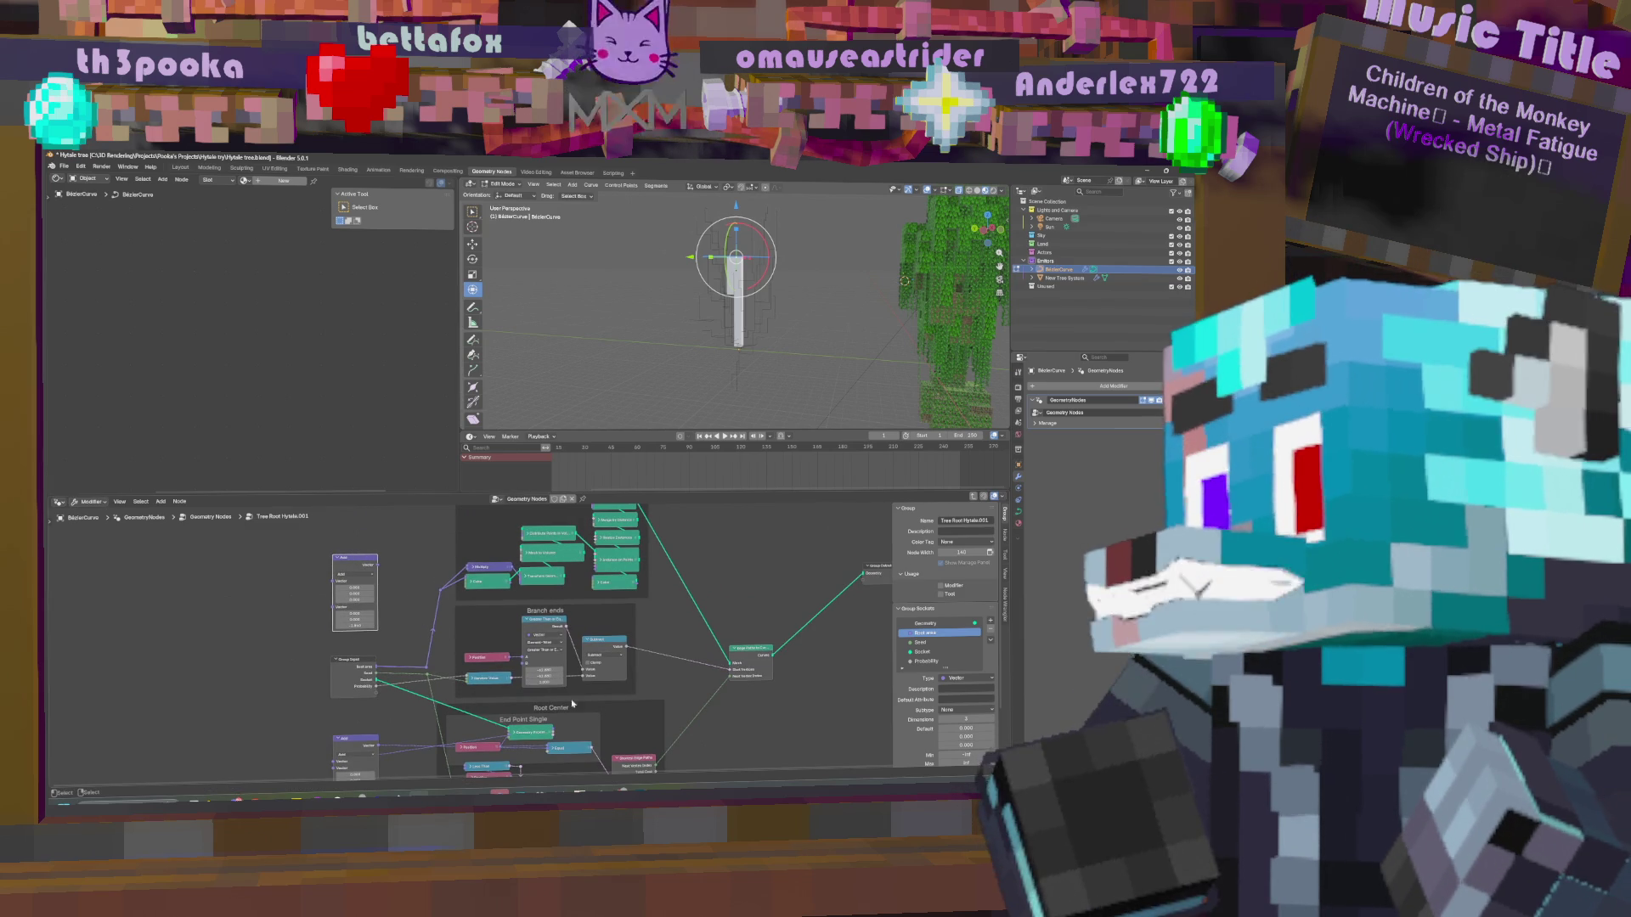
# Link Position into the copied Add node's Vector input and adjust its X/Y/Z offset values.
pyautogui.moveTo(510, 657)
pyautogui.mouseDown()
pyautogui.moveTo(333, 579)
pyautogui.moveTo(520, 659)
pyautogui.mouseUp()
pyautogui.press('g')
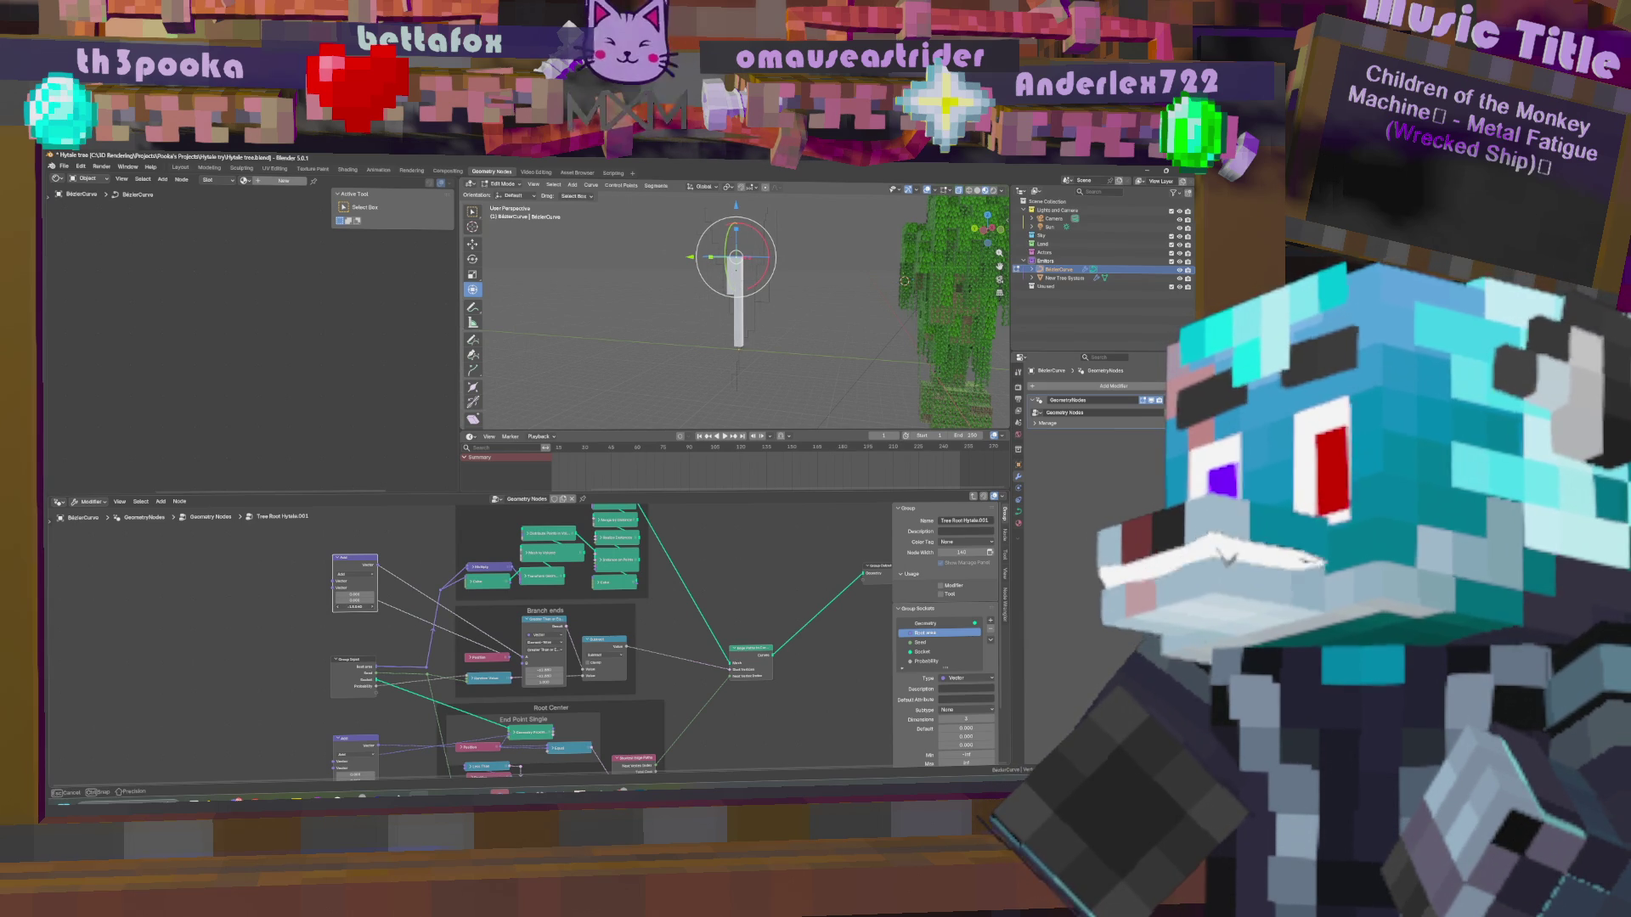
pyautogui.press('Return')
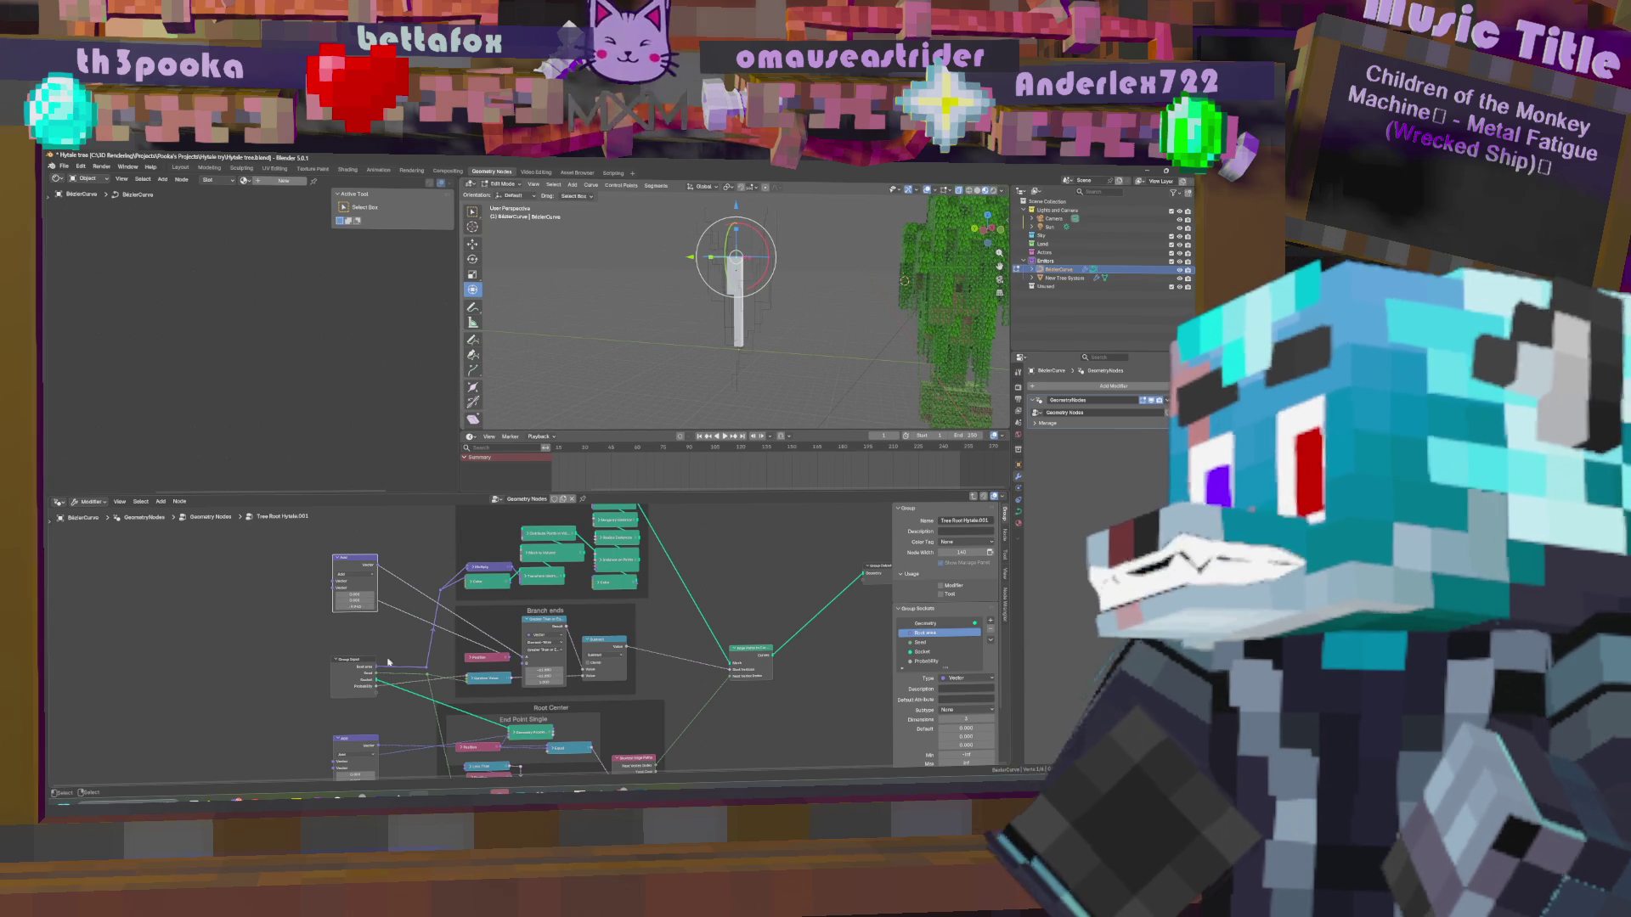
pyautogui.moveTo(338, 765); pyautogui.dragTo(356, 683, button='middle')
pyautogui.moveTo(374, 704); pyautogui.dragTo(408, 703)
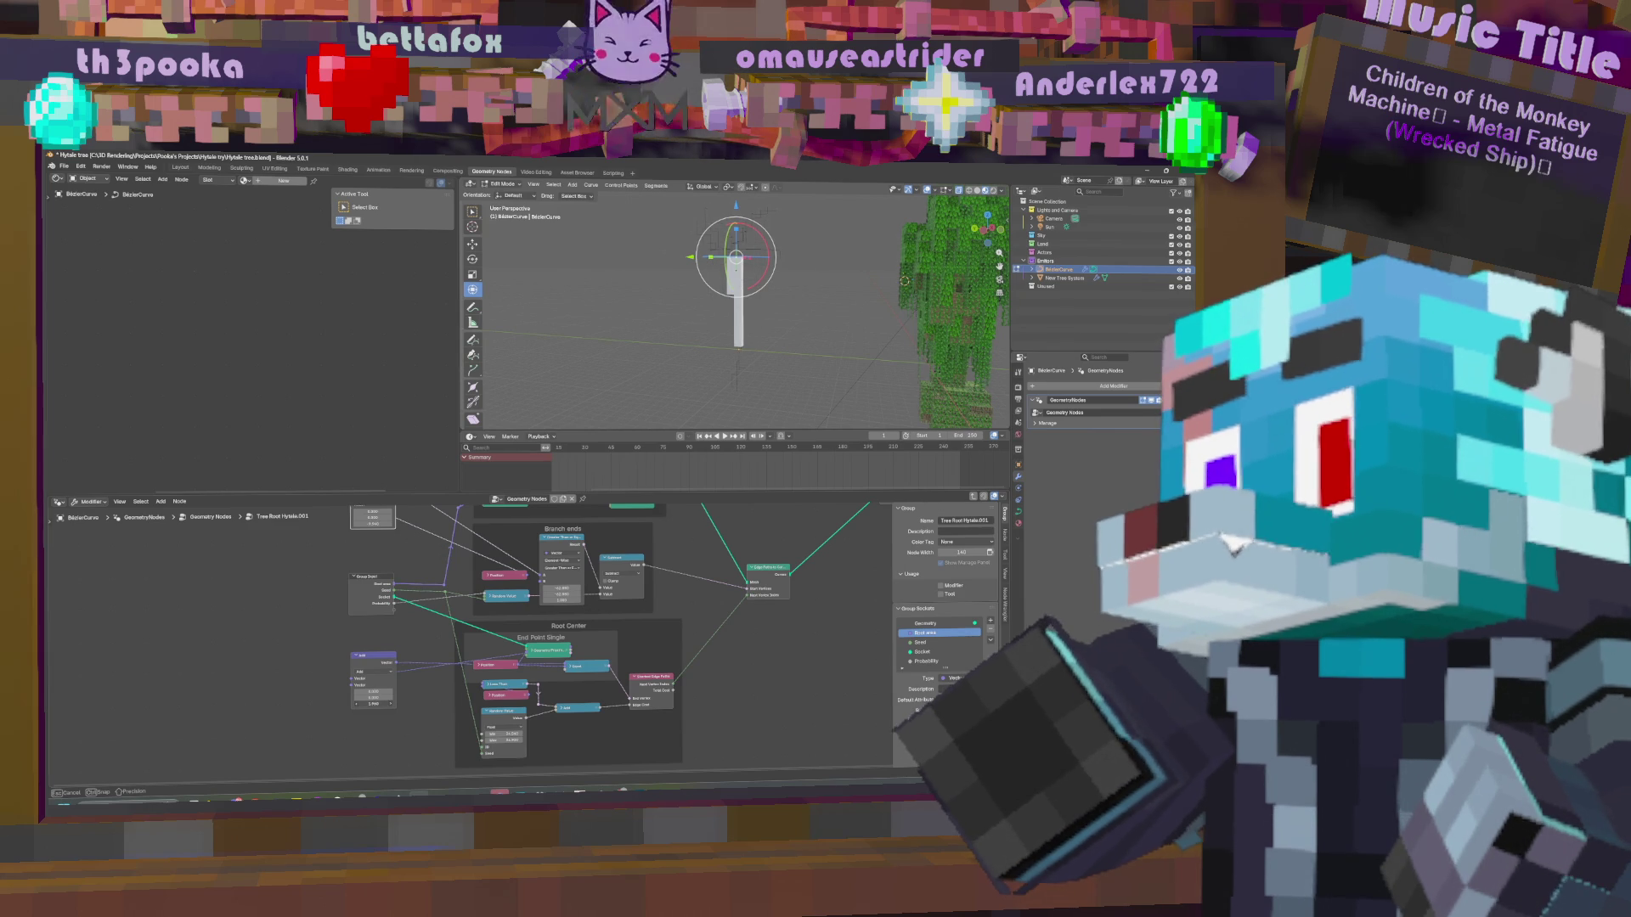
pyautogui.moveTo(407, 703); pyautogui.dragTo(408, 703)
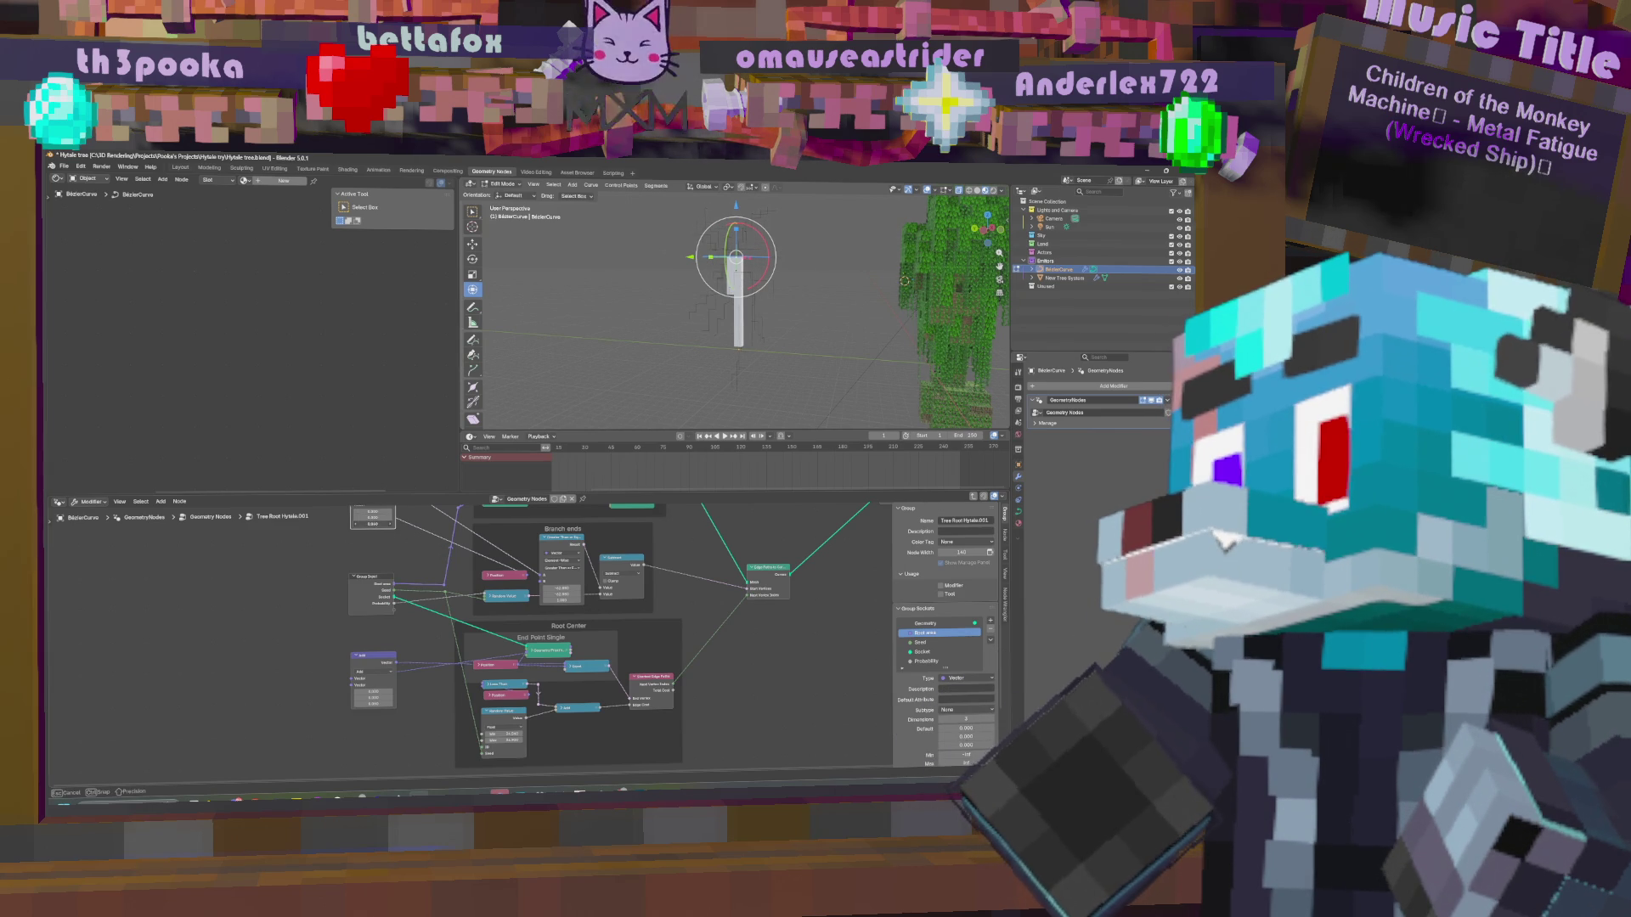
pyautogui.moveTo(373, 524); pyautogui.dragTo(372, 523)
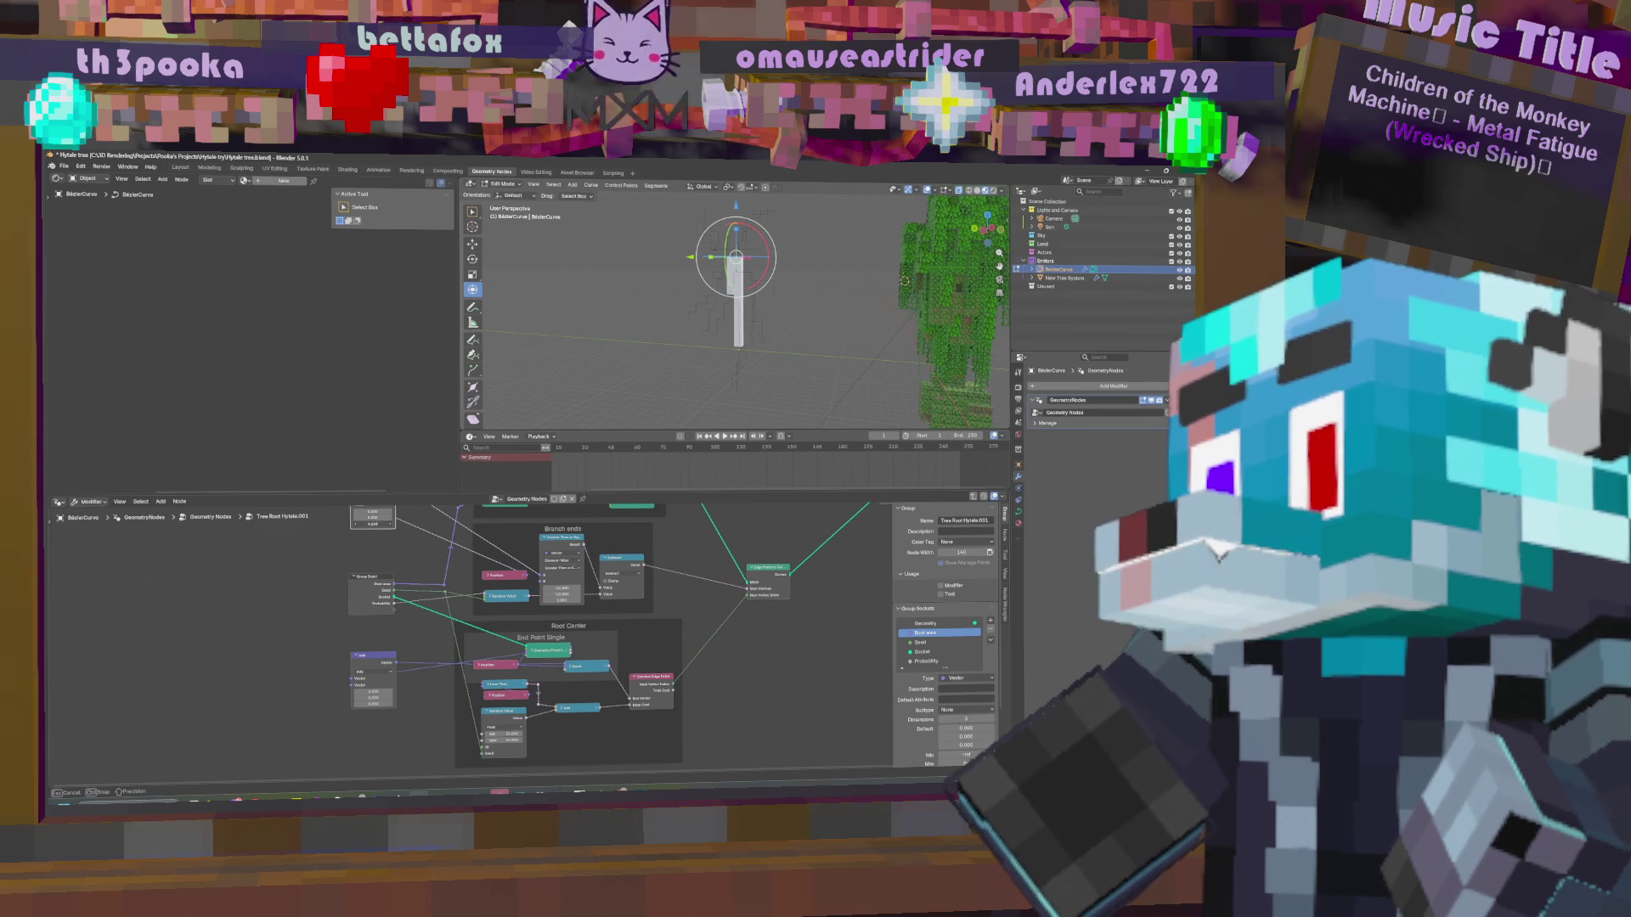
pyautogui.moveTo(372, 523); pyautogui.dragTo(372, 523)
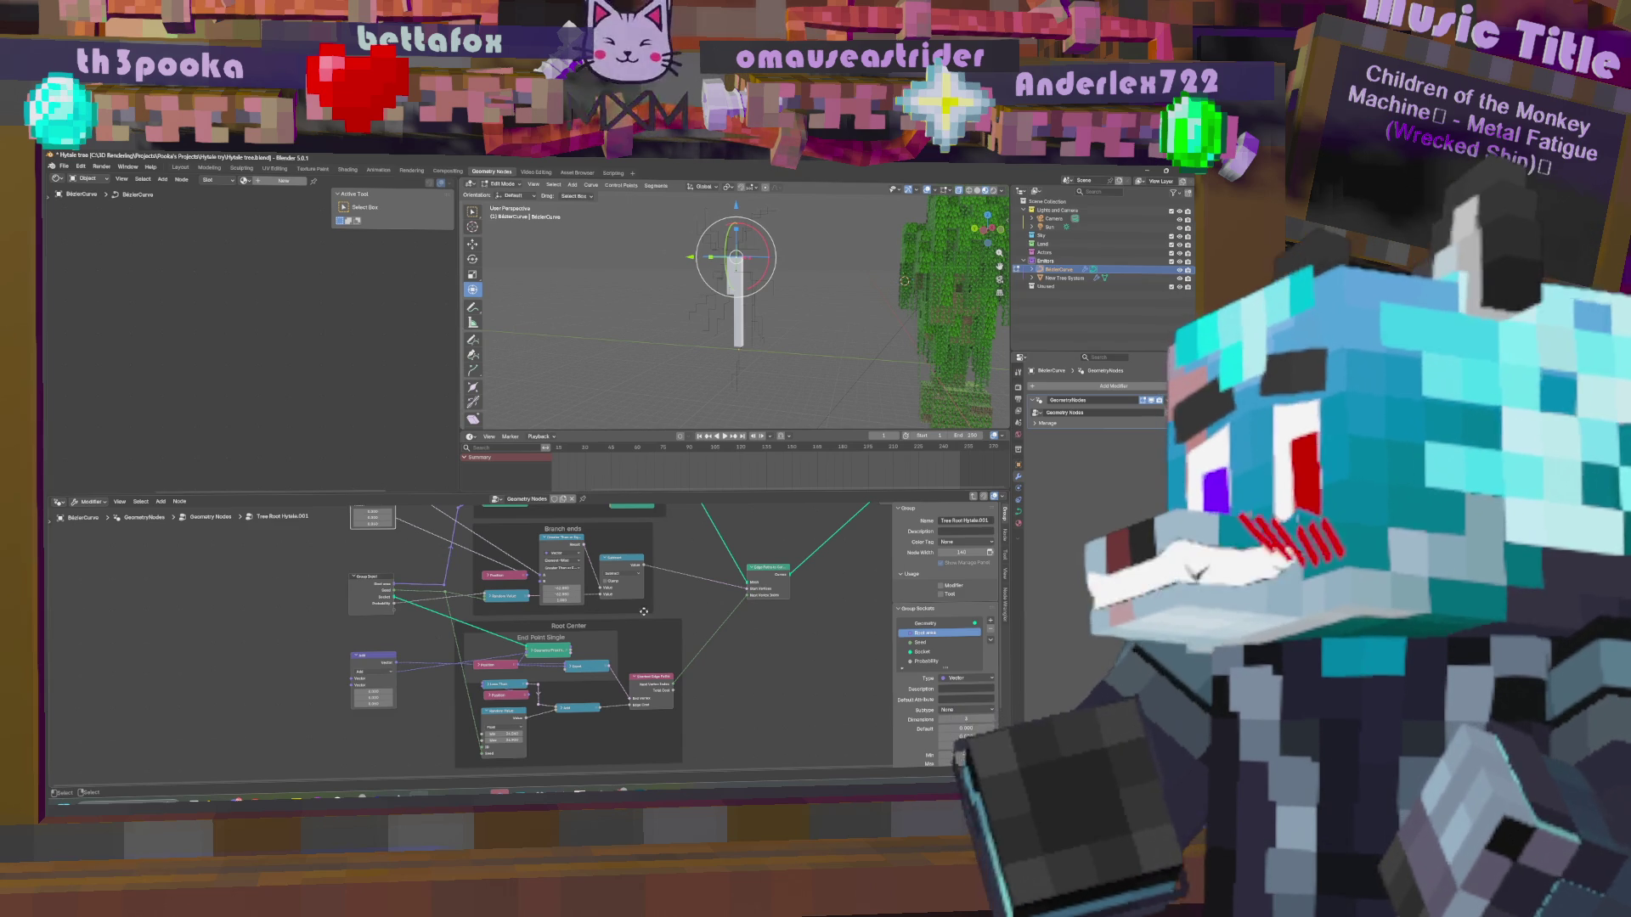
pyautogui.moveTo(646, 611); pyautogui.dragTo(697, 643, button='middle')
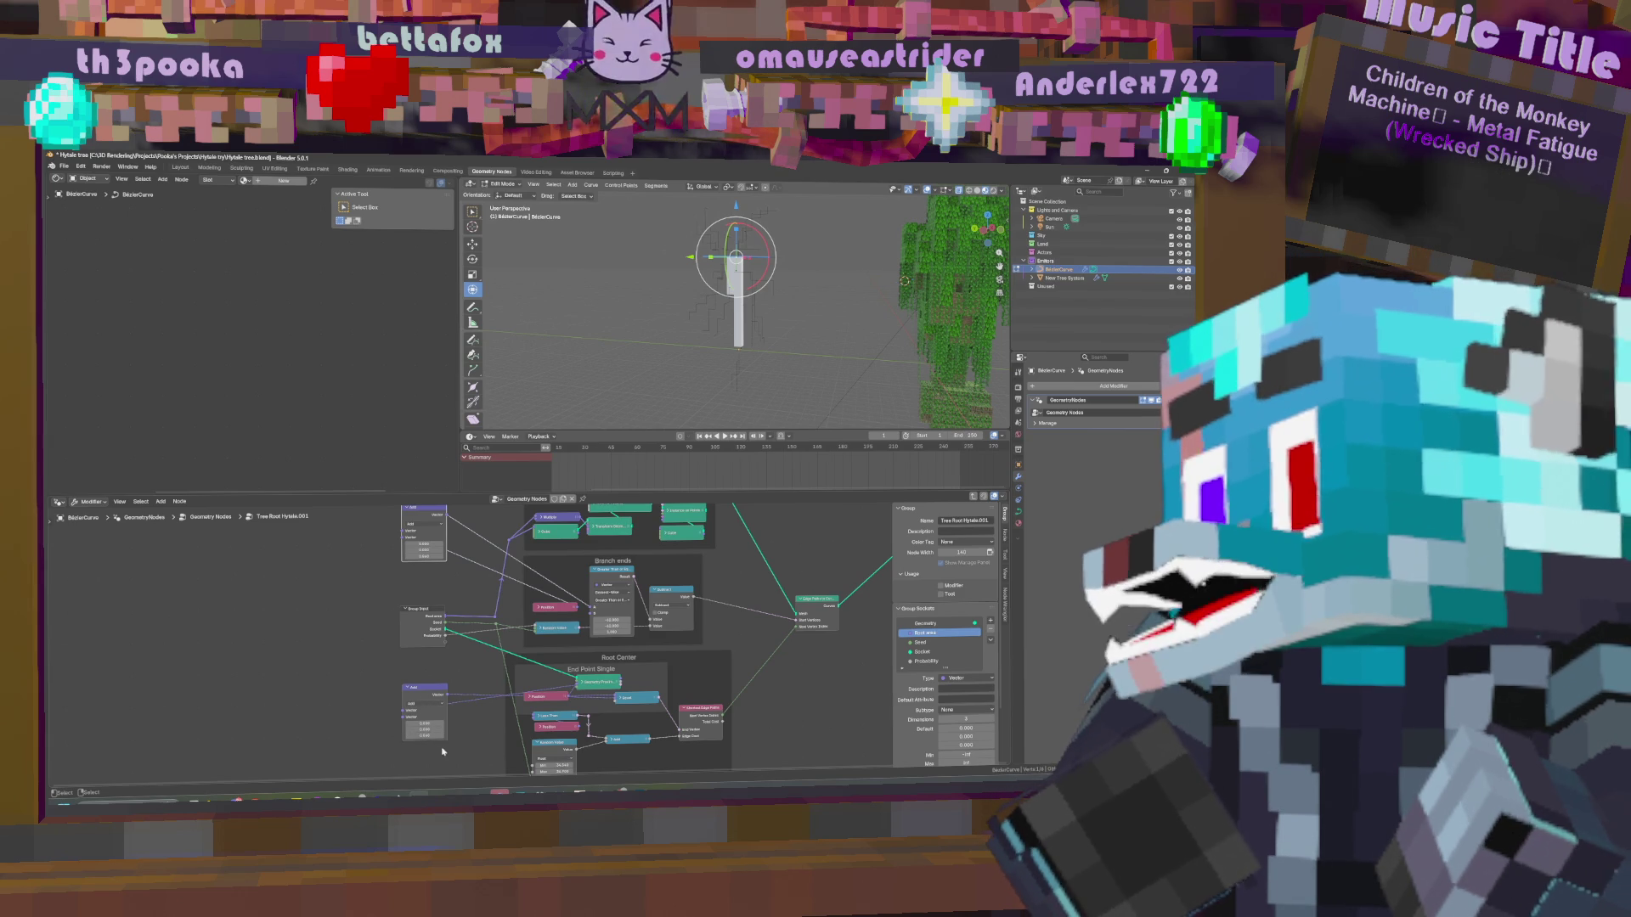
# Nudge the bottom Add node's Z offset down then up, and move the selected curve point.
pyautogui.moveTo(431, 738); pyautogui.dragTo(408, 738)
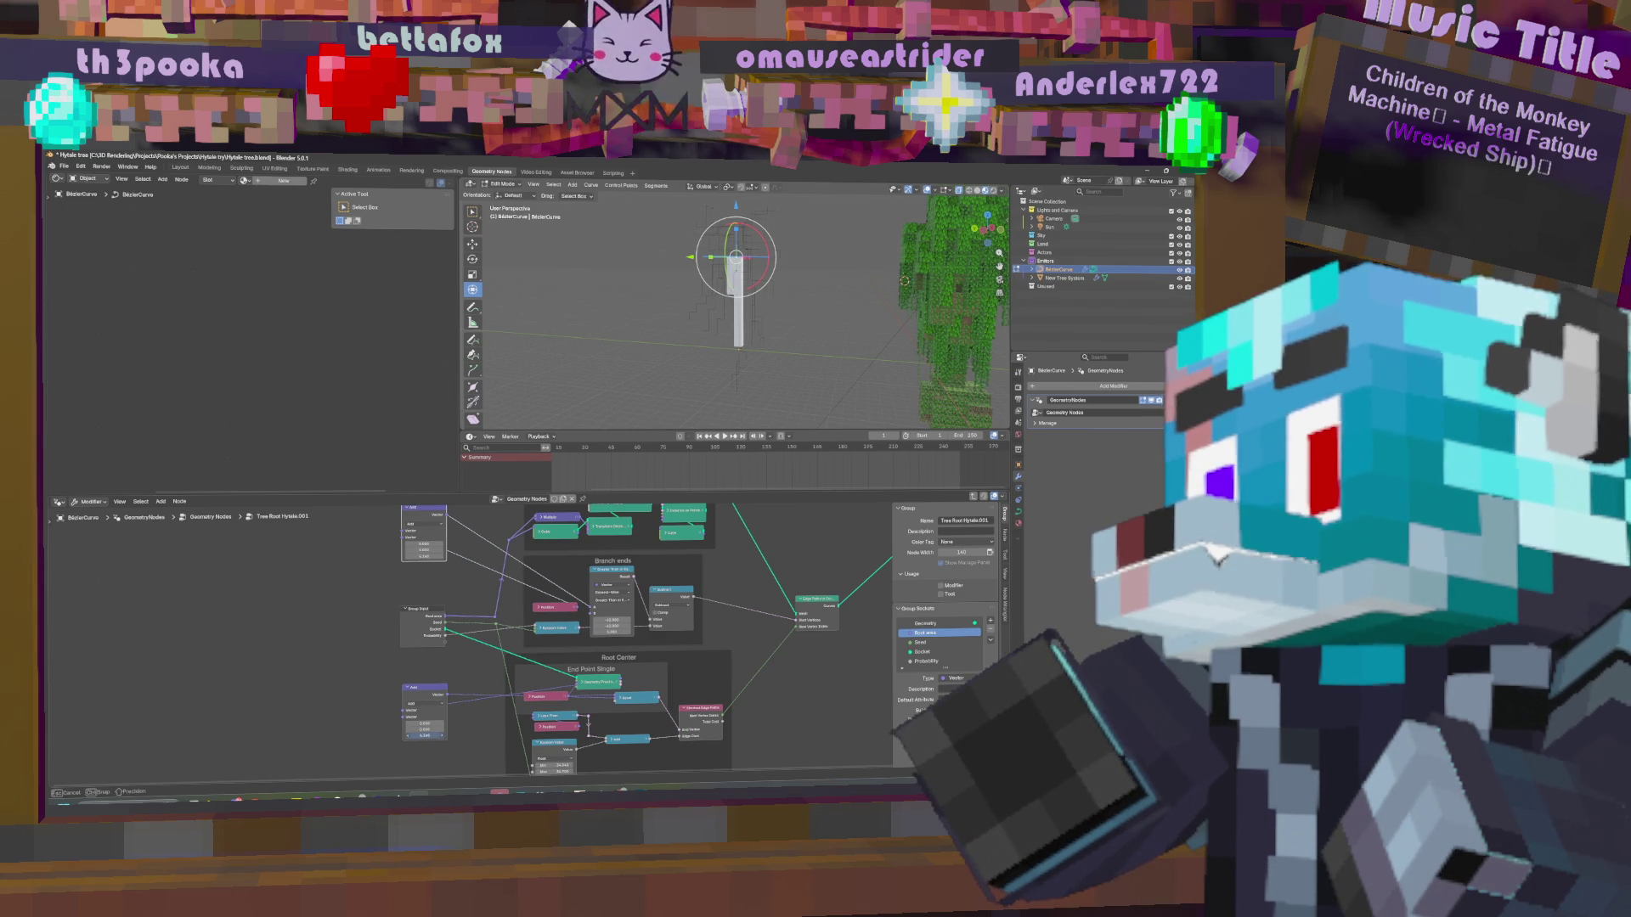
pyautogui.moveTo(424, 736); pyautogui.dragTo(435, 736)
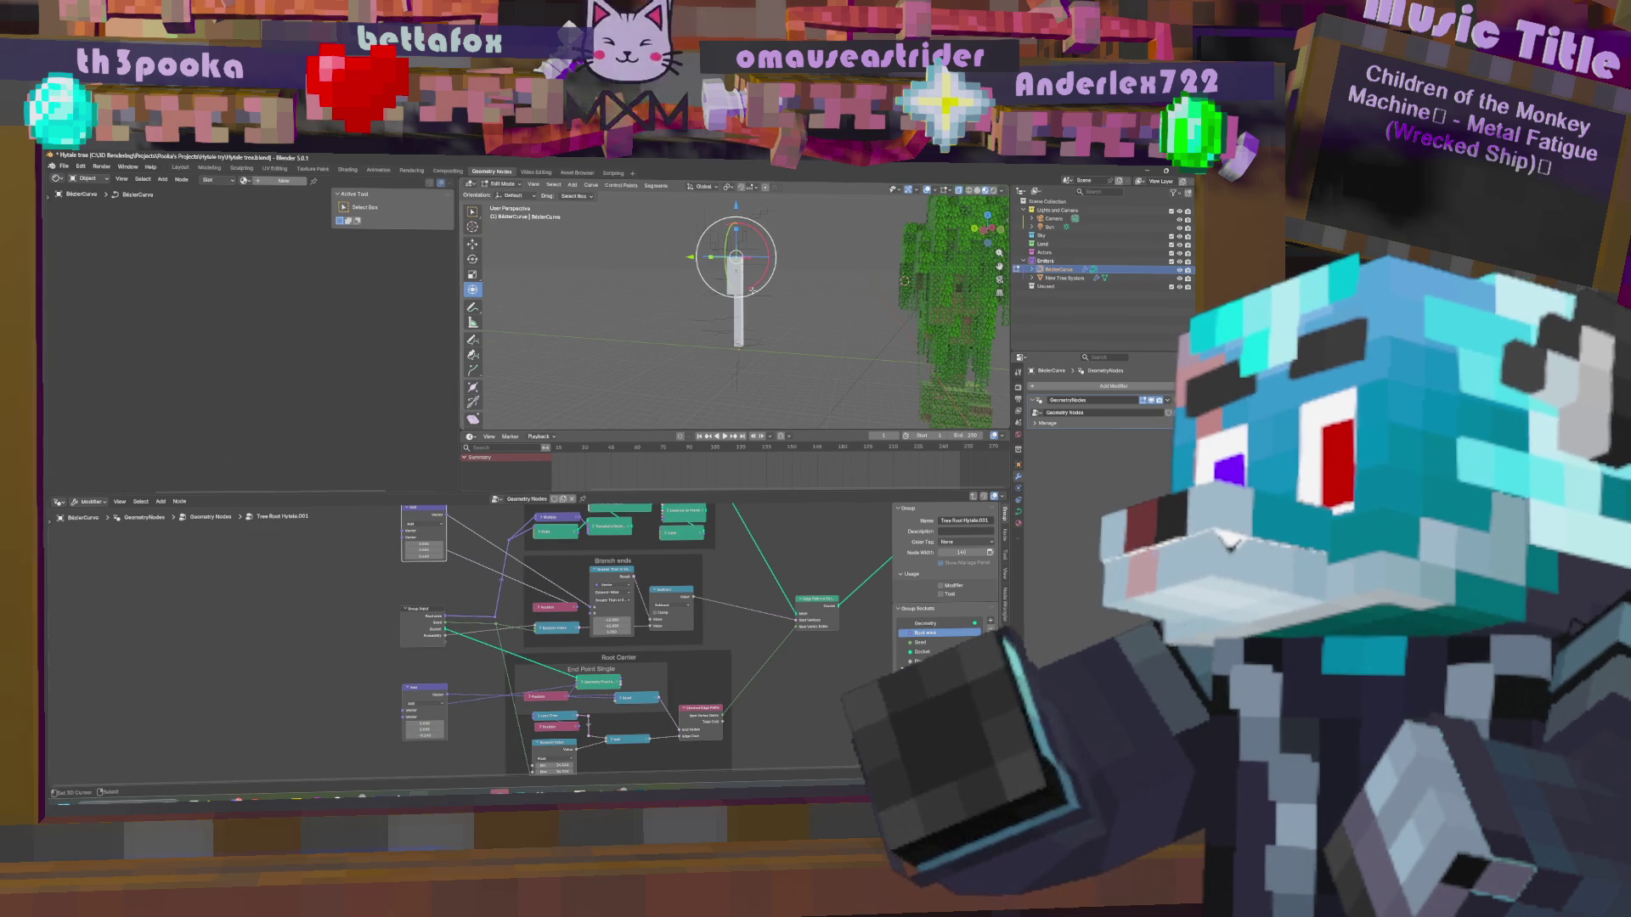
pyautogui.press('g')
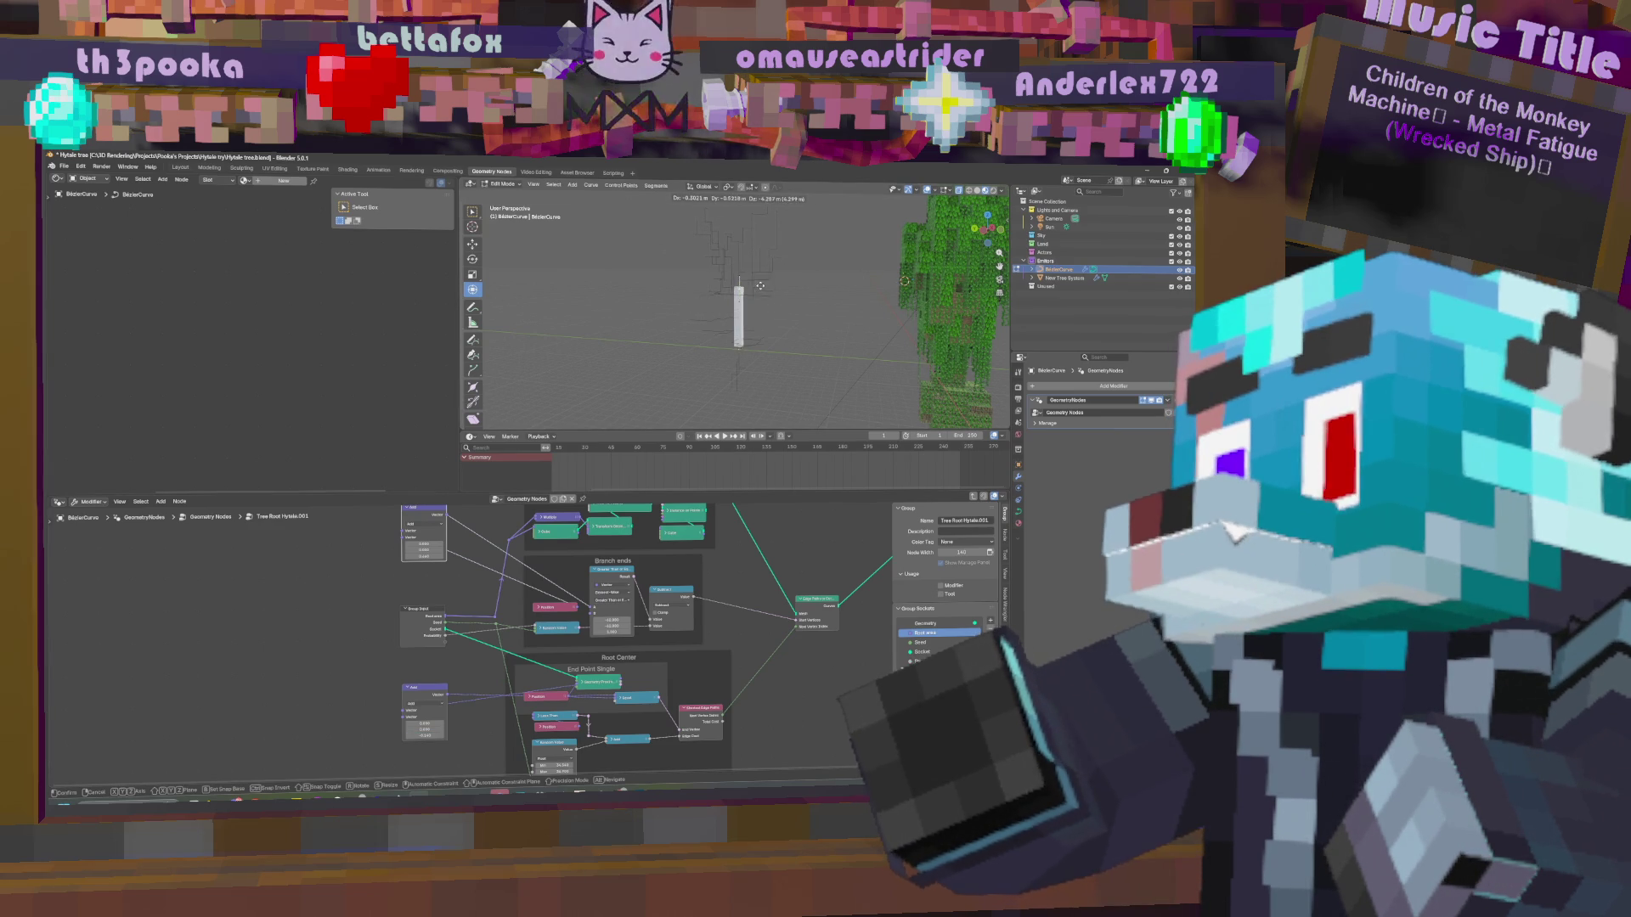
pyautogui.click(759, 286)
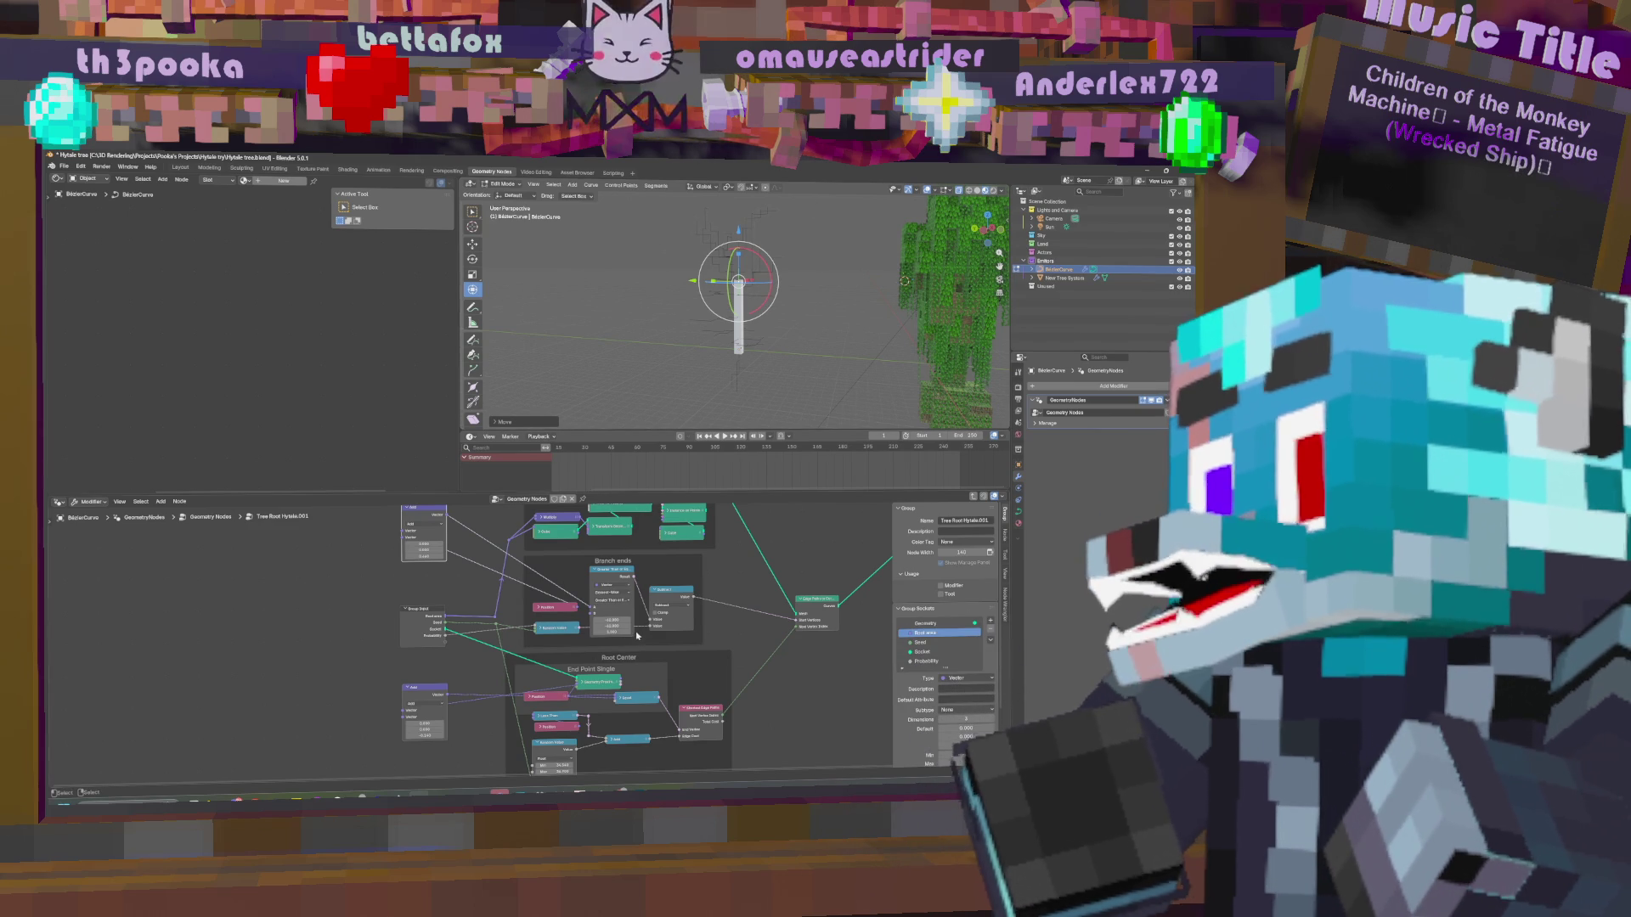
# Move the top Add node to the left.
pyautogui.moveTo(428, 515); pyautogui.dragTo(434, 544, button='middle')
pyautogui.click(435, 544)
pyautogui.moveTo(435, 543); pyautogui.dragTo(307, 561)
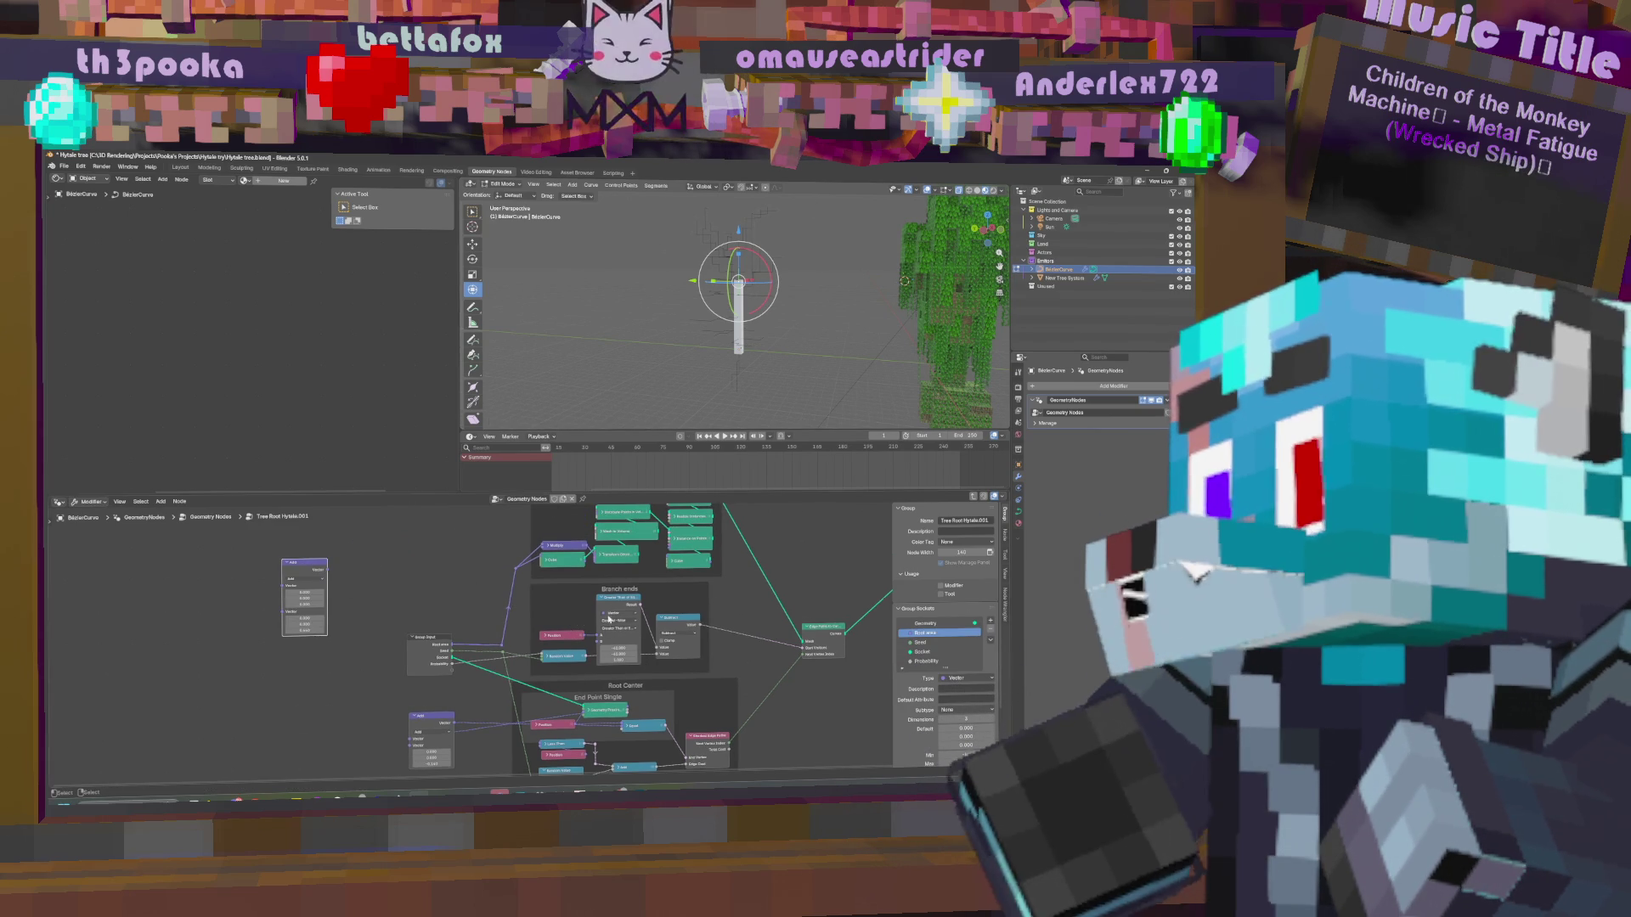
# Duplicate the Subtract node in Branch ends and move the Compare node out of that frame.
pyautogui.moveTo(611, 617); pyautogui.dragTo(467, 609, button='middle')
pyautogui.moveTo(396, 653); pyautogui.dragTo(619, 660, button='middle')
pyautogui.moveTo(805, 742)
pyautogui.mouseDown(button='middle')
pyautogui.moveTo(739, 679)
pyautogui.moveTo(745, 701)
pyautogui.mouseUp(button='middle')
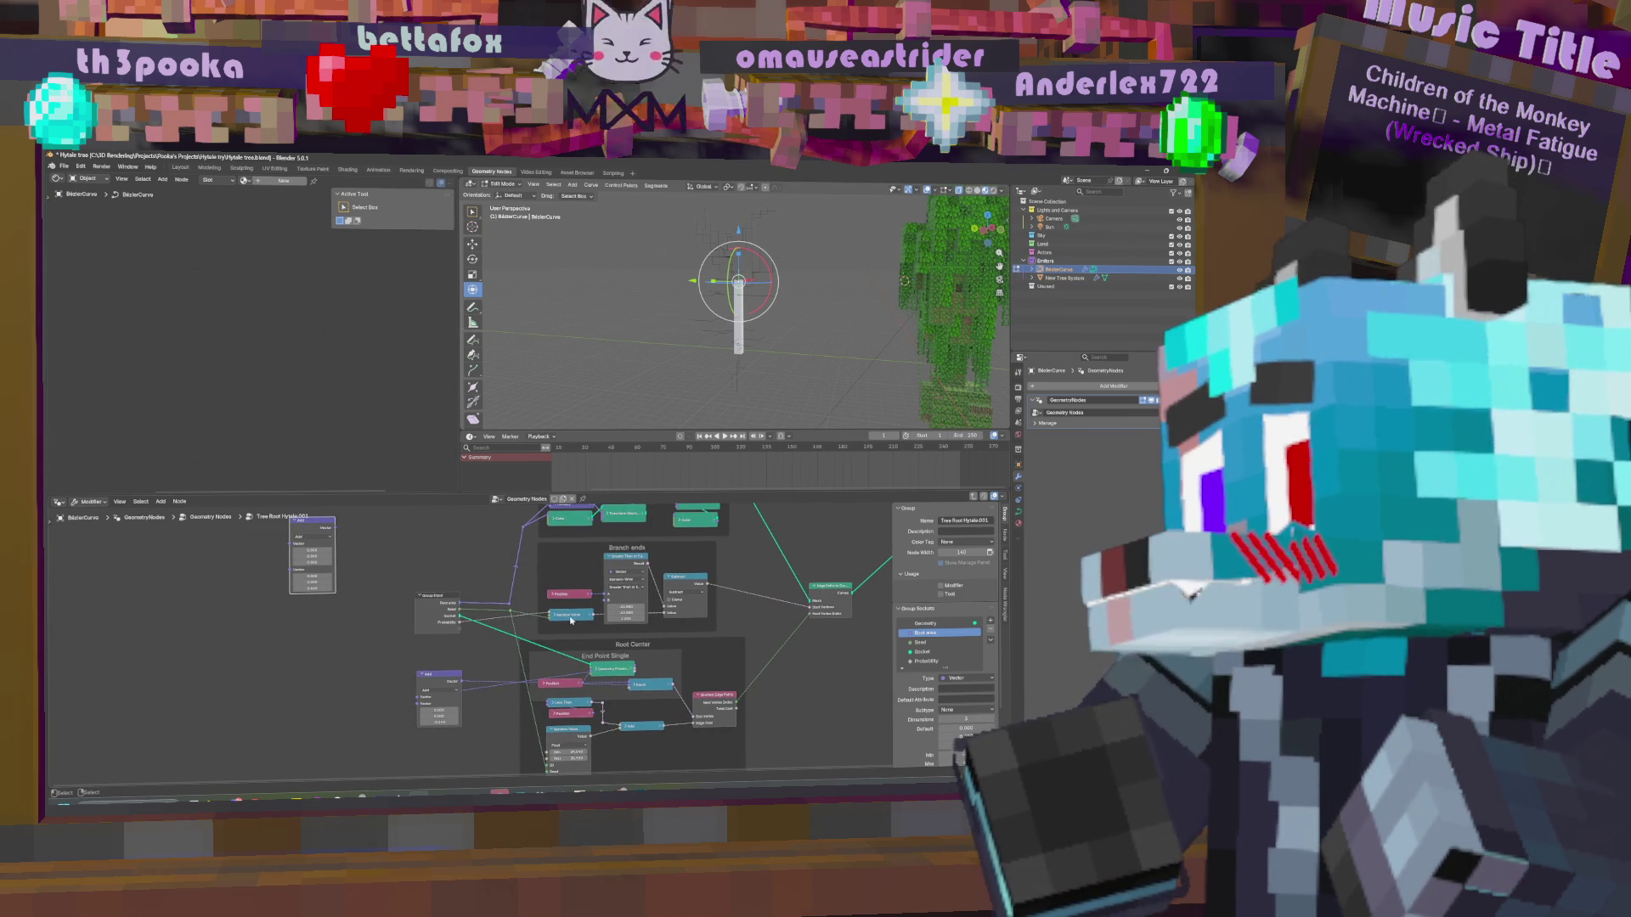
pyautogui.click(689, 581)
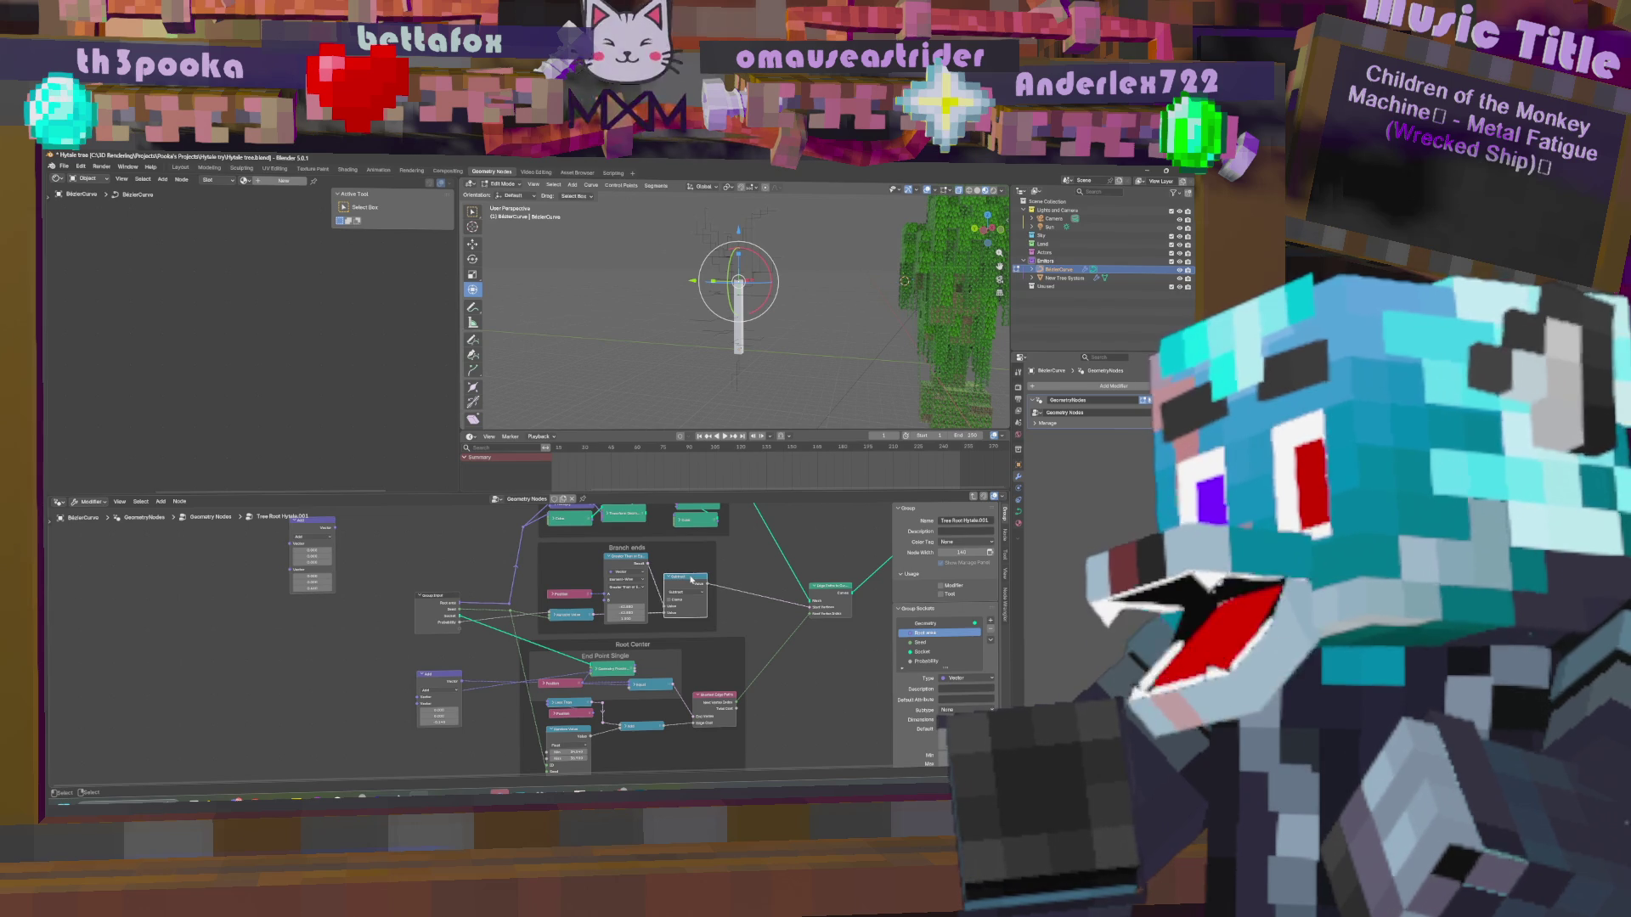
pyautogui.hotkey('shift', 'd')
pyautogui.click(752, 609)
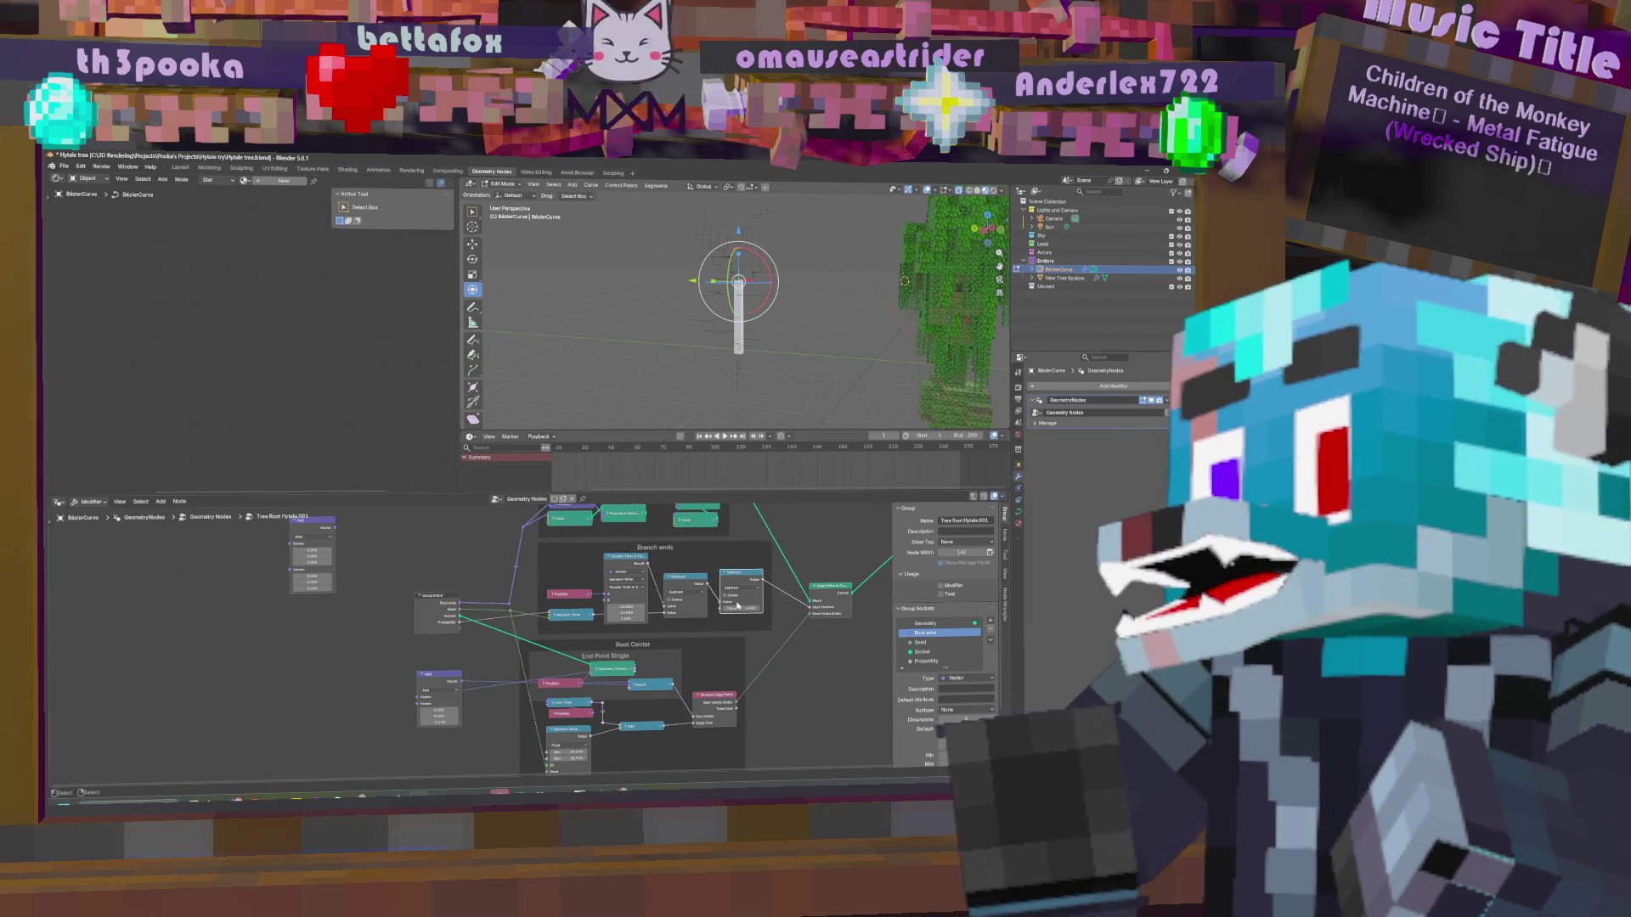
pyautogui.click(627, 558)
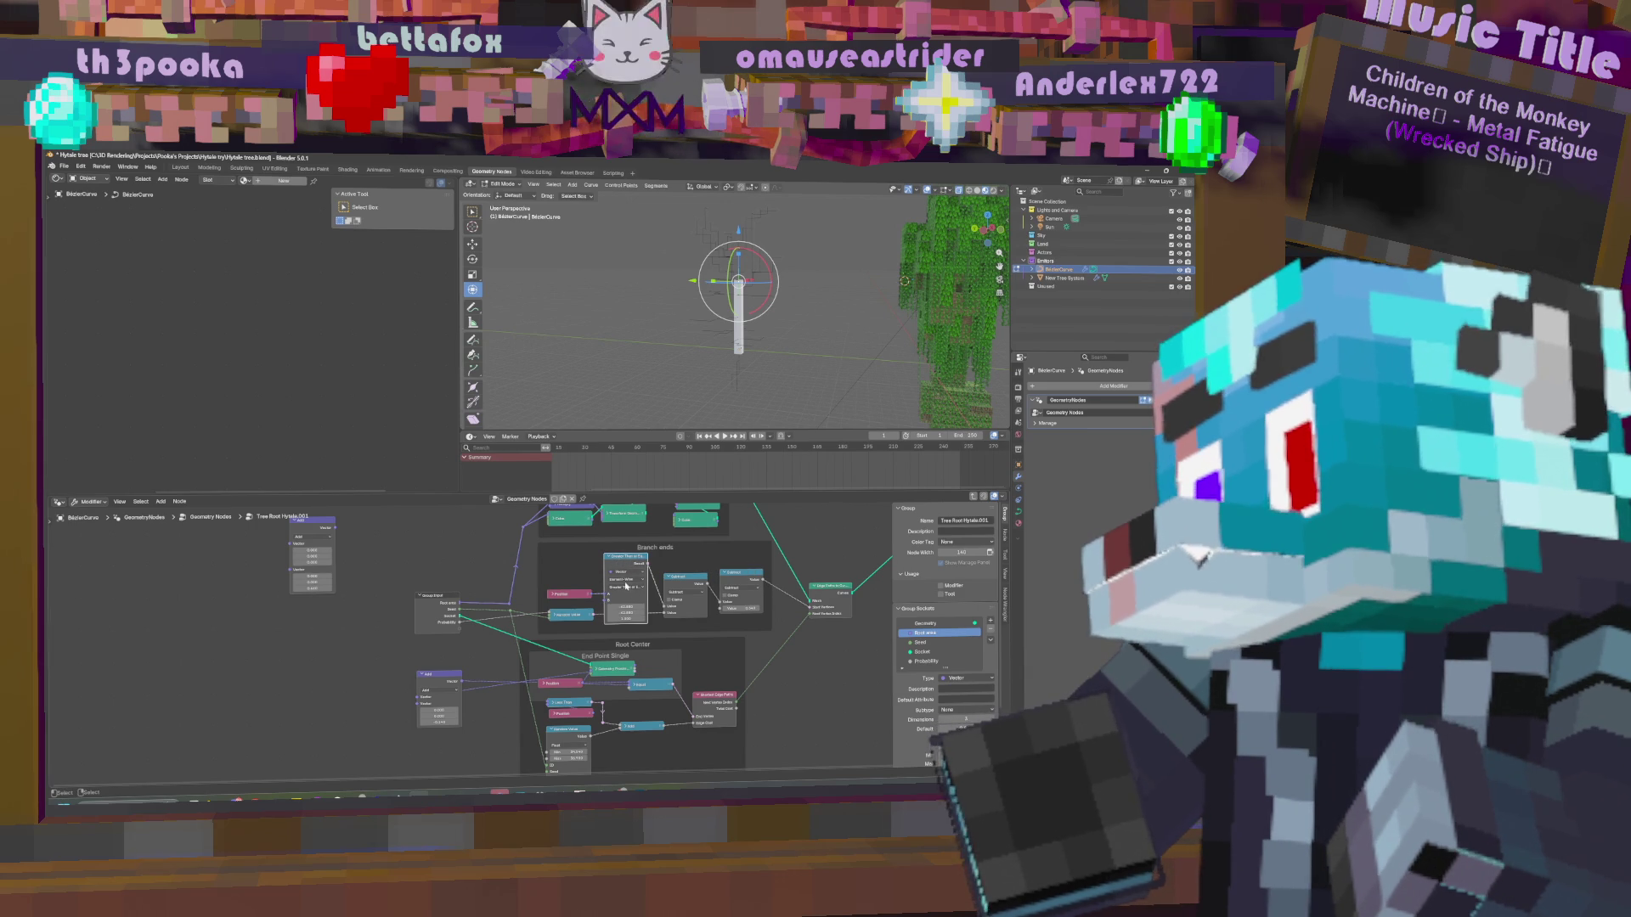
pyautogui.moveTo(616, 562); pyautogui.dragTo(458, 535)
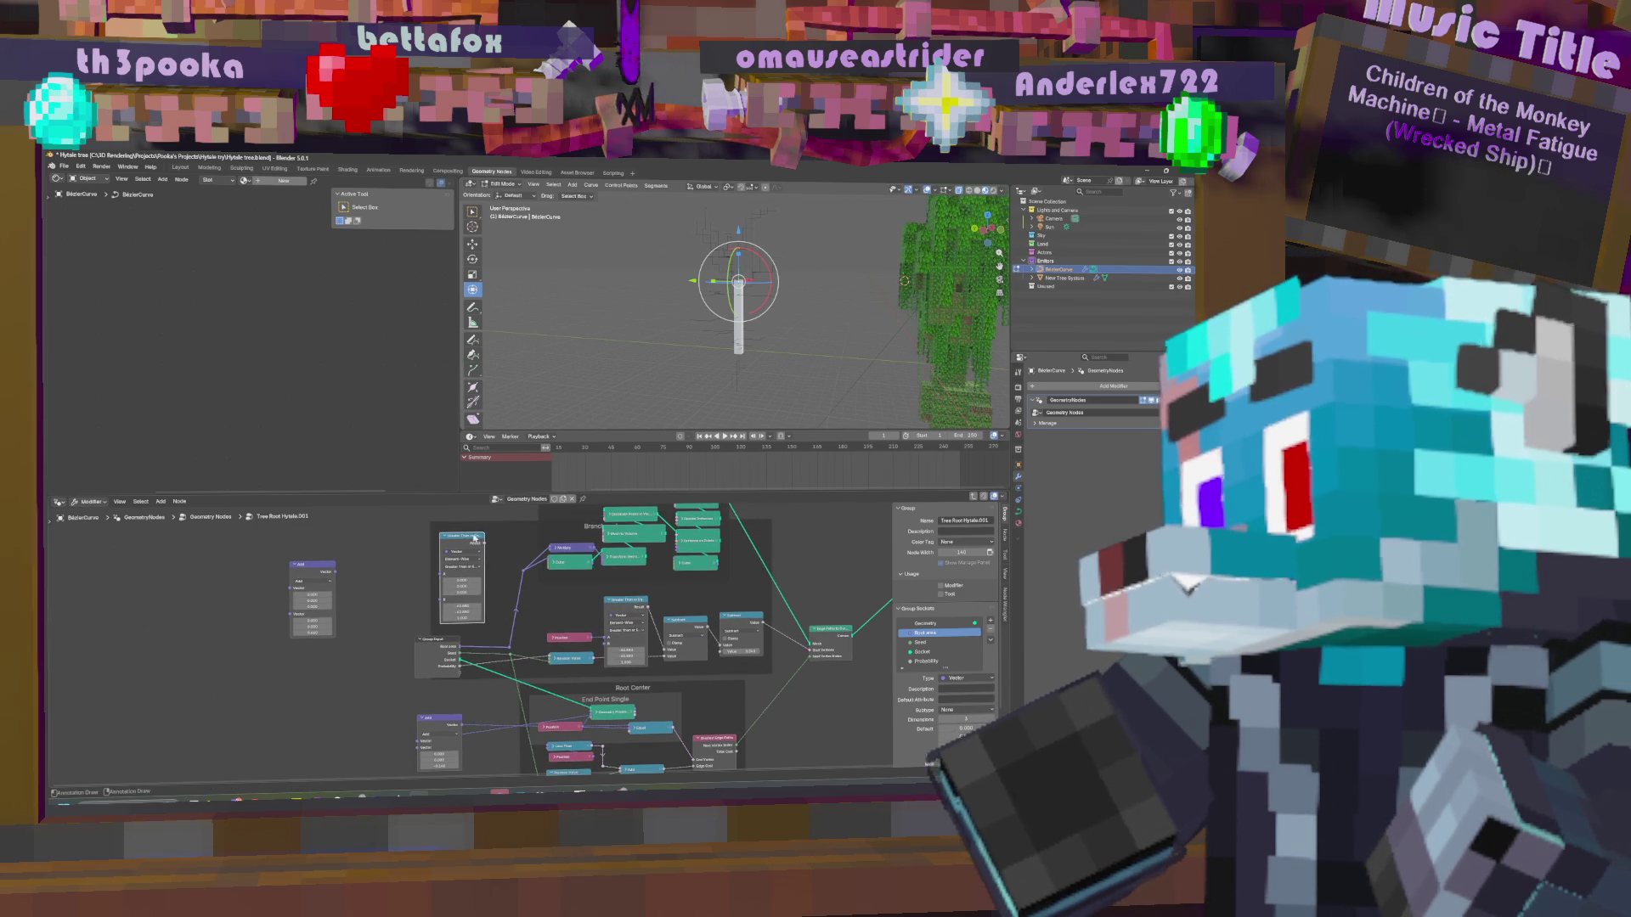
# Set the Compare node to Less Than and link the Add node's Vector output into it.
pyautogui.click(466, 568)
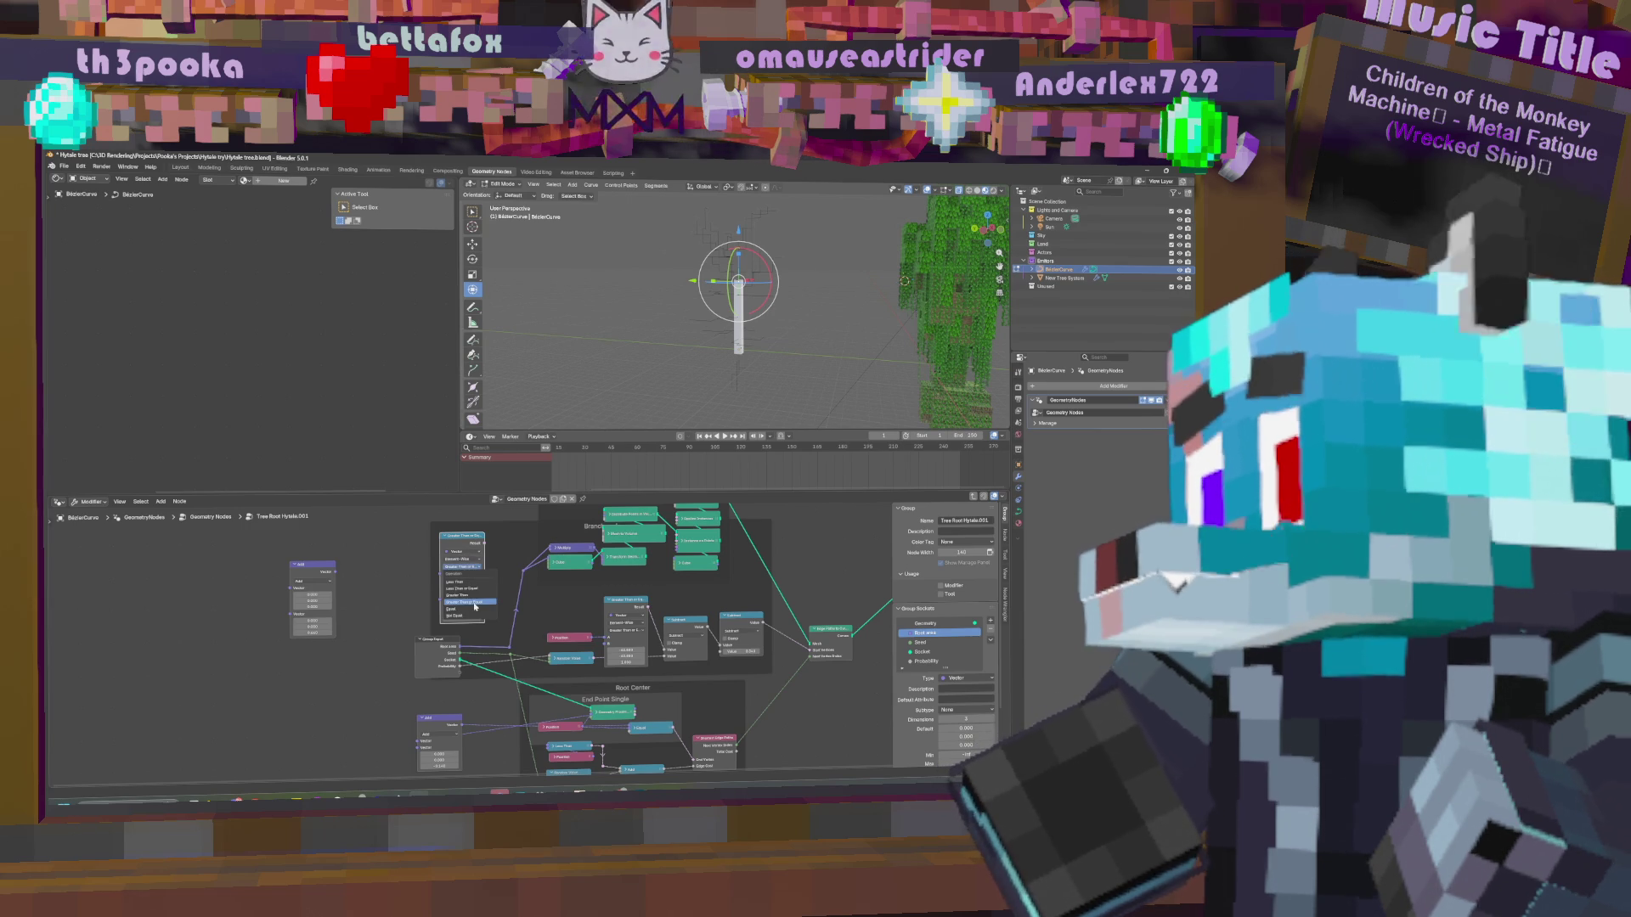
pyautogui.click(459, 582)
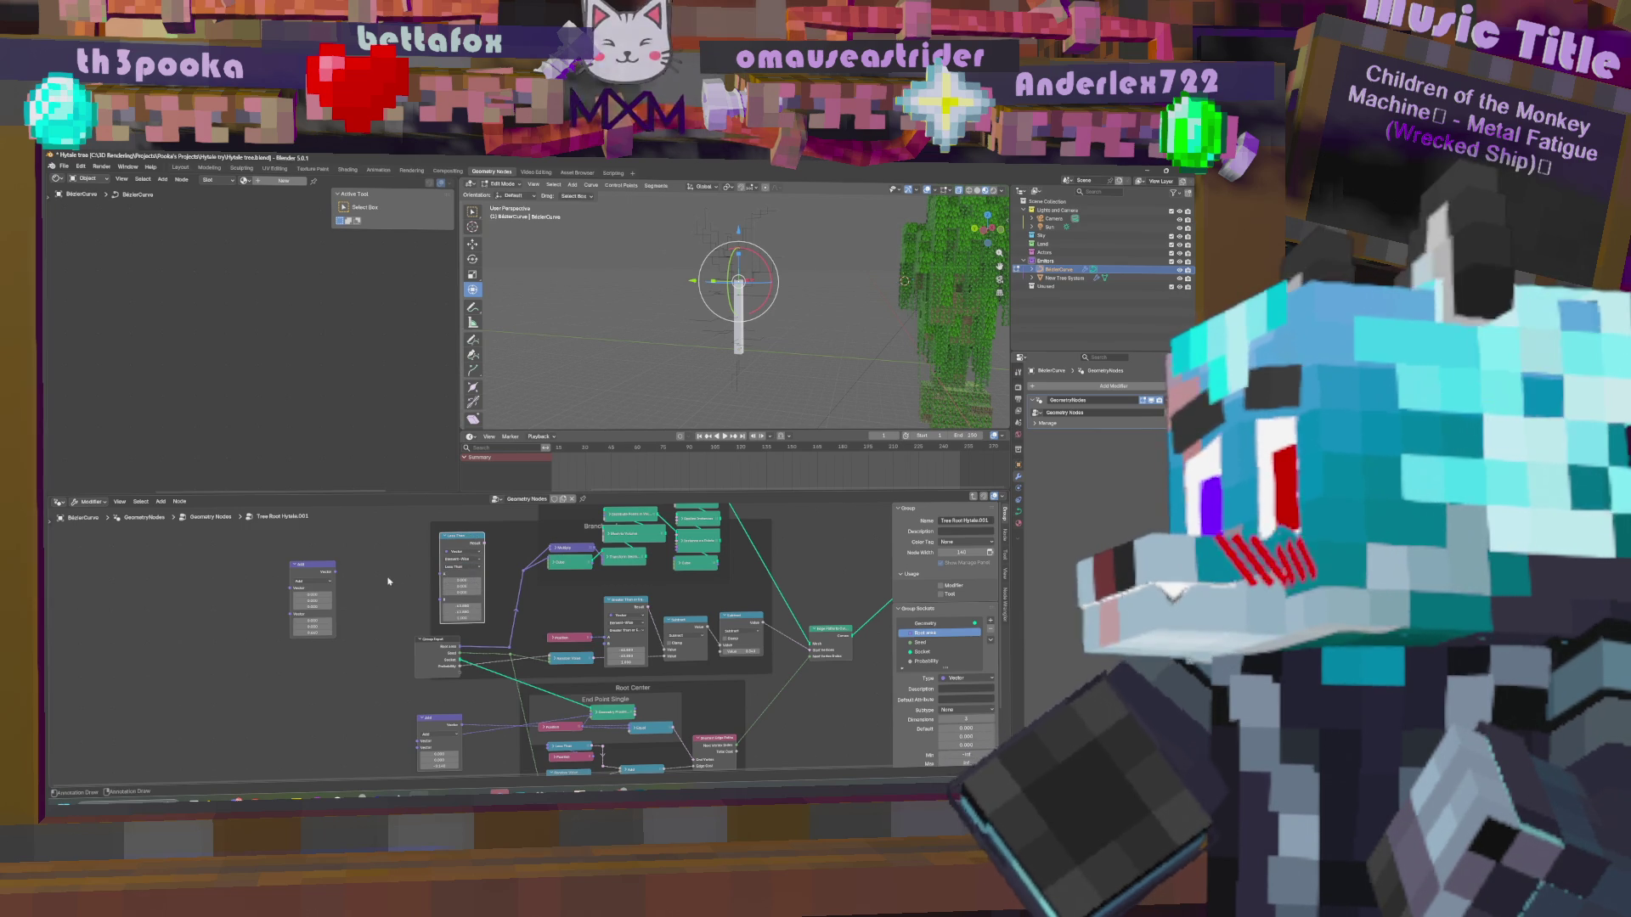
pyautogui.moveTo(325, 575)
pyautogui.mouseDown()
pyautogui.moveTo(443, 574)
pyautogui.moveTo(728, 675)
pyautogui.moveTo(721, 661)
pyautogui.mouseUp()
# Adjust the Less Than threshold values, setting the bottom value to 46.900.
pyautogui.moveTo(450, 599); pyautogui.dragTo(450, 599)
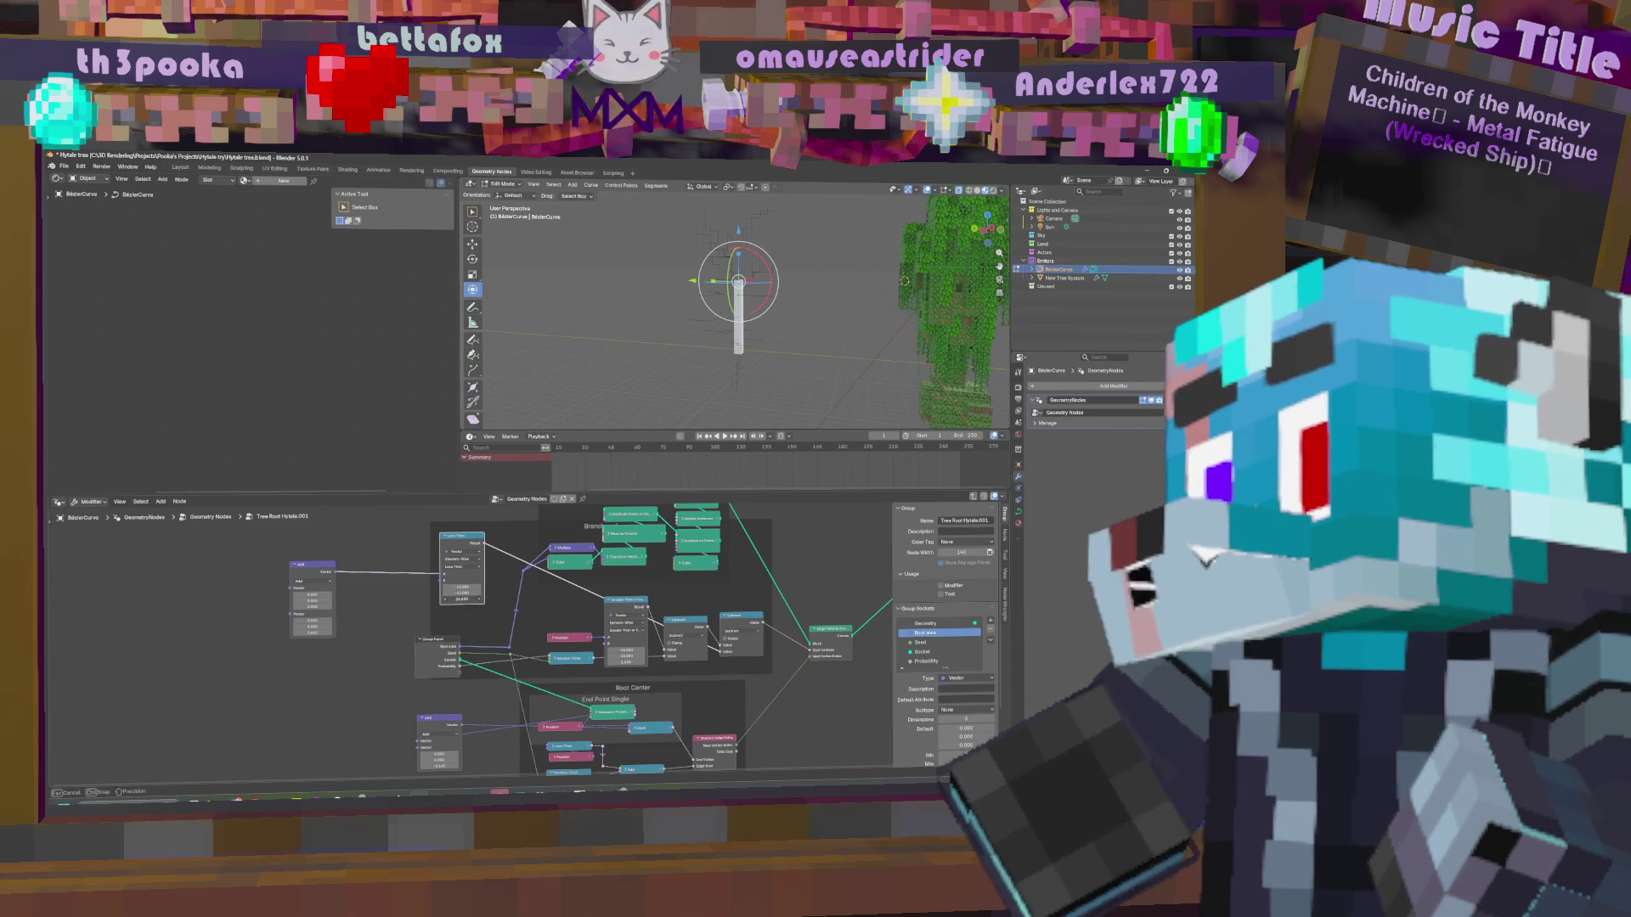
pyautogui.moveTo(451, 599); pyautogui.dragTo(450, 599)
pyautogui.click(586, 639)
pyautogui.moveTo(463, 599); pyautogui.dragTo(463, 599)
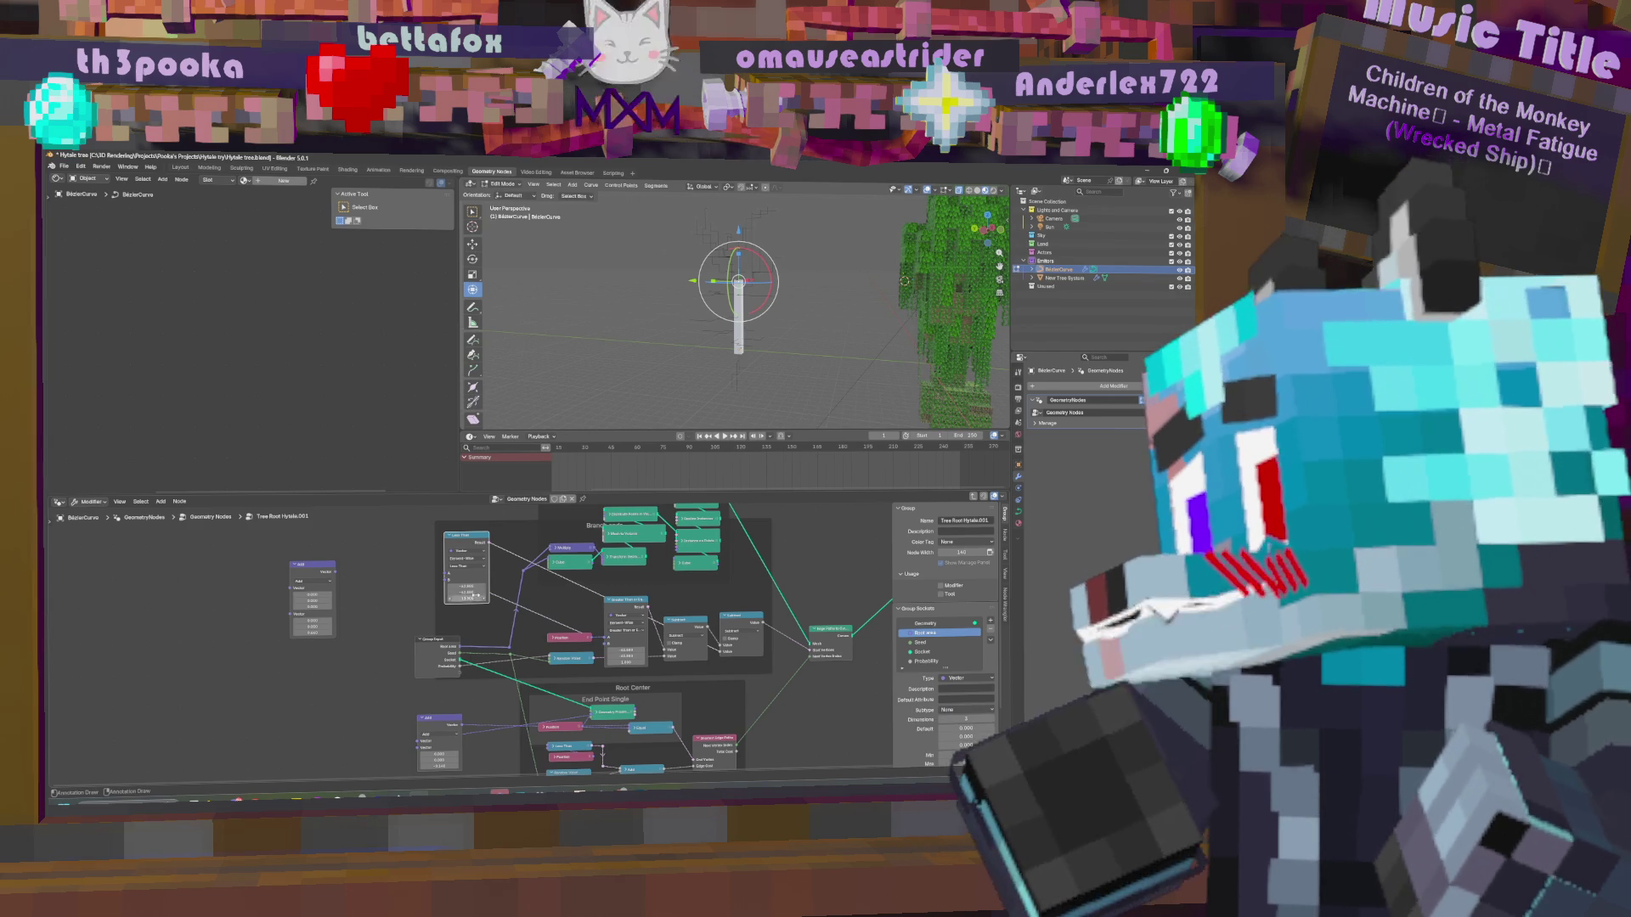
pyautogui.click(469, 586)
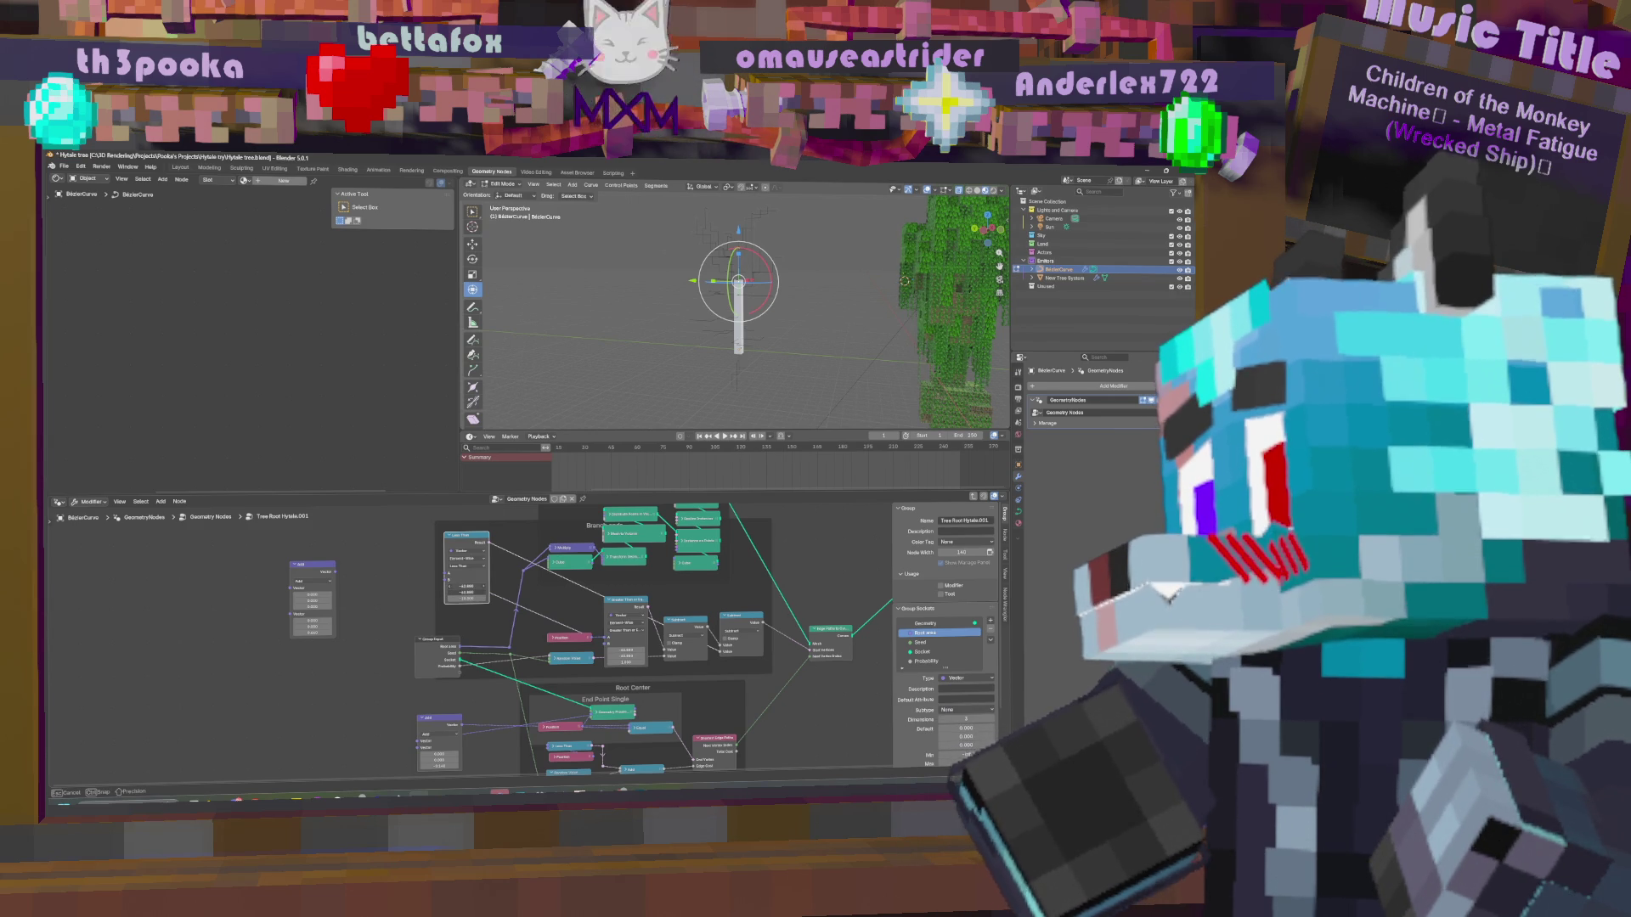
pyautogui.moveTo(466, 598); pyautogui.dragTo(471, 598)
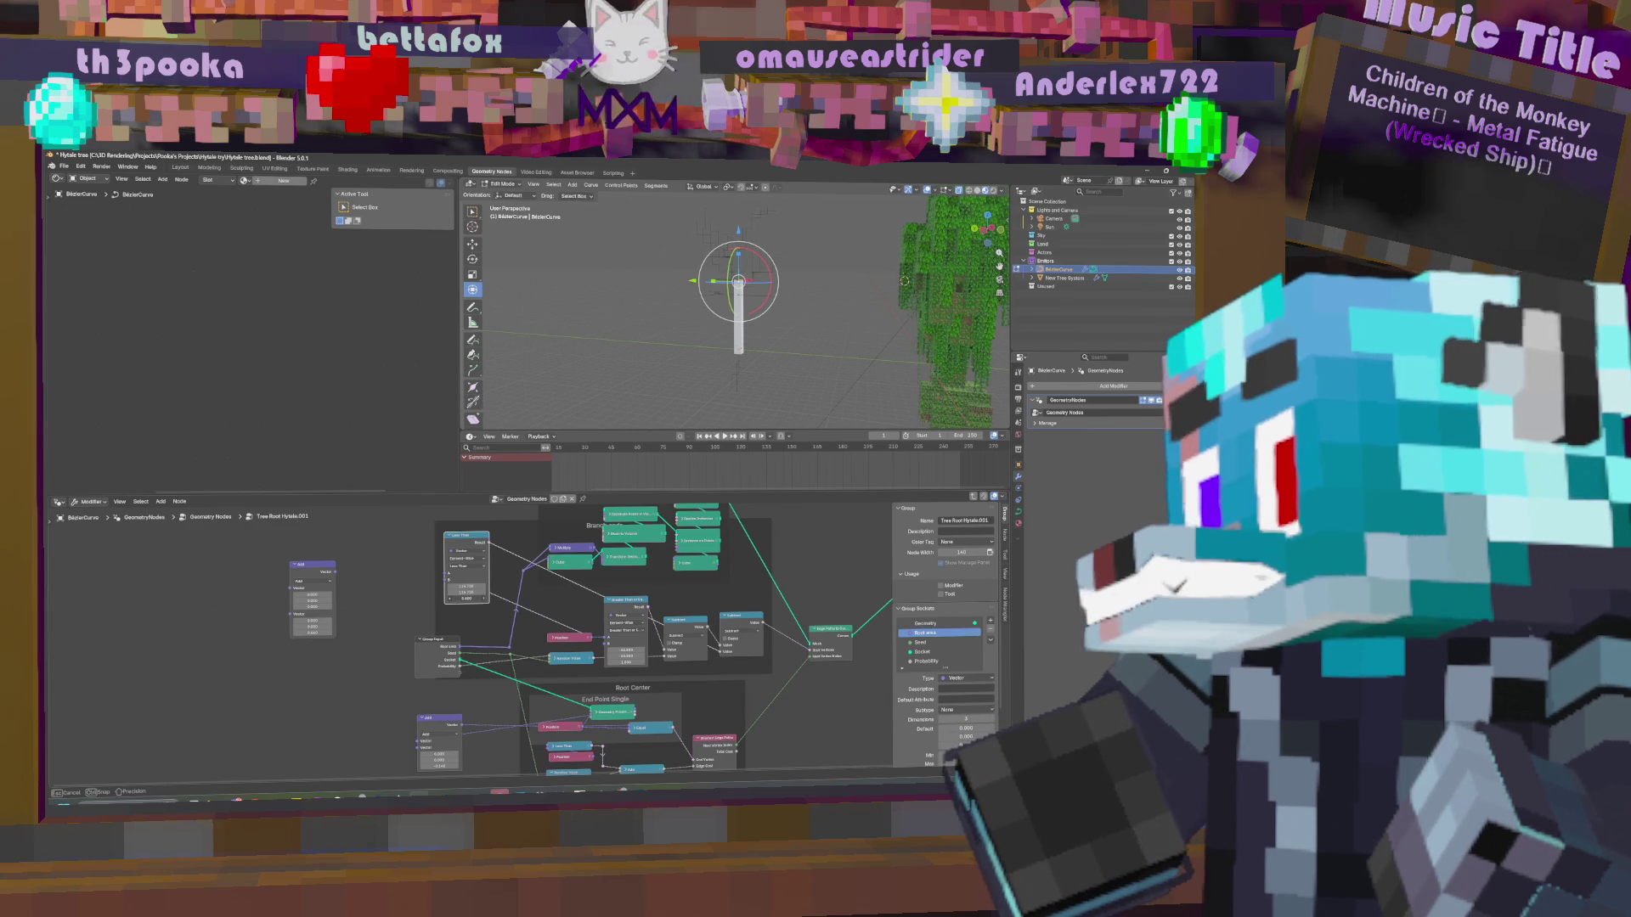
# Edit the lower Add node's vector values and adjust the Less Than node's lower value.
pyautogui.moveTo(471, 598); pyautogui.dragTo(472, 598)
pyautogui.moveTo(494, 707); pyautogui.dragTo(497, 610, button='middle')
pyautogui.moveTo(442, 668); pyautogui.dragTo(442, 669)
pyautogui.moveTo(476, 526); pyautogui.dragTo(476, 607, button='middle')
pyautogui.moveTo(472, 583); pyautogui.dragTo(471, 582)
pyautogui.click(443, 747)
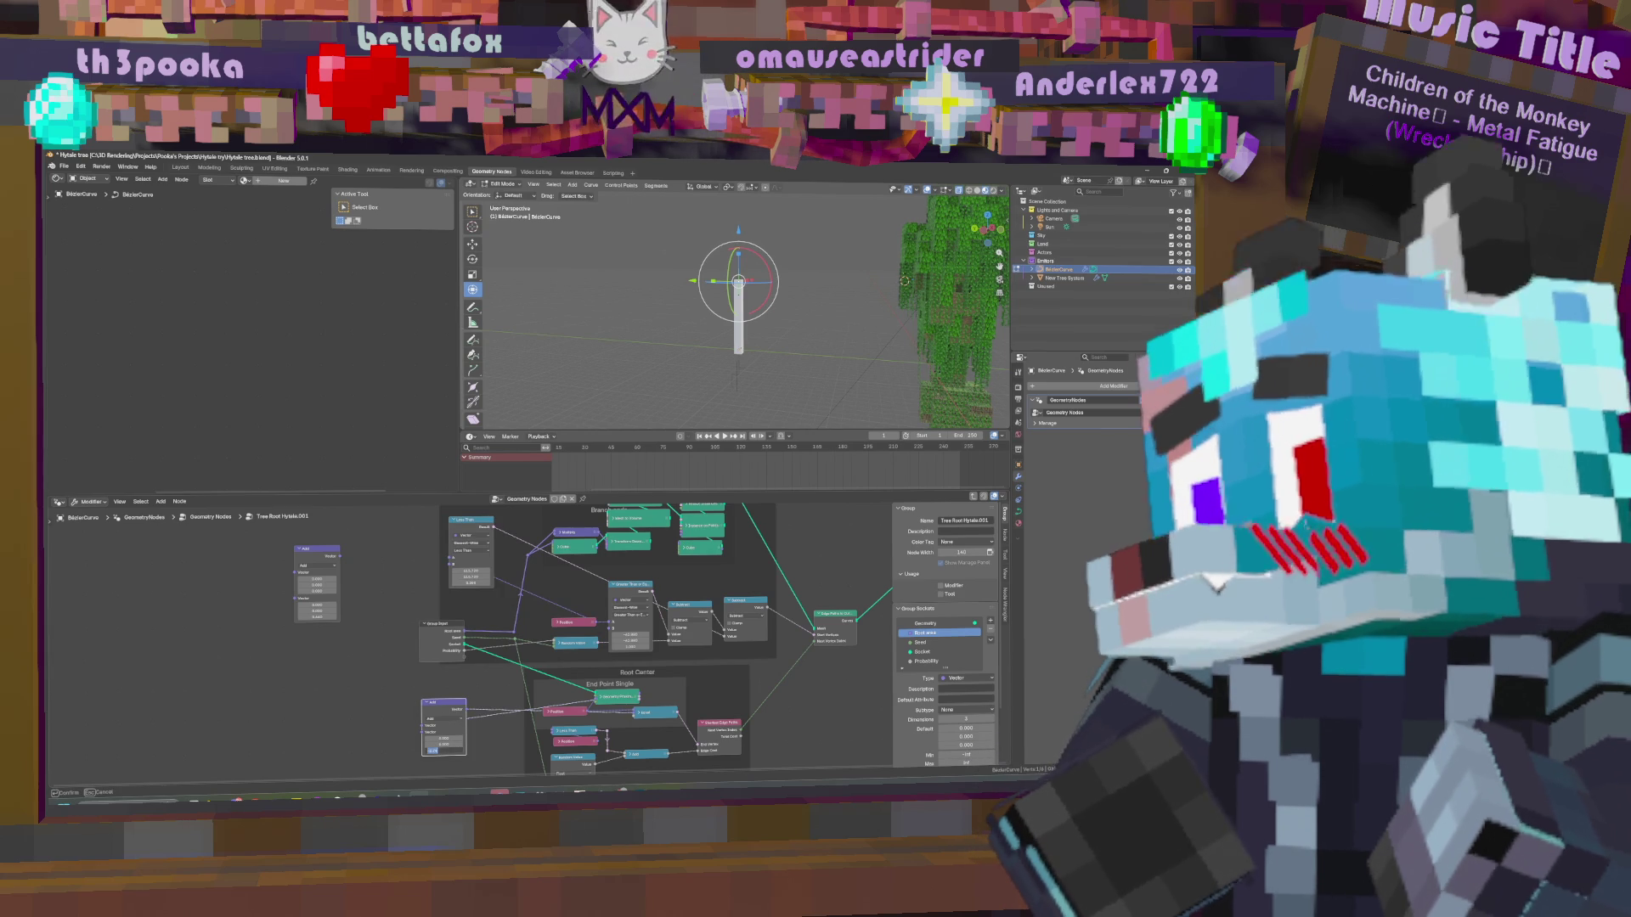
pyautogui.press('Return')
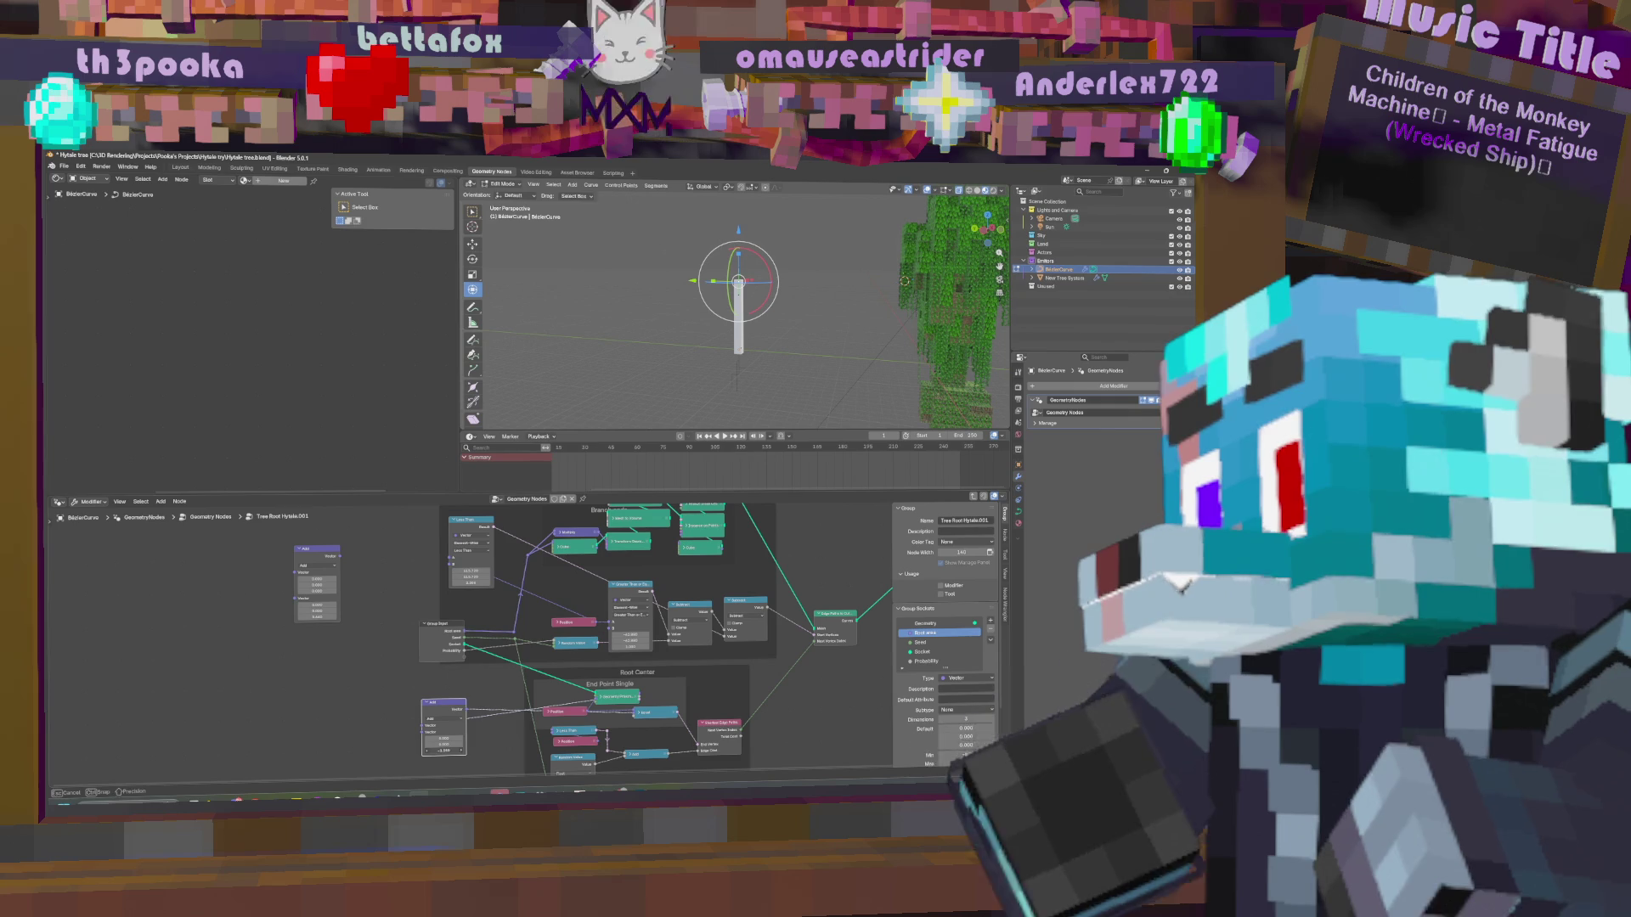
pyautogui.moveTo(472, 583); pyautogui.dragTo(496, 583)
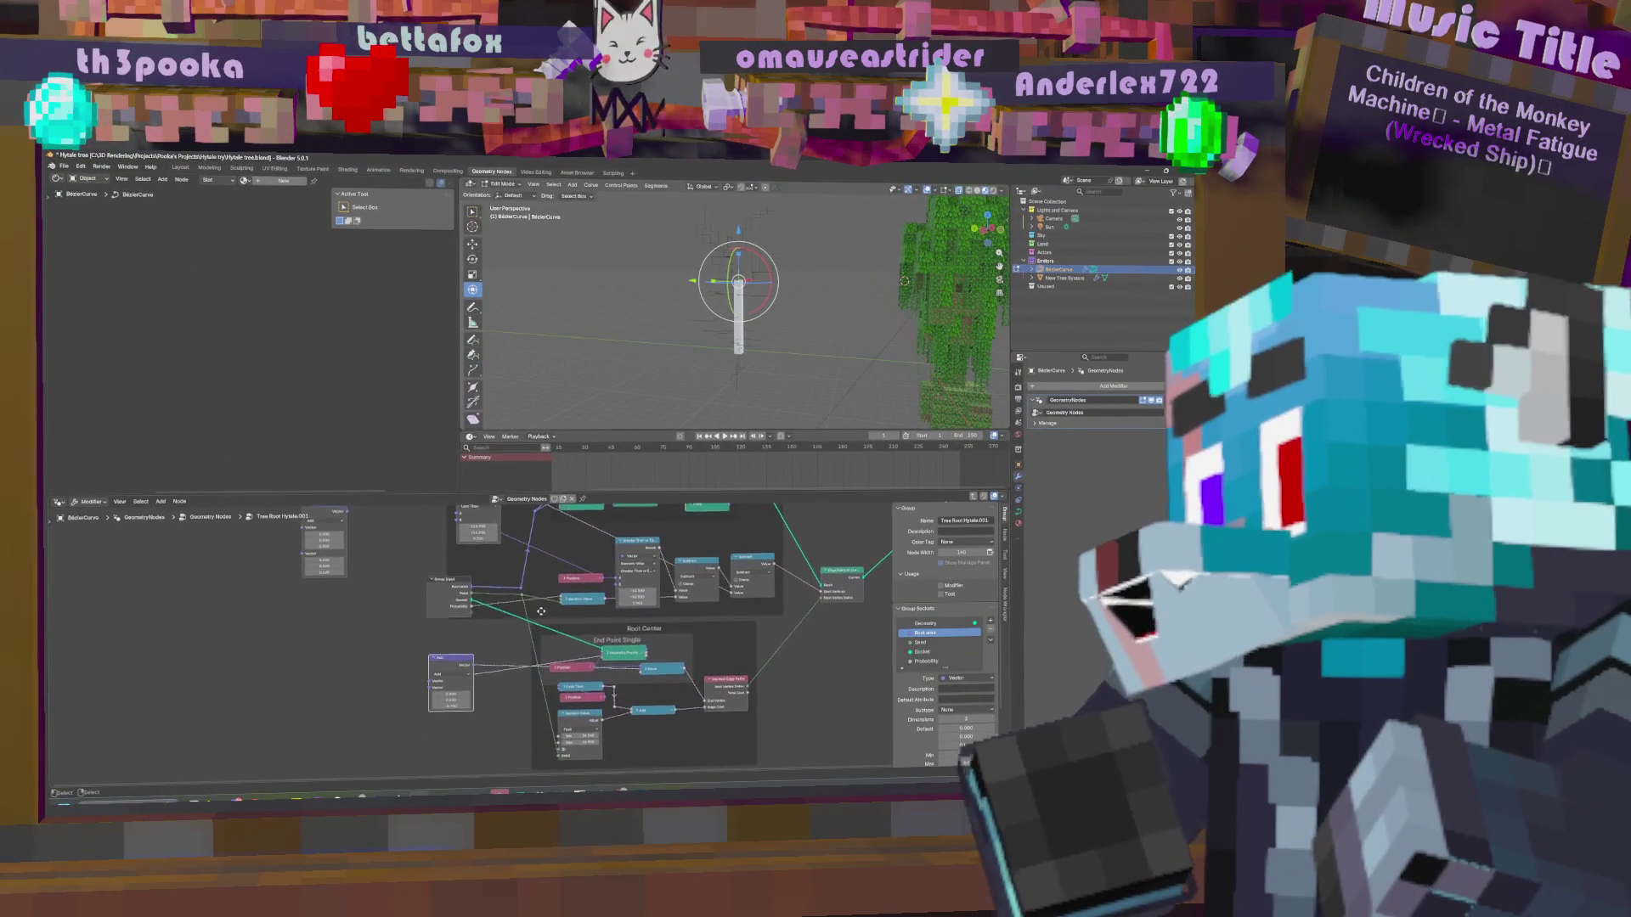
# Lower the Add node's Z offset and disconnect the link feeding its Vector input.
pyautogui.moveTo(541, 611); pyautogui.dragTo(506, 677, button='middle')
pyautogui.moveTo(728, 626); pyautogui.dragTo(731, 594)
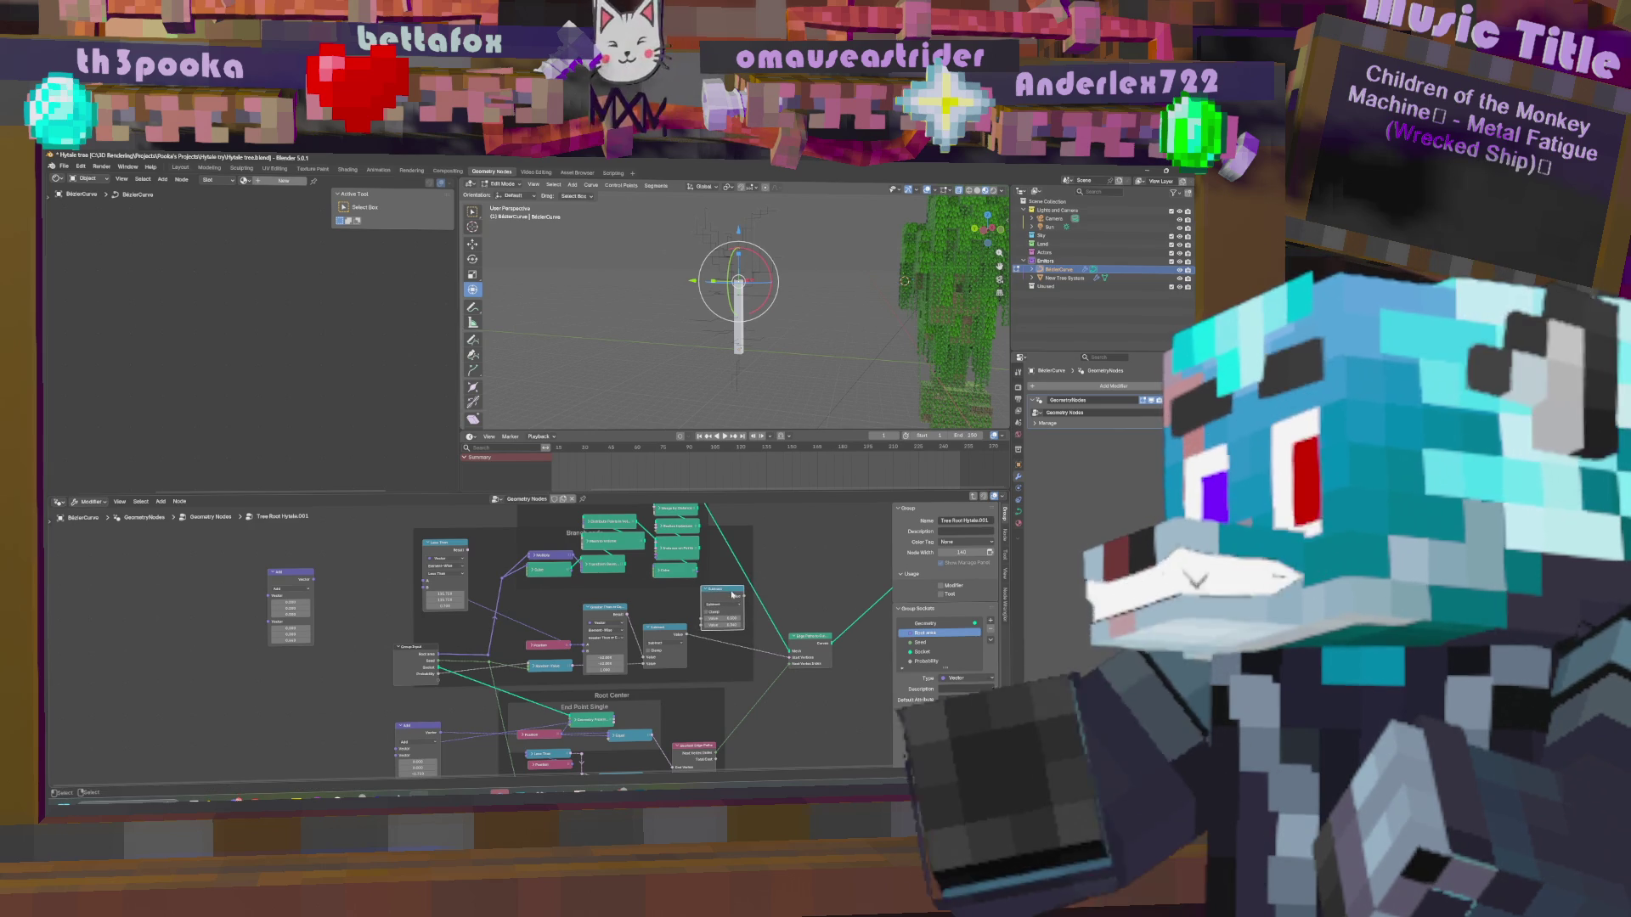
pyautogui.moveTo(422, 769); pyautogui.dragTo(444, 676, button='middle')
pyautogui.moveTo(443, 676); pyautogui.dragTo(420, 676)
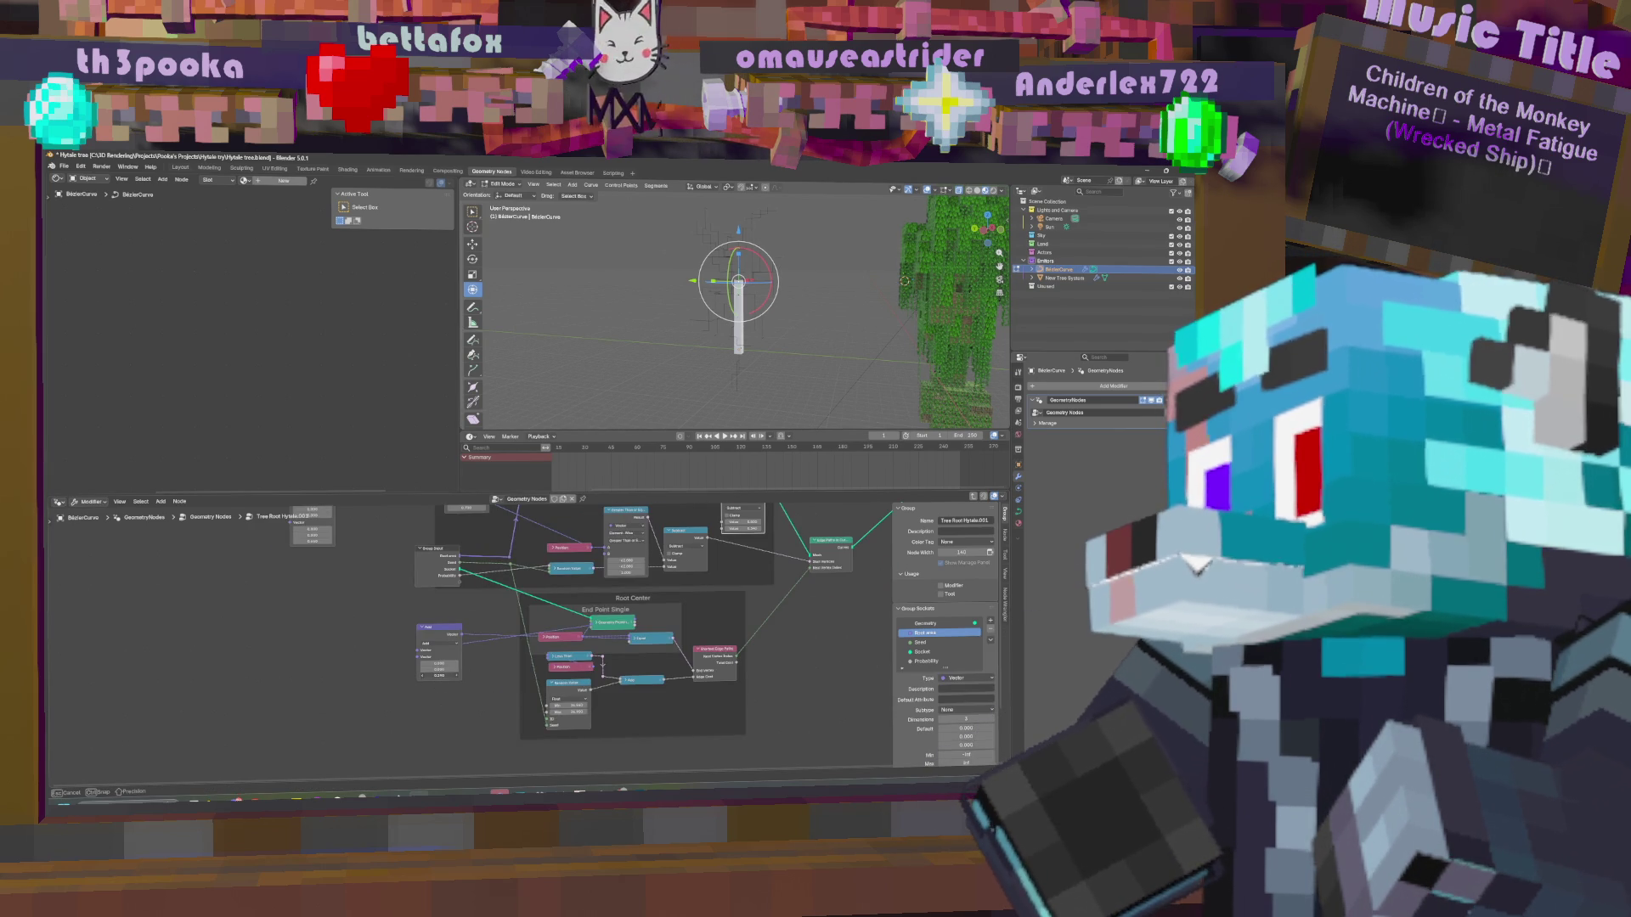
pyautogui.moveTo(420, 676); pyautogui.dragTo(410, 676)
pyautogui.keyDown('ctrl'); pyautogui.moveTo(501, 631); pyautogui.dragTo(496, 664, button='right'); pyautogui.keyUp('ctrl')
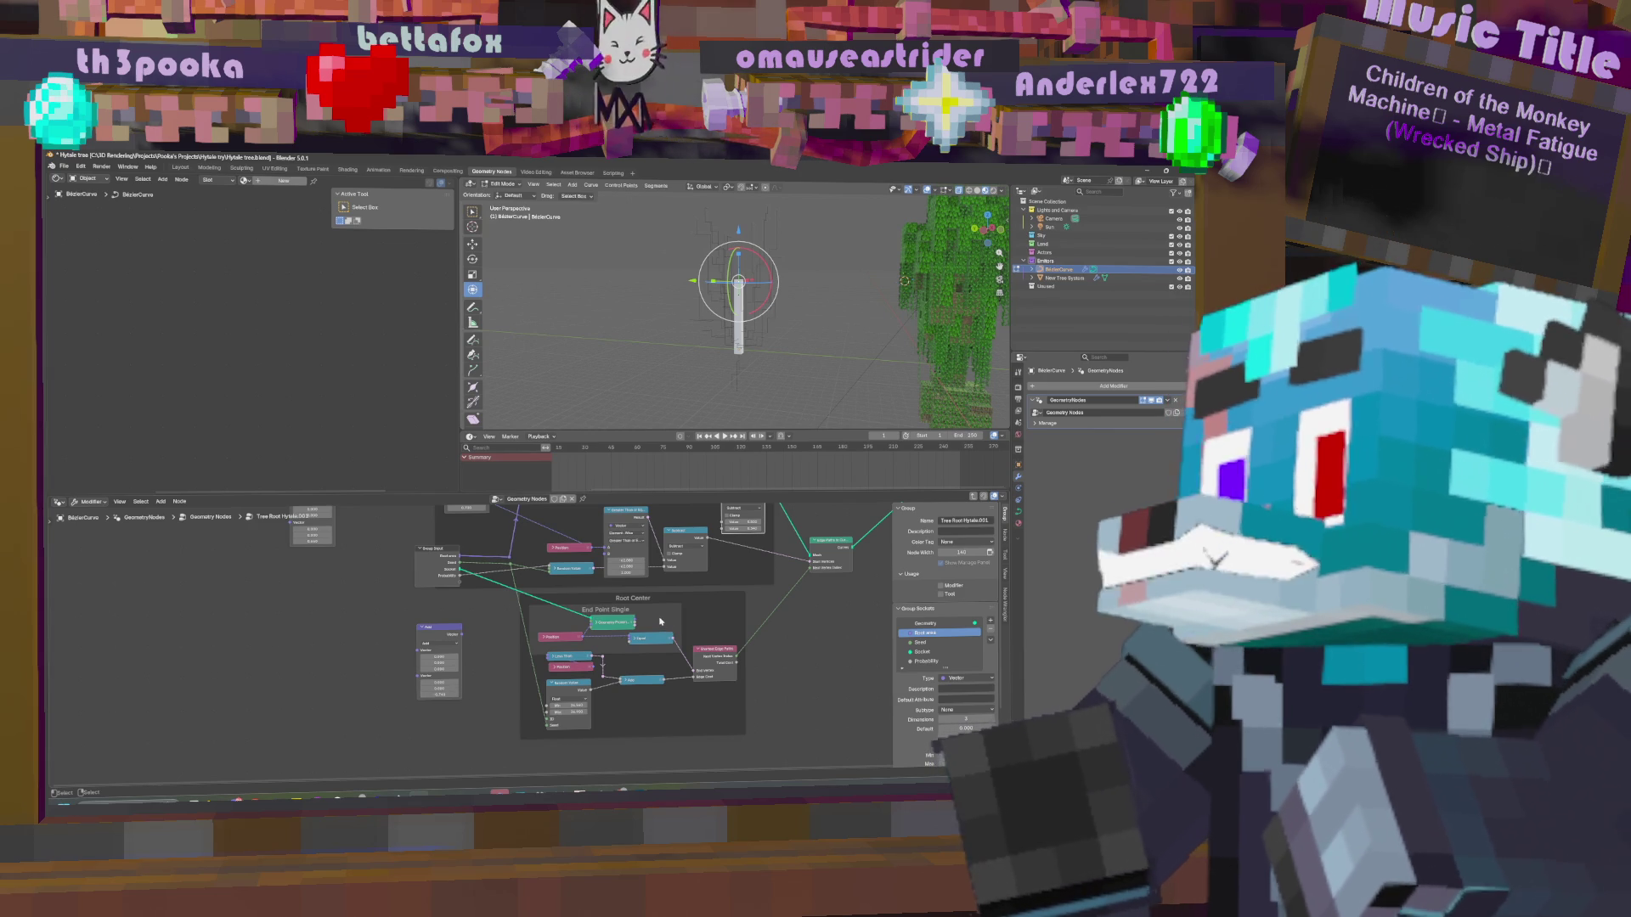
# Feed the Less Than Result into the Math node and raise its threshold to about 11.3.
pyautogui.moveTo(614, 560); pyautogui.dragTo(686, 693, button='middle')
pyautogui.moveTo(743, 620); pyautogui.dragTo(745, 637)
pyautogui.moveTo(482, 575); pyautogui.dragTo(714, 666)
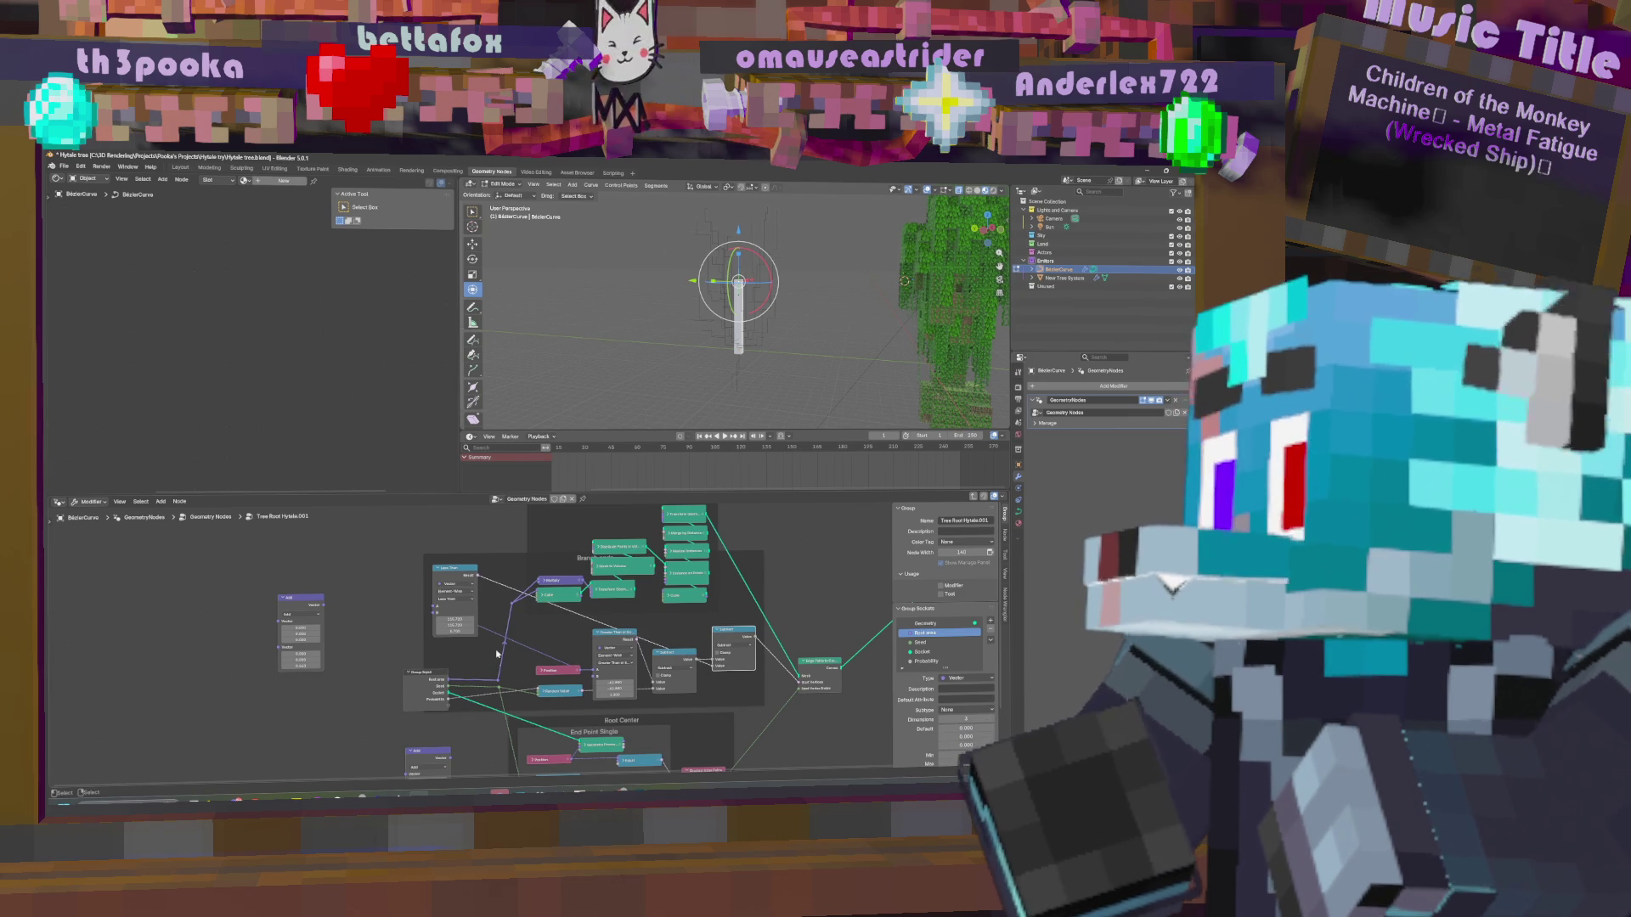
pyautogui.moveTo(454, 630); pyautogui.dragTo(480, 631)
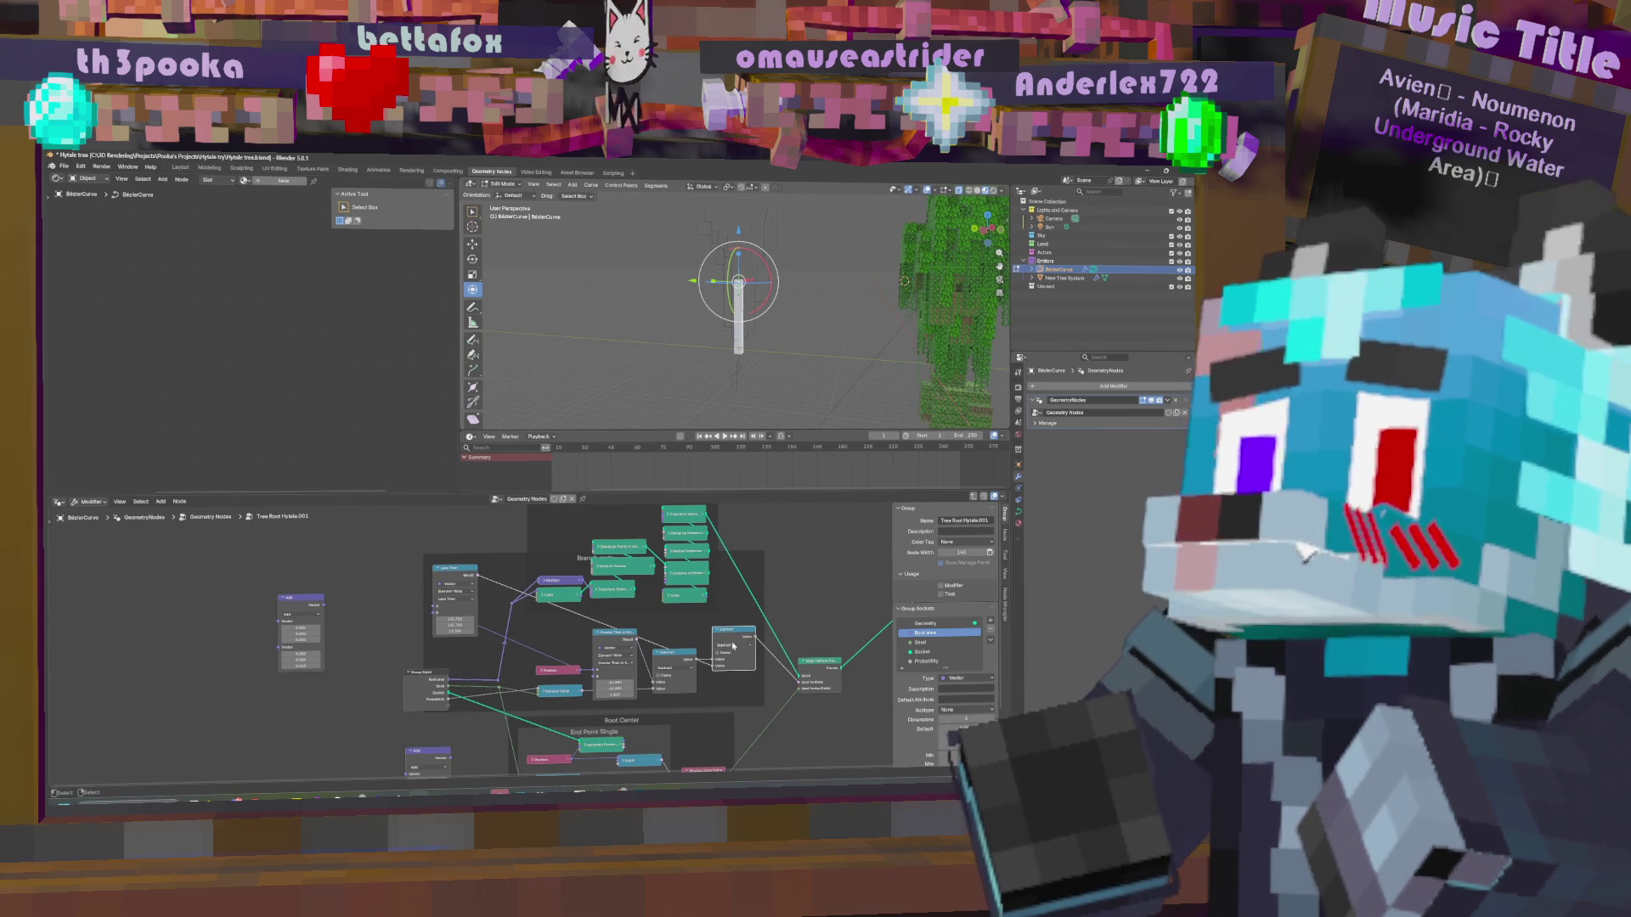
pyautogui.moveTo(564, 705); pyautogui.dragTo(589, 633, button='middle')
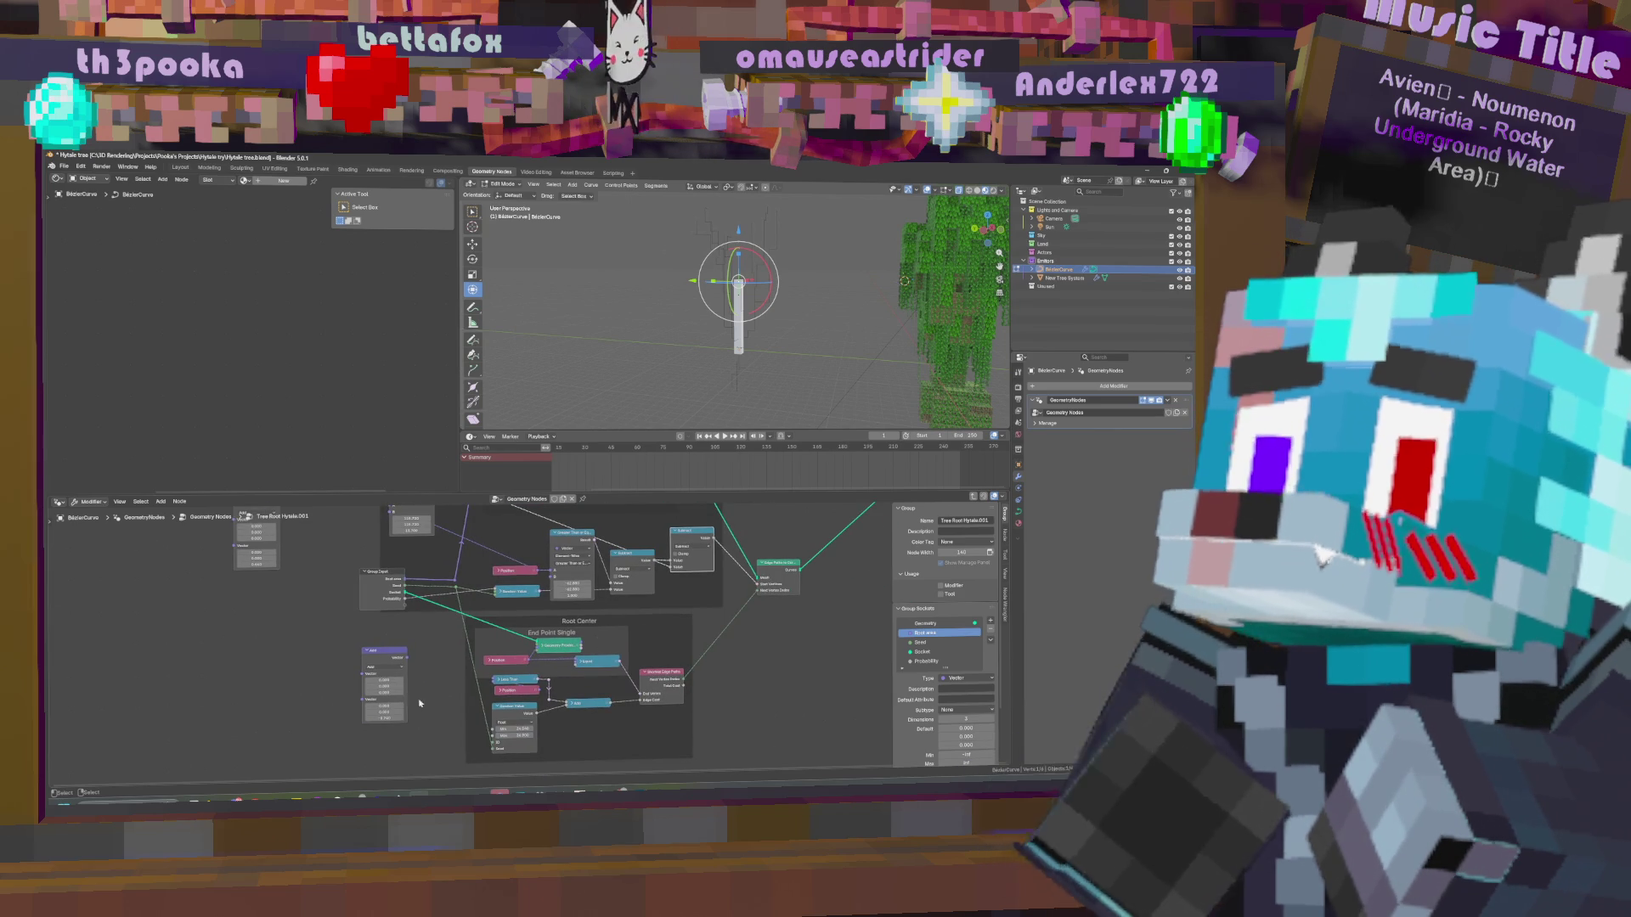
# Rewire the Geometry Proximity output and move the Subtract node up out of the way.
pyautogui.moveTo(581, 646); pyautogui.dragTo(578, 662)
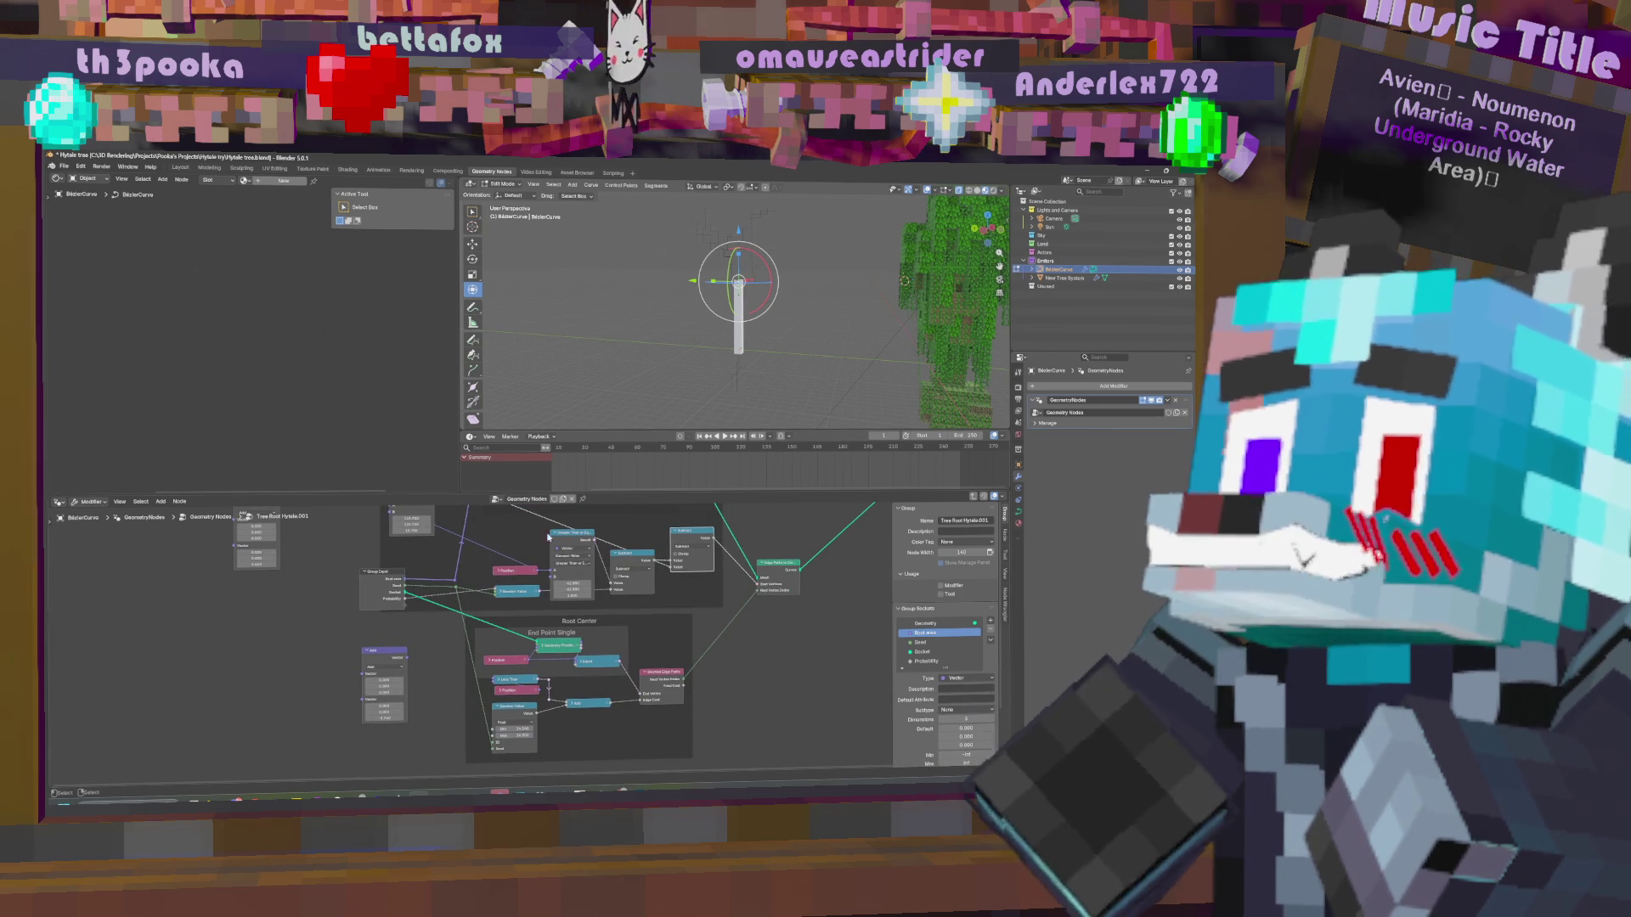
pyautogui.keyDown('shift'); pyautogui.scroll(3, 433, 571); pyautogui.keyUp('shift')
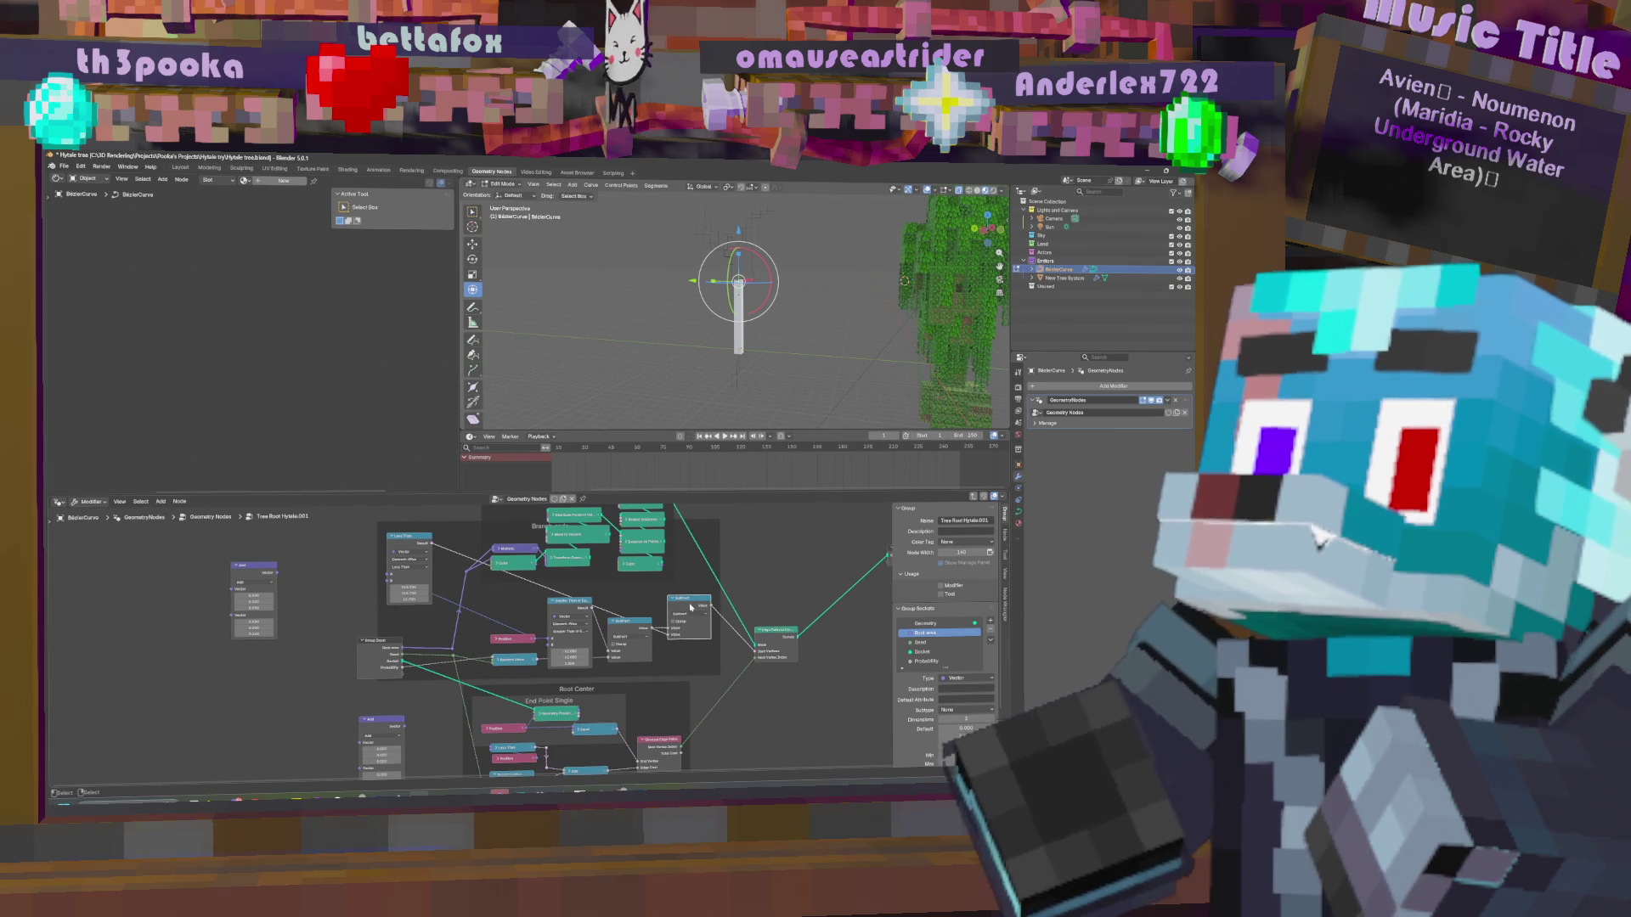
pyautogui.moveTo(690, 606)
pyautogui.mouseDown()
pyautogui.moveTo(786, 534)
pyautogui.moveTo(705, 595)
pyautogui.moveTo(692, 586)
pyautogui.mouseUp()
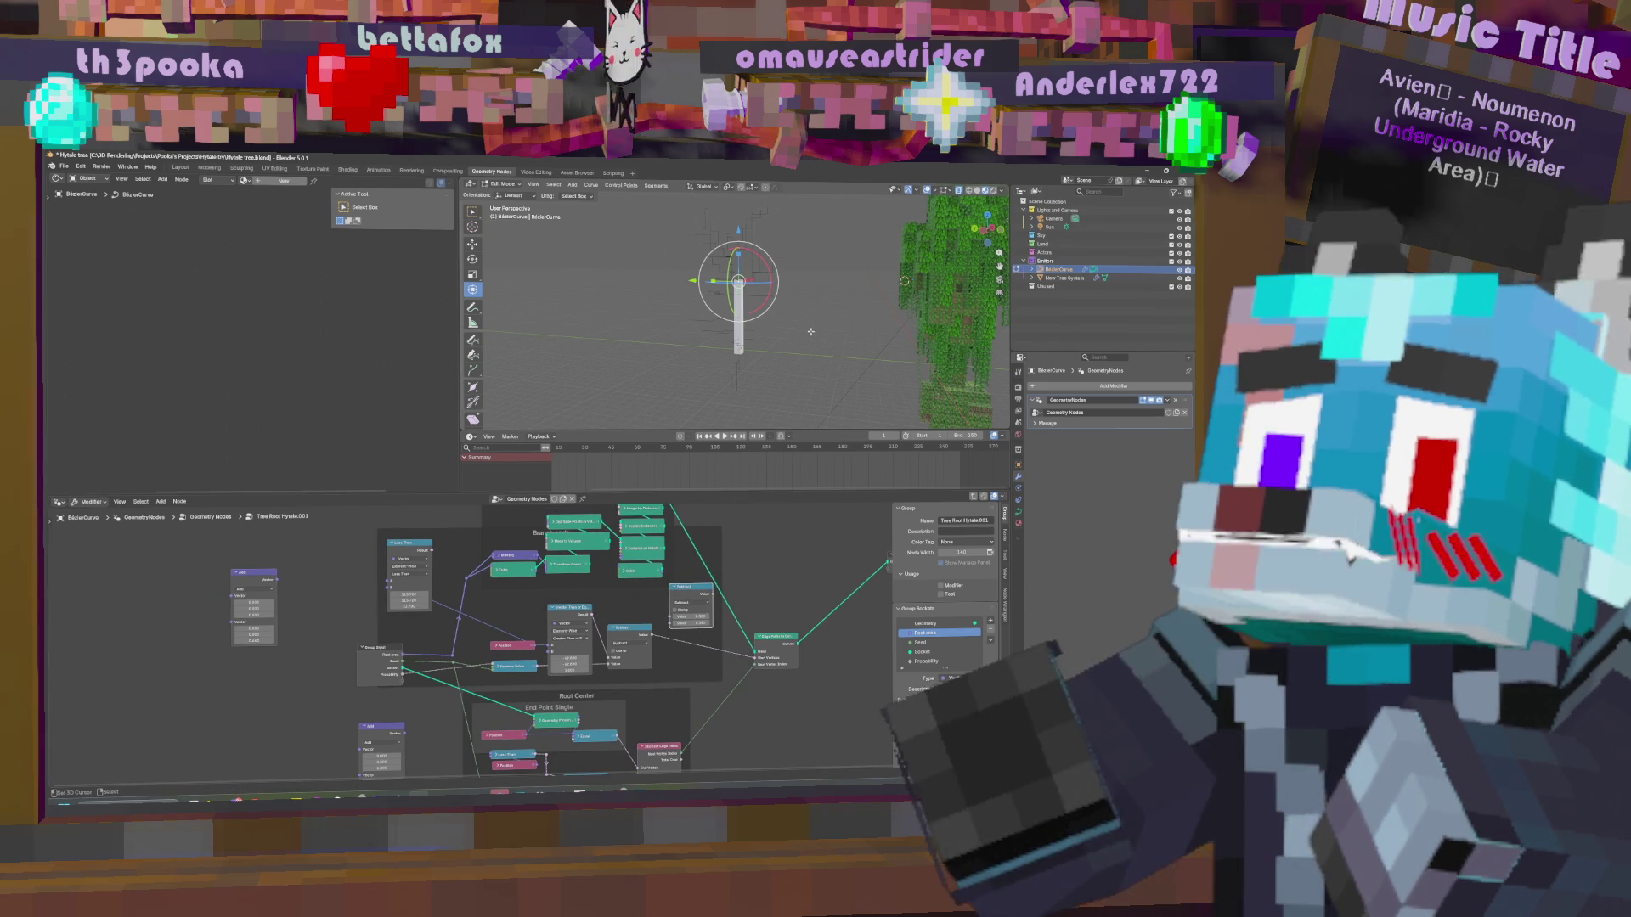
pyautogui.moveTo(764, 314)
pyautogui.mouseDown(button='middle')
pyautogui.moveTo(740, 338)
pyautogui.moveTo(769, 333)
pyautogui.mouseUp(button='middle')
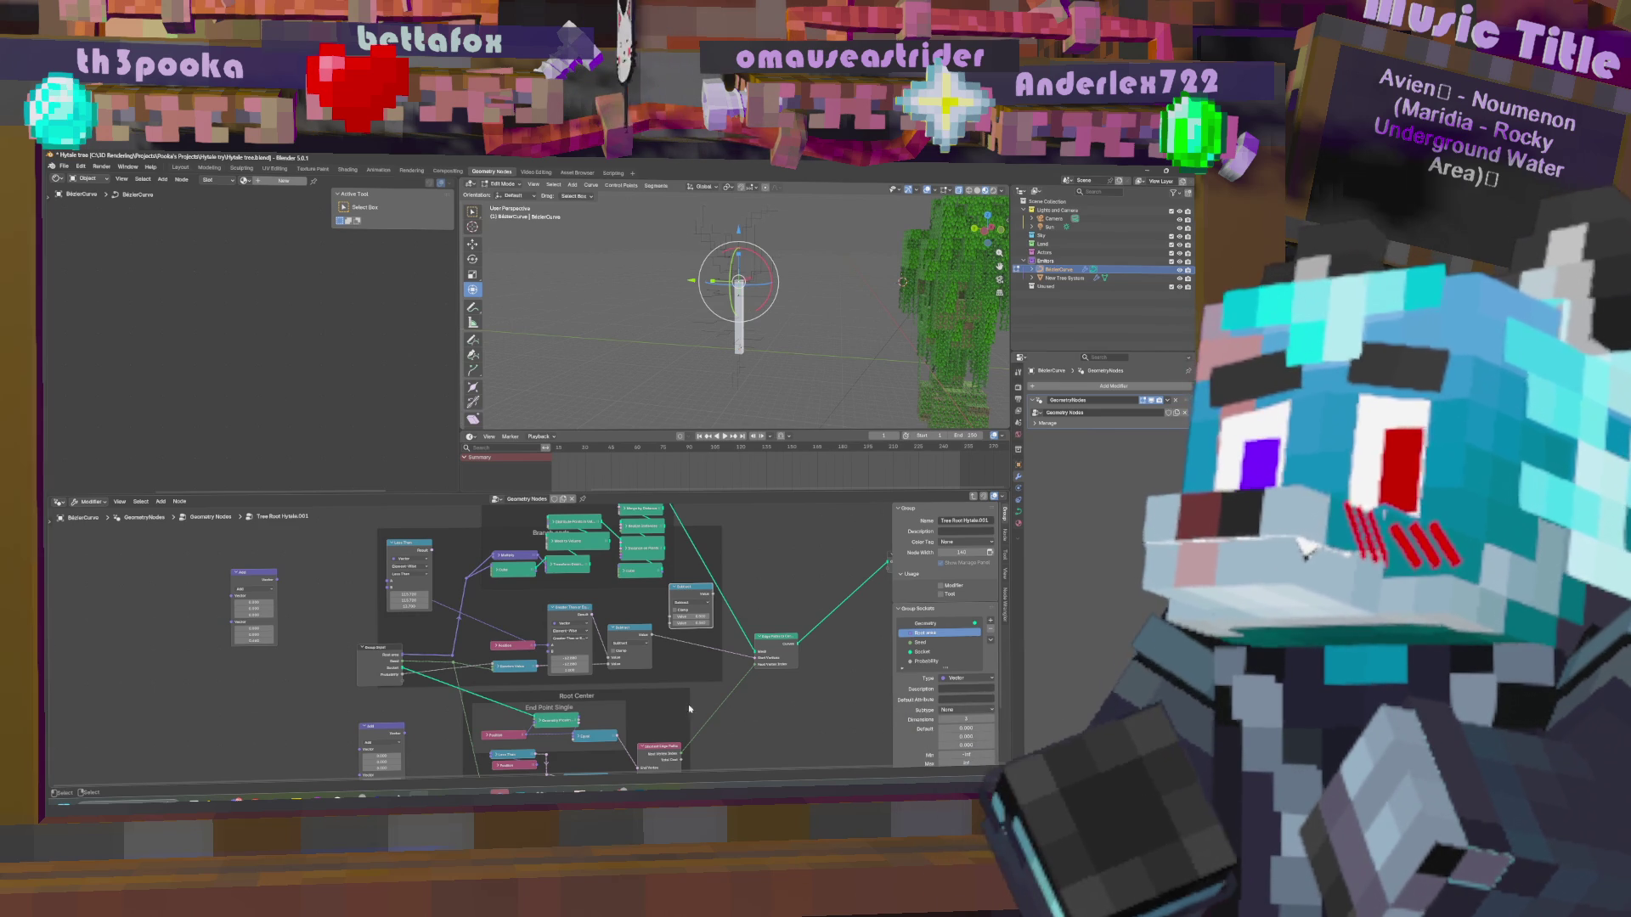
pyautogui.moveTo(541, 760)
pyautogui.mouseDown(button='middle')
pyautogui.moveTo(535, 648)
pyautogui.moveTo(553, 698)
pyautogui.mouseUp(button='middle')
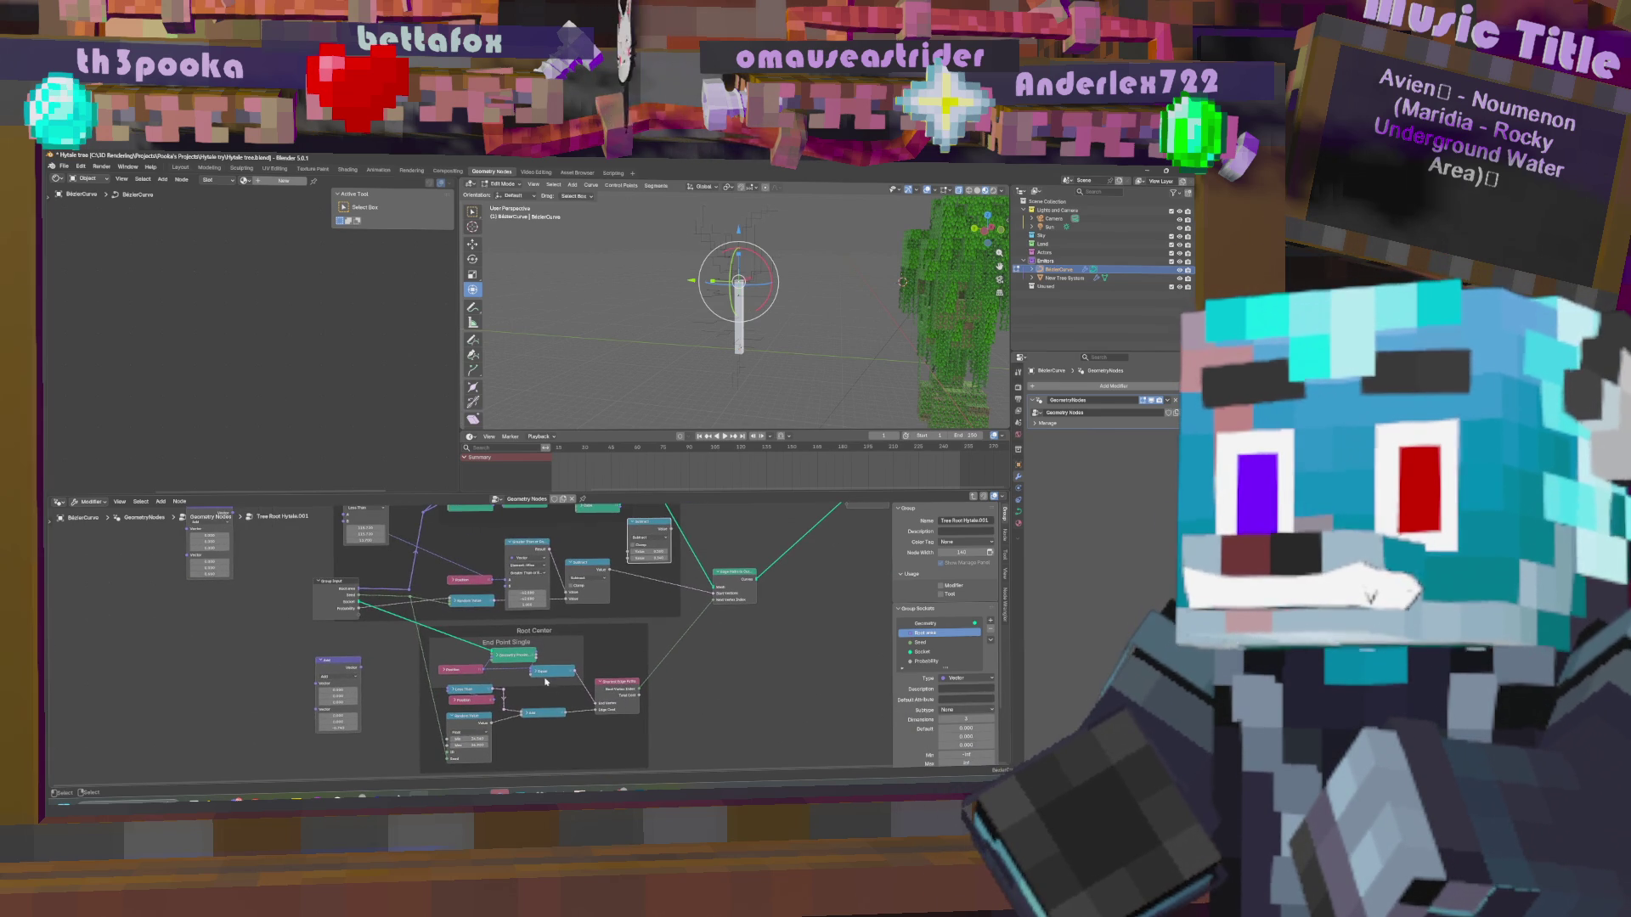
# Paste a collapsed Compare (Equal) node and move Geometry Proximity into the End Point Single frame.
pyautogui.hotkey('ctrl', 'v')
pyautogui.click(536, 673)
pyautogui.press('h')
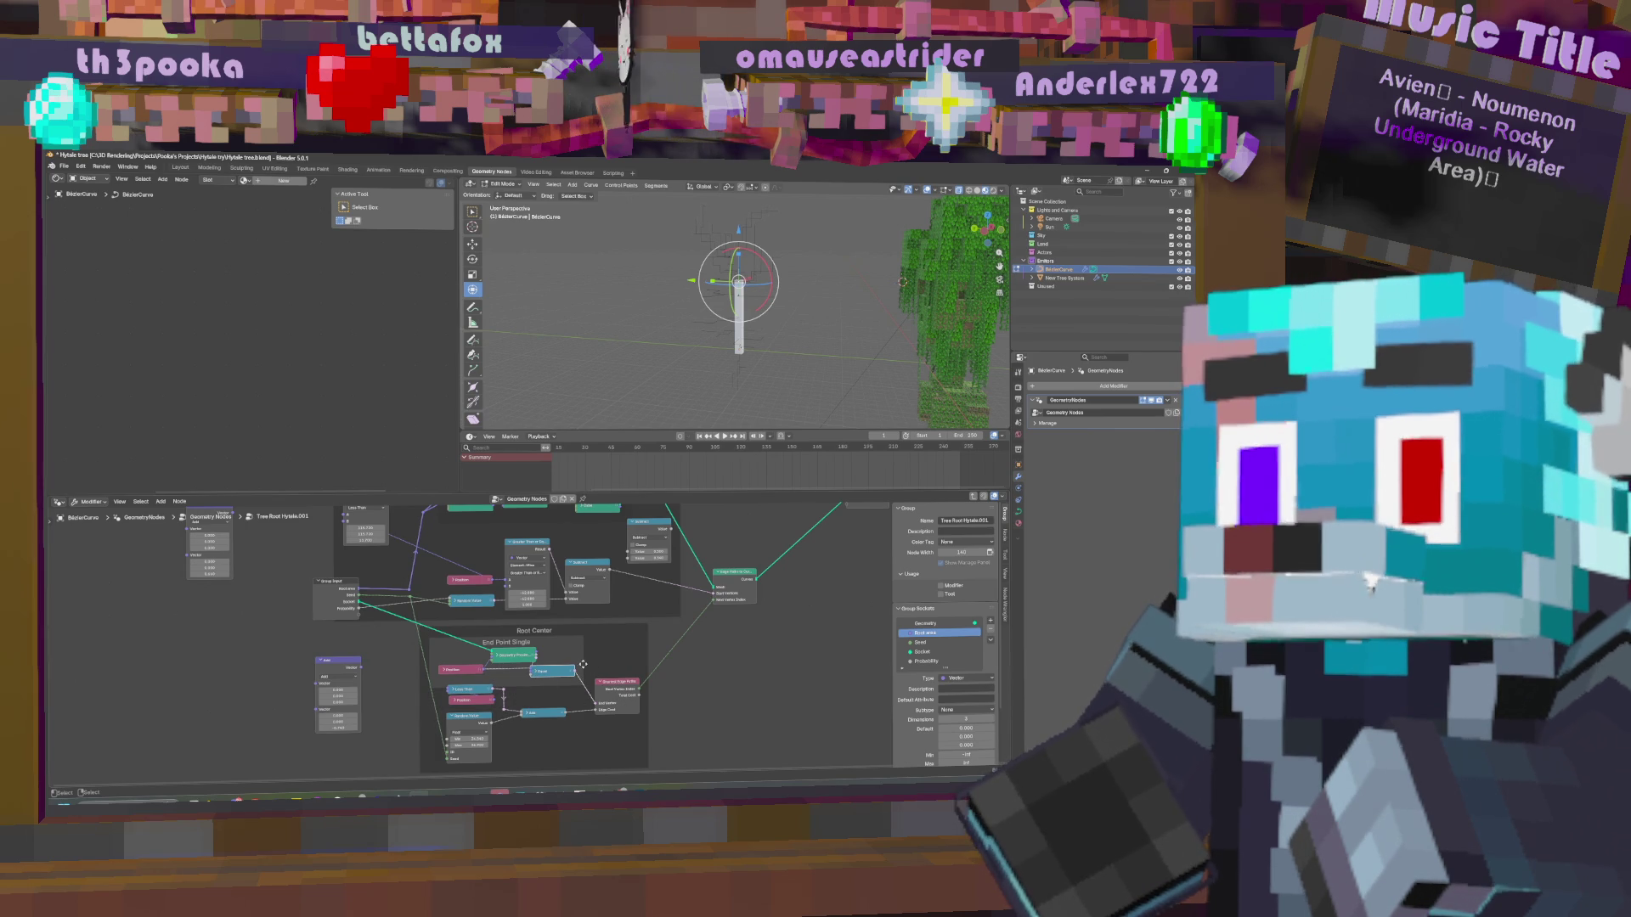
pyautogui.moveTo(513, 656); pyautogui.dragTo(491, 657)
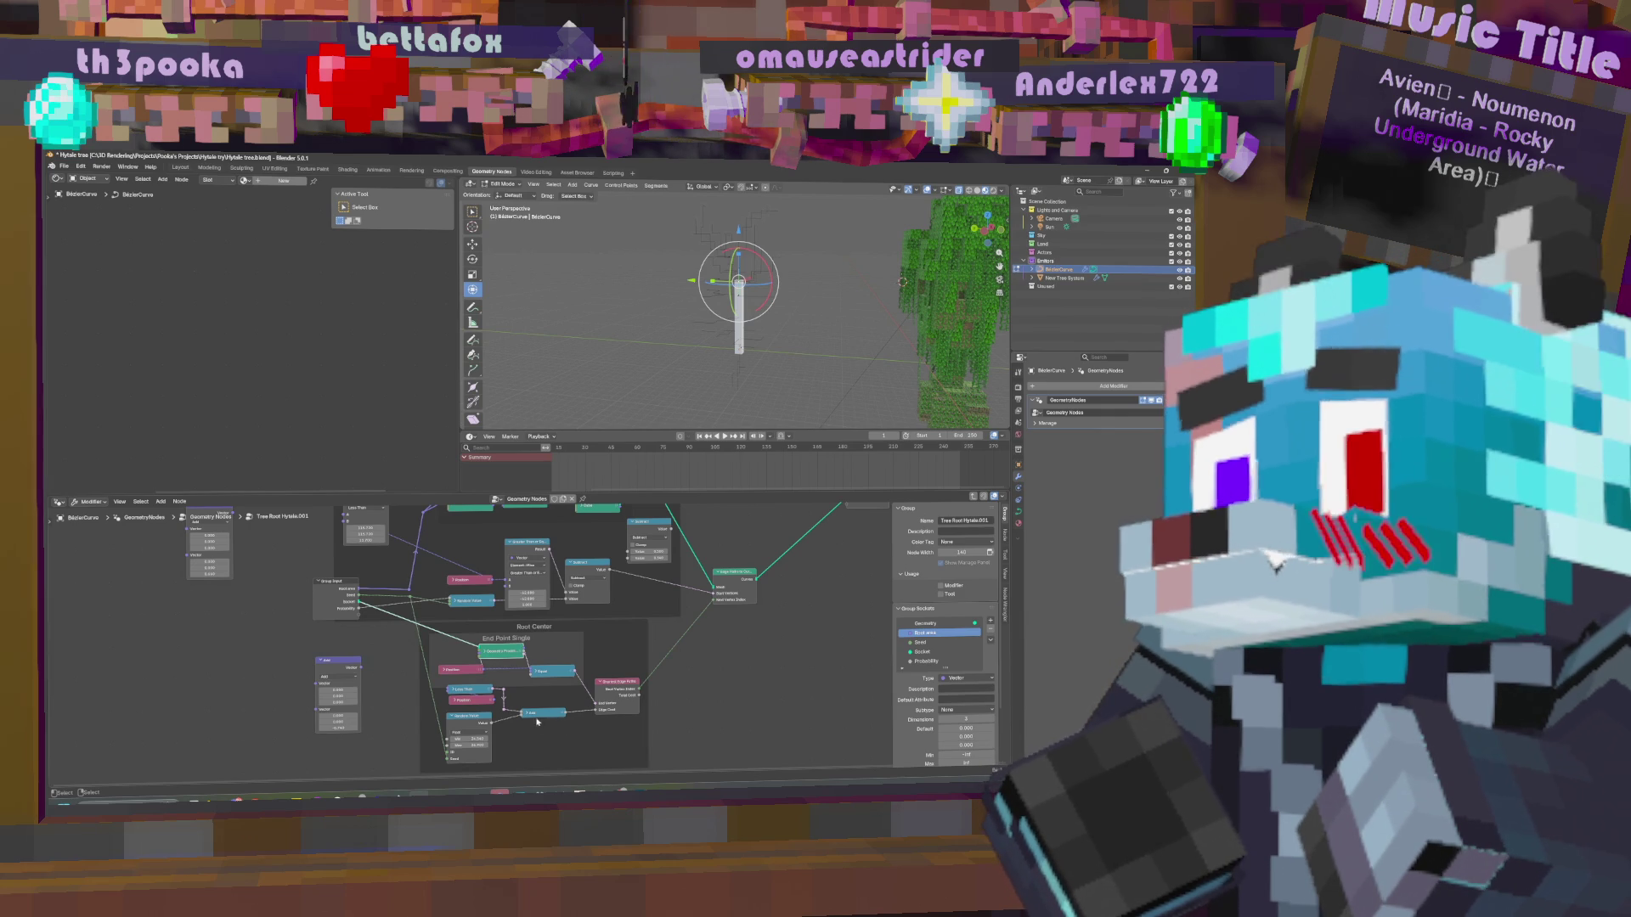
# Adjust the Less Than node's threshold, then collapse it again.
pyautogui.click(463, 690)
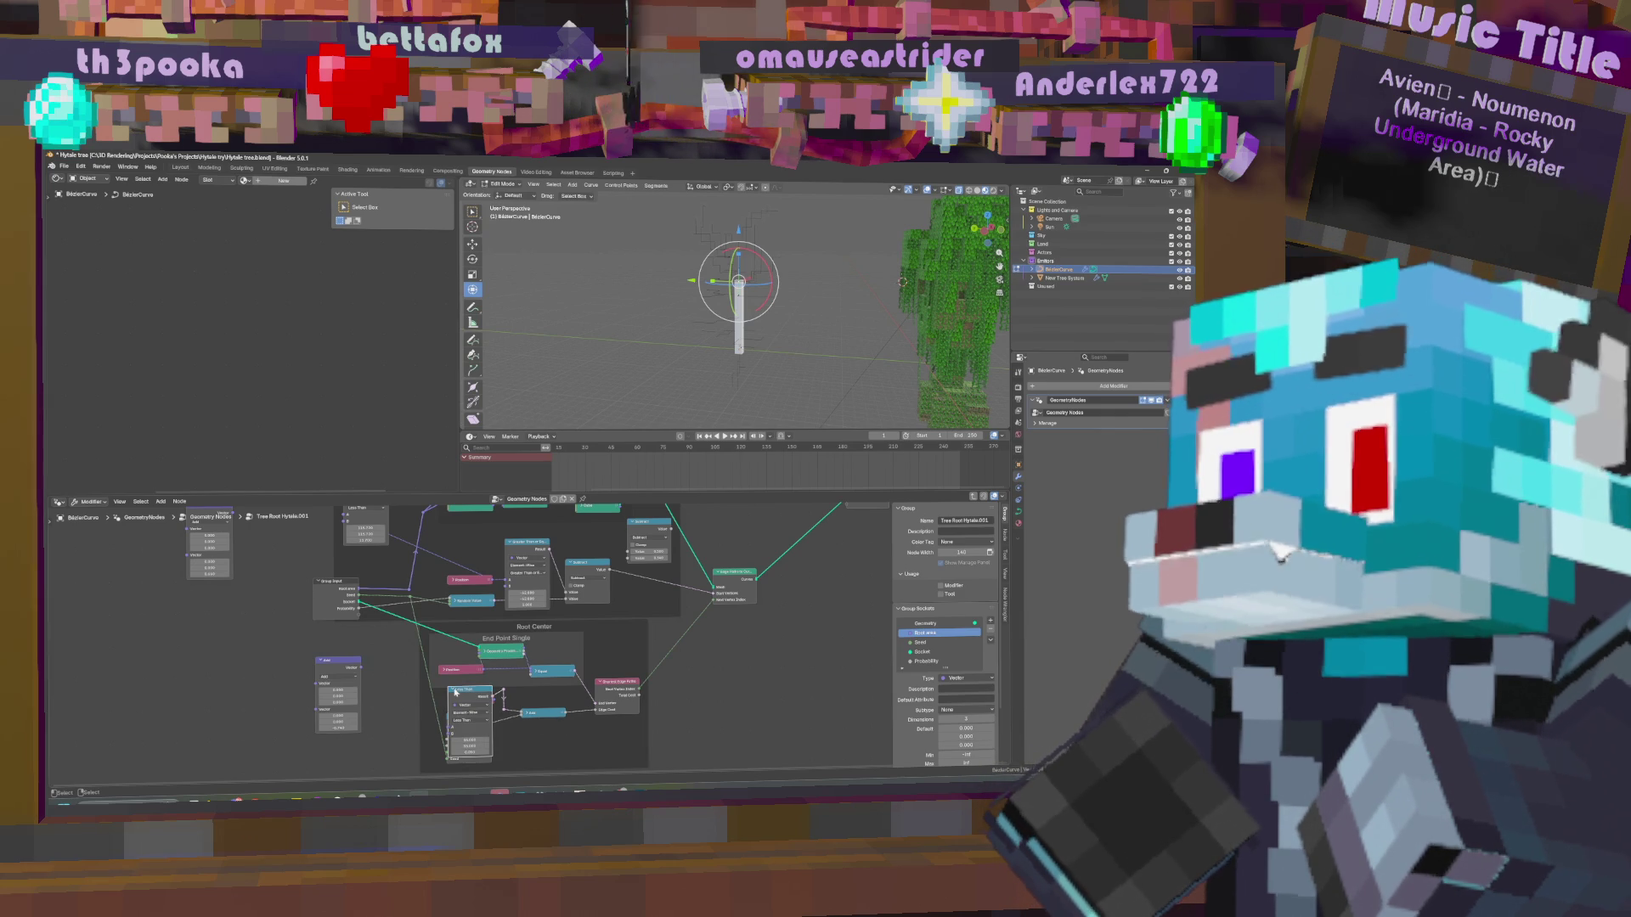
pyautogui.moveTo(473, 753); pyautogui.dragTo(500, 747)
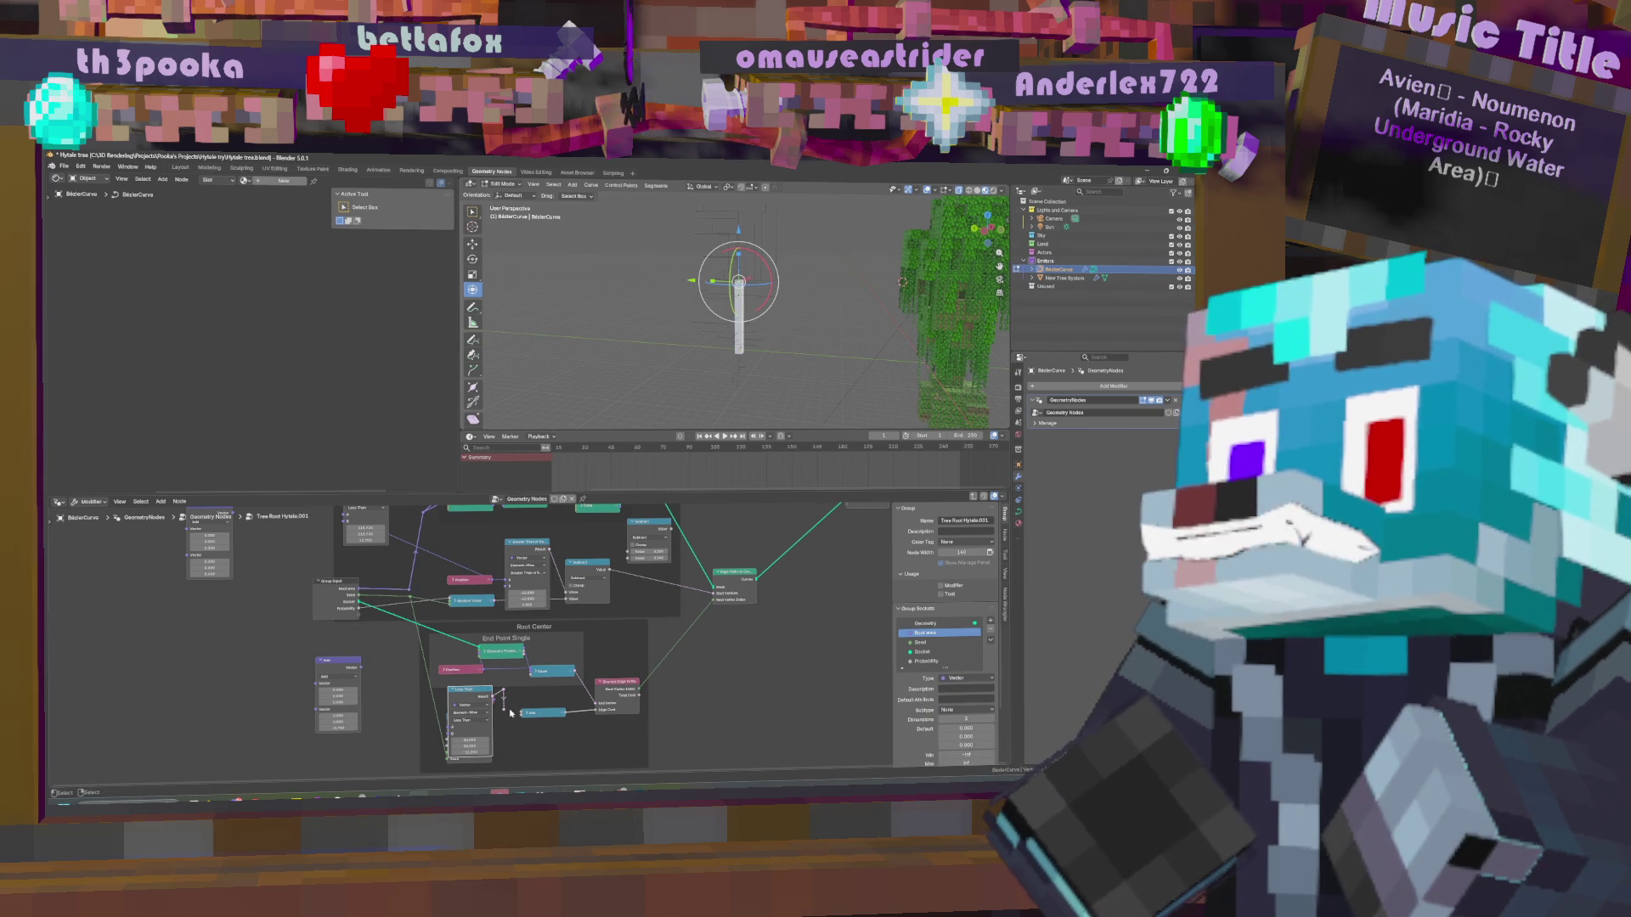
pyautogui.click(453, 689)
# Link the Random Value output into the Add node and lower its Min to 7.040.
pyautogui.moveTo(491, 723); pyautogui.dragTo(522, 718)
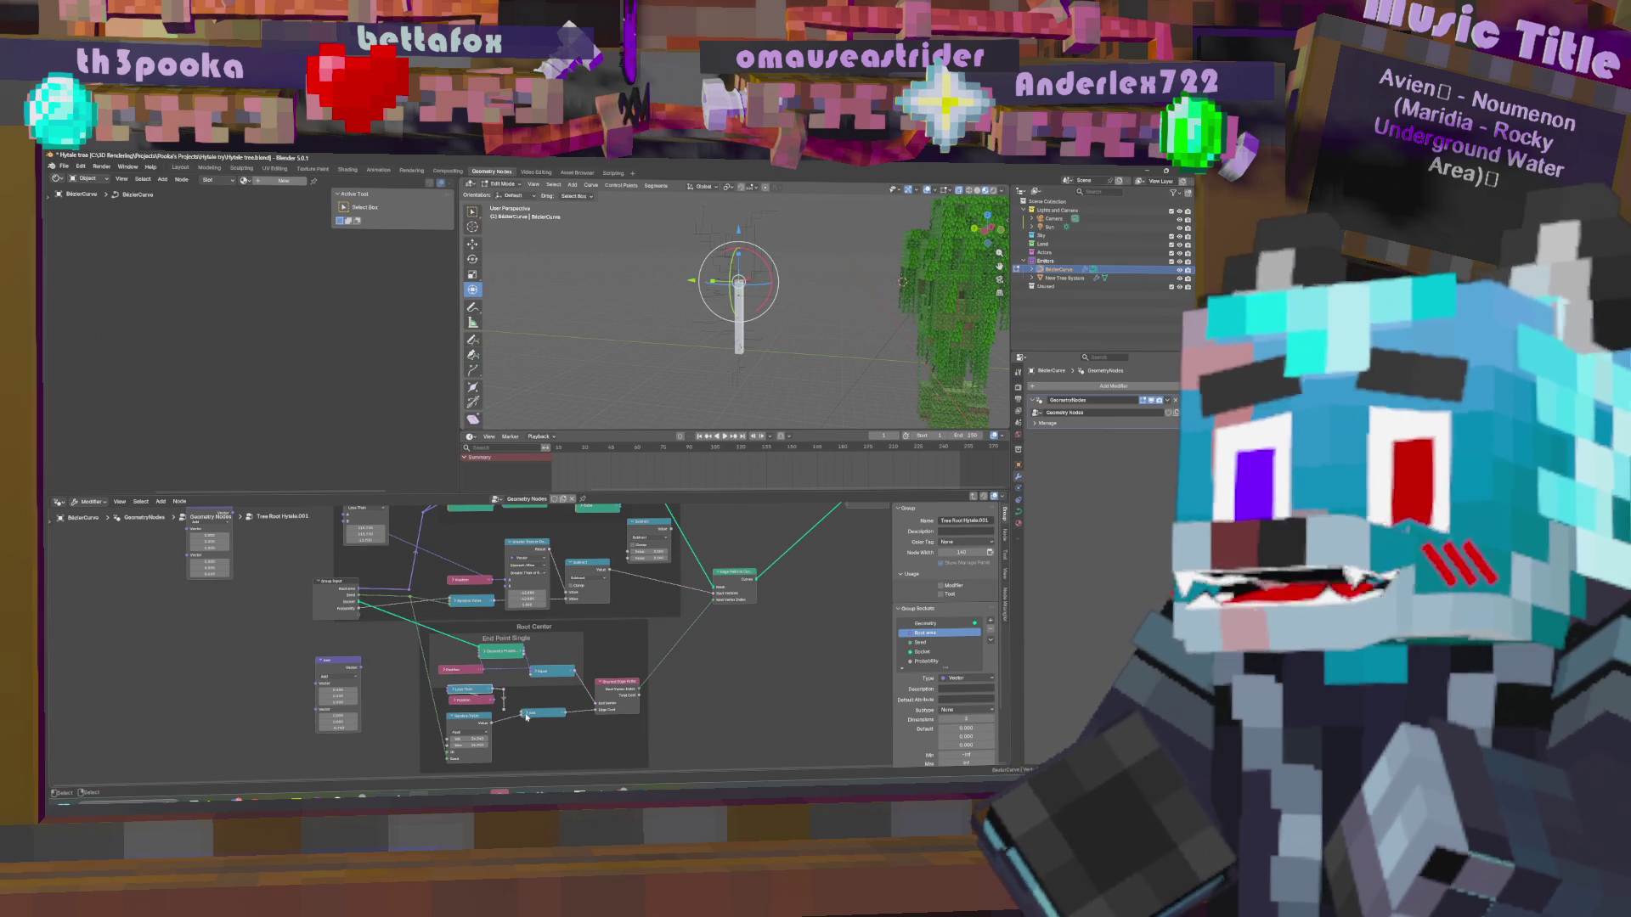
pyautogui.click(525, 715)
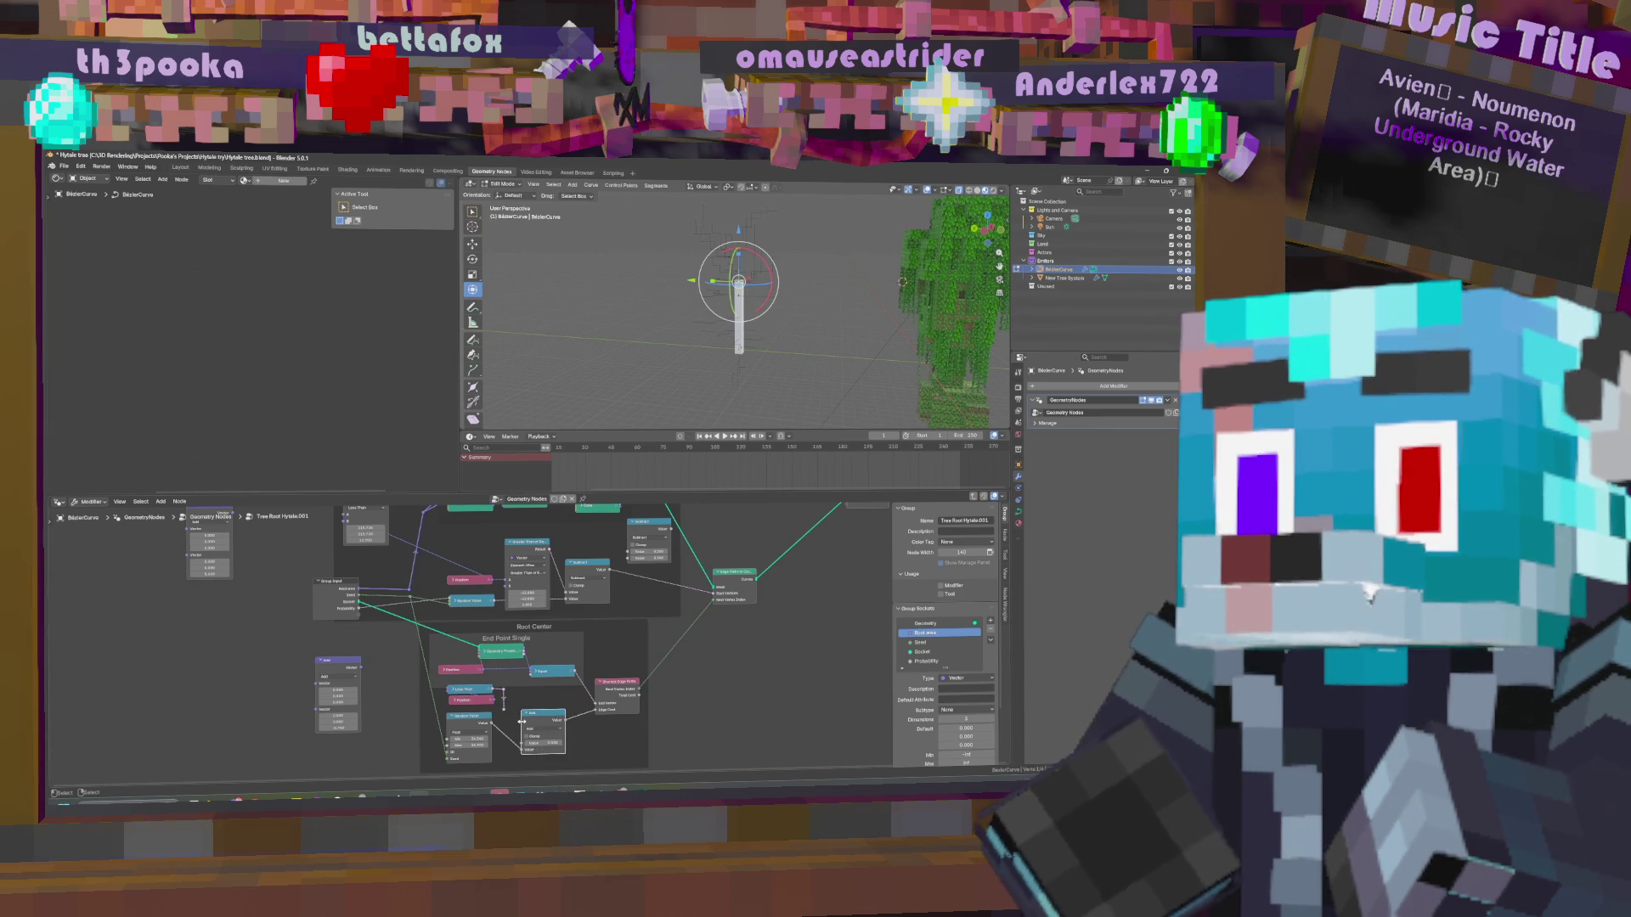
pyautogui.moveTo(477, 739); pyautogui.dragTo(539, 729)
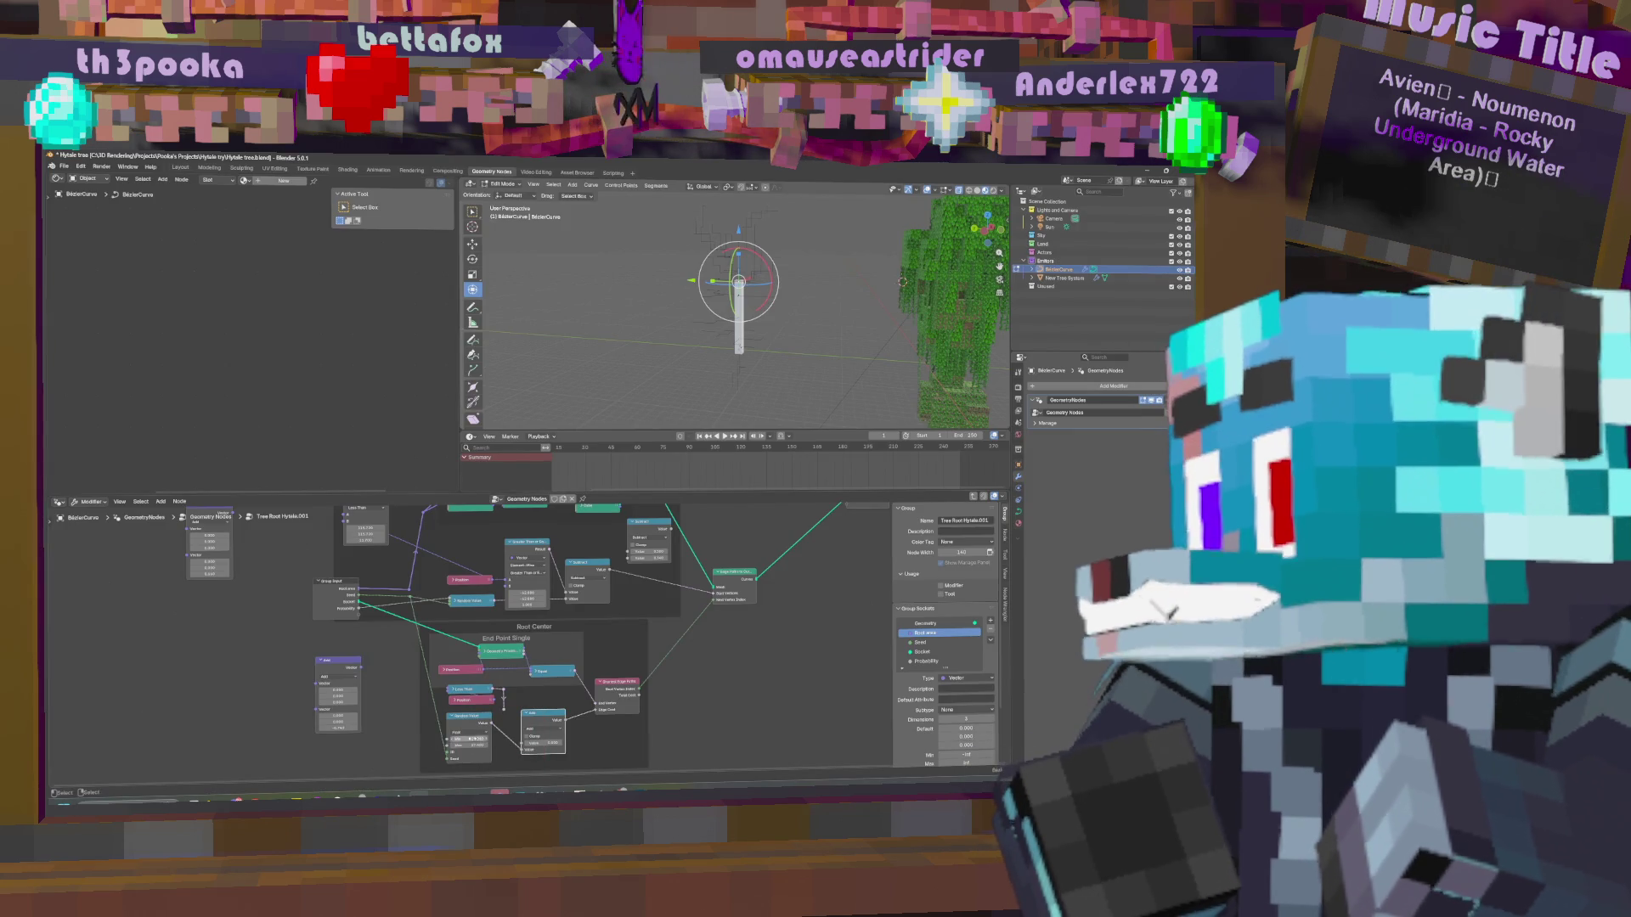
pyautogui.moveTo(471, 739); pyautogui.dragTo(455, 741)
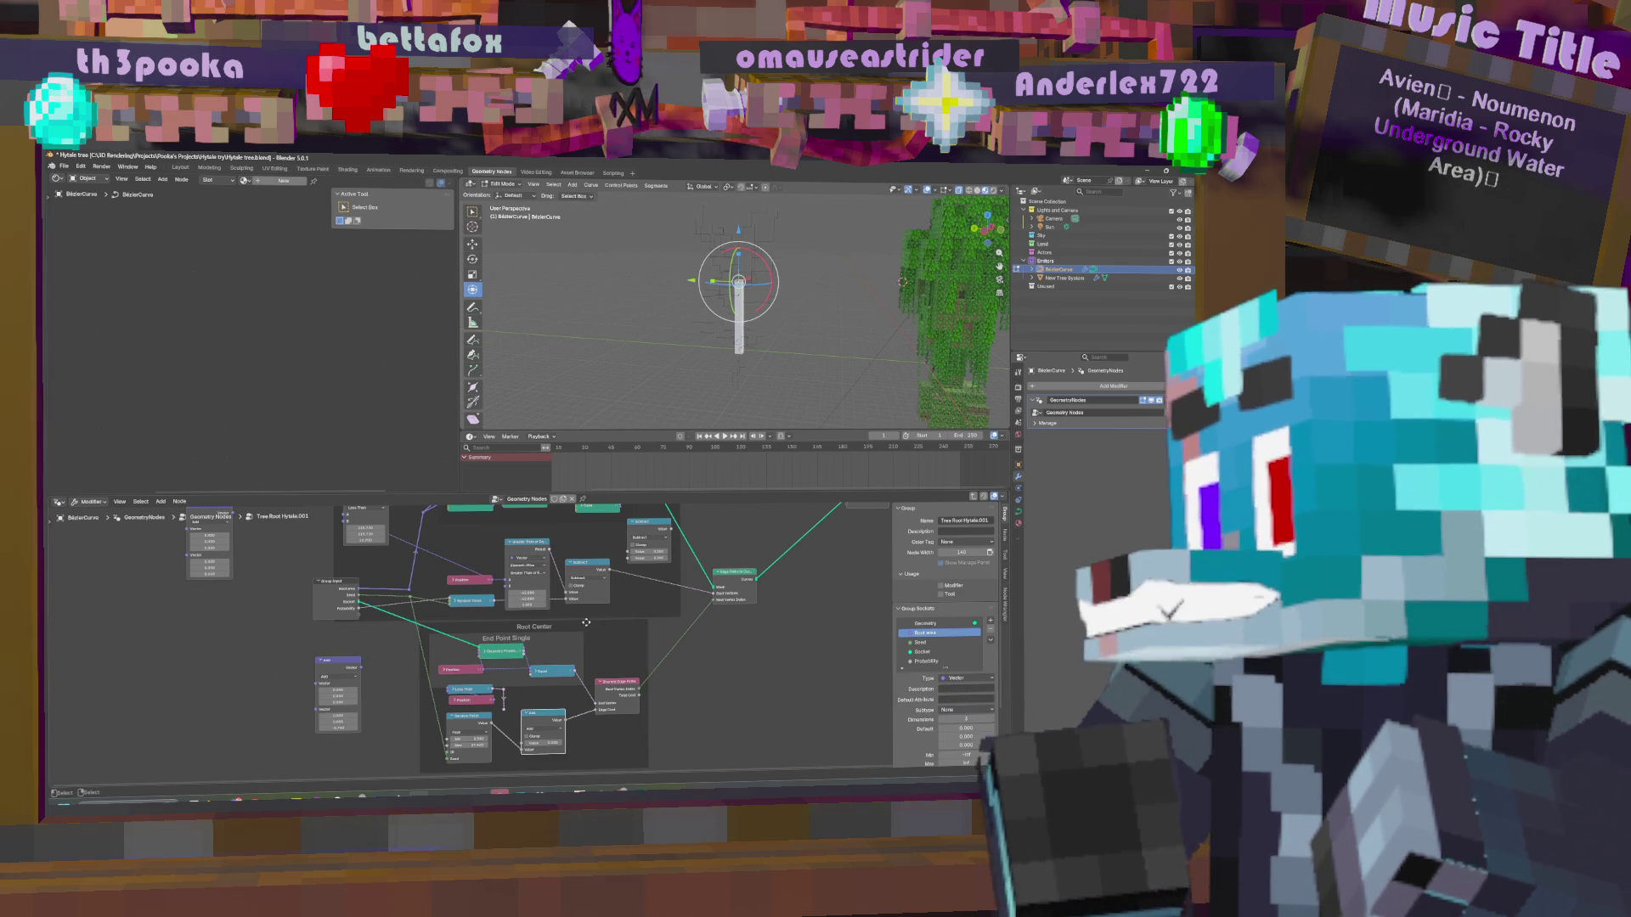
# Switch the Random Value node to Vector output.
pyautogui.moveTo(660, 695); pyautogui.dragTo(755, 610, button='middle')
pyautogui.scroll(2, 600, 677)
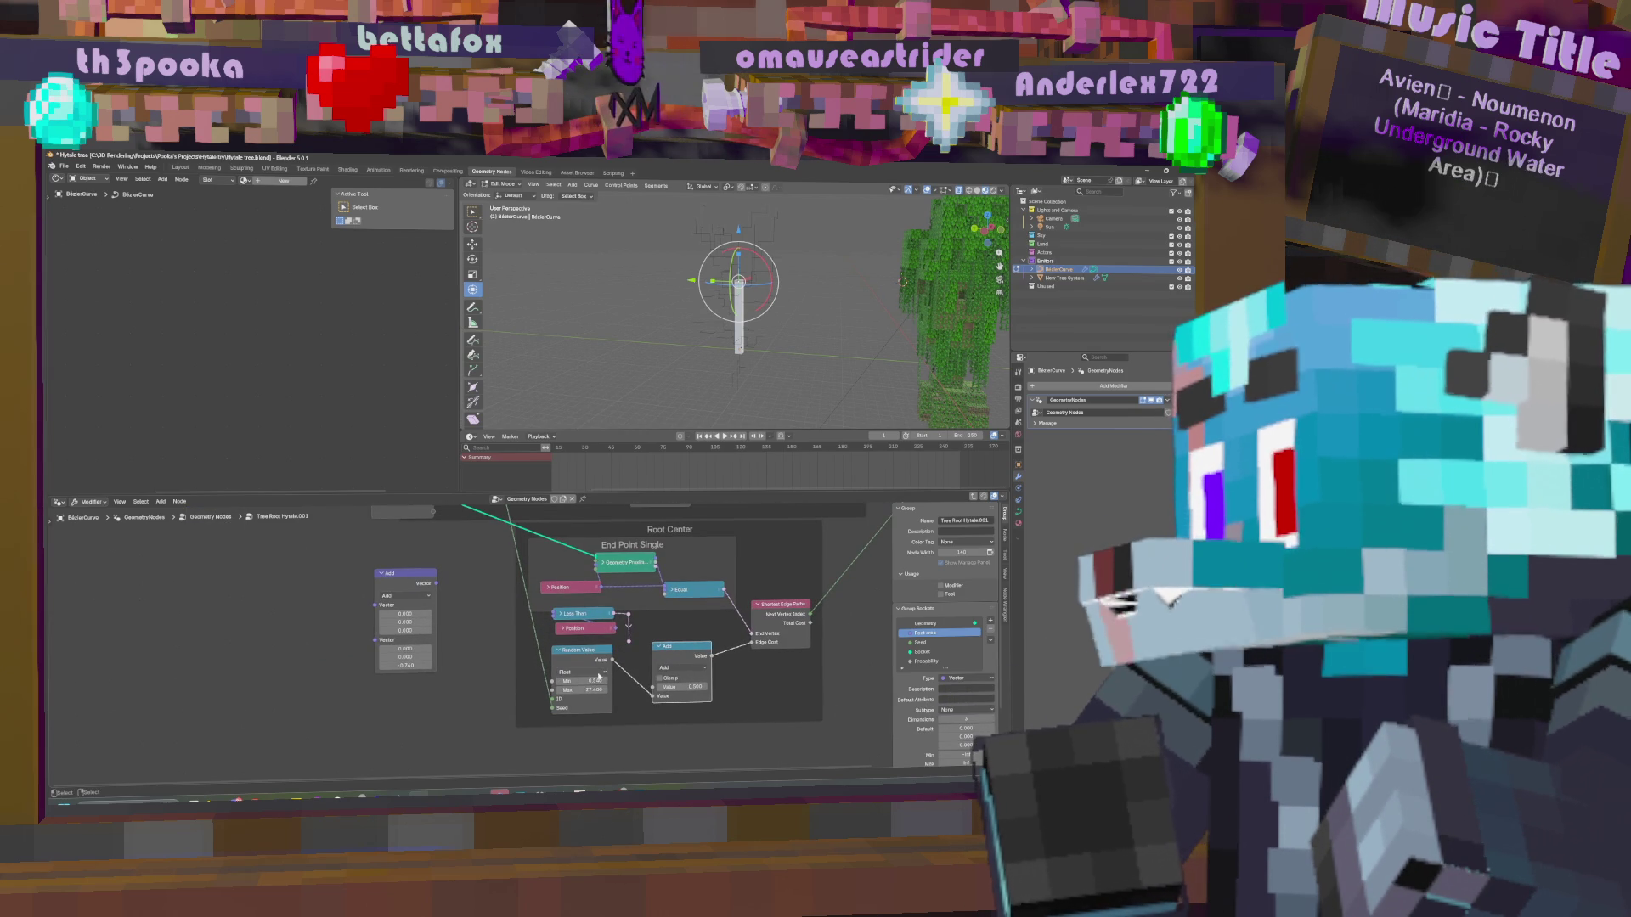
pyautogui.click(599, 675)
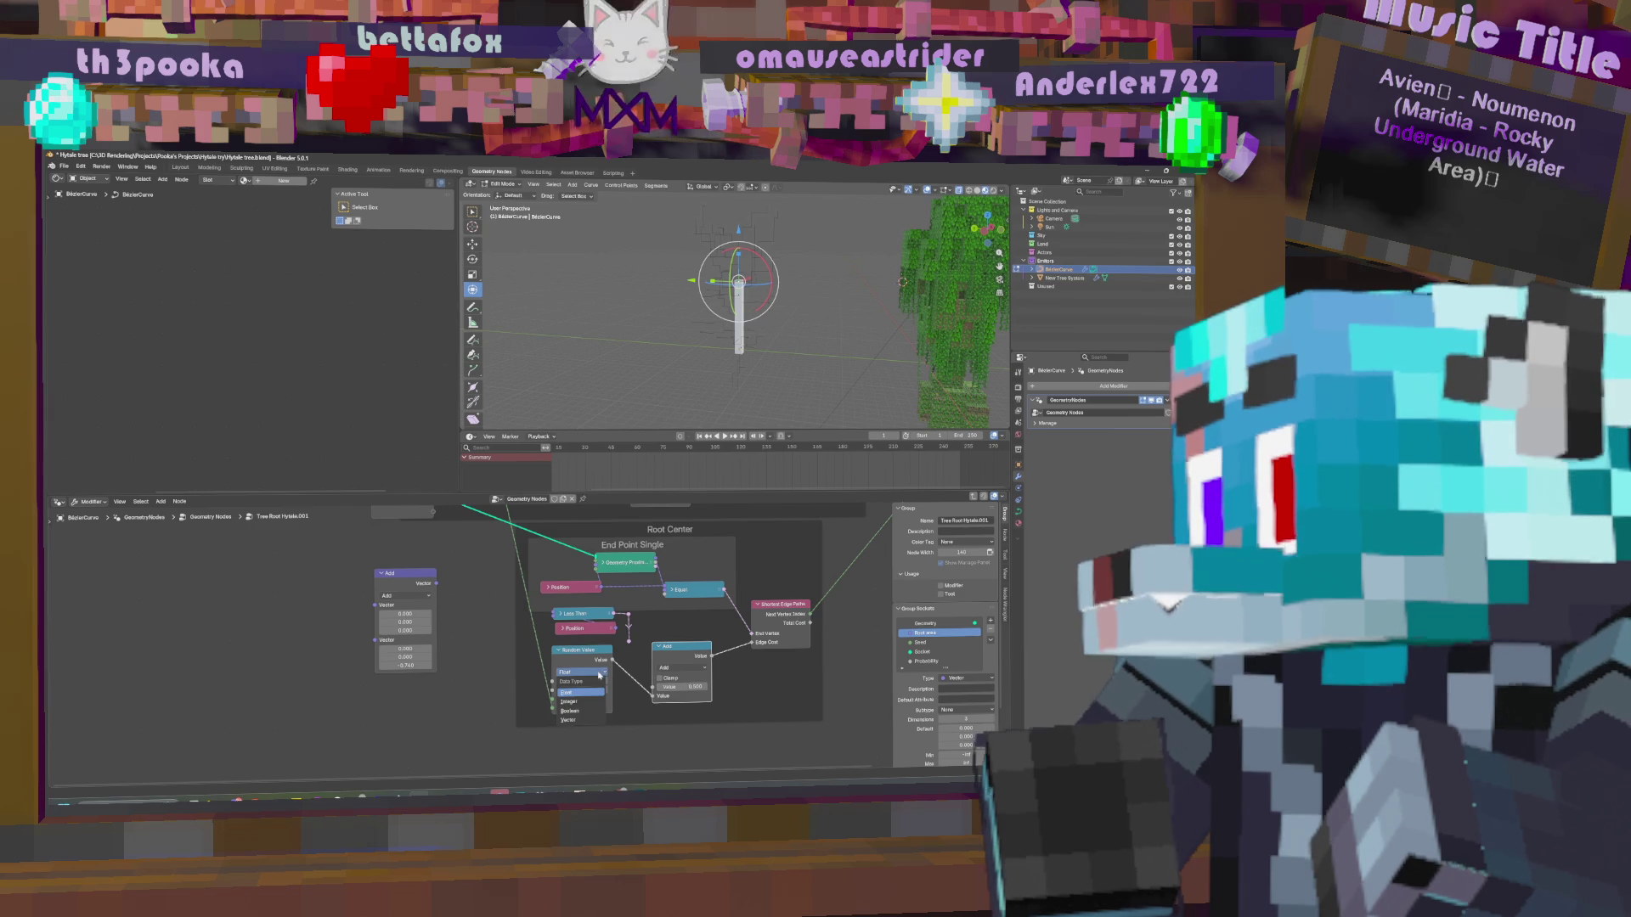
pyautogui.click(584, 722)
pyautogui.moveTo(617, 663)
pyautogui.mouseDown()
pyautogui.moveTo(650, 696)
pyautogui.moveTo(637, 688)
pyautogui.mouseUp()
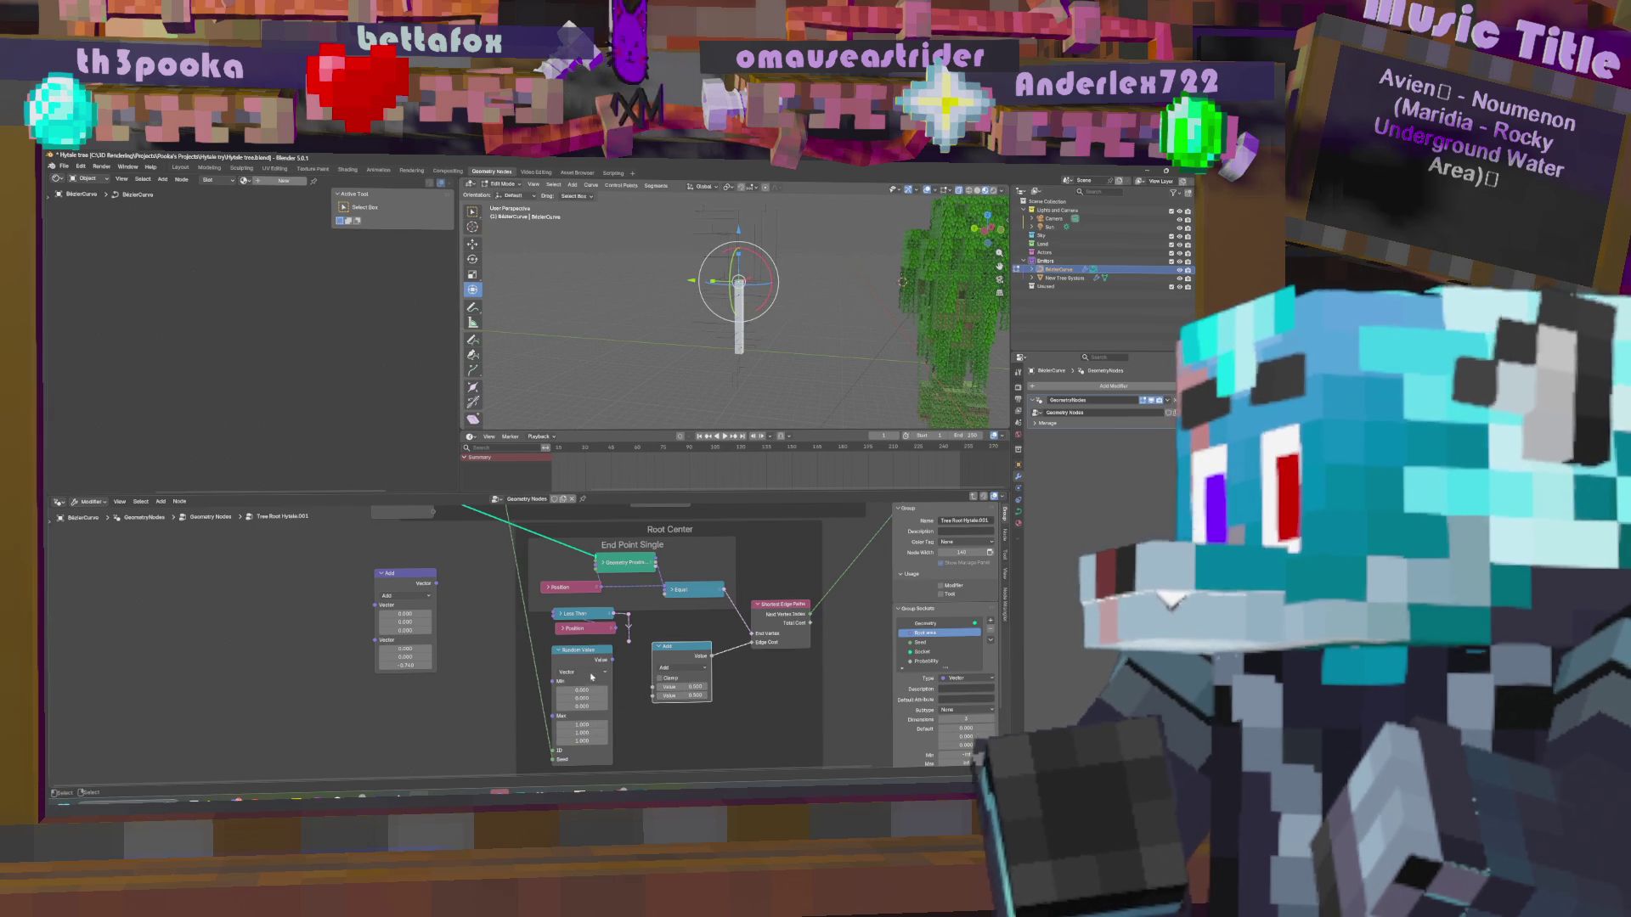
# Duplicate the Add node beside Shortest Edge Path and feed it the random vector and Less Than result.
pyautogui.click(404, 583)
pyautogui.hotkey('shift', 'd')
pyautogui.click(762, 608)
pyautogui.moveTo(612, 588); pyautogui.dragTo(731, 667)
pyautogui.moveTo(788, 612); pyautogui.dragTo(754, 580)
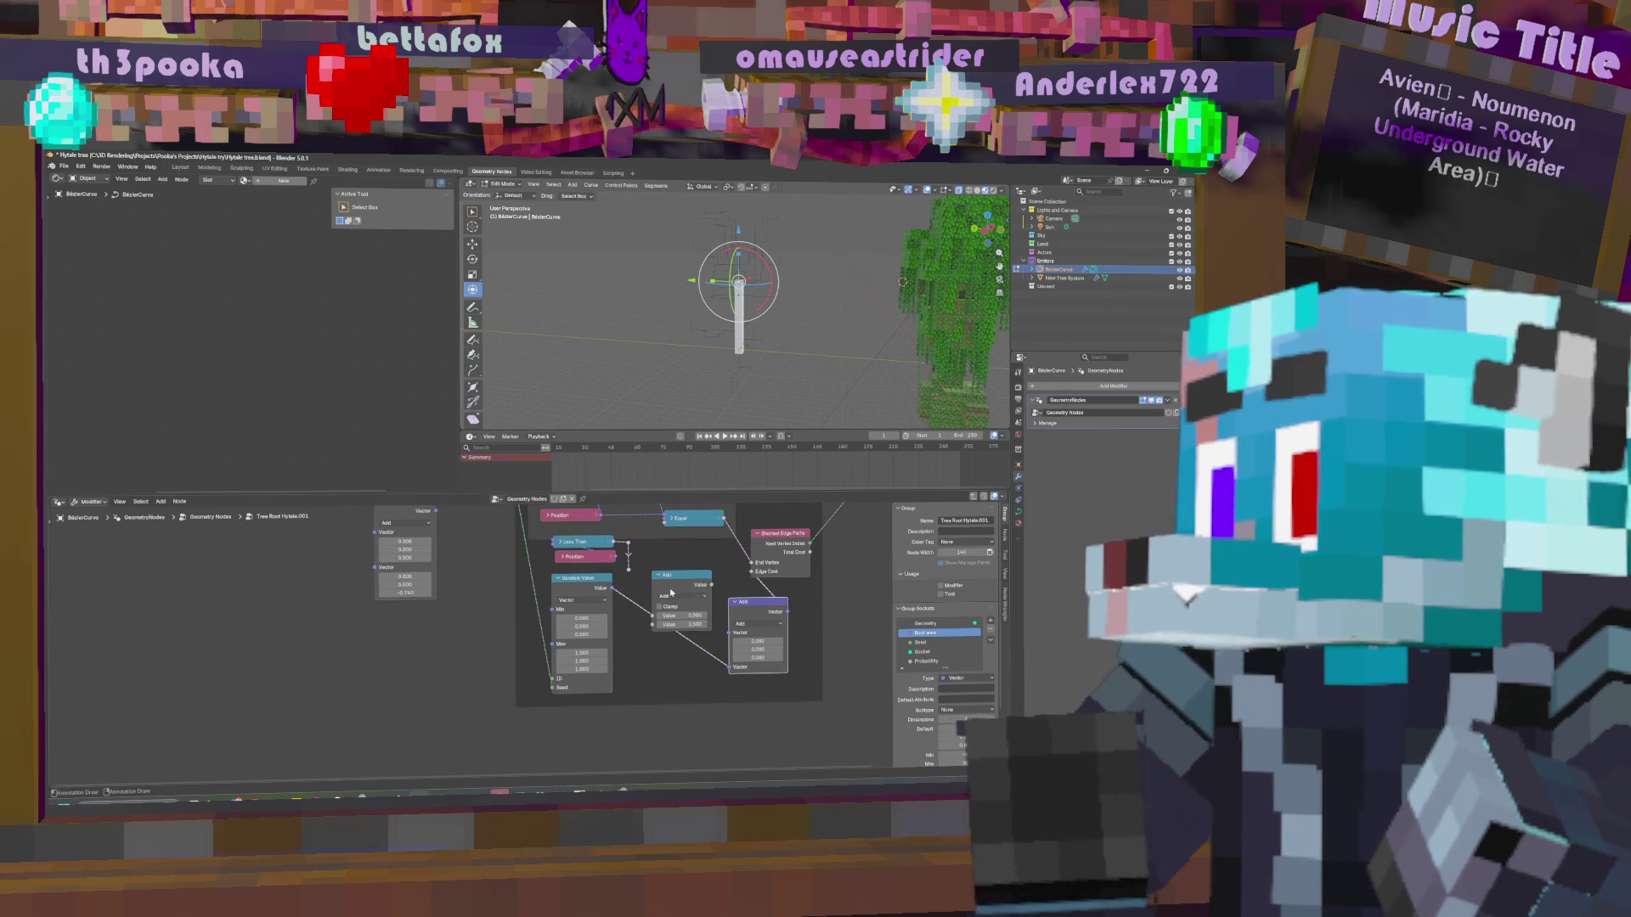
pyautogui.keyDown('shift'); pyautogui.scroll(2, 635, 598); pyautogui.keyUp('shift')
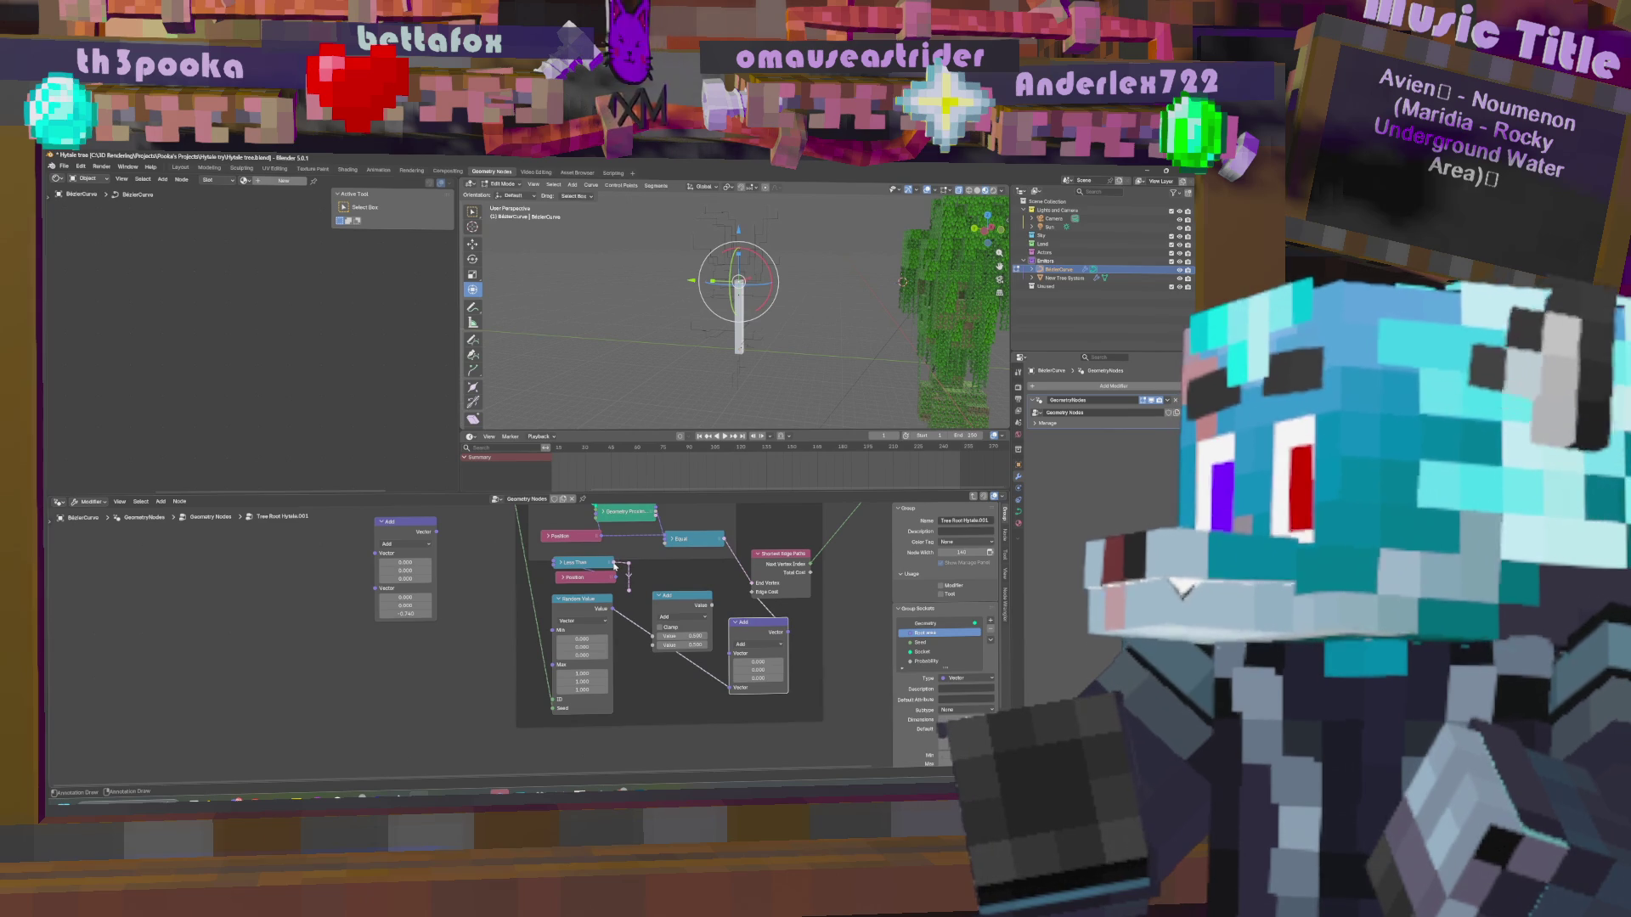
pyautogui.moveTo(614, 563)
pyautogui.mouseDown()
pyautogui.moveTo(637, 629)
pyautogui.moveTo(636, 589)
pyautogui.mouseUp()
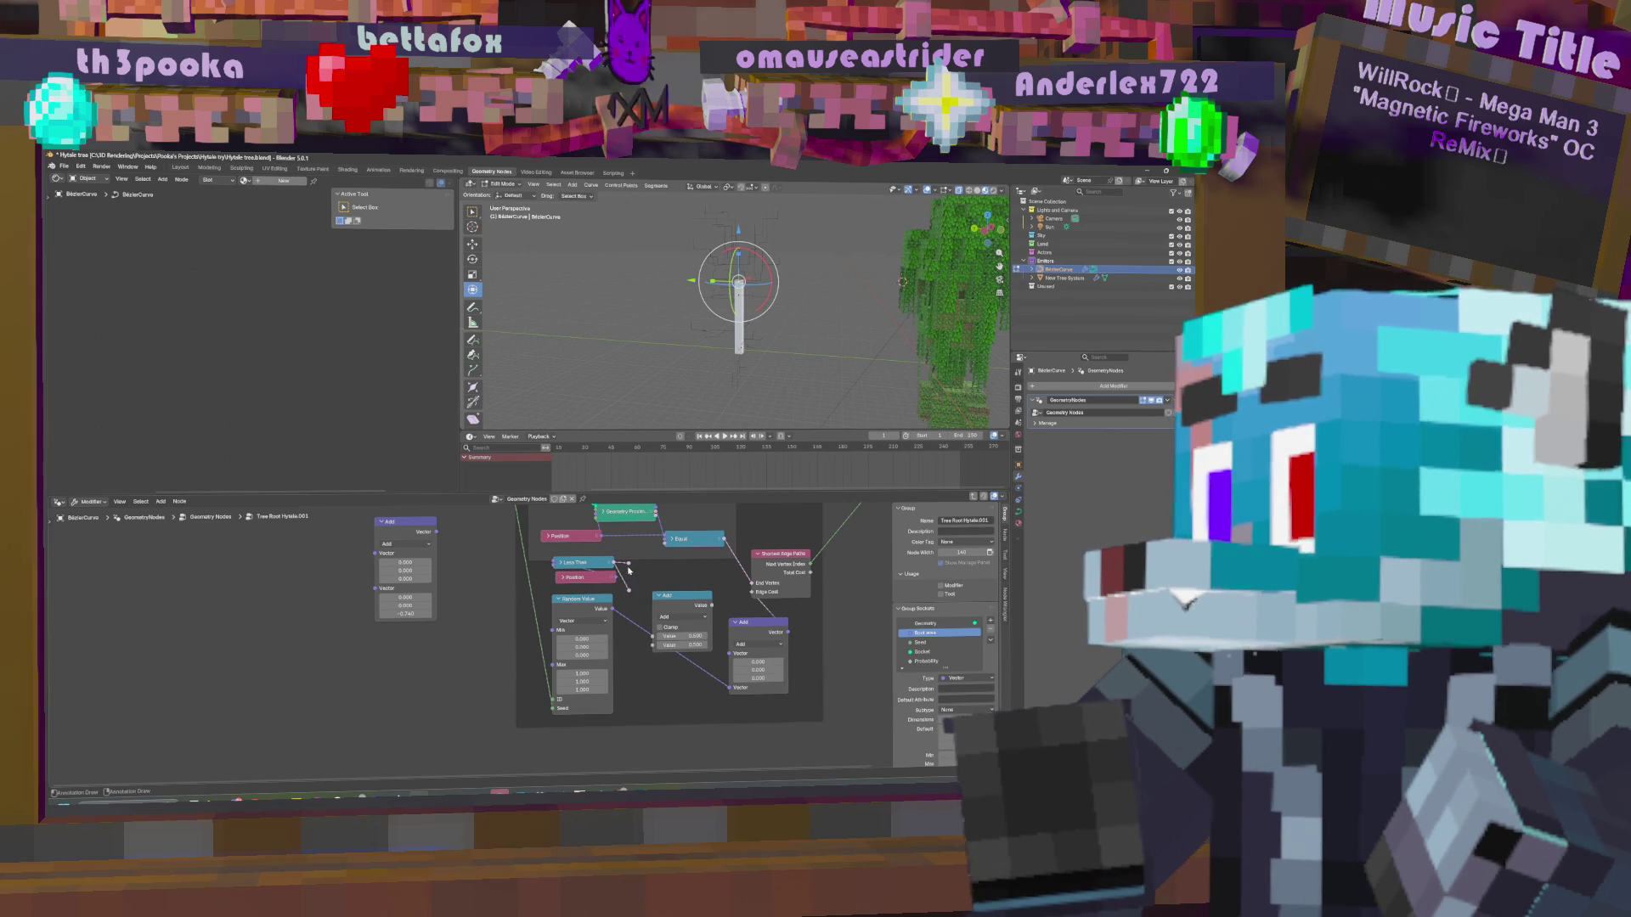
pyautogui.moveTo(627, 563); pyautogui.dragTo(738, 653)
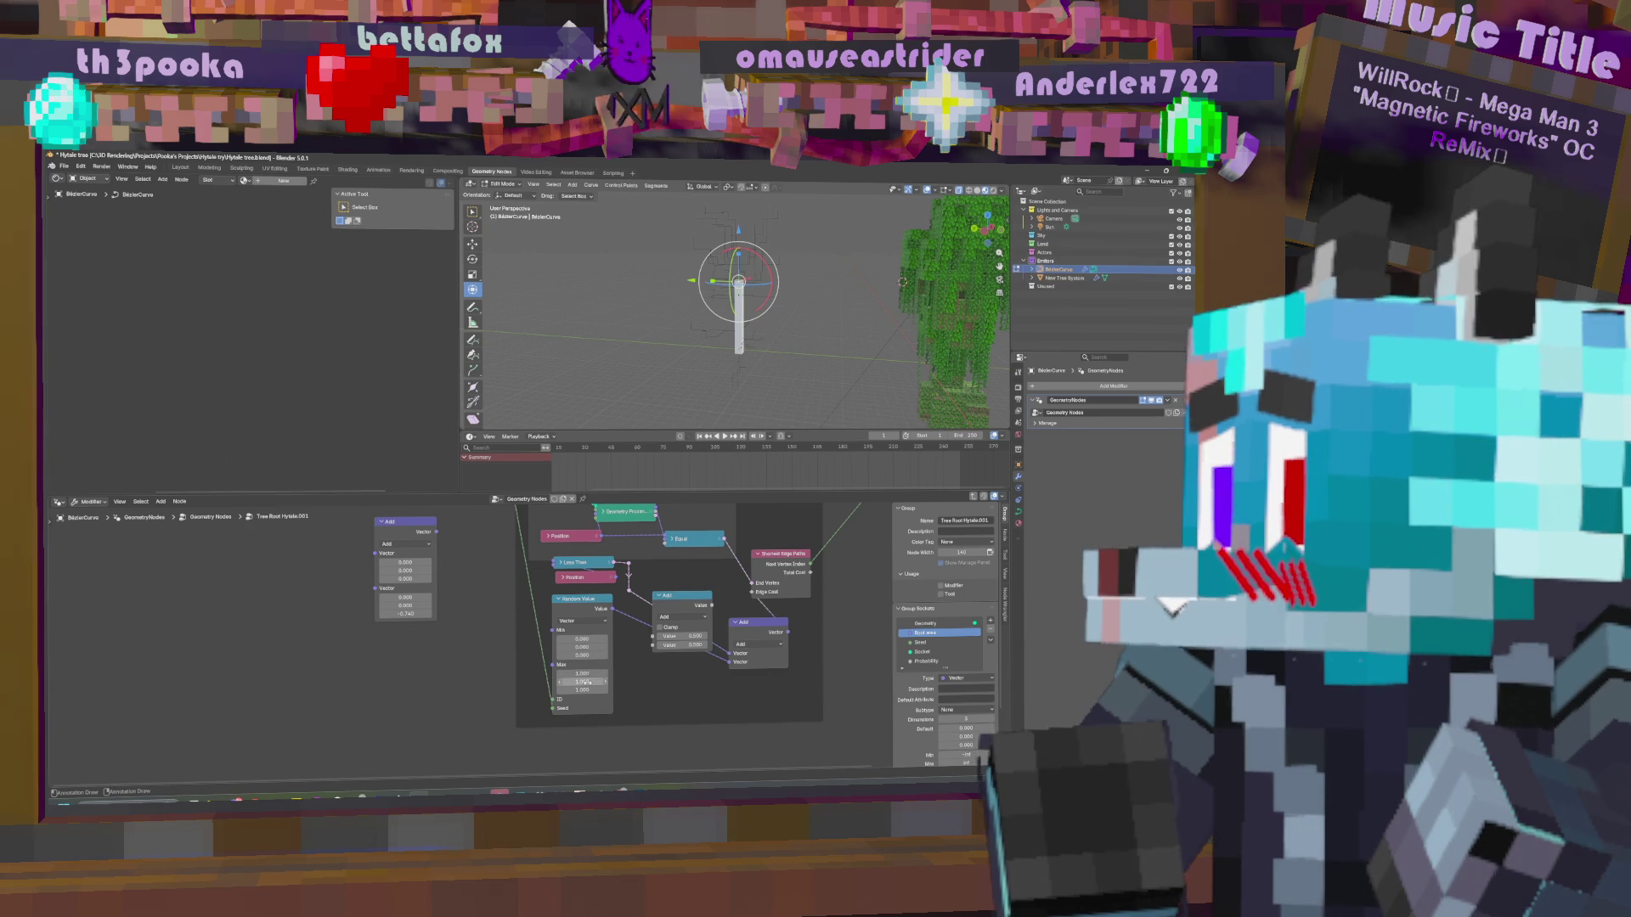
# Zero the random Max X and Max Y and adjust the Max Z value.
pyautogui.press('BackSpace')
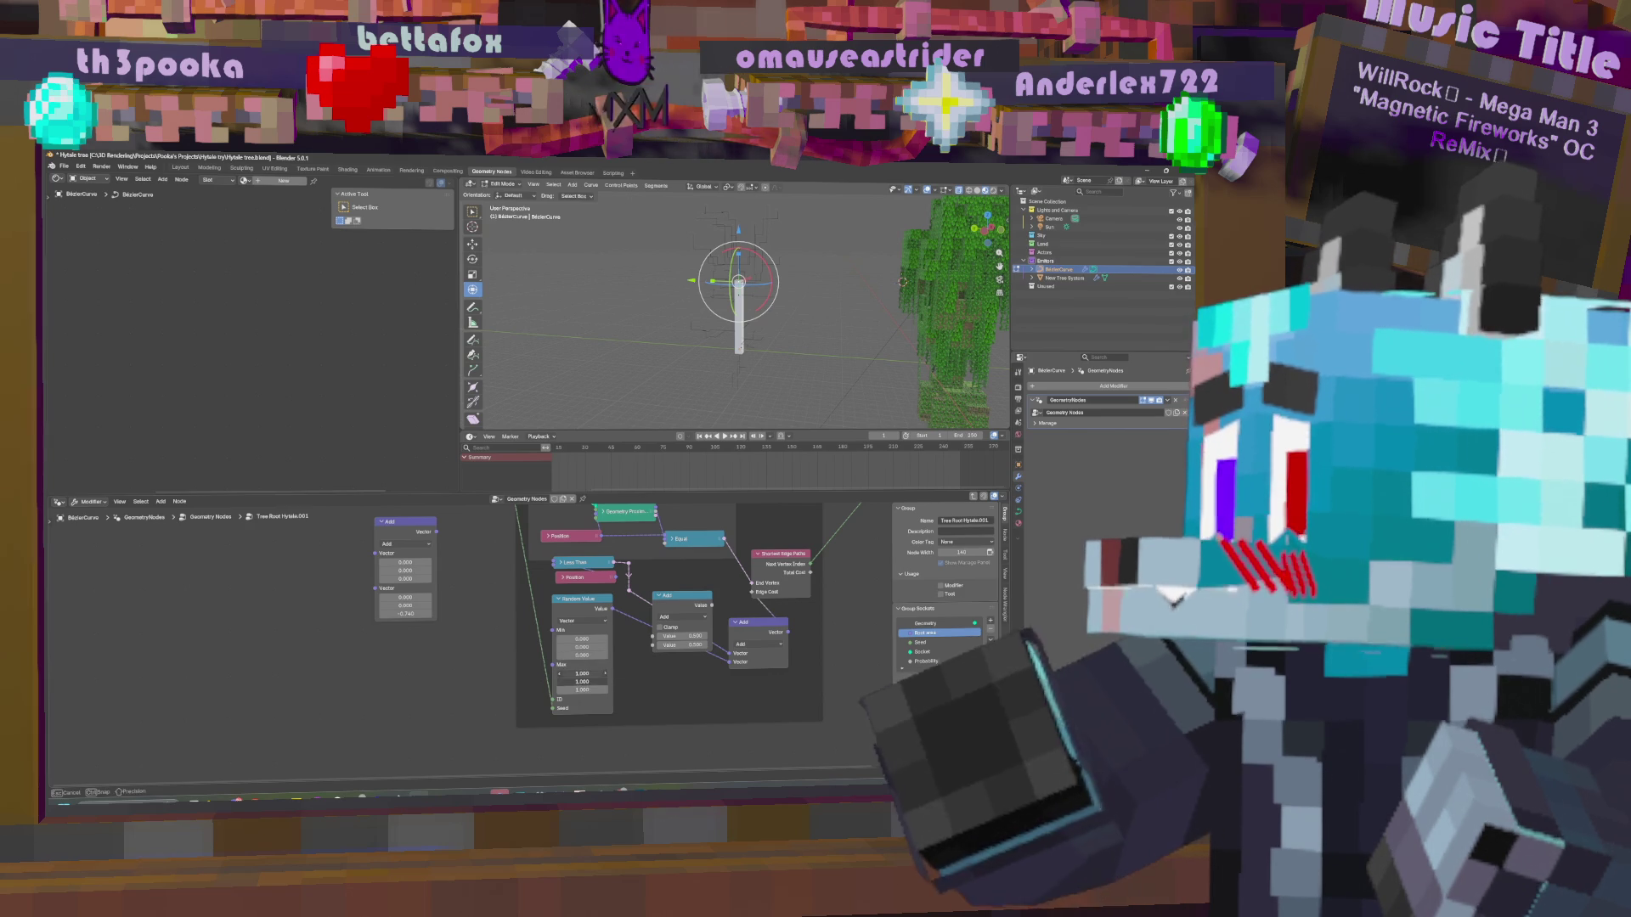
pyautogui.press('BackSpace')
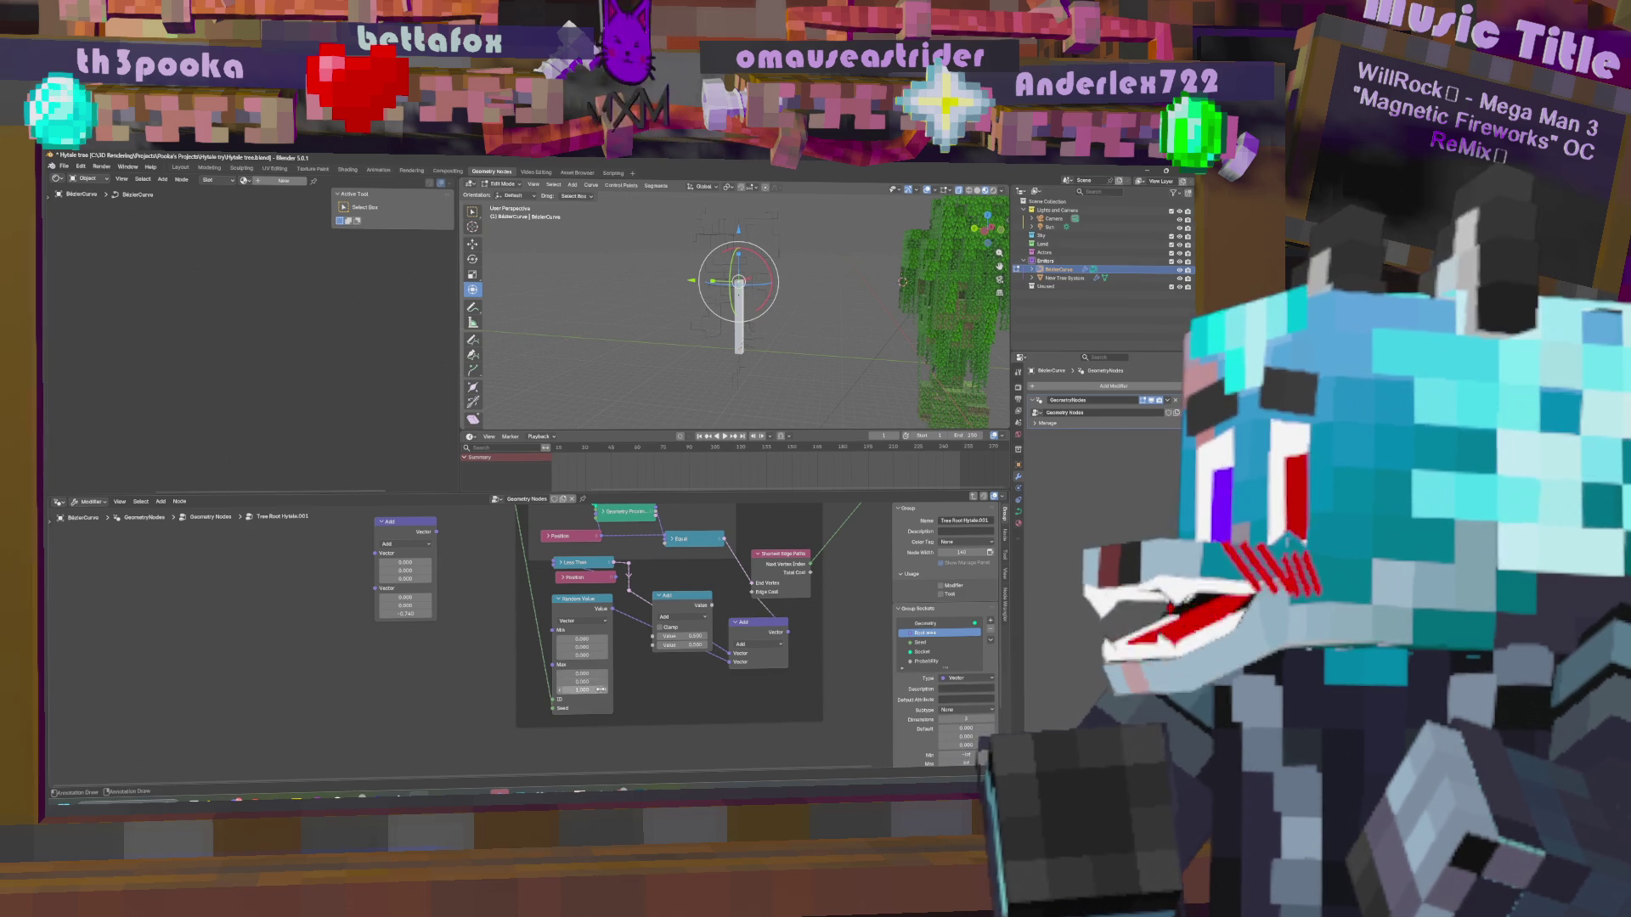
pyautogui.moveTo(594, 690); pyautogui.dragTo(571, 690)
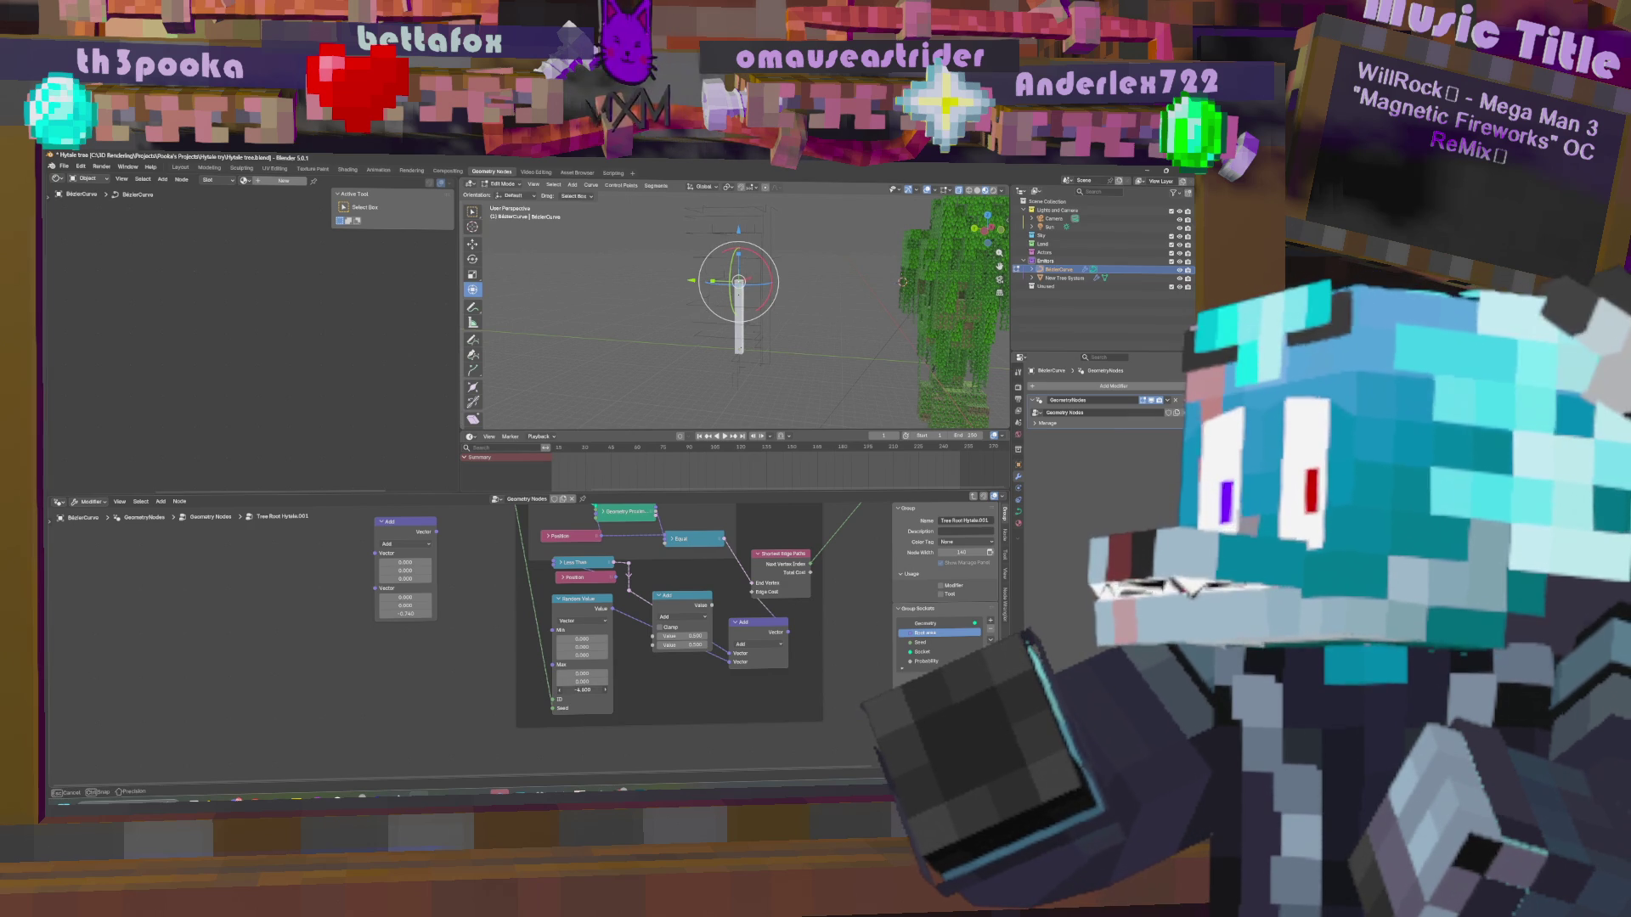
pyautogui.moveTo(583, 690); pyautogui.dragTo(596, 674)
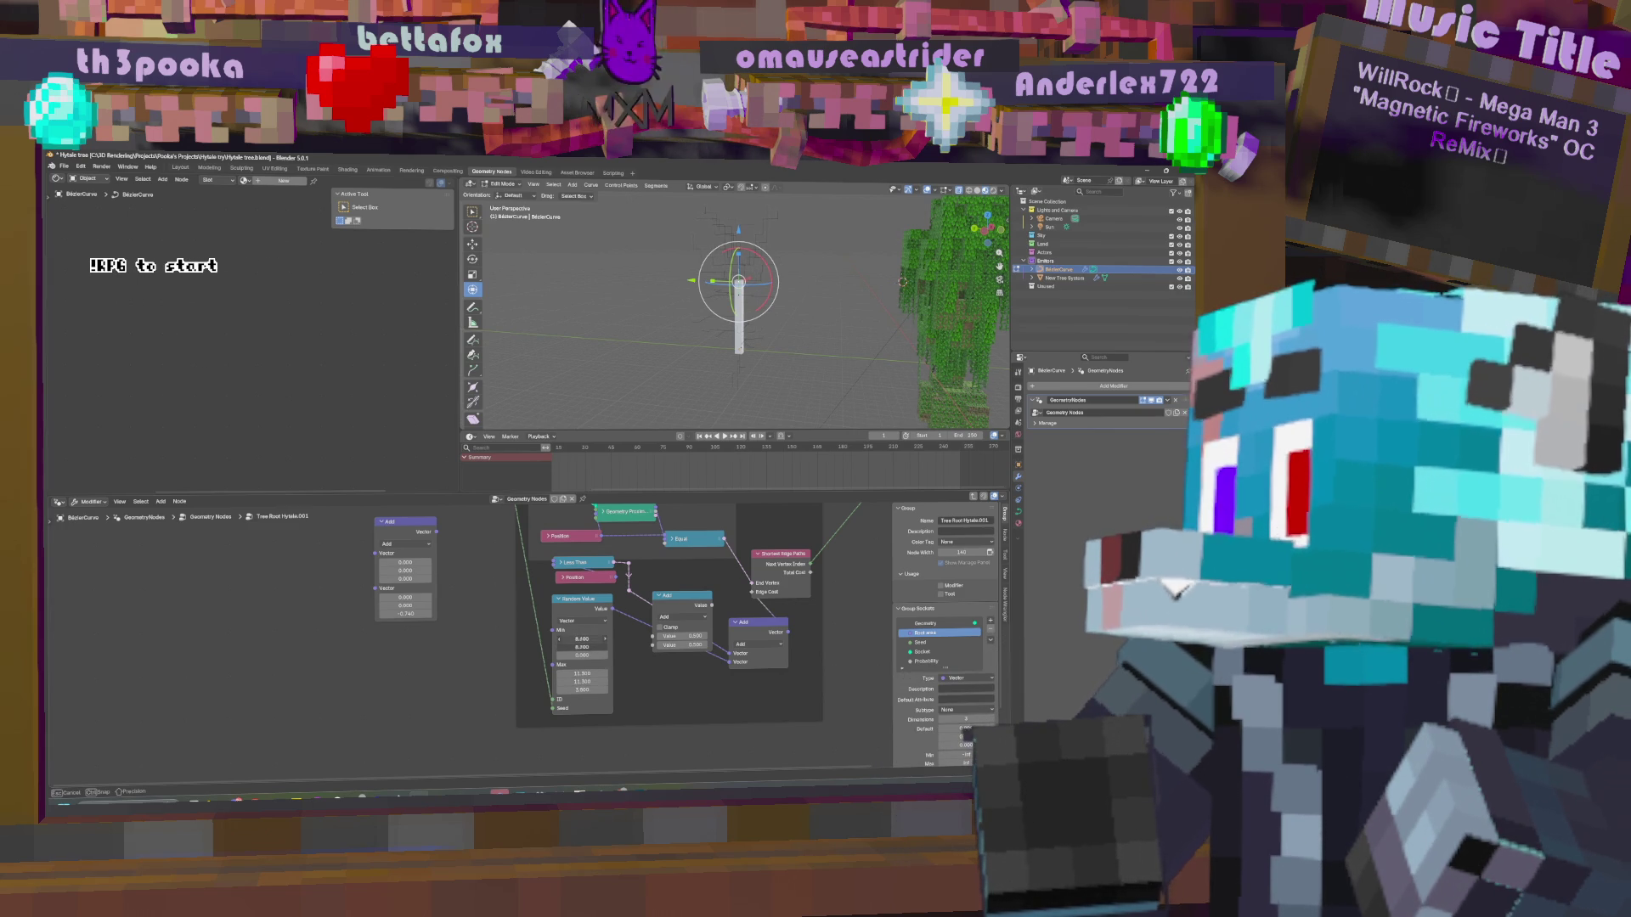
pyautogui.moveTo(582, 639); pyautogui.dragTo(586, 639)
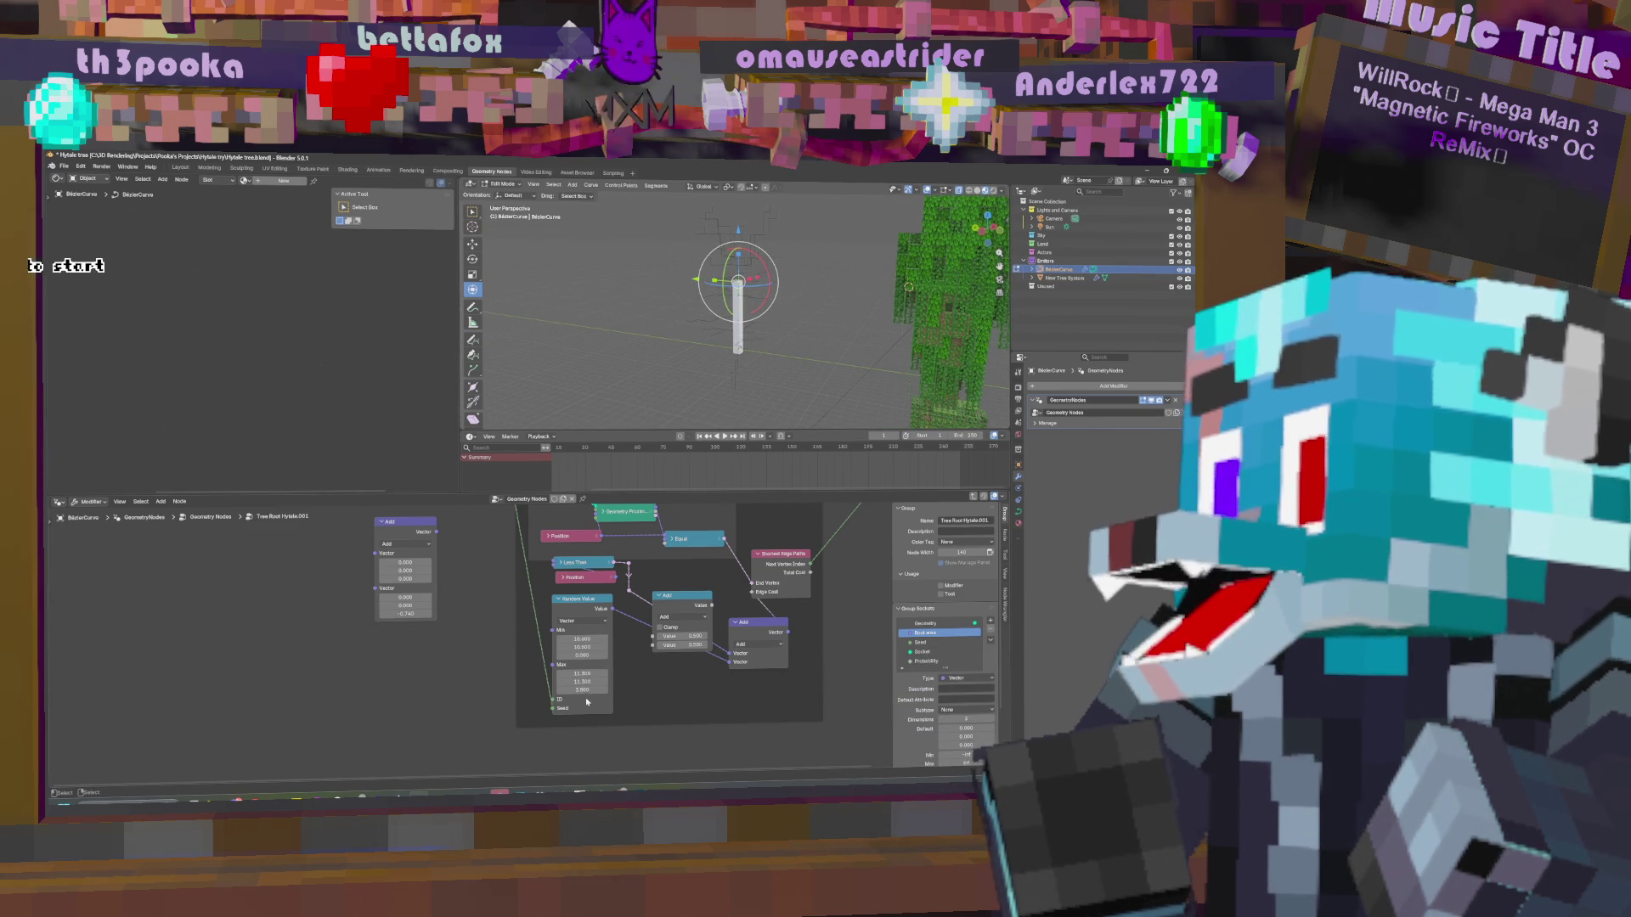
# Set the random Min Z to -0.500, adjust Min X, and set Max Z to -19.000.
pyautogui.moveTo(582, 655); pyautogui.dragTo(576, 655)
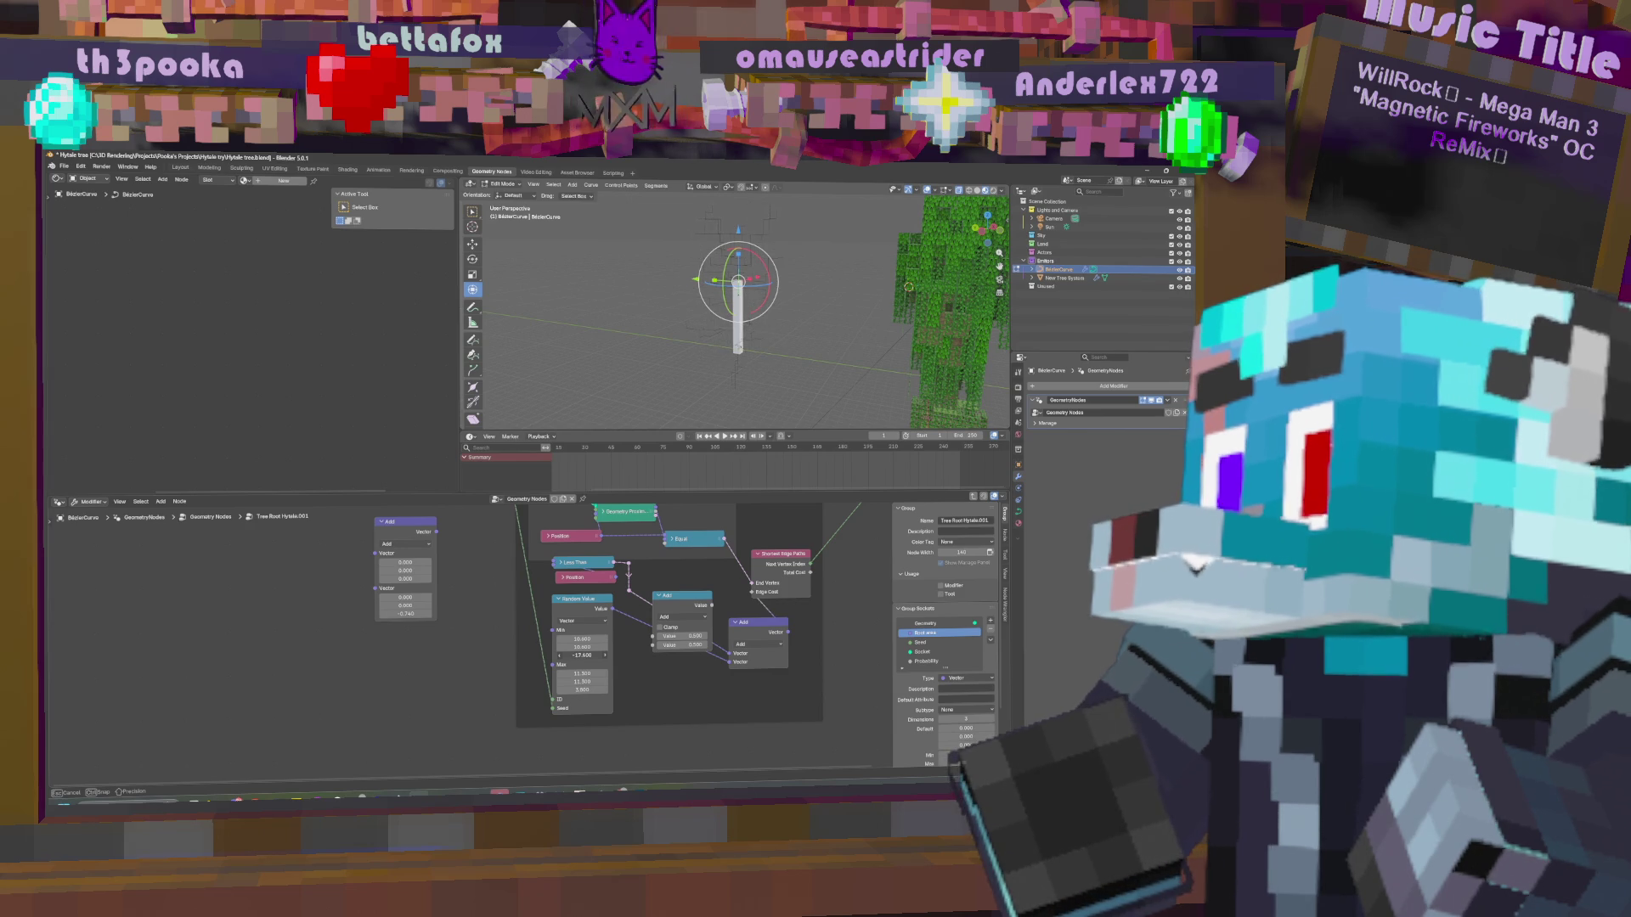
pyautogui.moveTo(781, 348)
pyautogui.mouseDown(button='middle')
pyautogui.moveTo(805, 347)
pyautogui.moveTo(760, 377)
pyautogui.moveTo(812, 386)
pyautogui.mouseUp(button='middle')
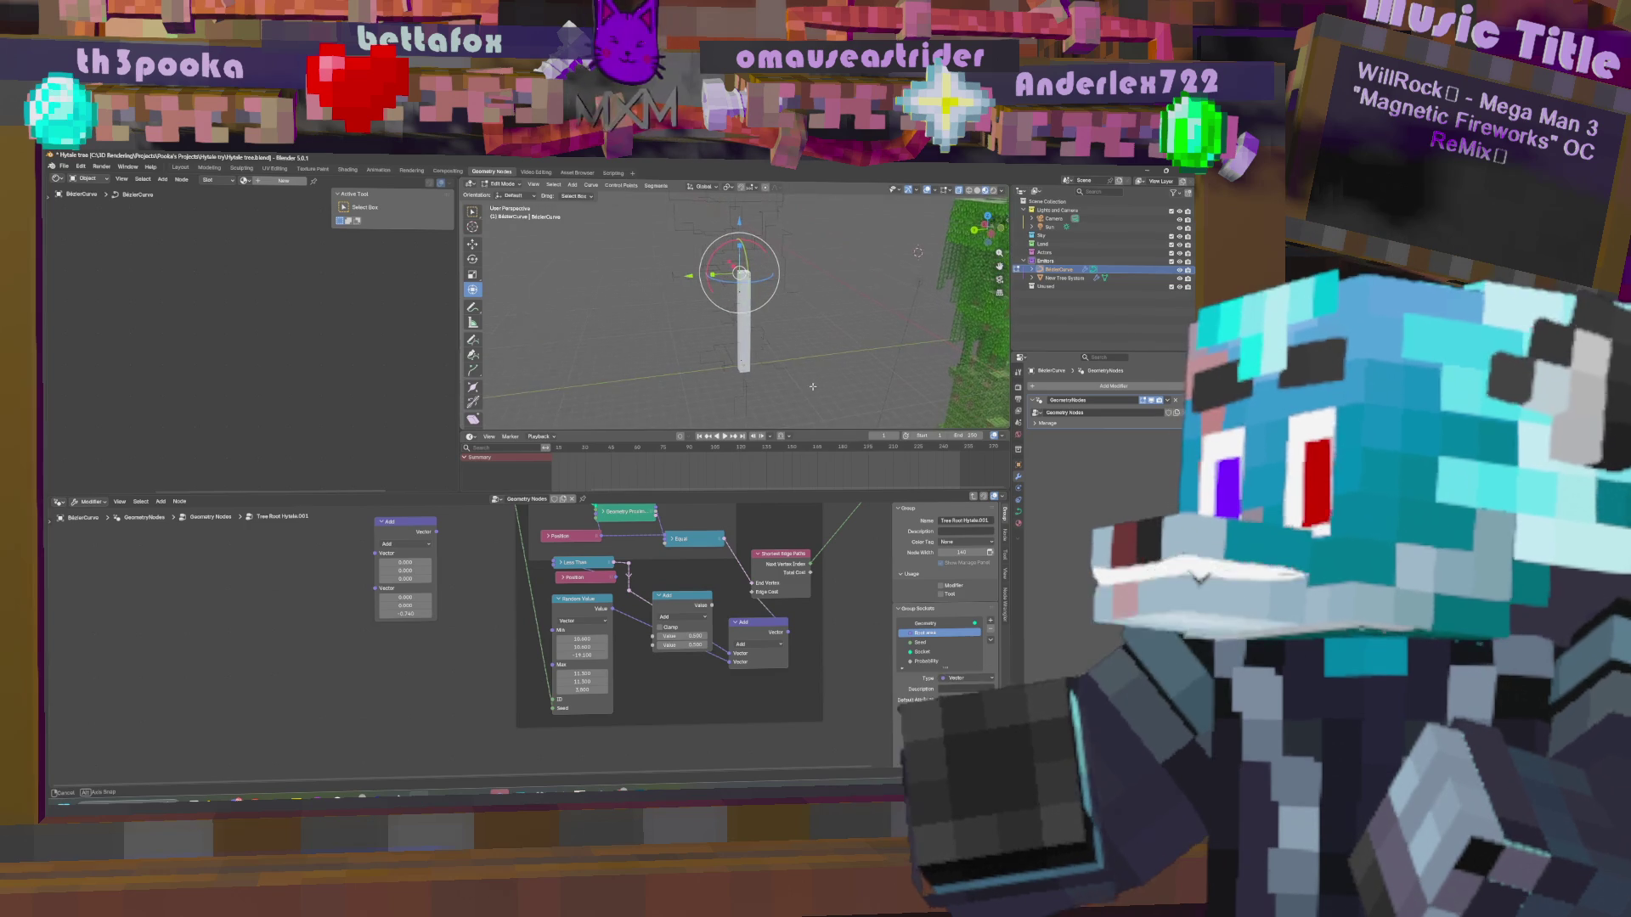
pyautogui.moveTo(581, 639); pyautogui.dragTo(582, 639)
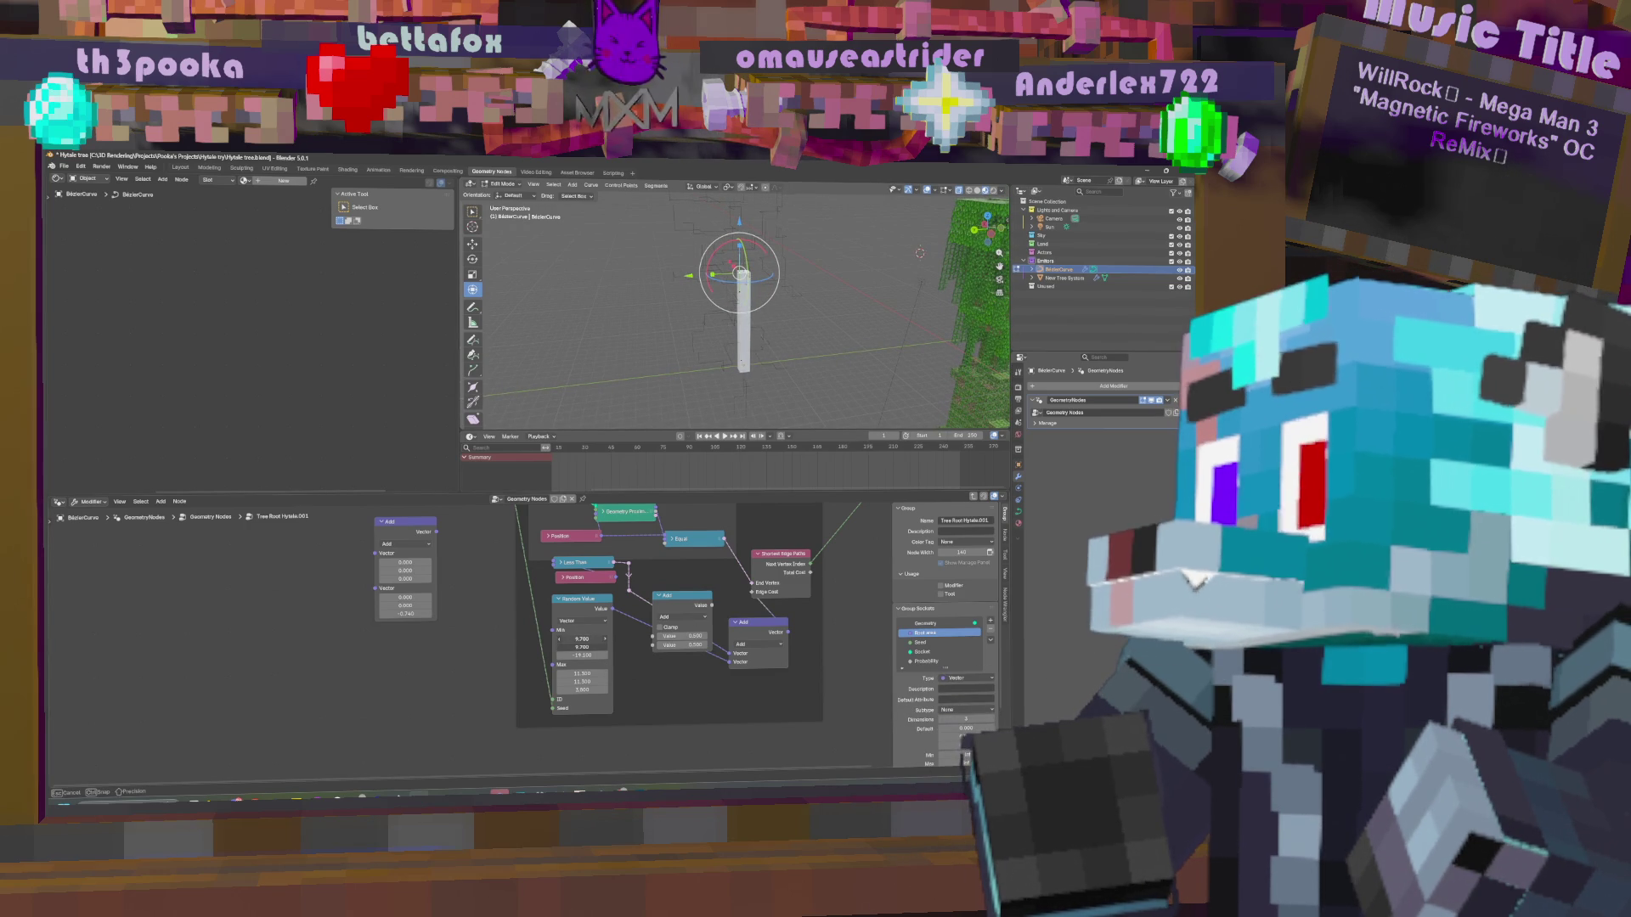
pyautogui.moveTo(582, 639); pyautogui.dragTo(582, 638)
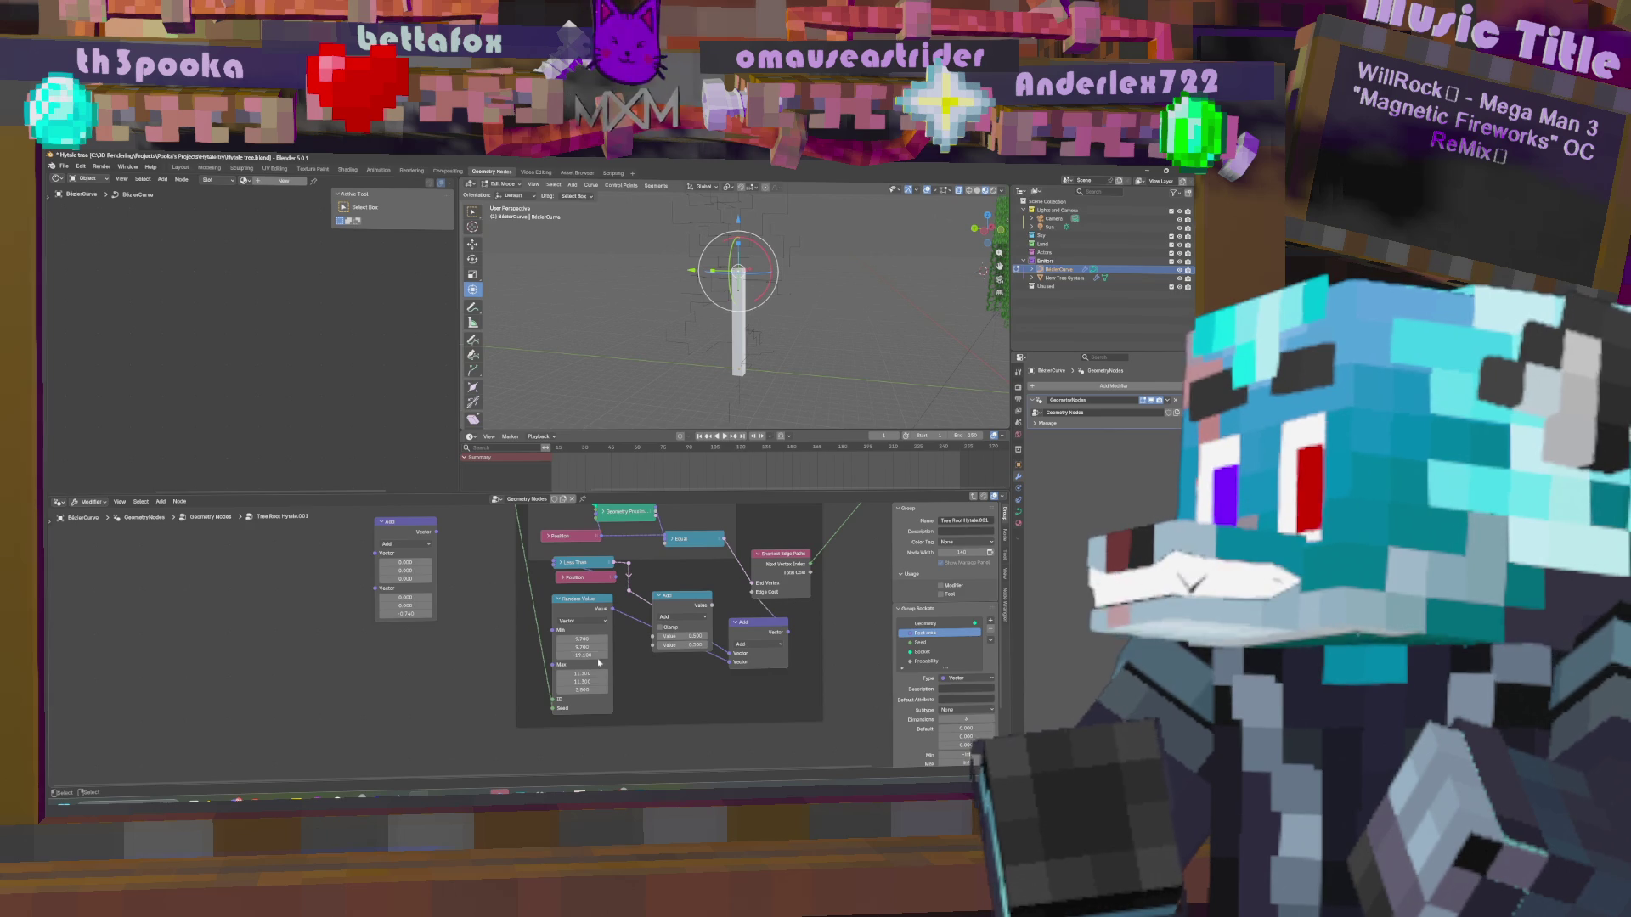
pyautogui.moveTo(582, 690); pyautogui.dragTo(571, 689)
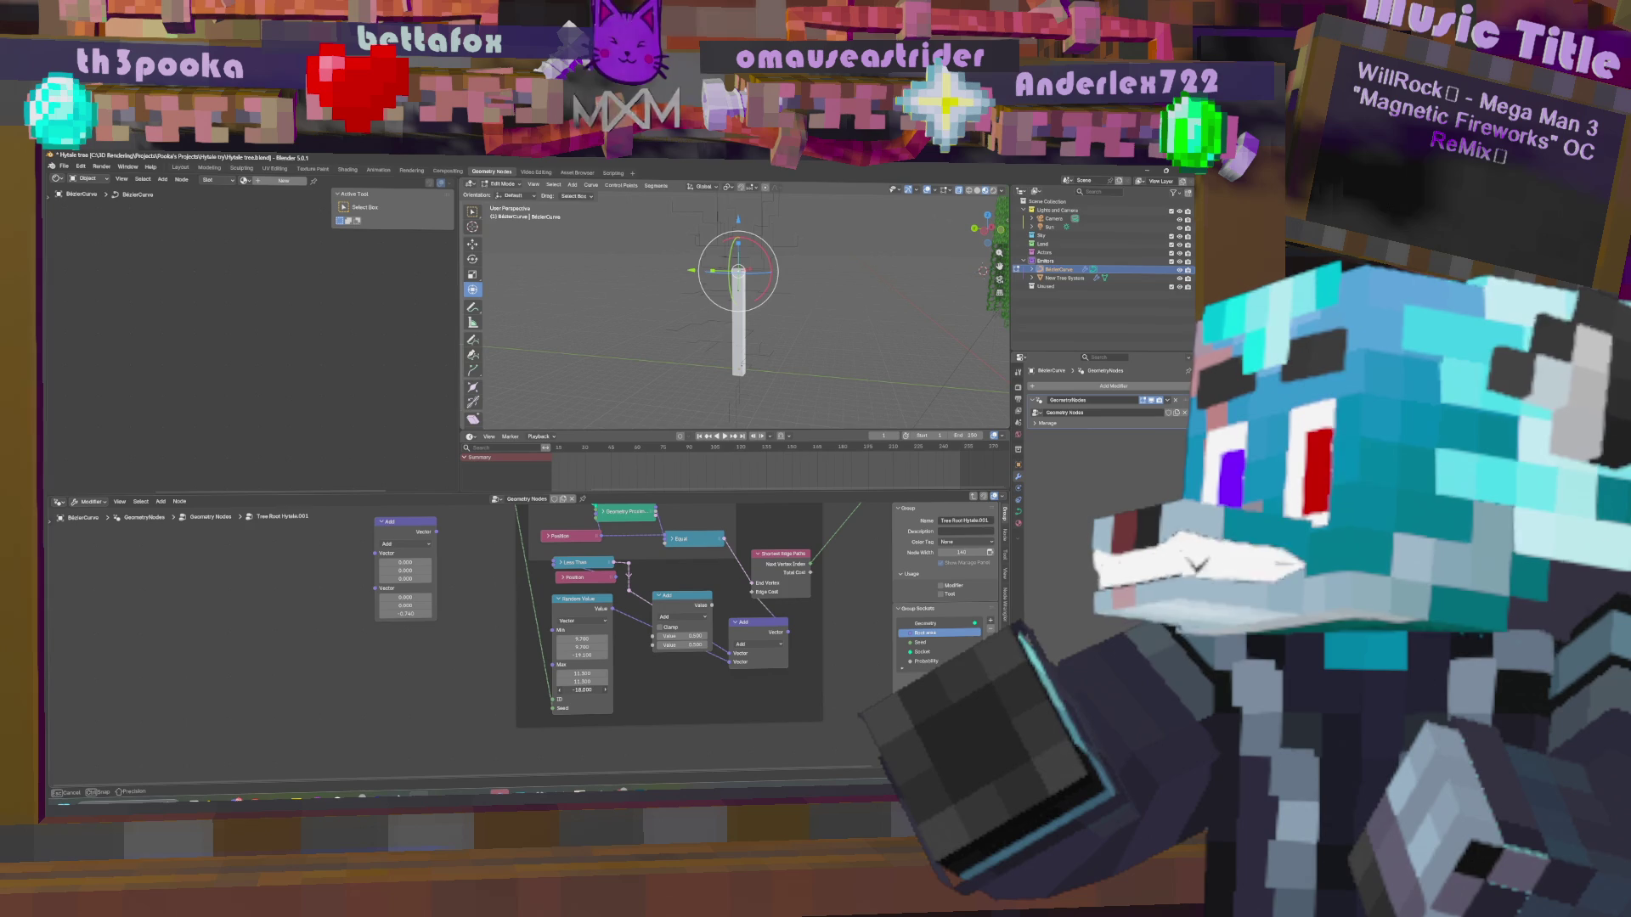
pyautogui.moveTo(858, 299); pyautogui.dragTo(834, 299, button='middle')
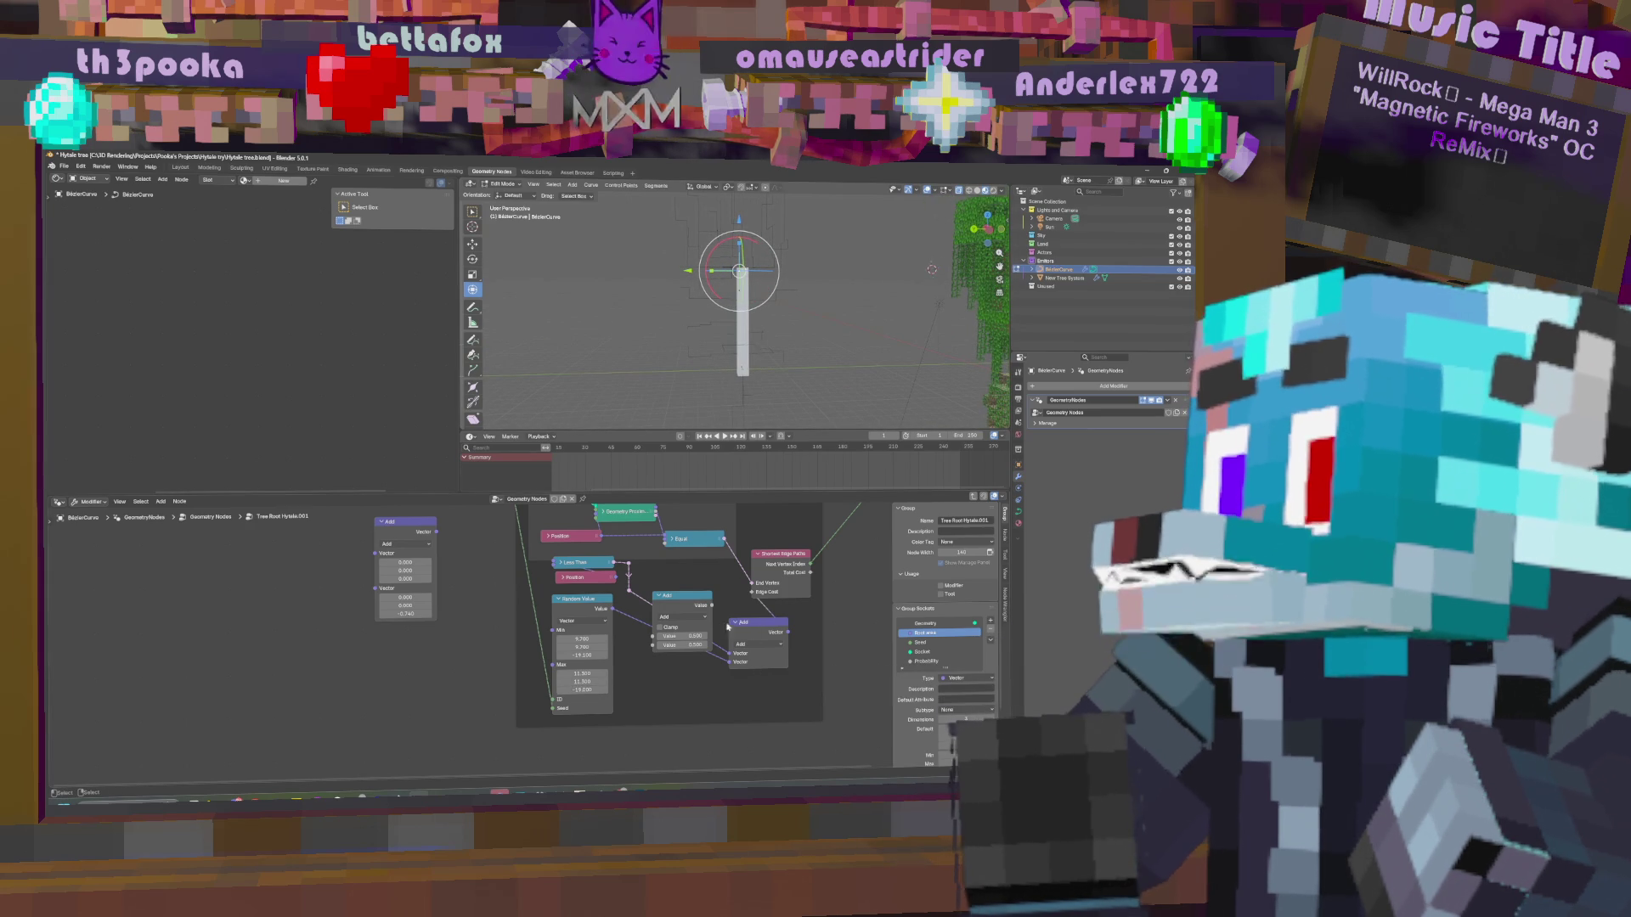
# Rearrange the Add nodes in the graph.
pyautogui.moveTo(687, 602); pyautogui.dragTo(694, 693)
pyautogui.moveTo(740, 622); pyautogui.dragTo(673, 586)
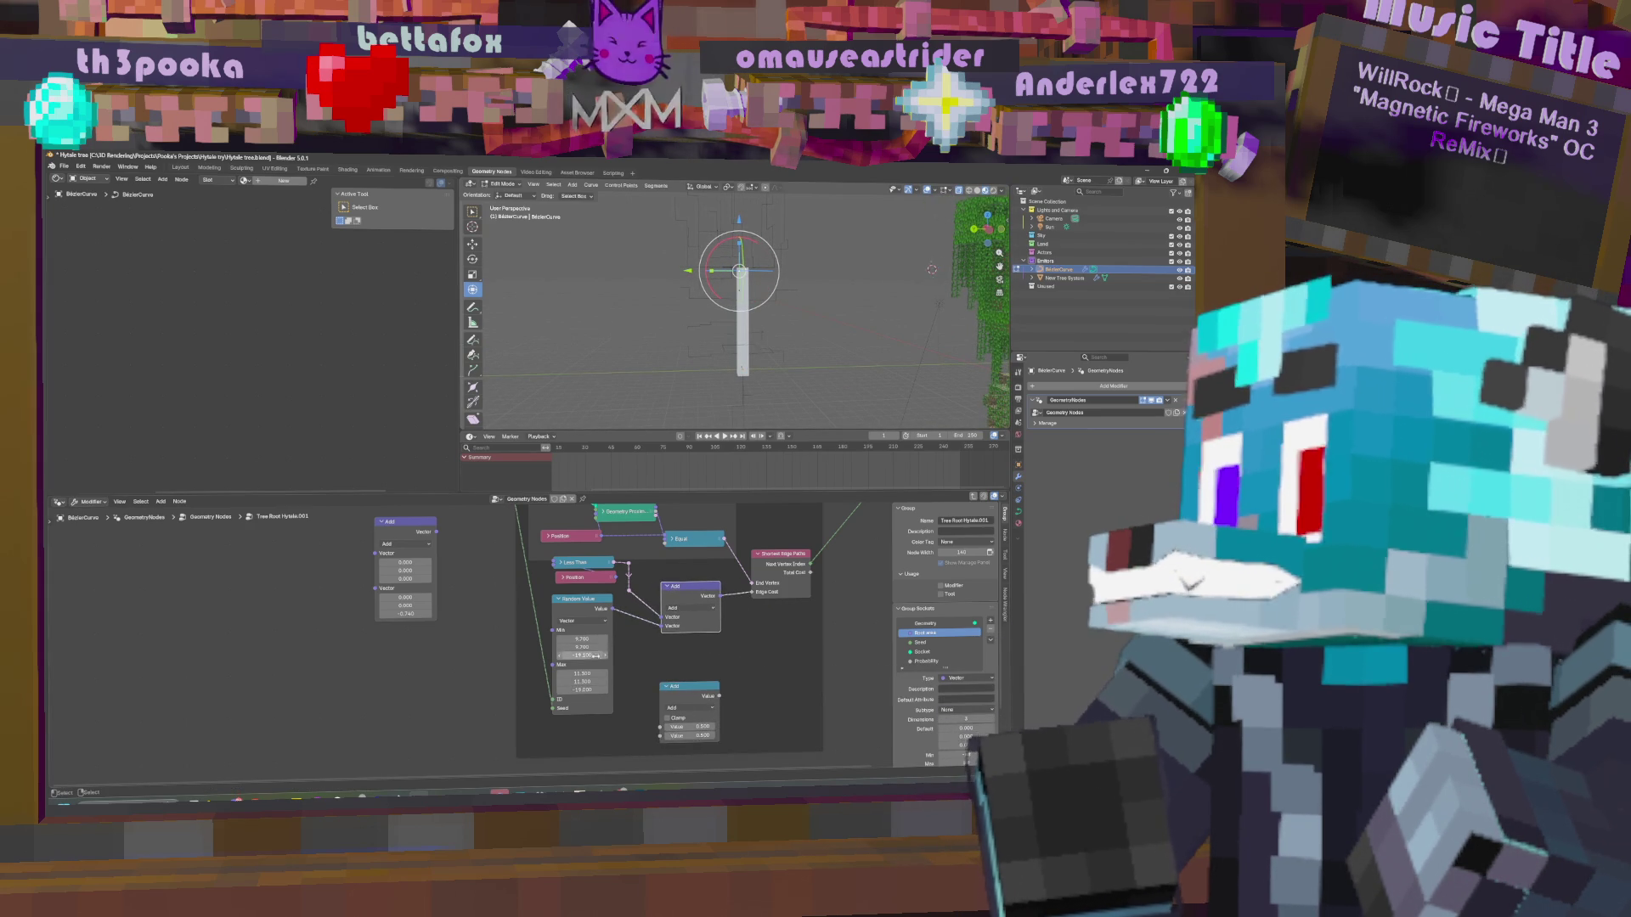
pyautogui.moveTo(745, 284); pyautogui.dragTo(740, 291, button='middle')
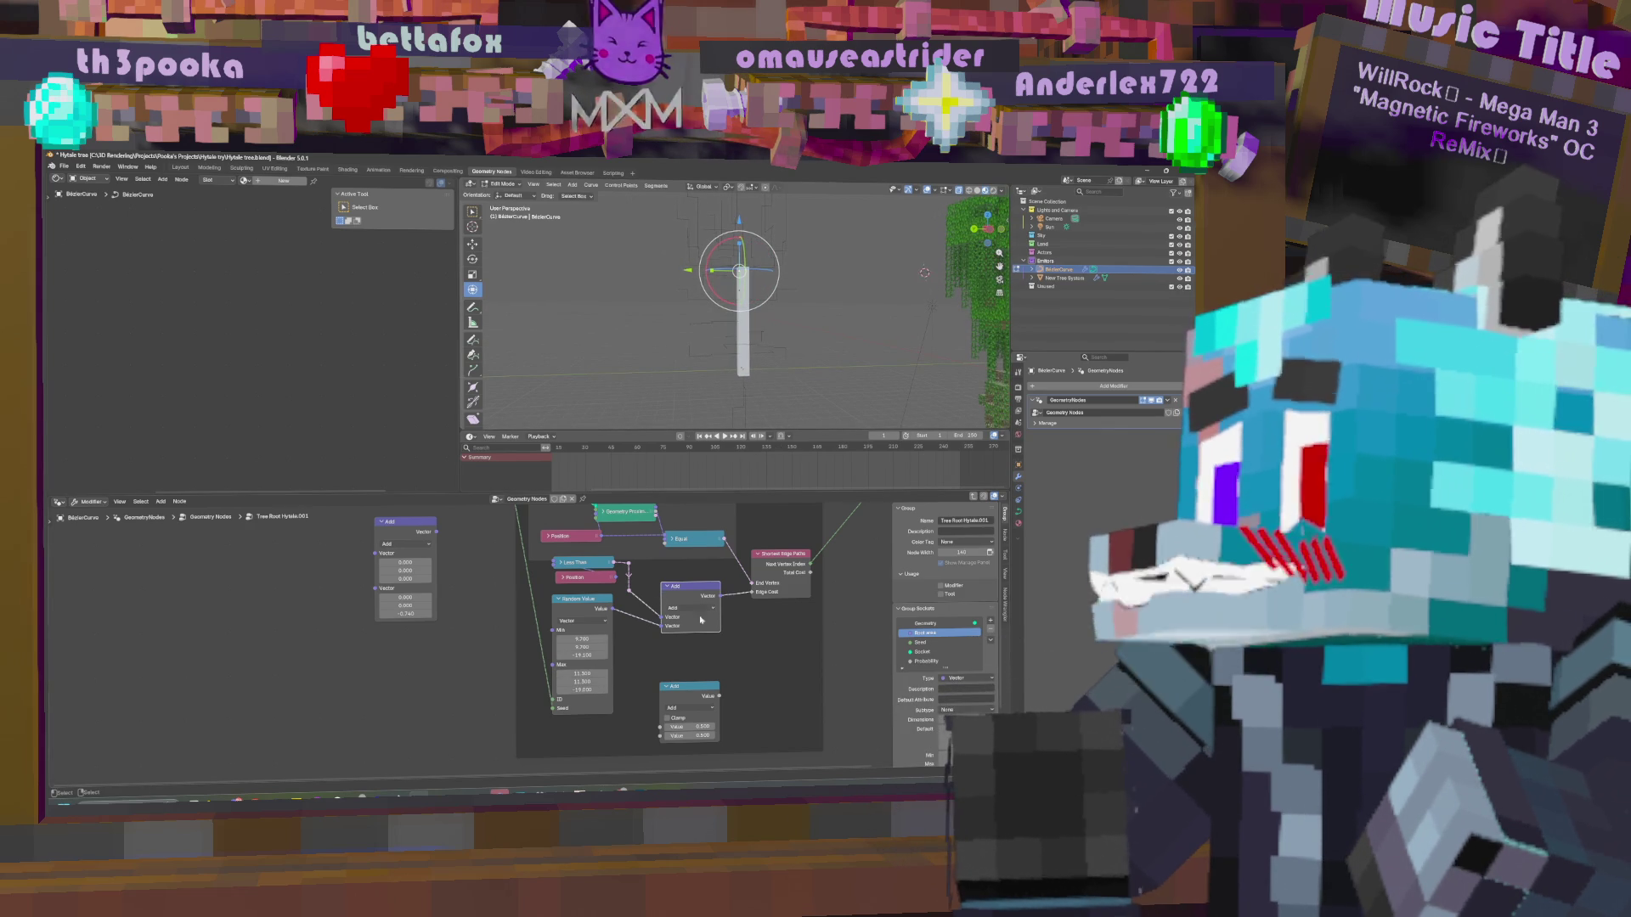
# Lower the Less Than threshold to 6.250, collapse it, and settle random Max Z at -16.800.
pyautogui.click(561, 562)
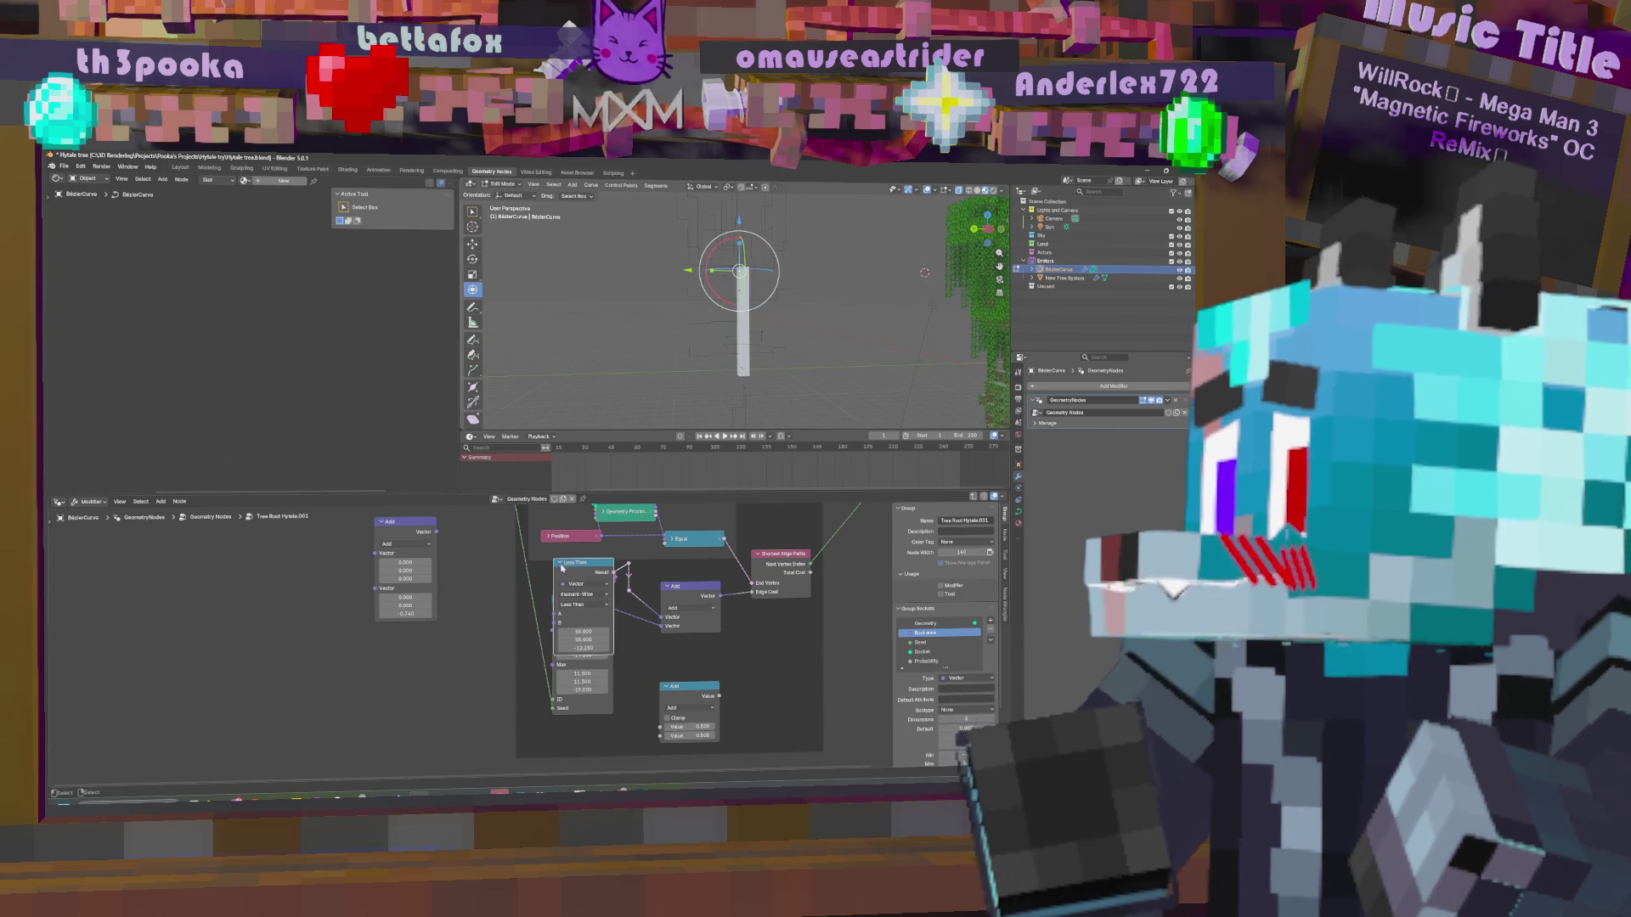
pyautogui.moveTo(580, 647)
pyautogui.mouseDown()
pyautogui.moveTo(644, 647)
pyautogui.moveTo(574, 648)
pyautogui.moveTo(595, 648)
pyautogui.mouseUp()
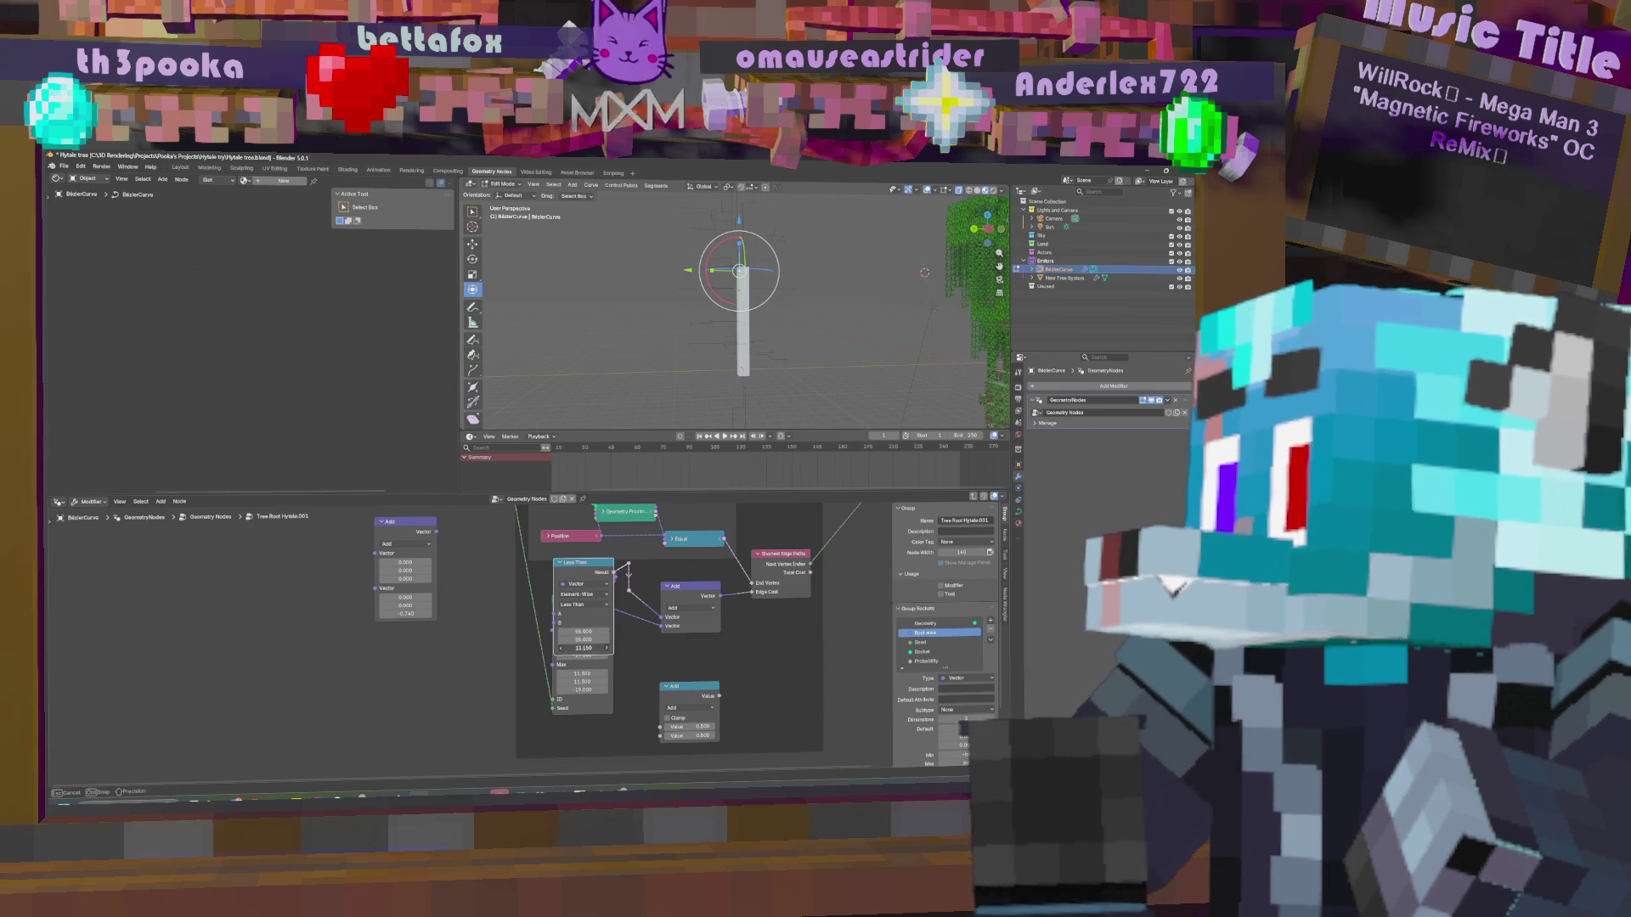
pyautogui.moveTo(583, 648); pyautogui.dragTo(565, 649)
pyautogui.moveTo(778, 363); pyautogui.dragTo(769, 374, button='middle')
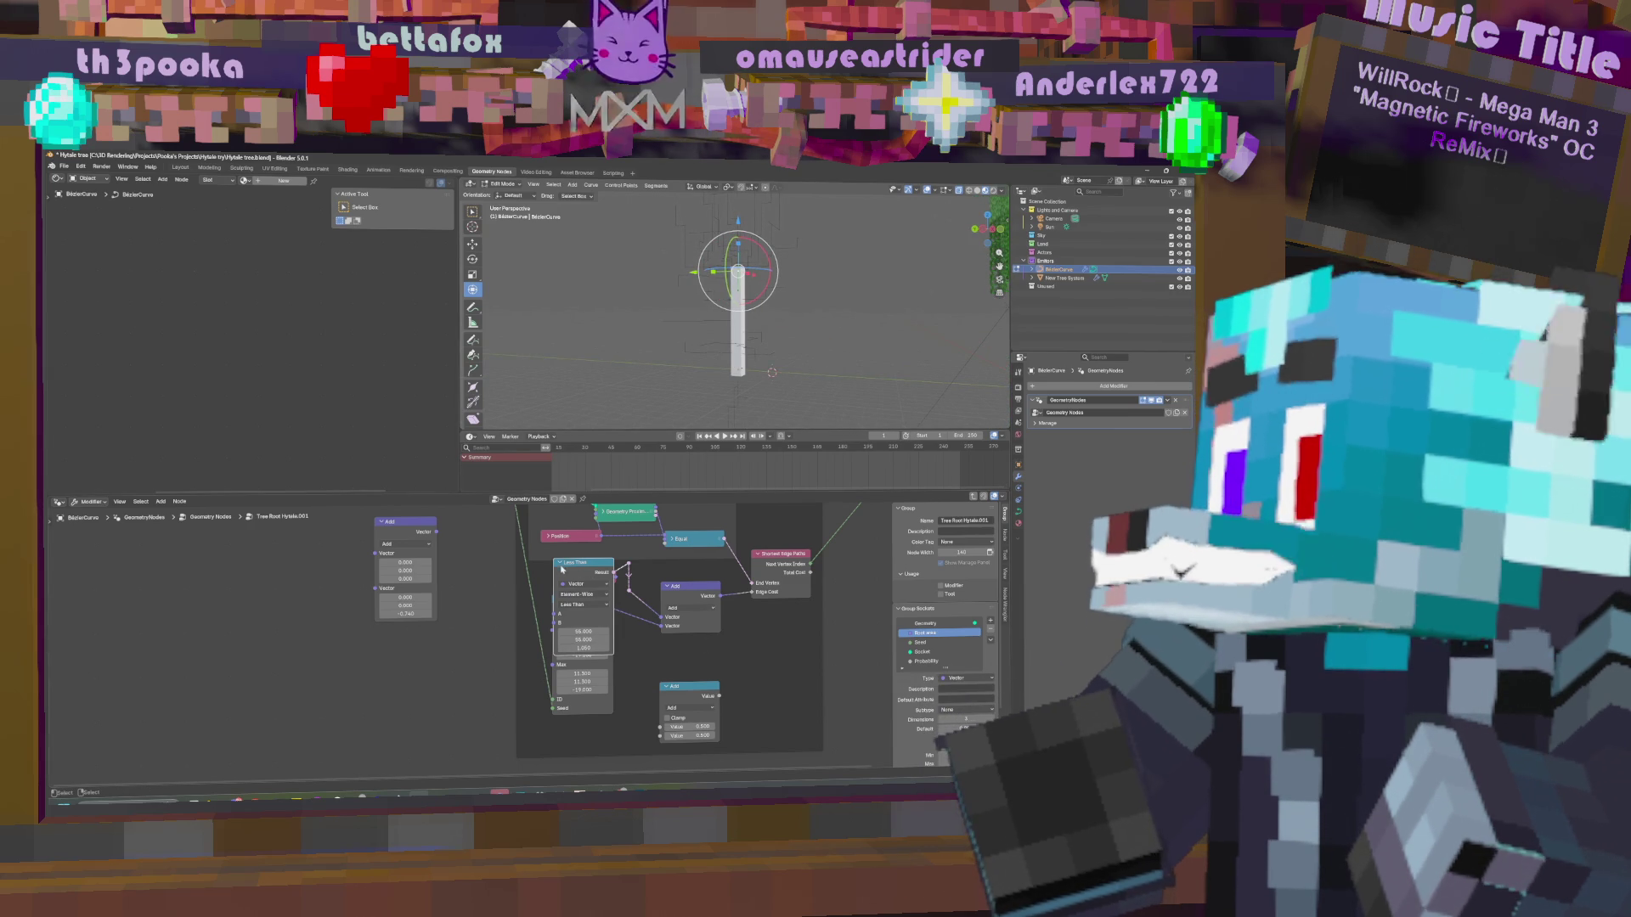
pyautogui.press('h')
pyautogui.moveTo(587, 689); pyautogui.dragTo(599, 689)
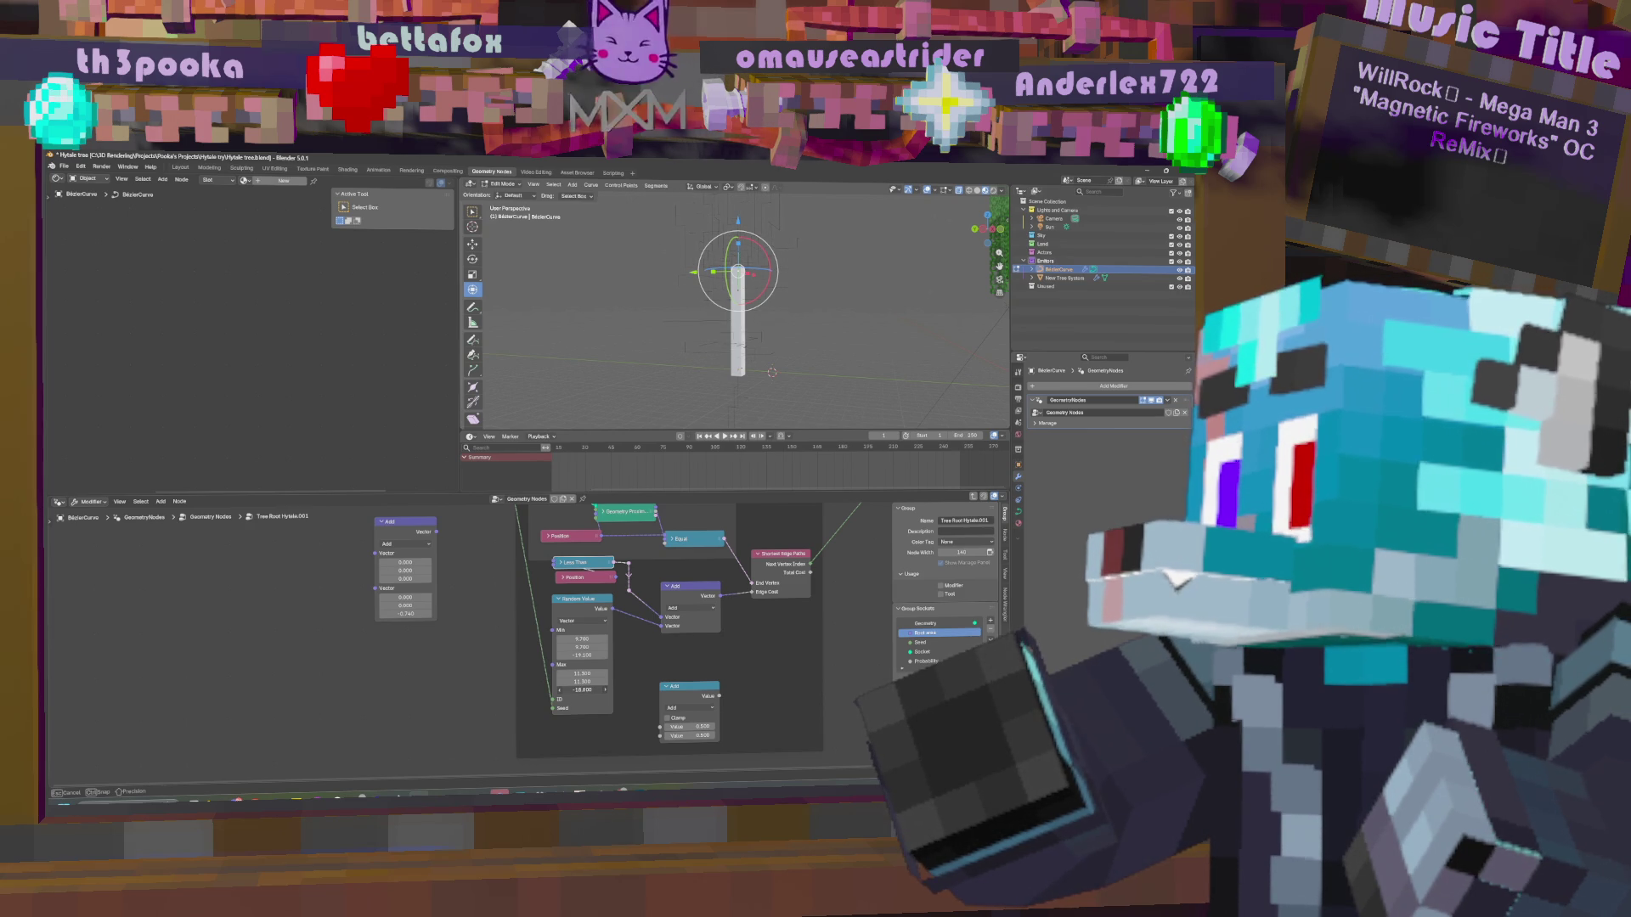
pyautogui.moveTo(752, 305)
pyautogui.mouseDown(button='middle')
pyautogui.moveTo(777, 313)
pyautogui.moveTo(777, 281)
pyautogui.mouseUp(button='middle')
# Reposition a point of the tree's curve twice in the viewport.
pyautogui.press('g')
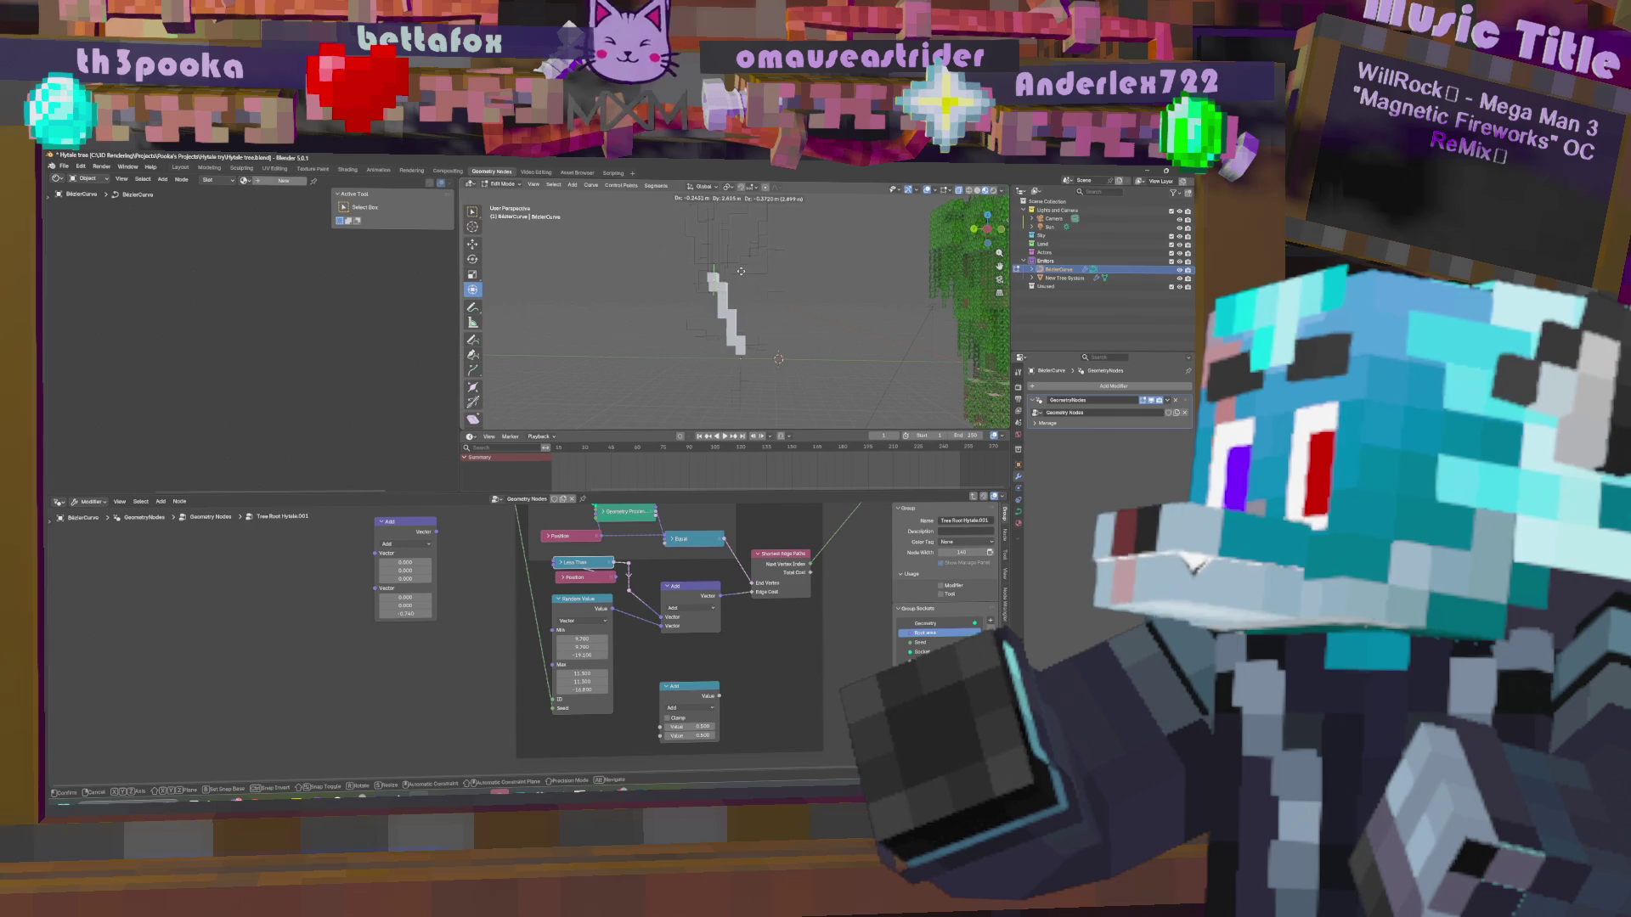
pyautogui.click(772, 270)
pyautogui.moveTo(823, 302)
pyautogui.mouseDown(button='middle')
pyautogui.moveTo(838, 310)
pyautogui.moveTo(794, 284)
pyautogui.mouseUp(button='middle')
pyautogui.press('f')
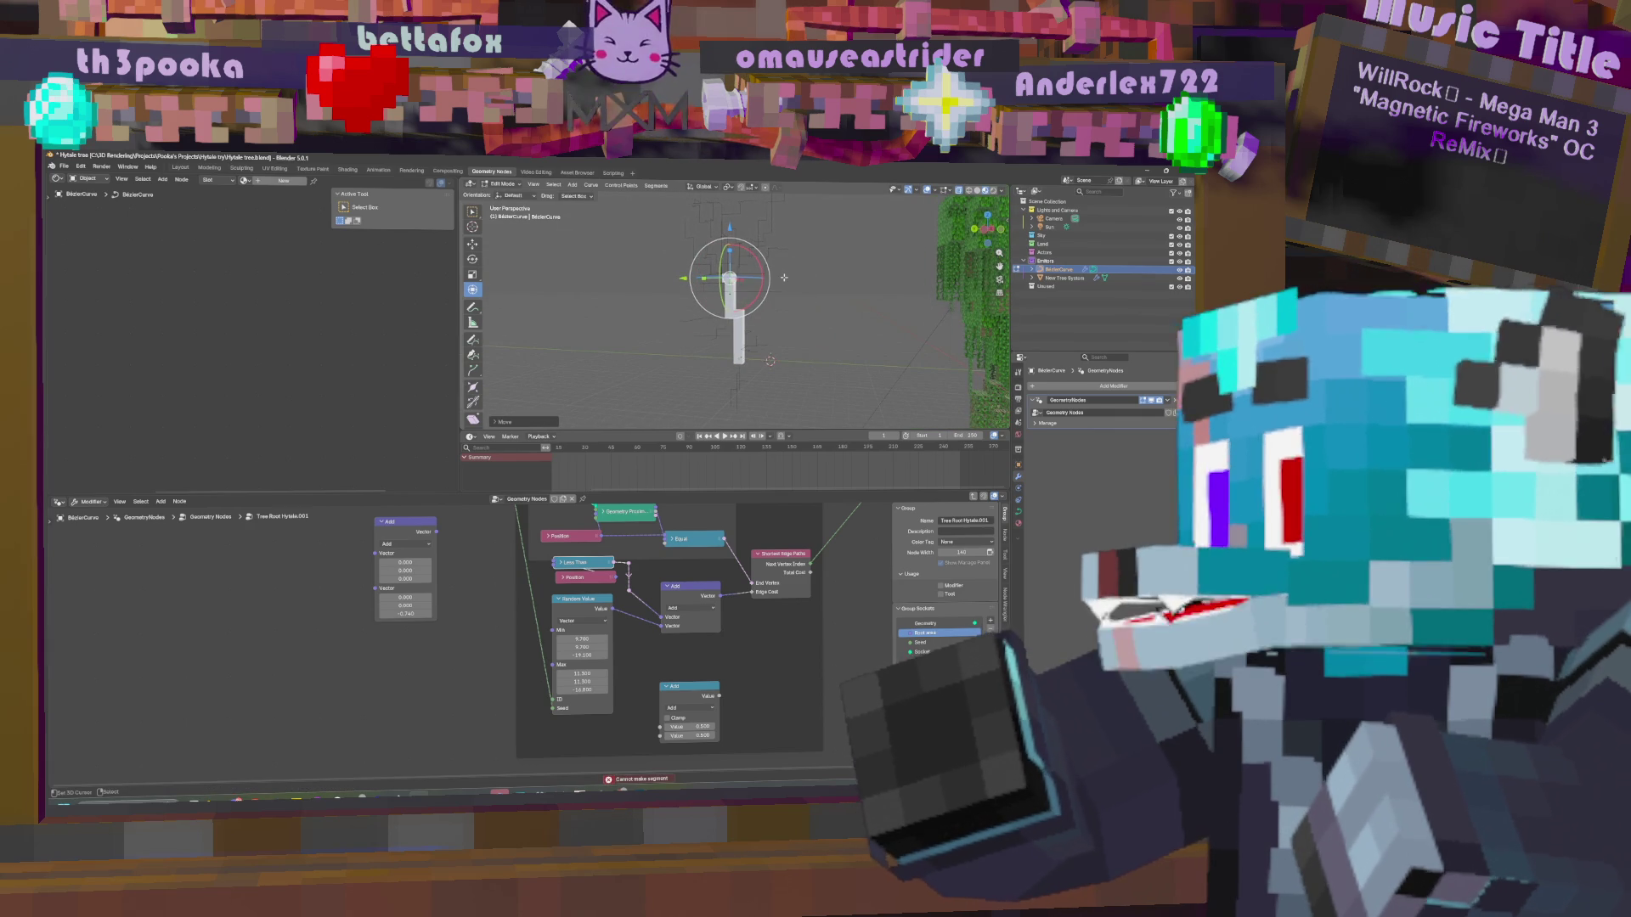
pyautogui.press('g')
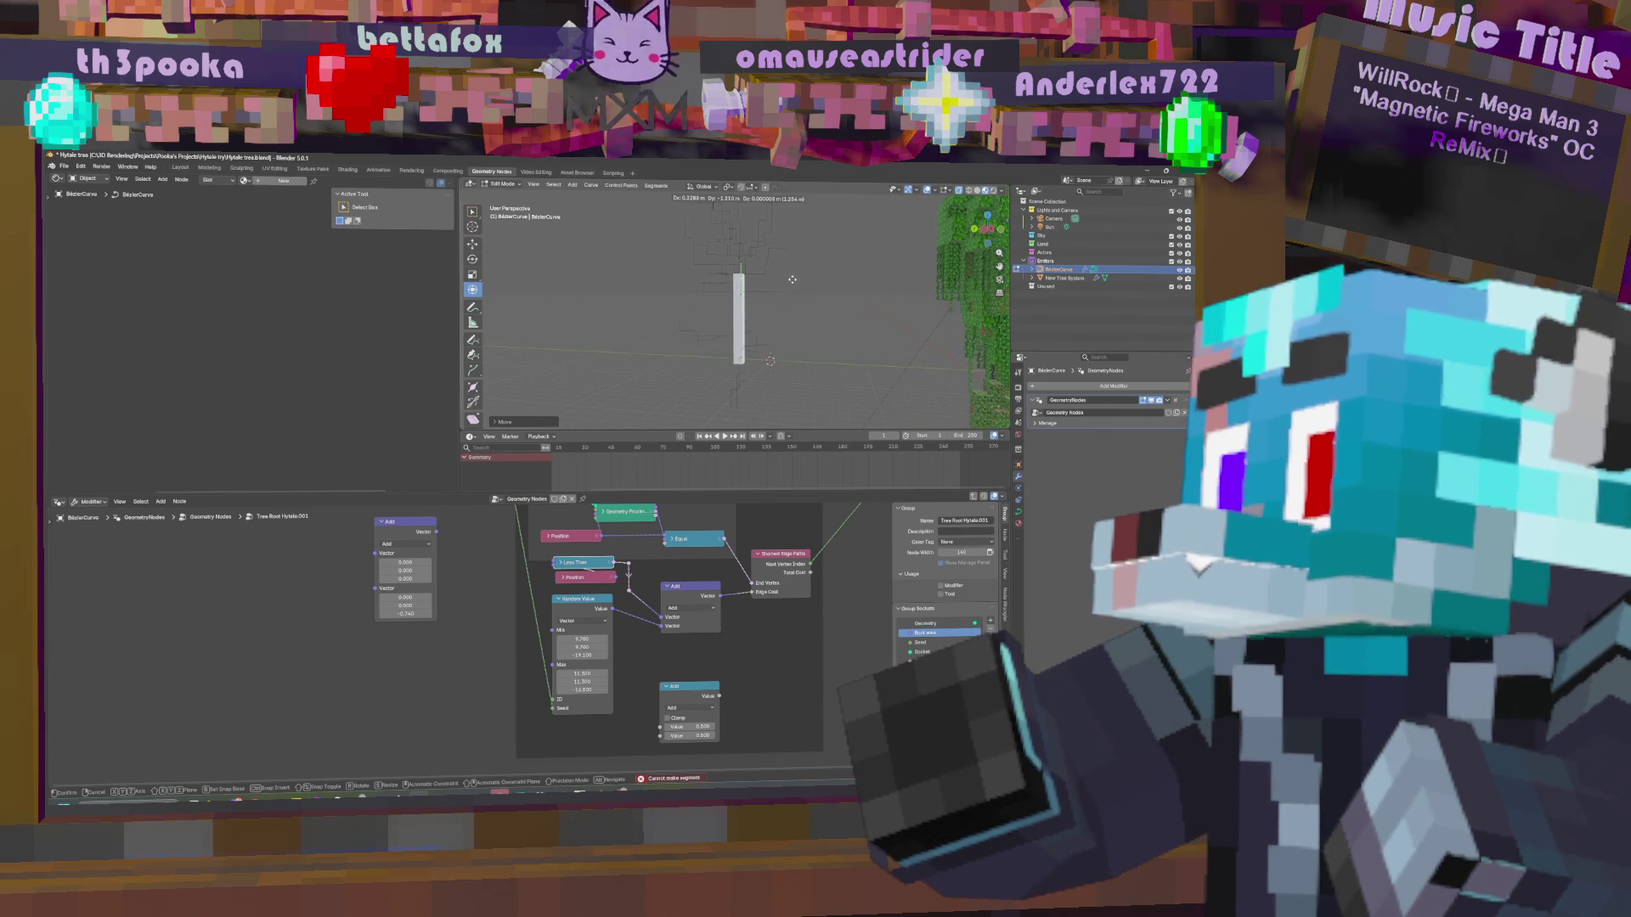
pyautogui.click(790, 278)
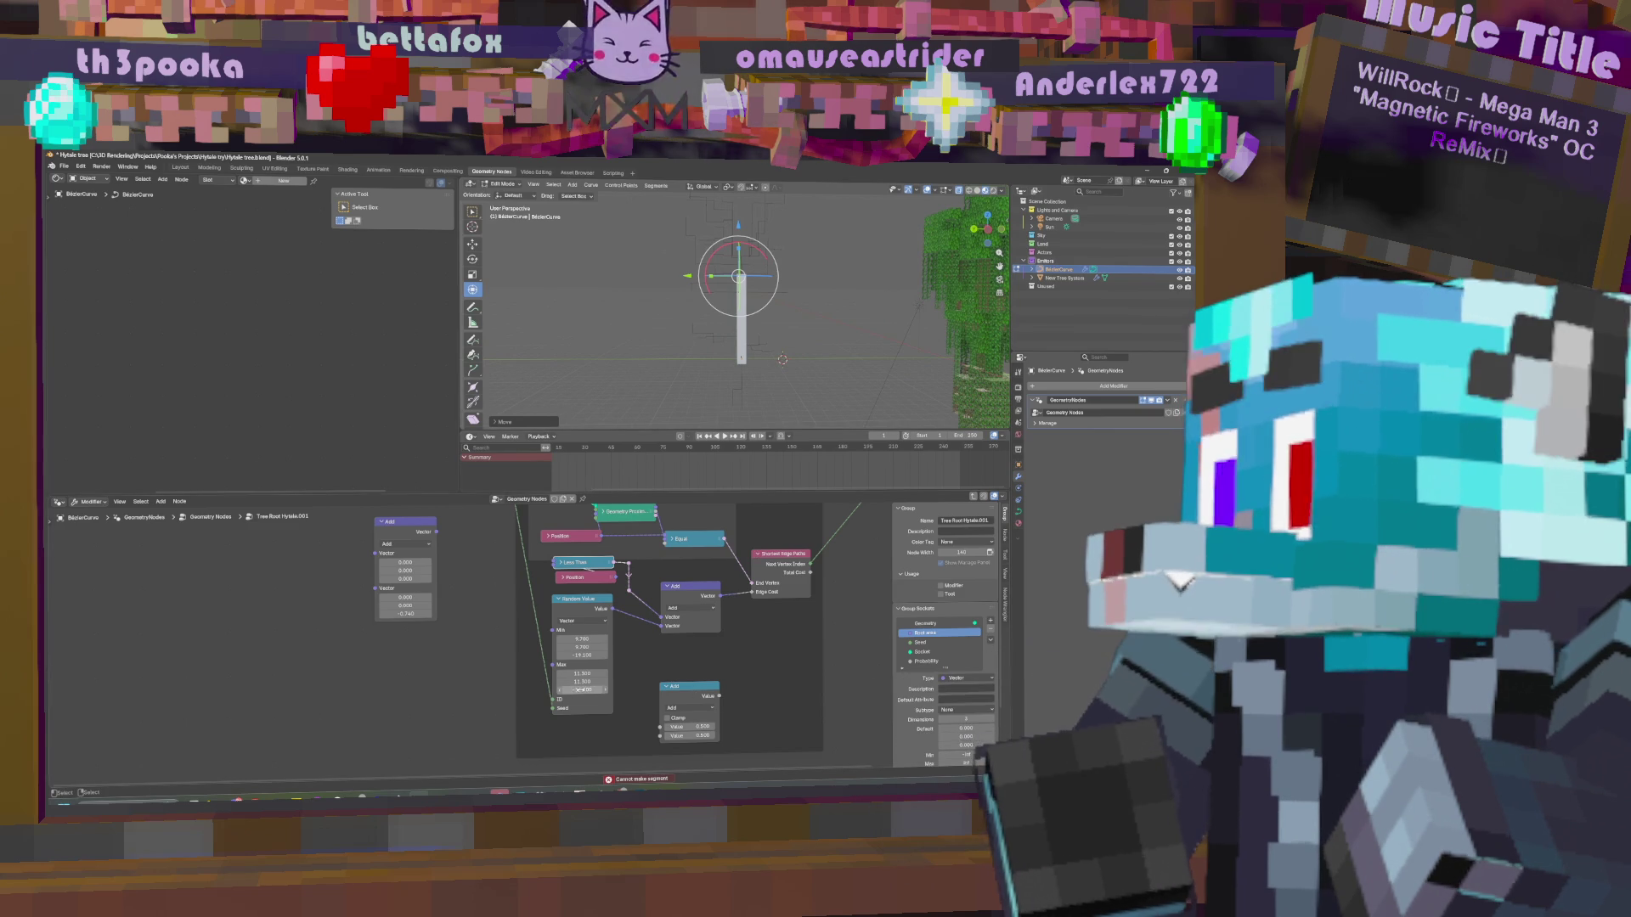
pyautogui.moveTo(858, 294); pyautogui.dragTo(870, 287, button='middle')
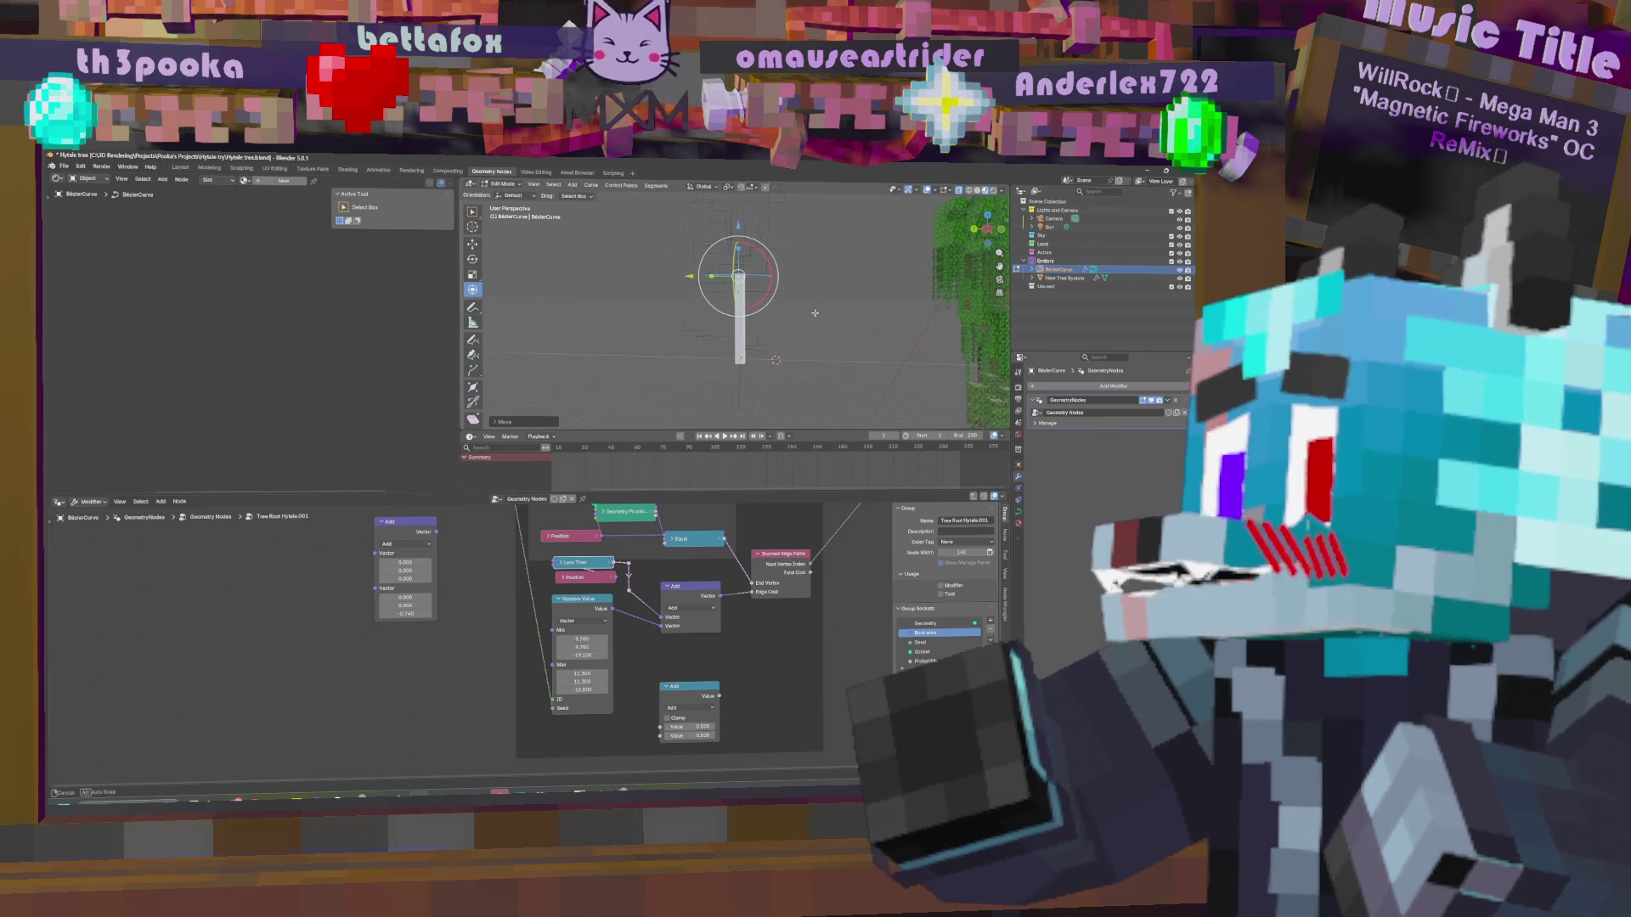
pyautogui.moveTo(717, 614); pyautogui.dragTo(777, 759, button='middle')
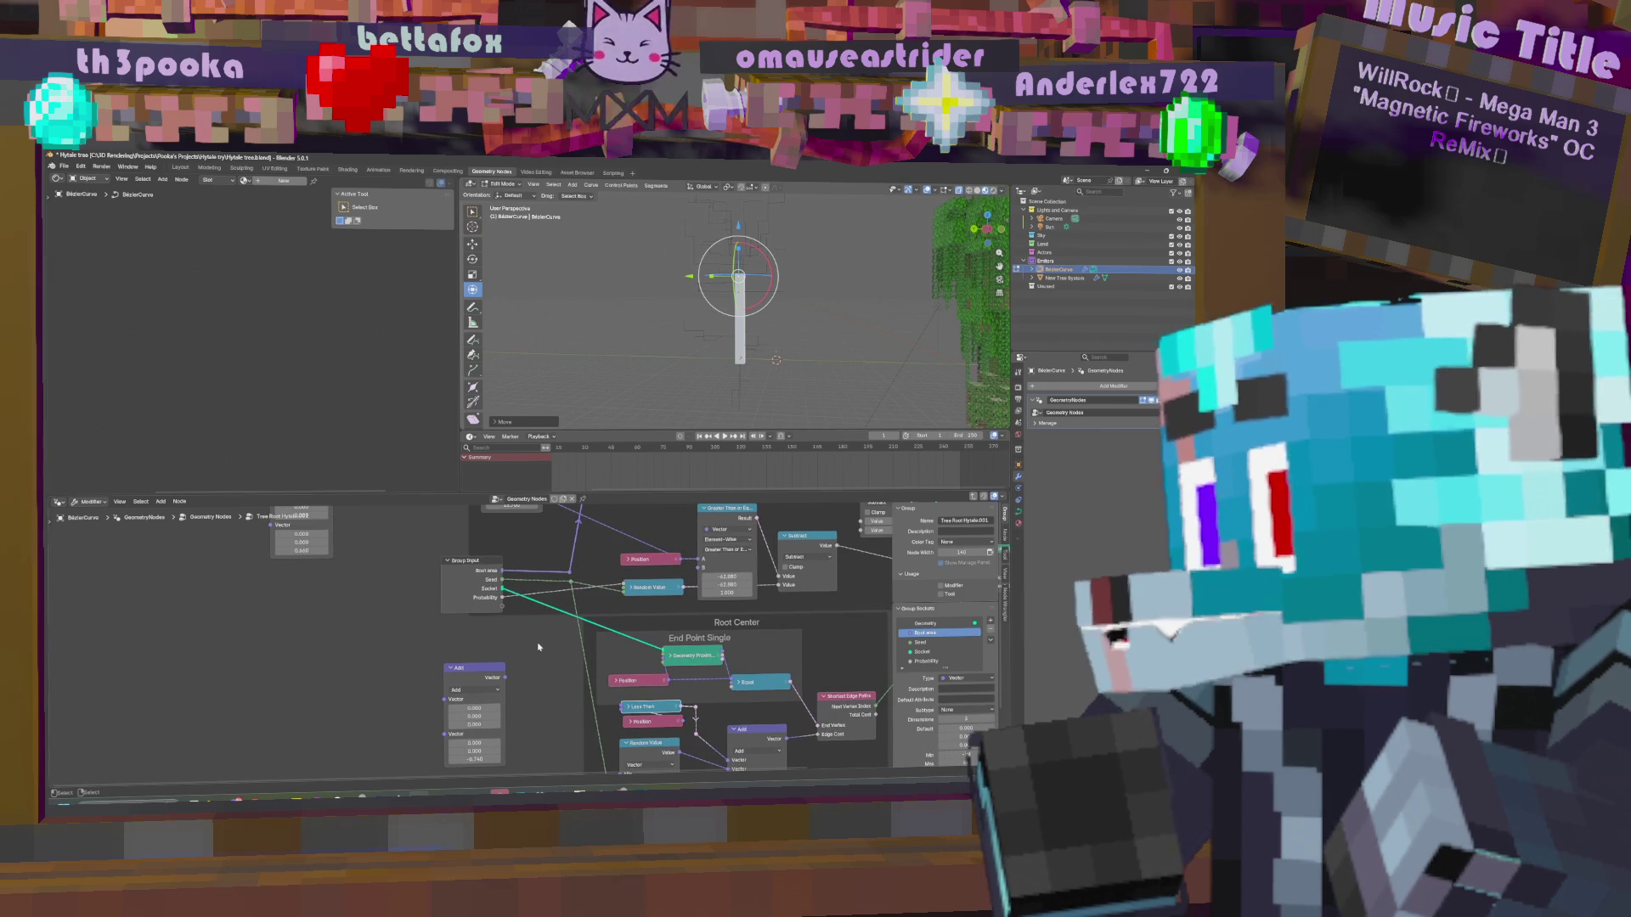
# Set the random offset's Max Z to -16.800, cancelling an accidental rotate of the curve.
pyautogui.moveTo(680, 340); pyautogui.dragTo(718, 335, button='middle')
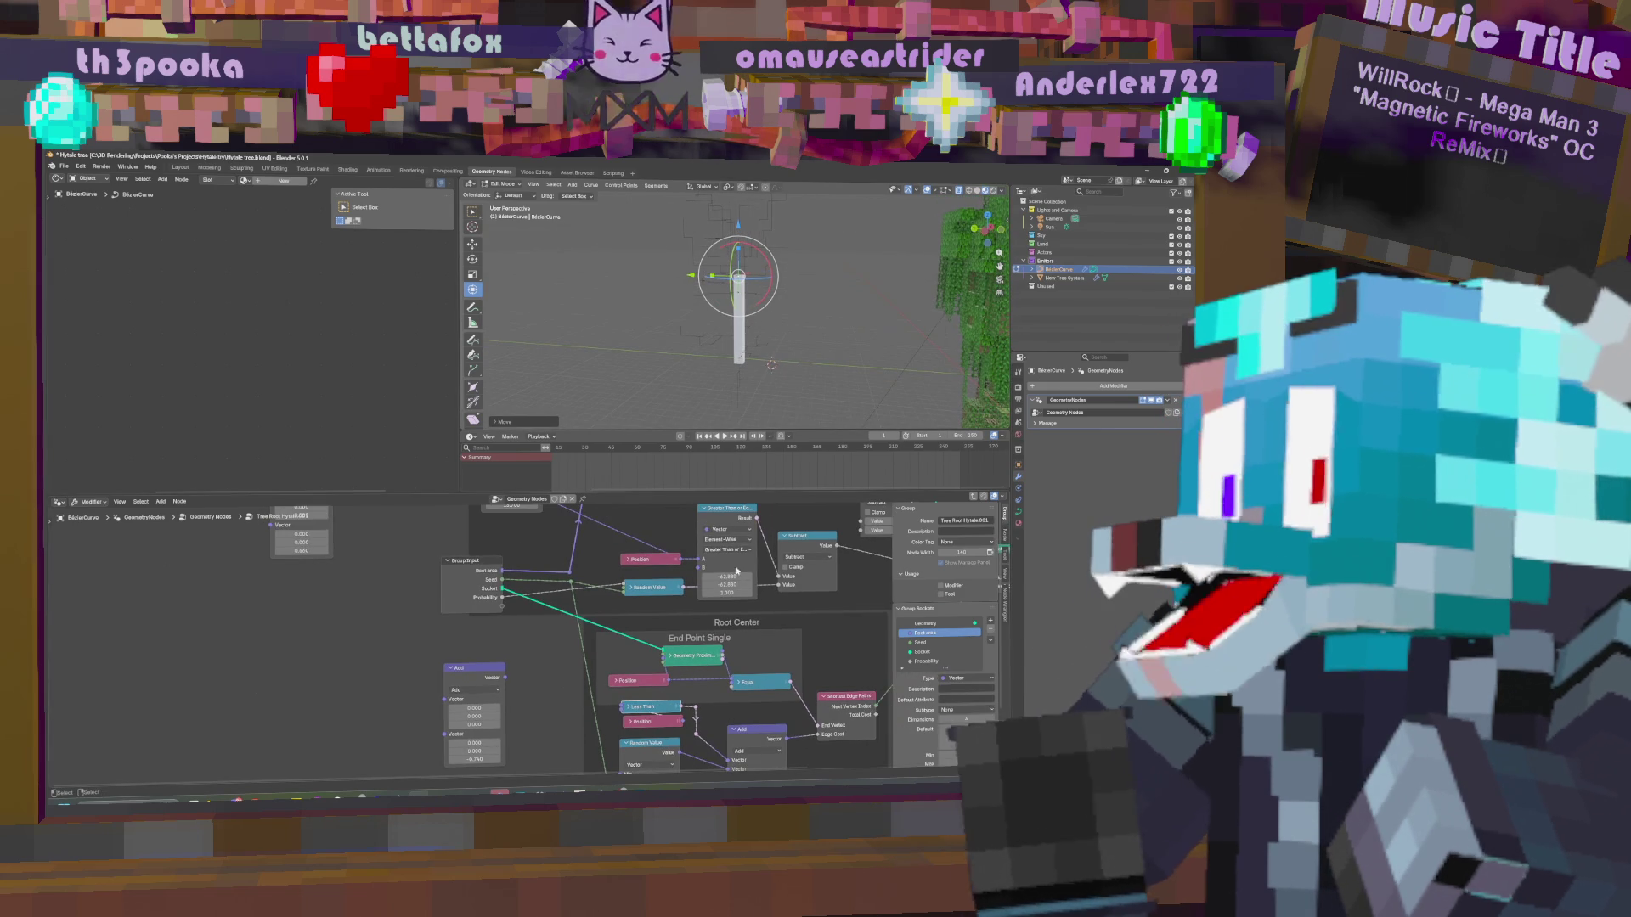
pyautogui.moveTo(760, 528); pyautogui.dragTo(764, 357, button='middle')
pyautogui.moveTo(660, 660); pyautogui.dragTo(652, 661)
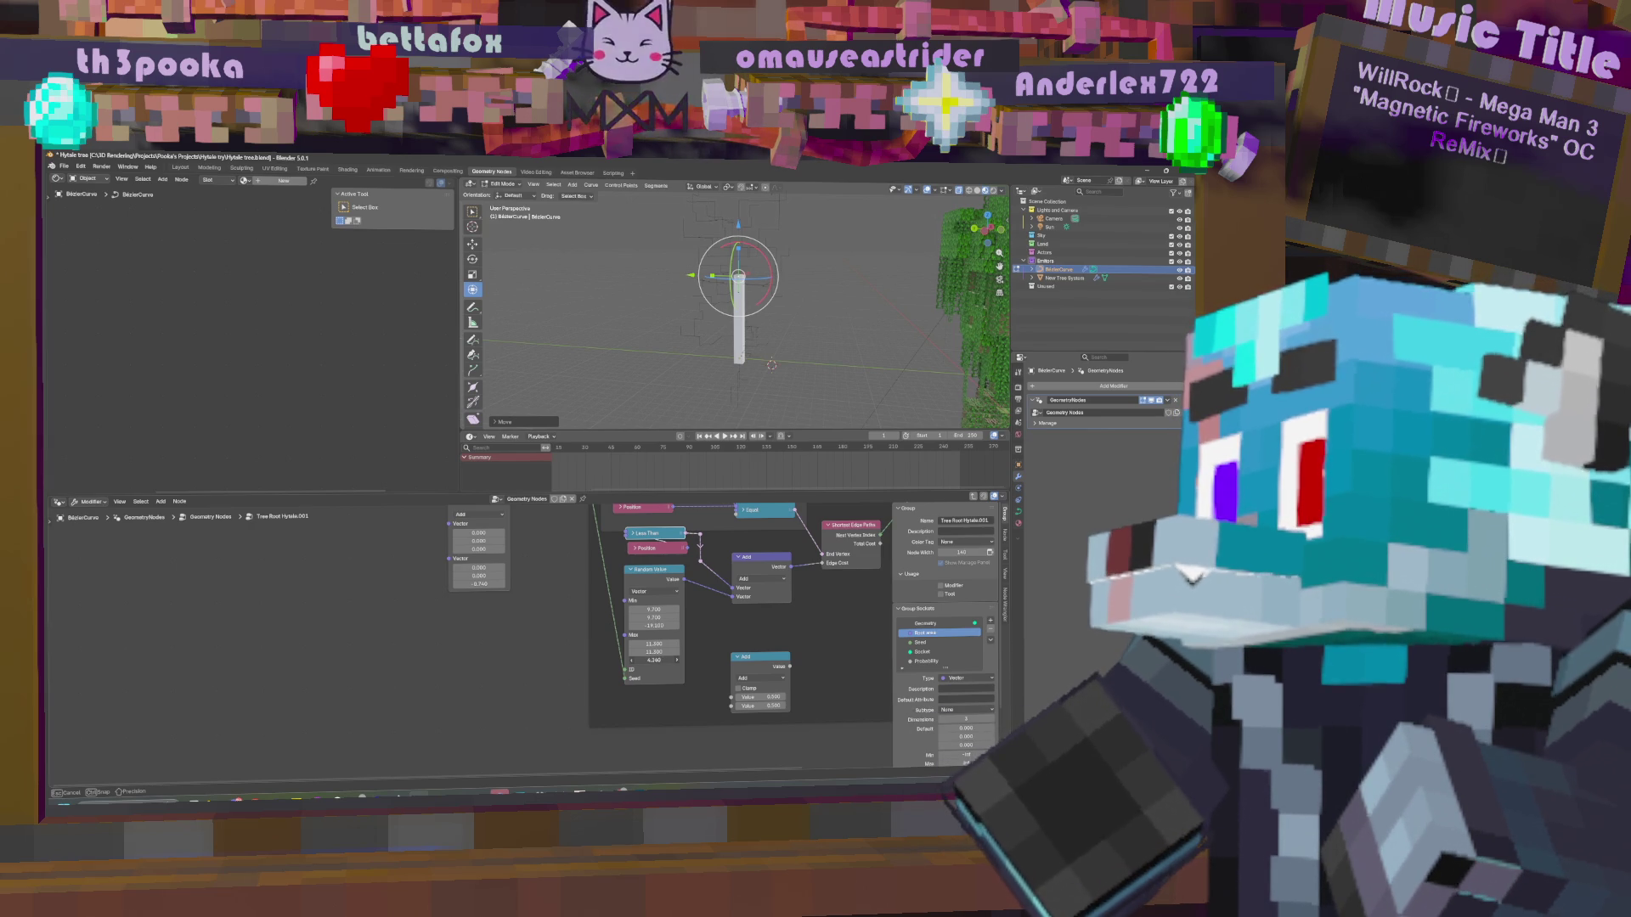
pyautogui.moveTo(798, 315)
pyautogui.mouseDown(button='middle')
pyautogui.moveTo(826, 312)
pyautogui.moveTo(751, 361)
pyautogui.mouseUp(button='middle')
pyautogui.moveTo(667, 599)
pyautogui.mouseDown(button='middle')
pyautogui.moveTo(599, 650)
pyautogui.moveTo(598, 696)
pyautogui.moveTo(633, 711)
pyautogui.mouseUp(button='middle')
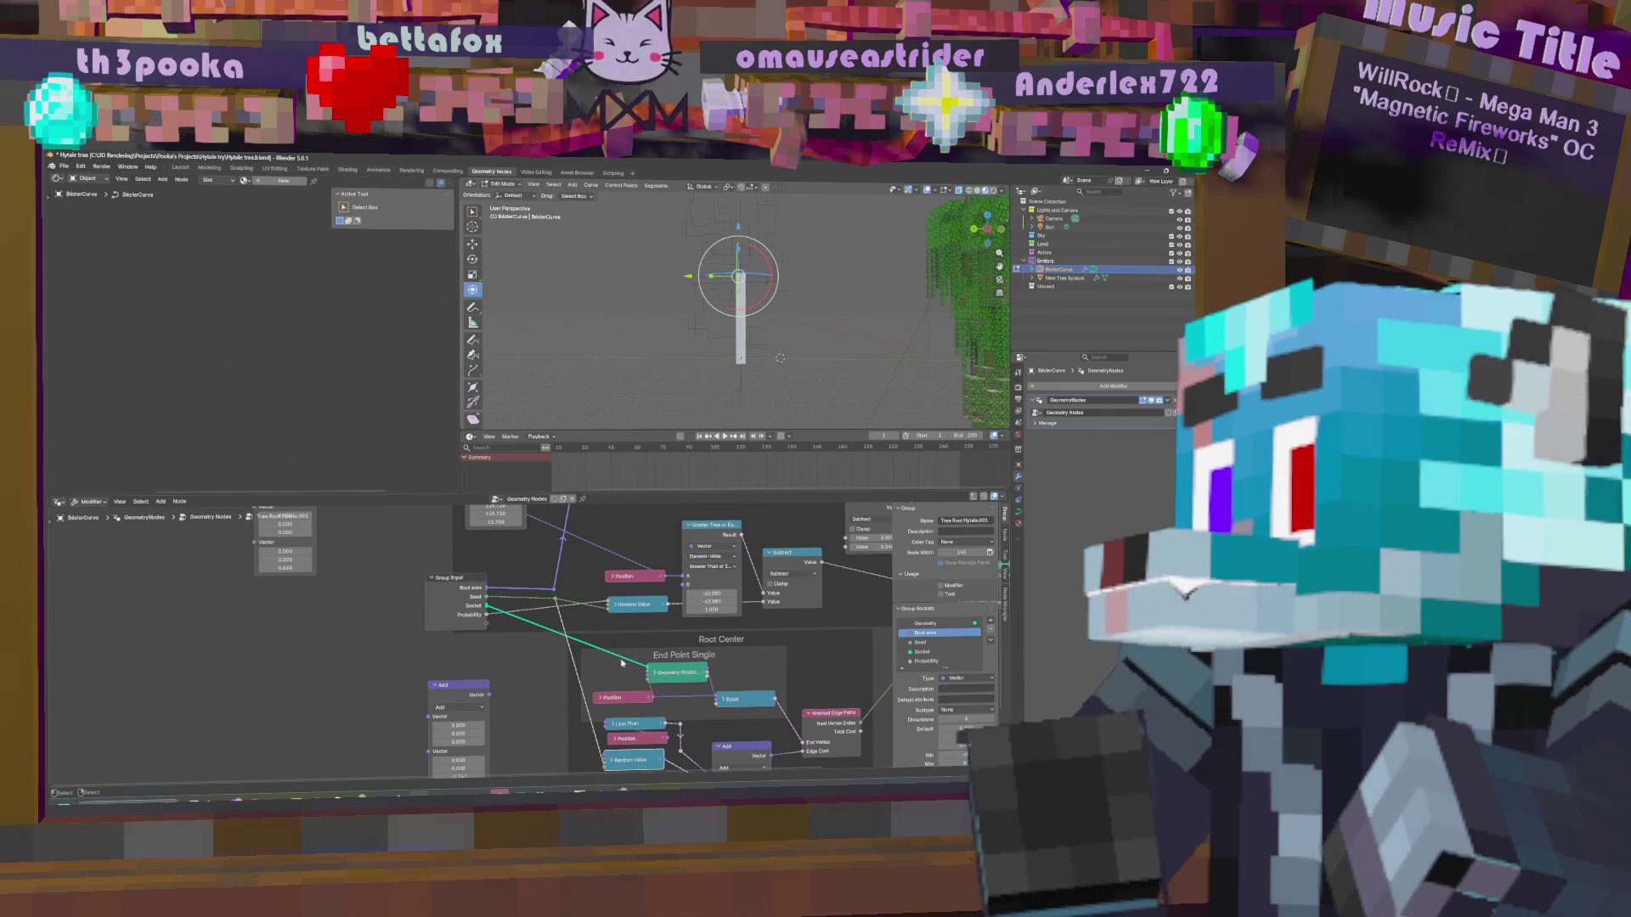
pyautogui.moveTo(798, 257); pyautogui.dragTo(805, 270, button='middle')
pyautogui.press('r')
pyautogui.rightClick(795, 268)
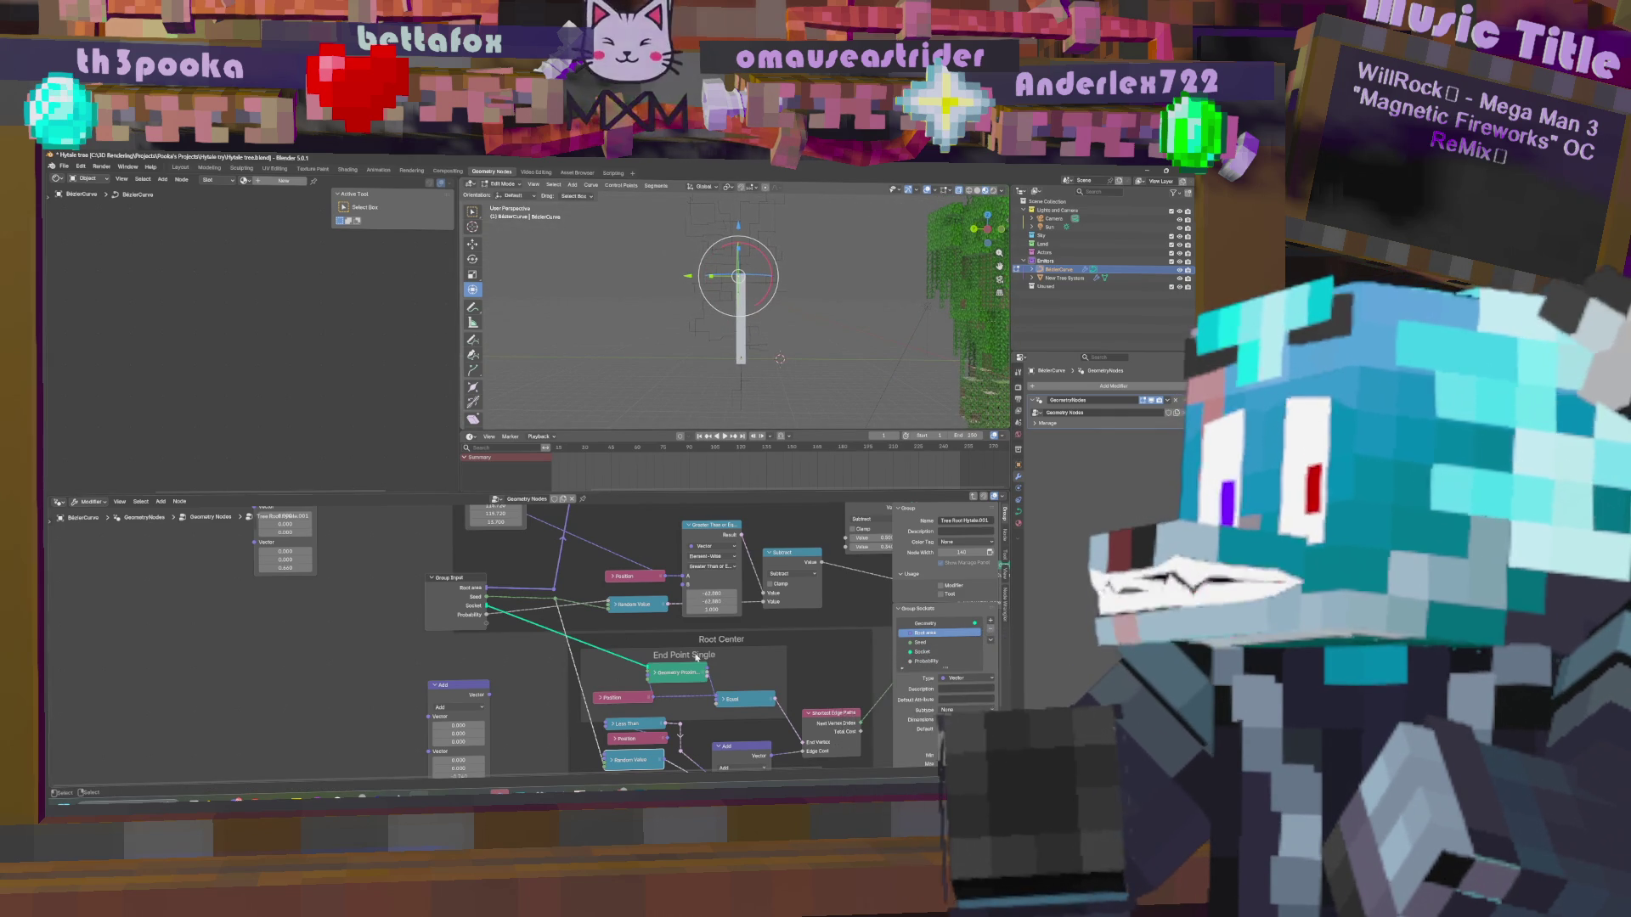
pyautogui.keyDown('shift'); pyautogui.scroll(-4, 696, 656); pyautogui.keyUp('shift')
# Expand the Random Value node, adjust its Max Z and raise Max X to 14.400.
pyautogui.click(620, 658)
pyautogui.moveTo(630, 662); pyautogui.dragTo(637, 580, button='middle')
pyautogui.moveTo(651, 667); pyautogui.dragTo(671, 667)
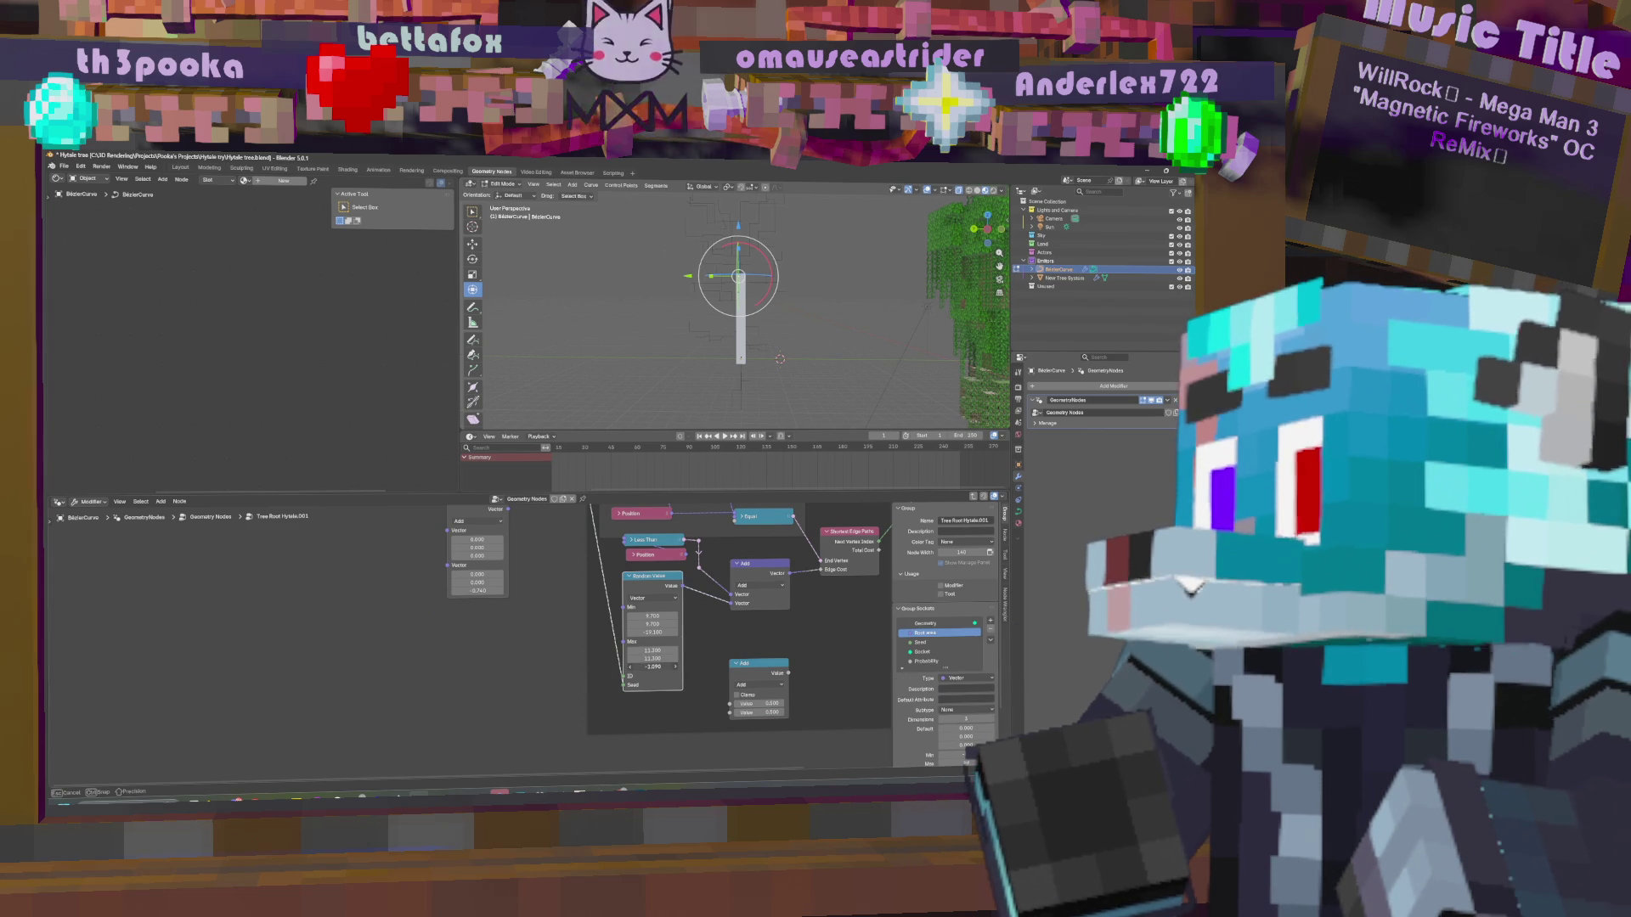
pyautogui.moveTo(786, 302)
pyautogui.mouseDown(button='middle')
pyautogui.moveTo(772, 318)
pyautogui.moveTo(764, 292)
pyautogui.mouseUp(button='middle')
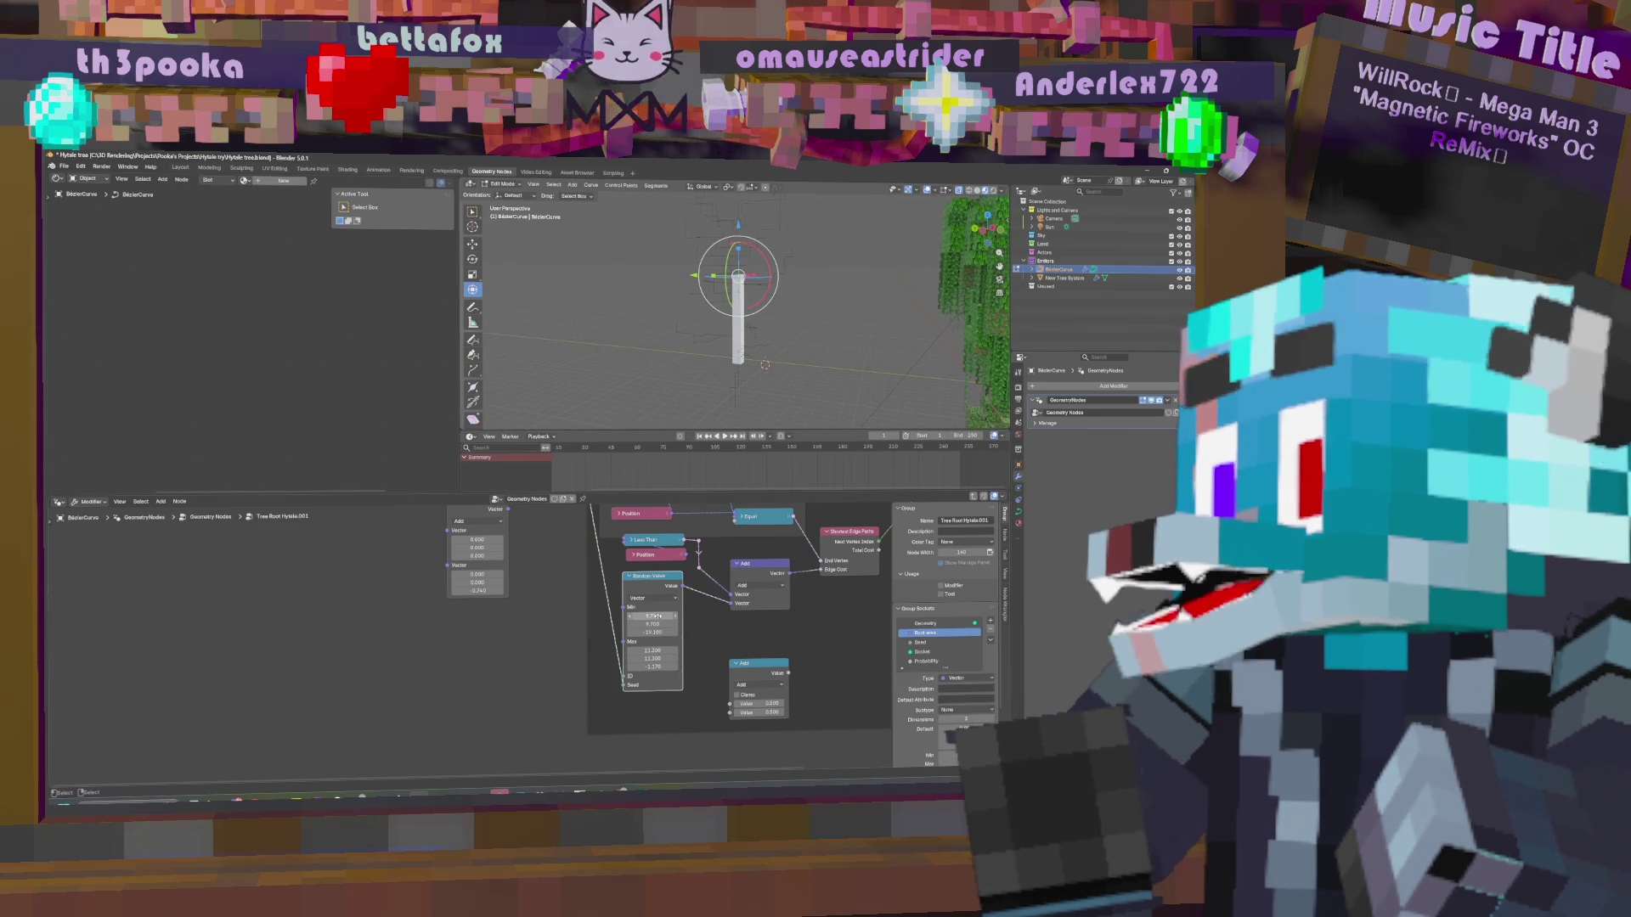
pyautogui.moveTo(653, 651); pyautogui.dragTo(654, 650)
pyautogui.moveTo(853, 325); pyautogui.dragTo(777, 278, button='middle')
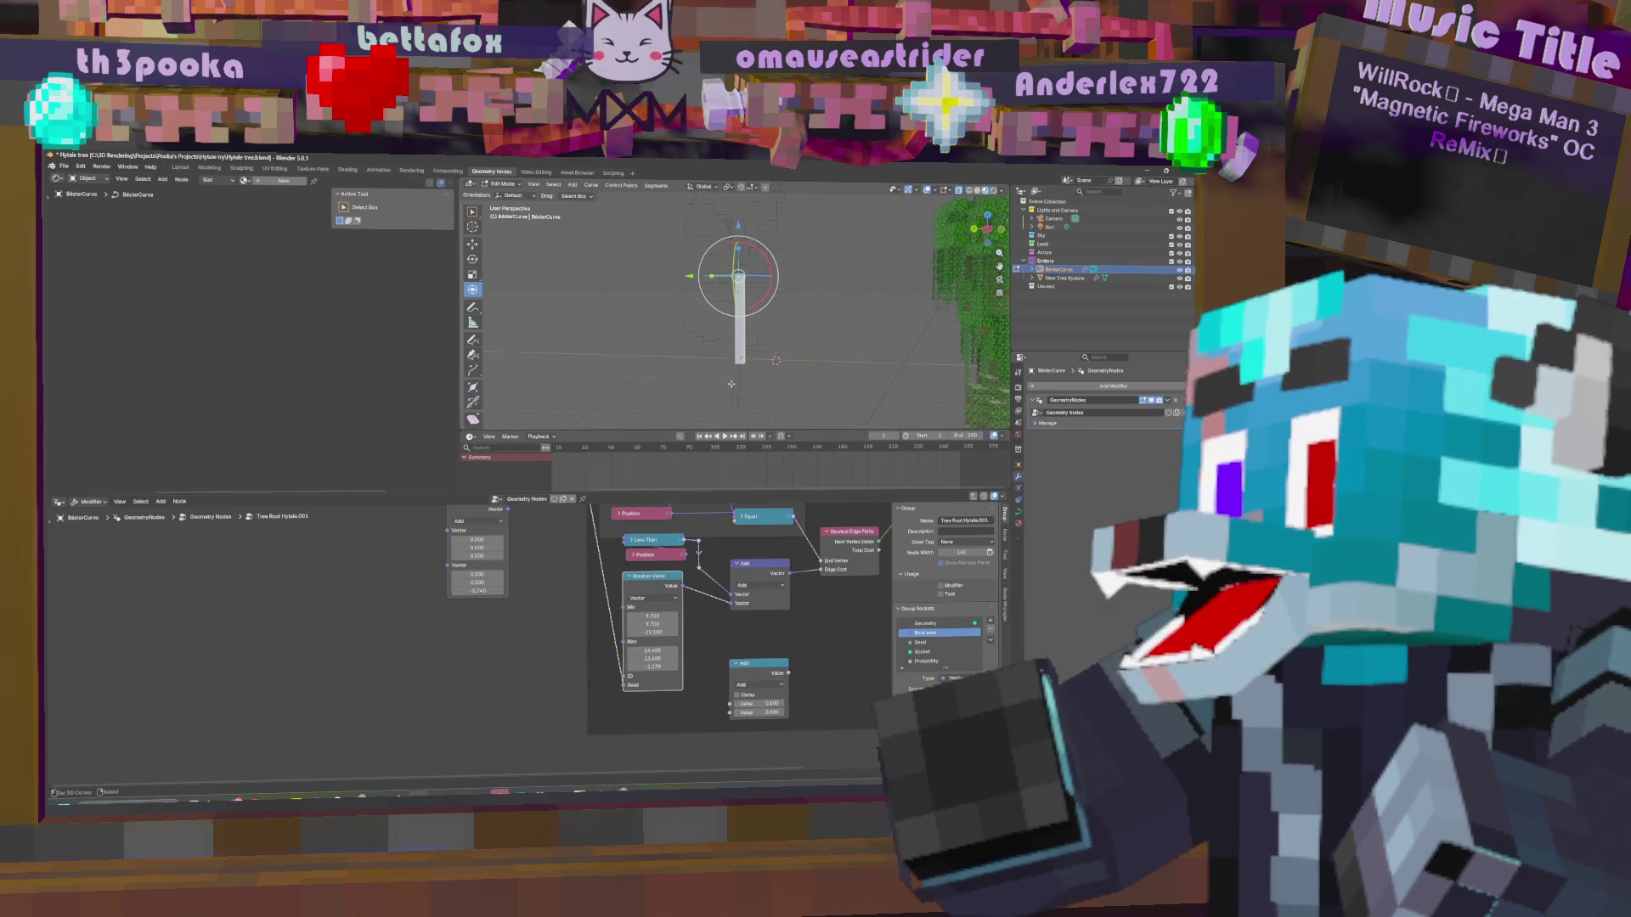
# Retune the comparison node's third value, finally settling it at 2.210.
pyautogui.moveTo(709, 608); pyautogui.dragTo(677, 662, button='middle')
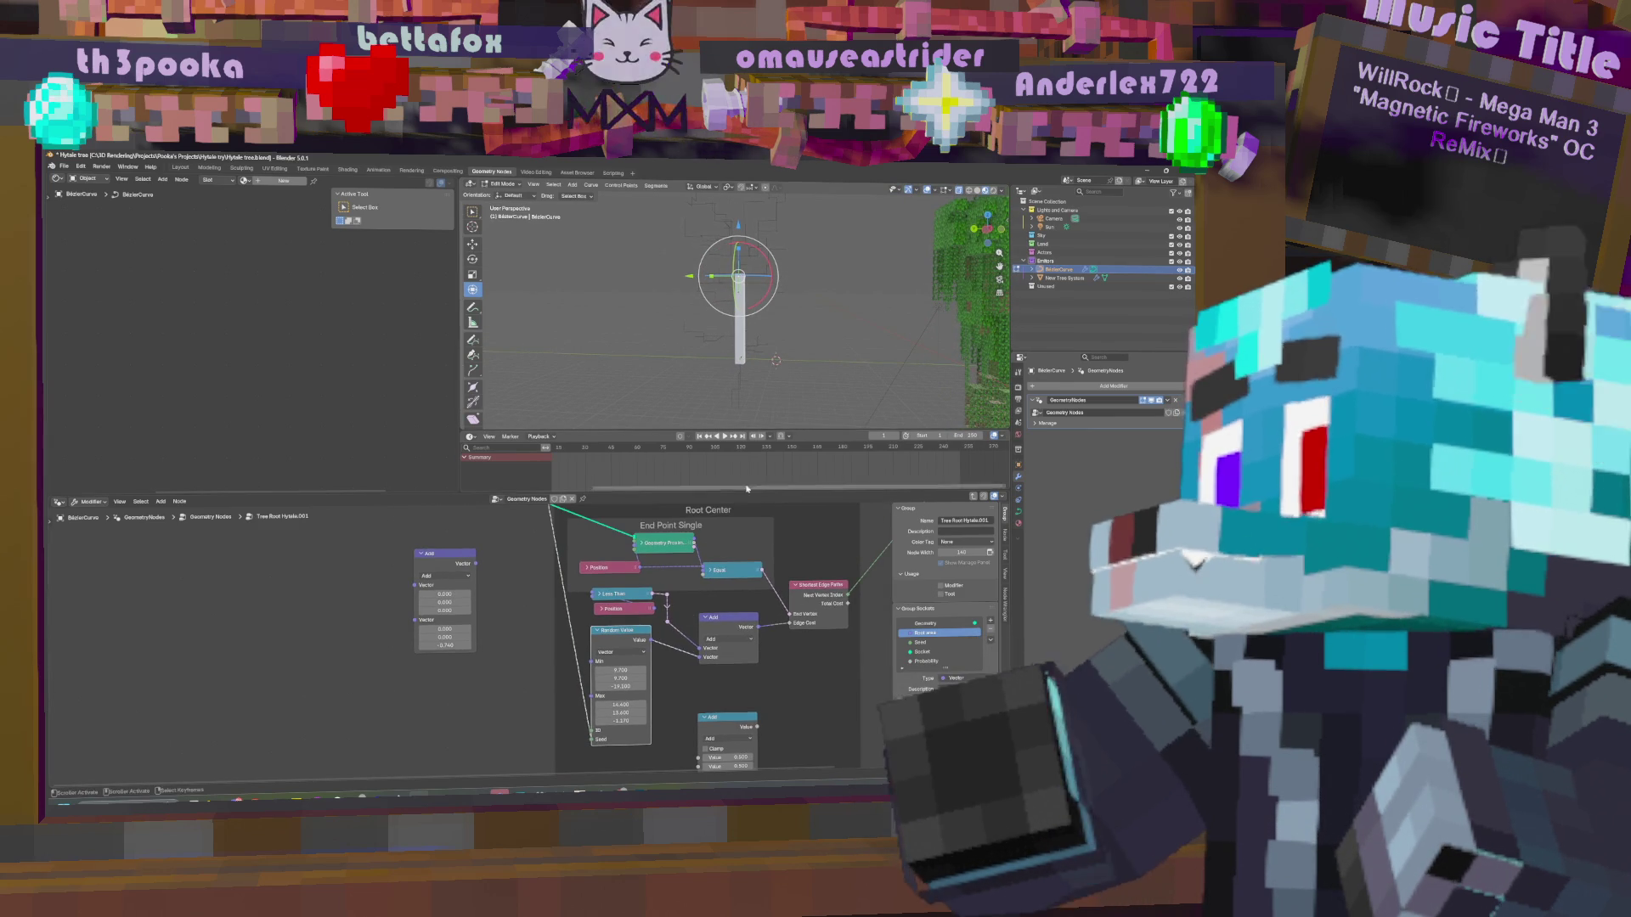
pyautogui.moveTo(782, 379)
pyautogui.mouseDown(button='middle')
pyautogui.moveTo(855, 329)
pyautogui.moveTo(851, 341)
pyautogui.mouseUp(button='middle')
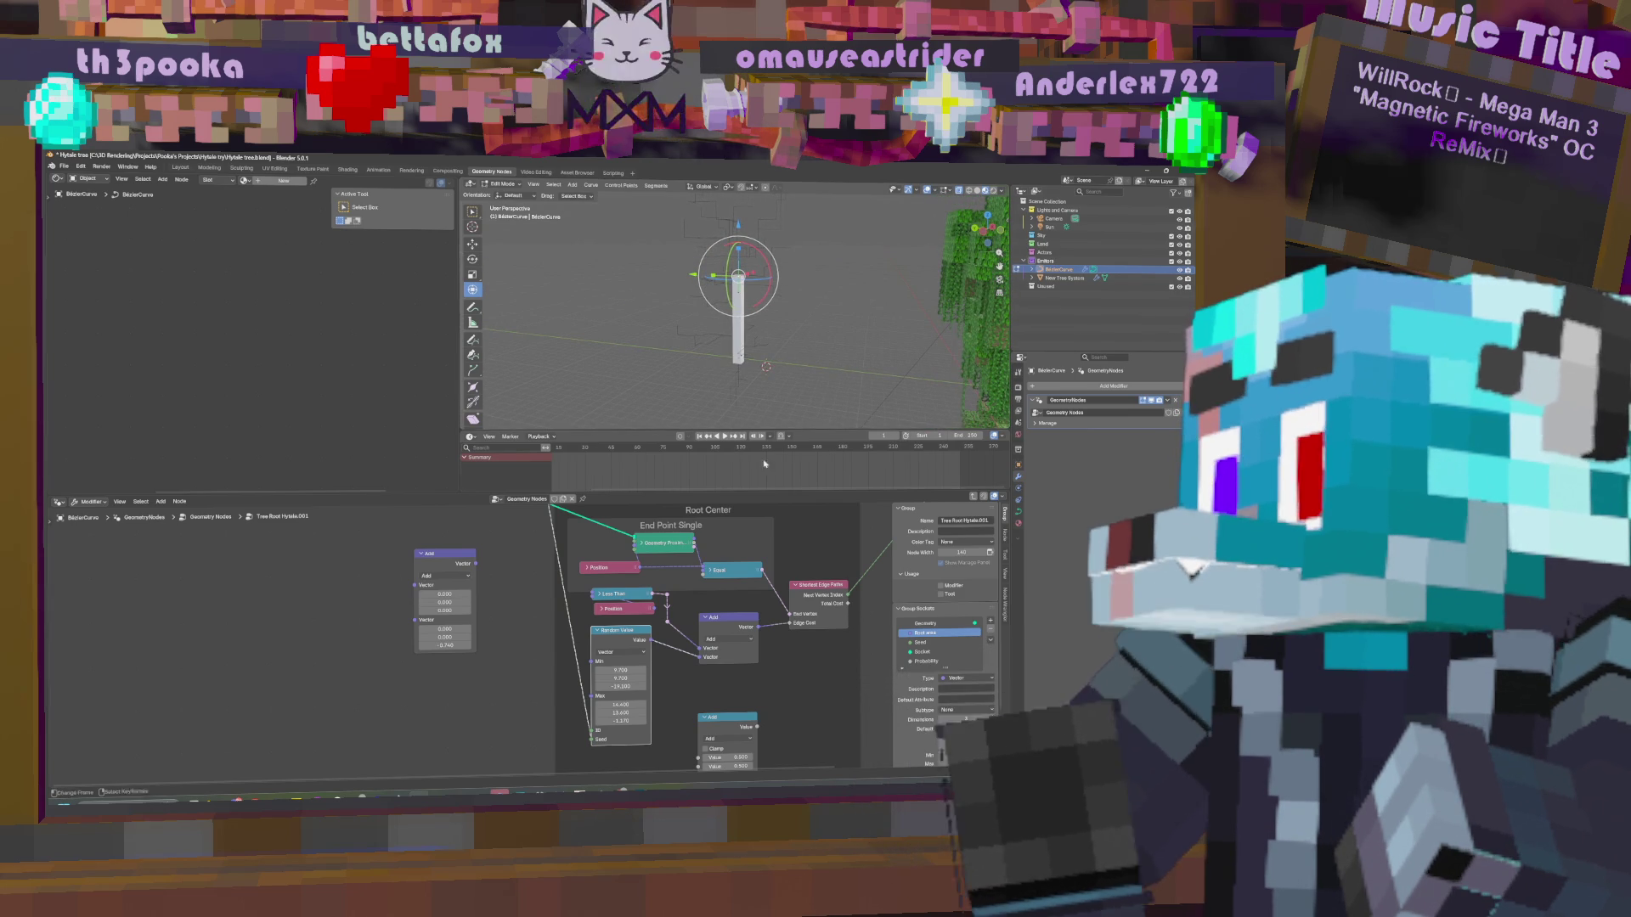
pyautogui.moveTo(691, 560); pyautogui.dragTo(686, 693, button='middle')
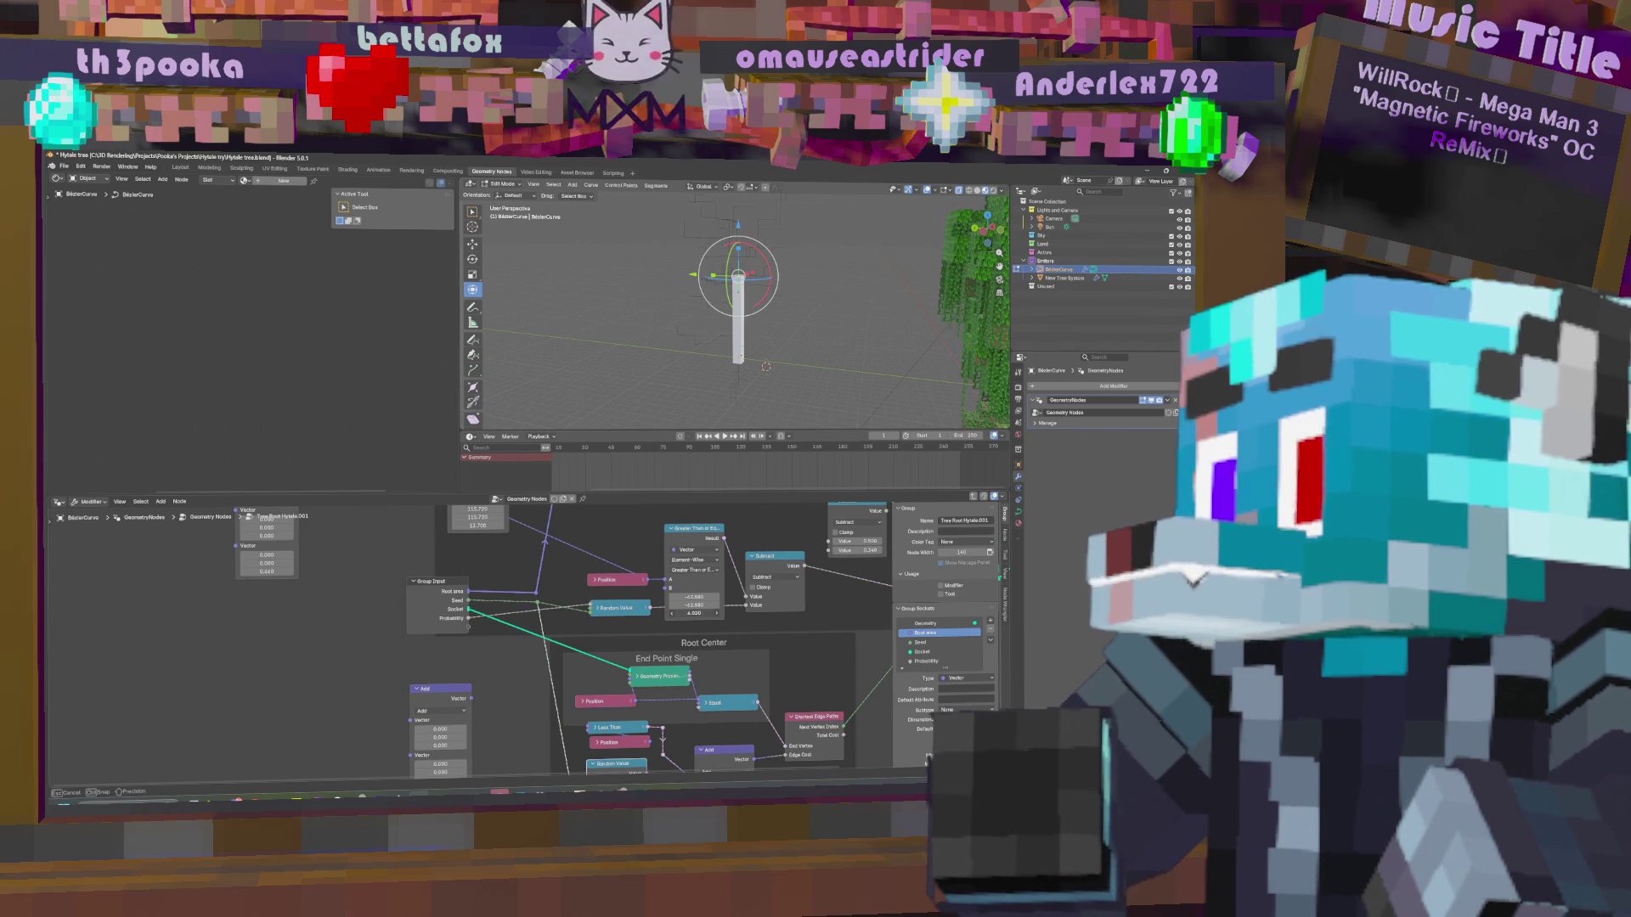
pyautogui.moveTo(694, 613)
pyautogui.mouseDown()
pyautogui.moveTo(718, 613)
pyautogui.moveTo(686, 613)
pyautogui.mouseUp()
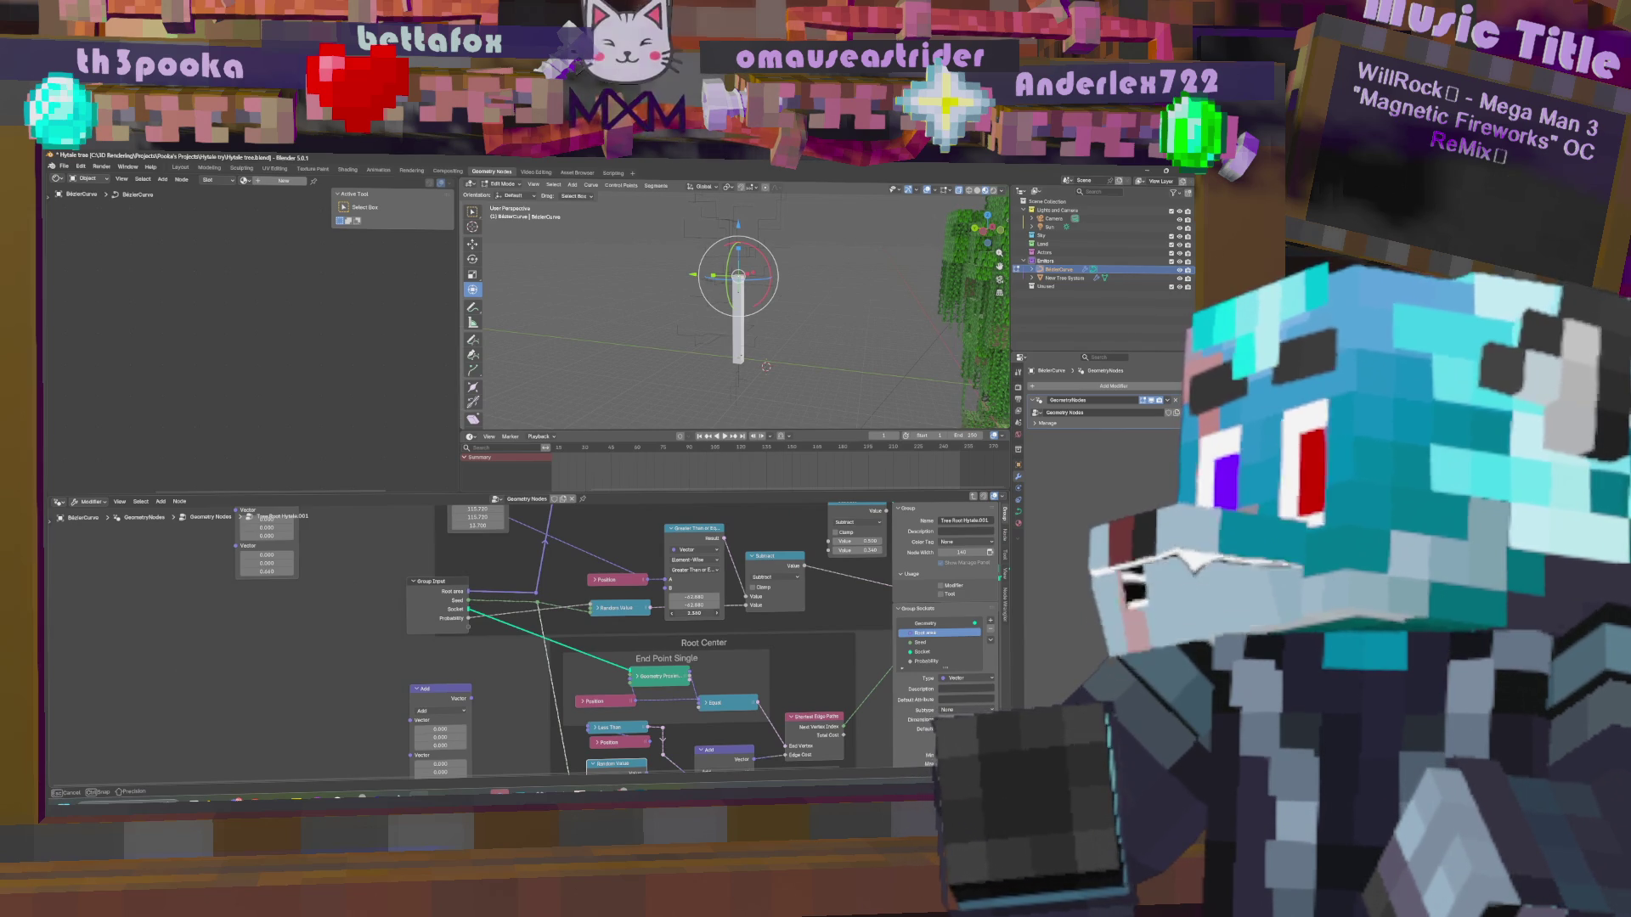
pyautogui.moveTo(694, 613); pyautogui.dragTo(690, 612)
pyautogui.moveTo(360, 613); pyautogui.dragTo(390, 614, button='middle')
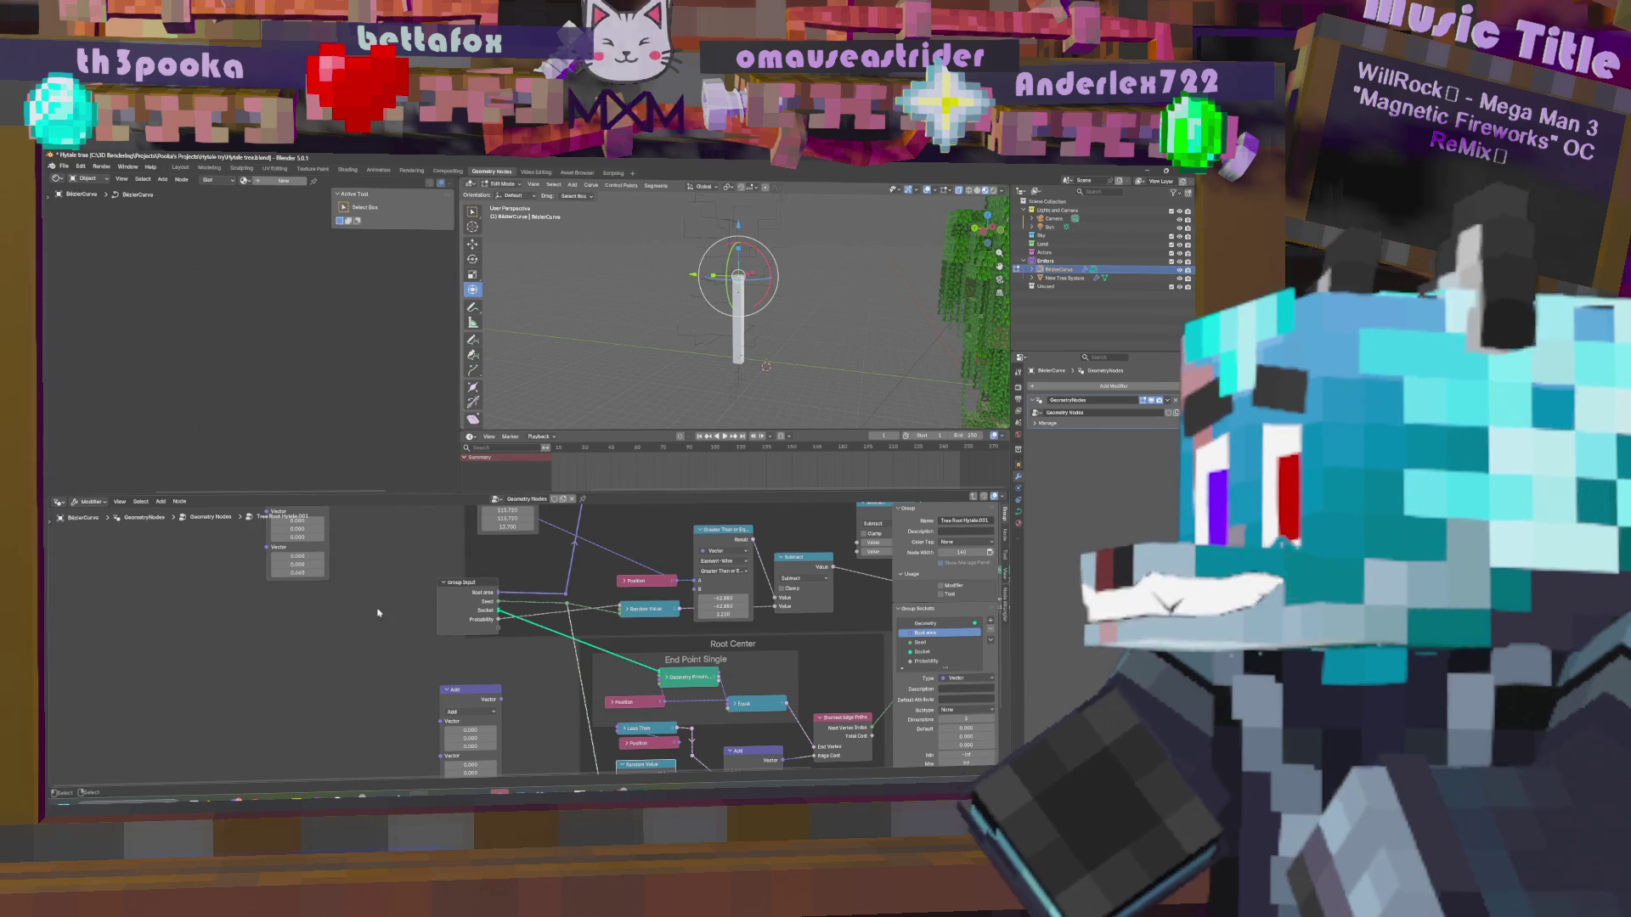
# Add a Combine XYZ node with X and Y set to -62 and Z set to 2.2.
pyautogui.hotkey('shift', 'a')
pyautogui.click(340, 584)
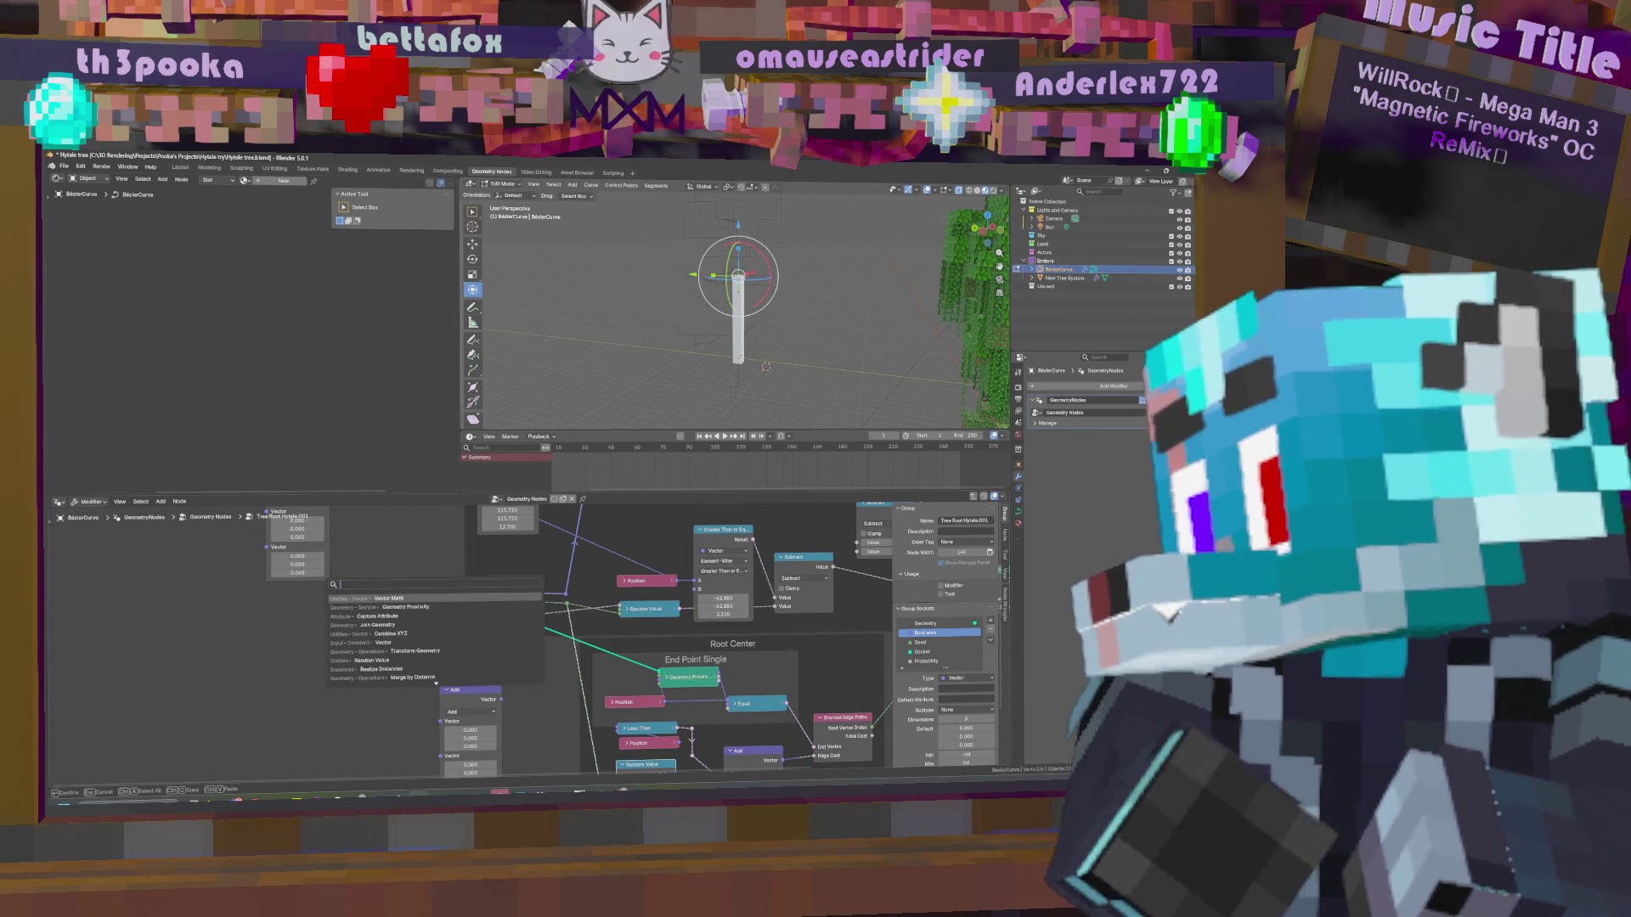
pyautogui.write('combine')
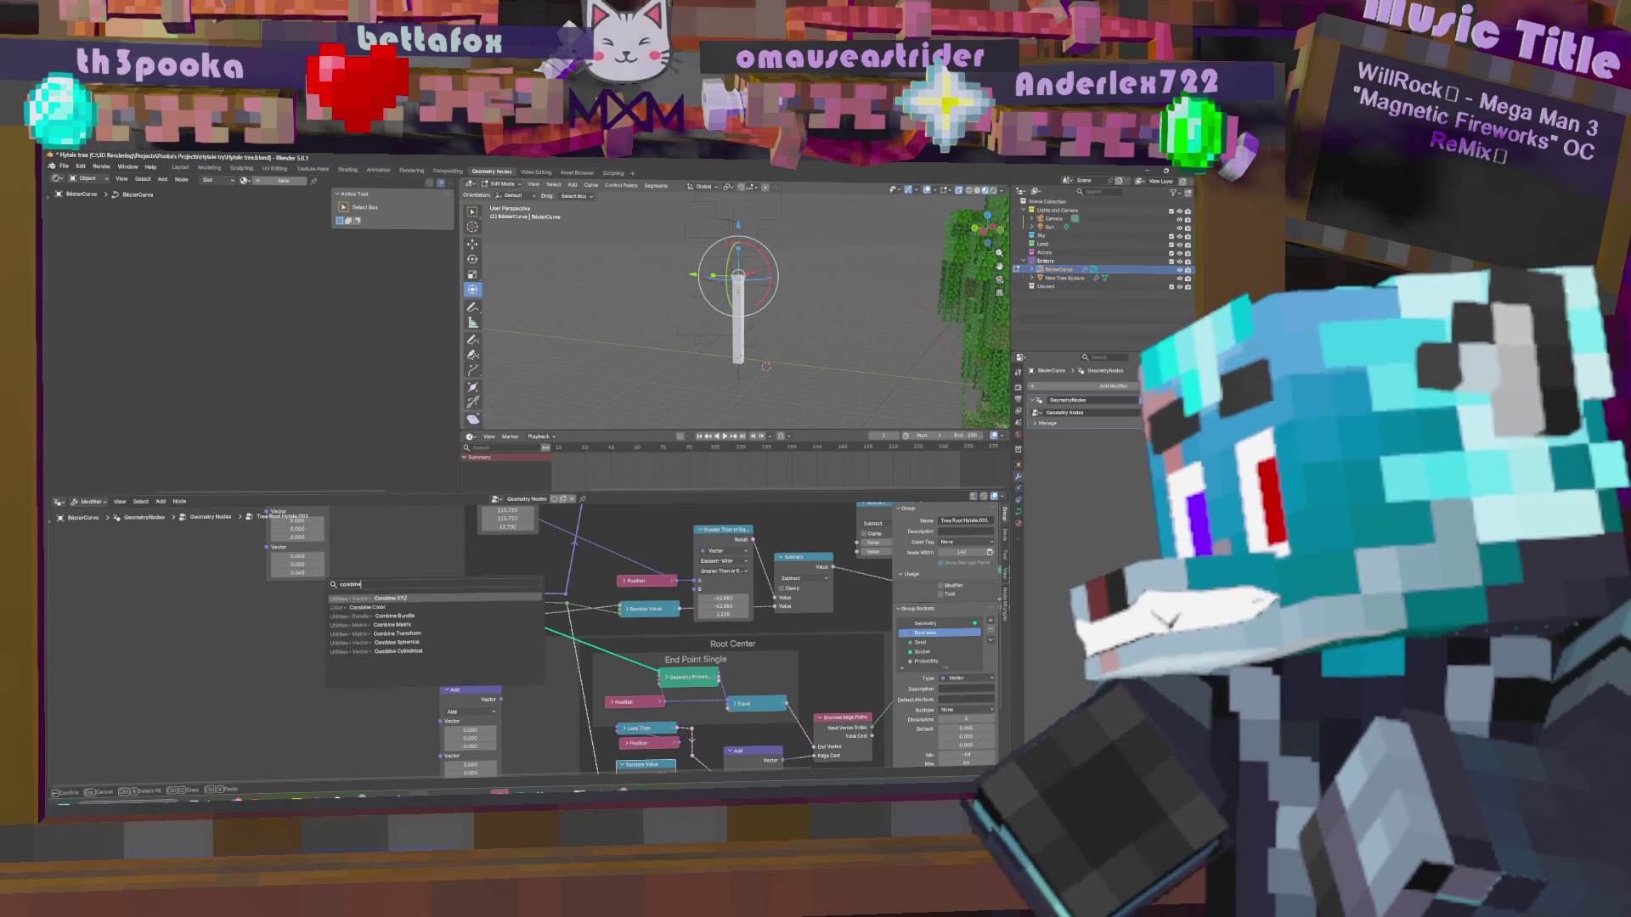
pyautogui.press('Return')
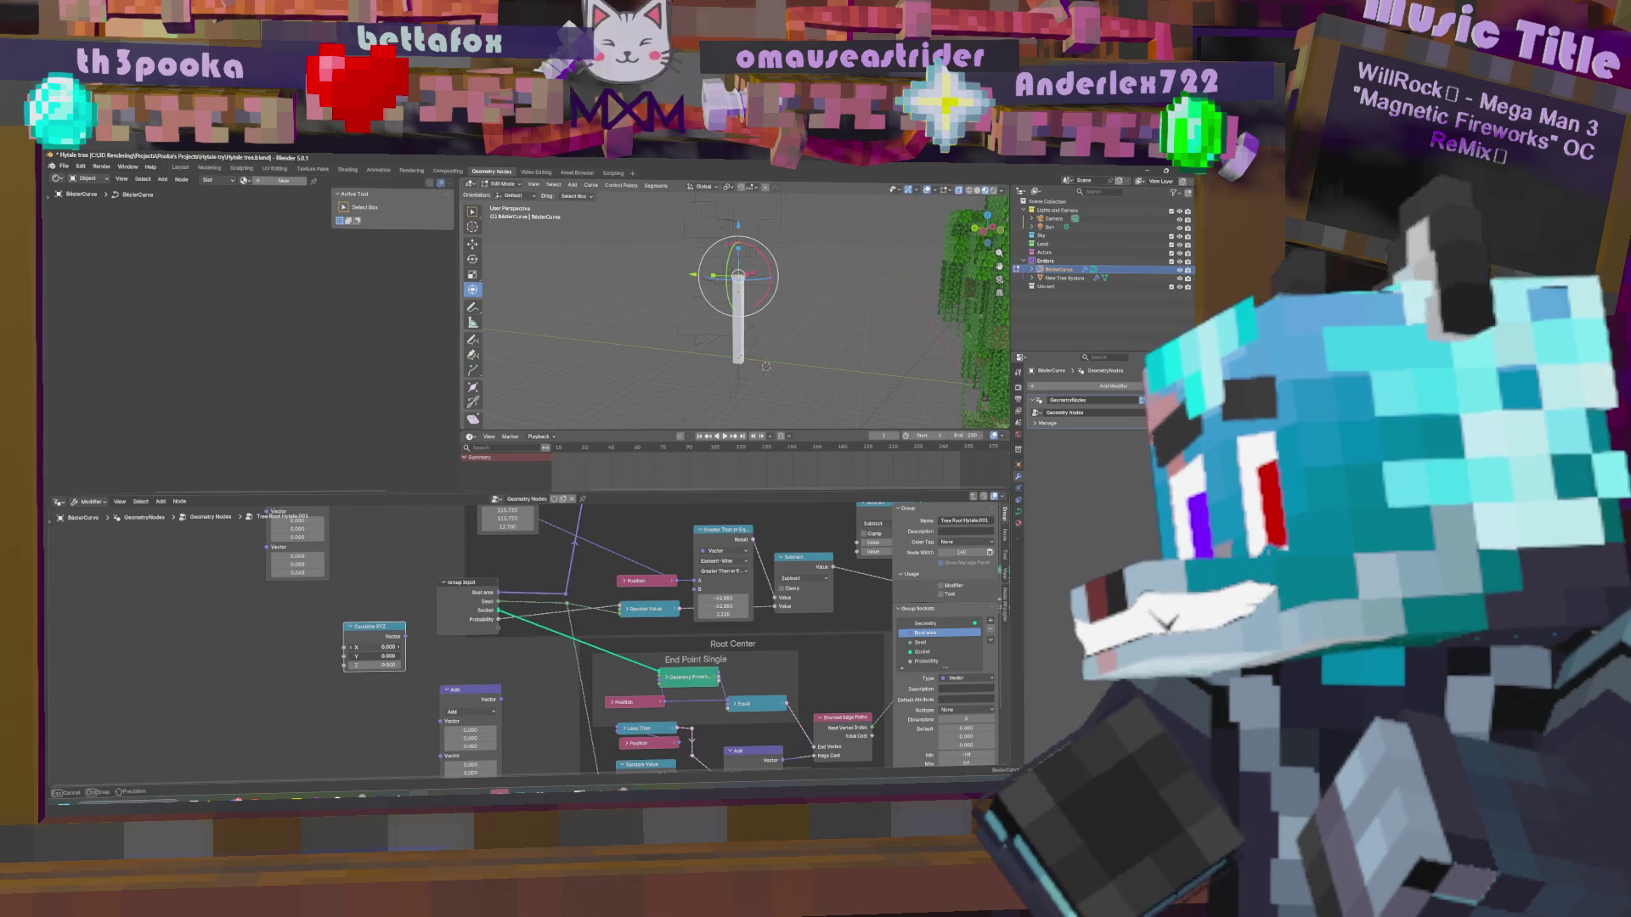
pyautogui.doubleClick(374, 647)
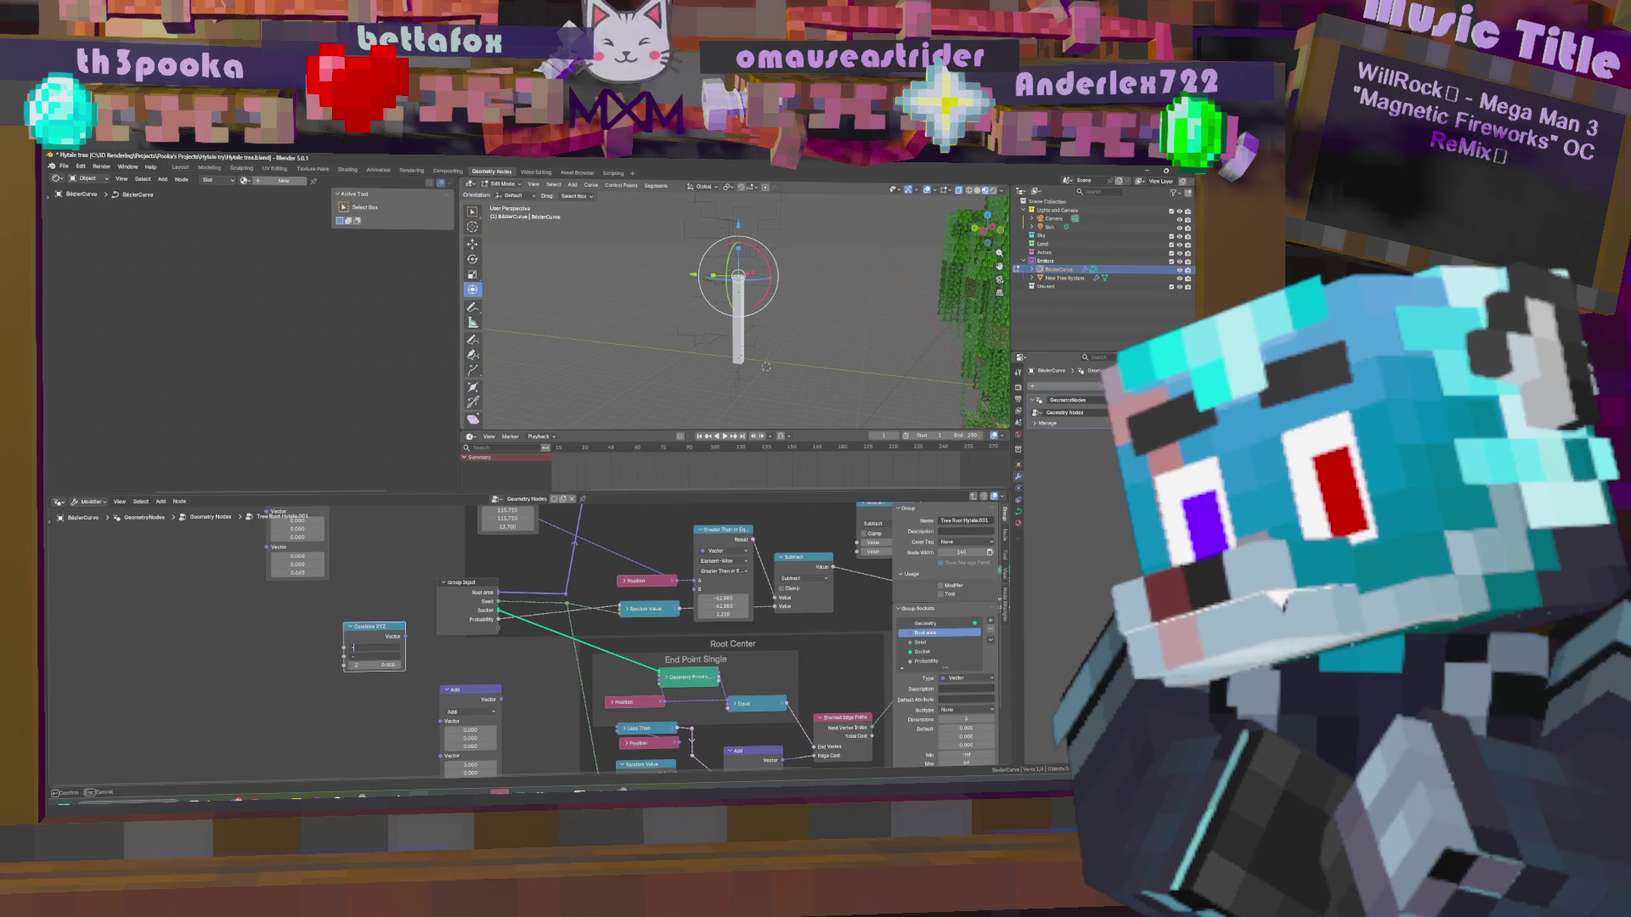
pyautogui.press('Return')
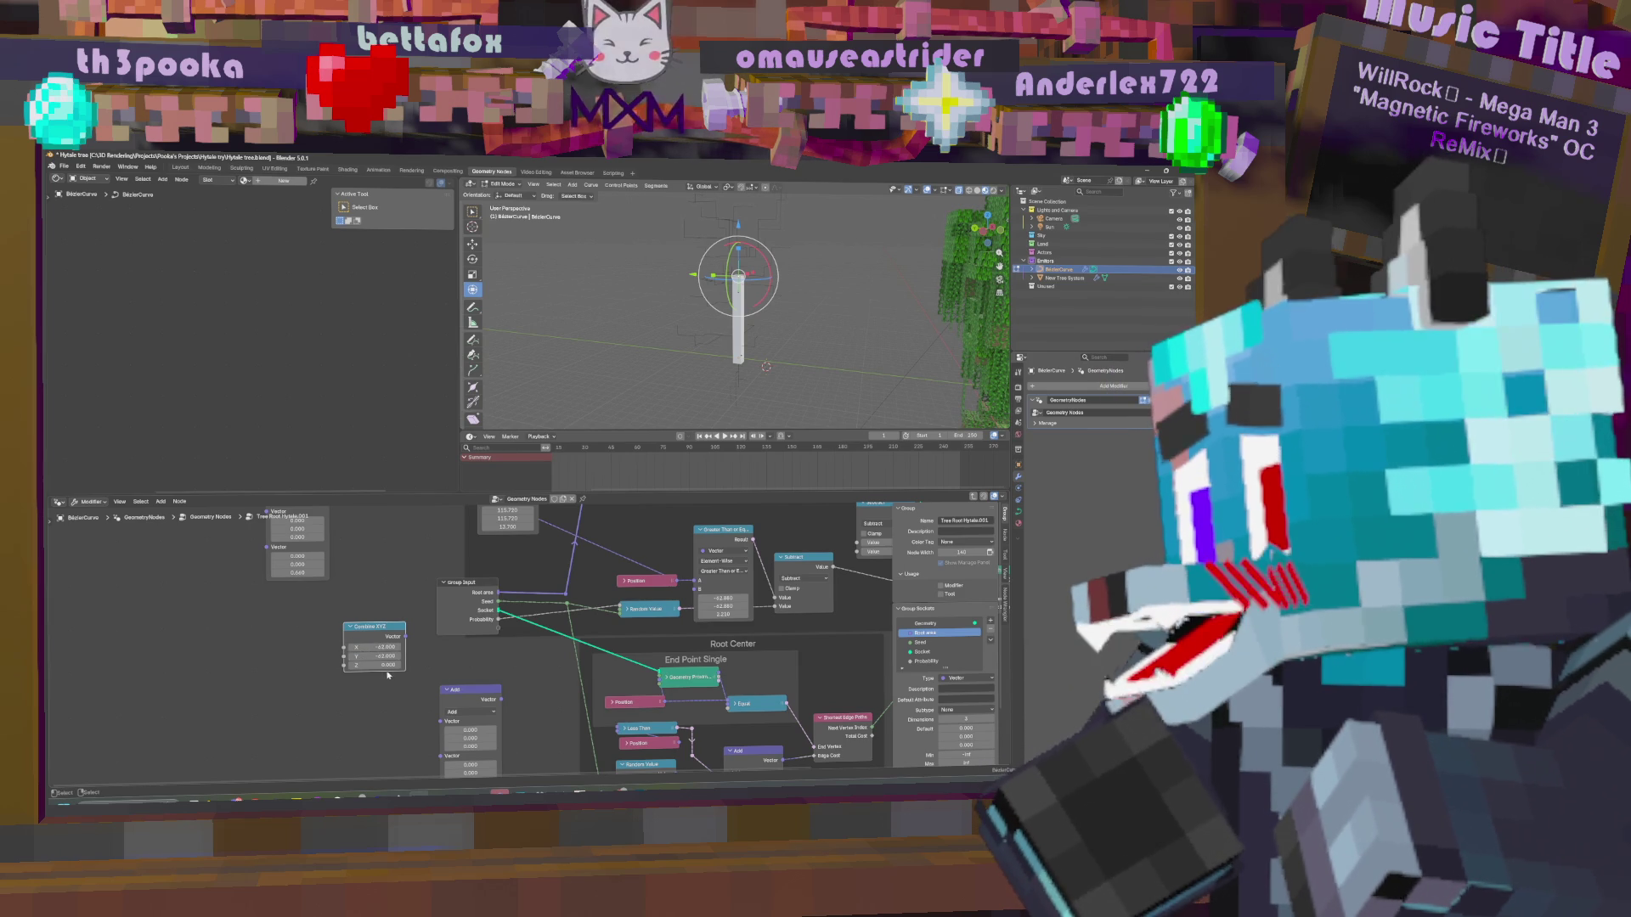
pyautogui.click(373, 665)
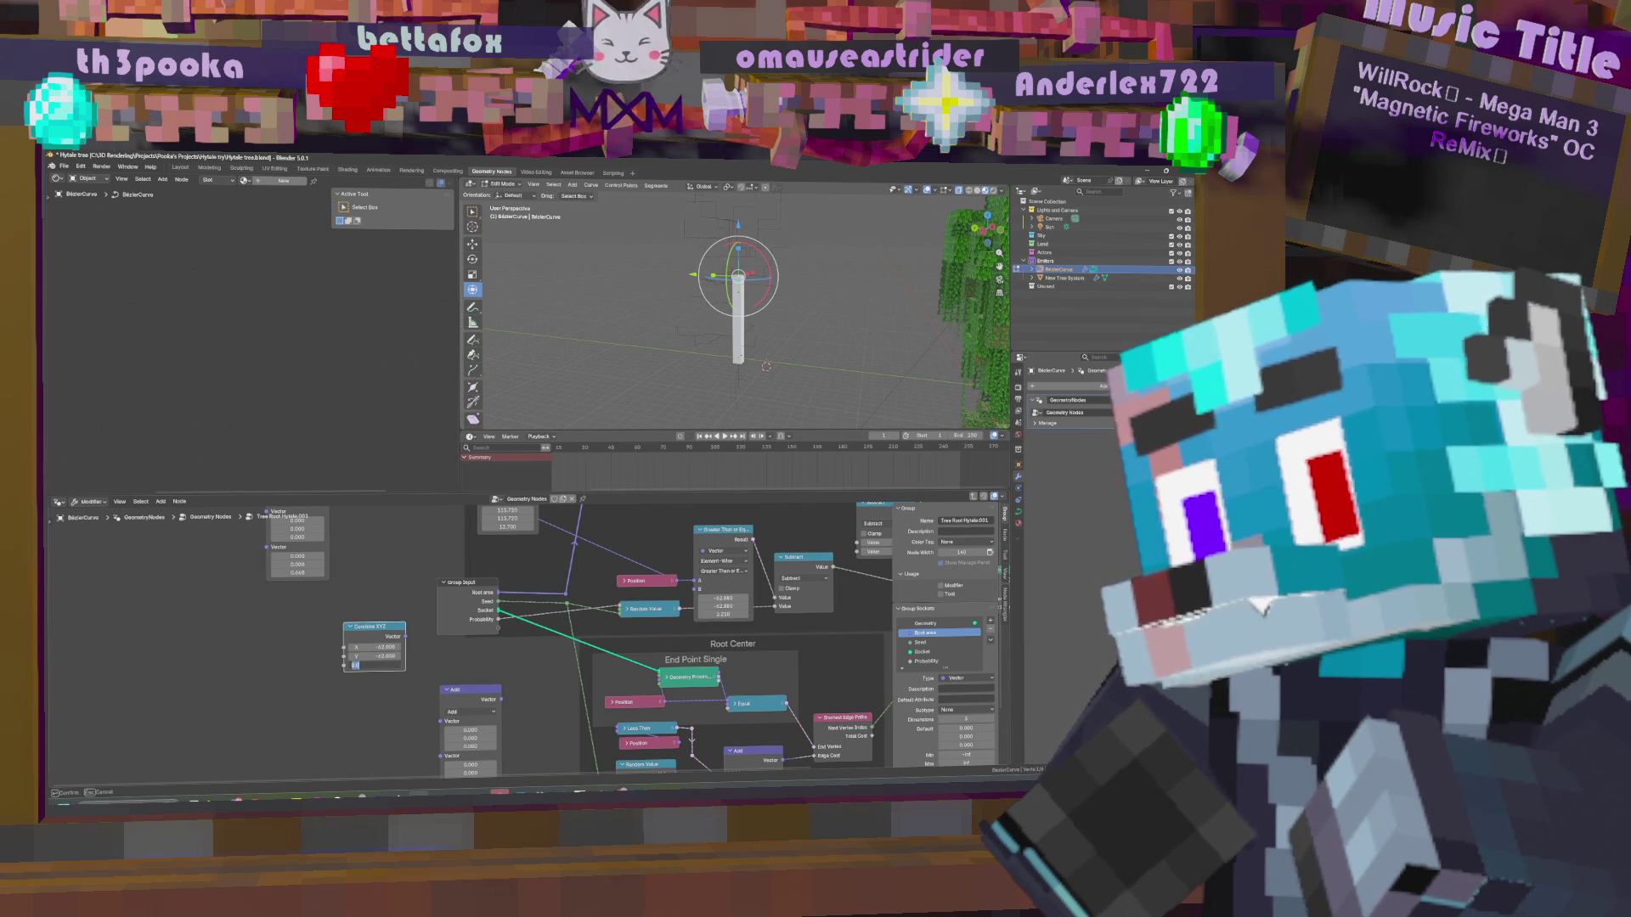
pyautogui.write('2.2')
pyautogui.press('Return')
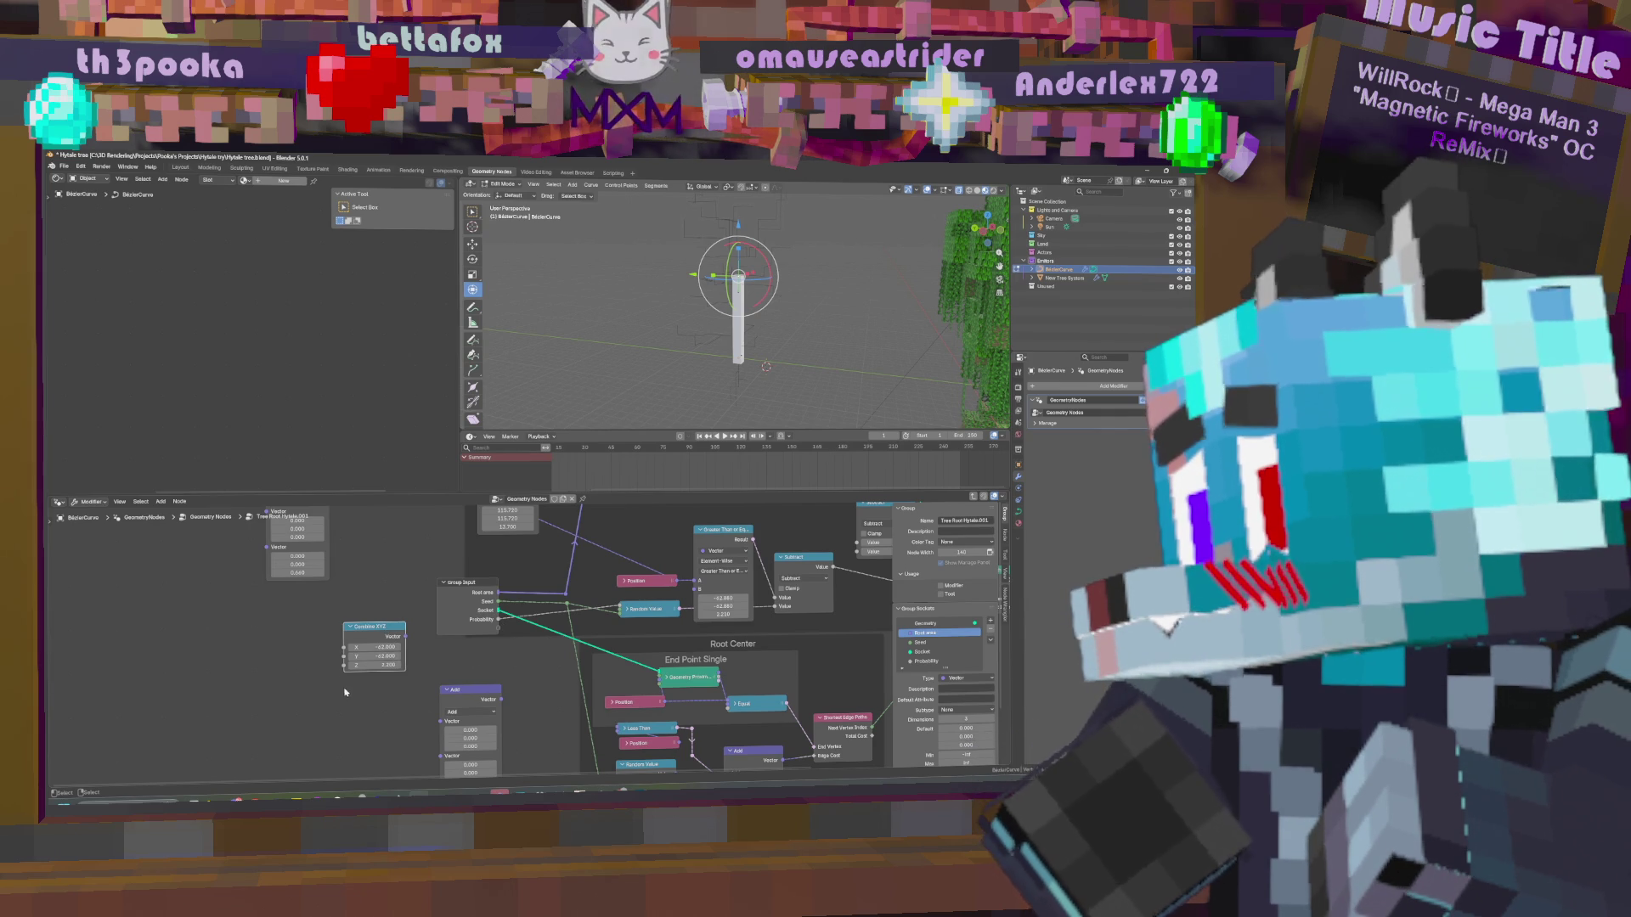
# Link a new group input to the Greater Than comparison and name it for branch start height.
pyautogui.moveTo(500, 629); pyautogui.dragTo(344, 666)
pyautogui.moveTo(498, 630); pyautogui.dragTo(697, 594)
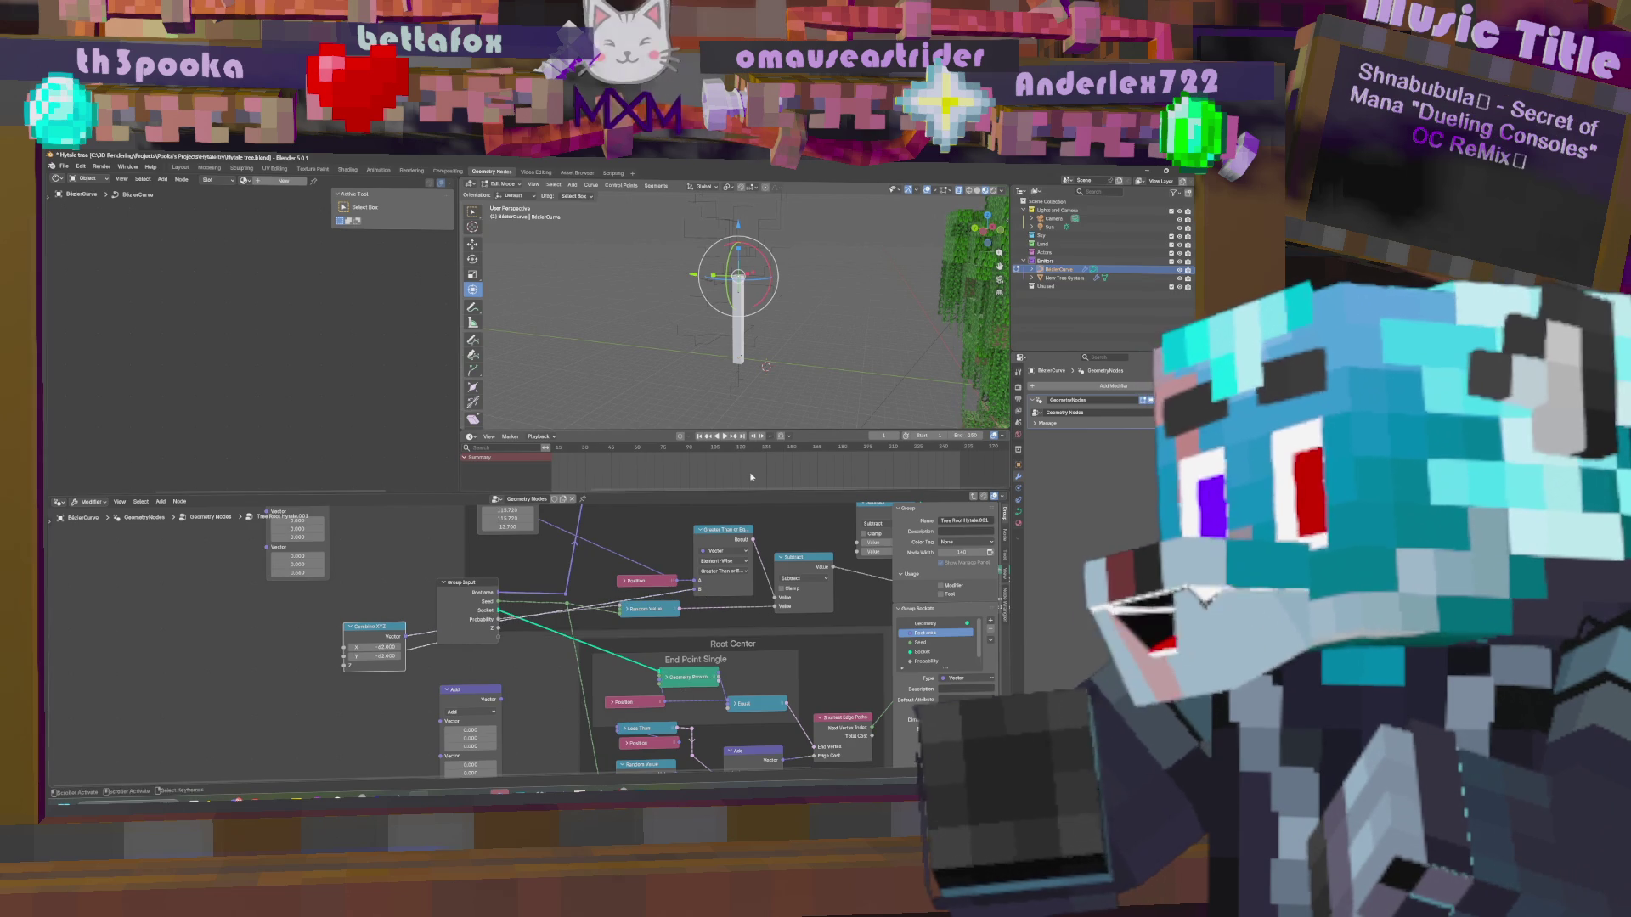
pyautogui.press('Tab')
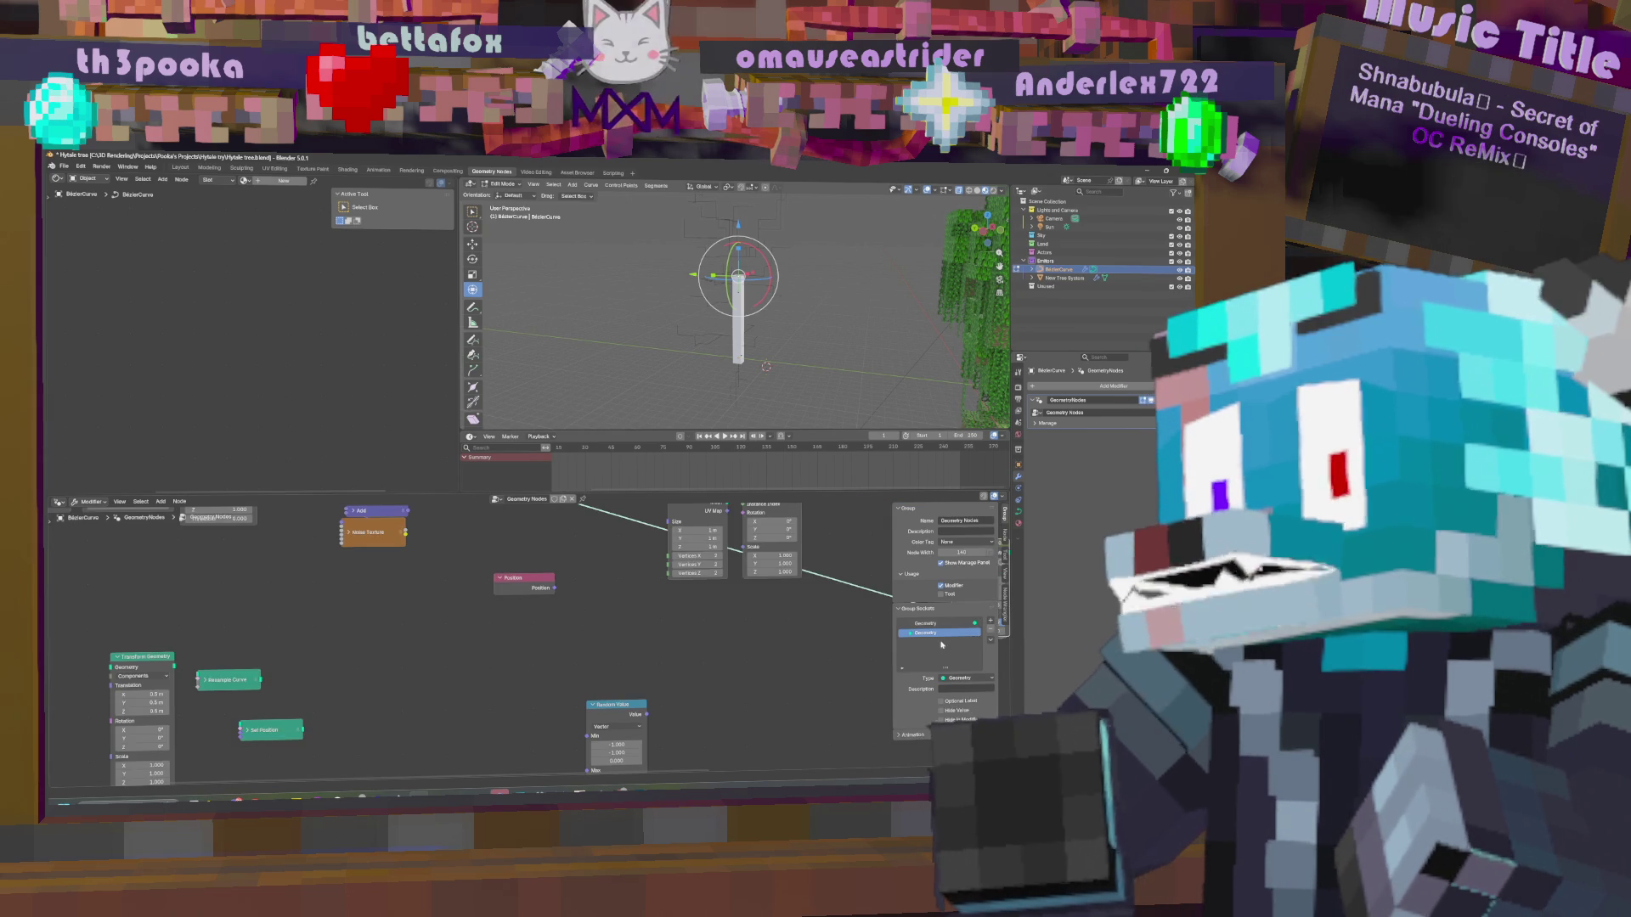
pyautogui.press('Tab')
pyautogui.click(989, 620)
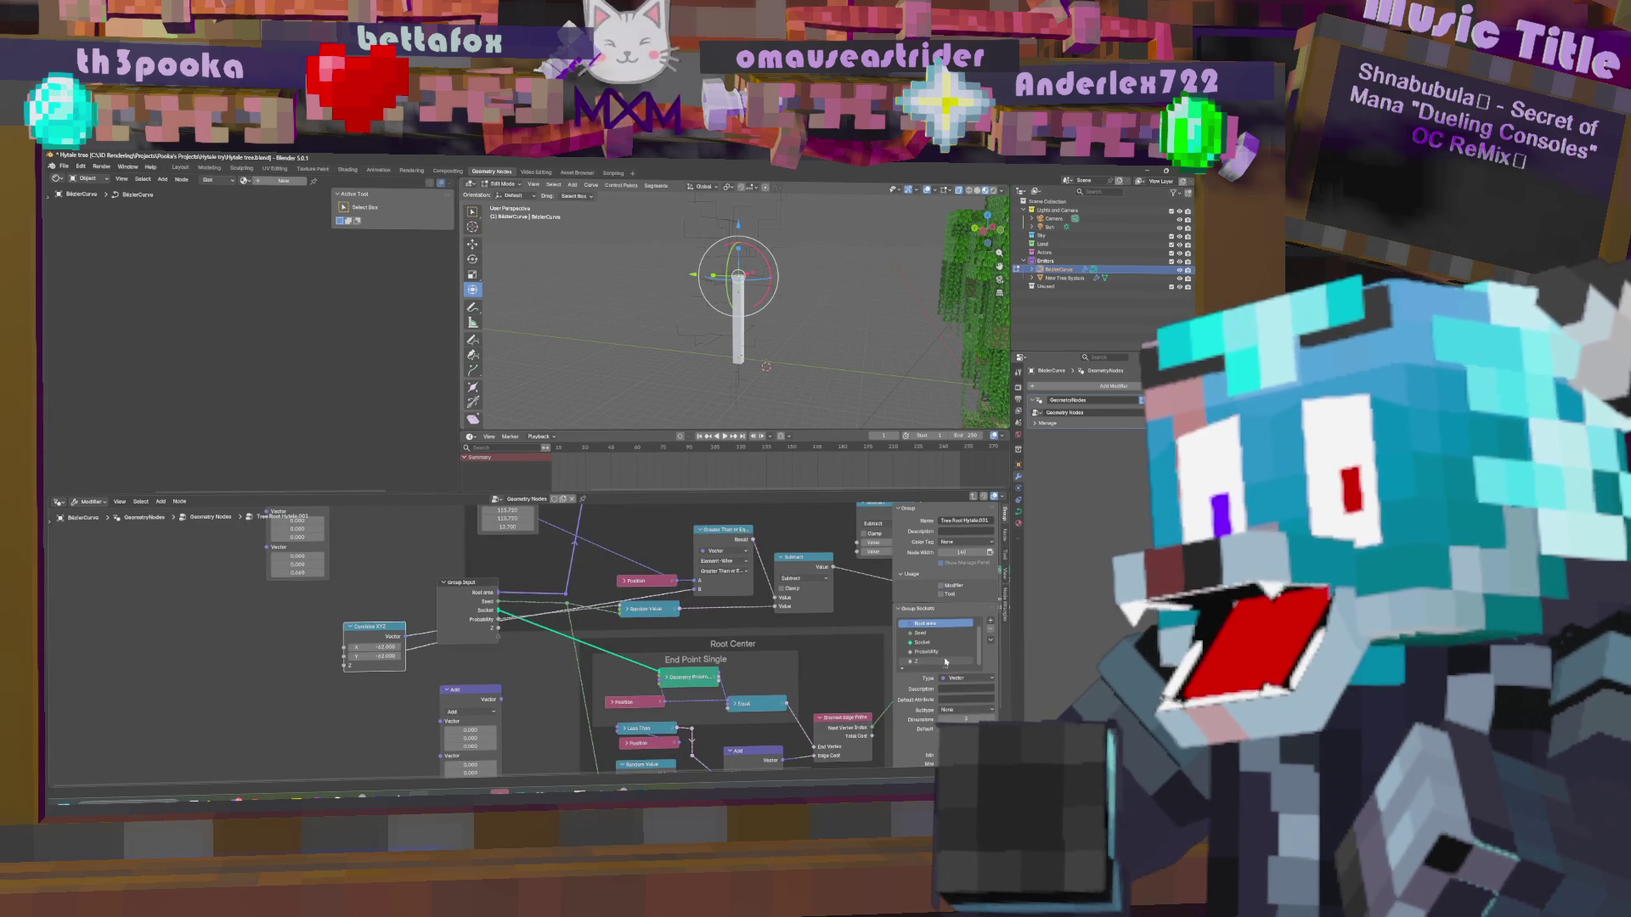
pyautogui.doubleClick(930, 661)
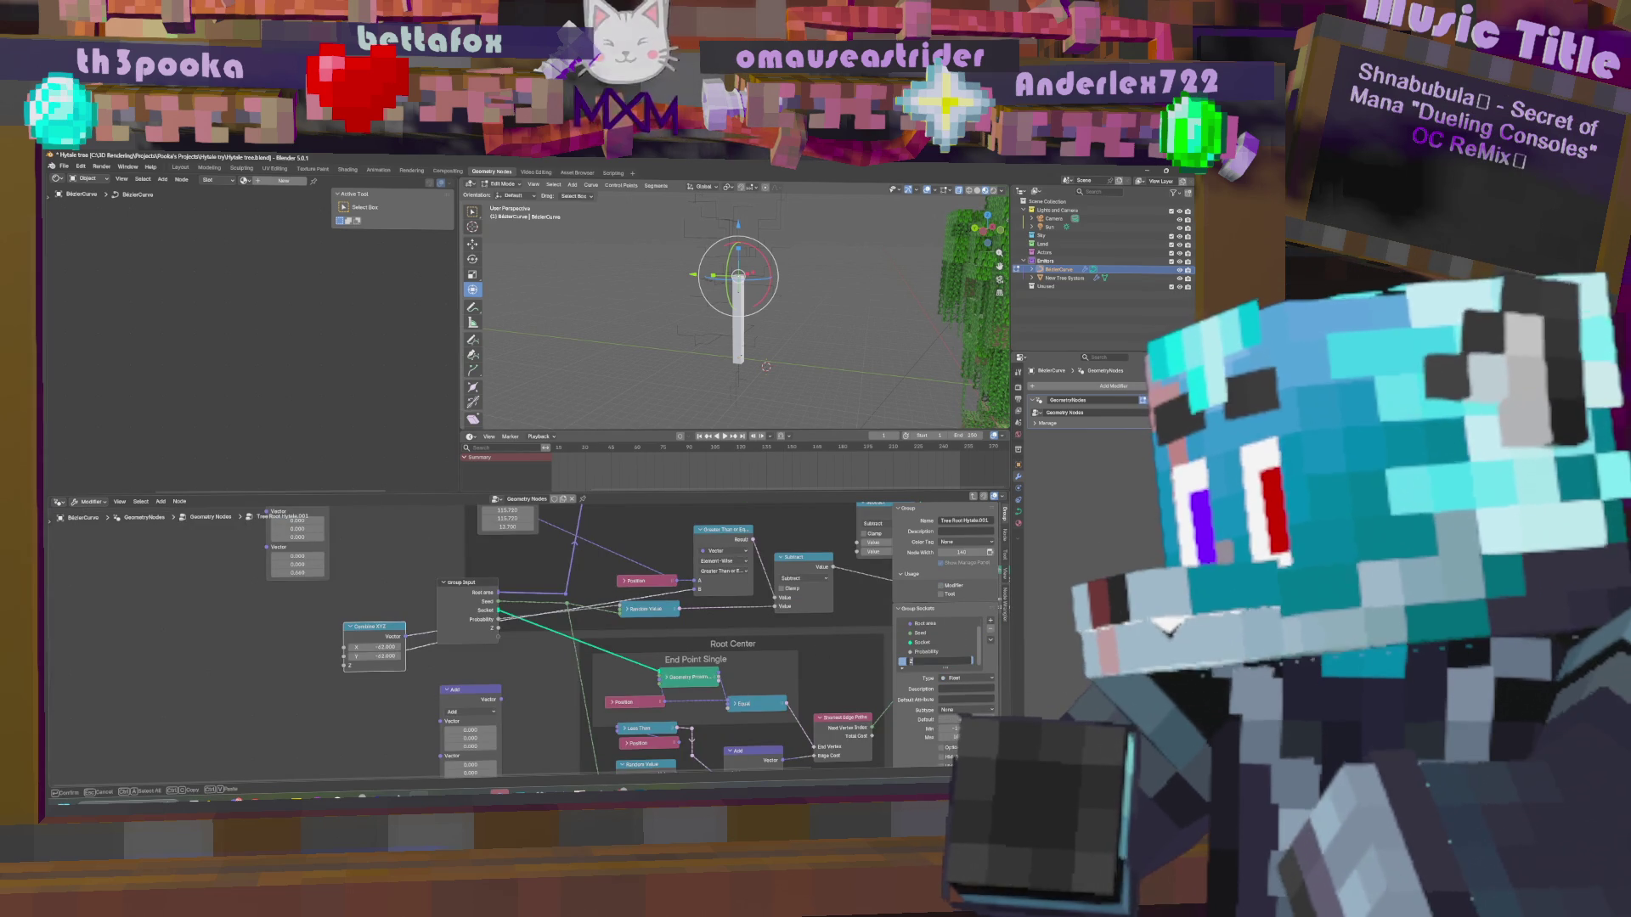
pyautogui.write('Branch start hight on')
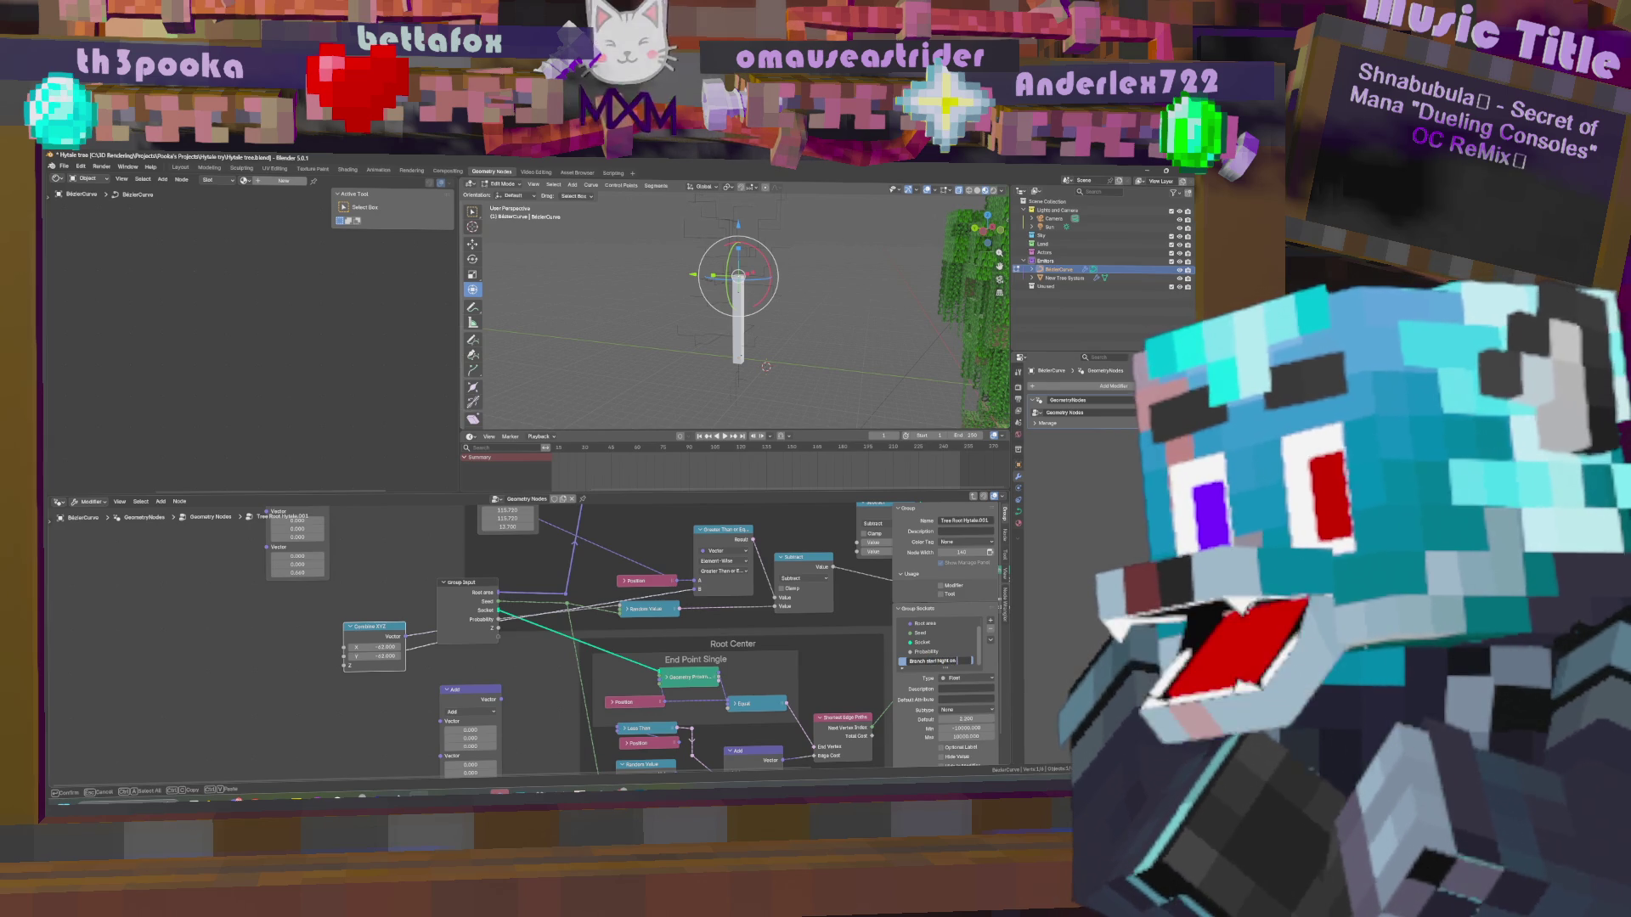
pyautogui.write(' trunk')
pyautogui.press('Return')
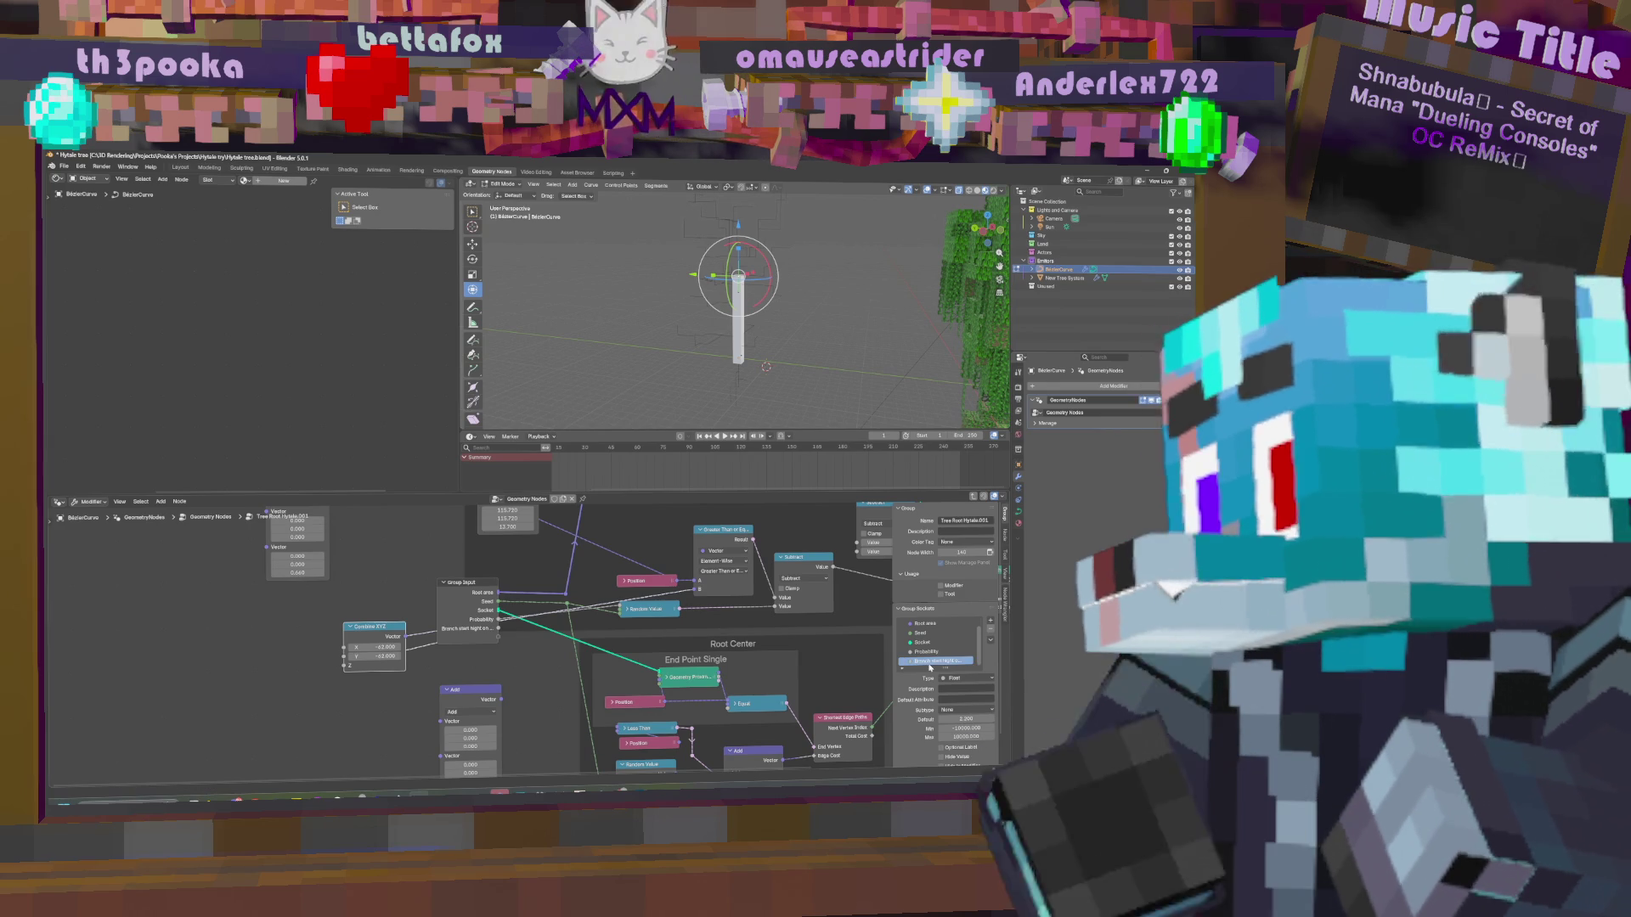
pyautogui.press('Tab')
pyautogui.keyDown('ctrl'); pyautogui.hscroll(8, 706, 640); pyautogui.keyUp('ctrl')
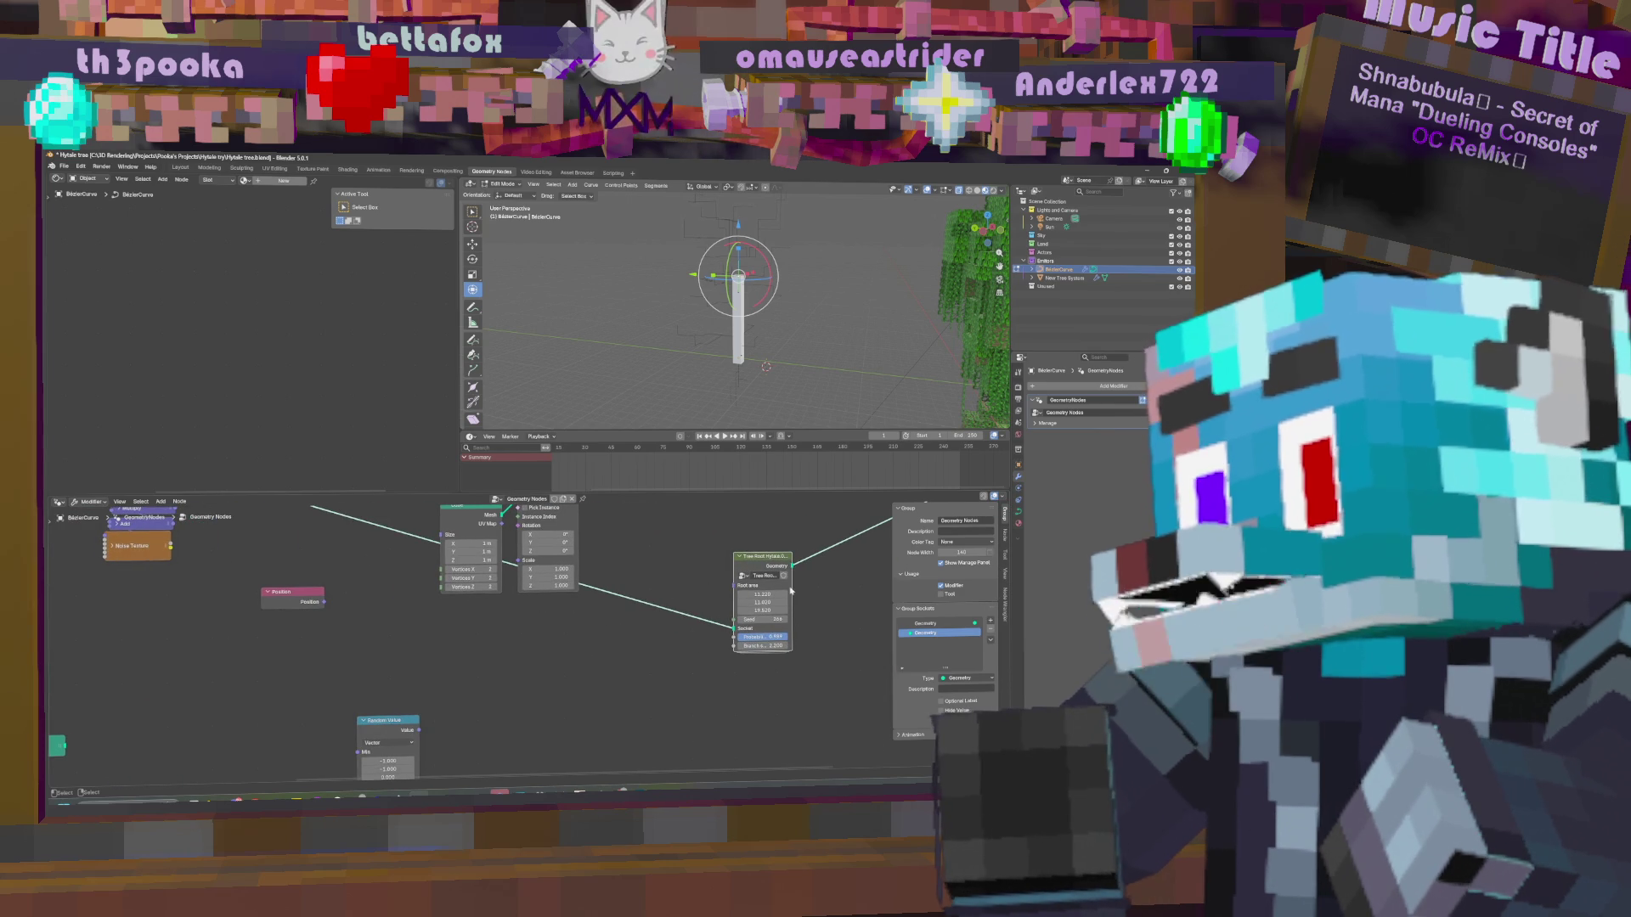
# Set the Tree Root node's branch start height to 5.600, root area X to 8.920 and seed to 342.
pyautogui.moveTo(790, 587)
pyautogui.mouseDown()
pyautogui.moveTo(739, 598)
pyautogui.moveTo(786, 596)
pyautogui.mouseUp()
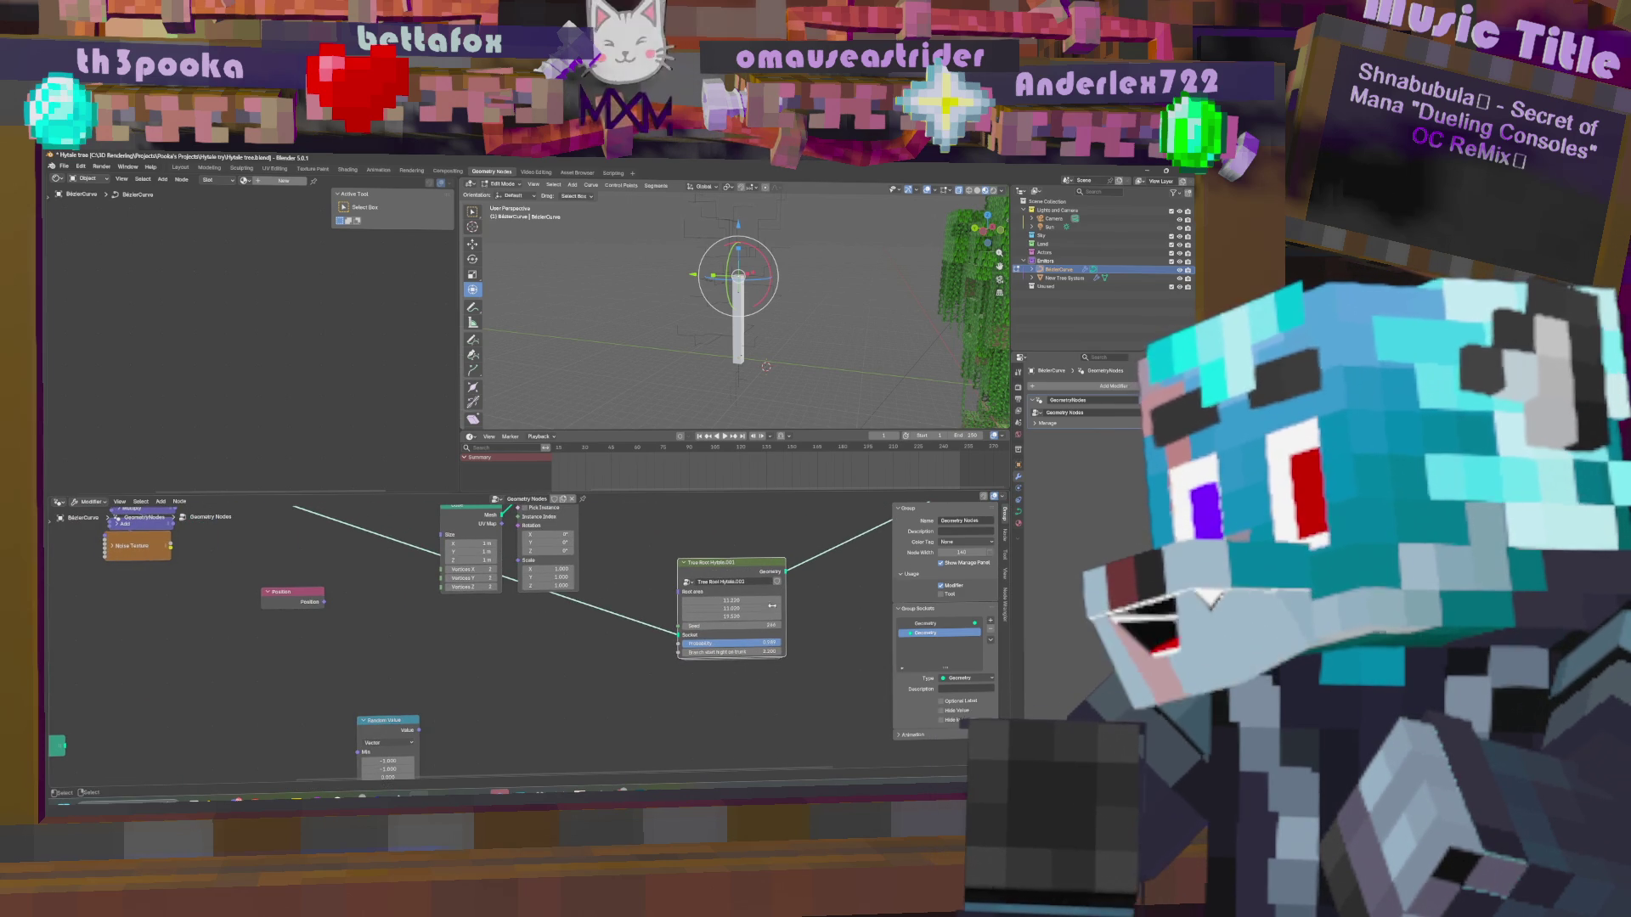
pyautogui.moveTo(744, 653); pyautogui.dragTo(746, 653)
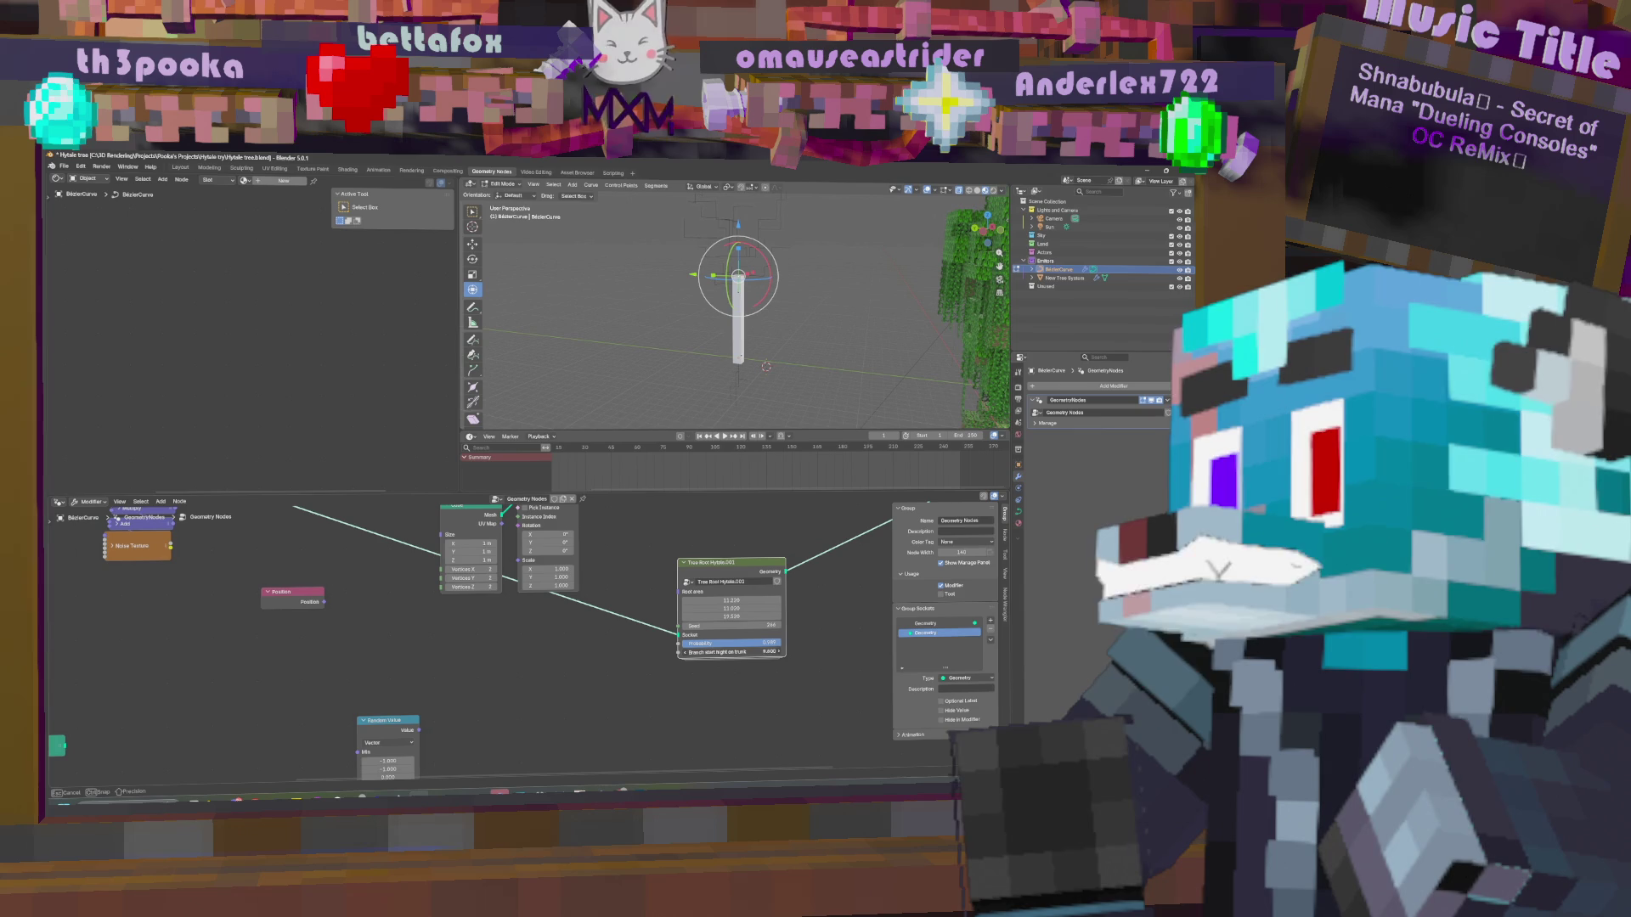
pyautogui.moveTo(743, 652)
pyautogui.mouseDown()
pyautogui.moveTo(756, 625)
pyautogui.moveTo(732, 601)
pyautogui.mouseUp()
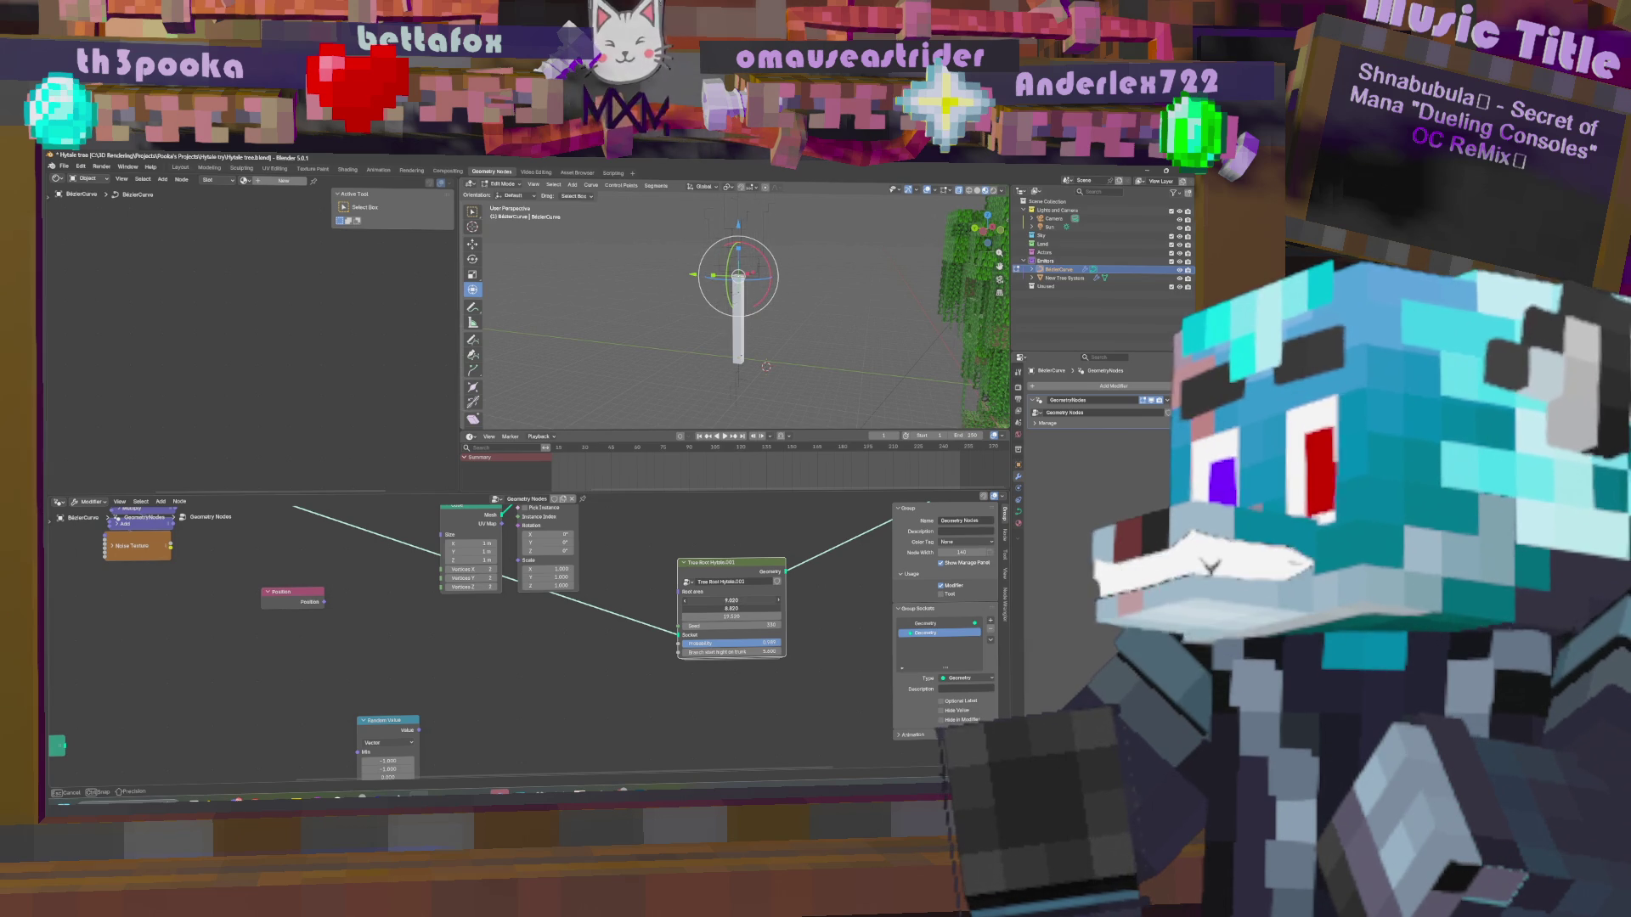
pyautogui.moveTo(732, 600); pyautogui.dragTo(730, 616)
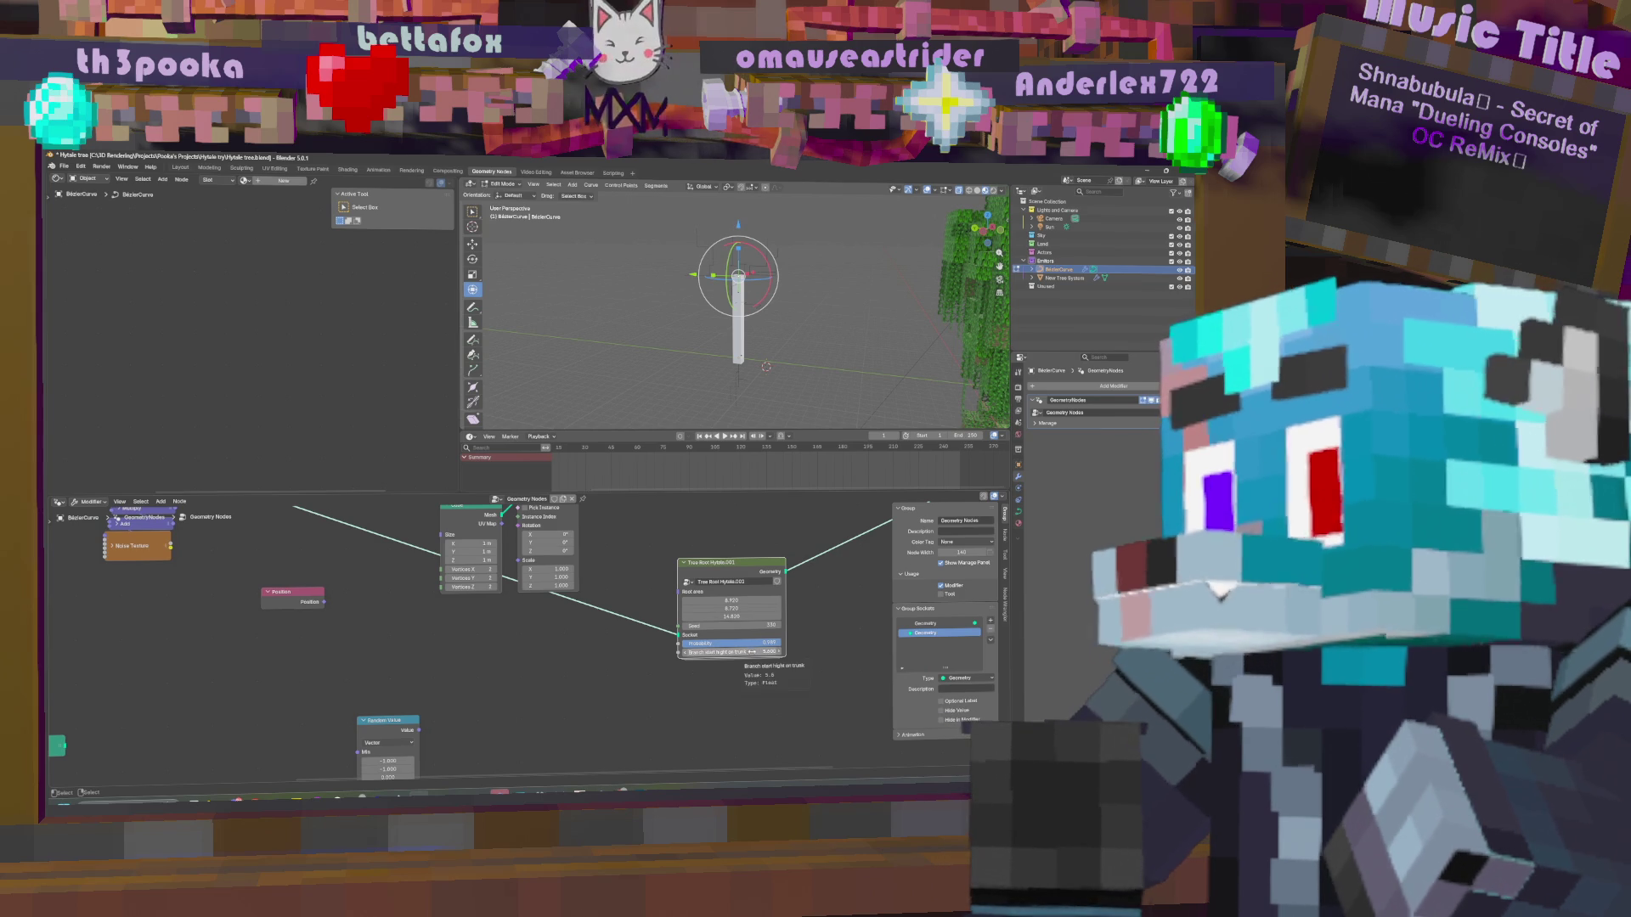
pyautogui.moveTo(730, 625); pyautogui.dragTo(738, 625)
pyautogui.moveTo(807, 361)
pyautogui.mouseDown(button='middle')
pyautogui.moveTo(841, 349)
pyautogui.moveTo(791, 340)
pyautogui.moveTo(839, 336)
pyautogui.mouseUp(button='middle')
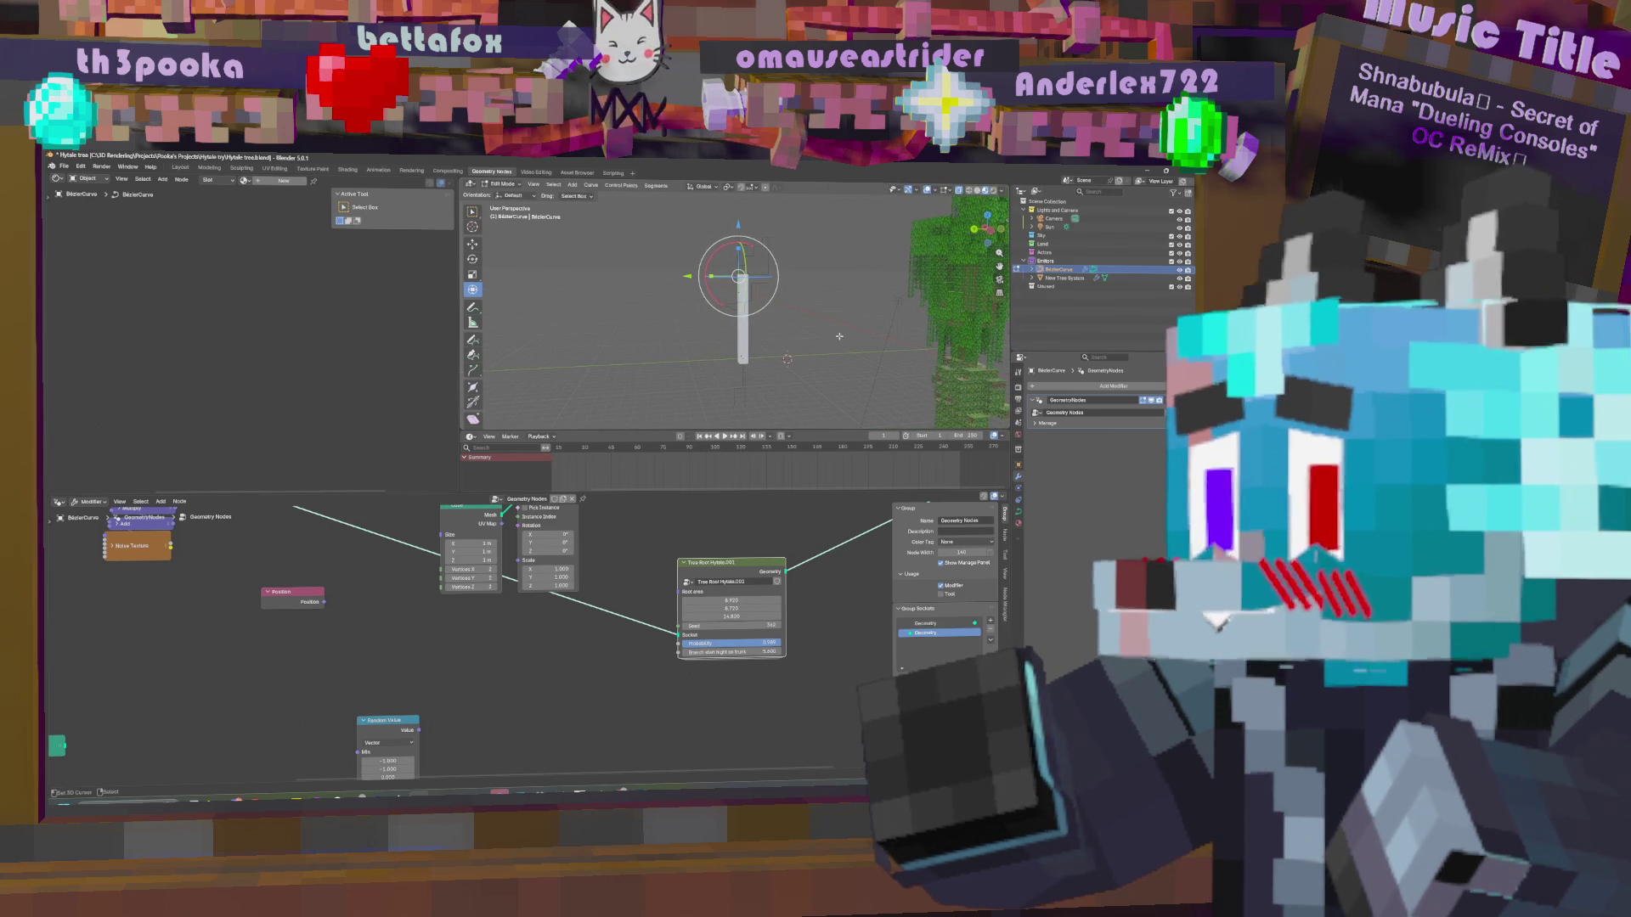
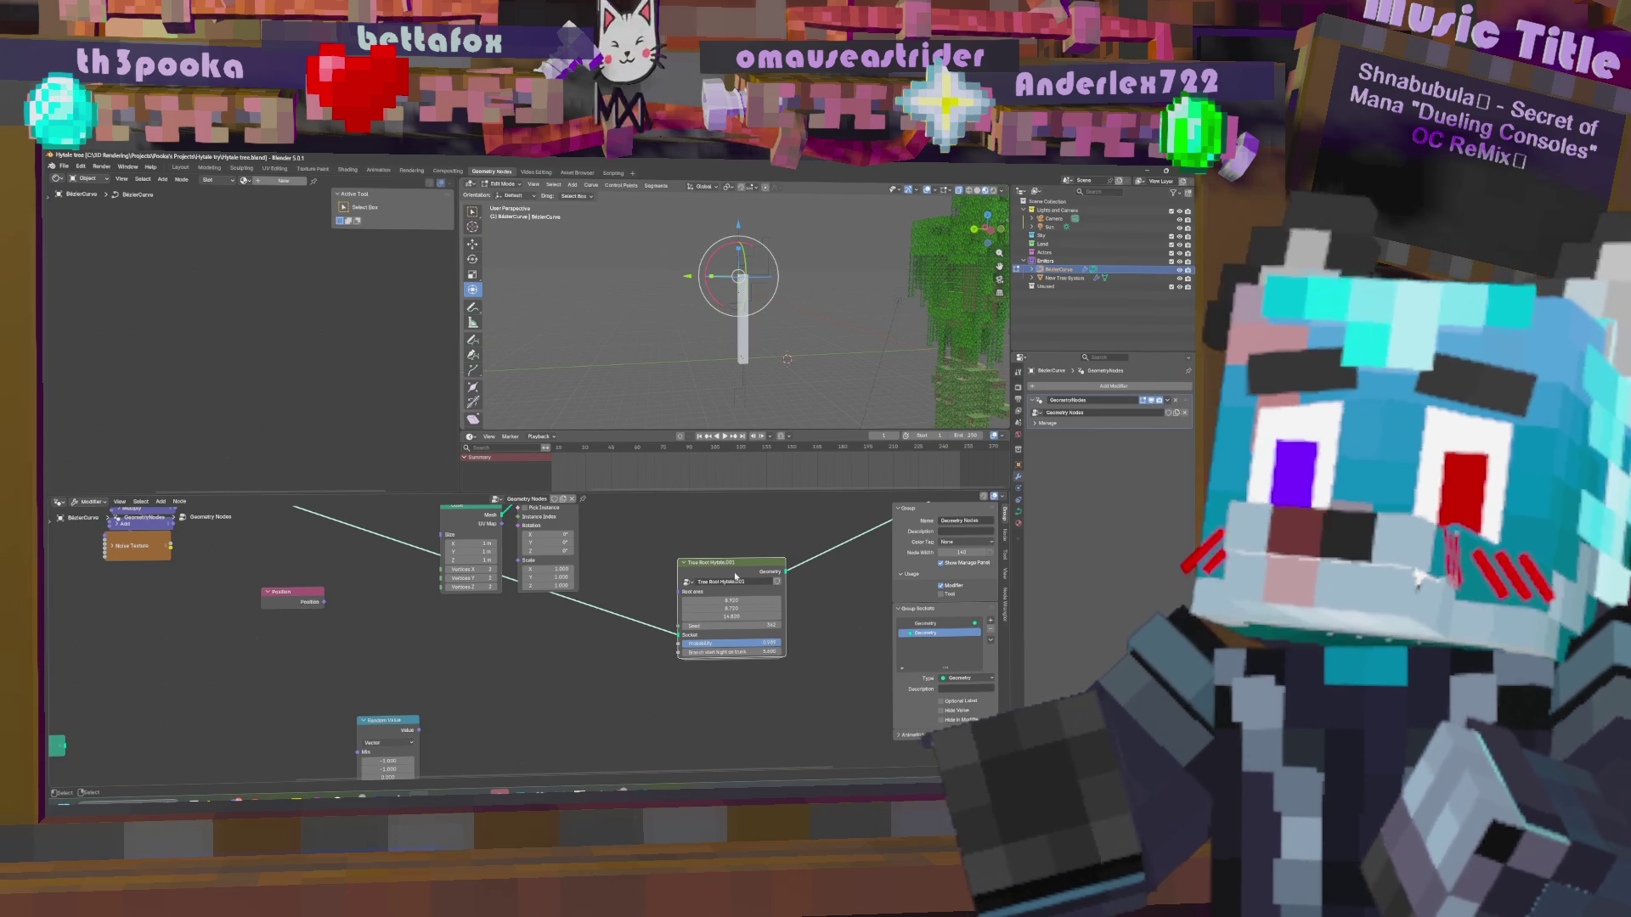
# Inside the Tree Root group, place Combine XYZ just below Position and shift Group Input left.
pyautogui.click(733, 572)
pyautogui.press('Tab')
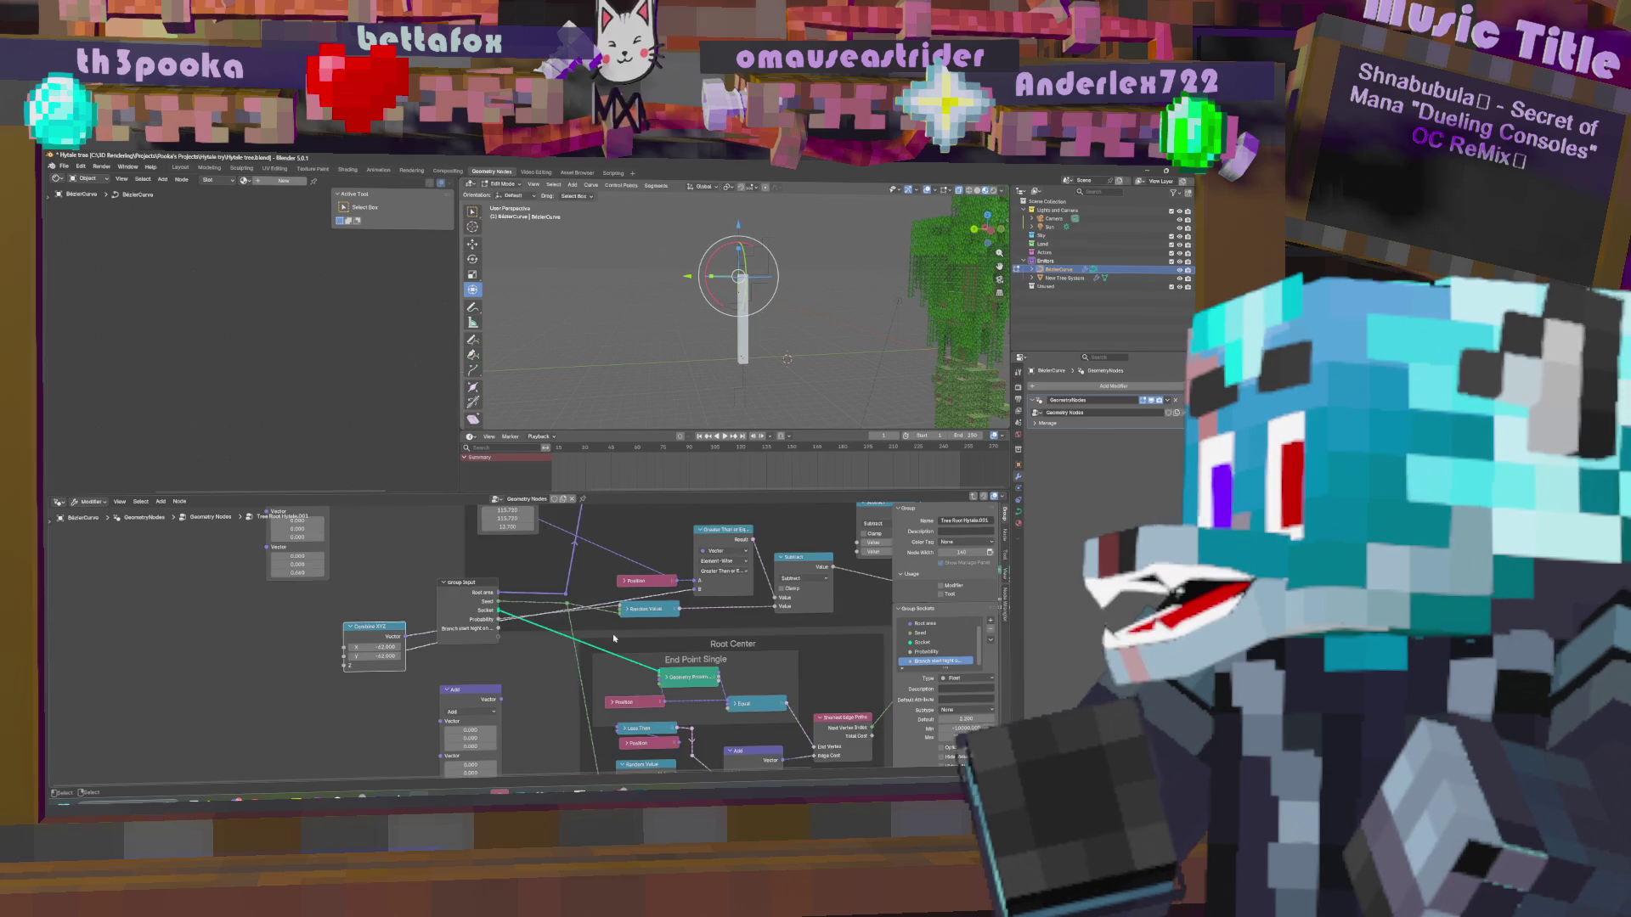
pyautogui.moveTo(357, 623)
pyautogui.mouseDown()
pyautogui.moveTo(500, 657)
pyautogui.moveTo(513, 632)
pyautogui.mouseUp()
pyautogui.moveTo(450, 570); pyautogui.dragTo(389, 582)
pyautogui.moveTo(539, 645); pyautogui.dragTo(594, 633, button='middle')
pyautogui.moveTo(576, 630); pyautogui.dragTo(673, 562)
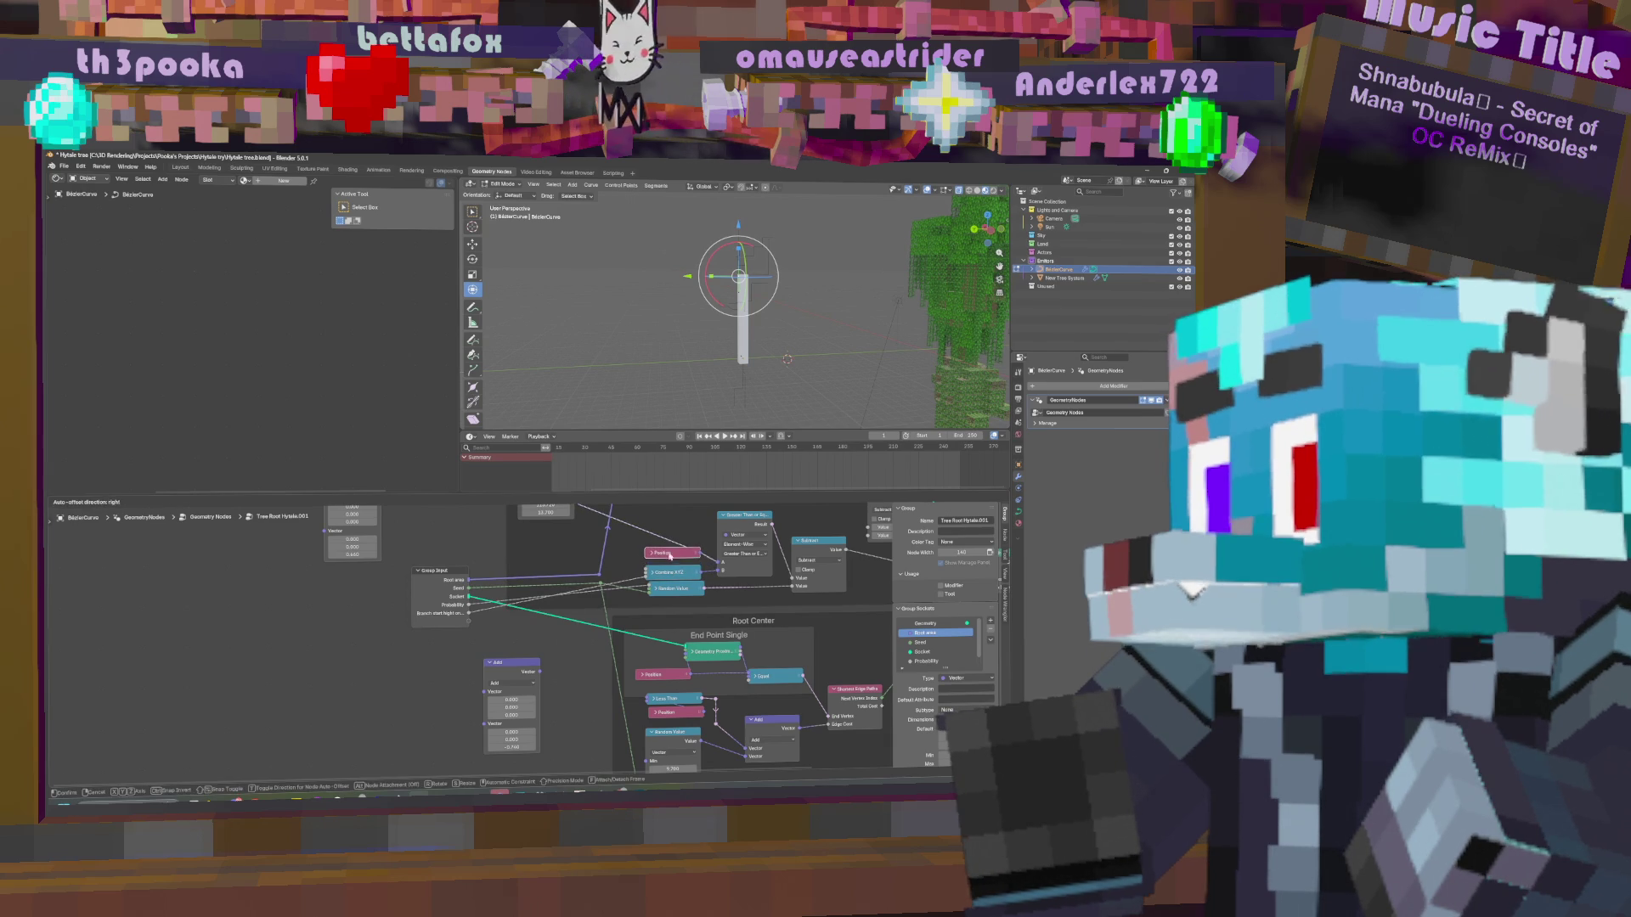
# Move the Less Than node to the right and separate the selected nodes.
pyautogui.moveTo(645, 541); pyautogui.dragTo(606, 662, button='middle')
pyautogui.click(507, 567)
pyautogui.moveTo(418, 550)
pyautogui.mouseDown()
pyautogui.moveTo(382, 548)
pyautogui.moveTo(510, 543)
pyautogui.mouseUp()
pyautogui.press('p')
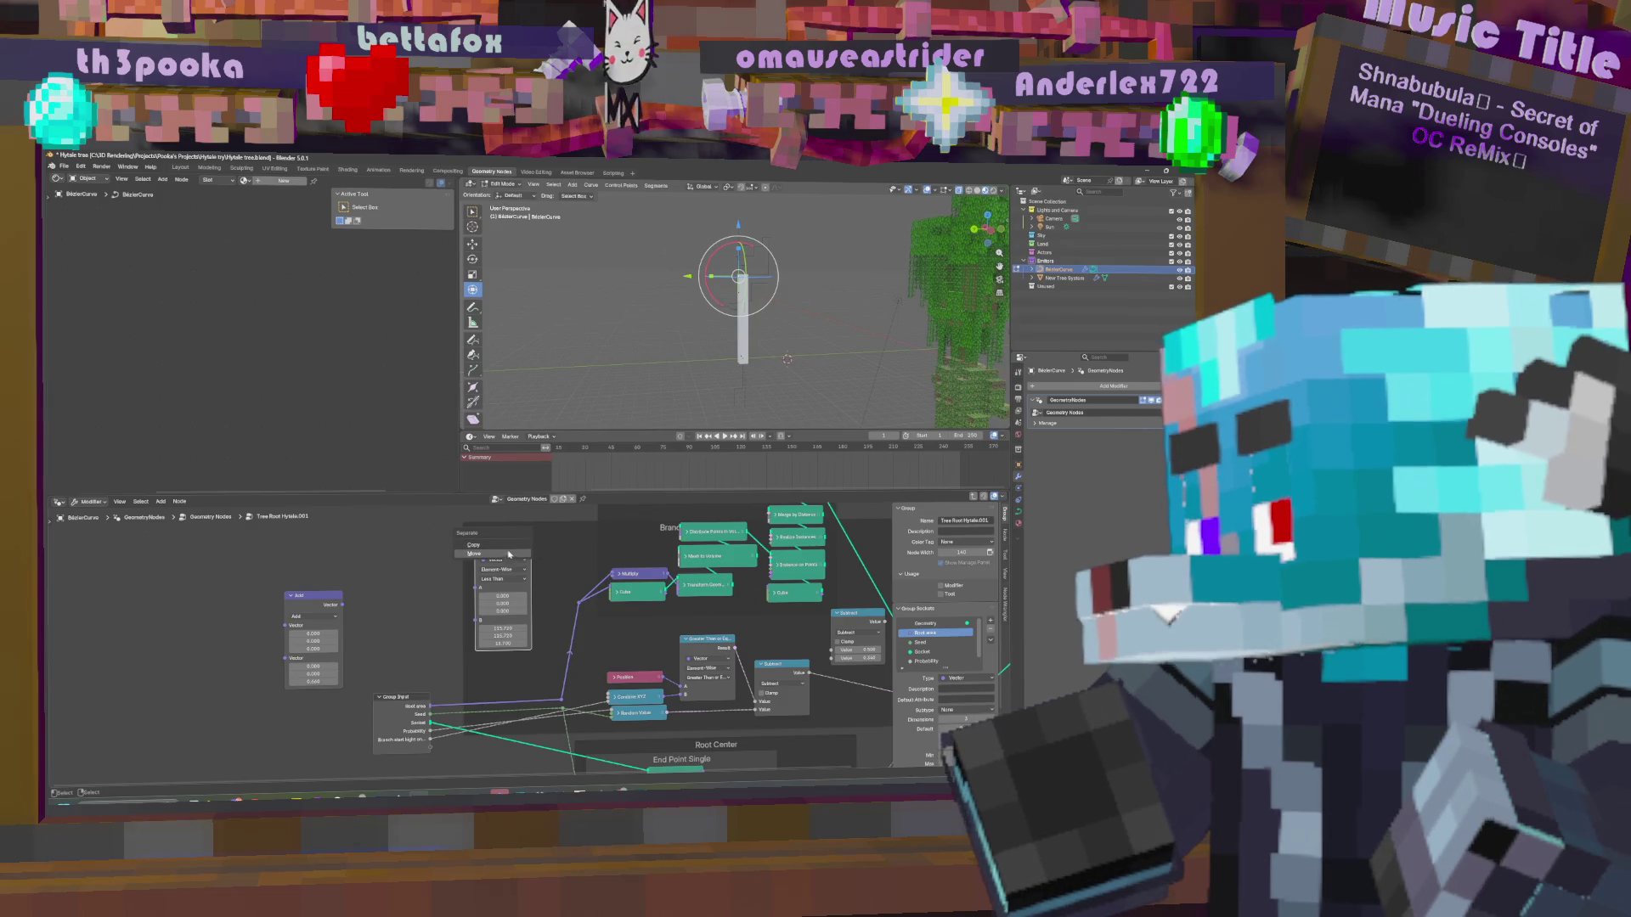
pyautogui.click(508, 554)
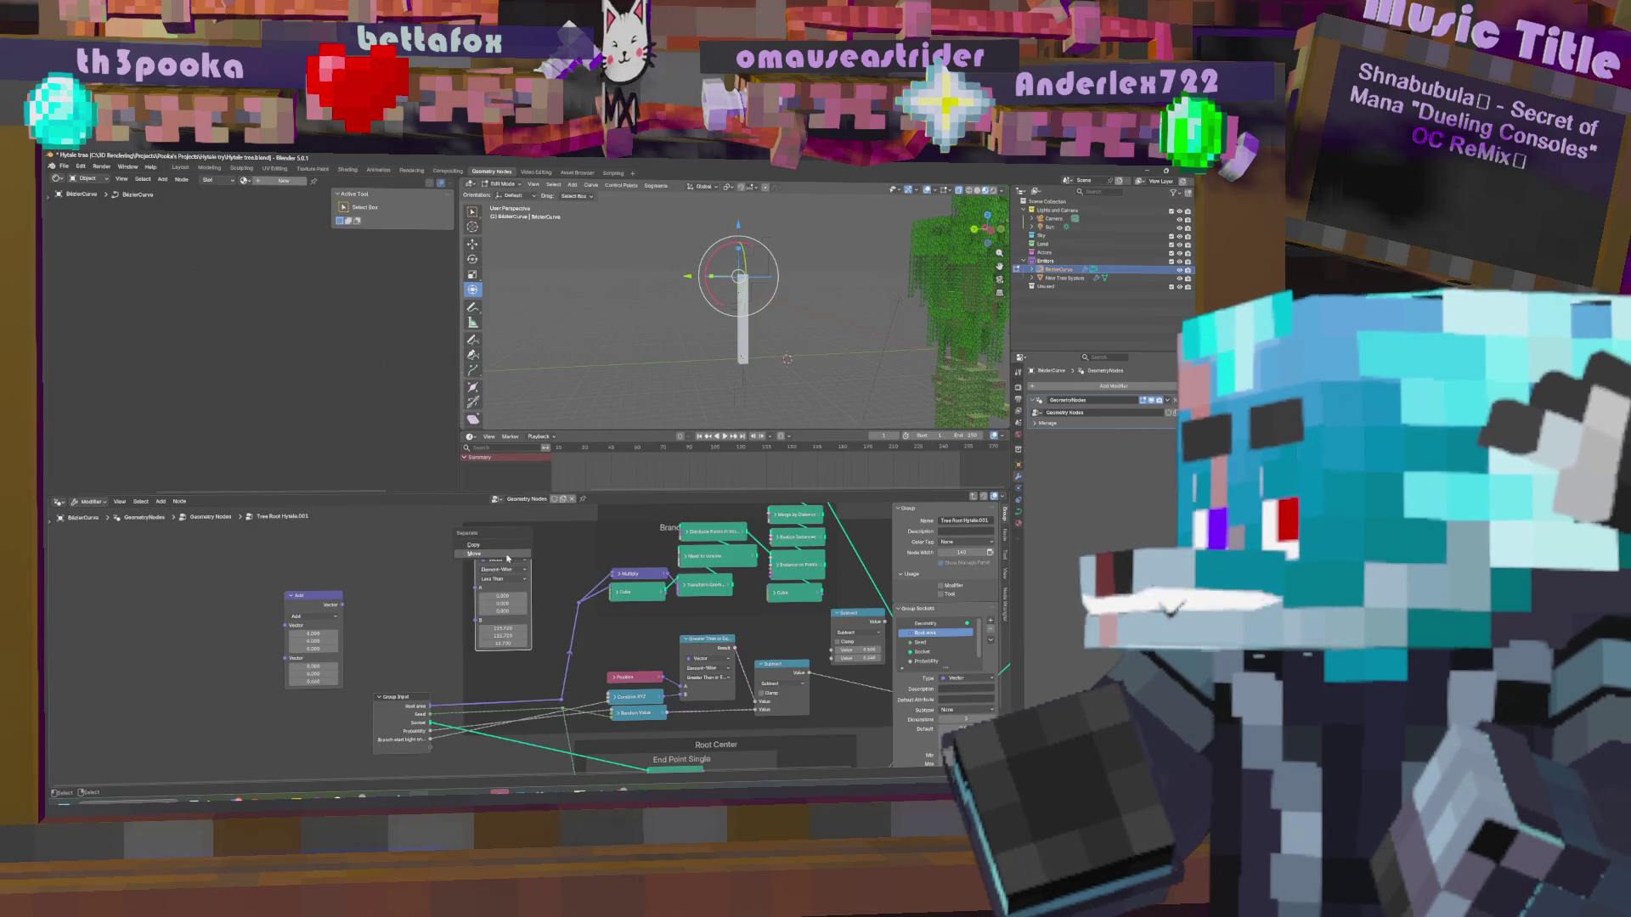
# Re-enter the Tree Root Hytale.001 group and pan up to the Root Center frame.
pyautogui.click(725, 579)
pyautogui.press('Tab')
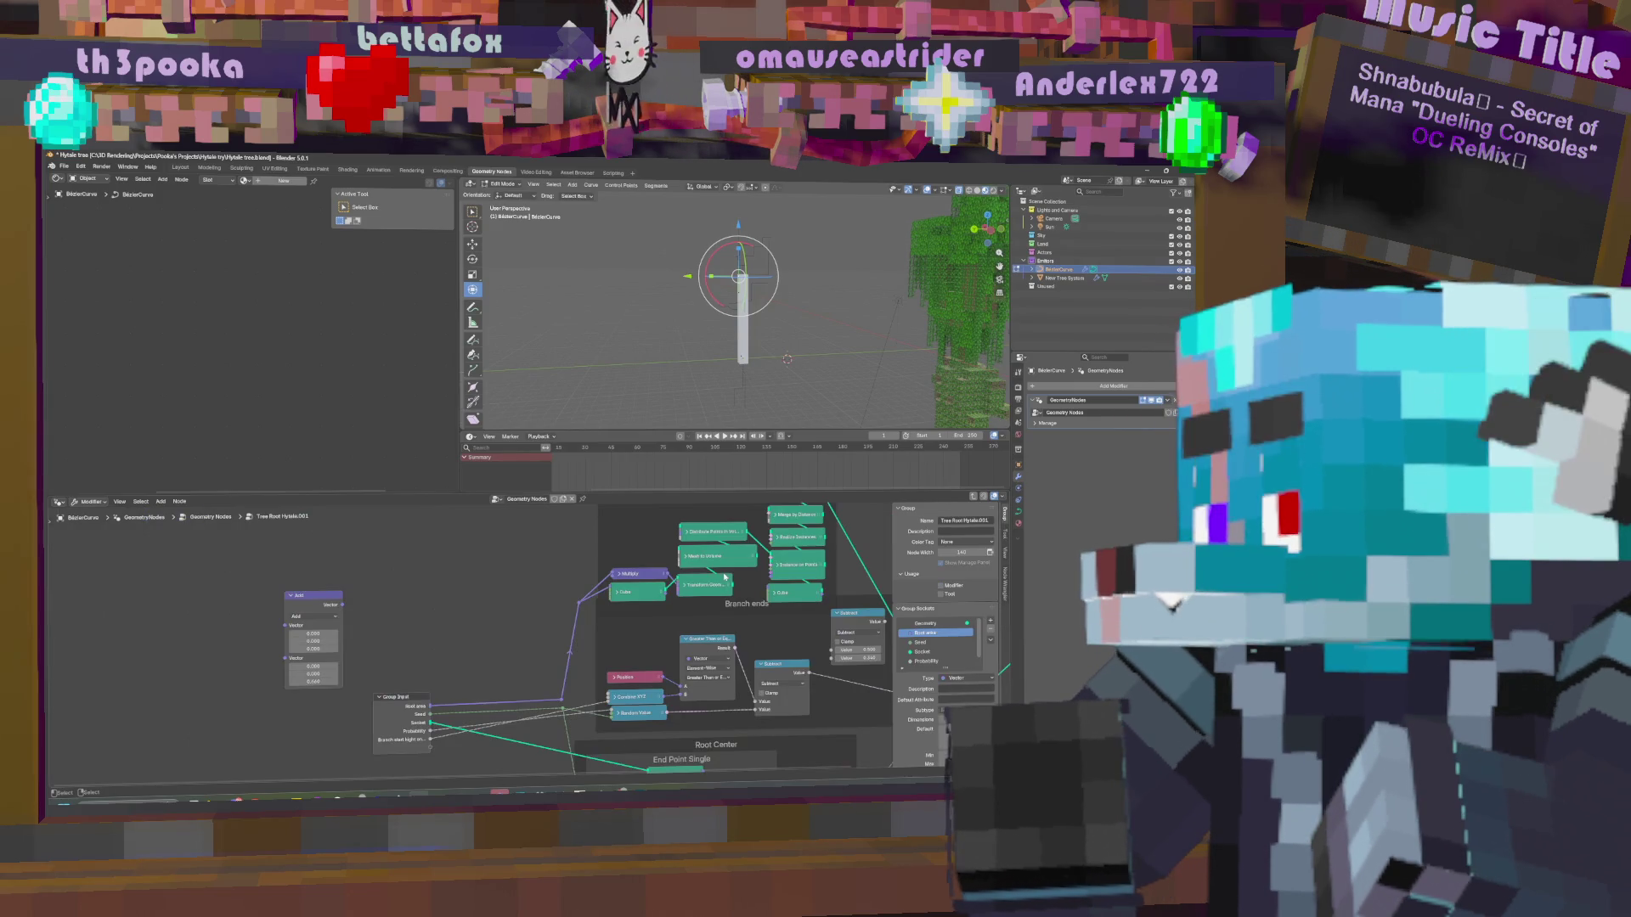
pyautogui.scroll(-4, 435, 600)
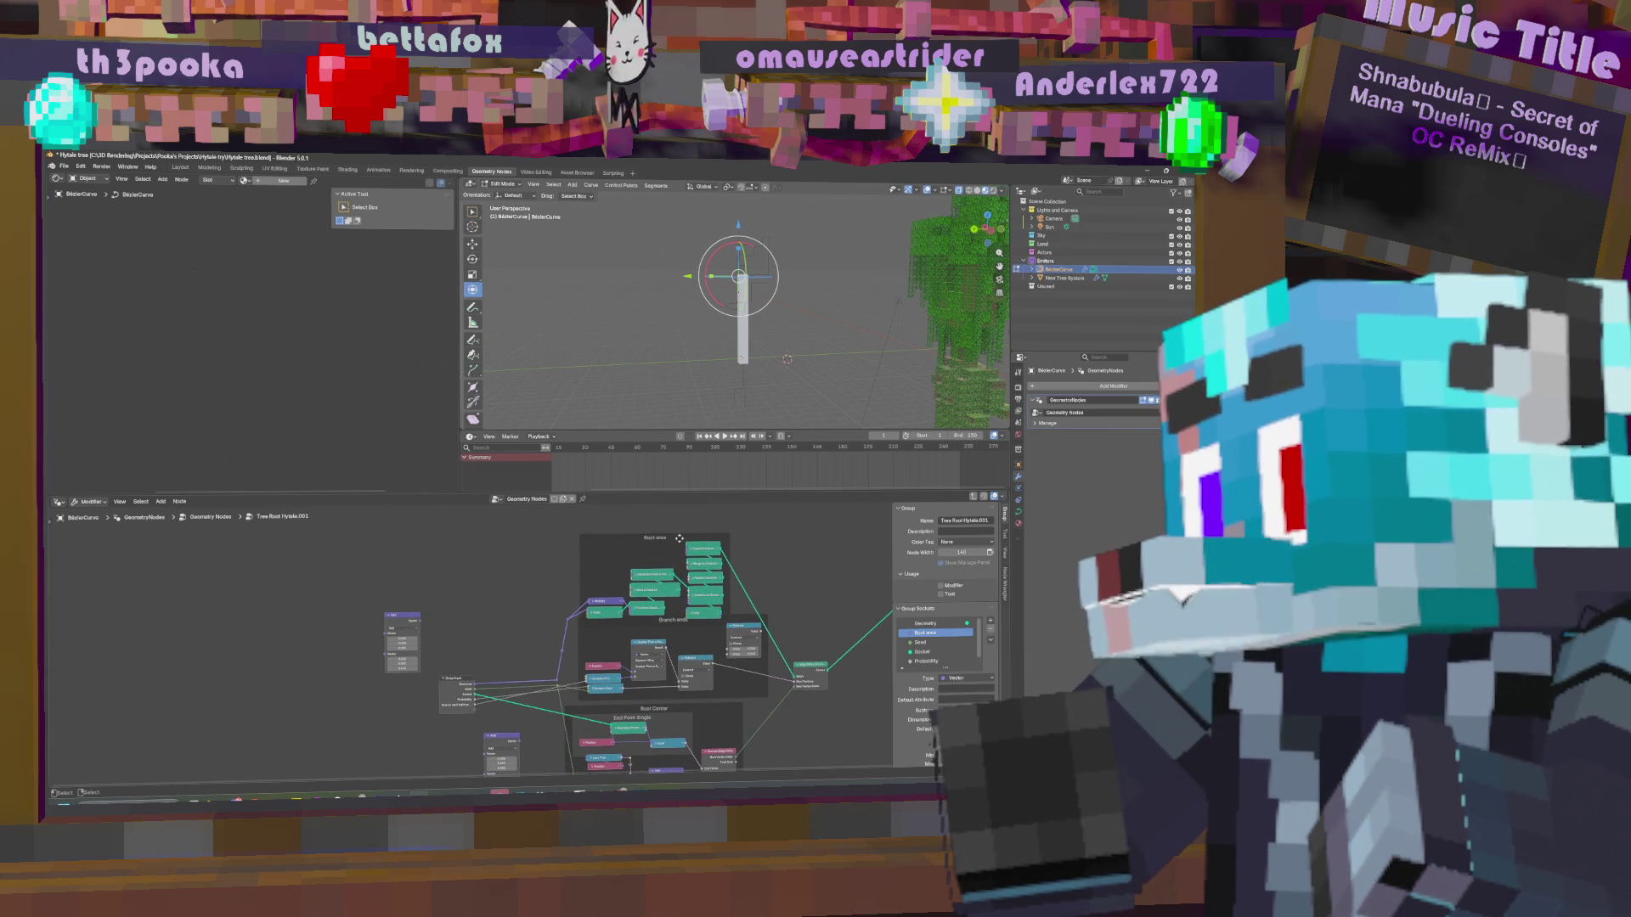
pyautogui.press('Tab')
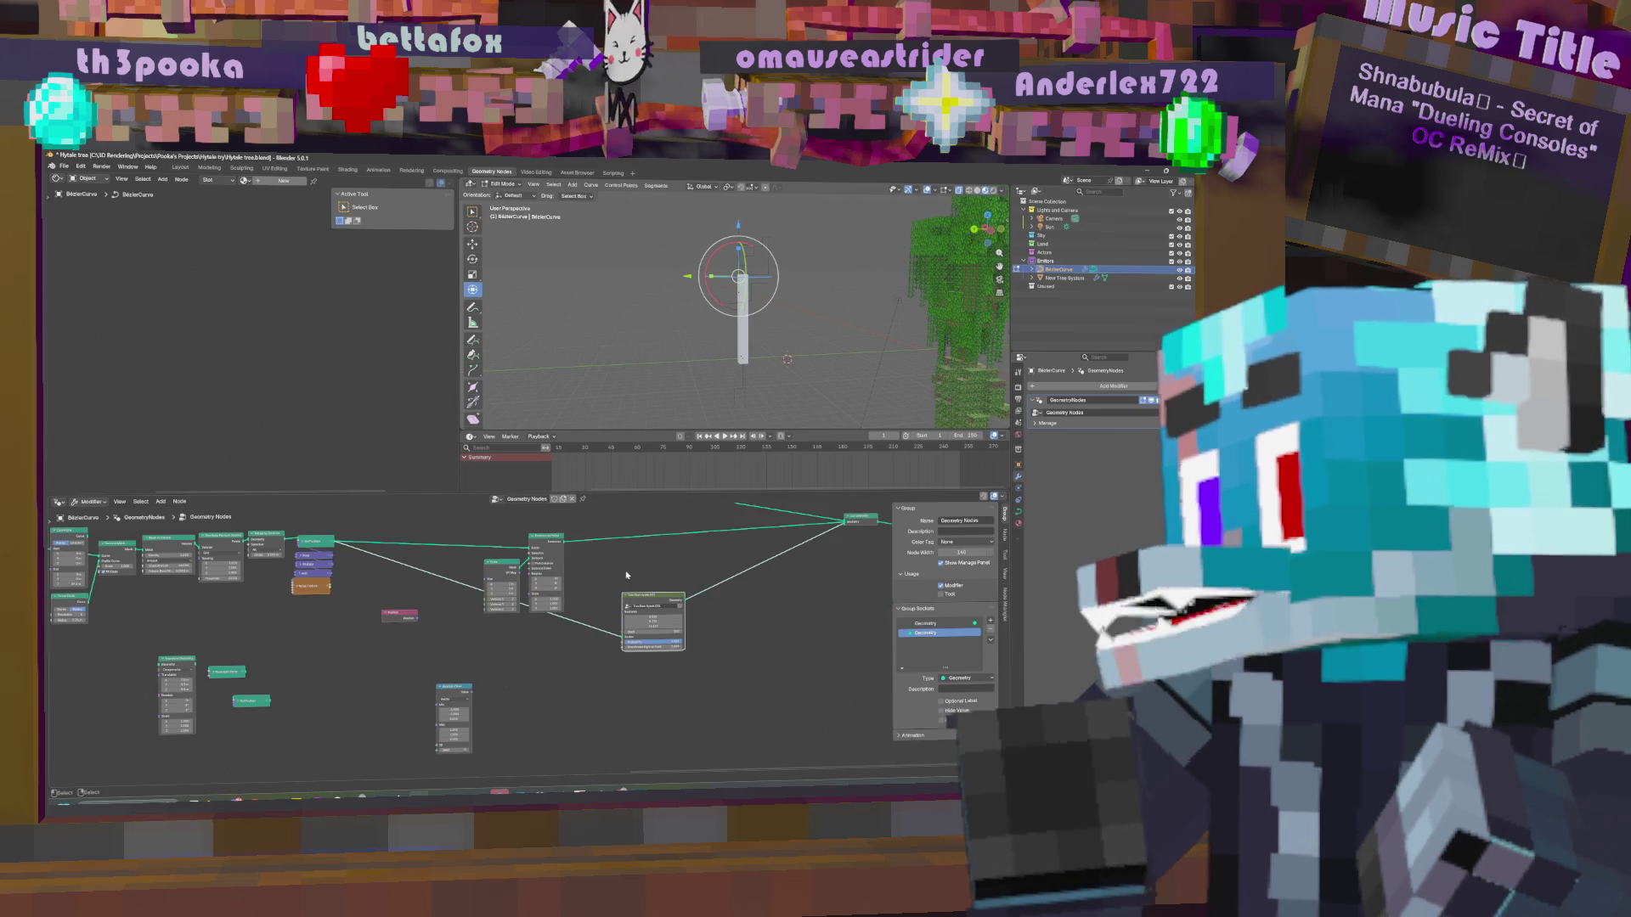
pyautogui.press('Tab')
pyautogui.scroll(5, 652, 597)
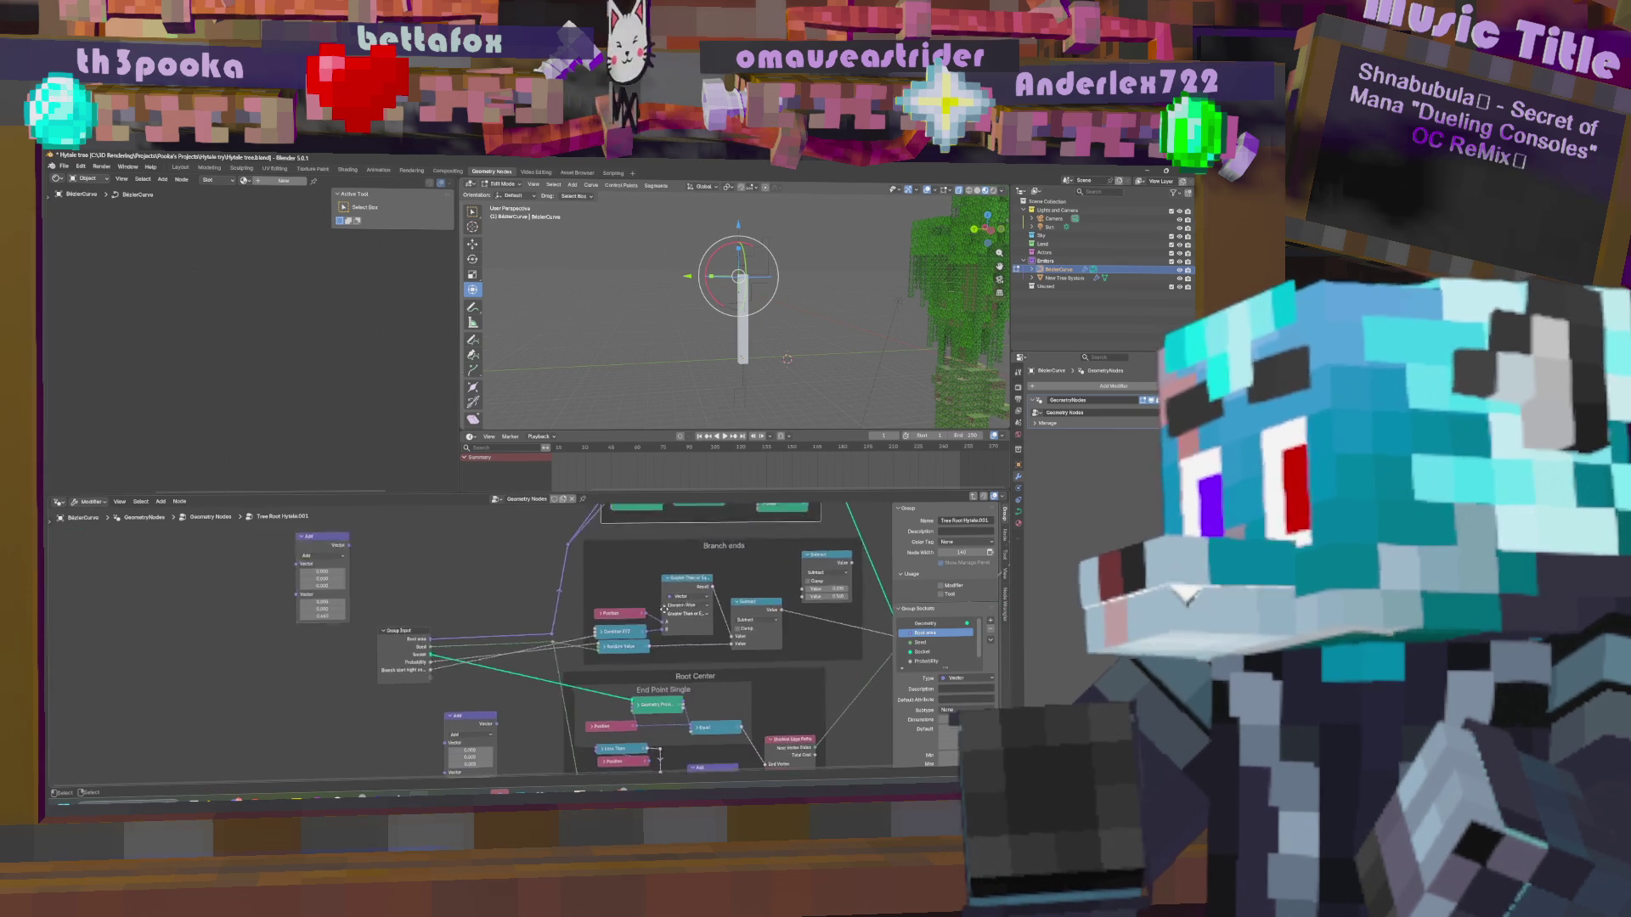
pyautogui.moveTo(567, 618)
pyautogui.mouseDown(button='middle')
pyautogui.moveTo(510, 687)
pyautogui.moveTo(323, 746)
pyautogui.moveTo(369, 739)
pyautogui.mouseUp(button='middle')
pyautogui.moveTo(667, 527); pyautogui.dragTo(730, 594, button='middle')
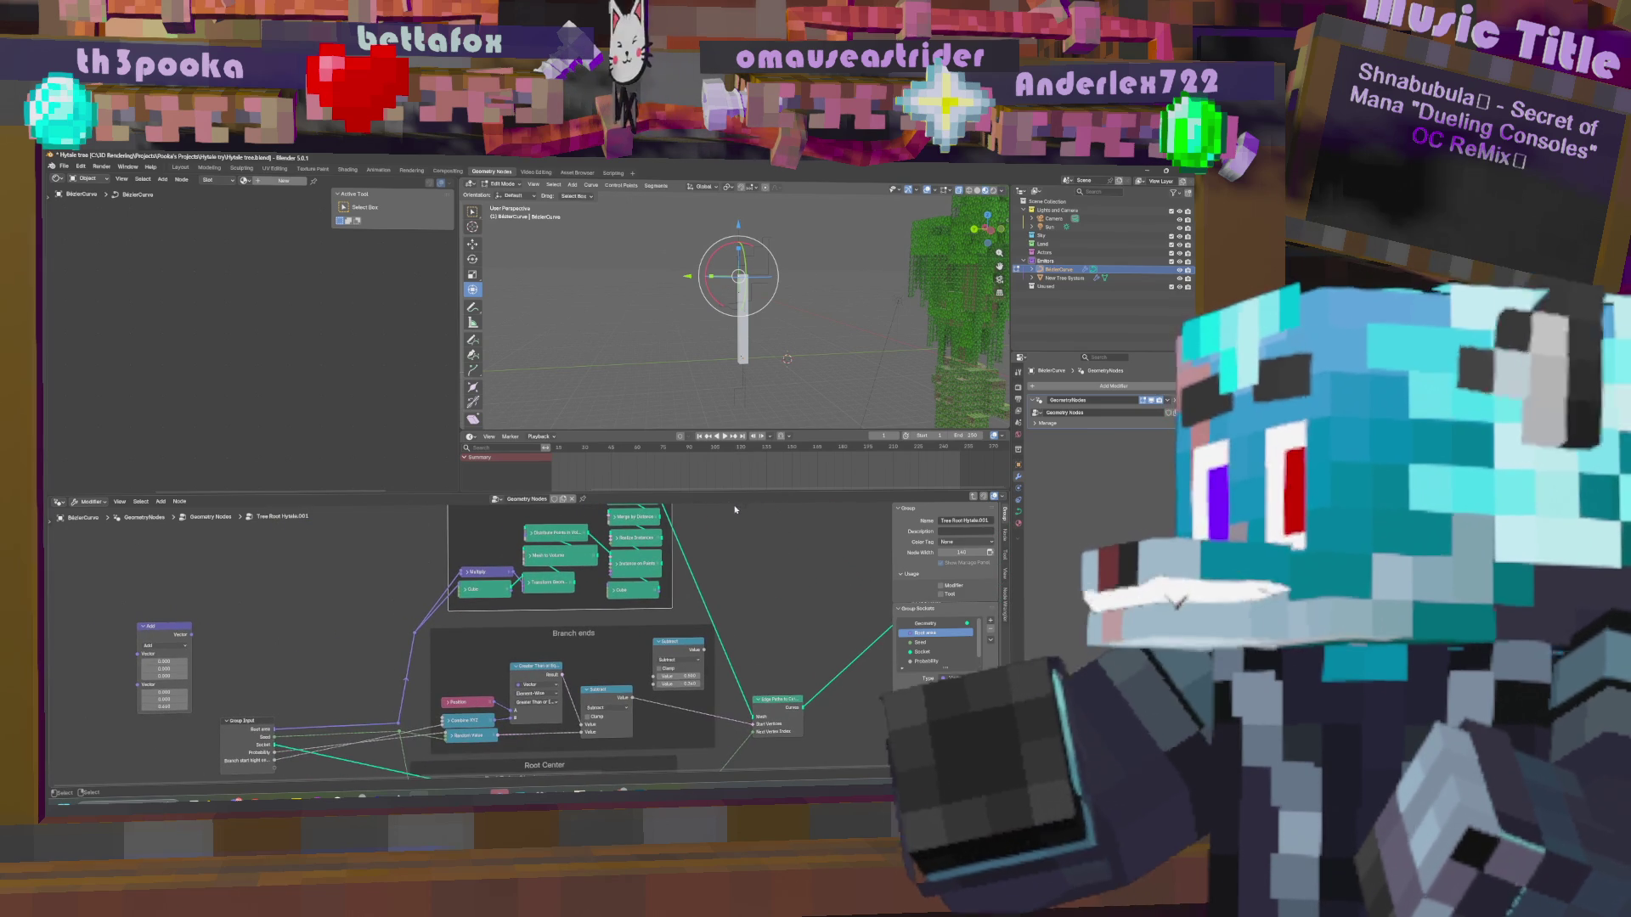
# Try moving the Bézier curve object twice, cancel both moves, and pan to the Root area frame.
pyautogui.moveTo(770, 277); pyautogui.dragTo(712, 296)
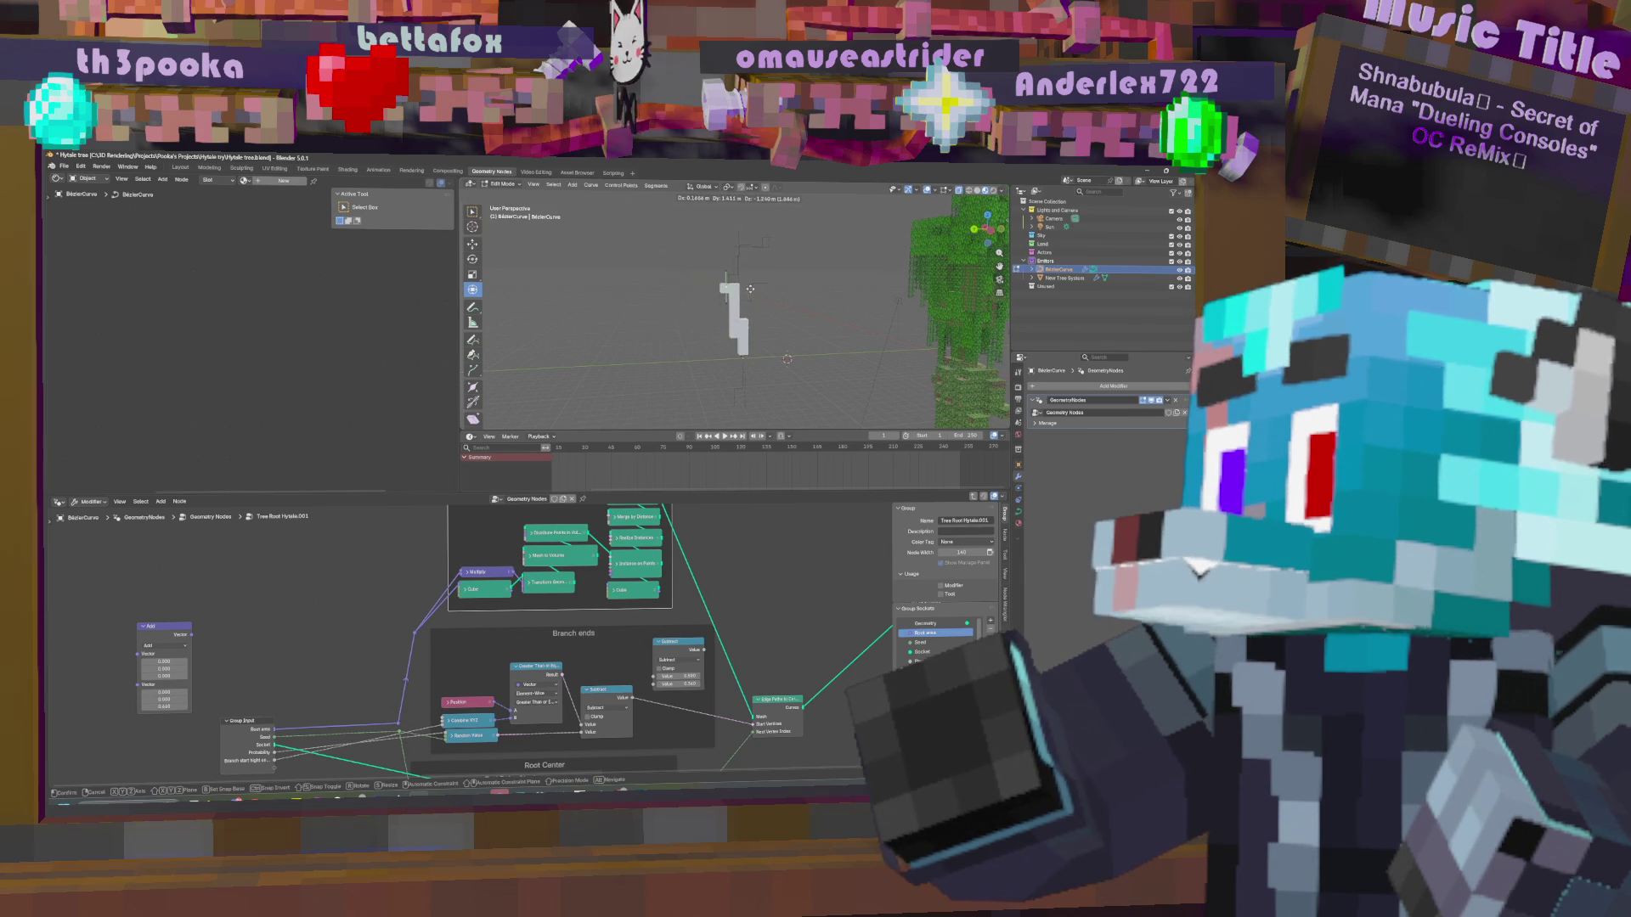
pyautogui.press('Escape')
pyautogui.moveTo(738, 276); pyautogui.dragTo(801, 298)
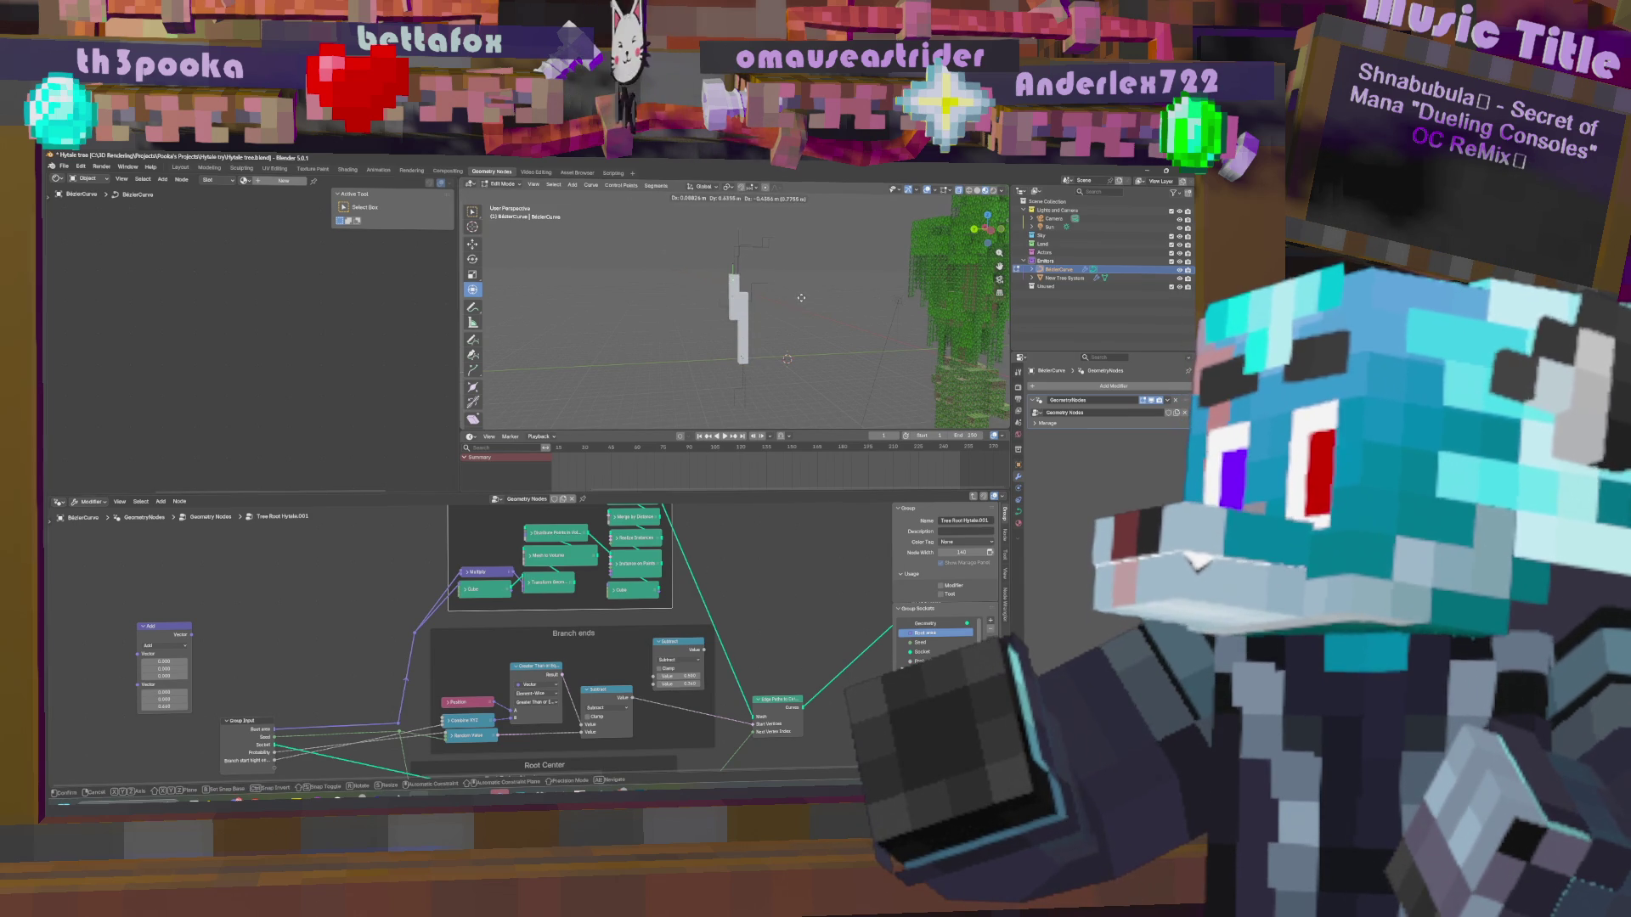
pyautogui.press('Escape')
pyautogui.moveTo(764, 619)
pyautogui.mouseDown(button='middle')
pyautogui.moveTo(774, 668)
pyautogui.moveTo(592, 652)
pyautogui.moveTo(618, 626)
pyautogui.moveTo(702, 702)
pyautogui.mouseUp(button='middle')
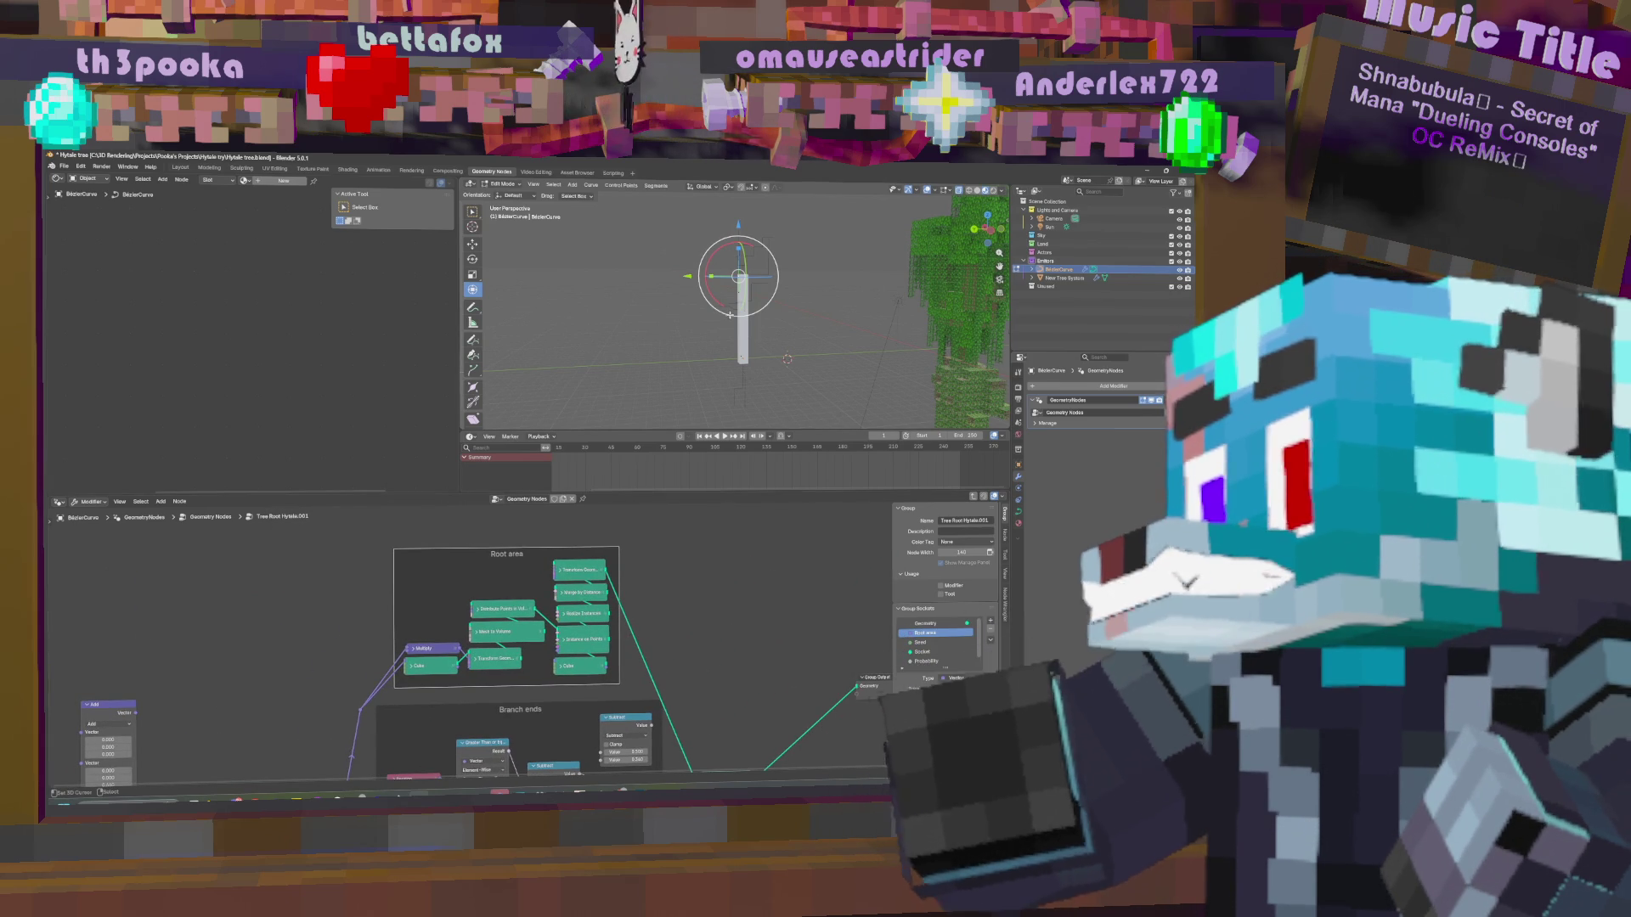
# Adjust Translation Z on the Root area's Transform Geometry node, then collapse the node.
pyautogui.moveTo(733, 590); pyautogui.dragTo(768, 597, button='middle')
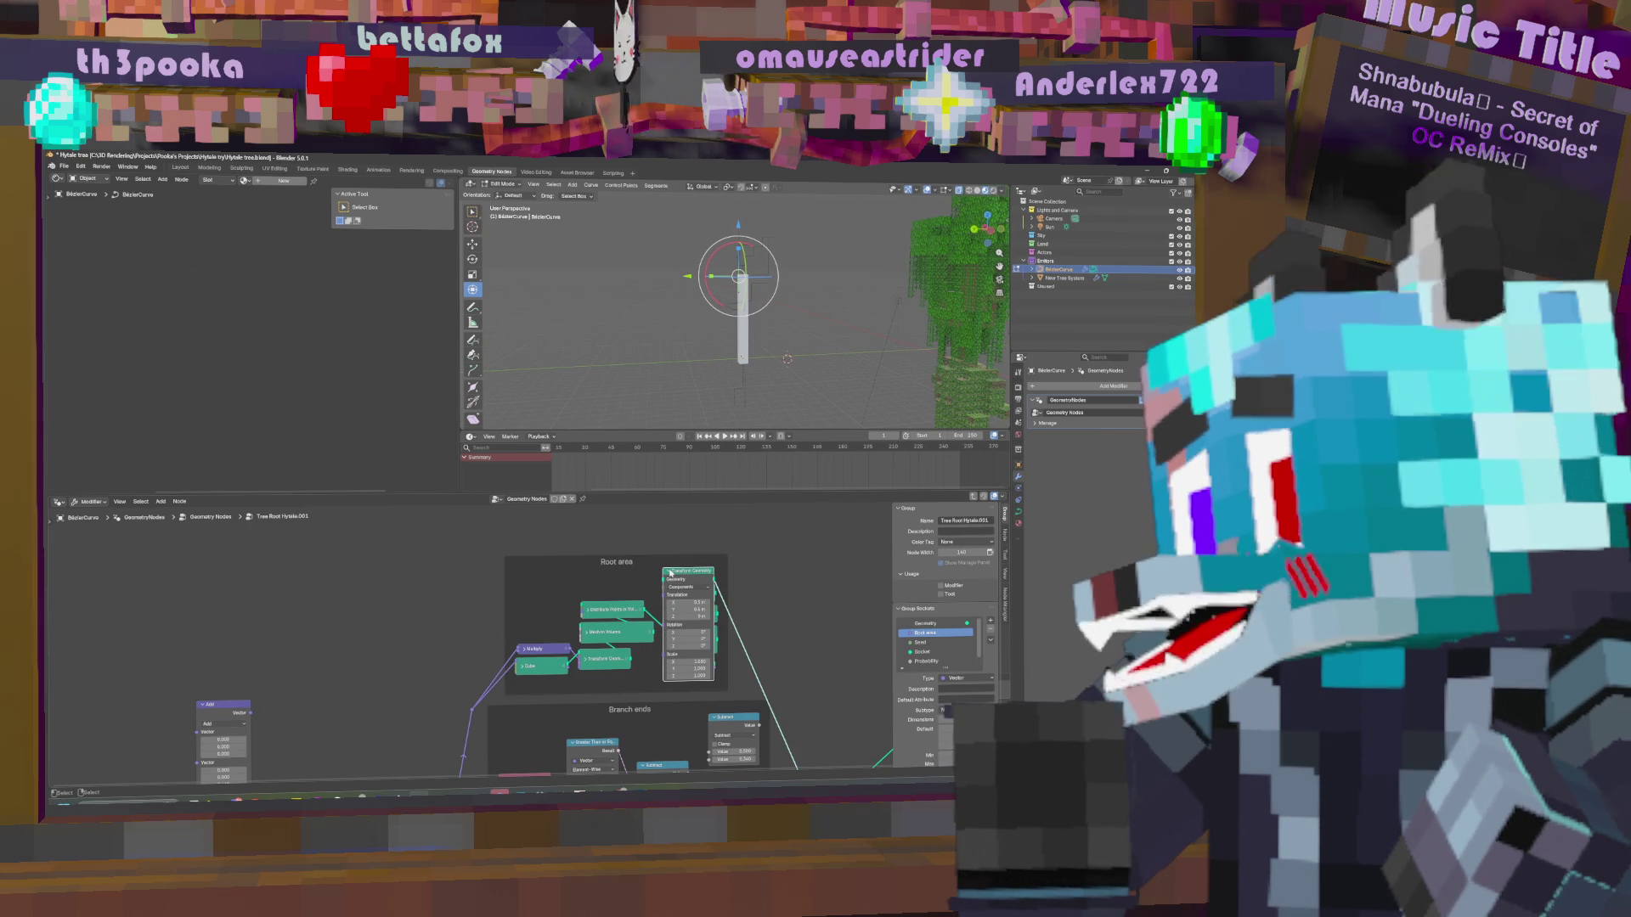
pyautogui.click(671, 573)
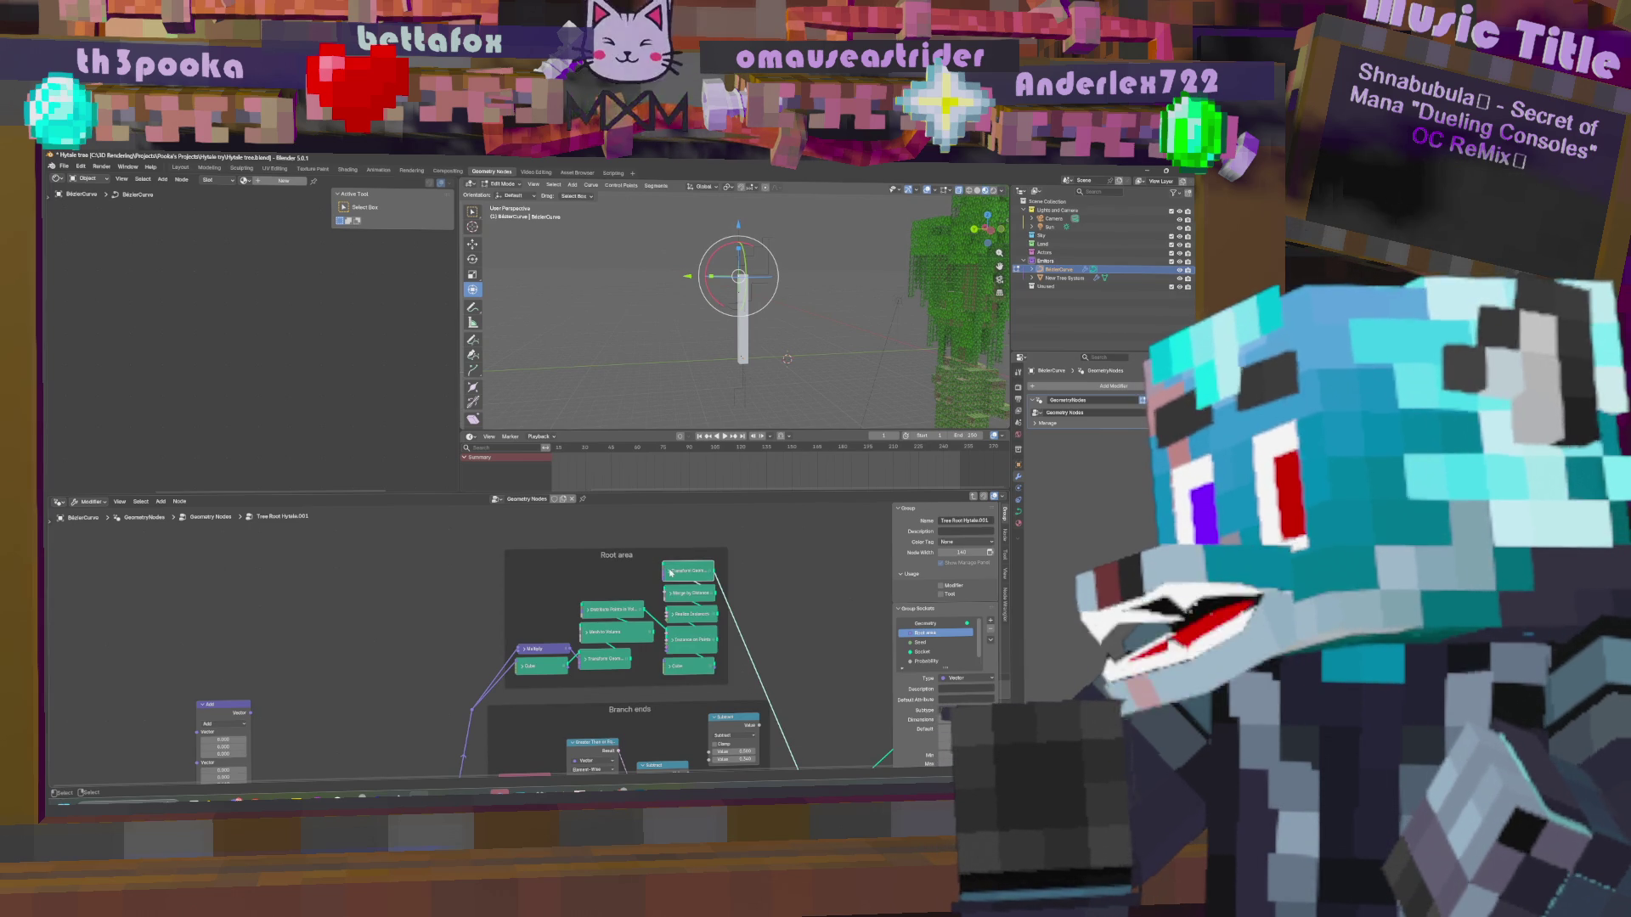
pyautogui.click(669, 571)
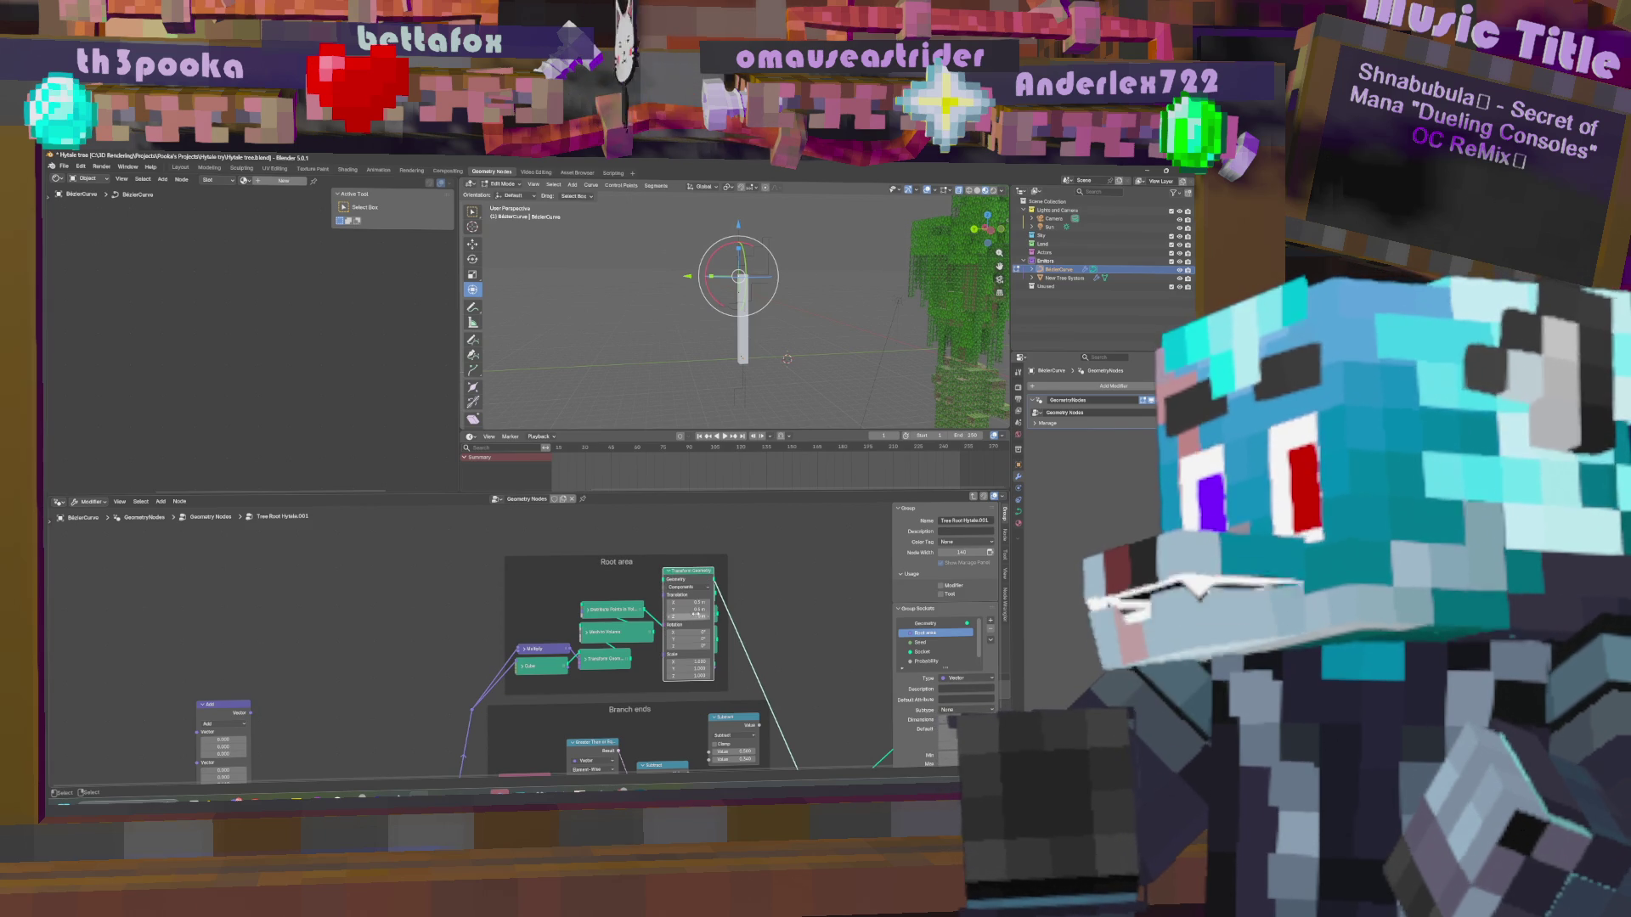
pyautogui.moveTo(689, 618); pyautogui.dragTo(699, 617)
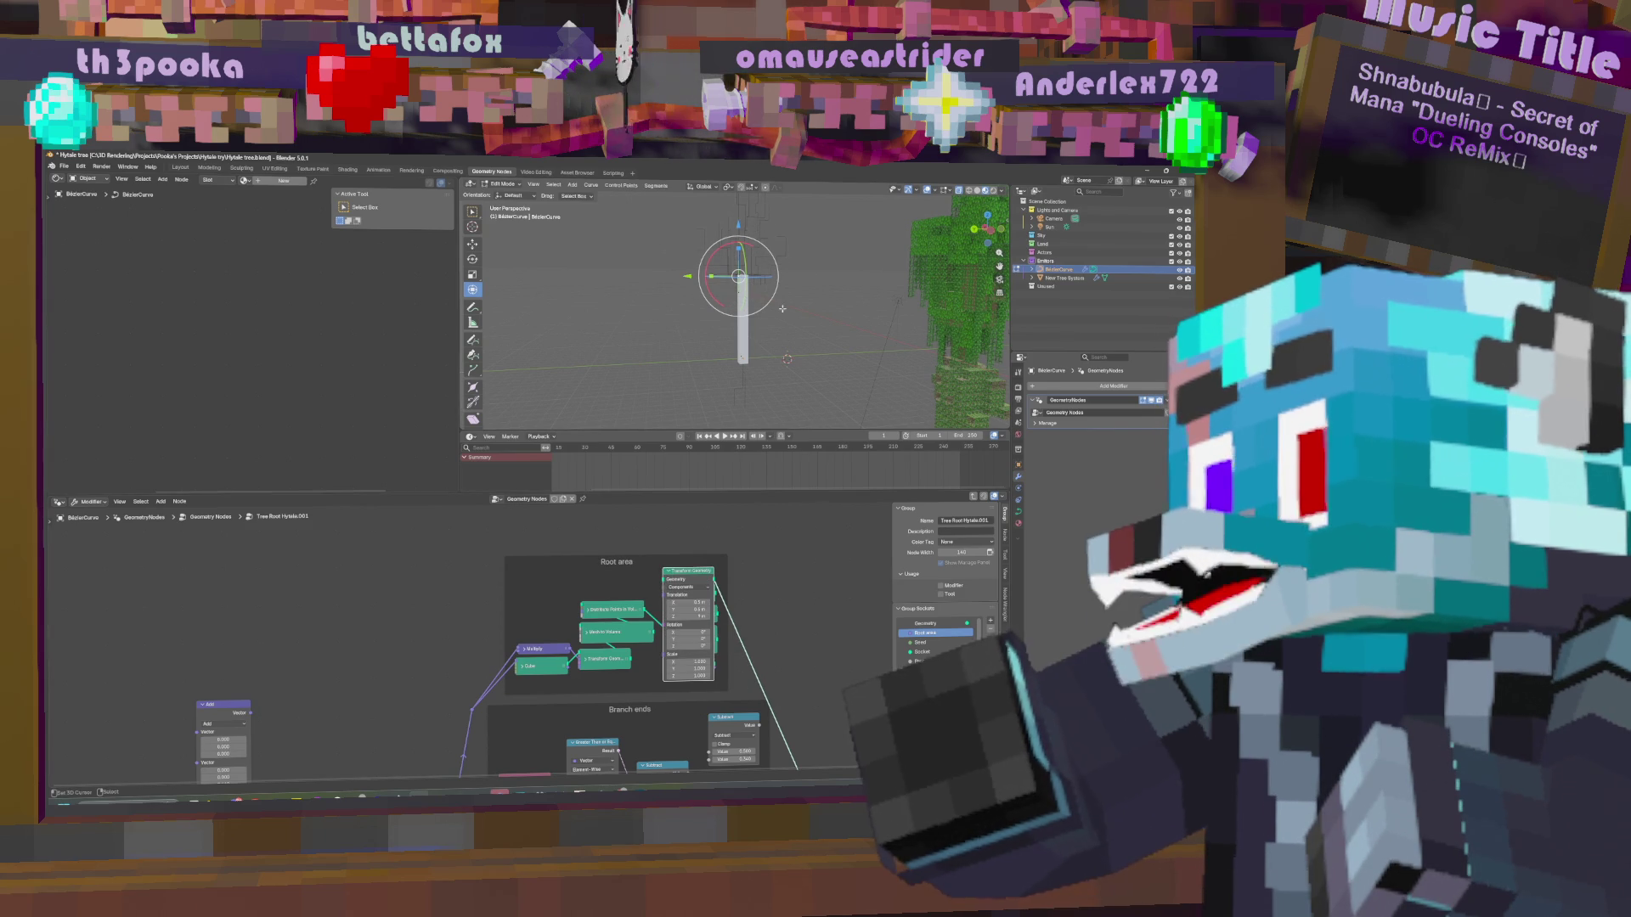
pyautogui.moveTo(699, 617); pyautogui.dragTo(700, 617)
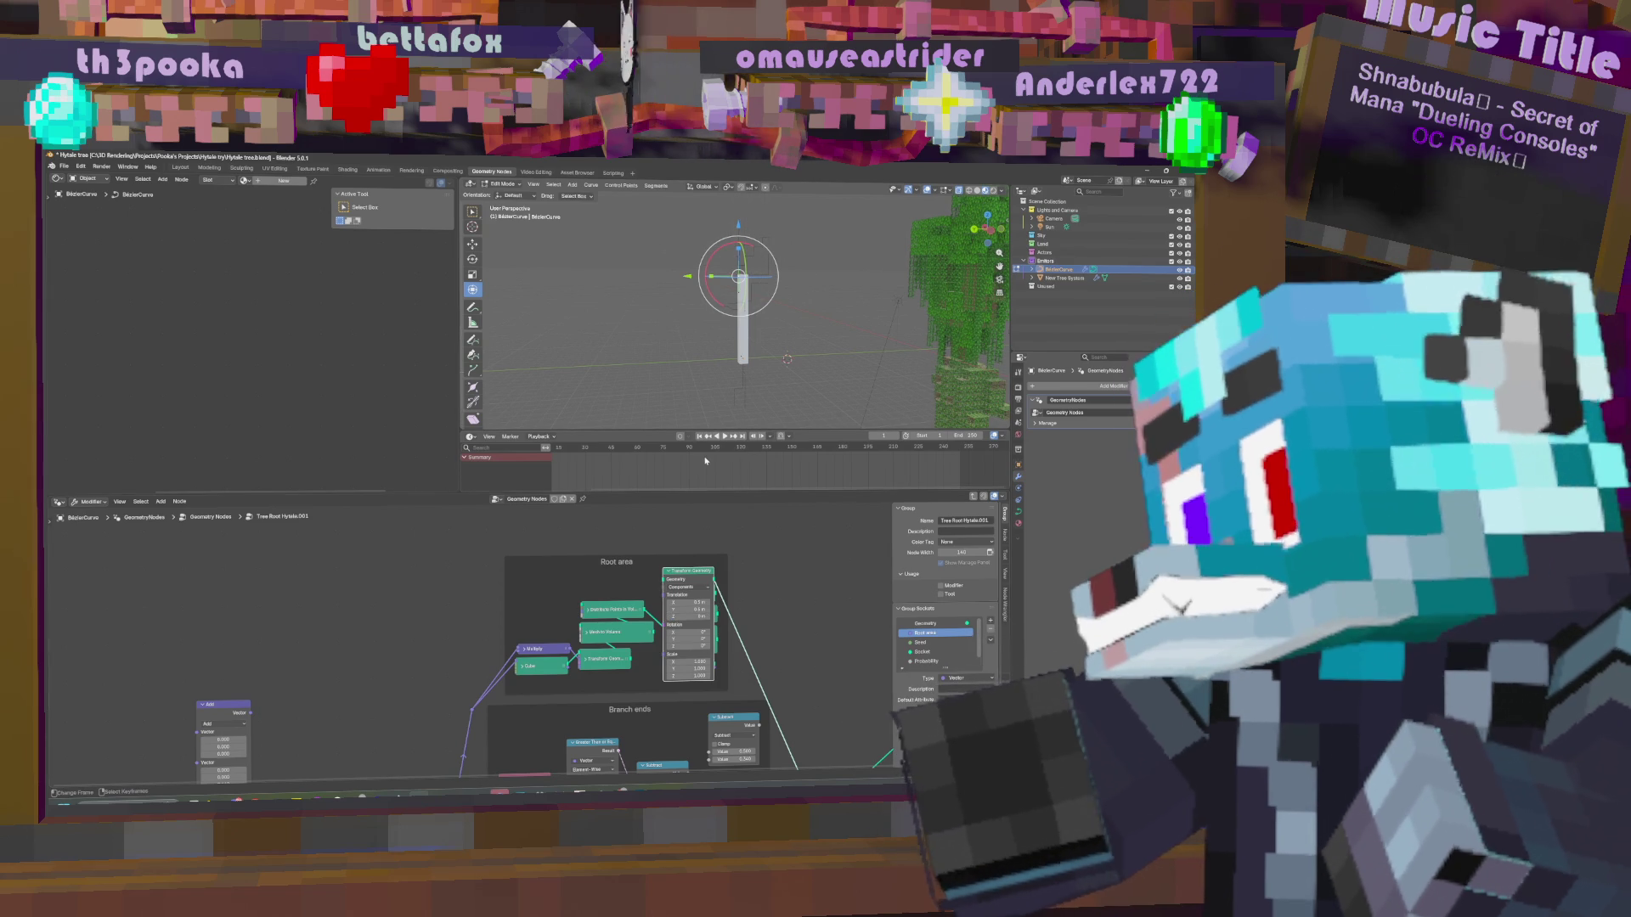
pyautogui.click(668, 571)
# Orbit the 3D view around the tree and bring up the add-node search.
pyautogui.moveTo(699, 551); pyautogui.dragTo(700, 589, button='middle')
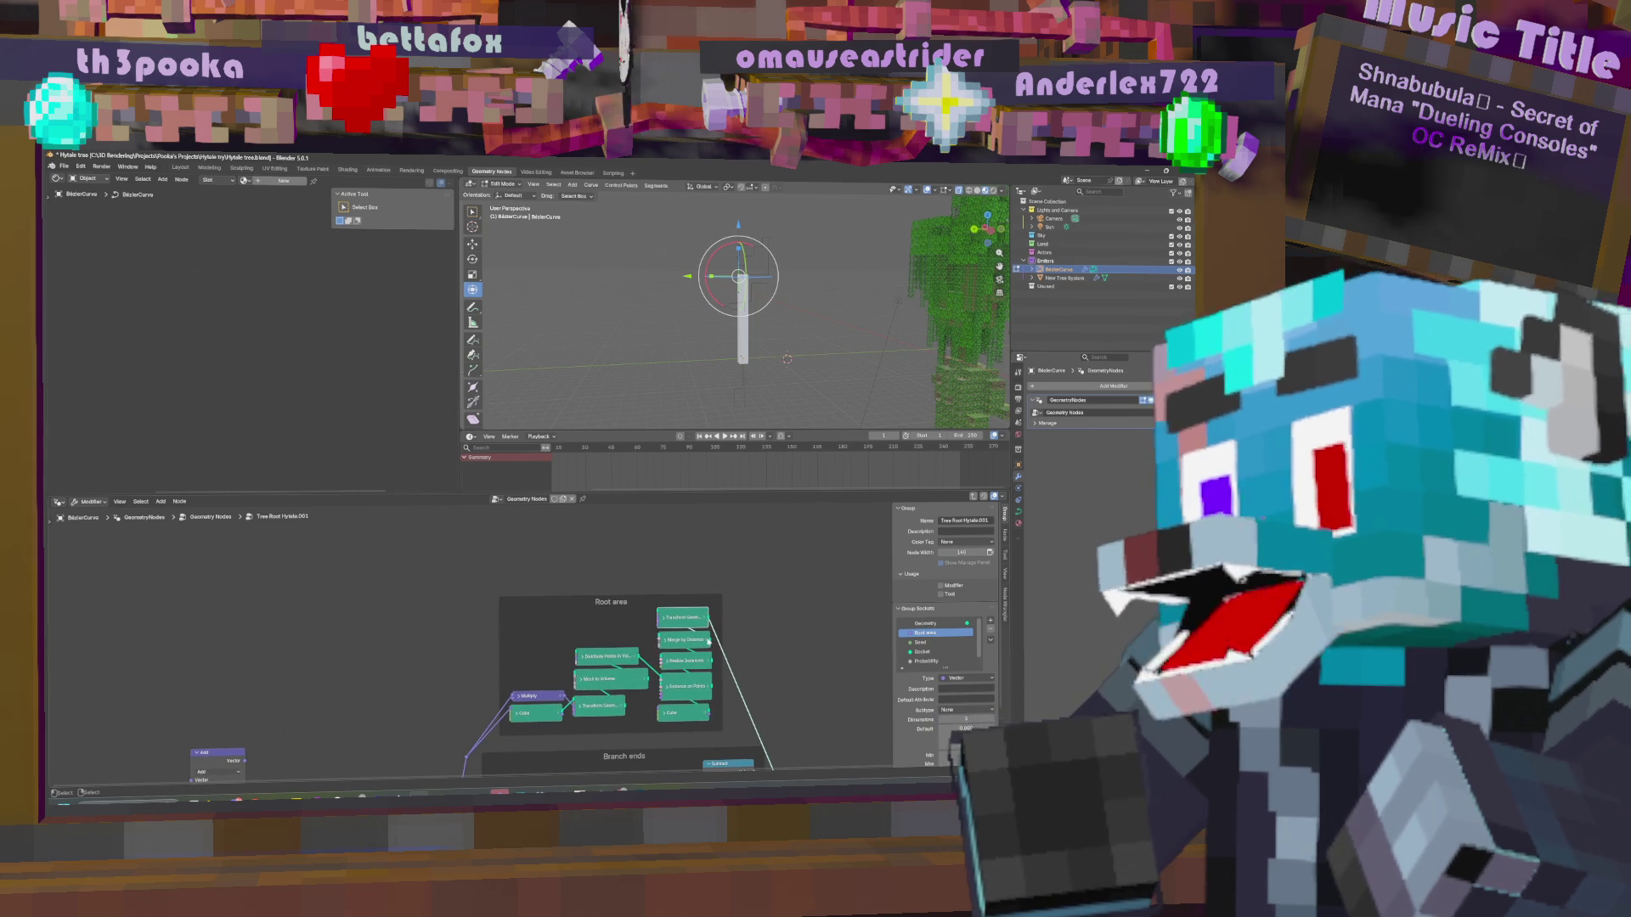
pyautogui.moveTo(790, 399); pyautogui.dragTo(810, 415, button='middle')
pyautogui.moveTo(688, 578); pyautogui.dragTo(622, 608, button='middle')
pyautogui.moveTo(767, 300); pyautogui.dragTo(730, 340, button='middle')
pyautogui.hotkey('shift', 'a')
pyautogui.click(619, 547)
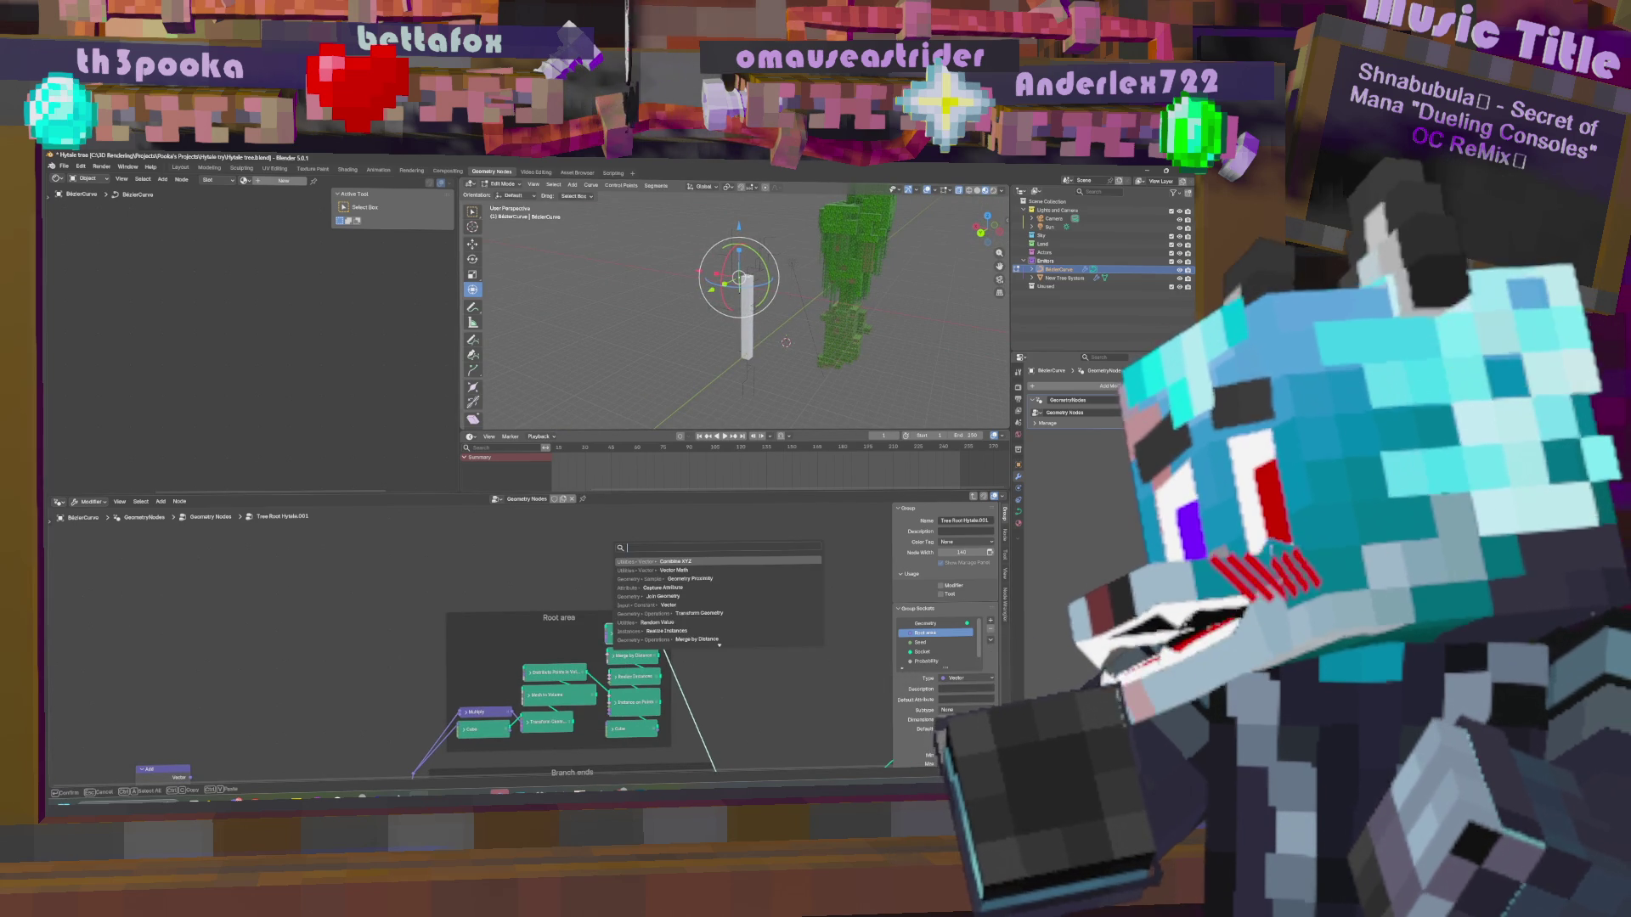
# Add an Endpoint Selection node by searching 'end'.
pyautogui.write('indexl')
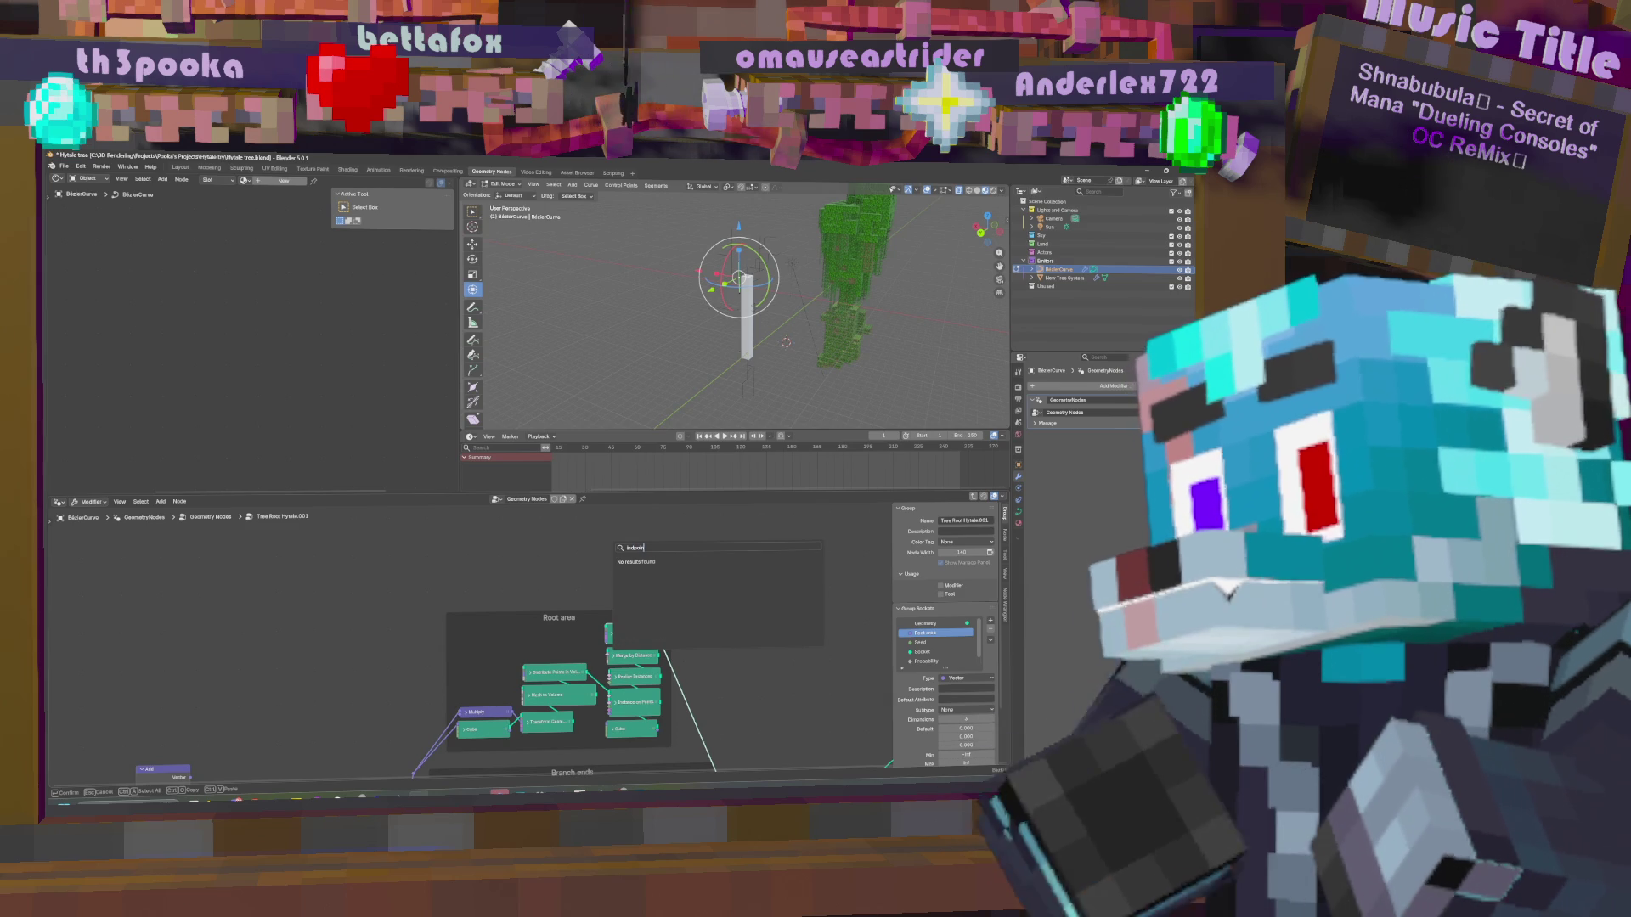
pyautogui.press('BackSpace')
pyautogui.press('BackSpace')
pyautogui.press('BackSpace')
pyautogui.write('e')
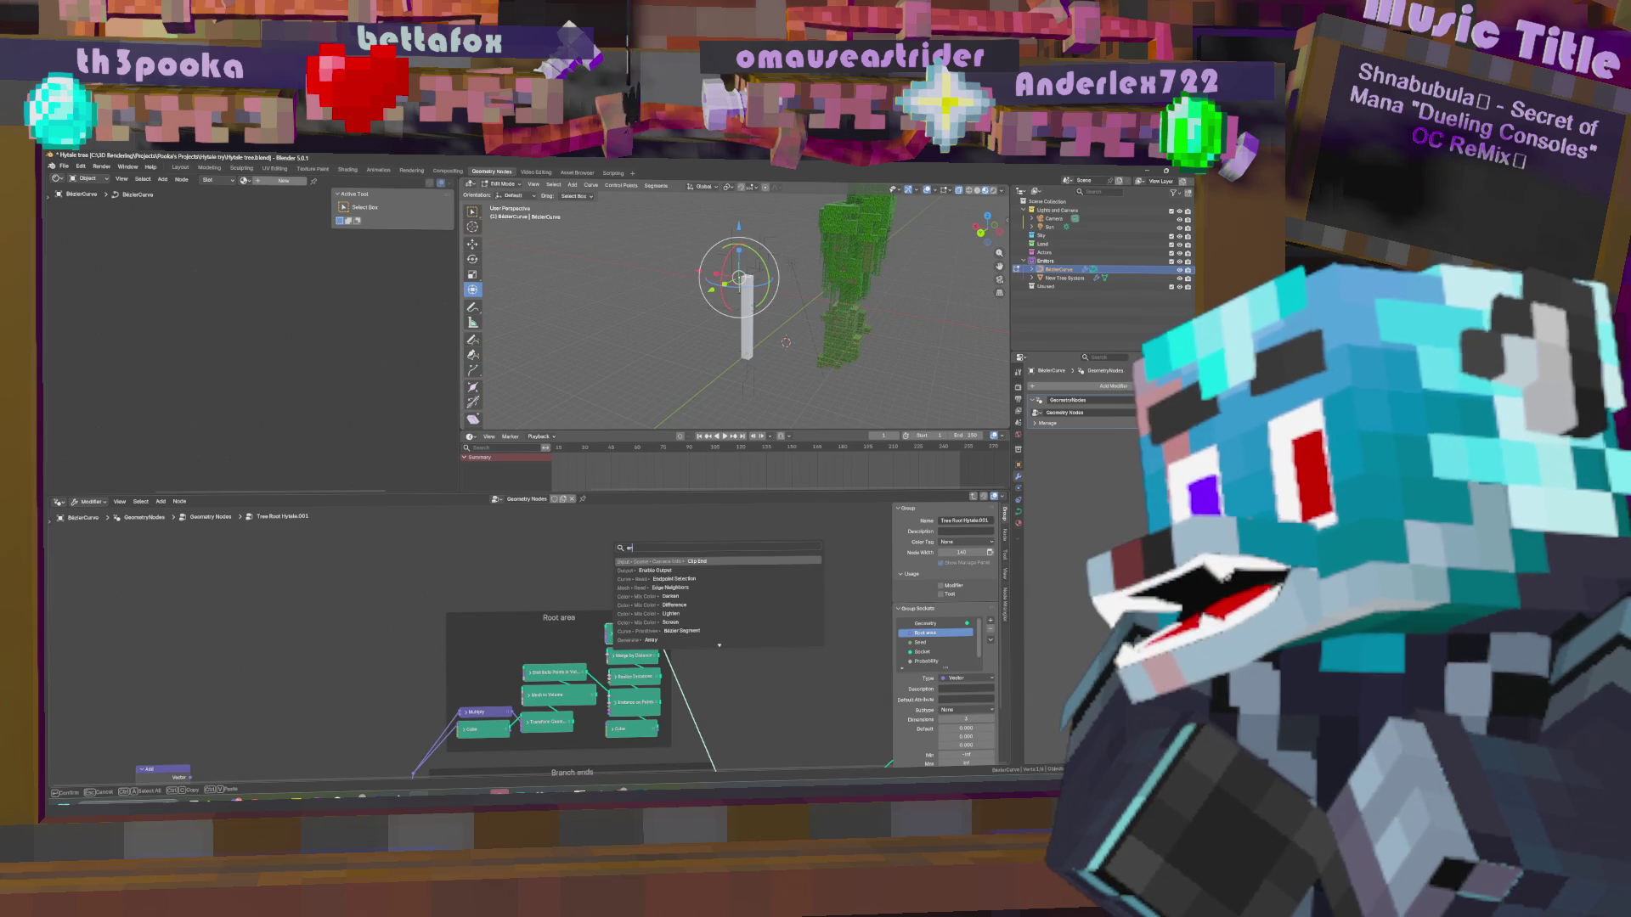
pyautogui.write('nd')
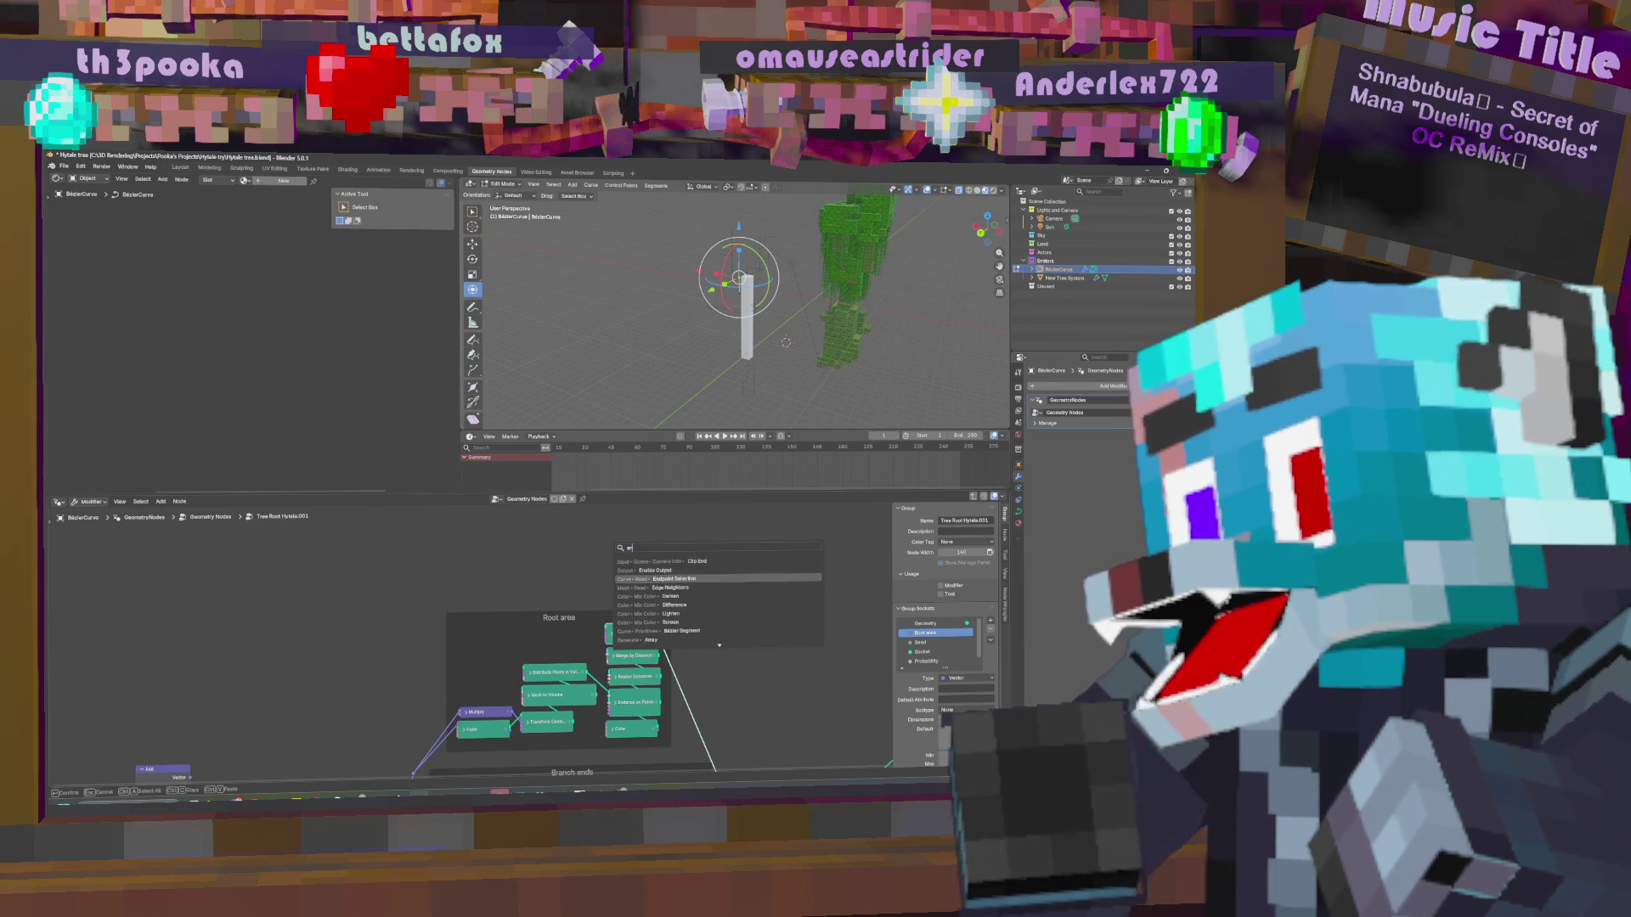
pyautogui.press('Return')
# Name the new group socket 'Trunk Points'.
pyautogui.moveTo(572, 706)
pyautogui.mouseDown(button='middle')
pyautogui.moveTo(741, 707)
pyautogui.moveTo(765, 681)
pyautogui.moveTo(655, 675)
pyautogui.mouseUp(button='middle')
pyautogui.press('Tab')
pyautogui.scroll(-5, 655, 675)
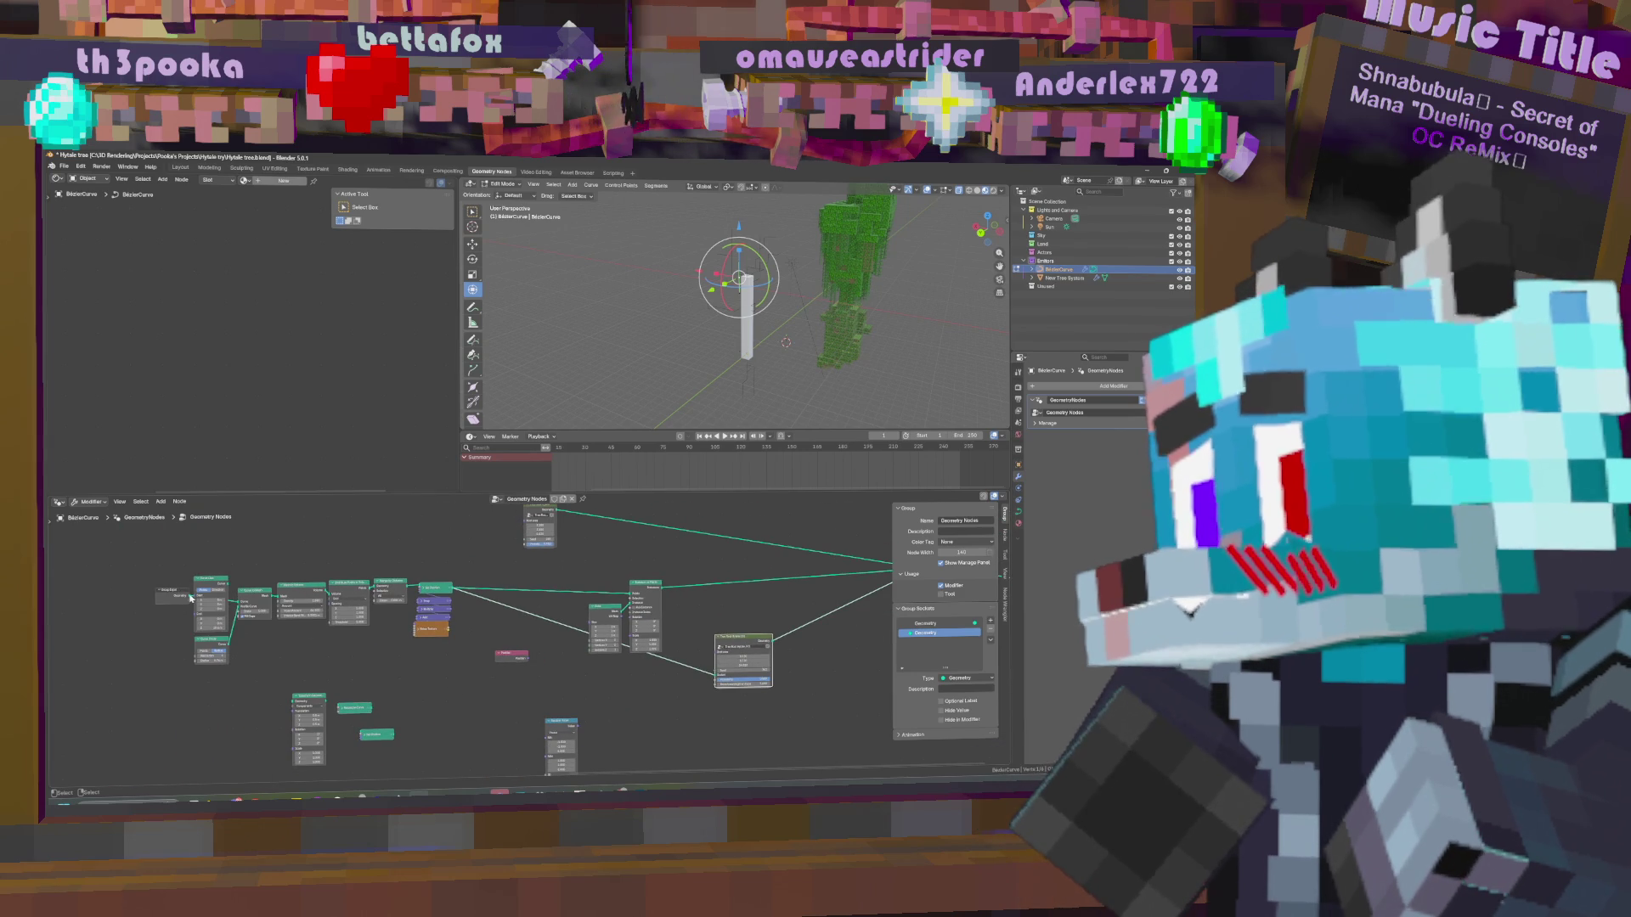
pyautogui.press('Tab')
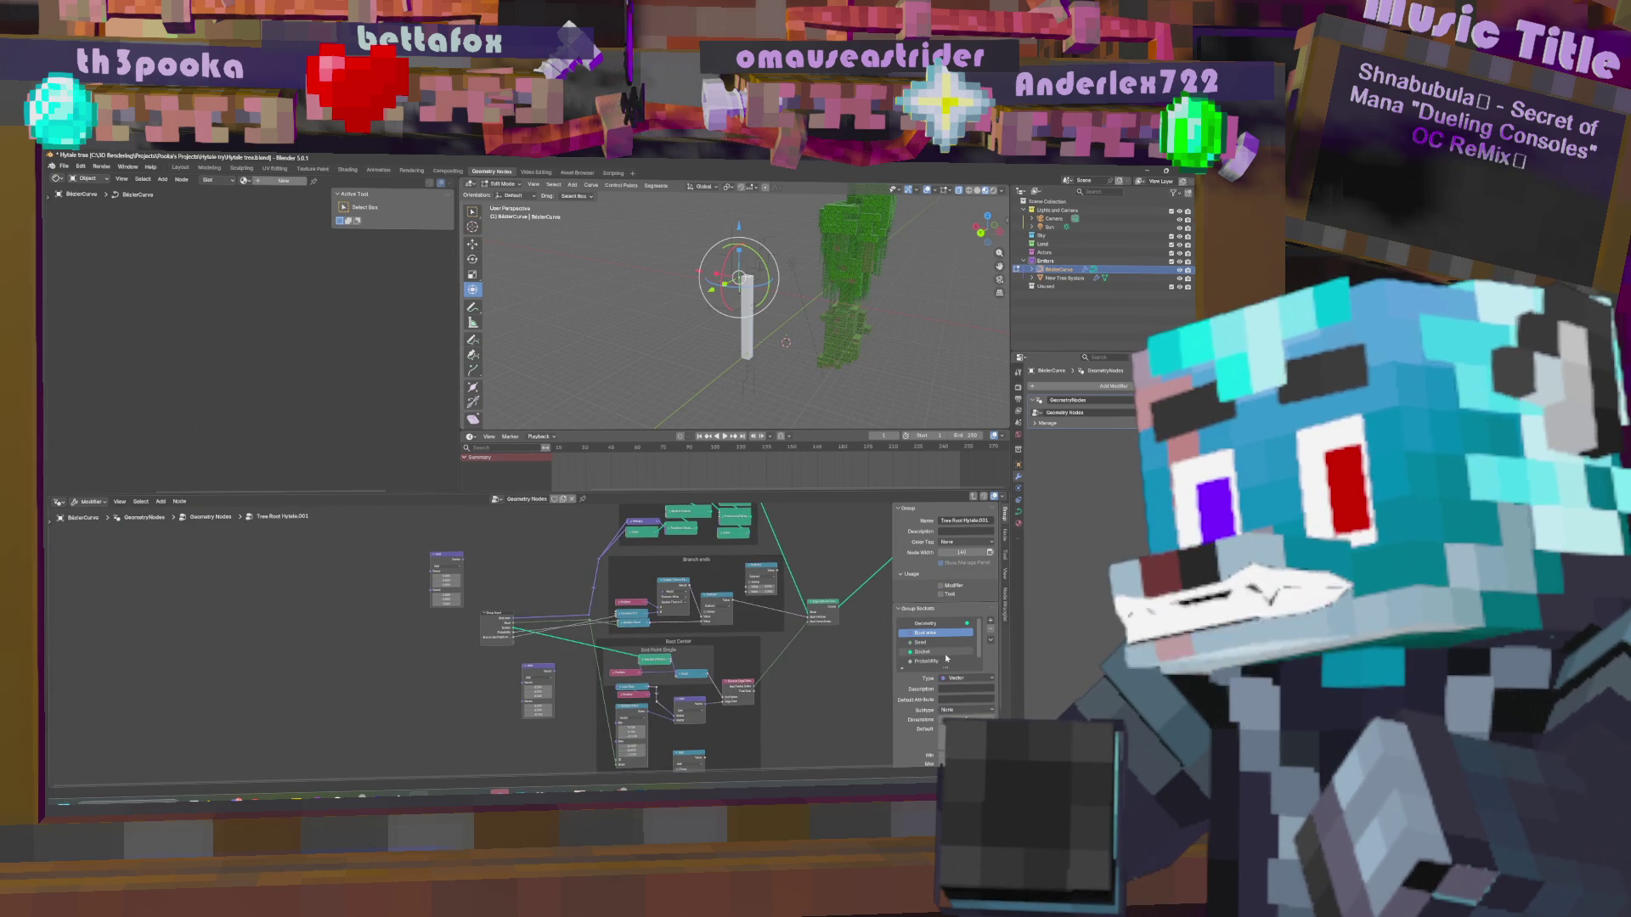
pyautogui.doubleClick(919, 652)
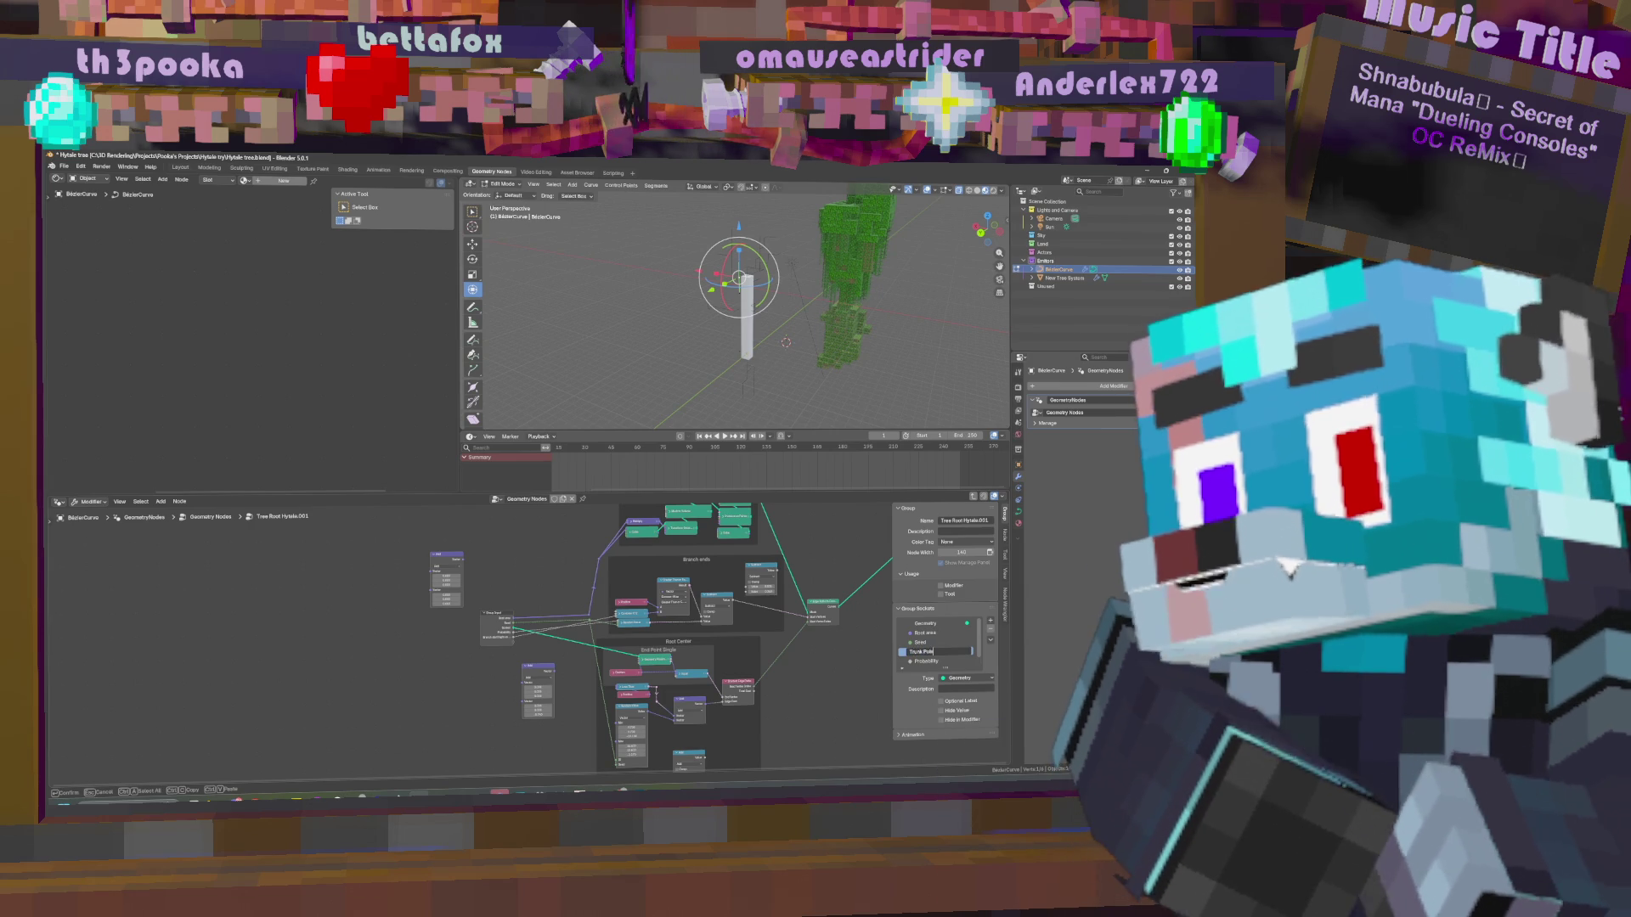
pyautogui.press('Return')
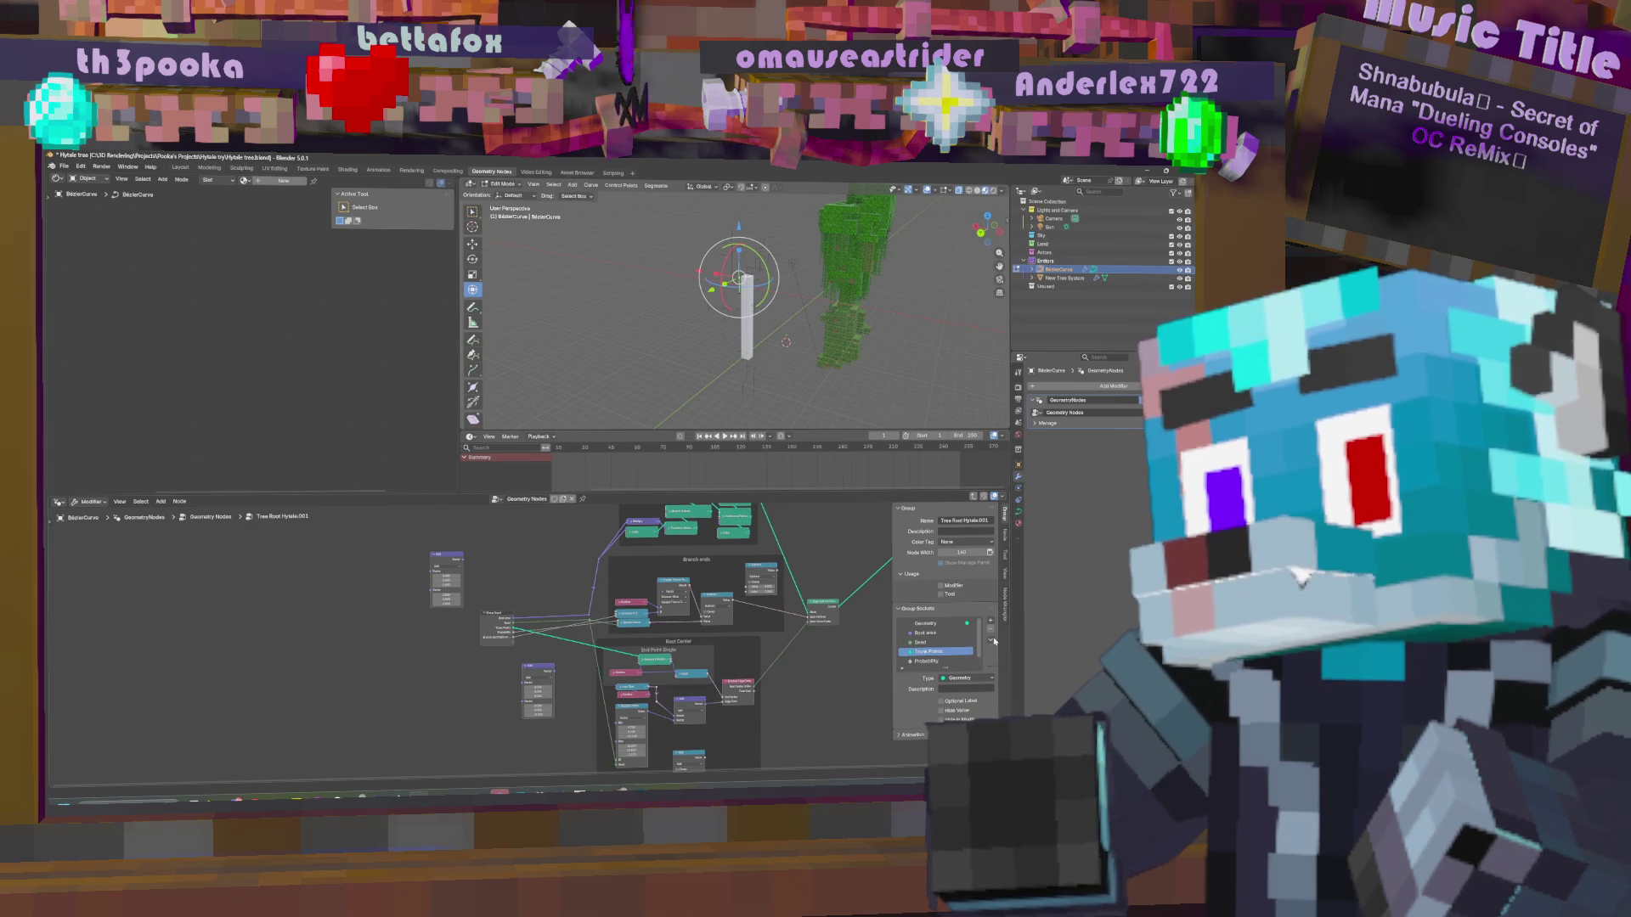
# Duplicate the Trunk Points socket and rename the copy 'Root curve'.
pyautogui.hotkey('ctrl', 'd')
pyautogui.moveTo(966, 653); pyautogui.dragTo(935, 669)
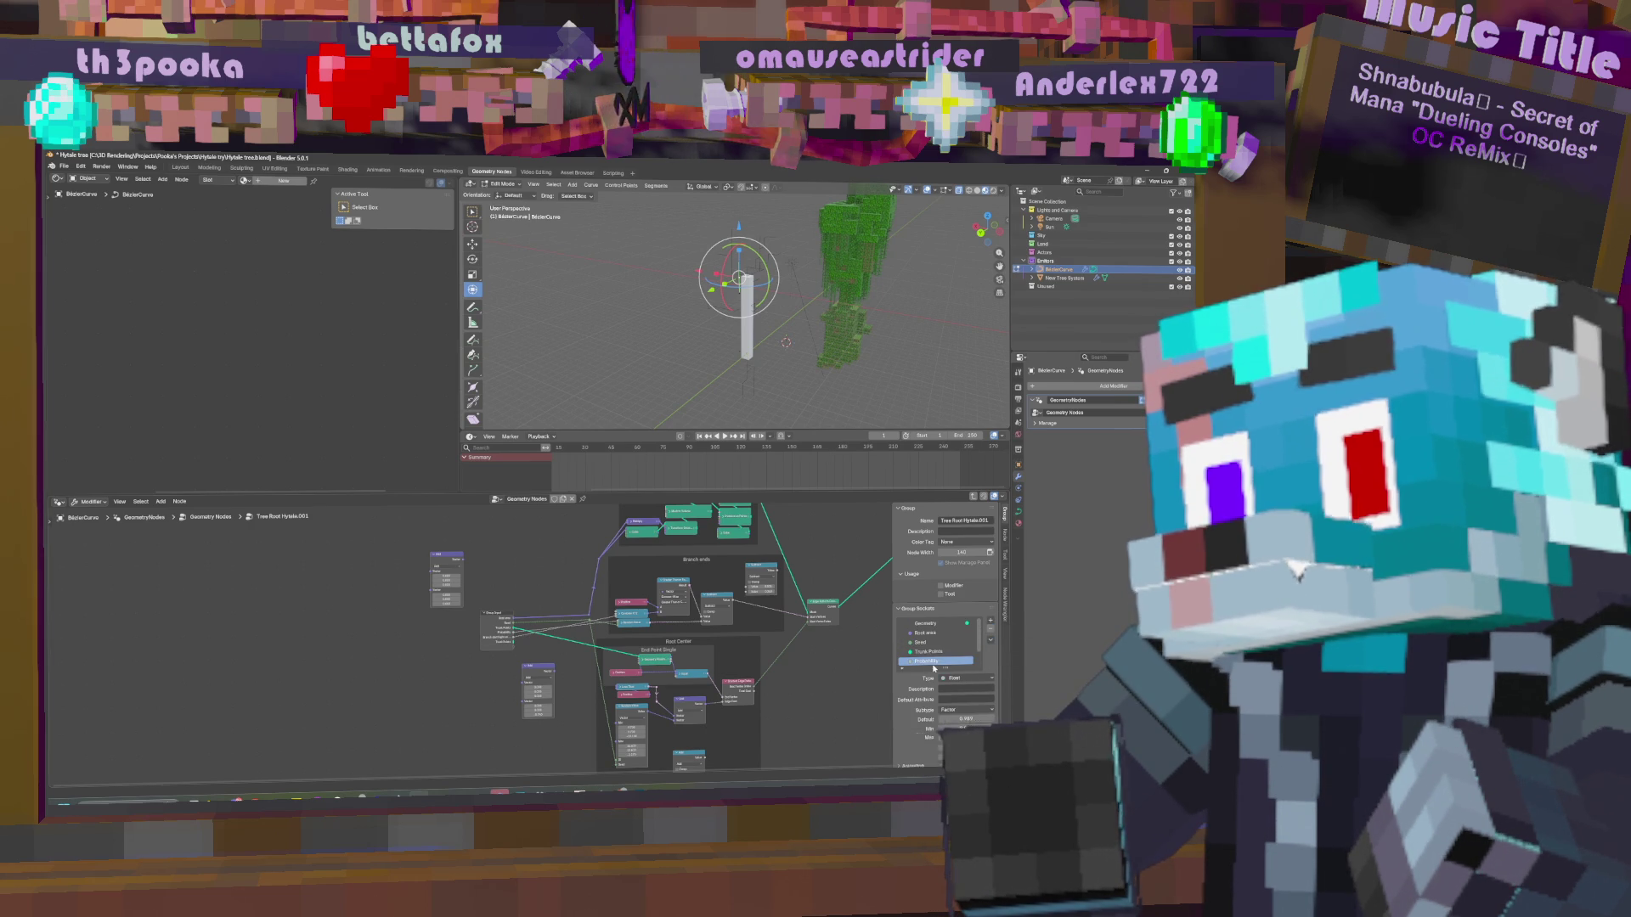
pyautogui.scroll(-2, 934, 662)
pyautogui.doubleClick(935, 660)
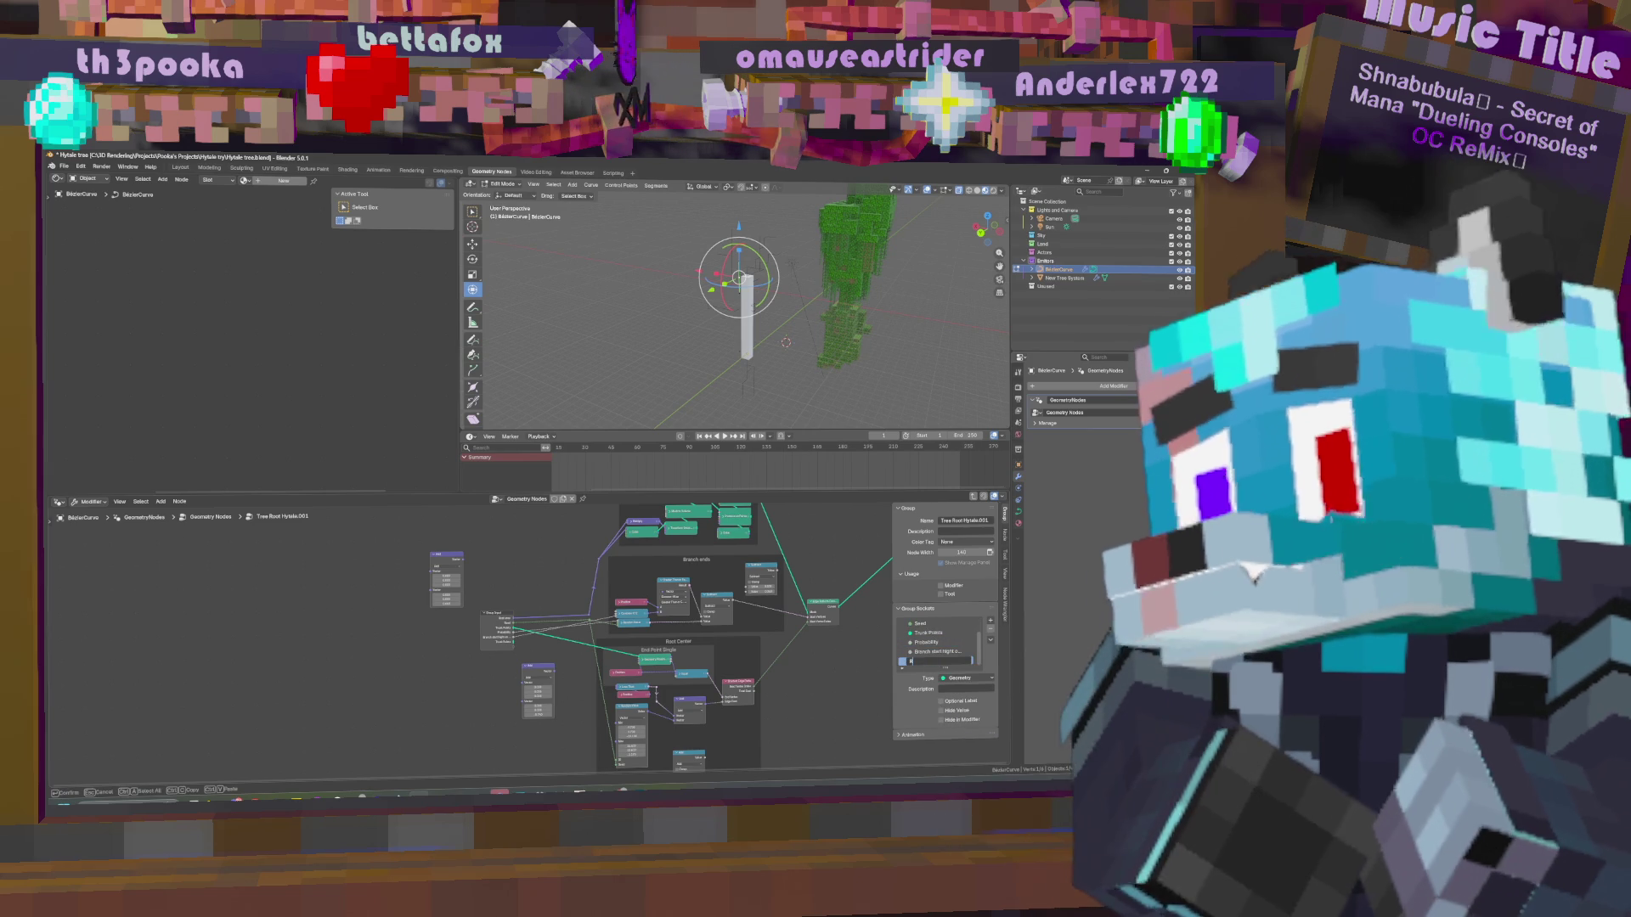
pyautogui.write('Root curve')
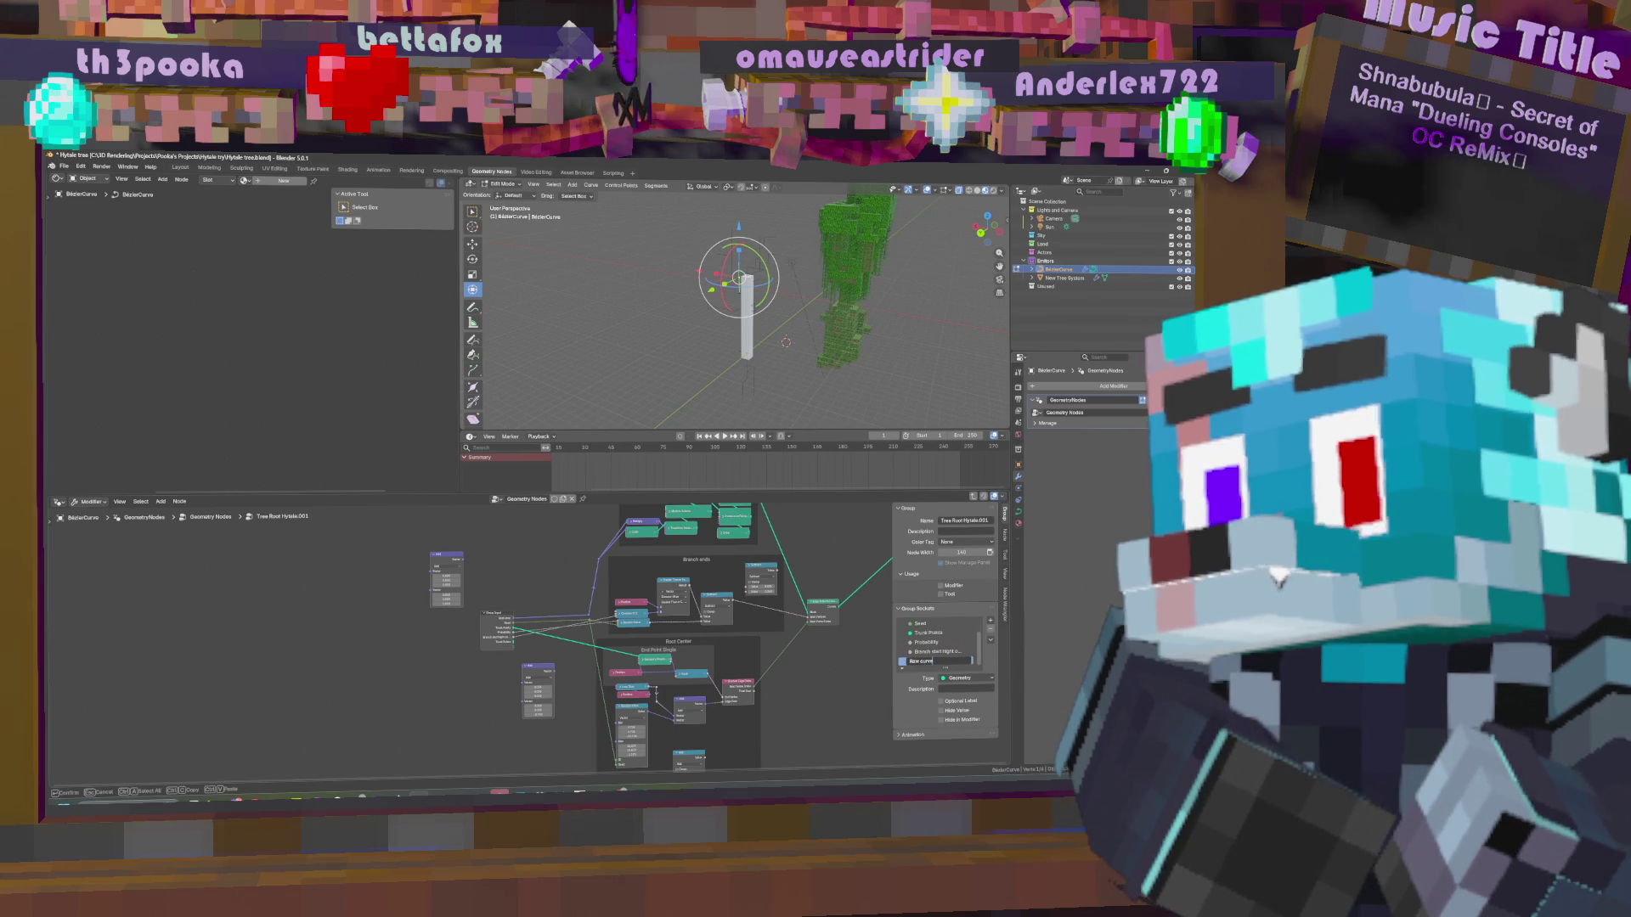
pyautogui.press('Return')
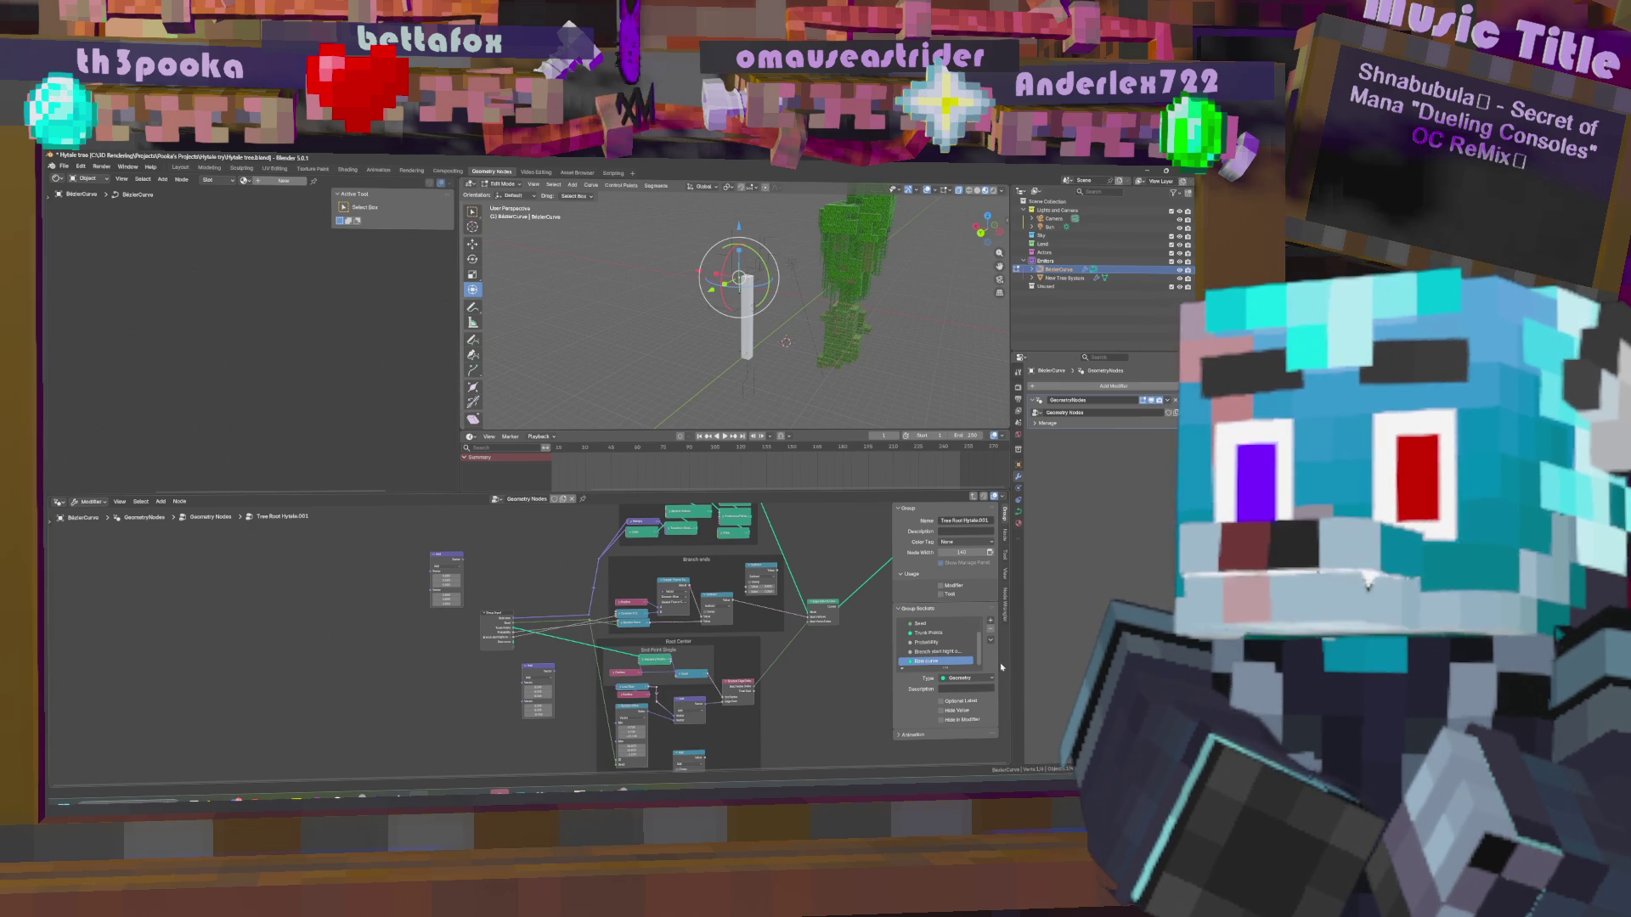
# Connect the top-level Group Input to the Tree Root node.
pyautogui.press('Tab')
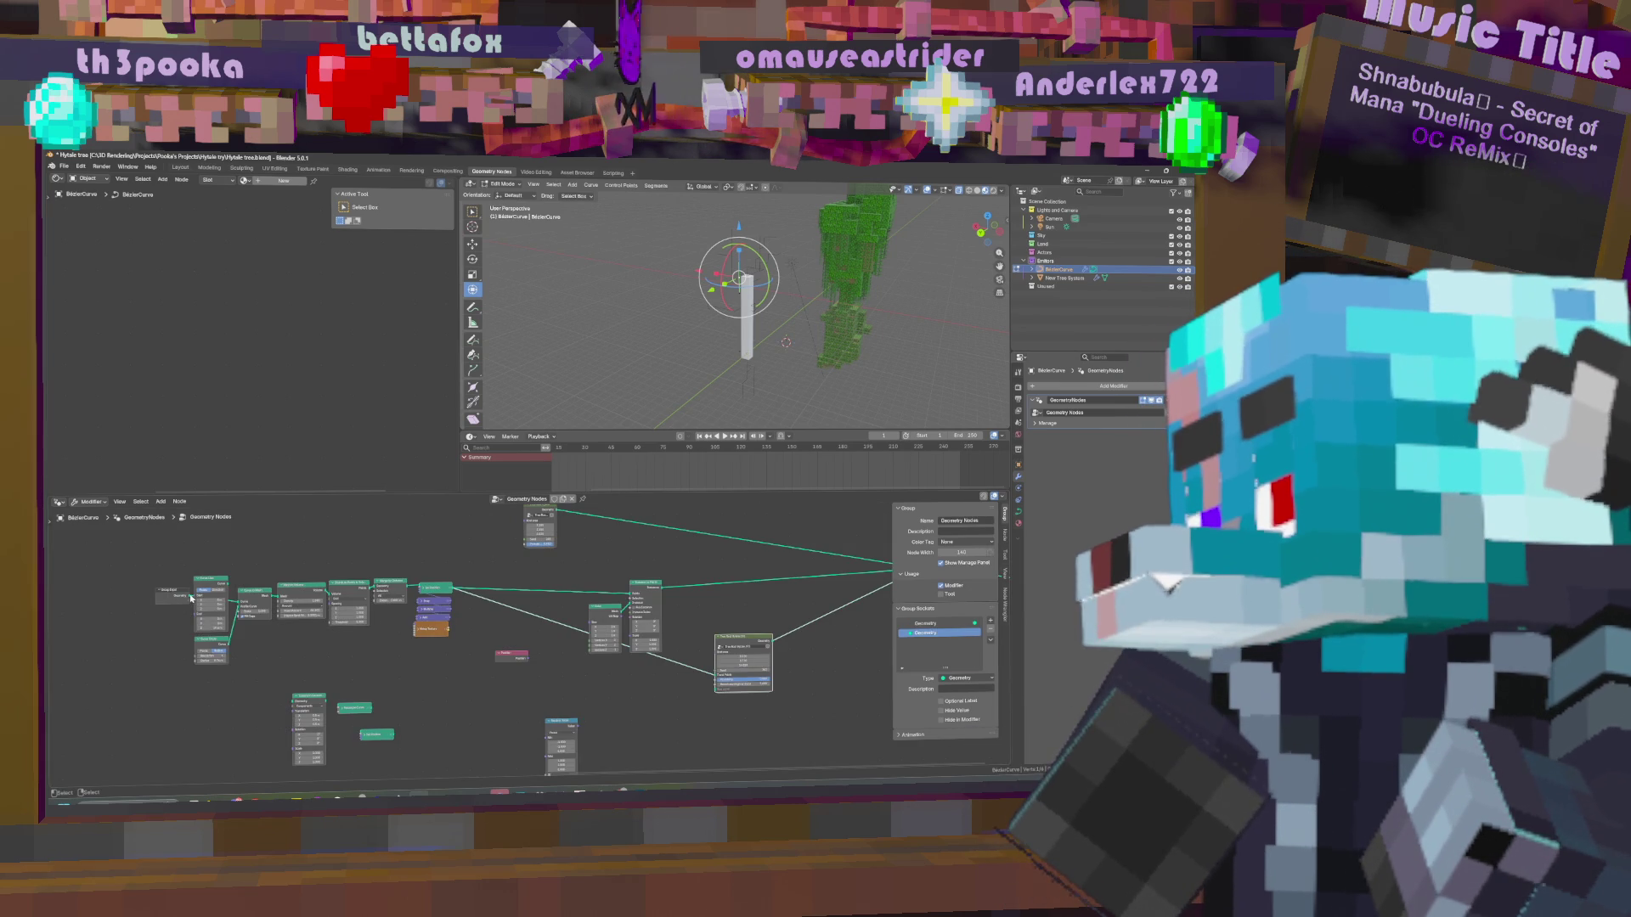
pyautogui.moveTo(190, 600)
pyautogui.mouseDown()
pyautogui.moveTo(674, 699)
pyautogui.moveTo(716, 688)
pyautogui.mouseUp()
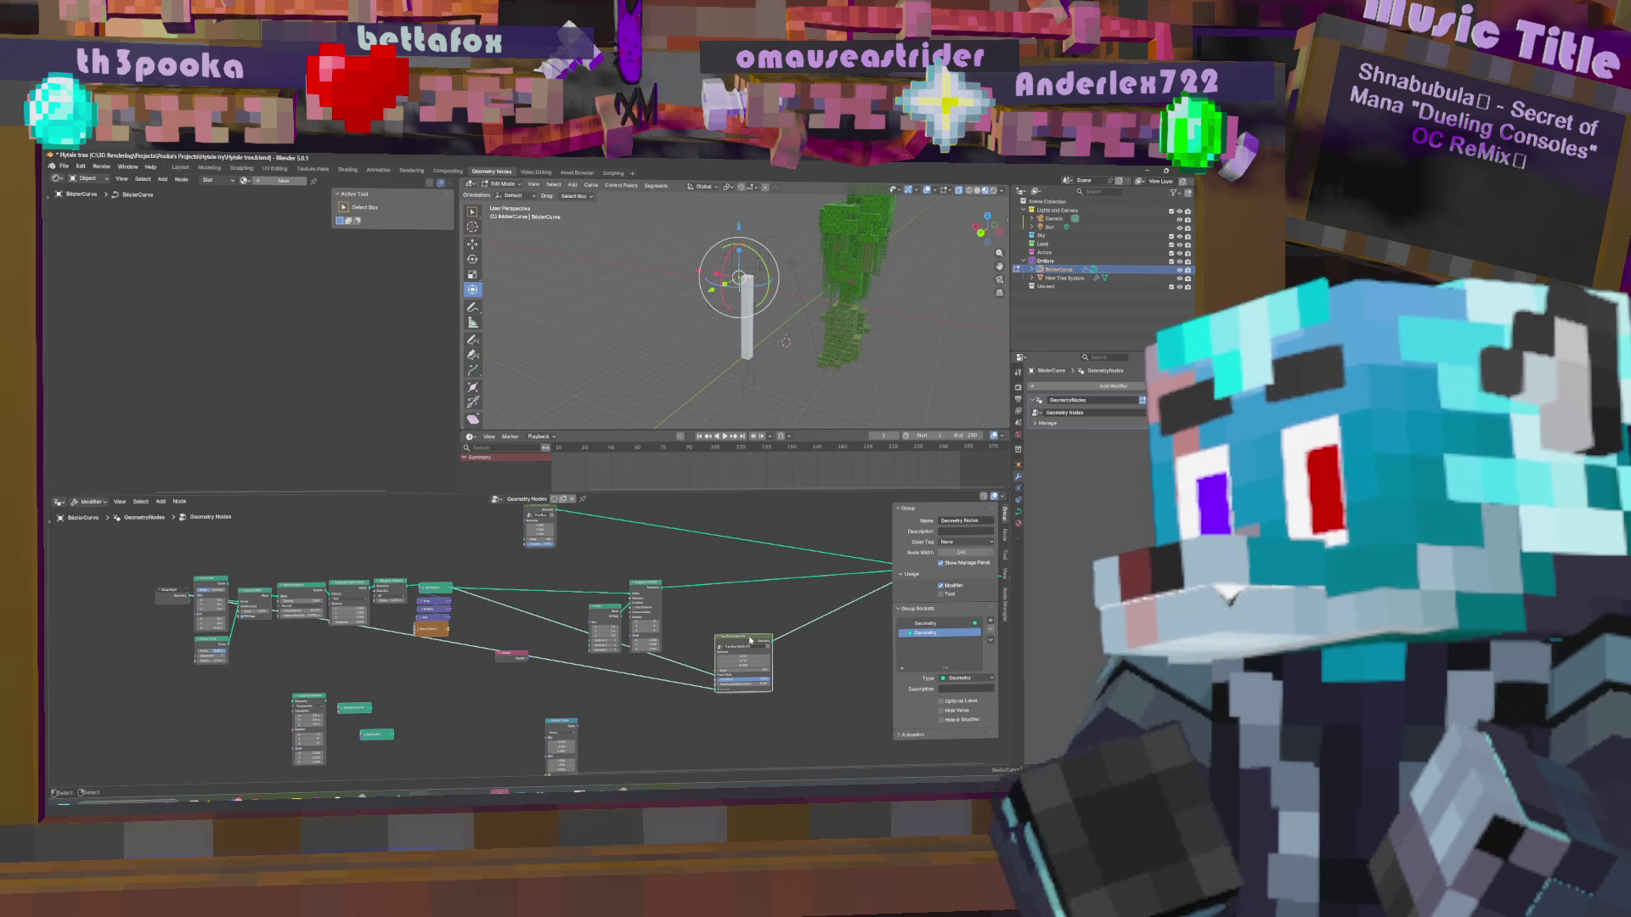
pyautogui.press('Tab')
pyautogui.moveTo(625, 688); pyautogui.dragTo(586, 680, button='middle')
pyautogui.hotkey('shift', 'a')
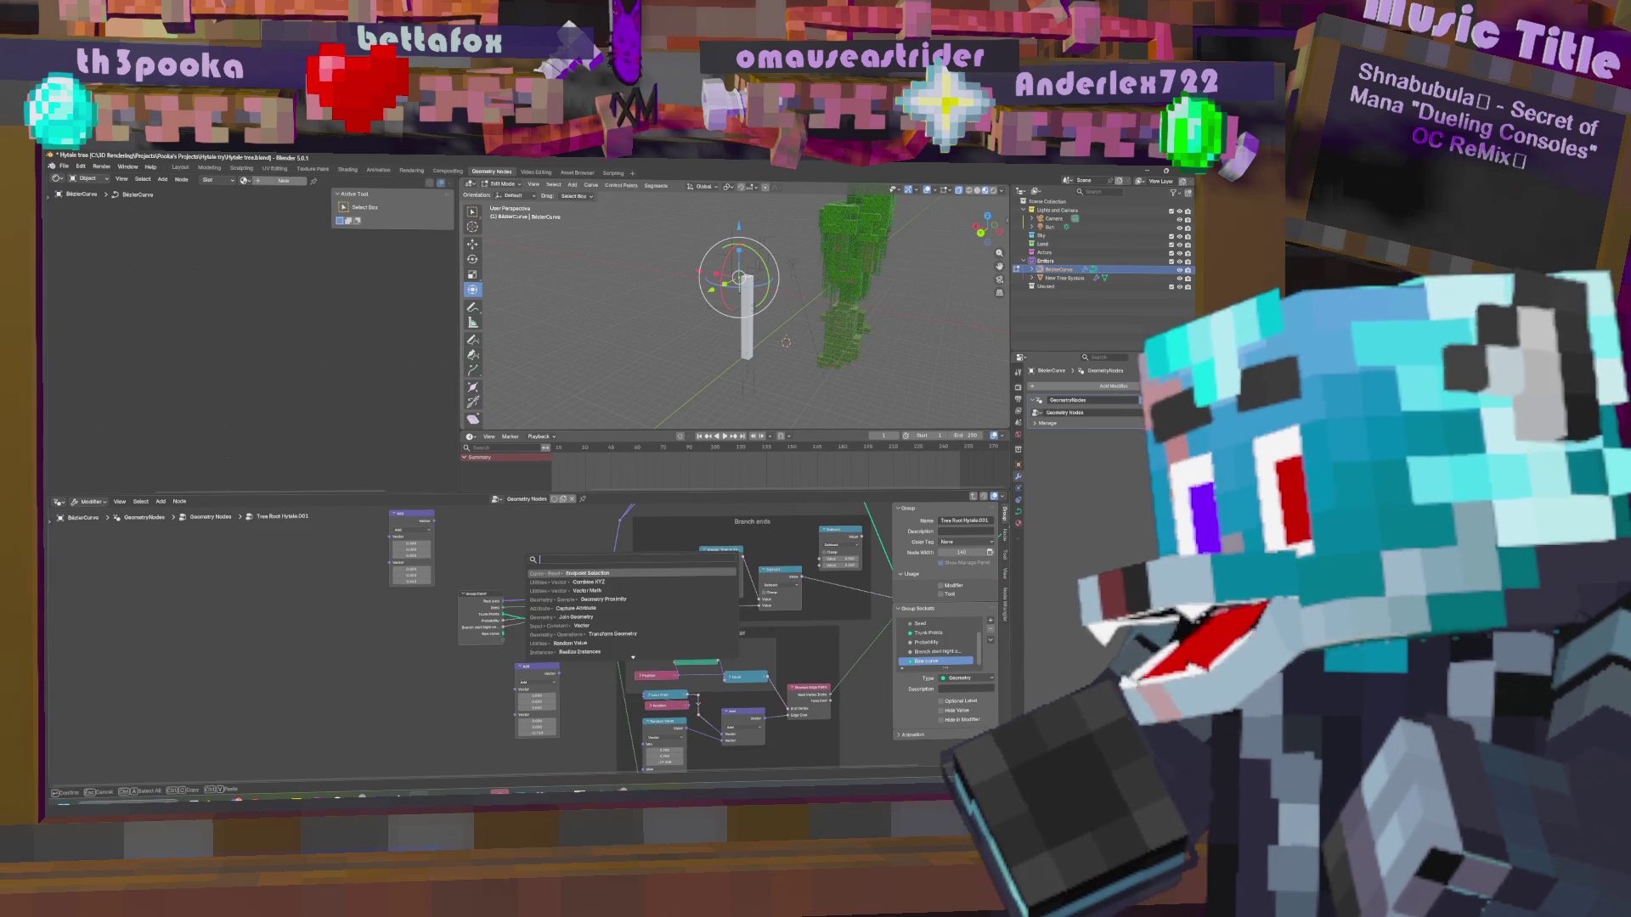
# Add a Set Position node inside the Tree Root group.
pyautogui.write('set poin')
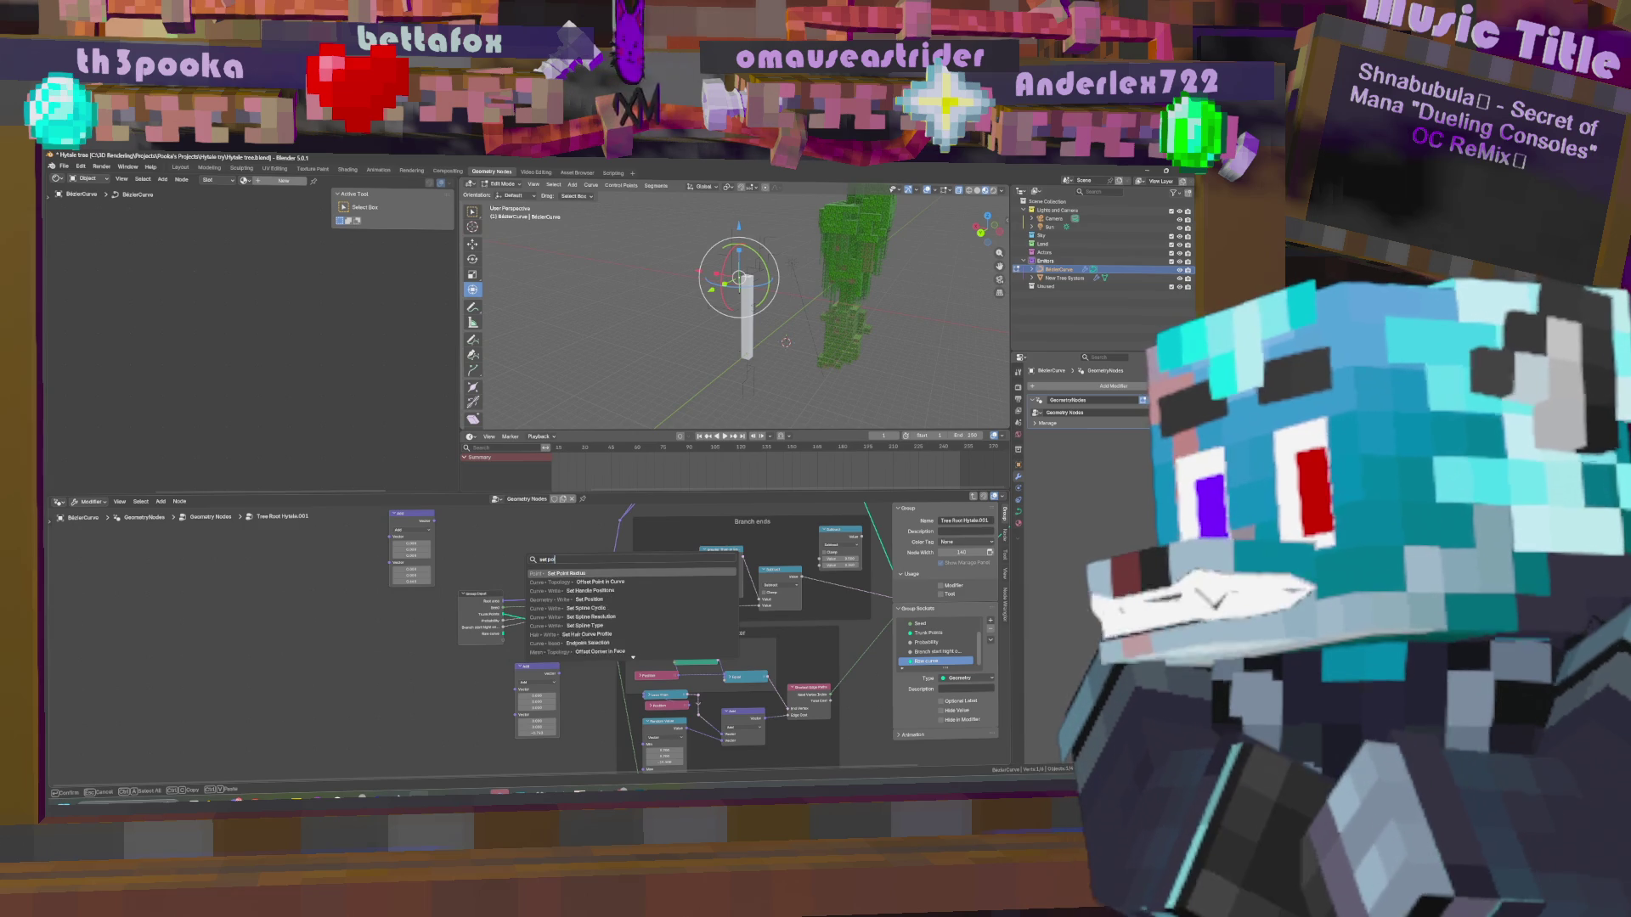
pyautogui.press('BackSpace')
pyautogui.press('BackSpace')
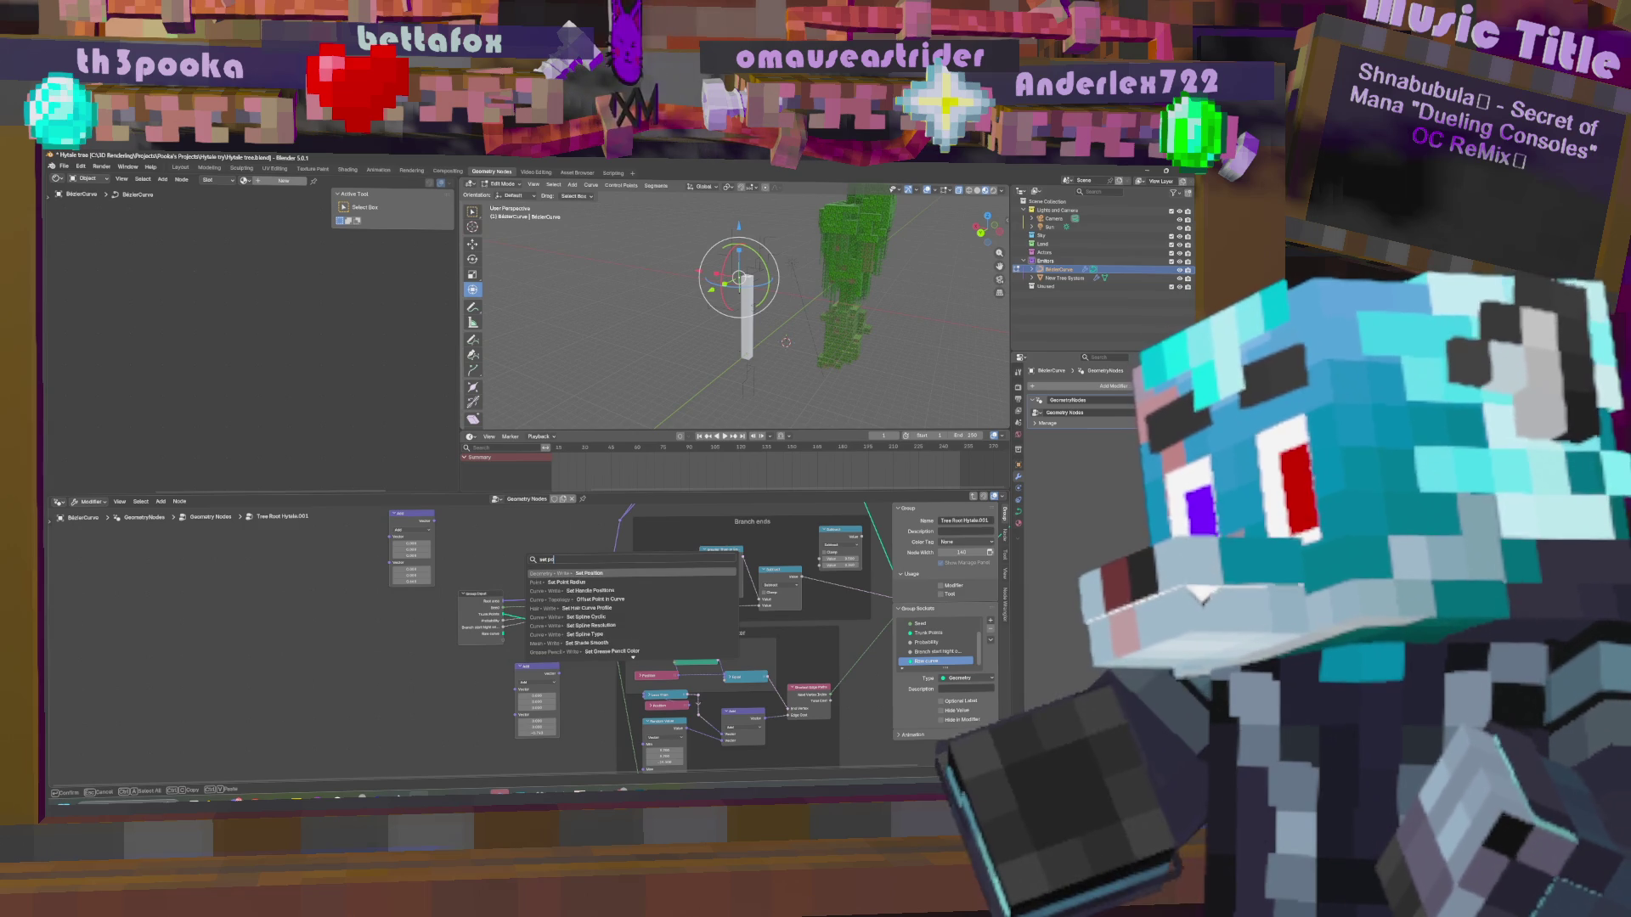
pyautogui.press('Return')
pyautogui.click(549, 574)
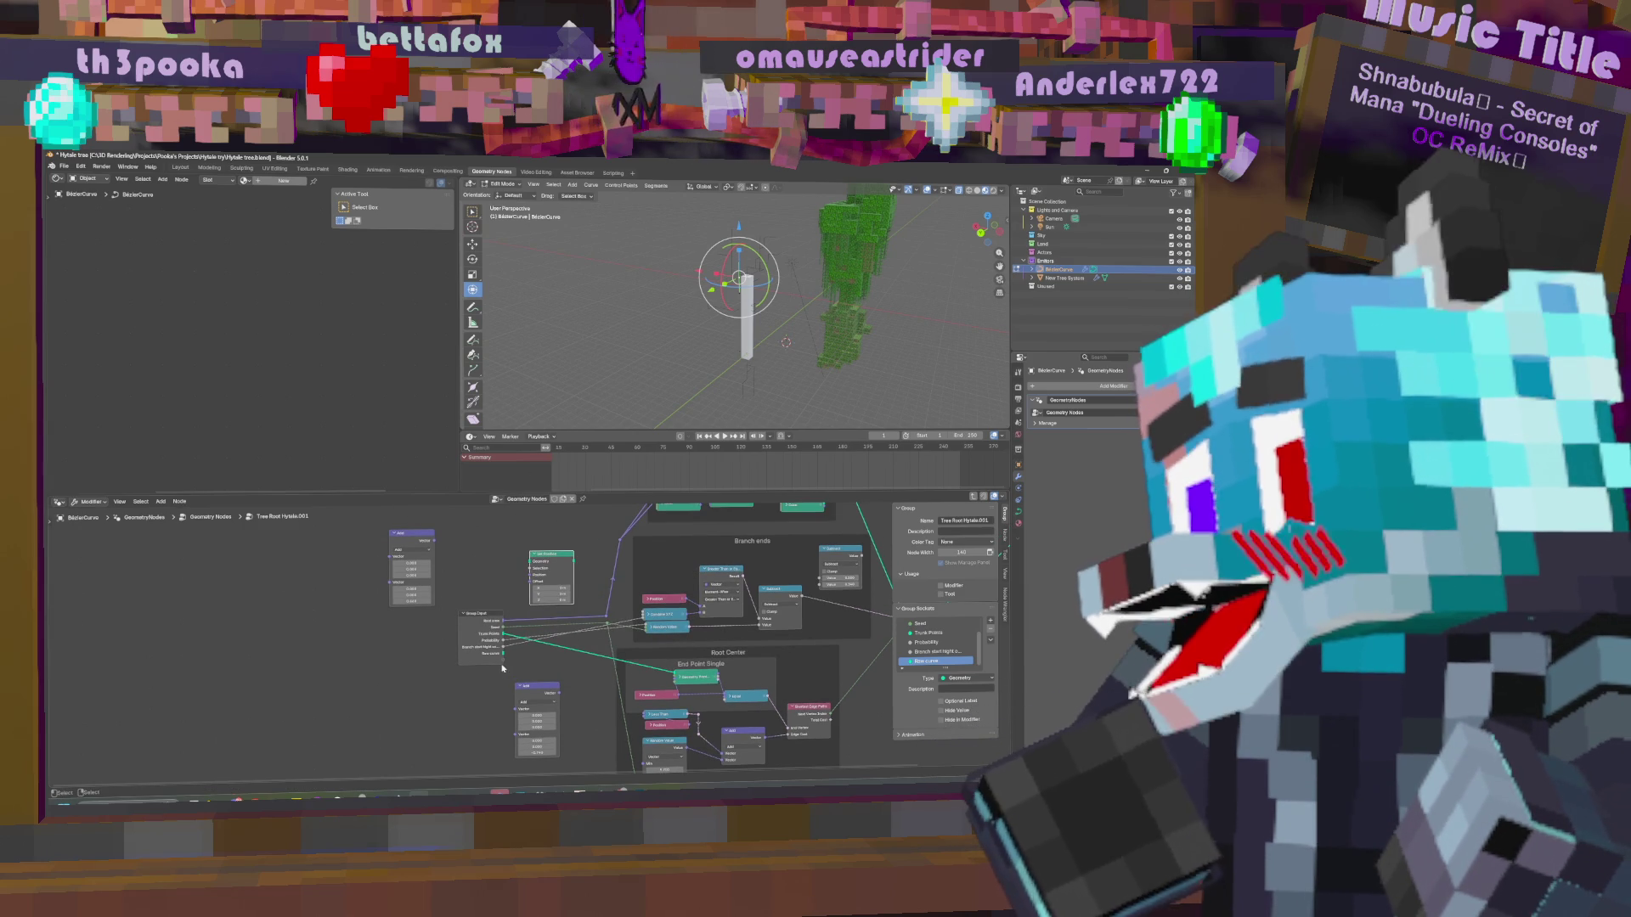
# Move the Endpoint Selection and Position nodes beside Set Position.
pyautogui.moveTo(510, 595); pyautogui.dragTo(564, 748, button='middle')
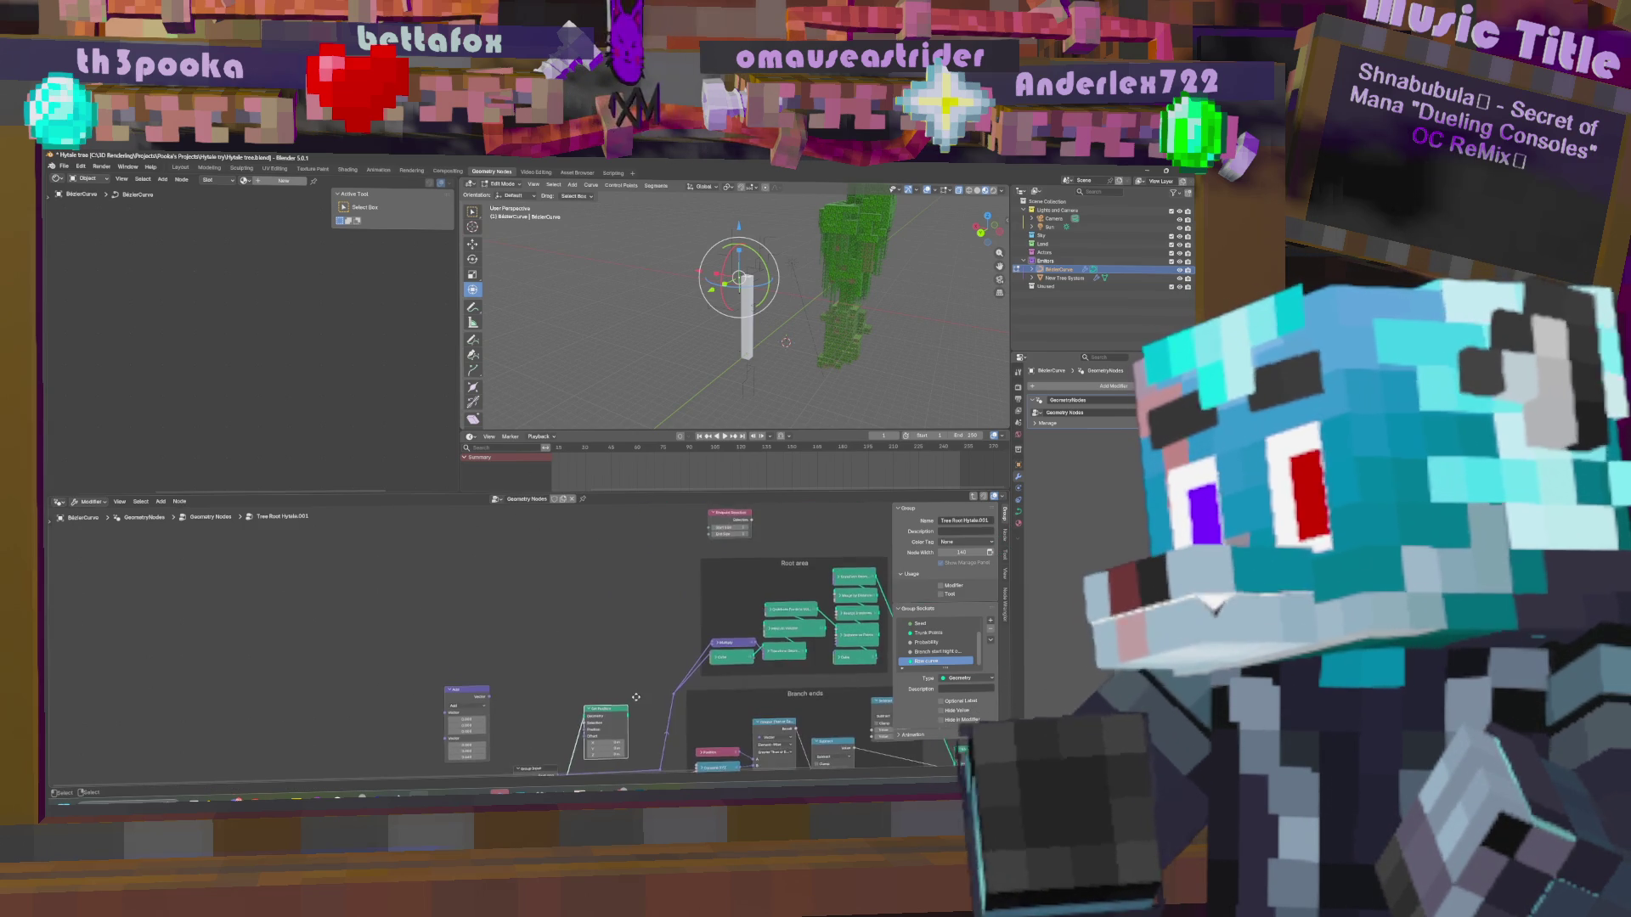
pyautogui.moveTo(735, 523); pyautogui.dragTo(496, 631)
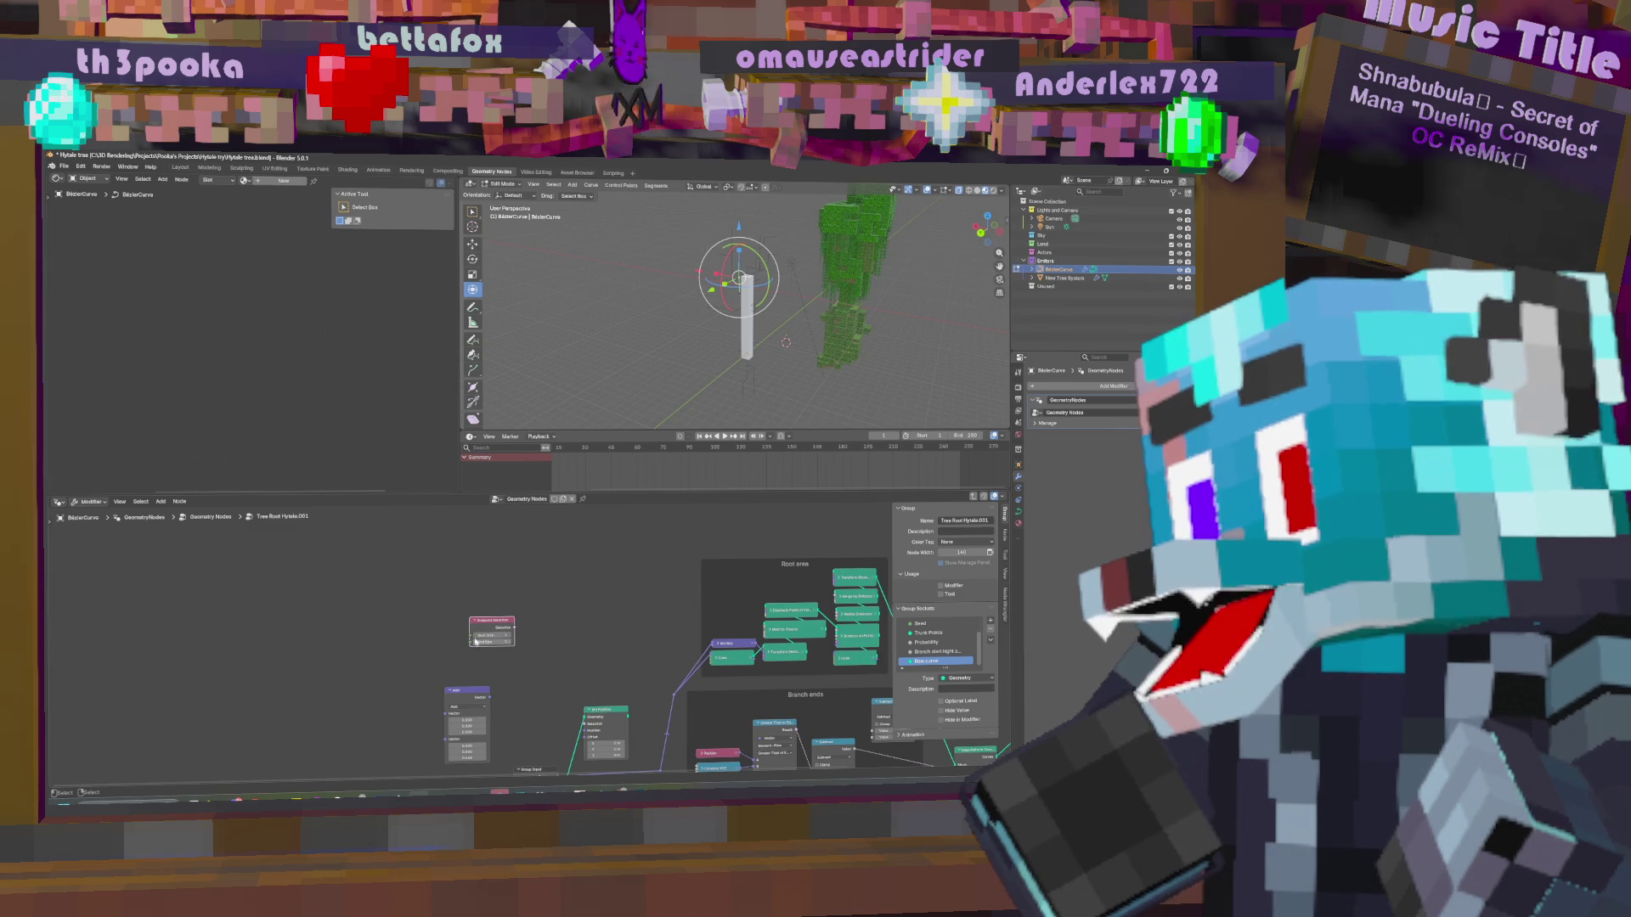
pyautogui.moveTo(700, 653)
pyautogui.mouseDown(button='middle')
pyautogui.moveTo(682, 575)
pyautogui.moveTo(680, 588)
pyautogui.mouseUp(button='middle')
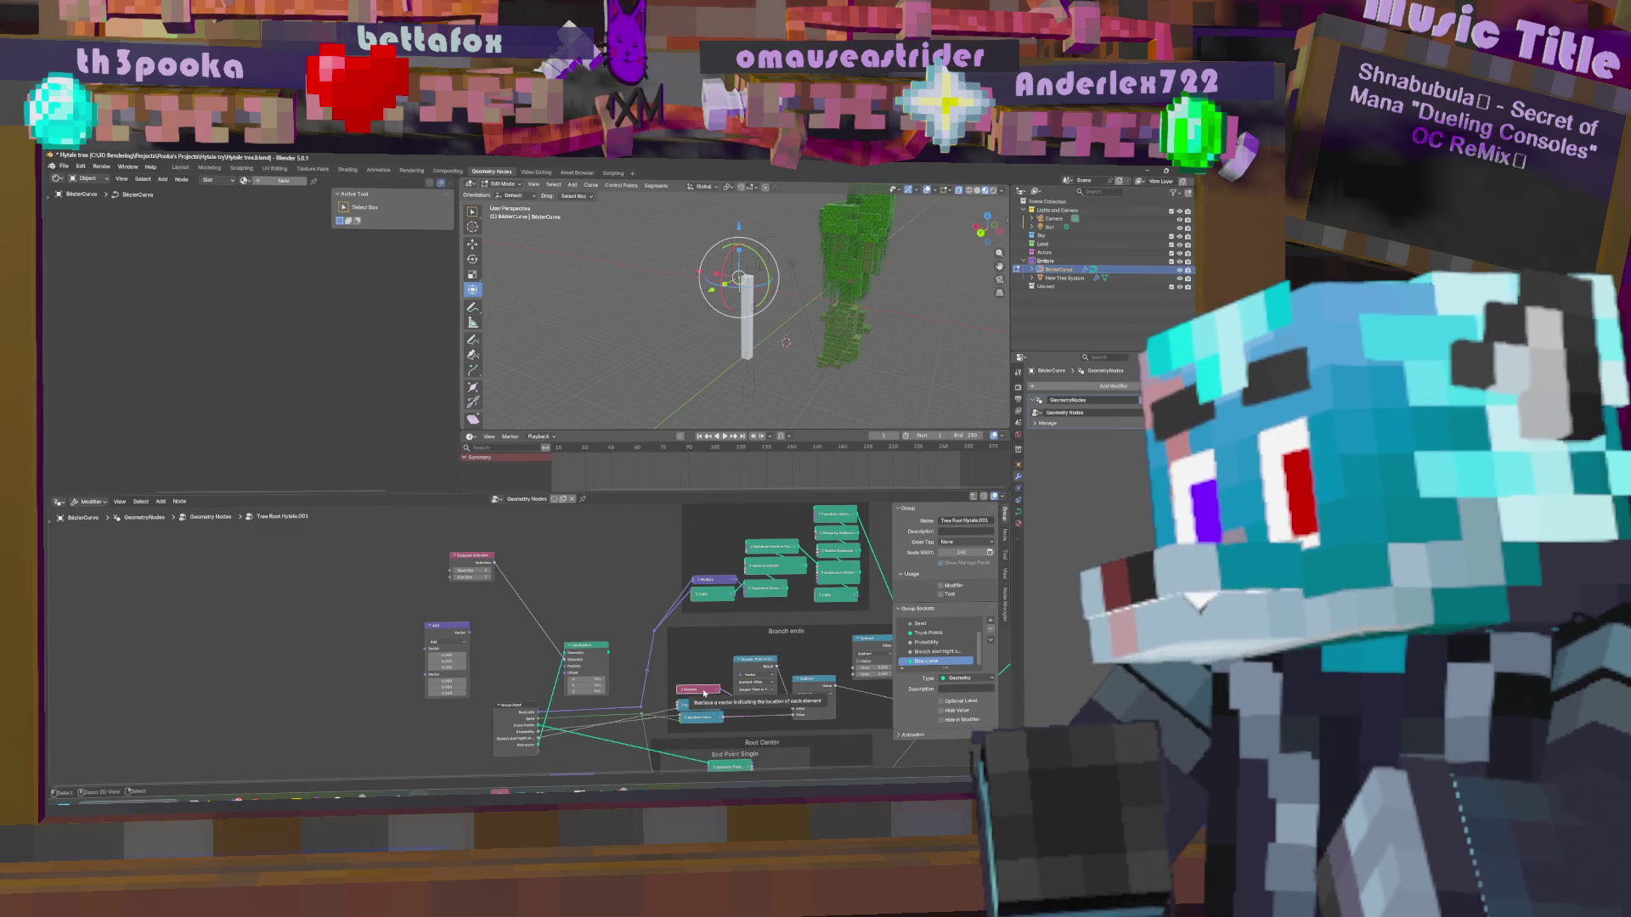
pyautogui.moveTo(704, 693)
pyautogui.mouseDown()
pyautogui.moveTo(526, 617)
pyautogui.moveTo(501, 662)
pyautogui.moveTo(411, 642)
pyautogui.mouseUp()
pyautogui.click(446, 629)
# Remove the extra Add vector node and place the remaining Add node near Position.
pyautogui.press('x')
pyautogui.moveTo(519, 665); pyautogui.dragTo(519, 654, button='middle')
pyautogui.hotkey('shift', 'a')
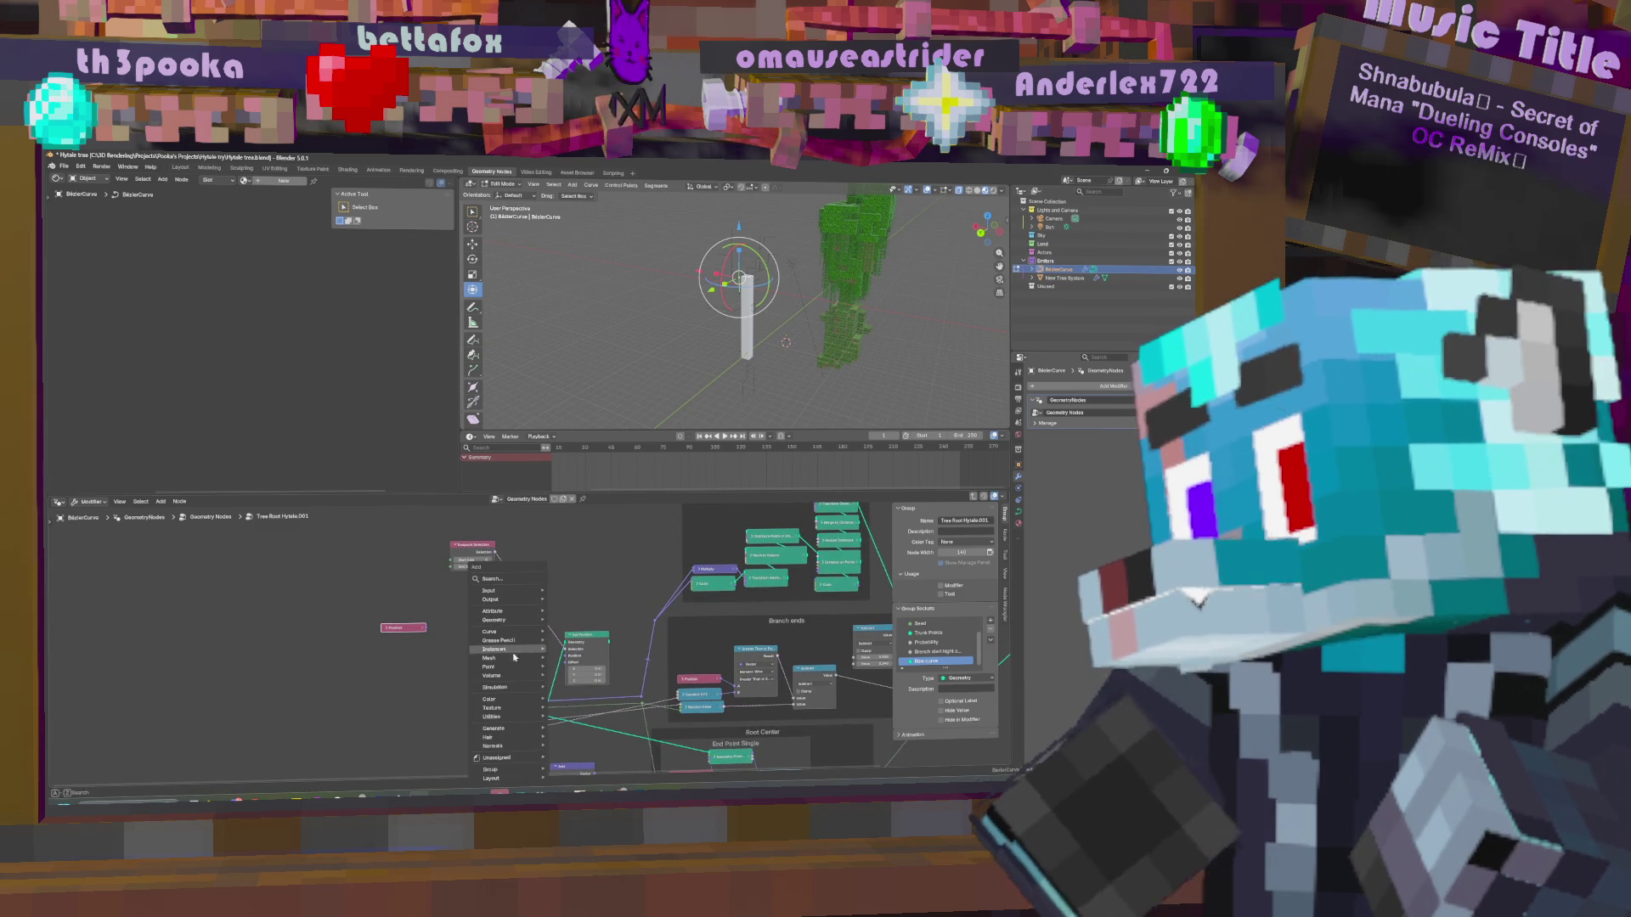
pyautogui.moveTo(438, 697); pyautogui.dragTo(446, 580, button='middle')
pyautogui.moveTo(579, 680)
pyautogui.mouseDown()
pyautogui.moveTo(389, 619)
pyautogui.moveTo(428, 578)
pyautogui.mouseUp()
pyautogui.moveTo(439, 634); pyautogui.dragTo(498, 756, button='middle')
# Switch the vector math operation to Snap, set its increment, and link it into Set Position.
pyautogui.click(495, 689)
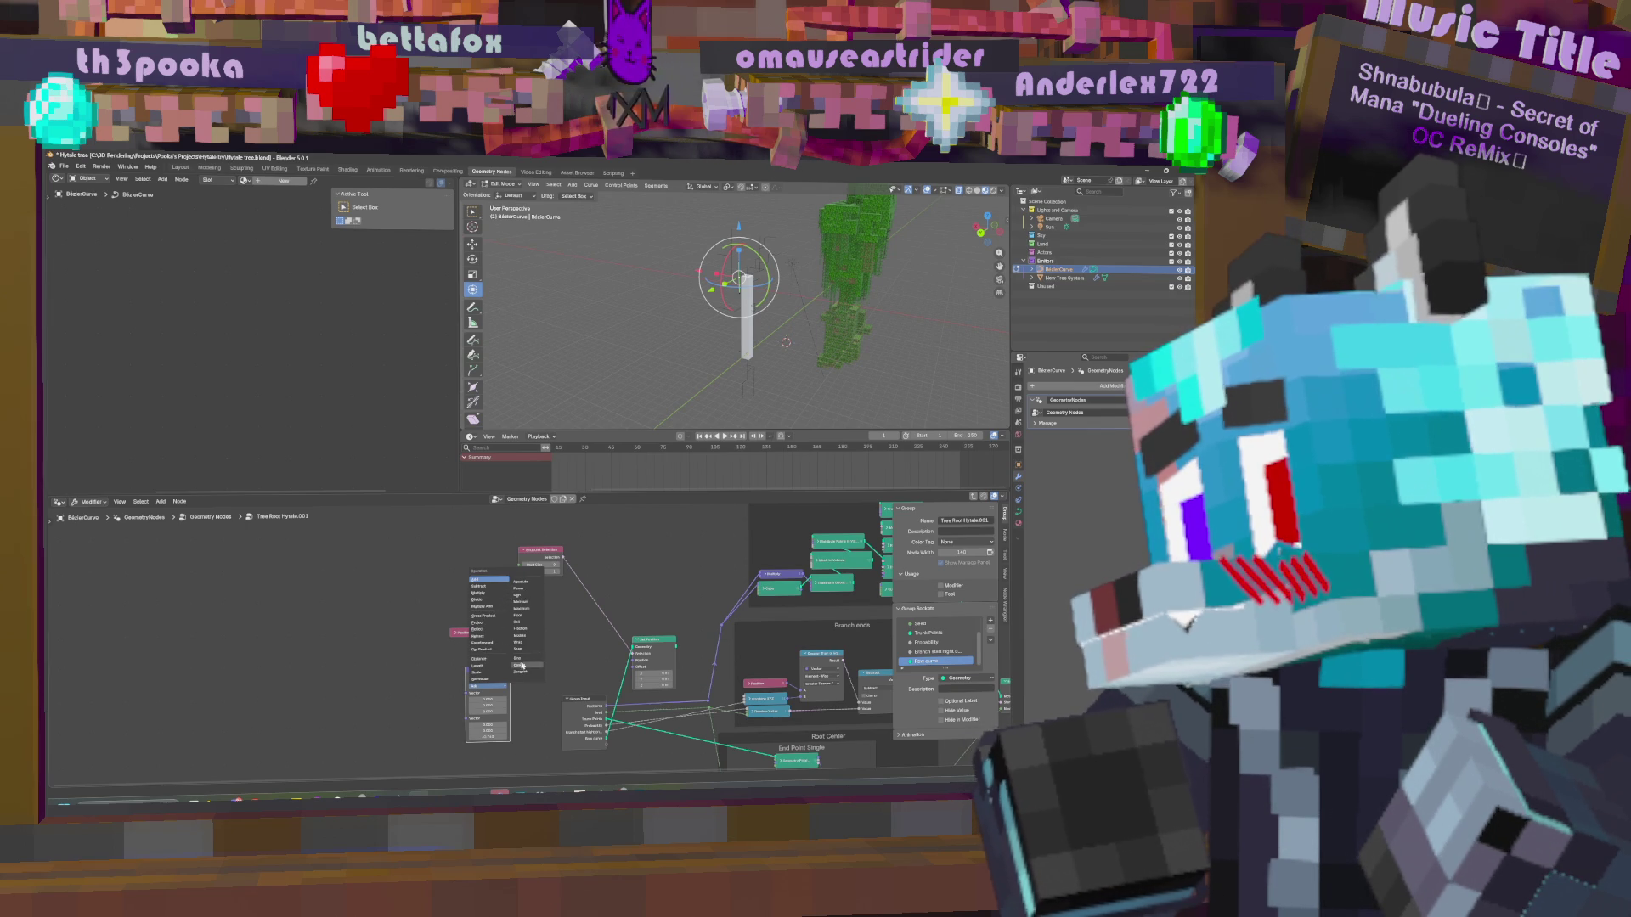
pyautogui.click(524, 649)
pyautogui.click(476, 724)
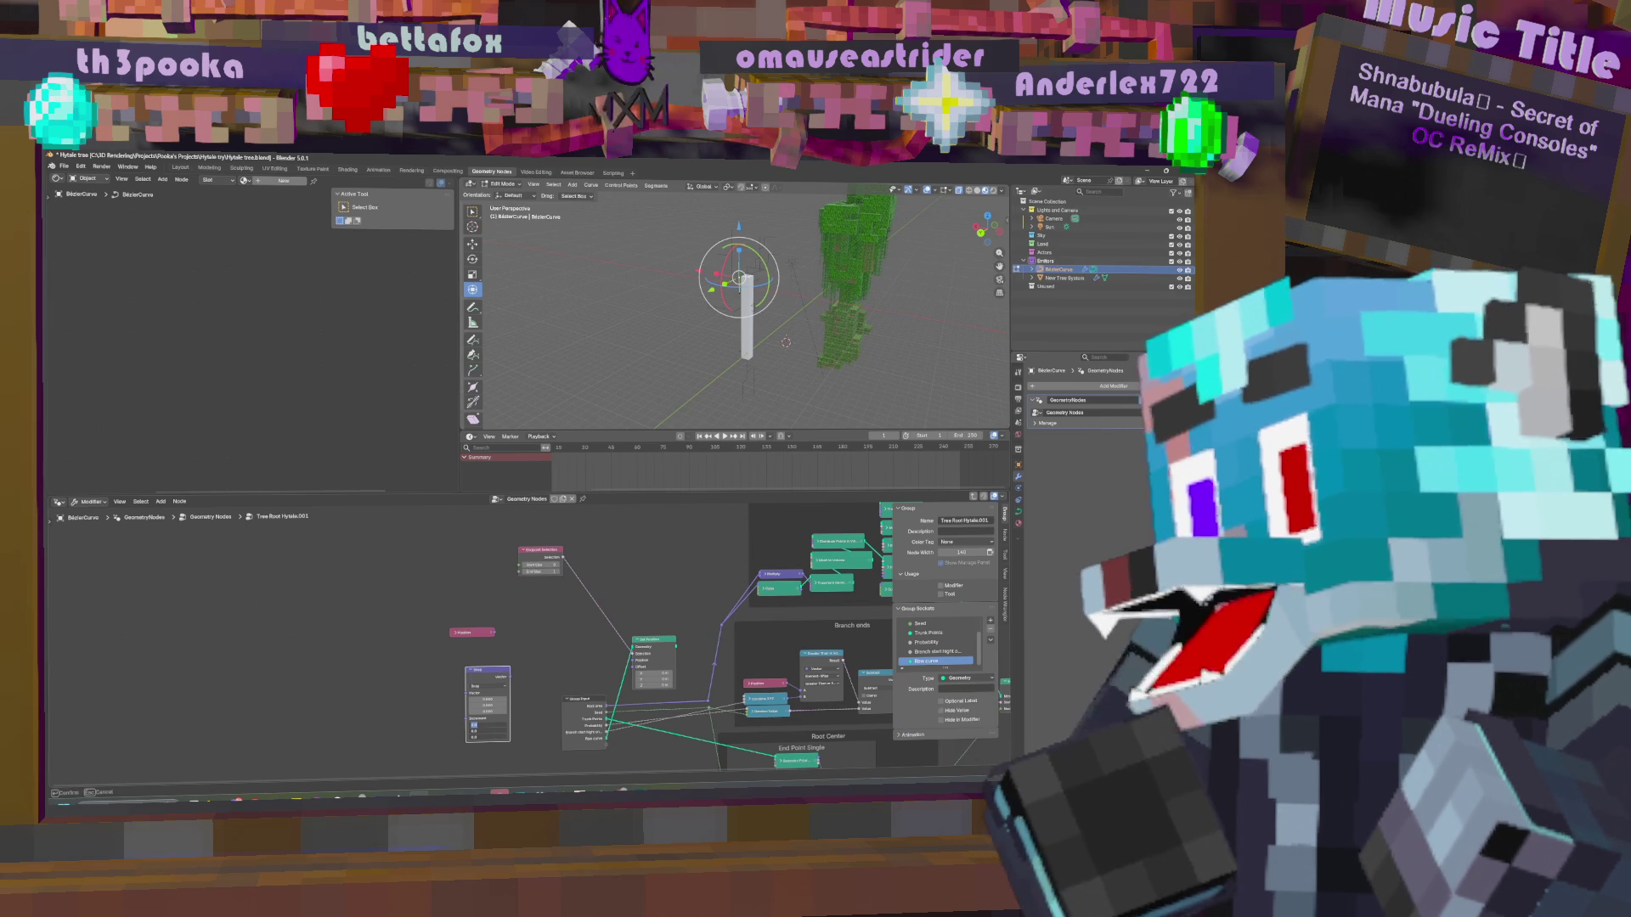
pyautogui.press('Return')
pyautogui.moveTo(487, 677)
pyautogui.mouseDown()
pyautogui.moveTo(536, 618)
pyautogui.moveTo(632, 662)
pyautogui.mouseUp()
pyautogui.moveTo(663, 623); pyautogui.dragTo(603, 637, button='middle')
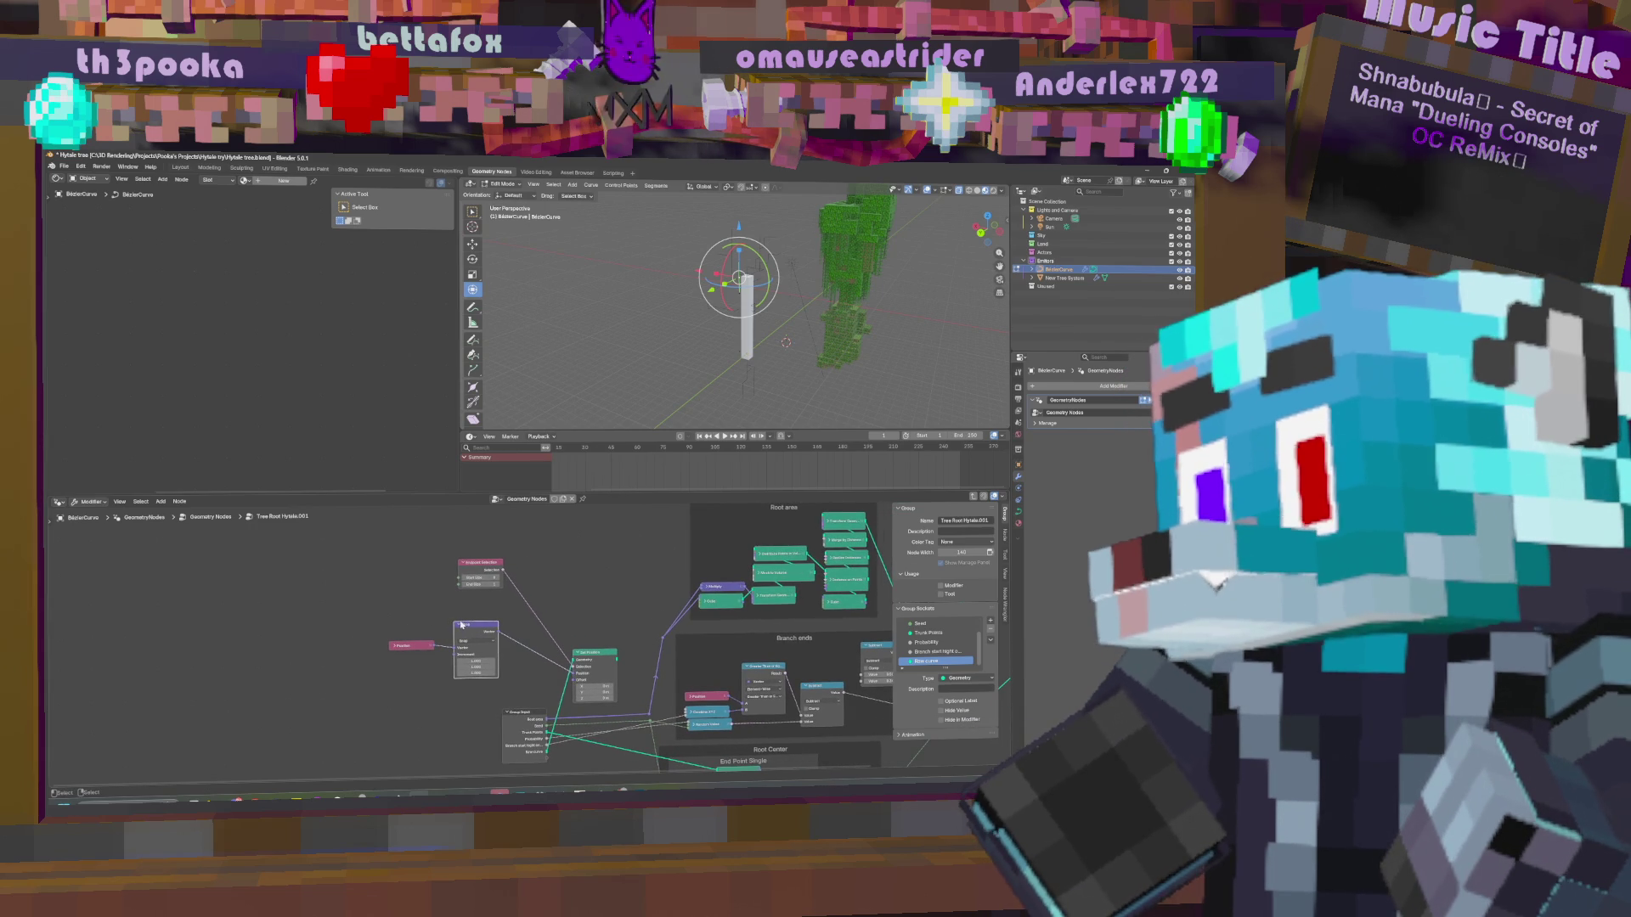
# Collapse the Snap node and move Set Position up to make room.
pyautogui.click(460, 626)
pyautogui.moveTo(476, 629); pyautogui.dragTo(476, 673)
pyautogui.moveTo(643, 604)
pyautogui.mouseDown(button='middle')
pyautogui.moveTo(448, 610)
pyautogui.moveTo(585, 598)
pyautogui.mouseUp(button='middle')
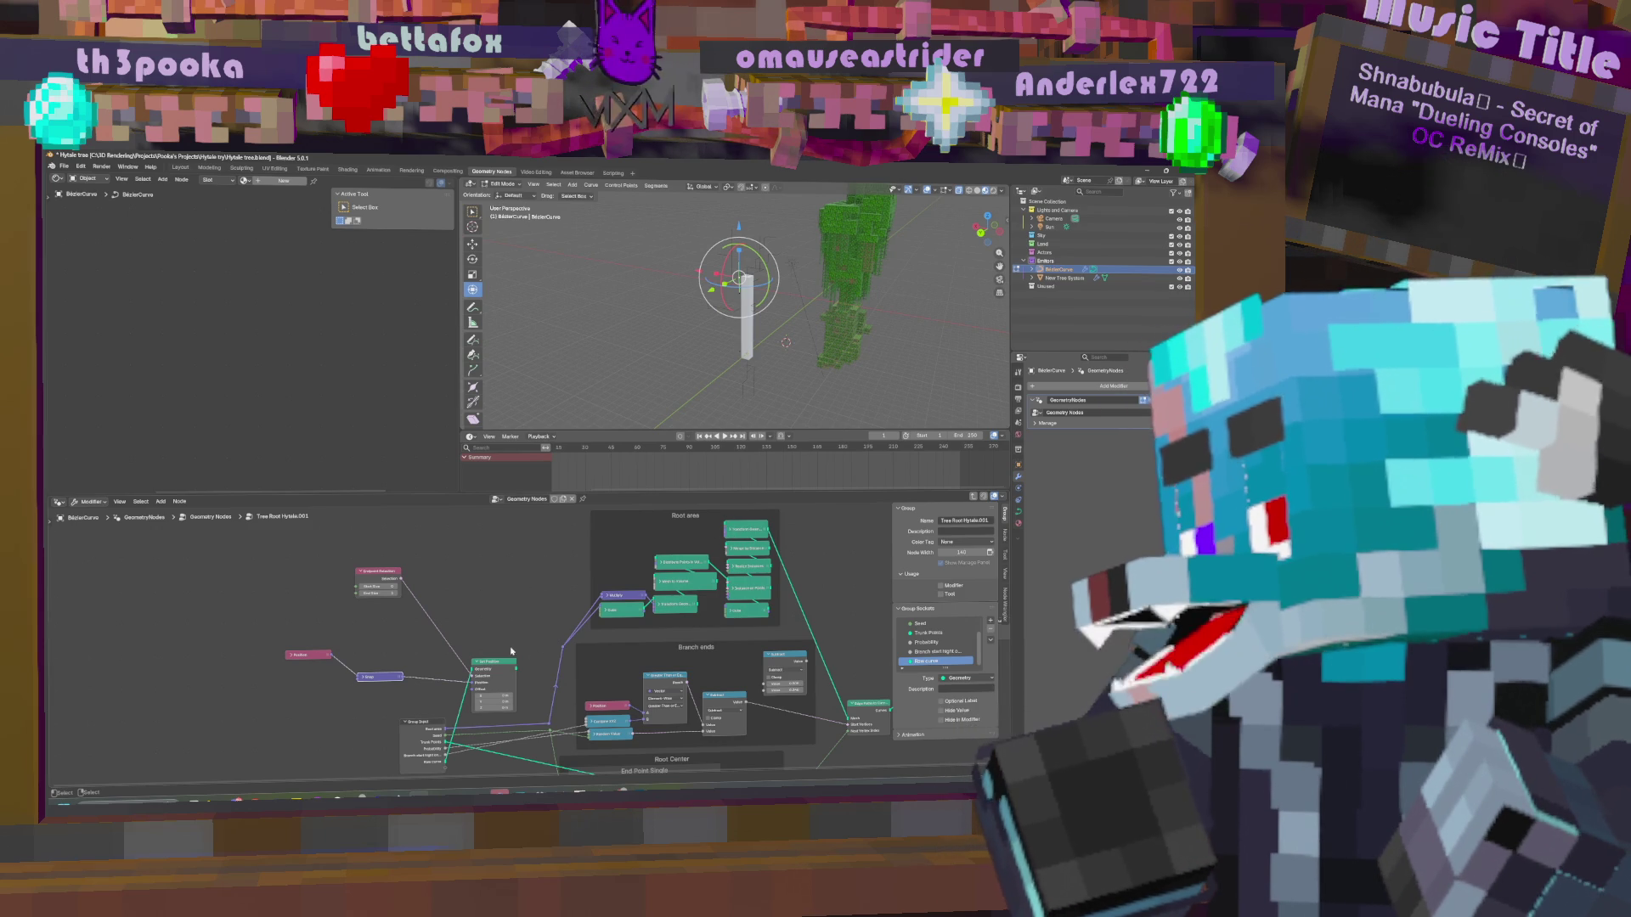
pyautogui.moveTo(504, 670); pyautogui.dragTo(505, 621)
# Add a Capture Attribute node with its domain kept on Point.
pyautogui.hotkey('shift', 'a')
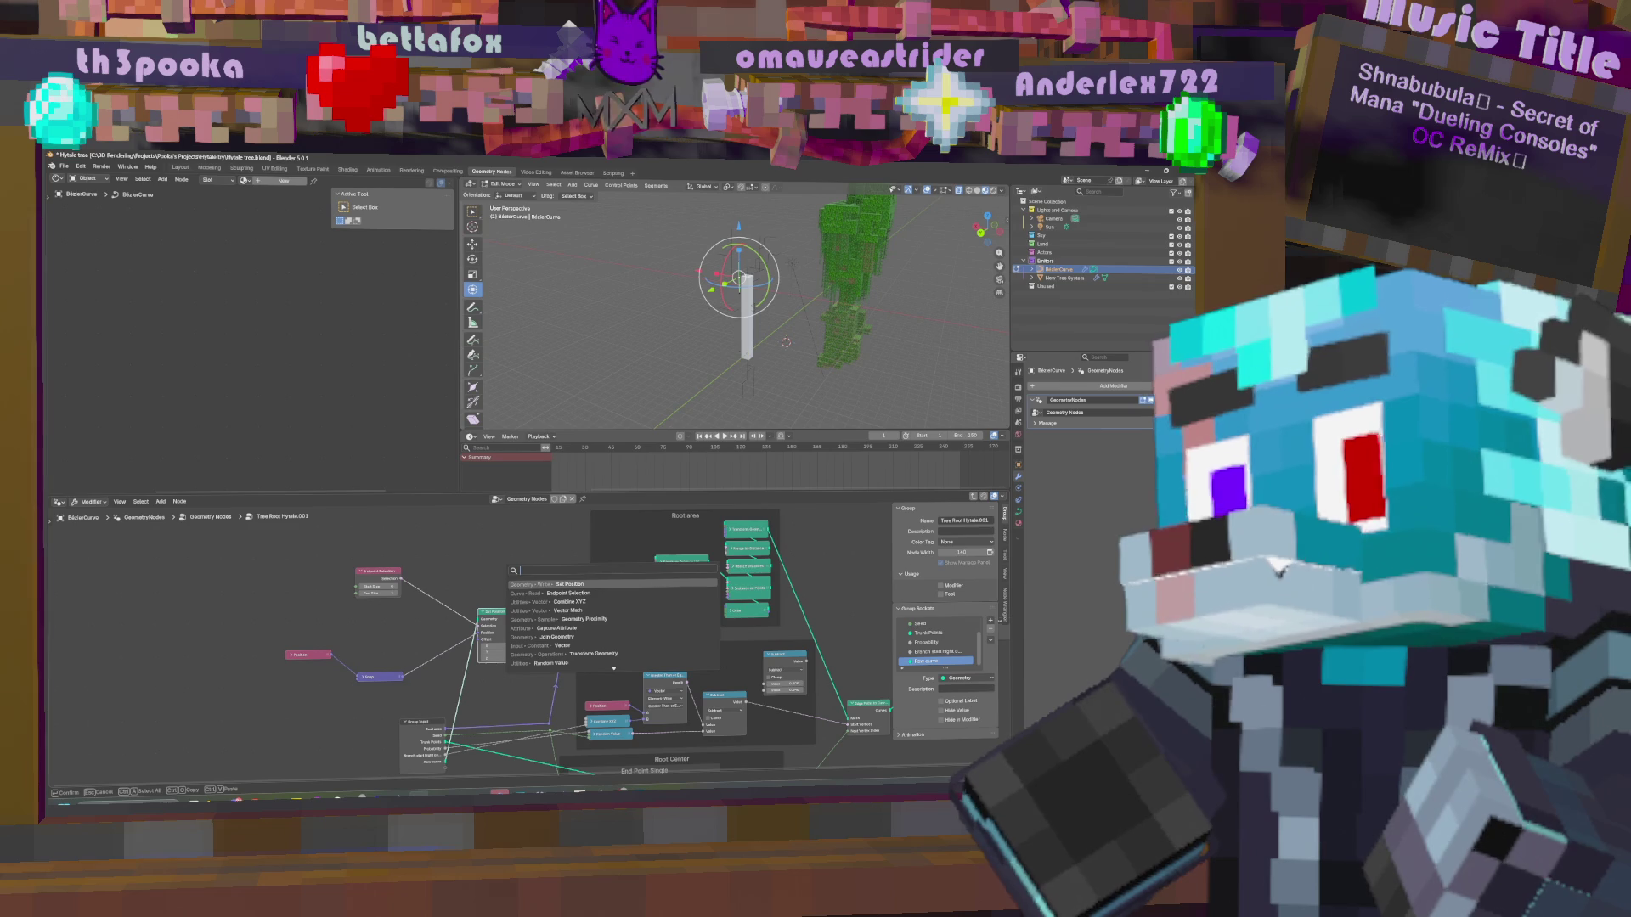
pyautogui.press('Escape')
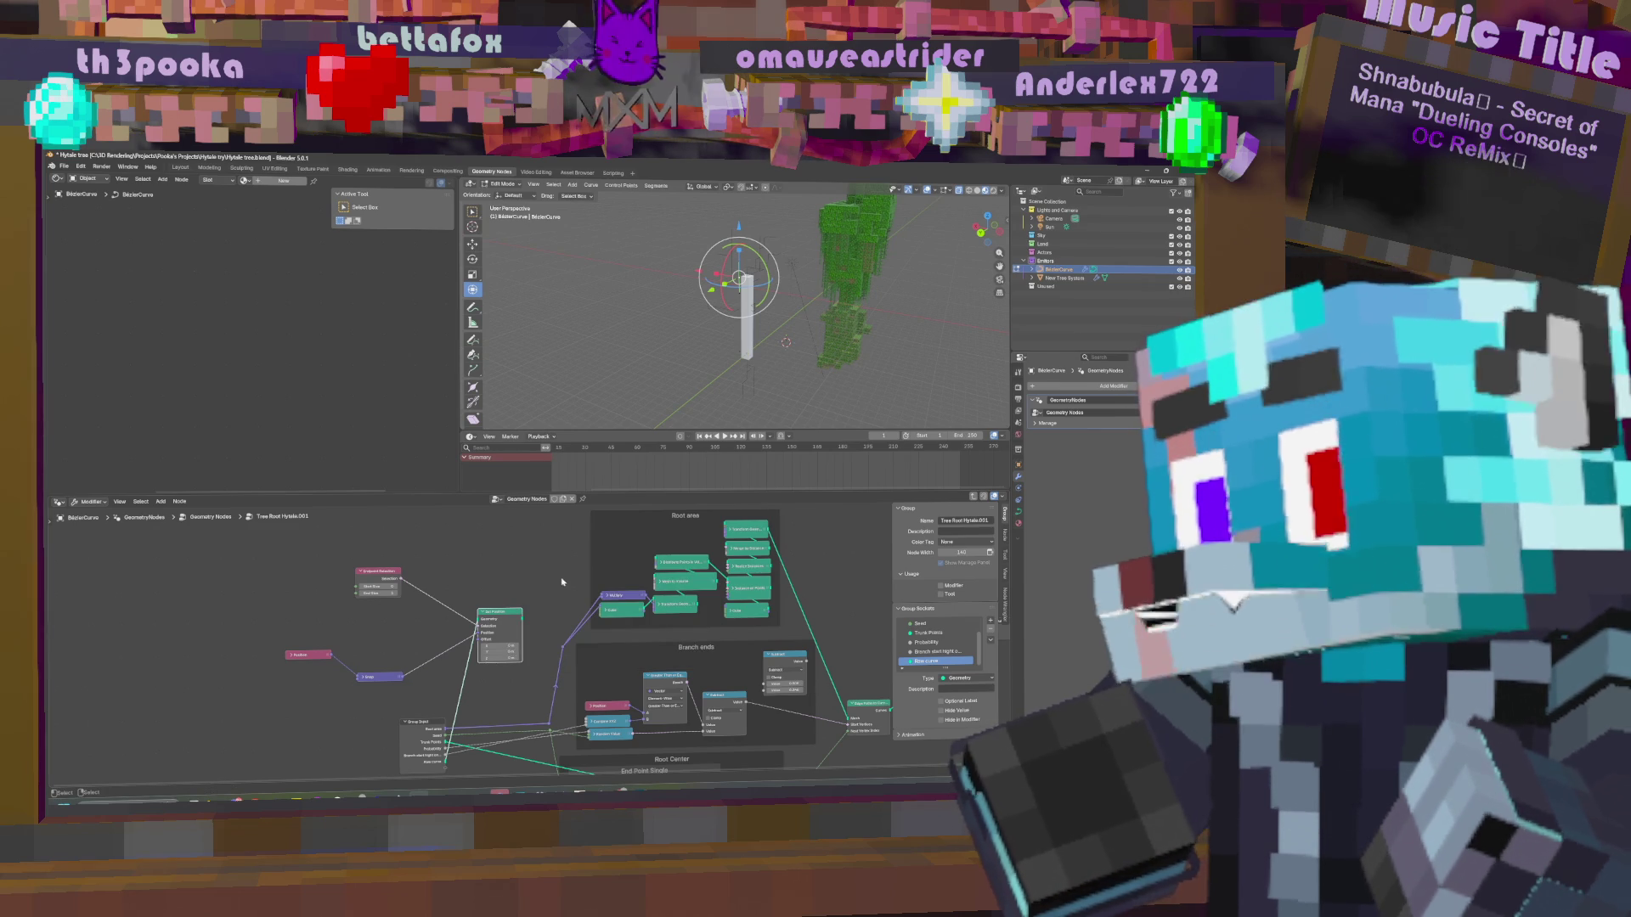
pyautogui.hotkey('shift', 'a')
pyautogui.write('ca')
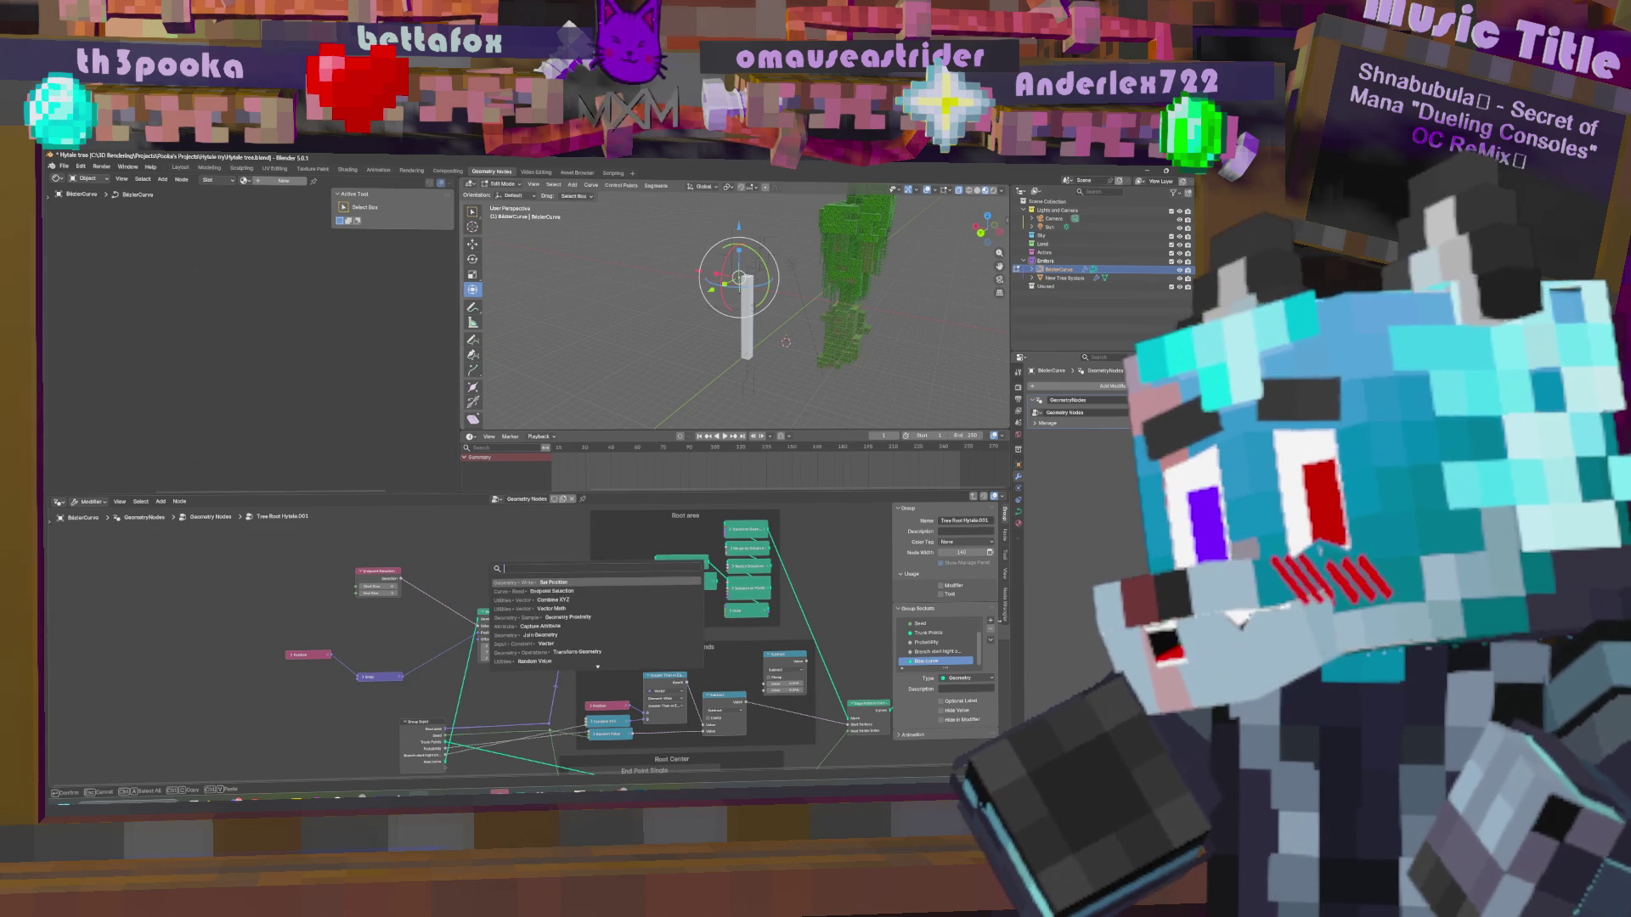
pyautogui.write('p')
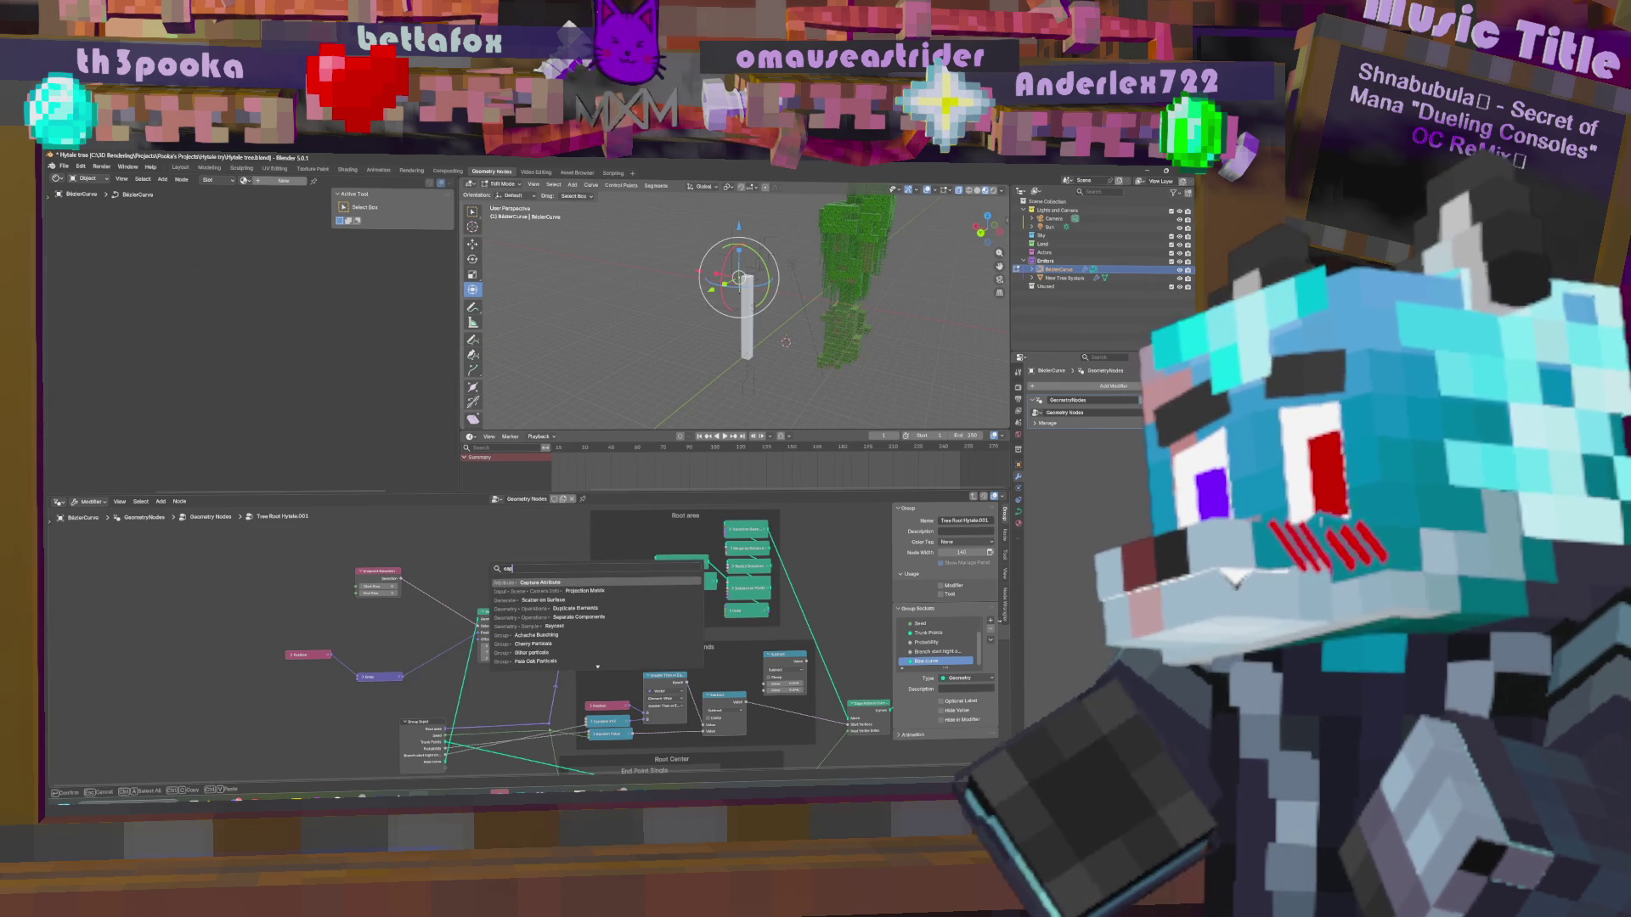
pyautogui.press('Return')
pyautogui.click(491, 555)
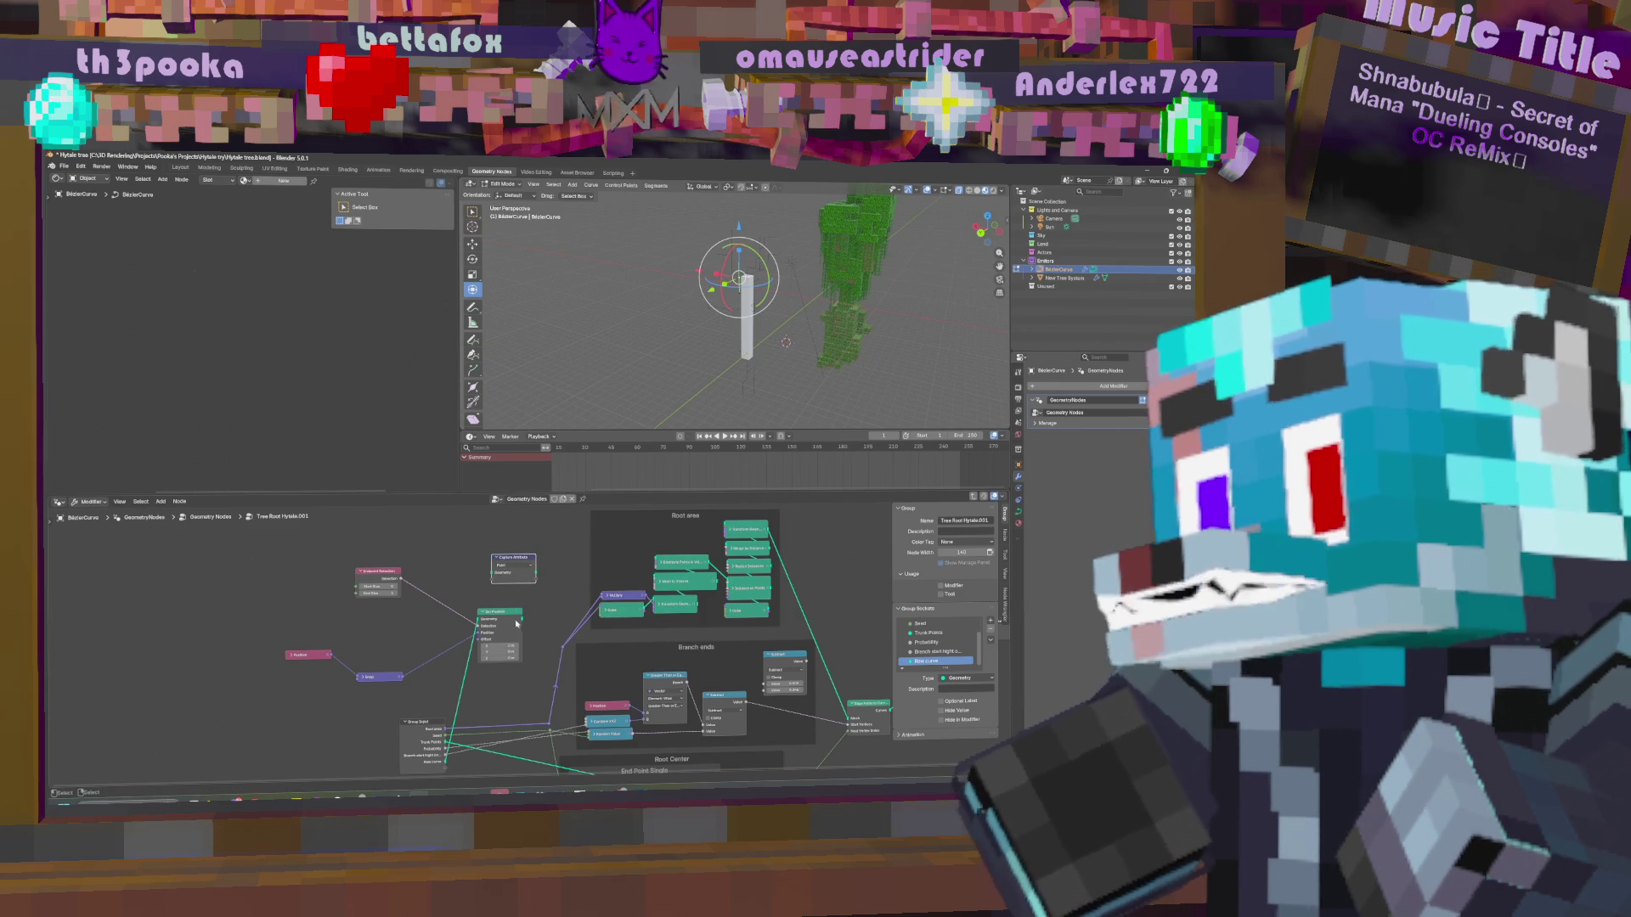
pyautogui.click(512, 567)
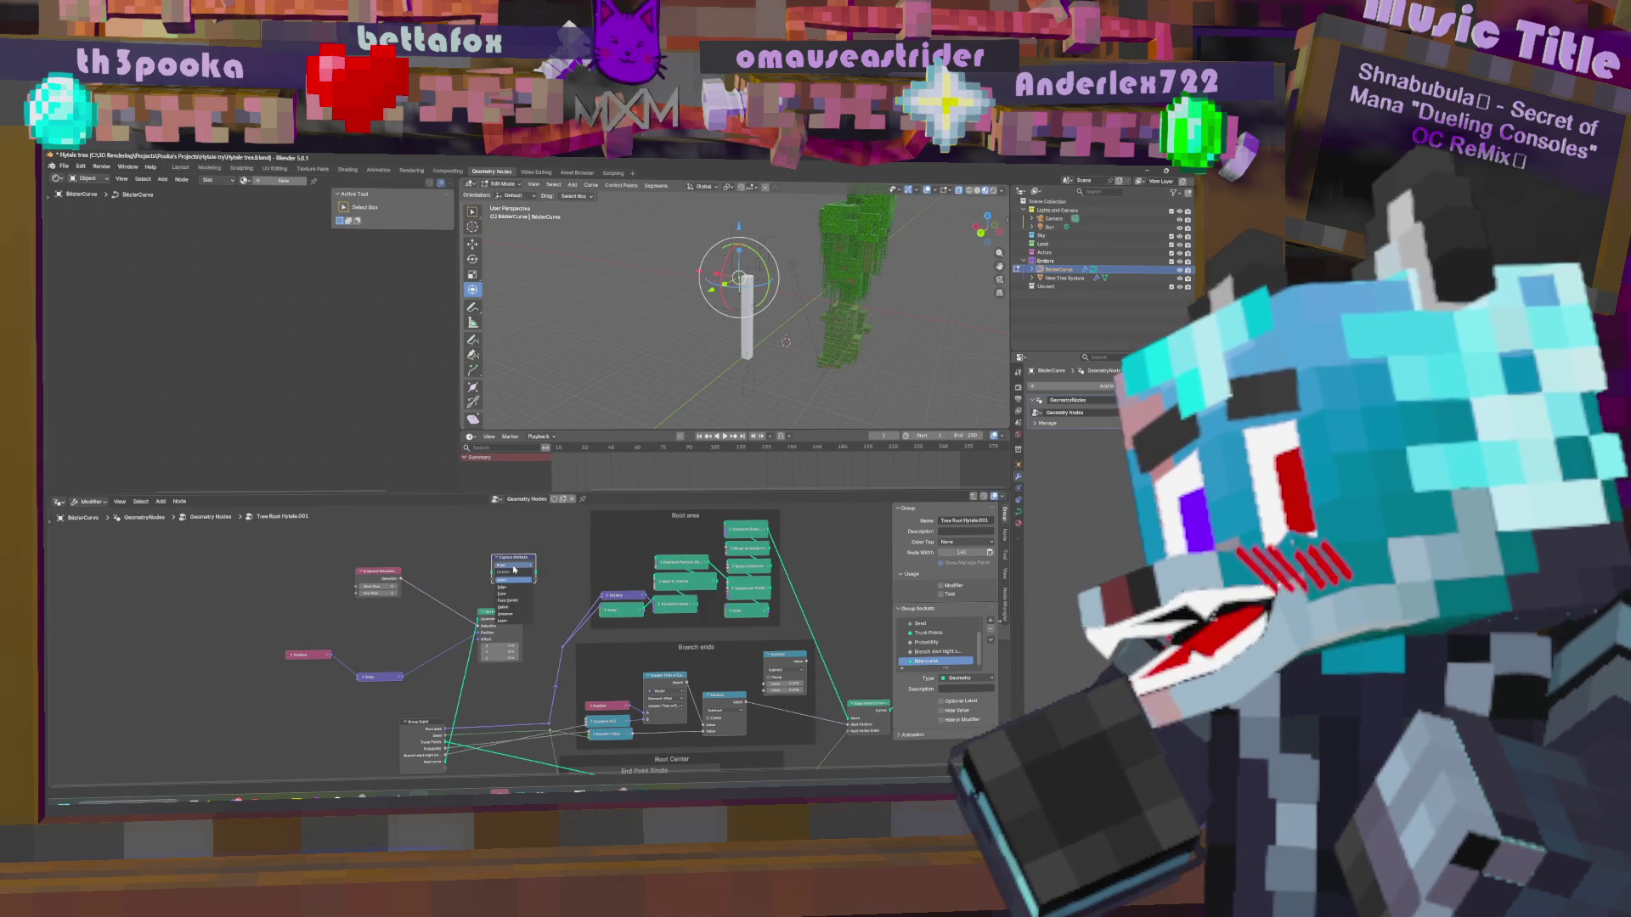
pyautogui.click(480, 592)
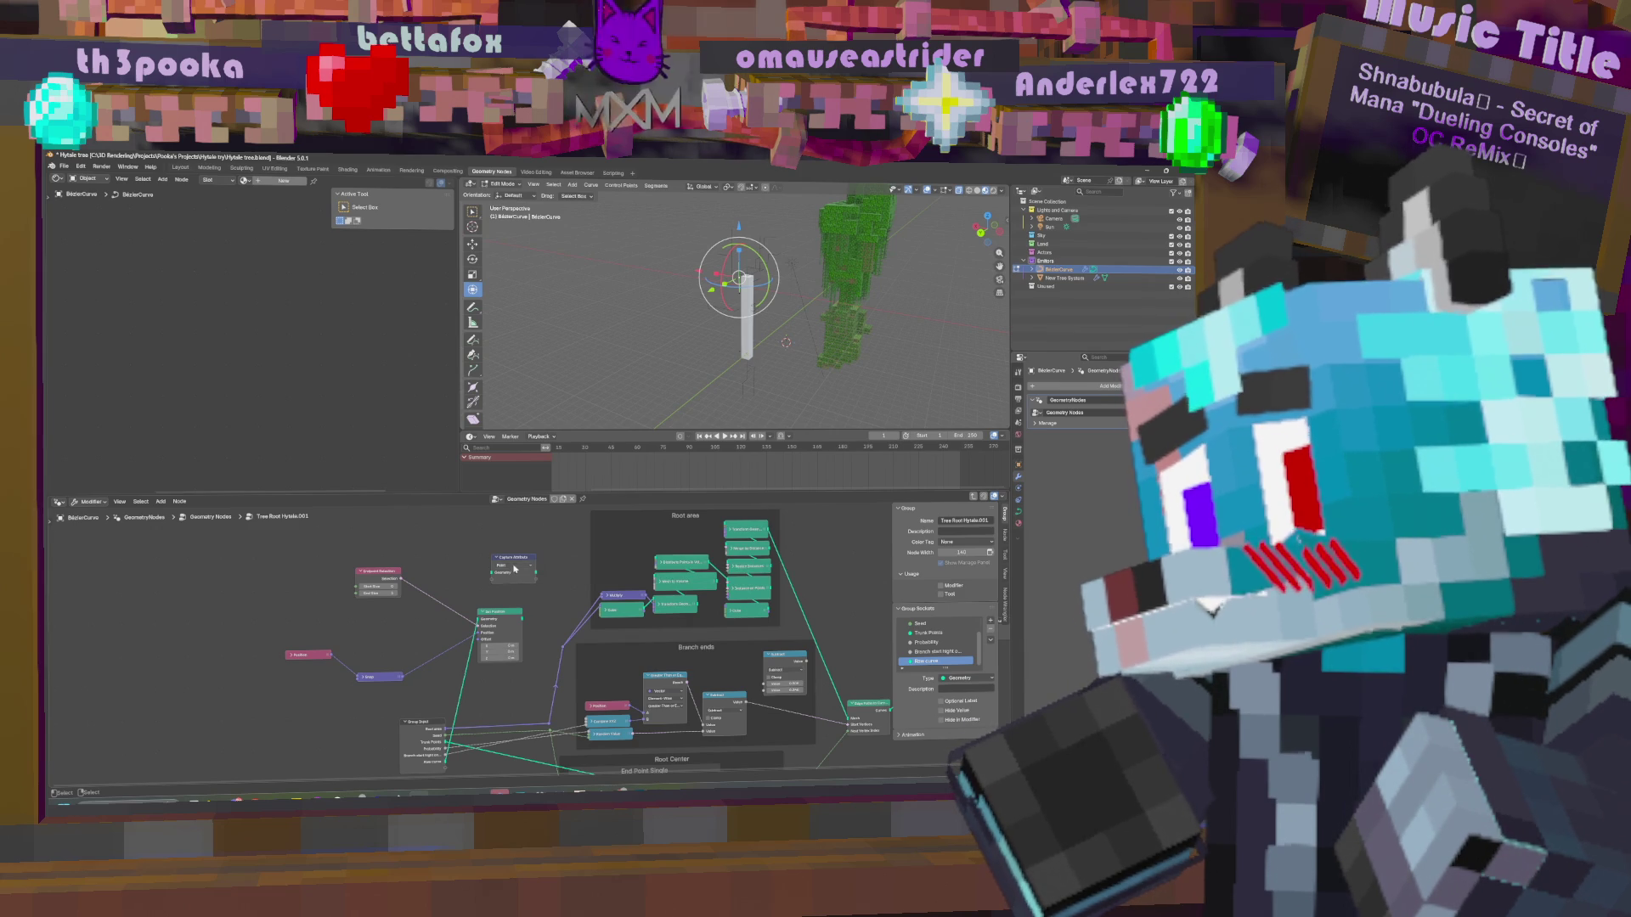
# Feed Position into the Capture Attribute node.
pyautogui.moveTo(492, 571)
pyautogui.mouseDown()
pyautogui.moveTo(453, 547)
pyautogui.moveTo(497, 590)
pyautogui.mouseUp()
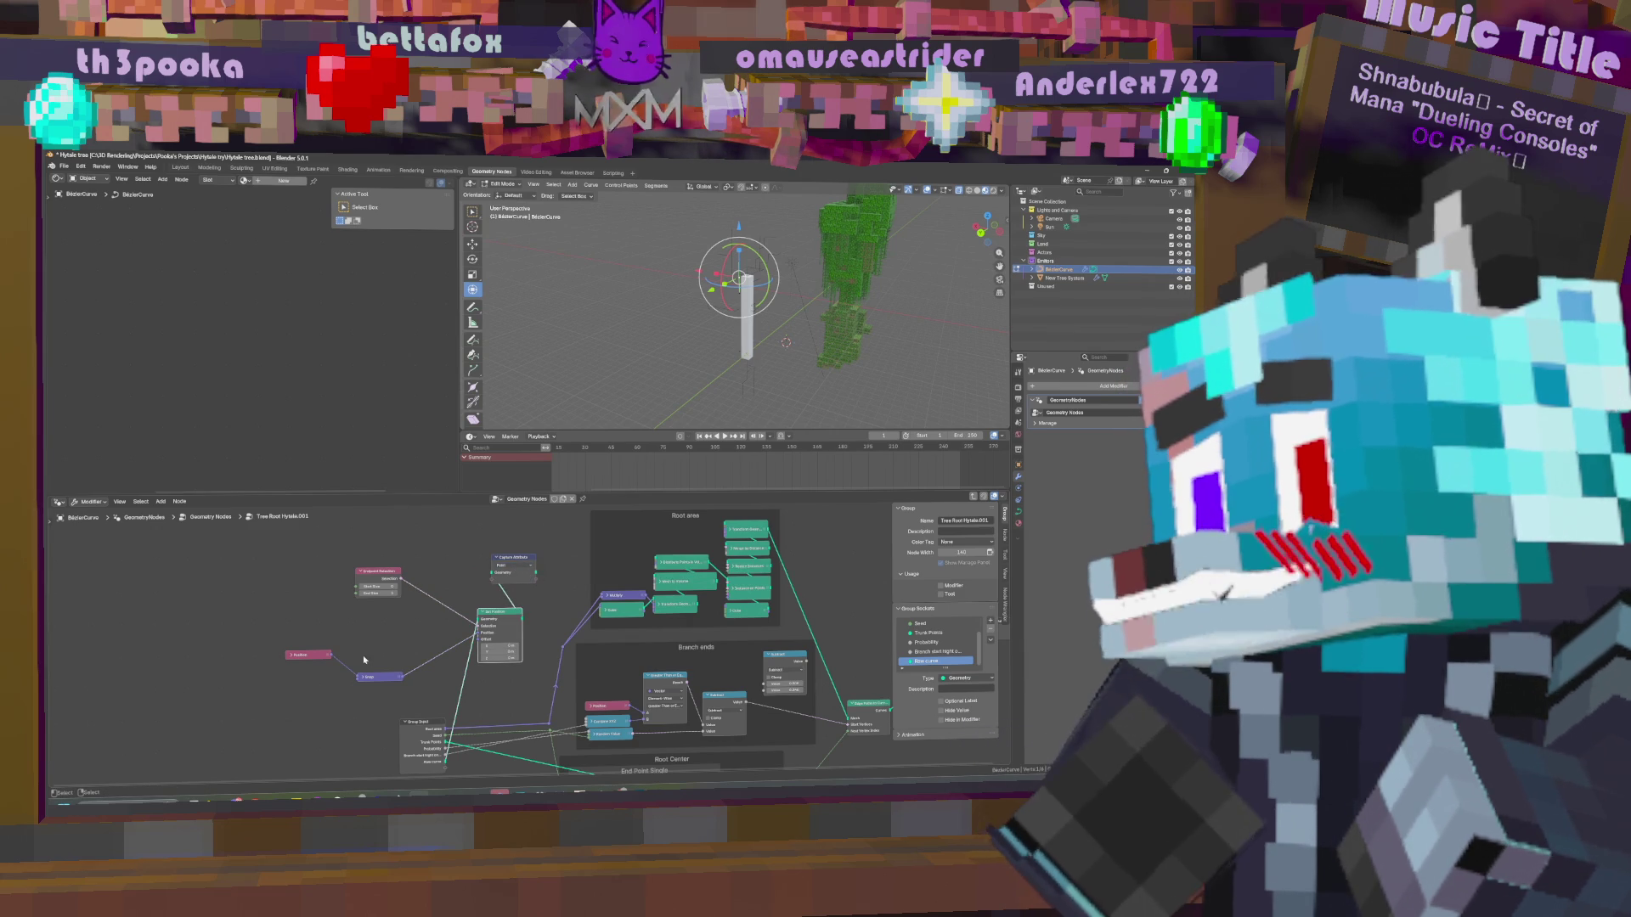
pyautogui.moveTo(330, 654)
pyautogui.mouseDown()
pyautogui.moveTo(493, 581)
pyautogui.moveTo(727, 533)
pyautogui.mouseUp()
pyautogui.press('g')
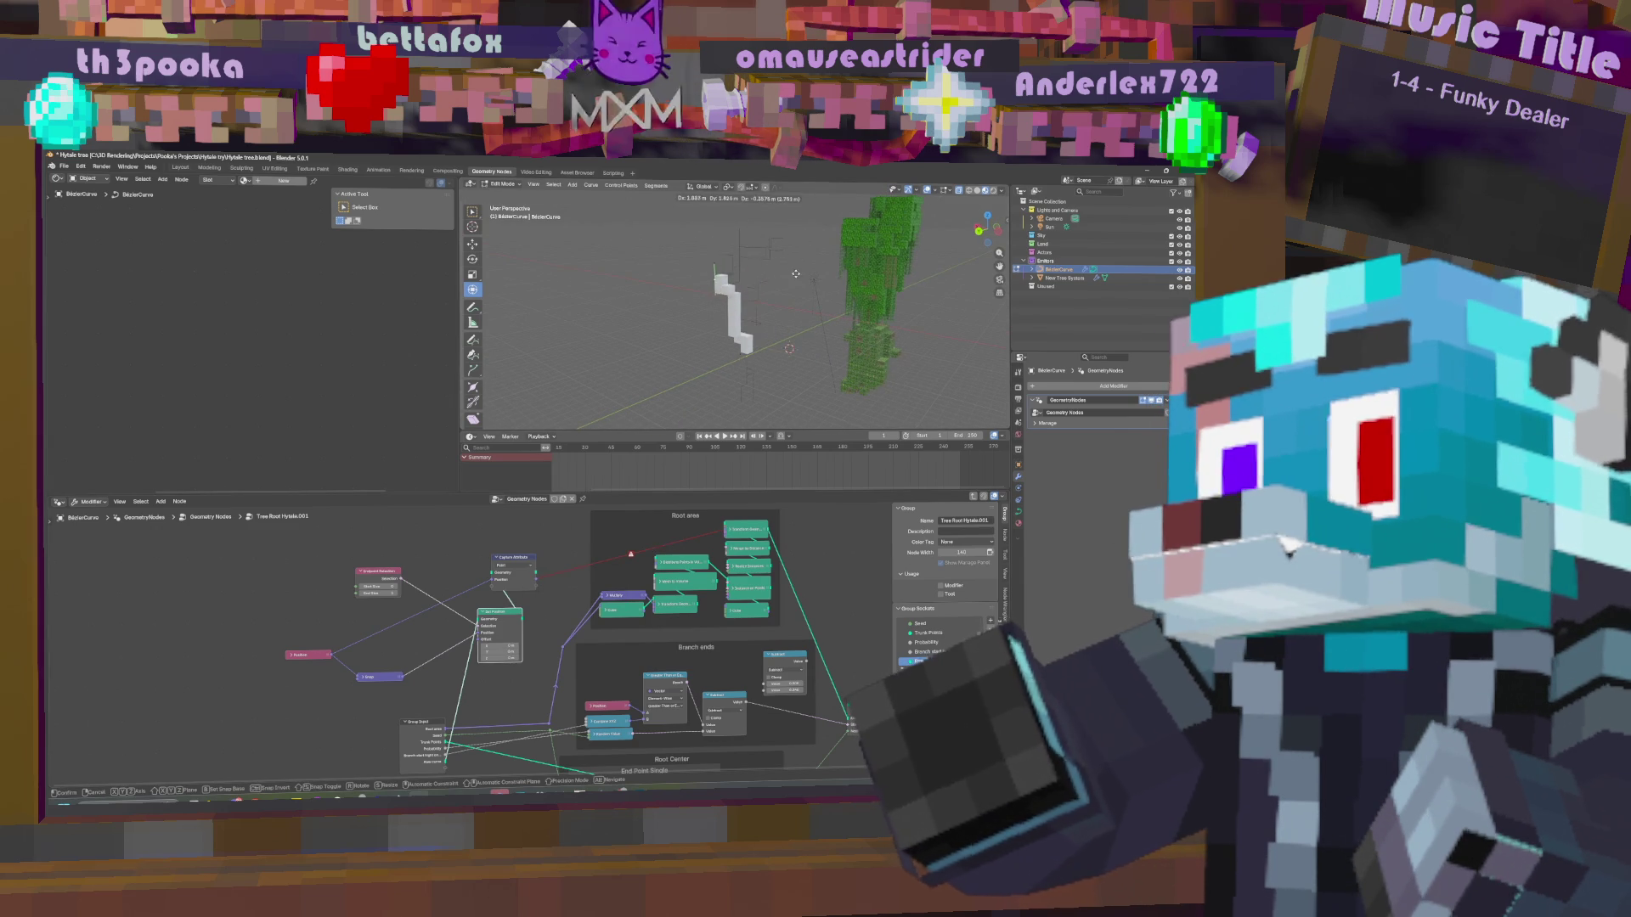
# Link Capture Attribute's output into the Transform node and inspect the red link's single-value warning.
pyautogui.click(705, 324)
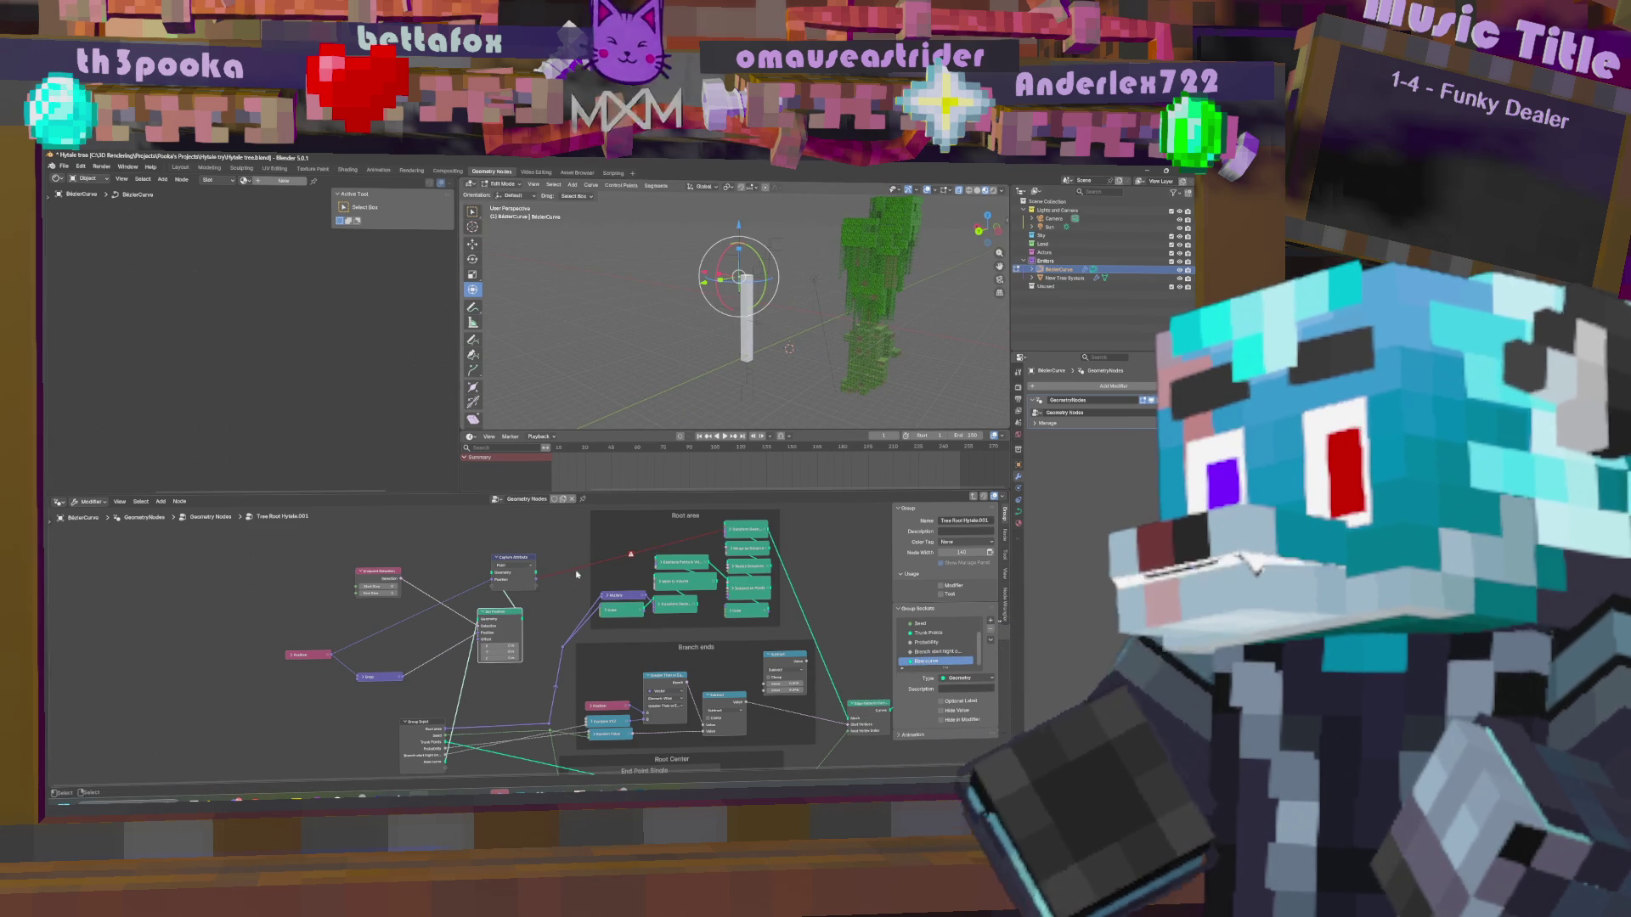
pyautogui.moveTo(536, 574)
pyautogui.mouseDown()
pyautogui.moveTo(734, 533)
pyautogui.moveTo(563, 548)
pyautogui.moveTo(680, 550)
pyautogui.moveTo(722, 533)
pyautogui.mouseUp()
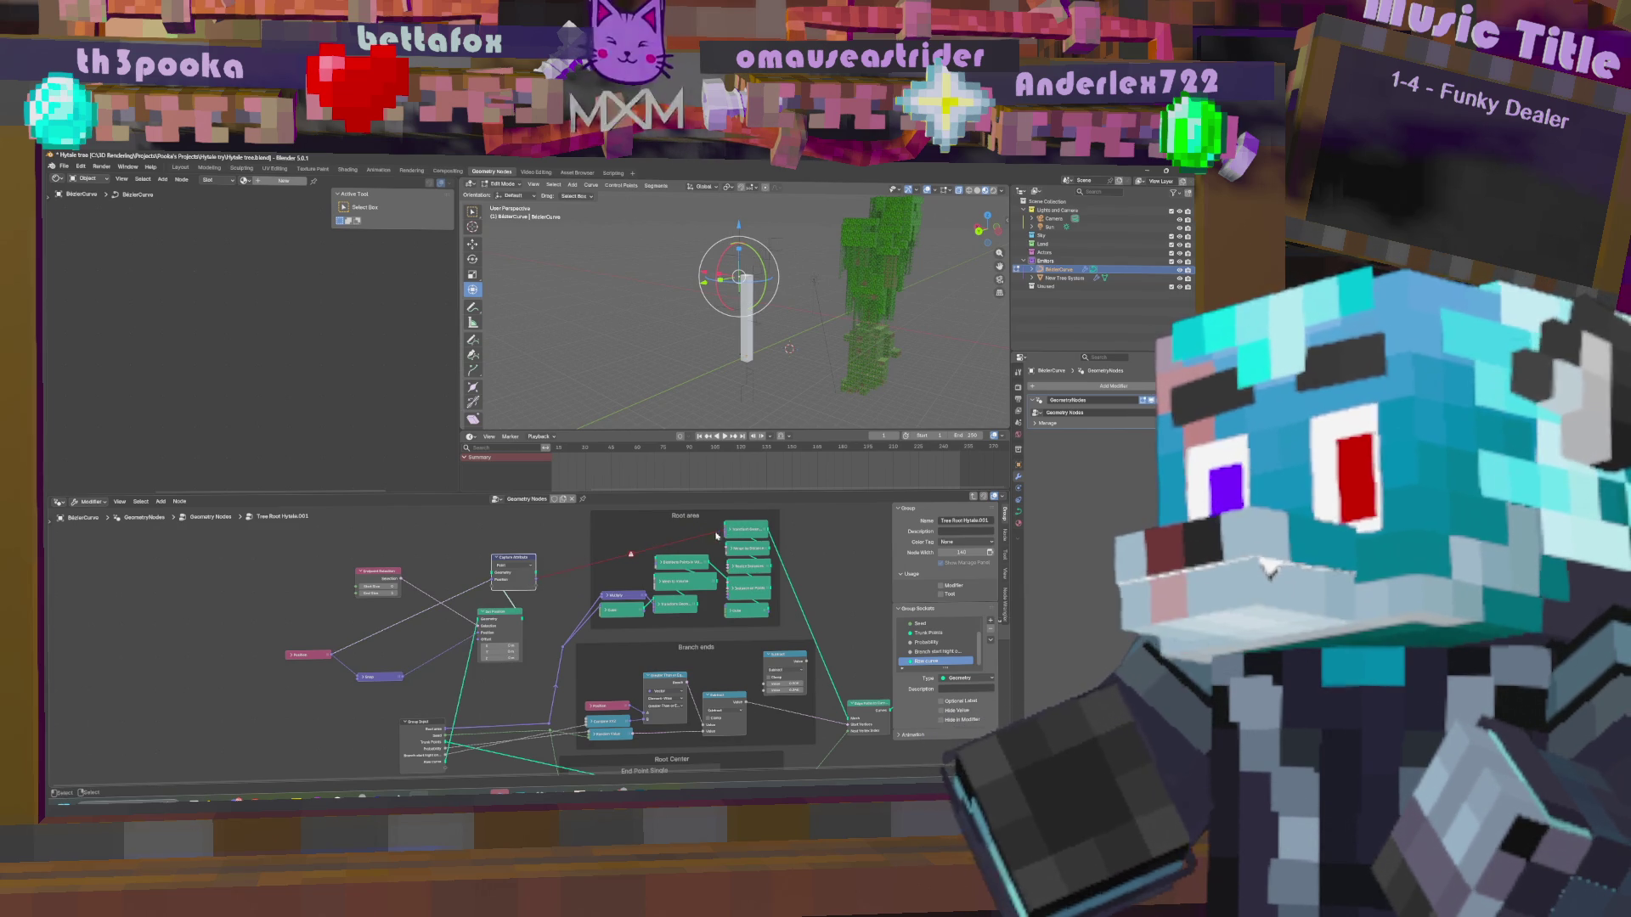
pyautogui.moveTo(630, 556)
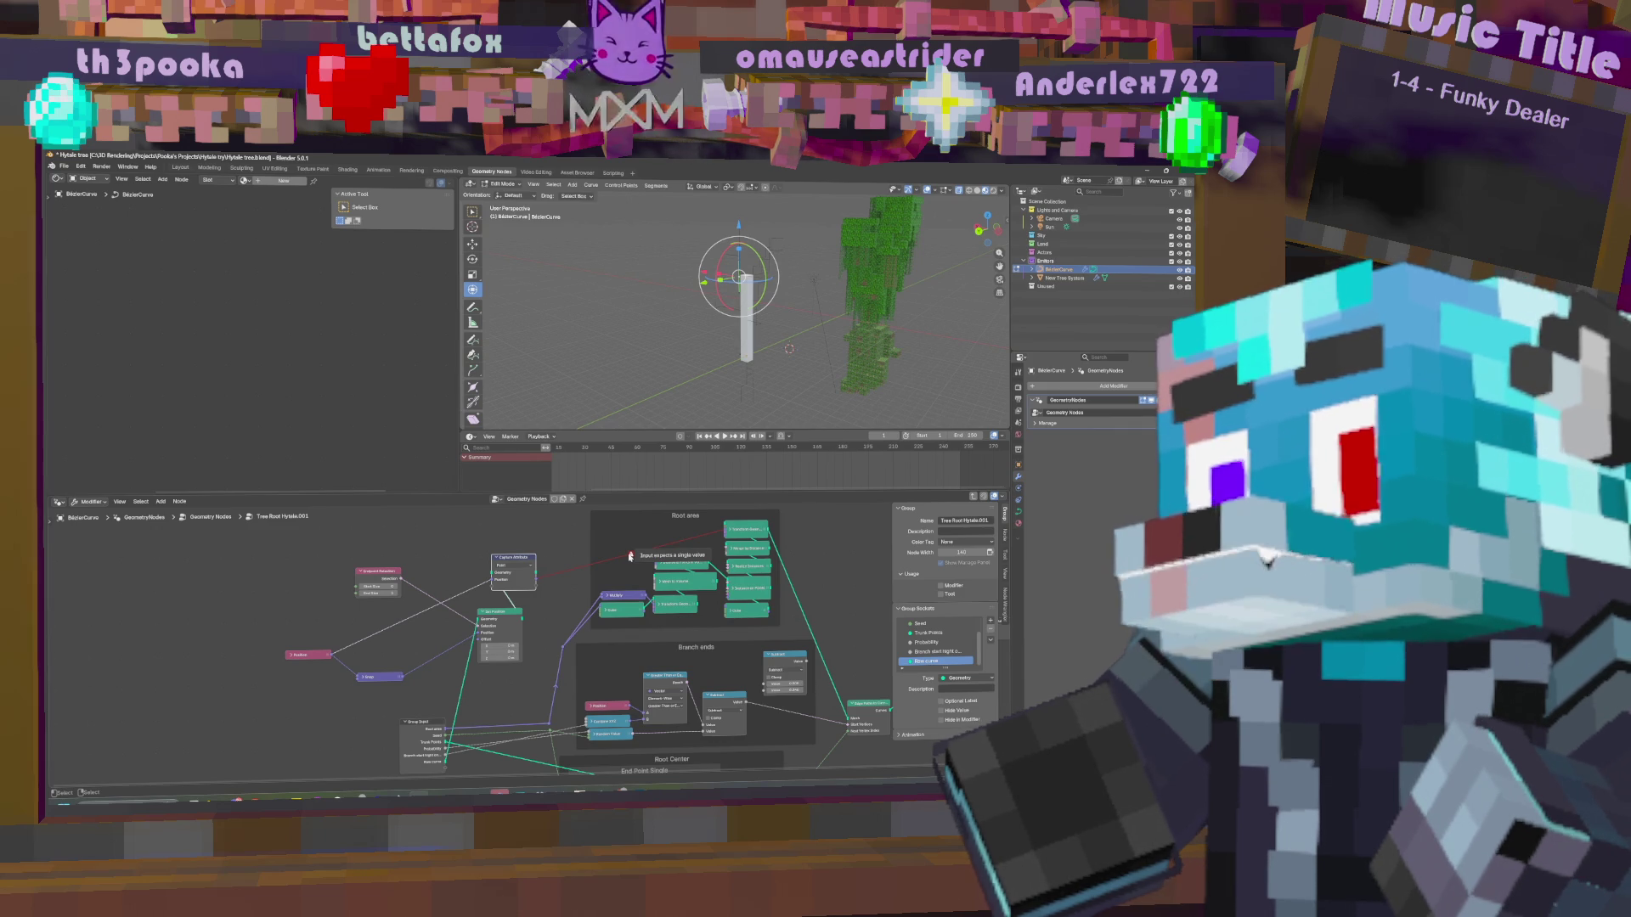
pyautogui.moveTo(550, 530); pyautogui.dragTo(516, 594, button='middle')
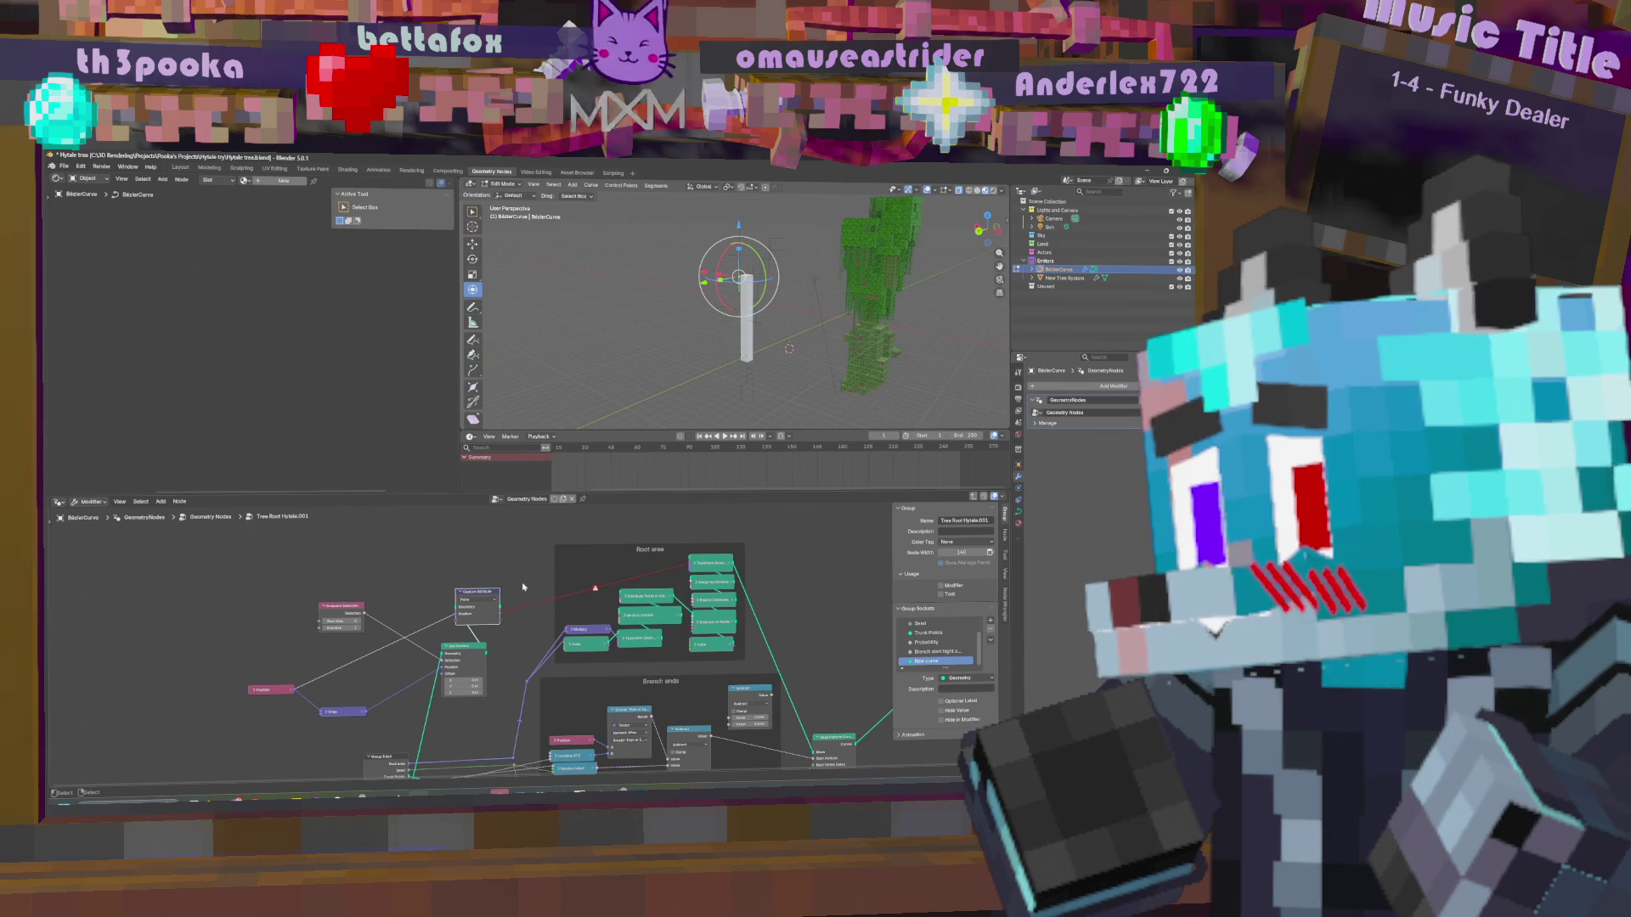
pyautogui.moveTo(599, 595)
pyautogui.mouseDown(button='middle')
pyautogui.moveTo(598, 553)
pyautogui.moveTo(591, 572)
pyautogui.mouseUp(button='middle')
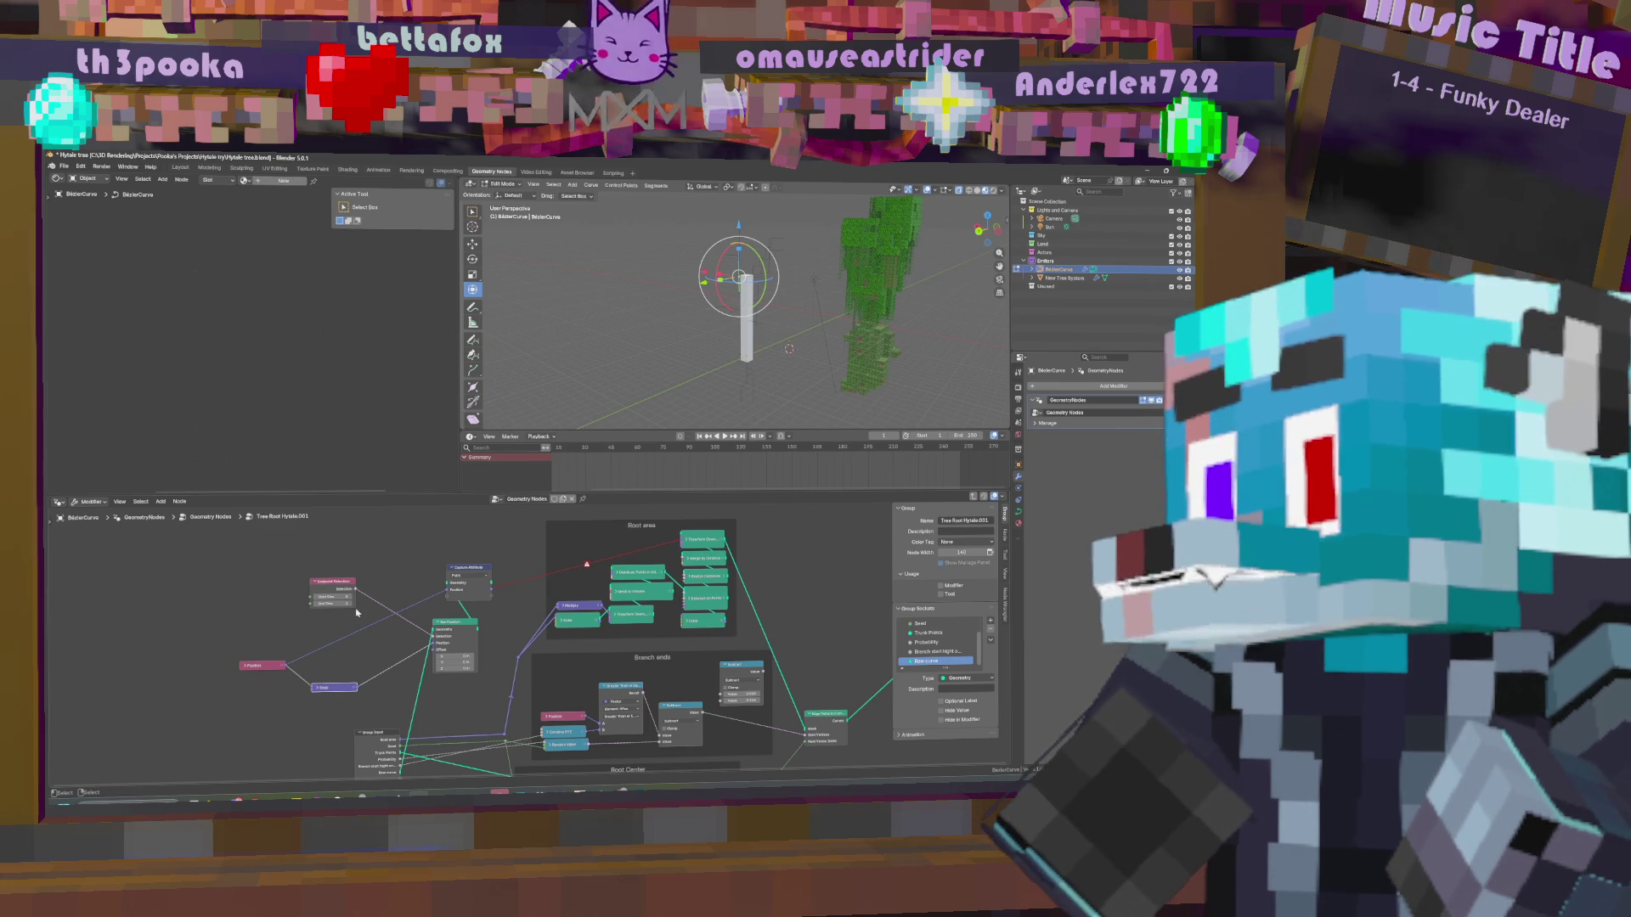
pyautogui.moveTo(477, 631)
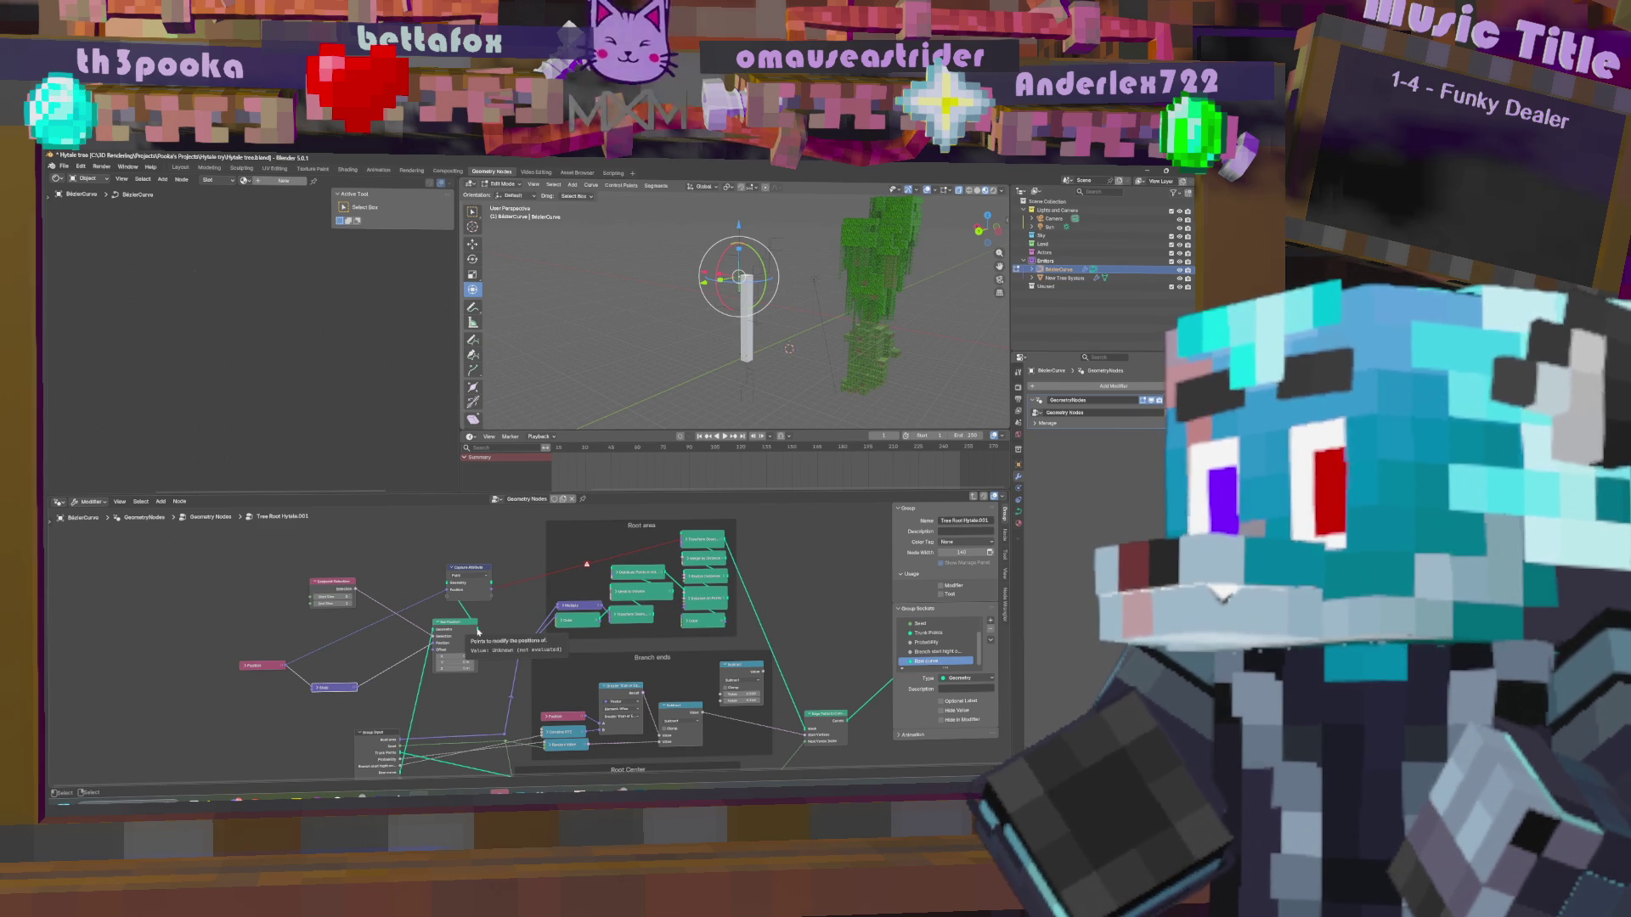
pyautogui.moveTo(492, 592)
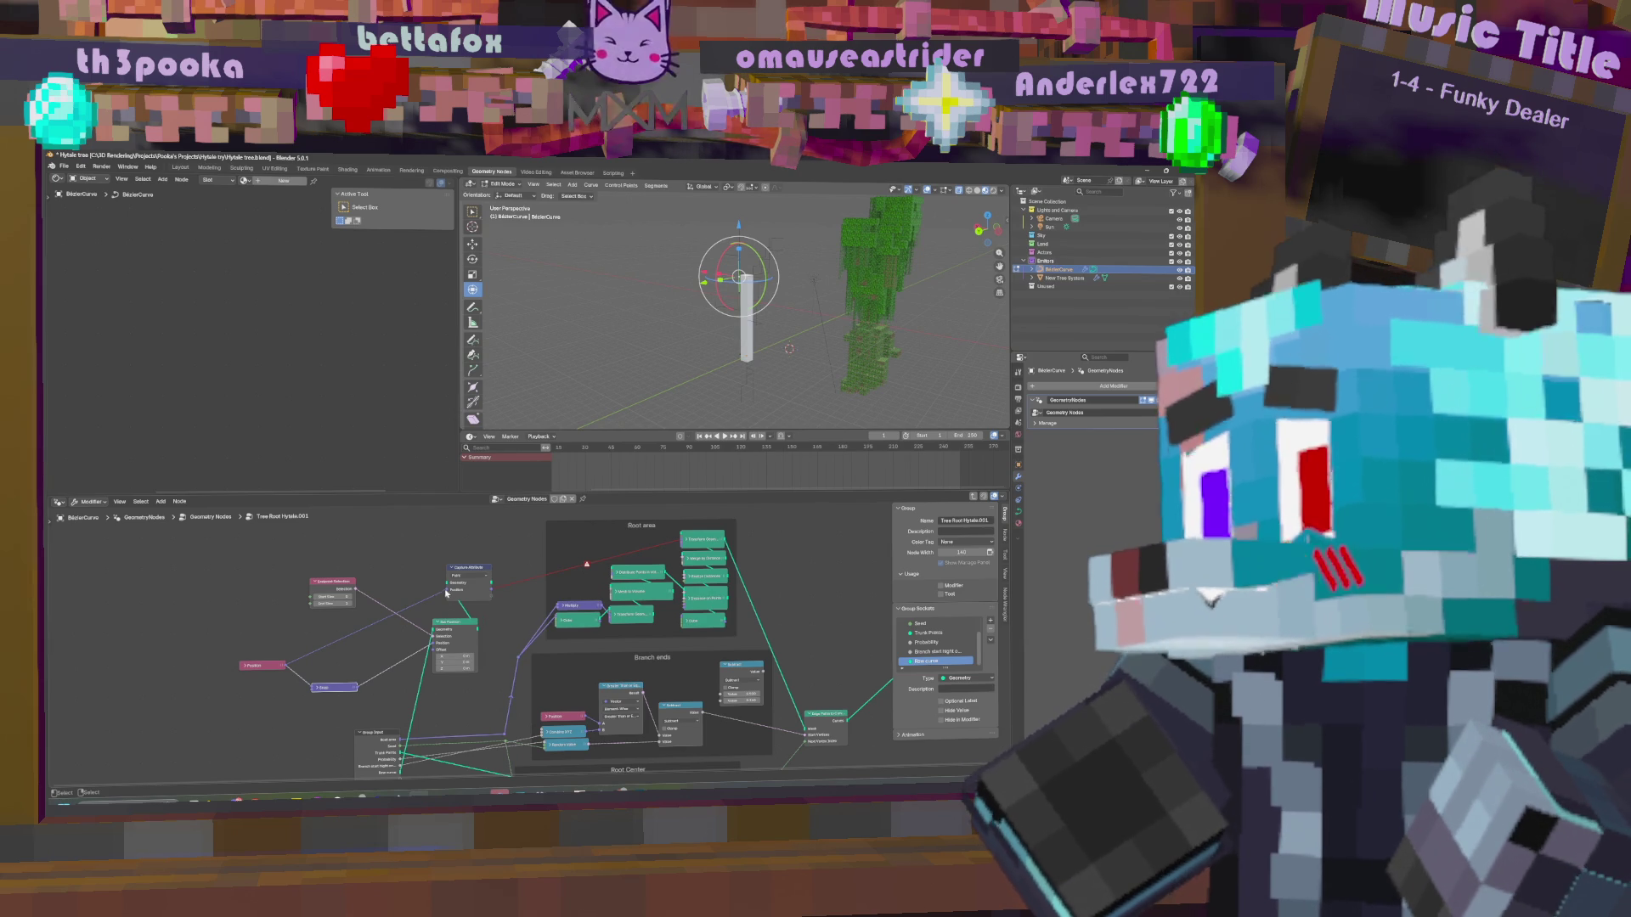
# Add a Random Value node from the 'rand' search and place it in the graph.
pyautogui.moveTo(526, 523); pyautogui.dragTo(502, 512, button='middle')
pyautogui.hotkey('shift', 'a')
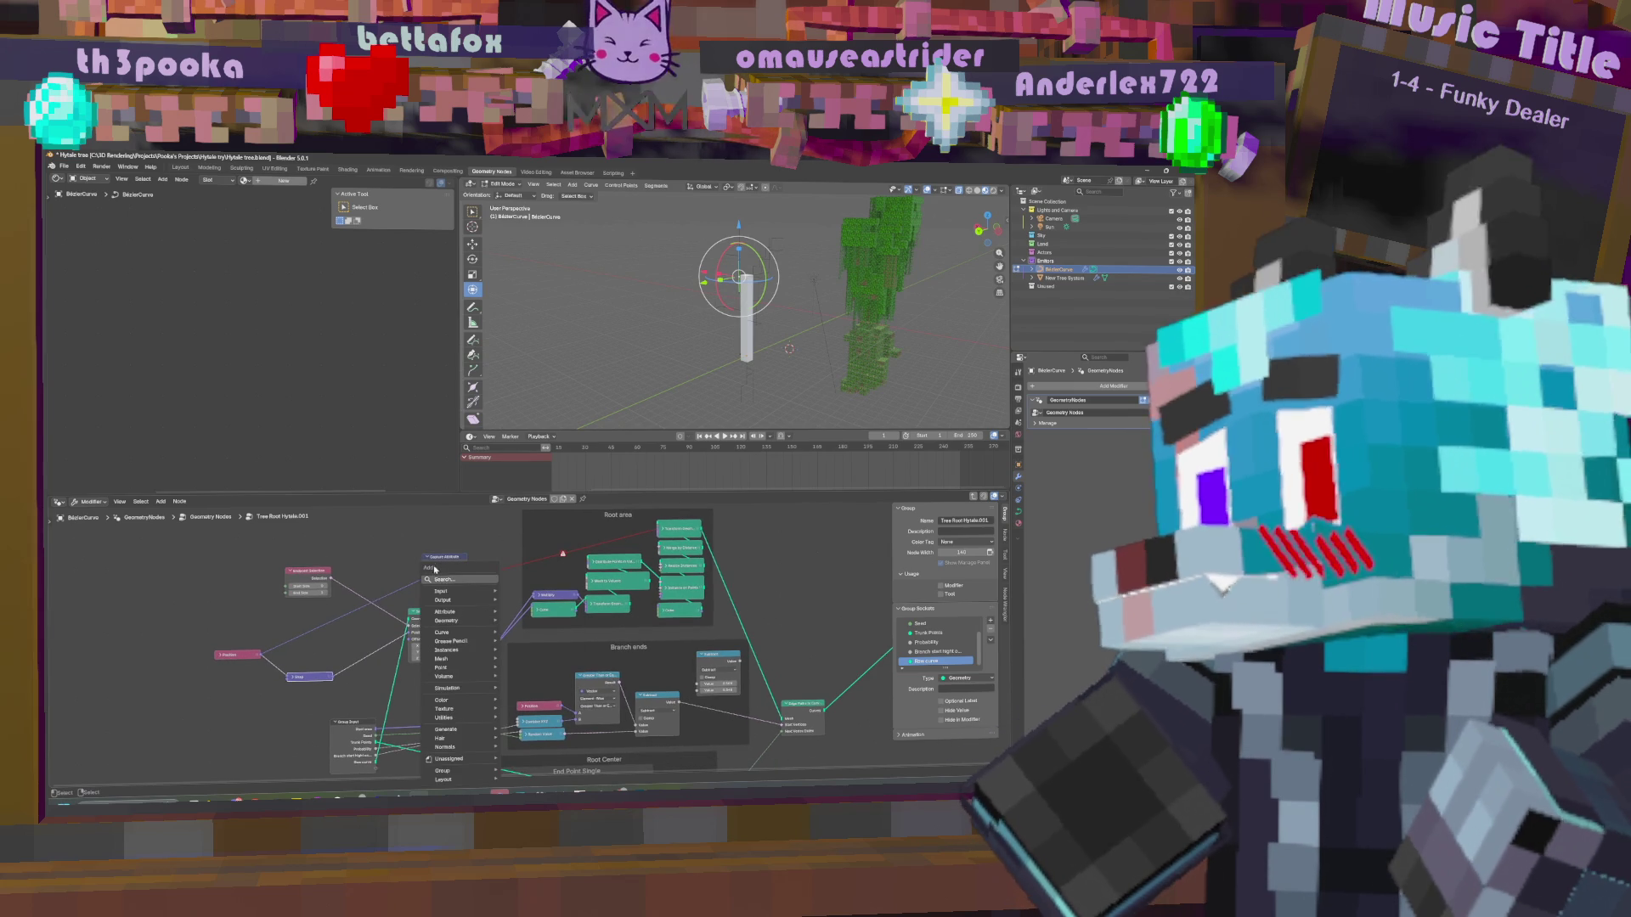
pyautogui.click(443, 579)
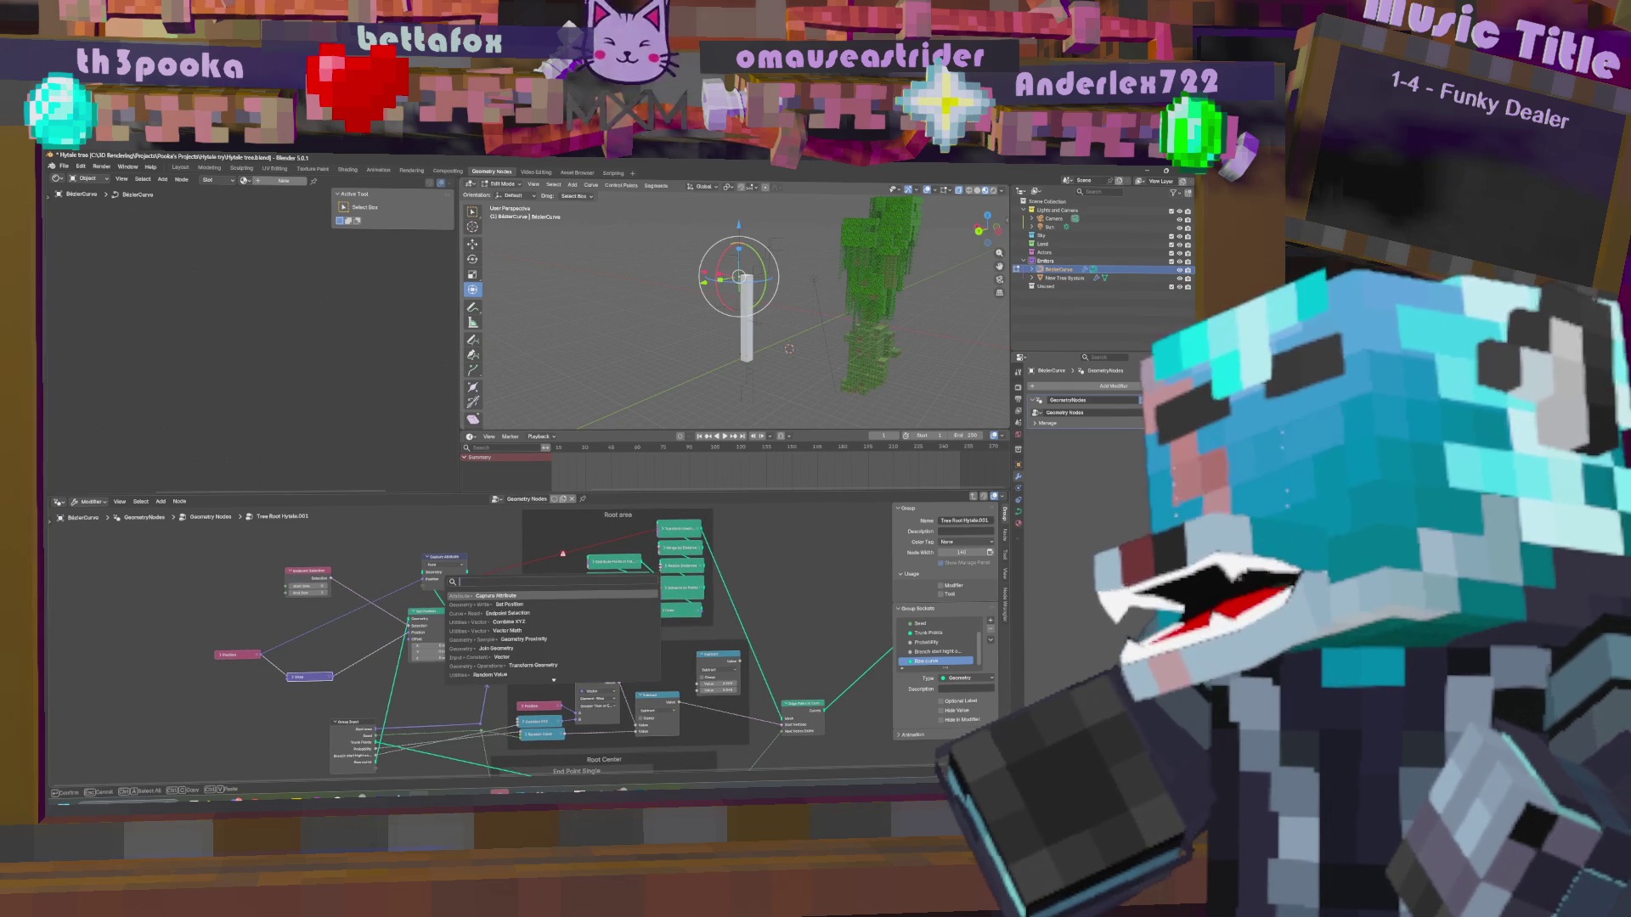
pyautogui.write('r')
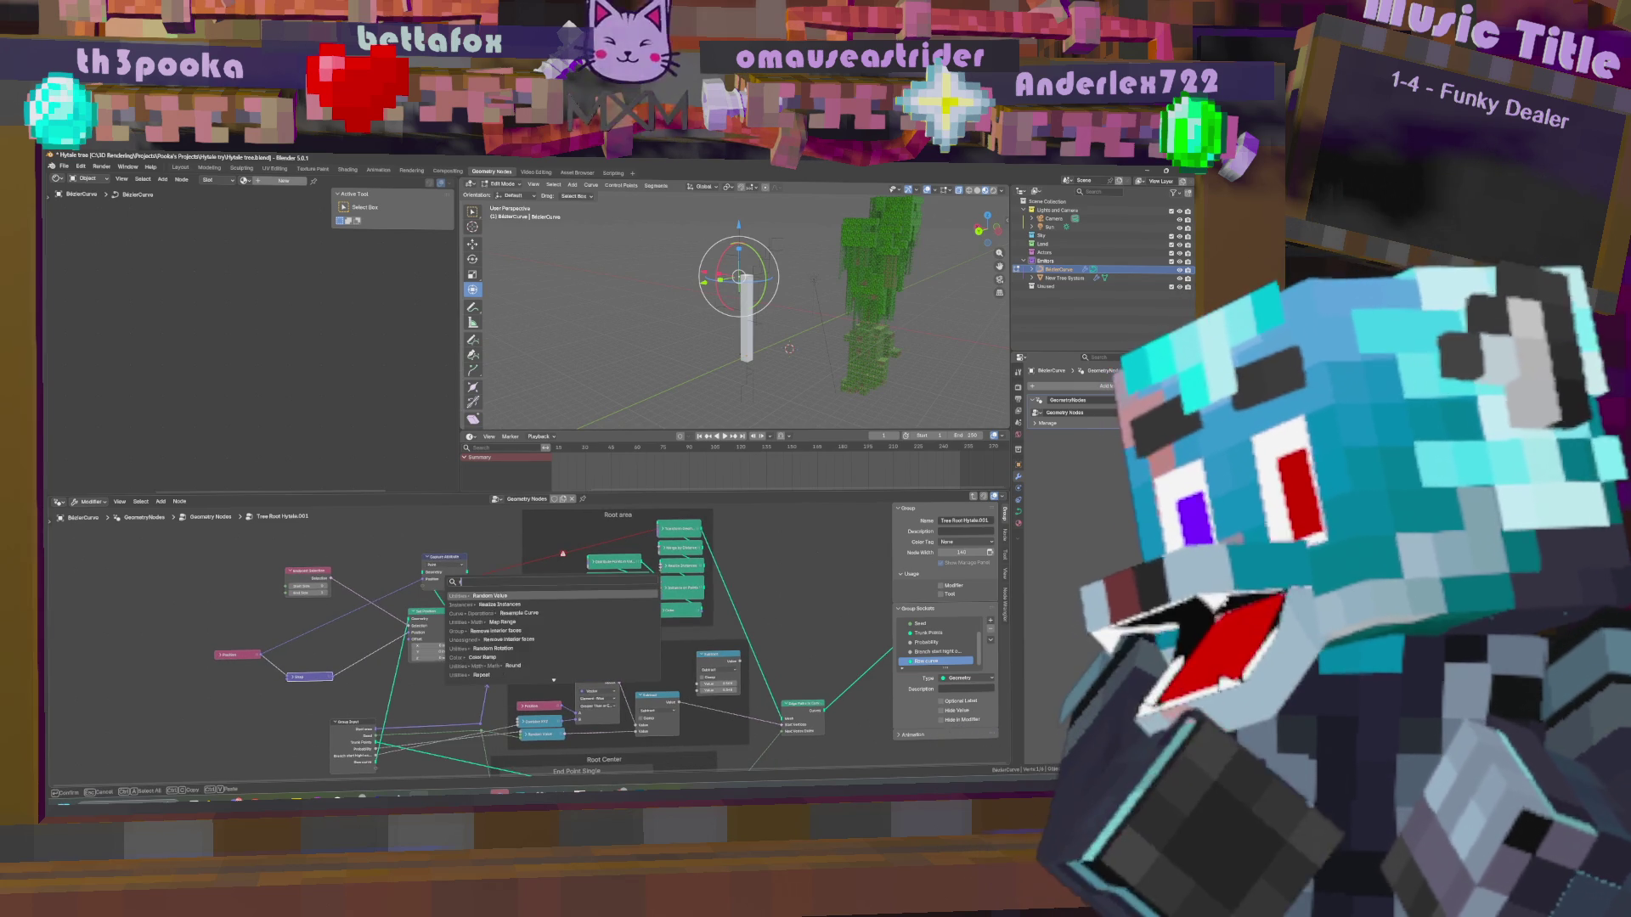
pyautogui.write('and')
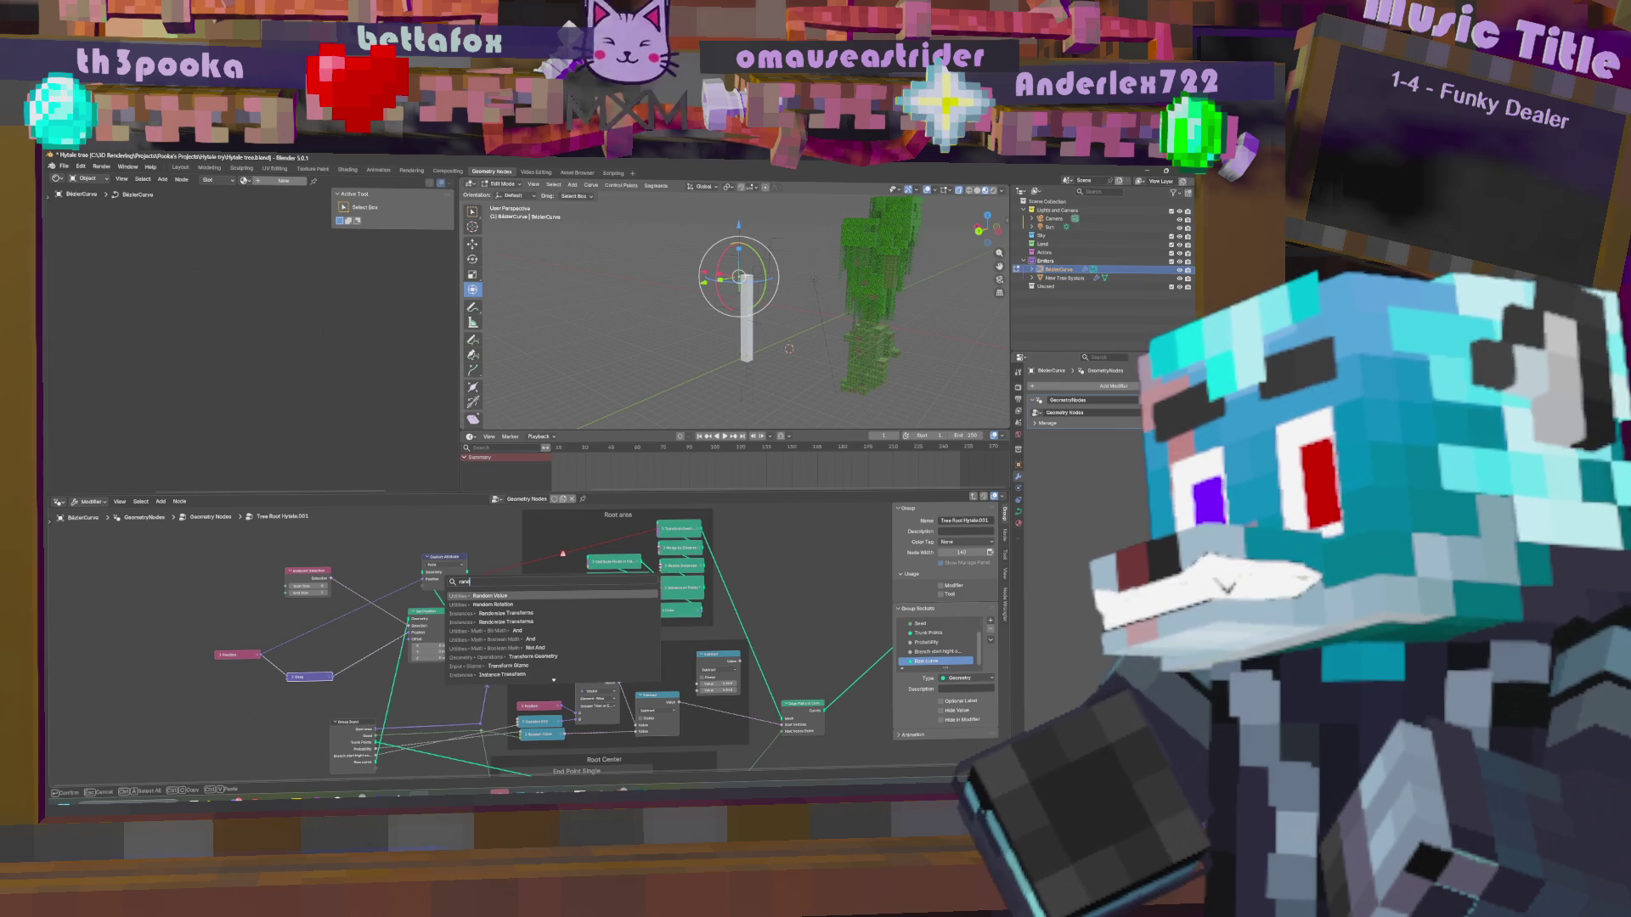
pyautogui.press('Return')
pyautogui.click(469, 561)
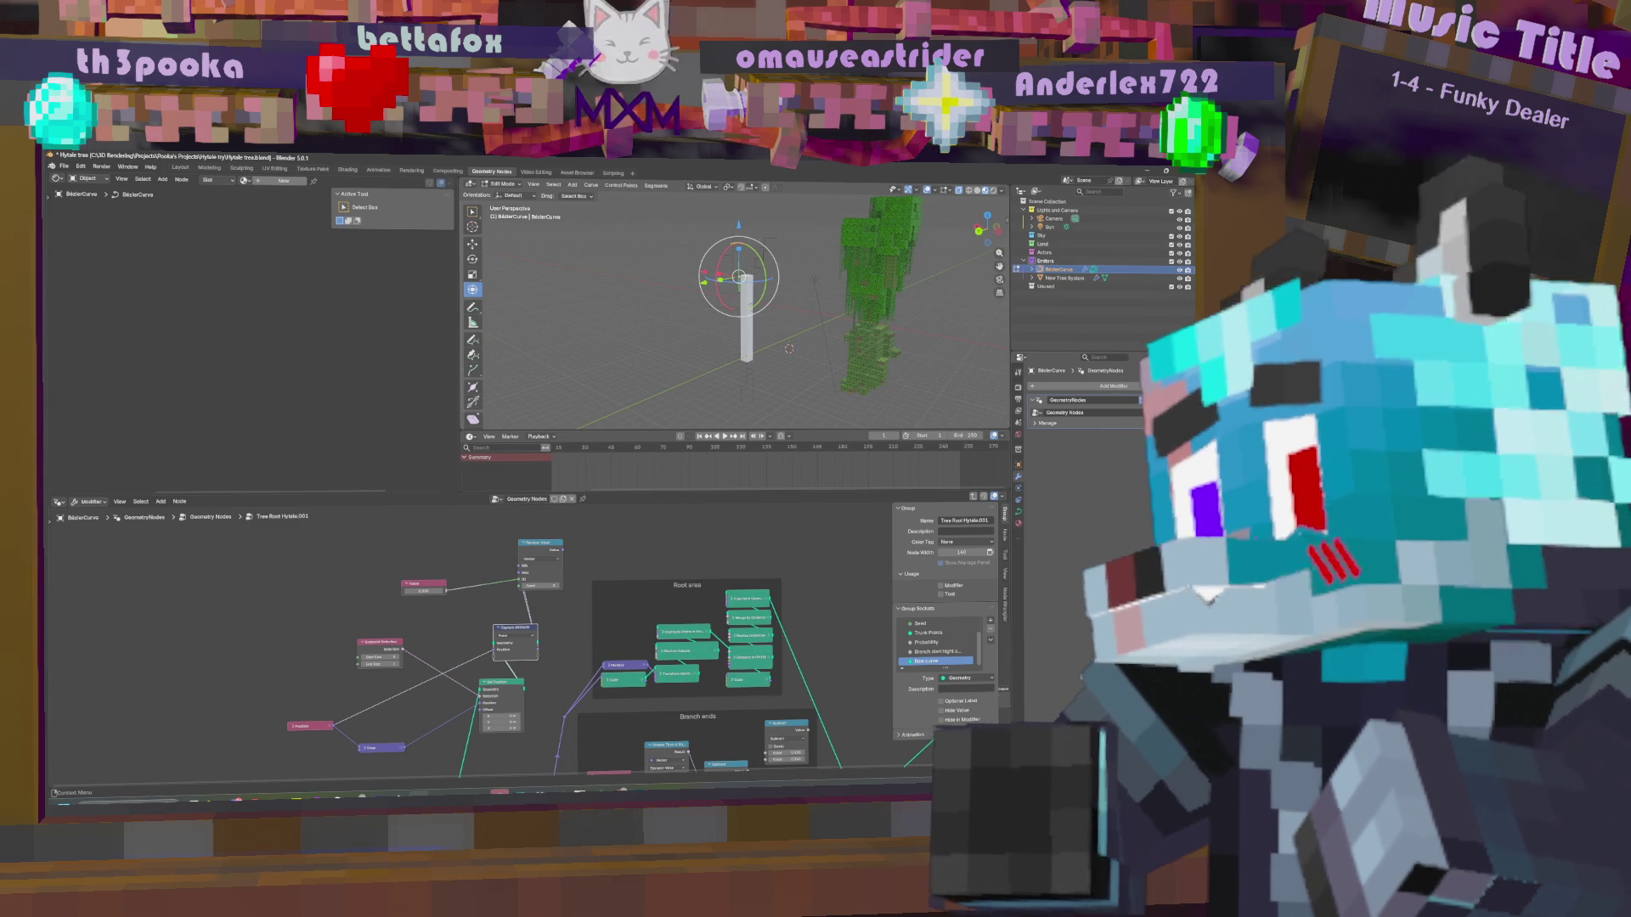
# Move Random Value up-right with the Value node beside it, above Capture Attribute.
pyautogui.moveTo(522, 553)
pyautogui.mouseDown()
pyautogui.moveTo(633, 522)
pyautogui.moveTo(575, 597)
pyautogui.moveTo(623, 532)
pyautogui.mouseUp()
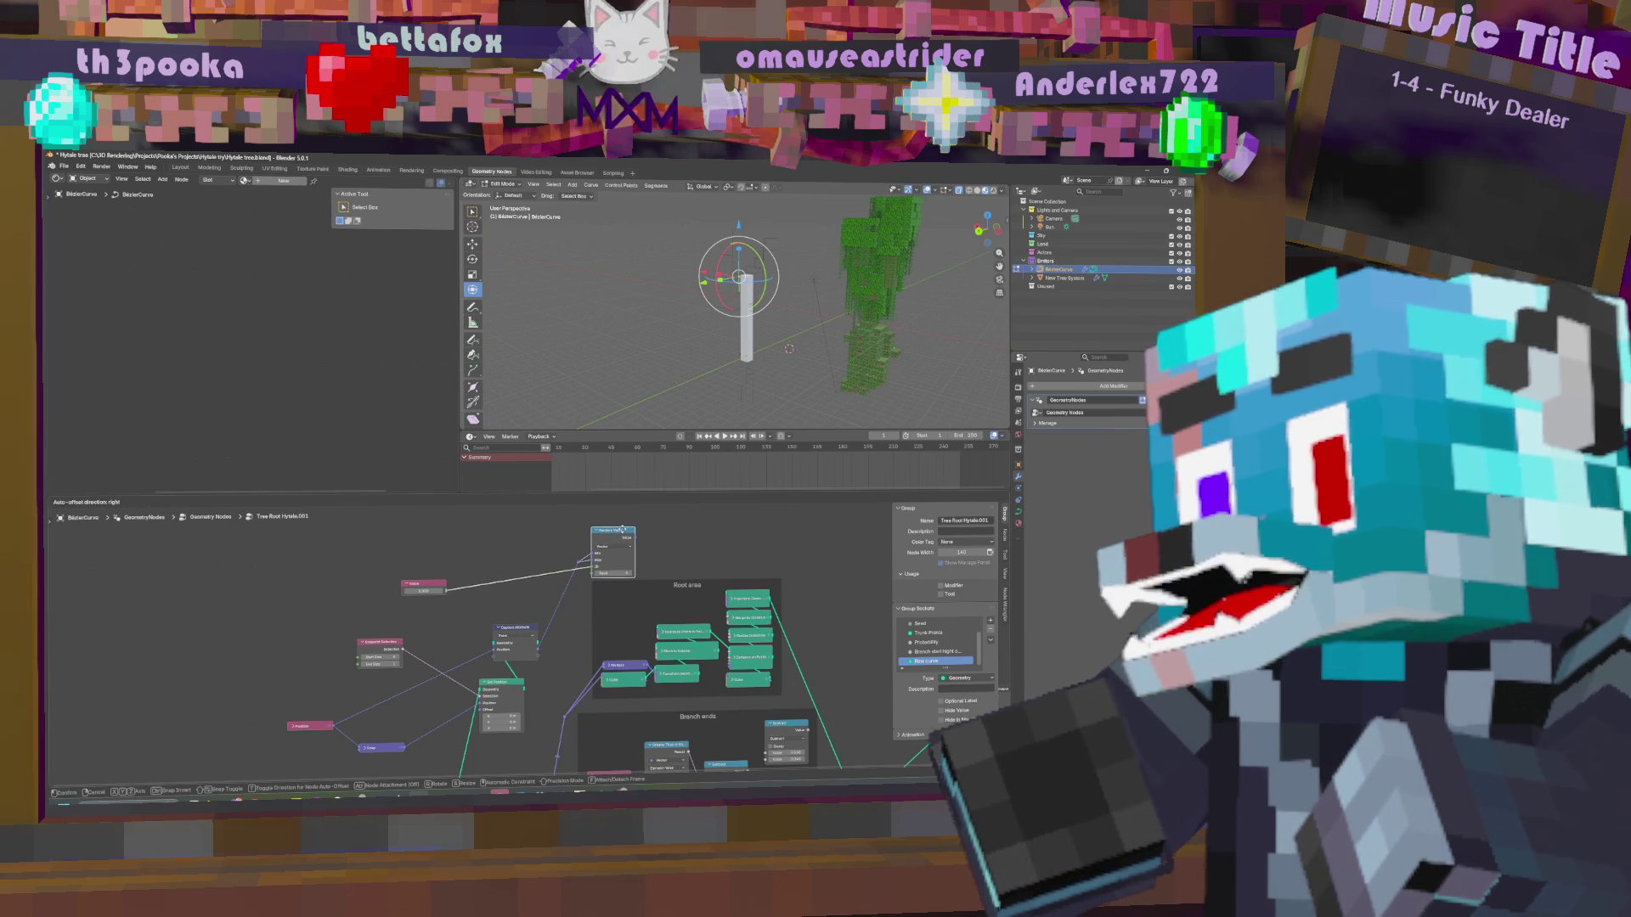
pyautogui.moveTo(414, 585); pyautogui.dragTo(537, 562)
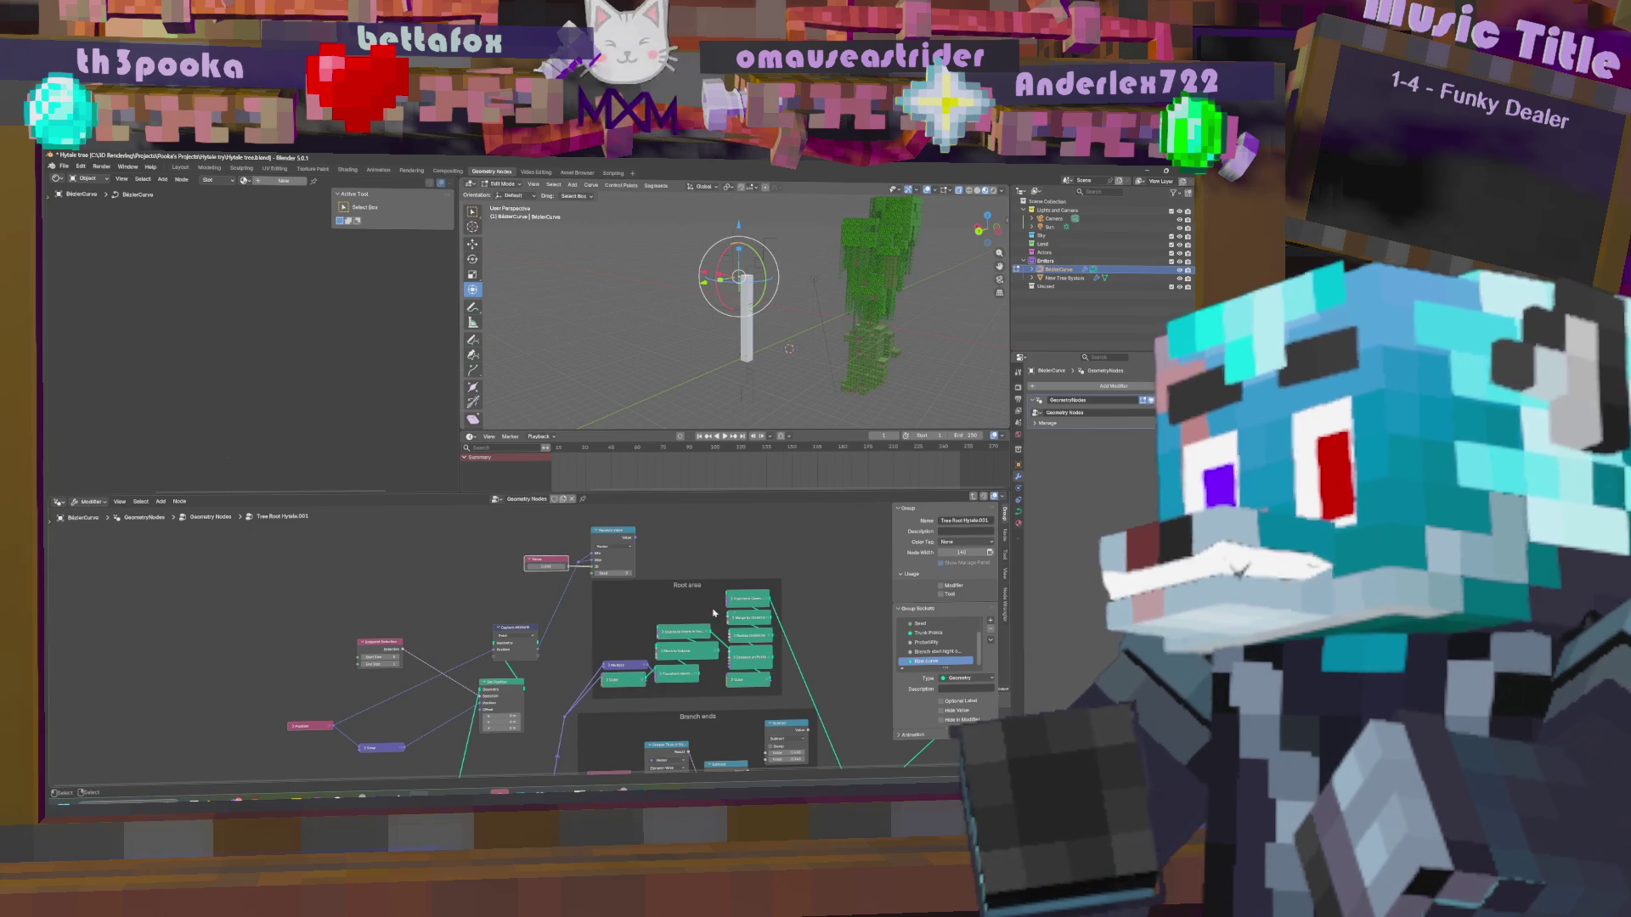
pyautogui.moveTo(537, 680); pyautogui.dragTo(520, 643, button='middle')
pyautogui.scroll(2, 520, 643)
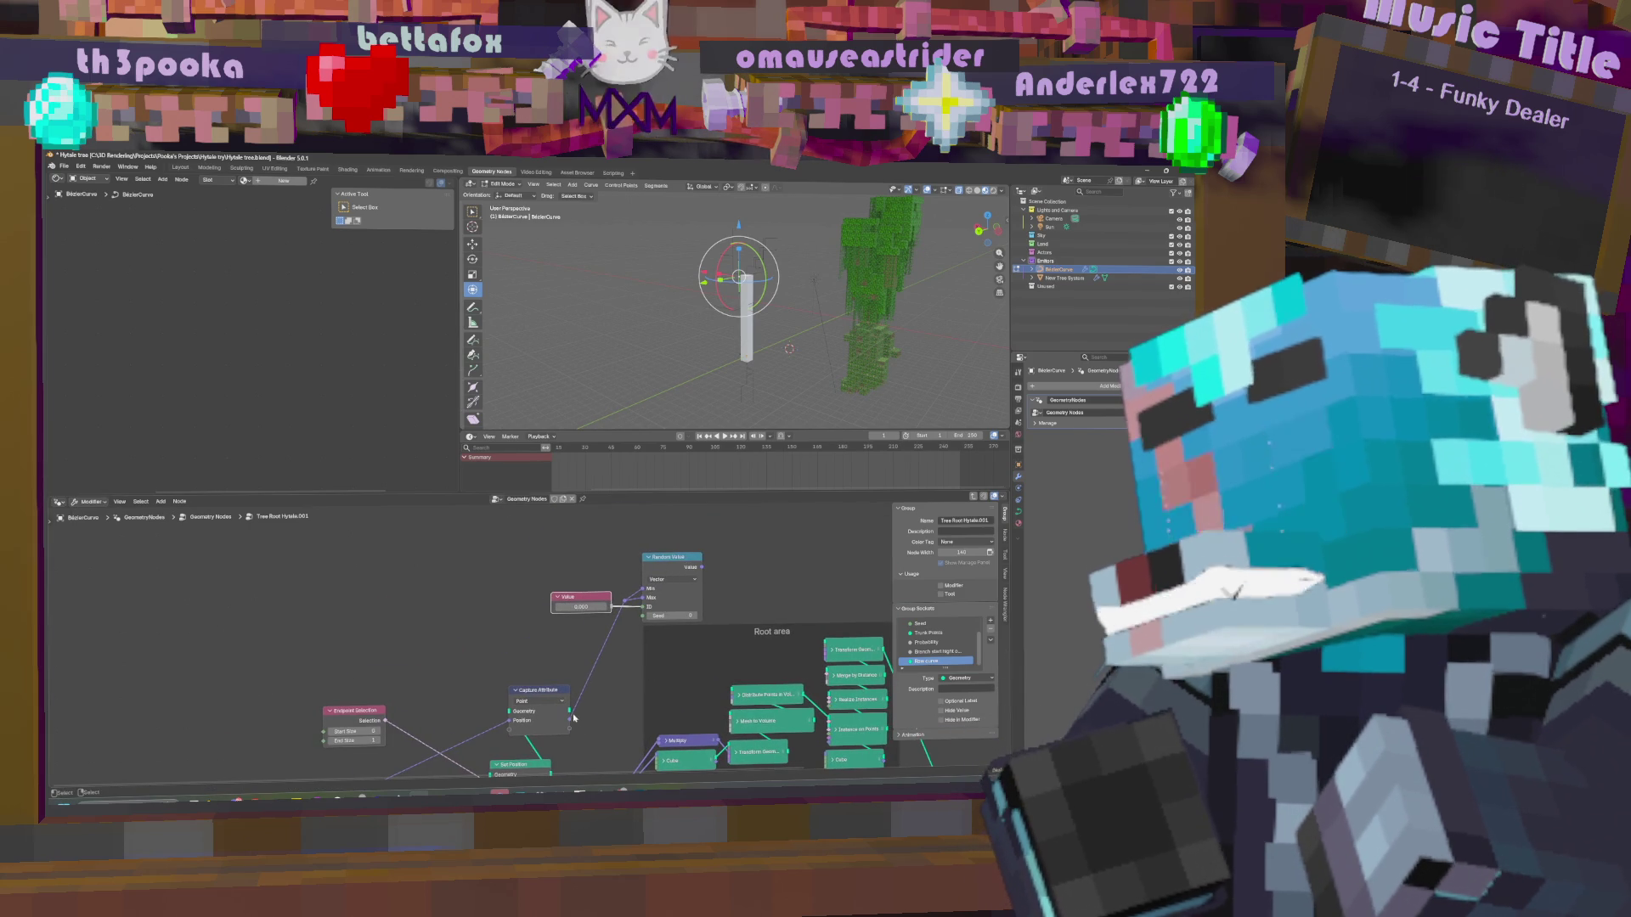
pyautogui.moveTo(624, 762); pyautogui.dragTo(610, 677, button='middle')
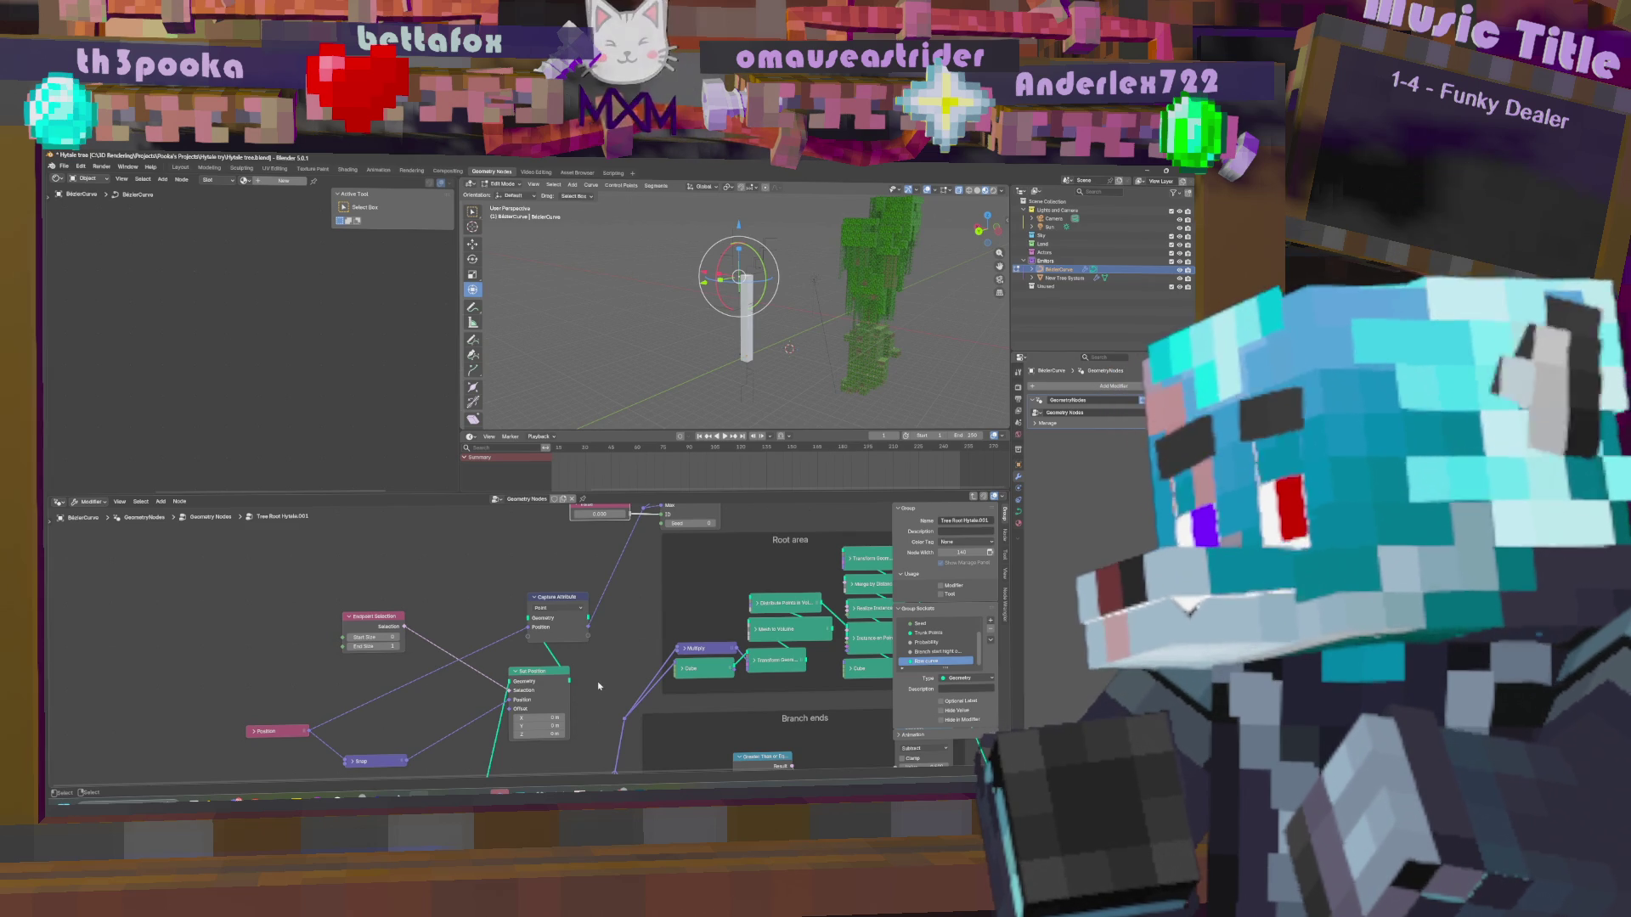
pyautogui.moveTo(601, 685)
pyautogui.mouseDown(button='middle')
pyautogui.moveTo(452, 682)
pyautogui.moveTo(484, 710)
pyautogui.mouseUp(button='middle')
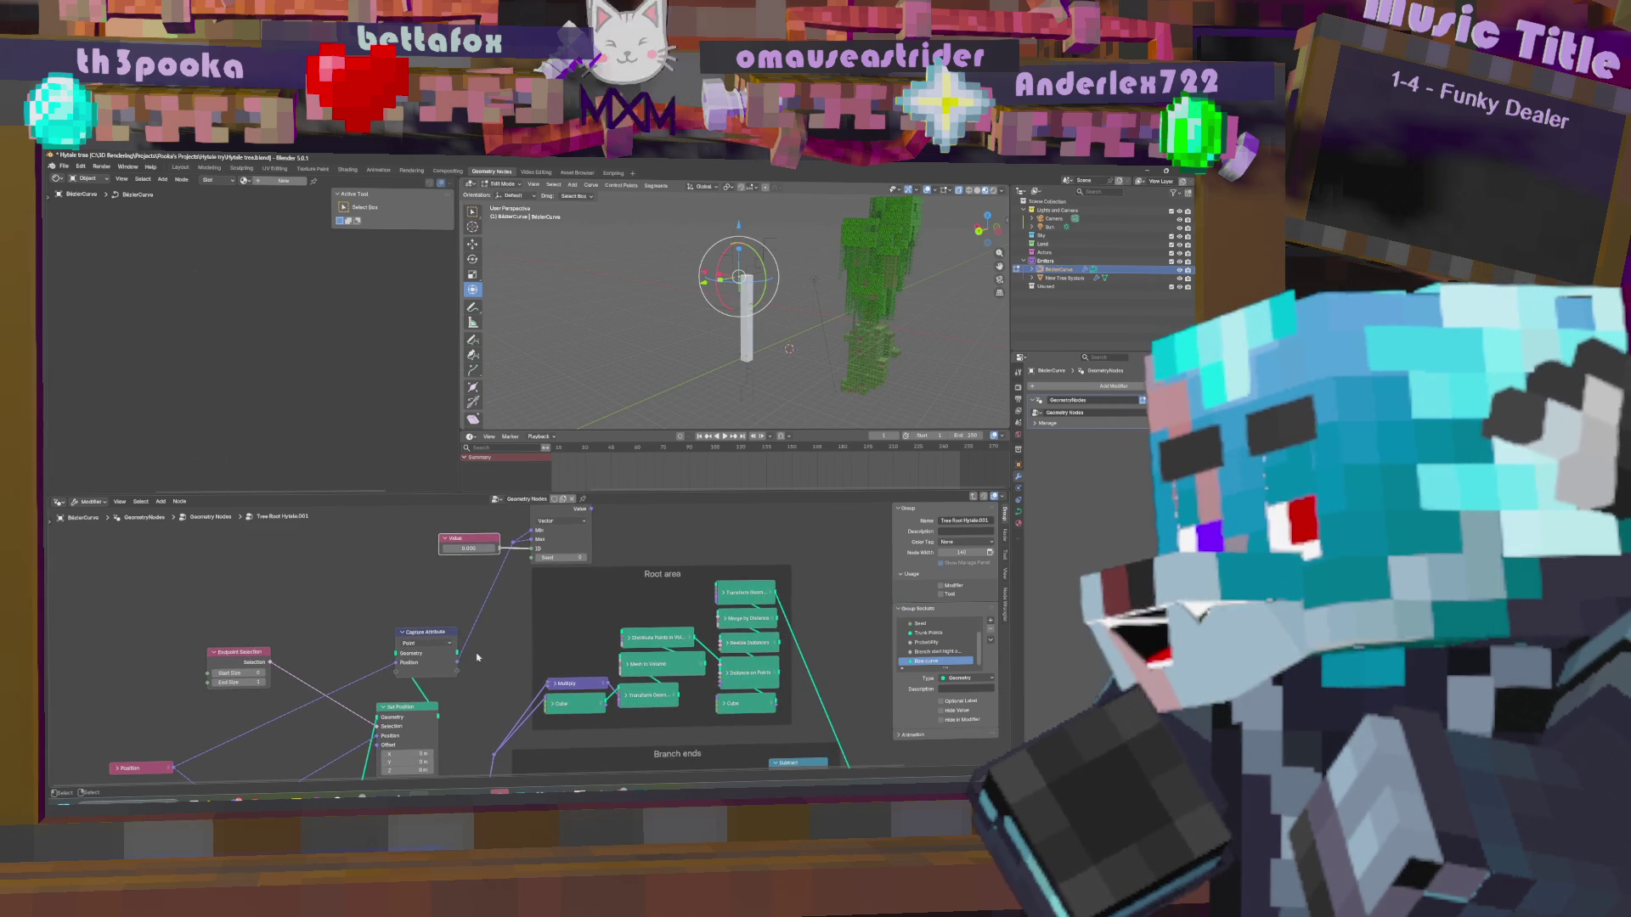
# Add a Store Named Attribute node named 'top tree'.
pyautogui.hotkey('shift', 'a')
pyautogui.click(369, 563)
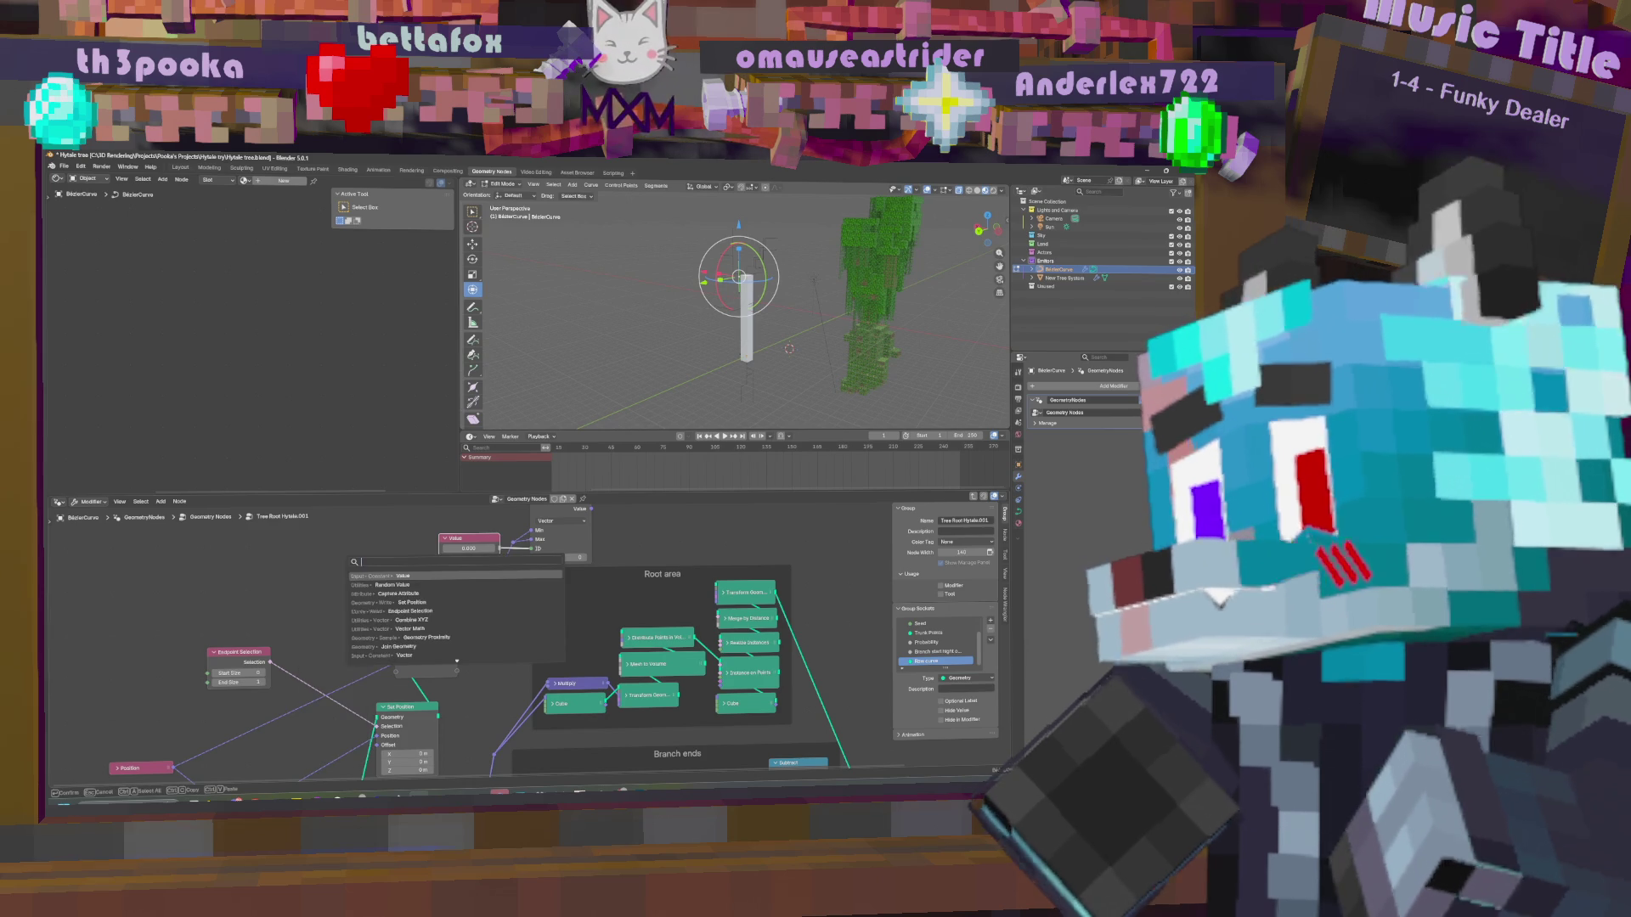
pyautogui.write('stor')
pyautogui.press('Return')
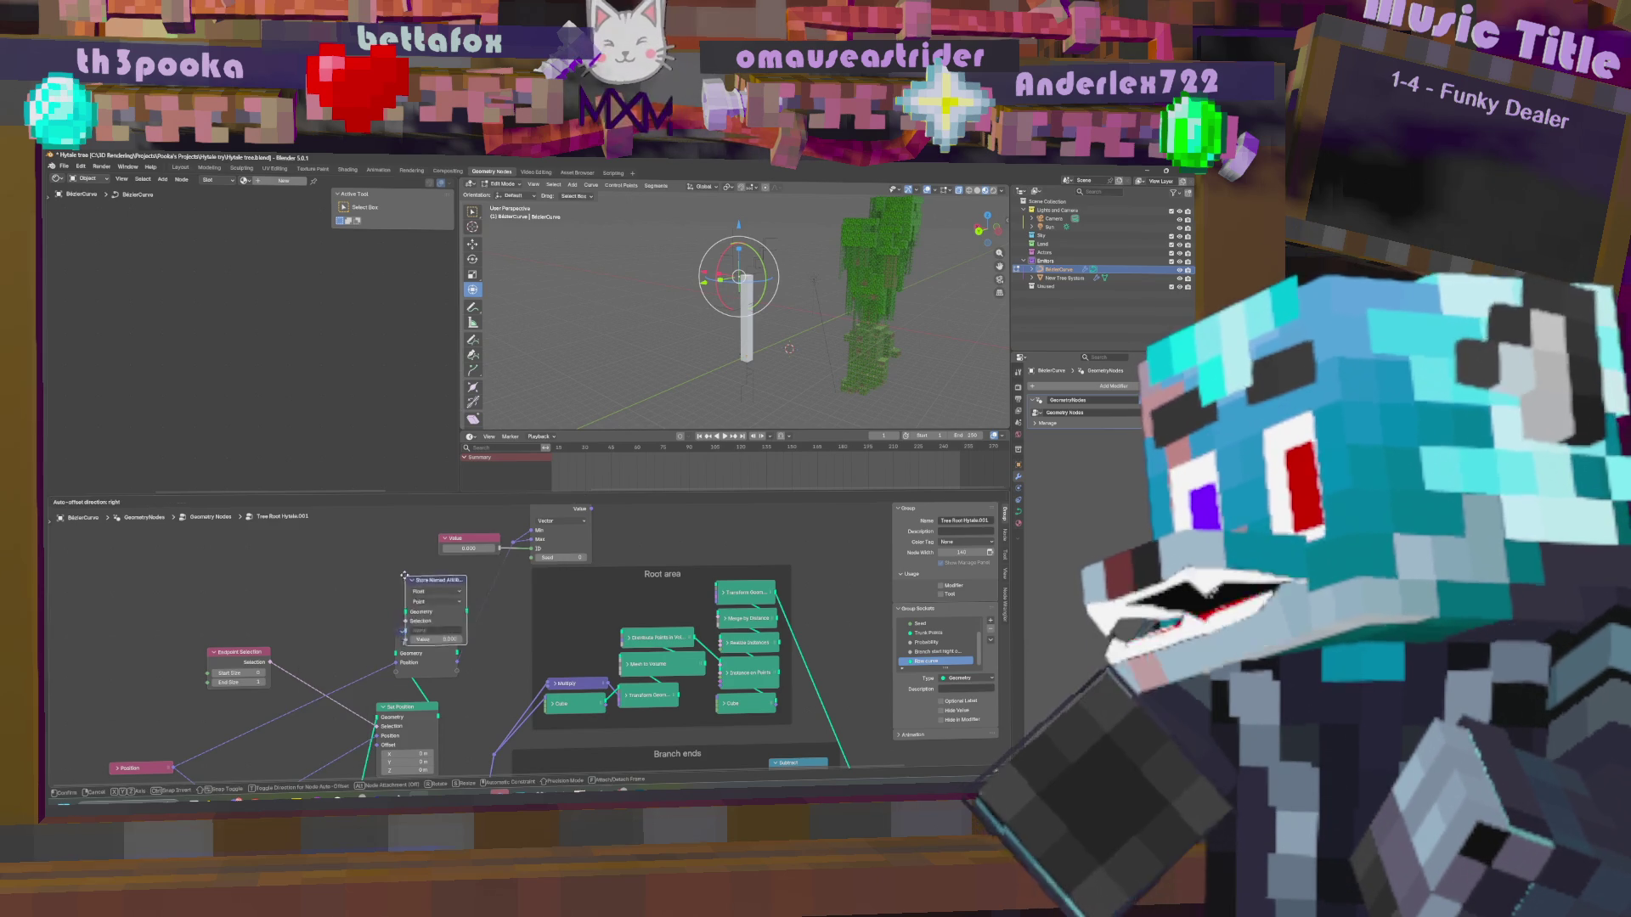
pyautogui.click(357, 586)
pyautogui.click(349, 605)
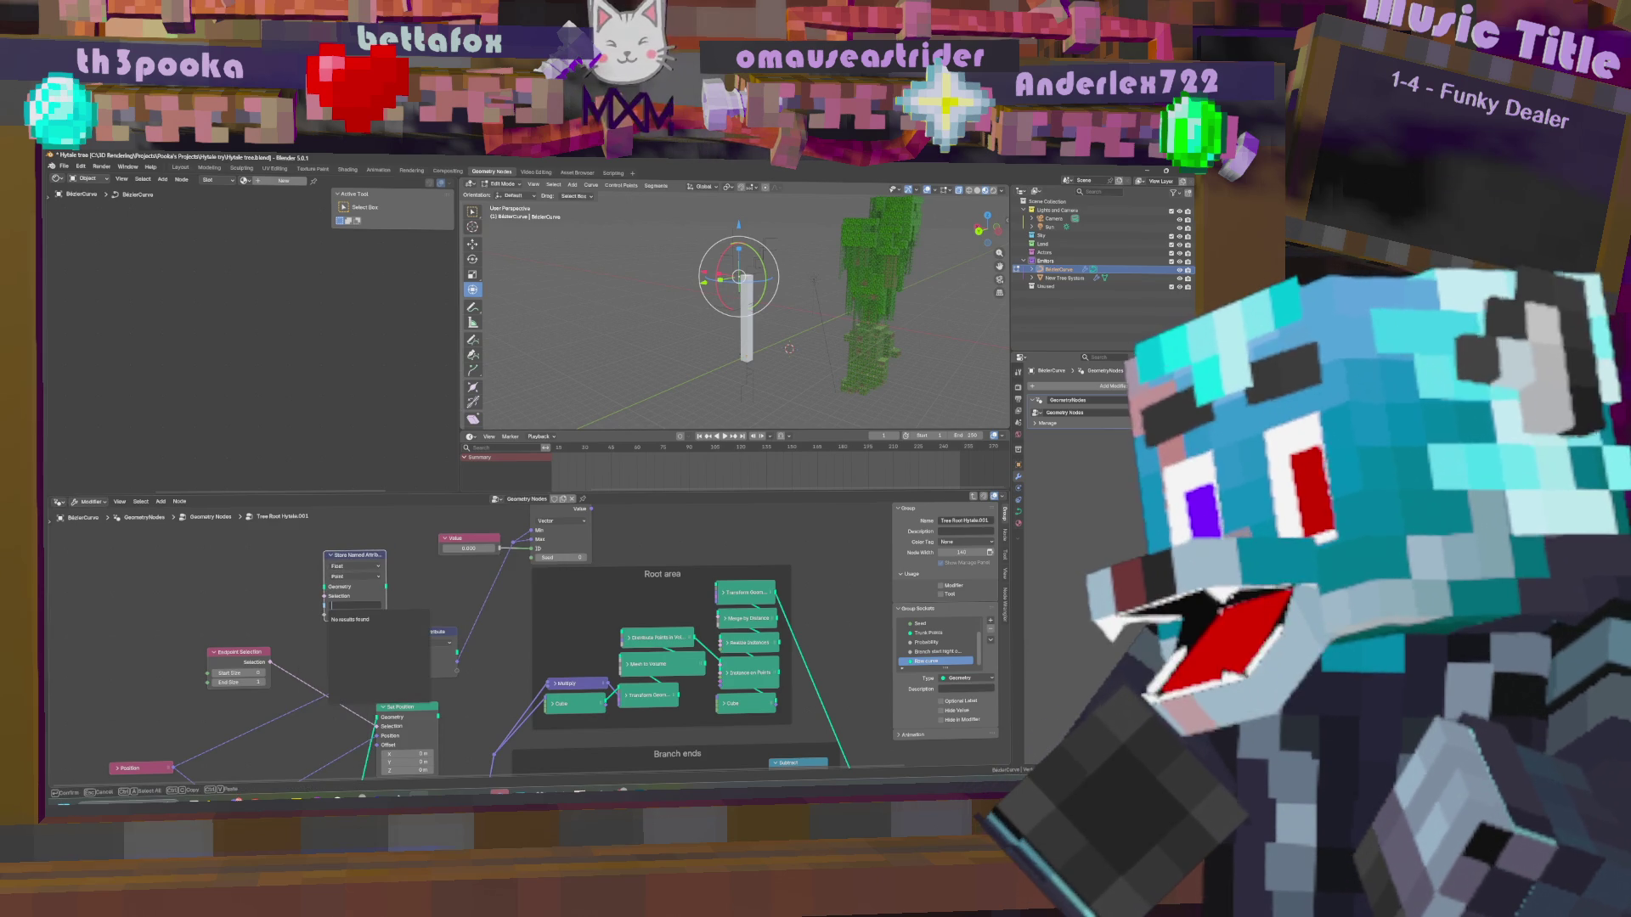
pyautogui.write('top tree')
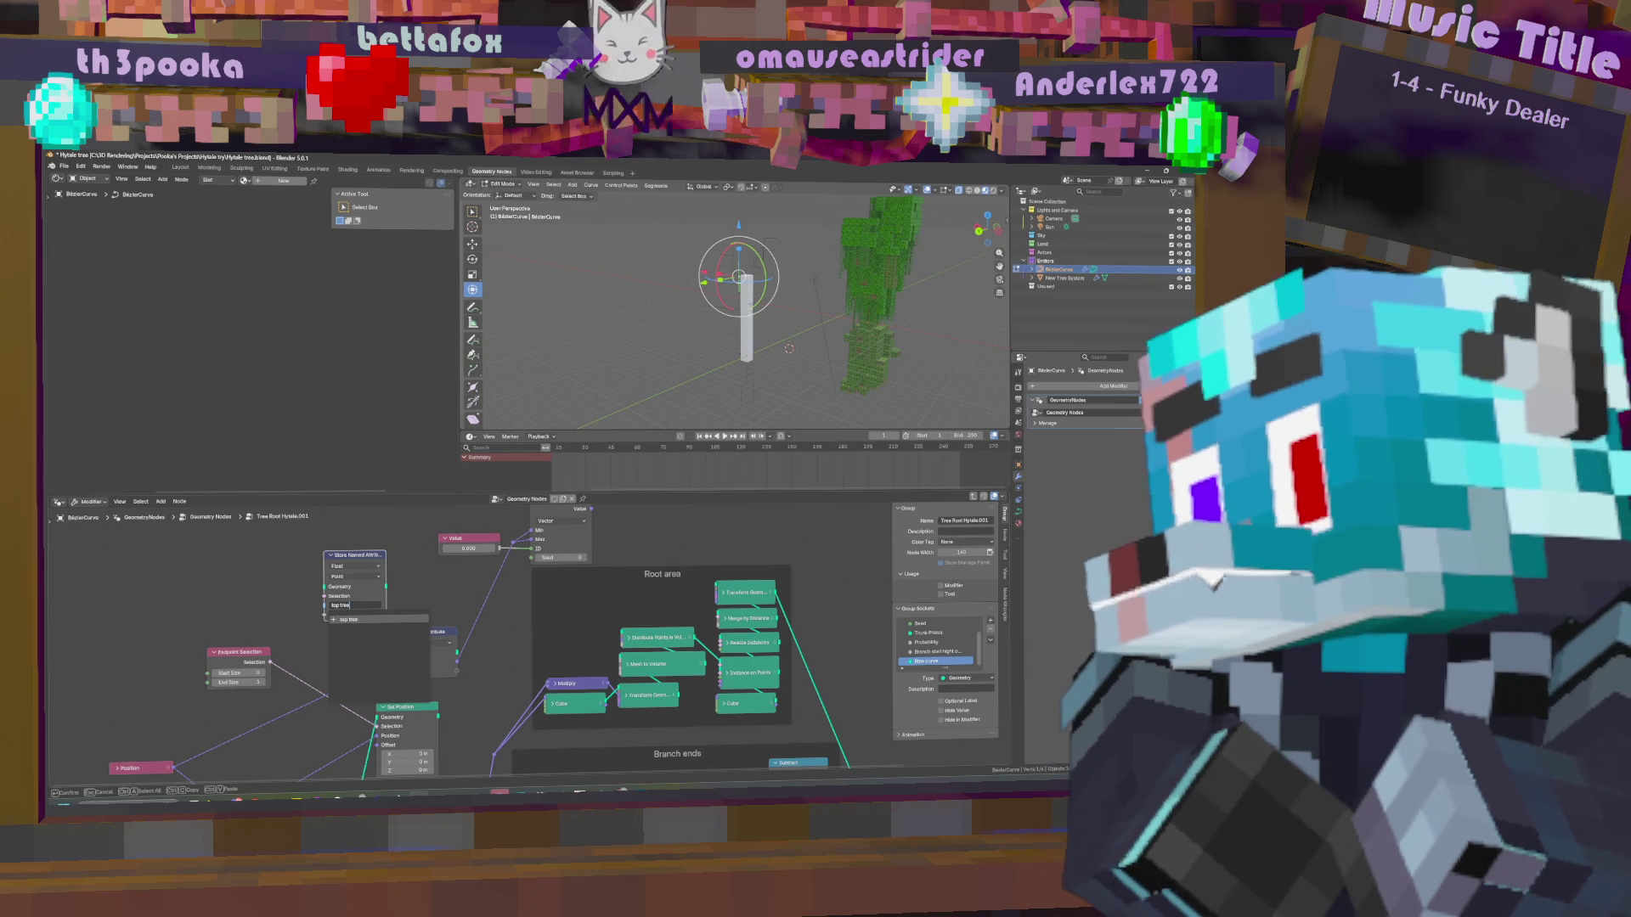
pyautogui.press('Escape')
pyautogui.click(354, 604)
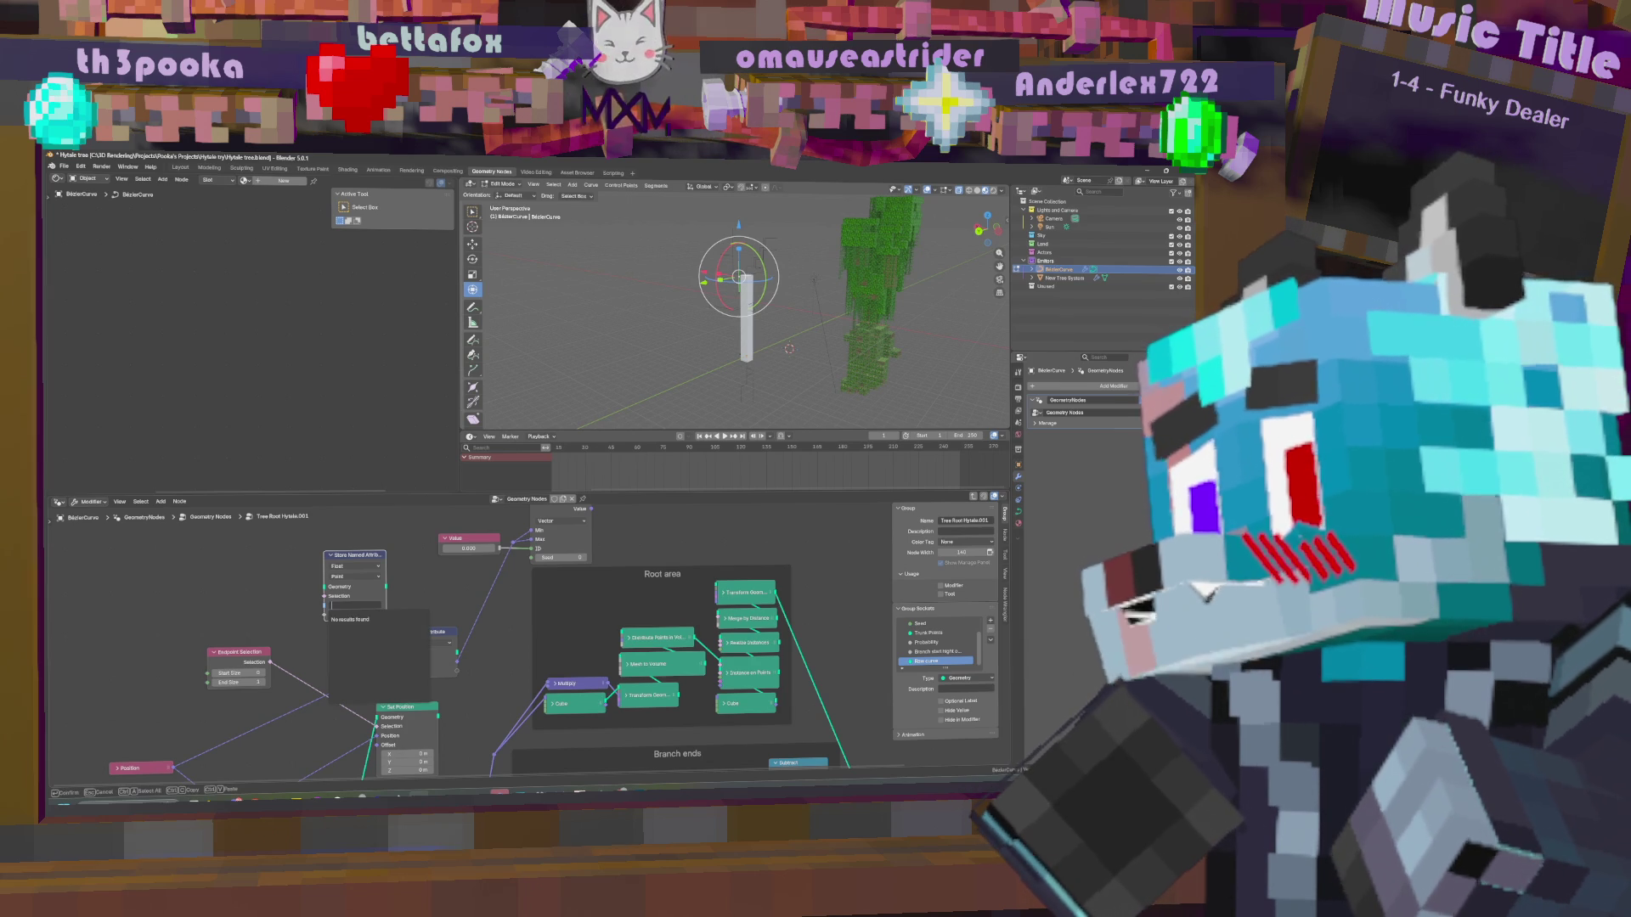
pyautogui.press('Return')
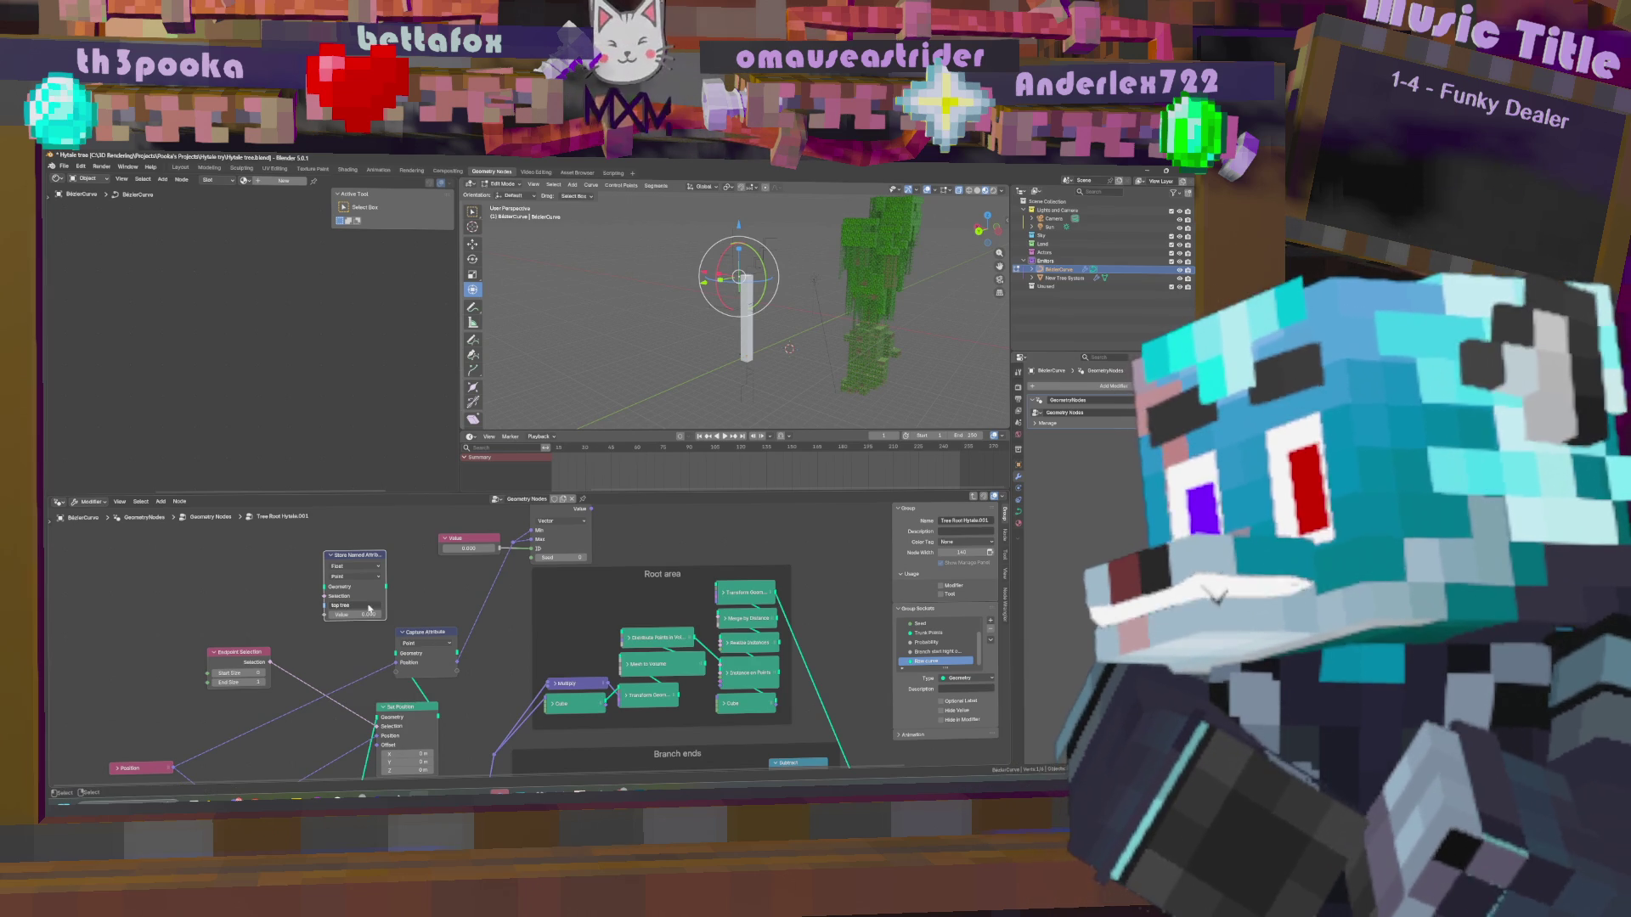
# Set the Store Named Attribute data type to Vector.
pyautogui.click(356, 566)
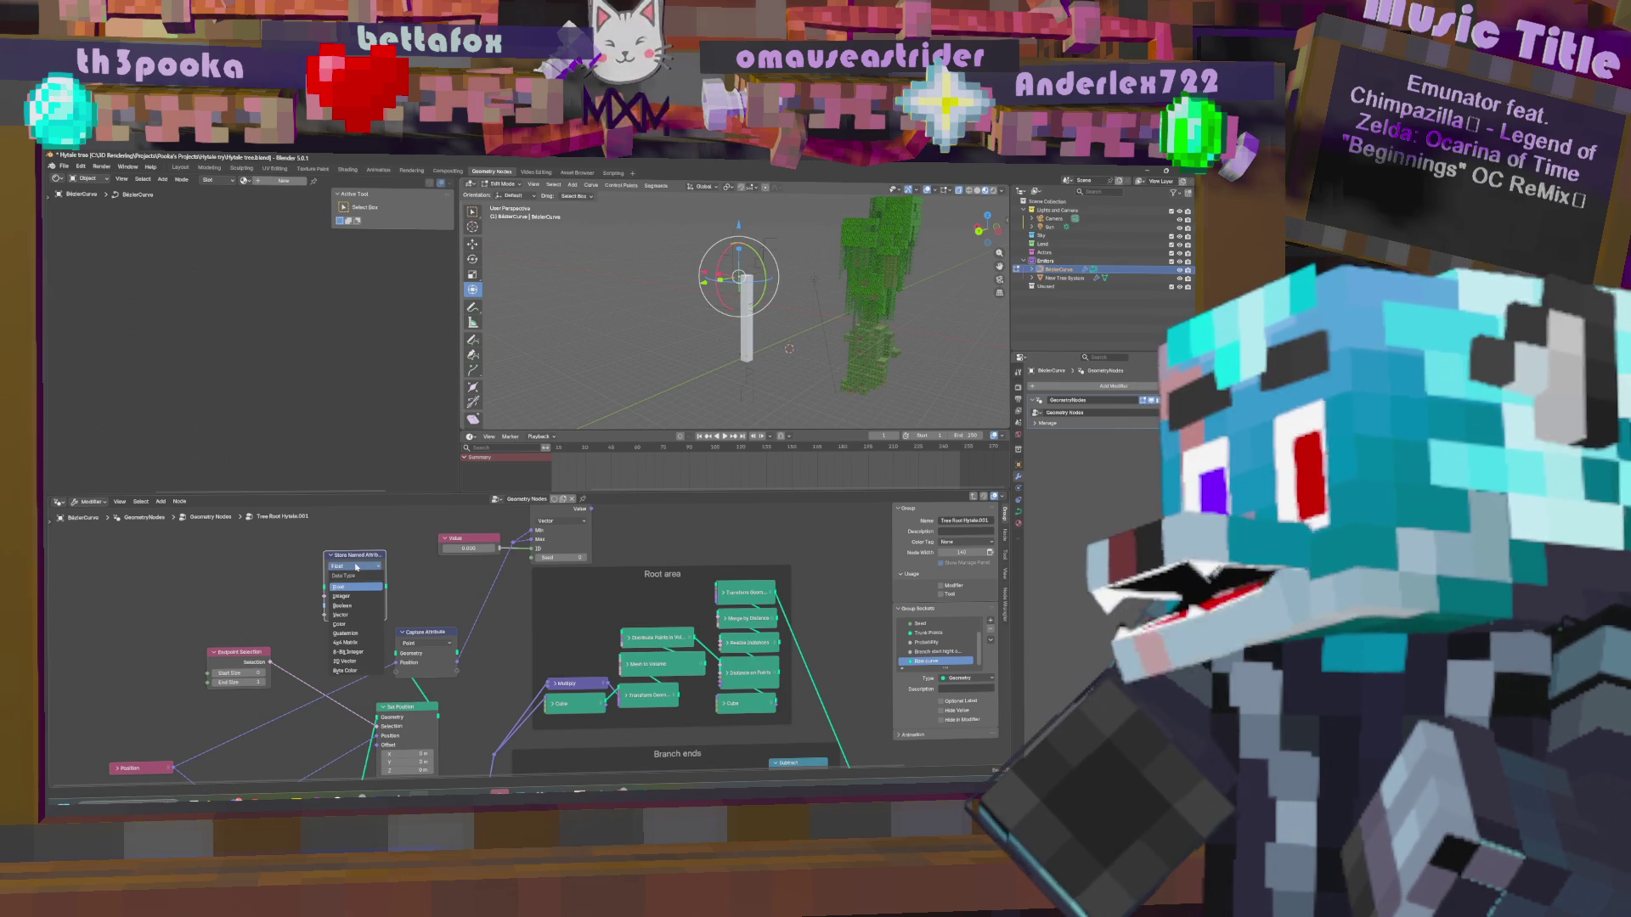
pyautogui.click(360, 568)
pyautogui.click(359, 578)
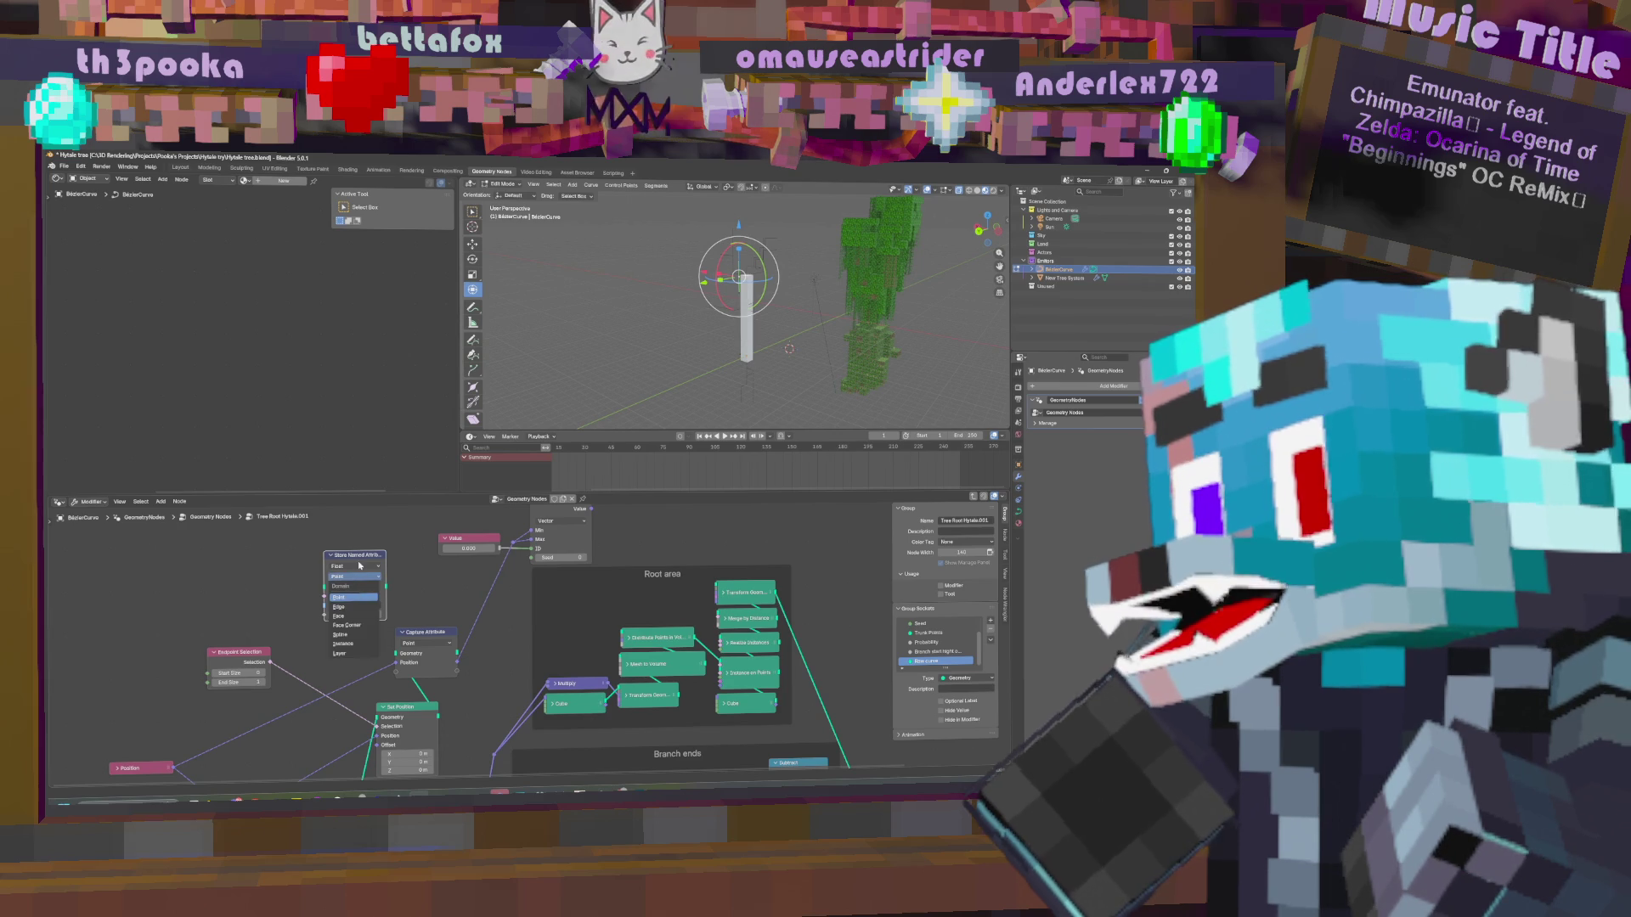
pyautogui.click(360, 567)
pyautogui.click(341, 615)
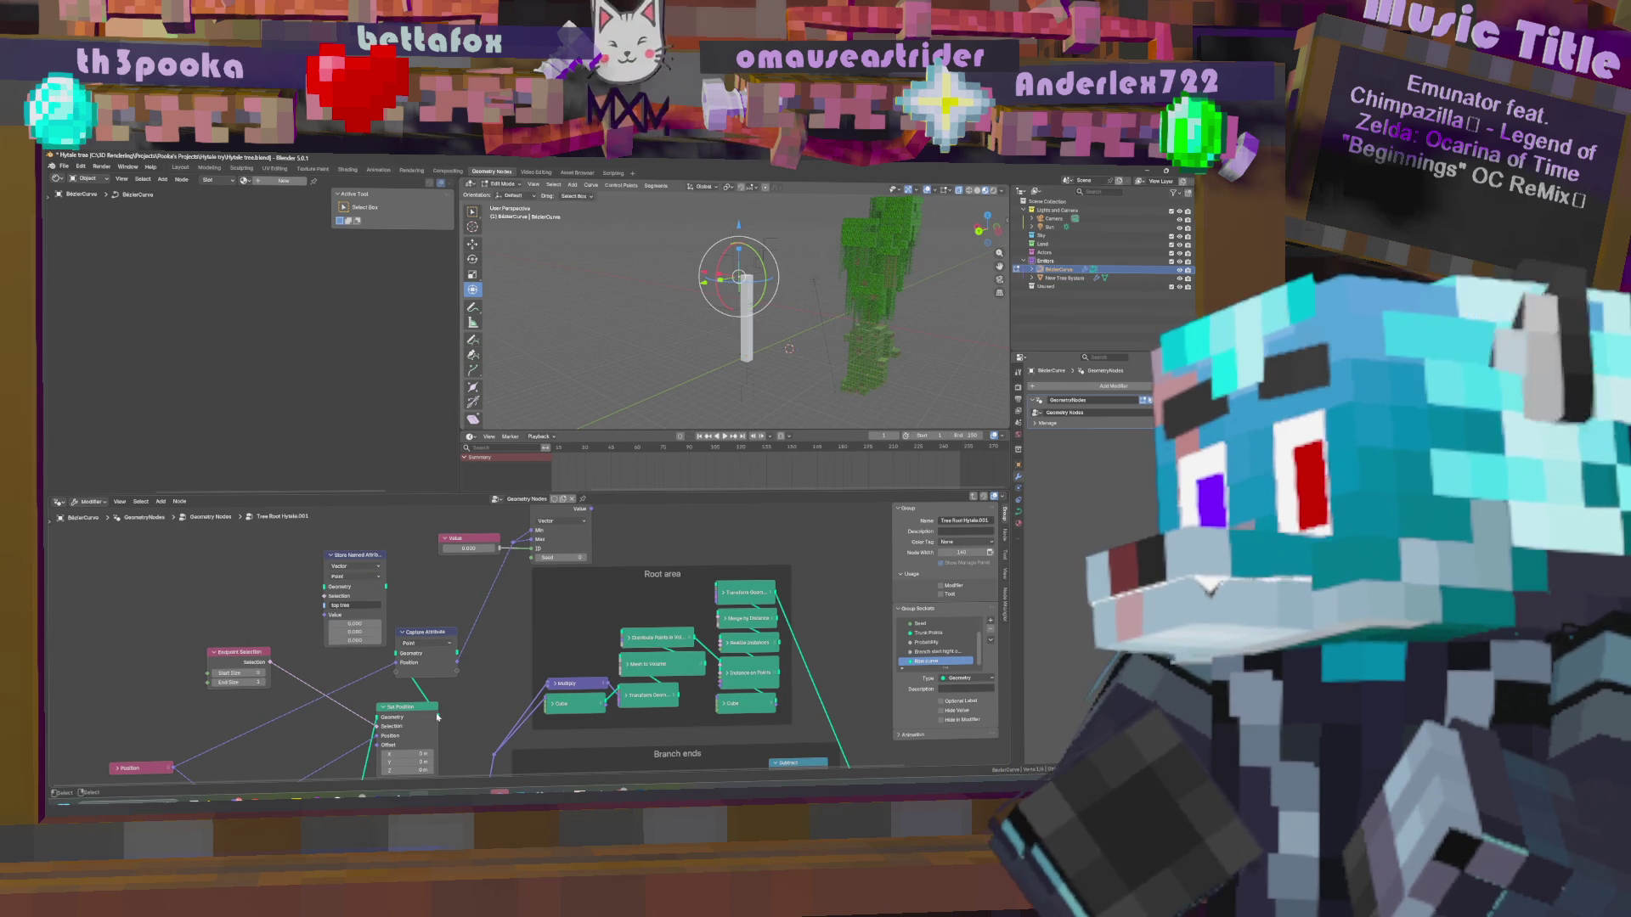
# Link Endpoint Selection into Store Named Attribute's selection and route the captured position onward.
pyautogui.moveTo(270, 662); pyautogui.dragTo(325, 596)
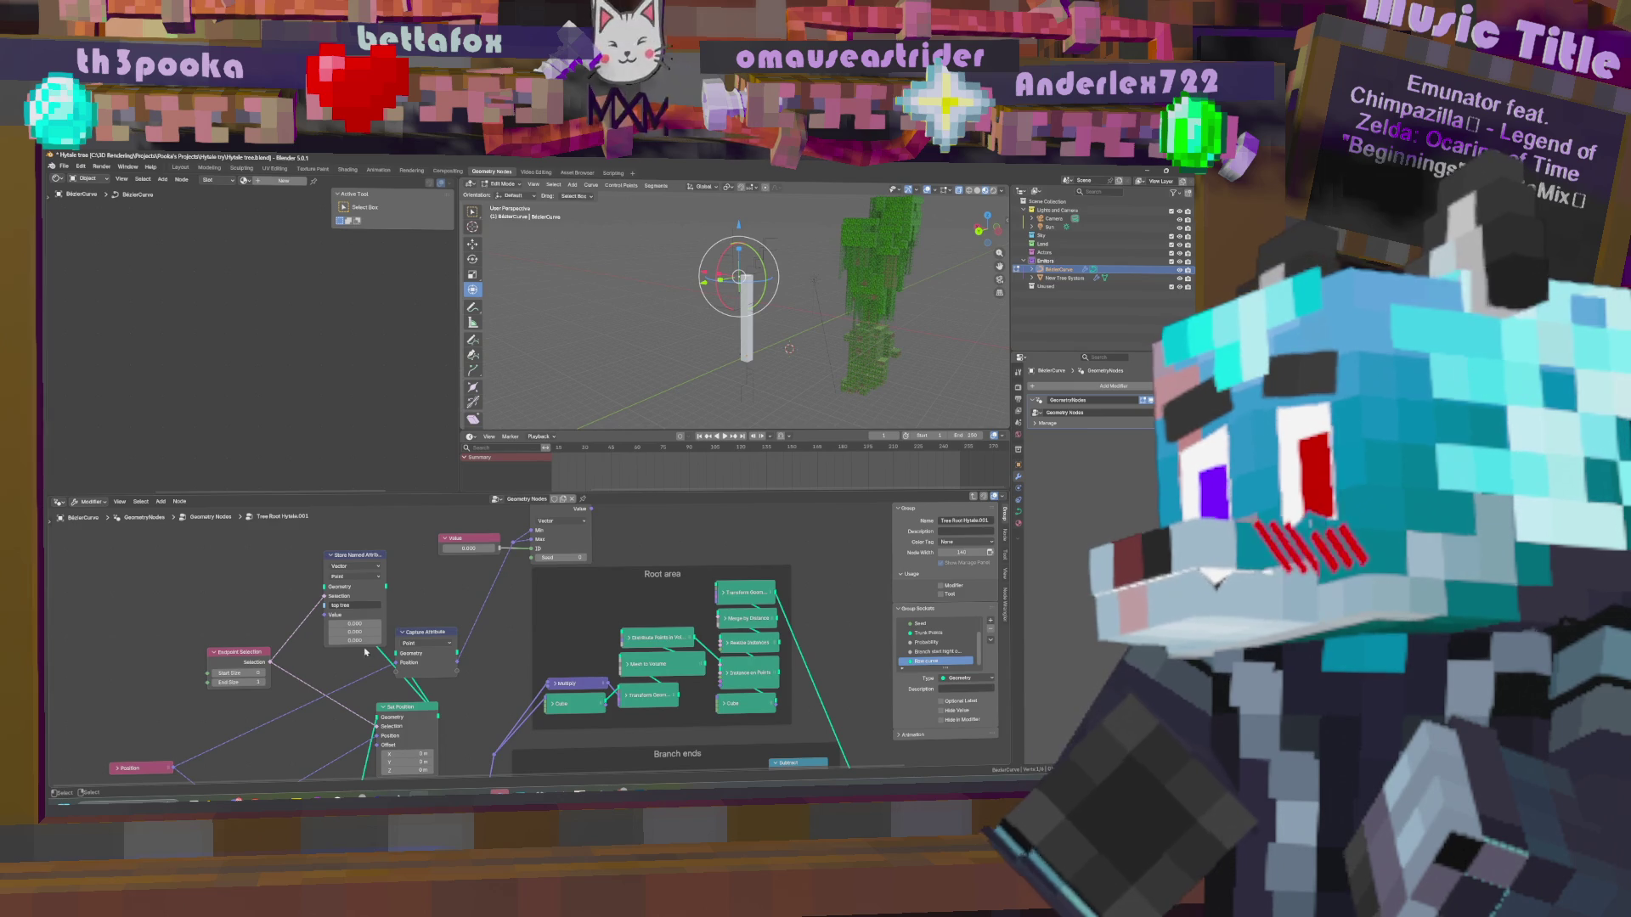
pyautogui.moveTo(366, 652); pyautogui.dragTo(482, 606, button='middle')
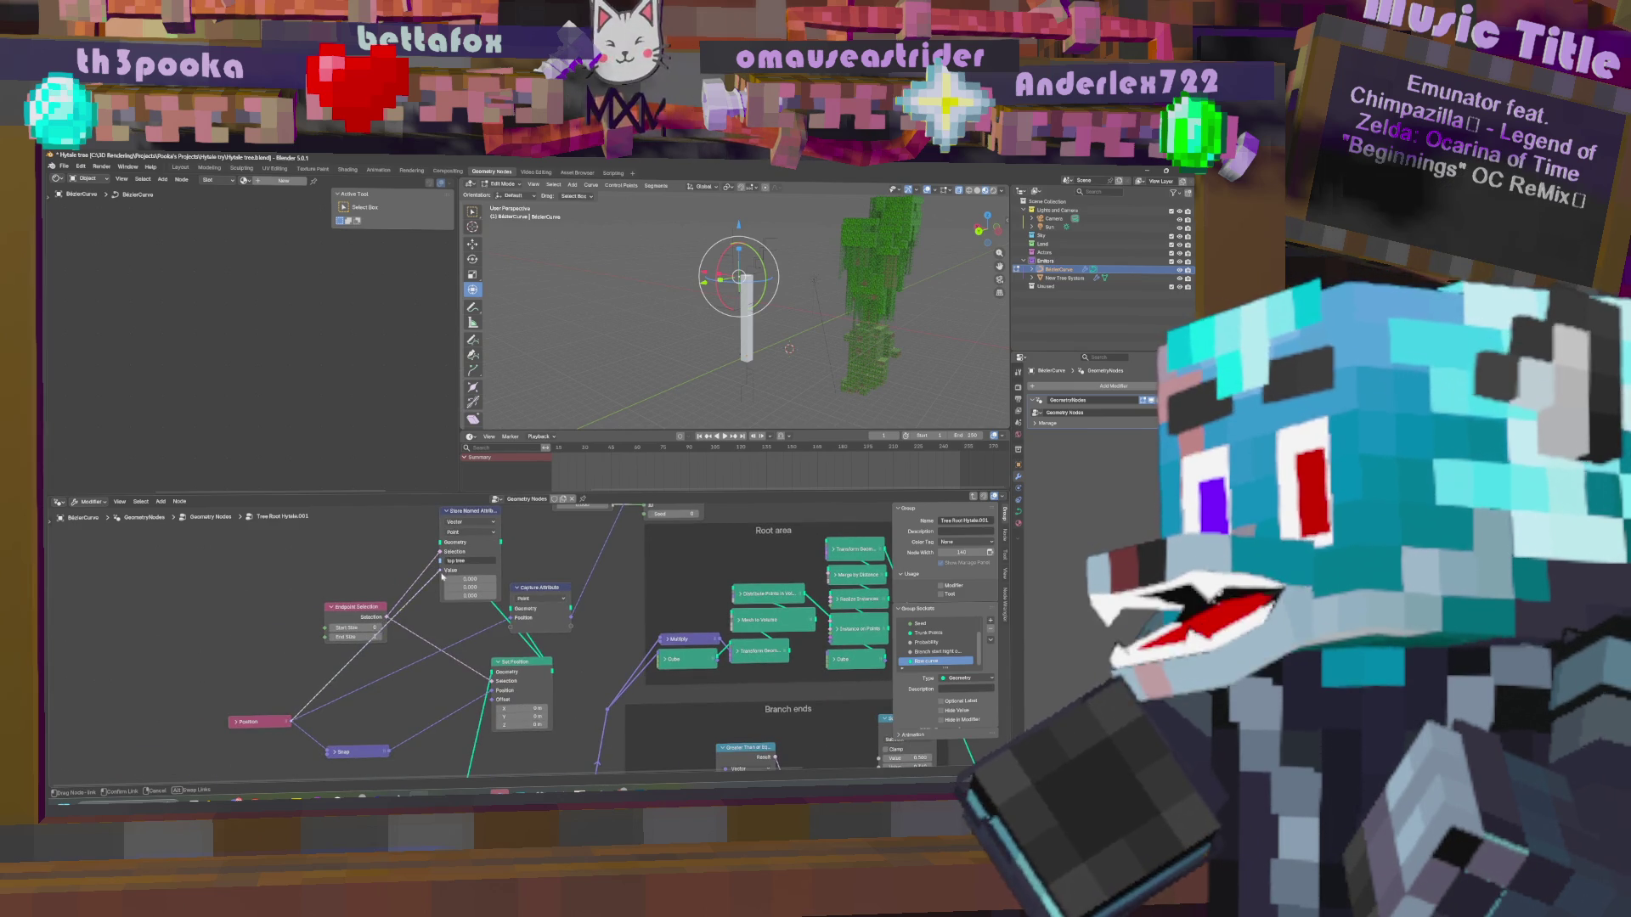
pyautogui.moveTo(593, 574)
pyautogui.mouseDown(button='middle')
pyautogui.moveTo(572, 665)
pyautogui.moveTo(567, 628)
pyautogui.moveTo(591, 614)
pyautogui.moveTo(578, 626)
pyautogui.mouseUp(button='middle')
pyautogui.moveTo(521, 695)
pyautogui.mouseDown()
pyautogui.moveTo(578, 586)
pyautogui.moveTo(765, 605)
pyautogui.moveTo(776, 630)
pyautogui.mouseUp()
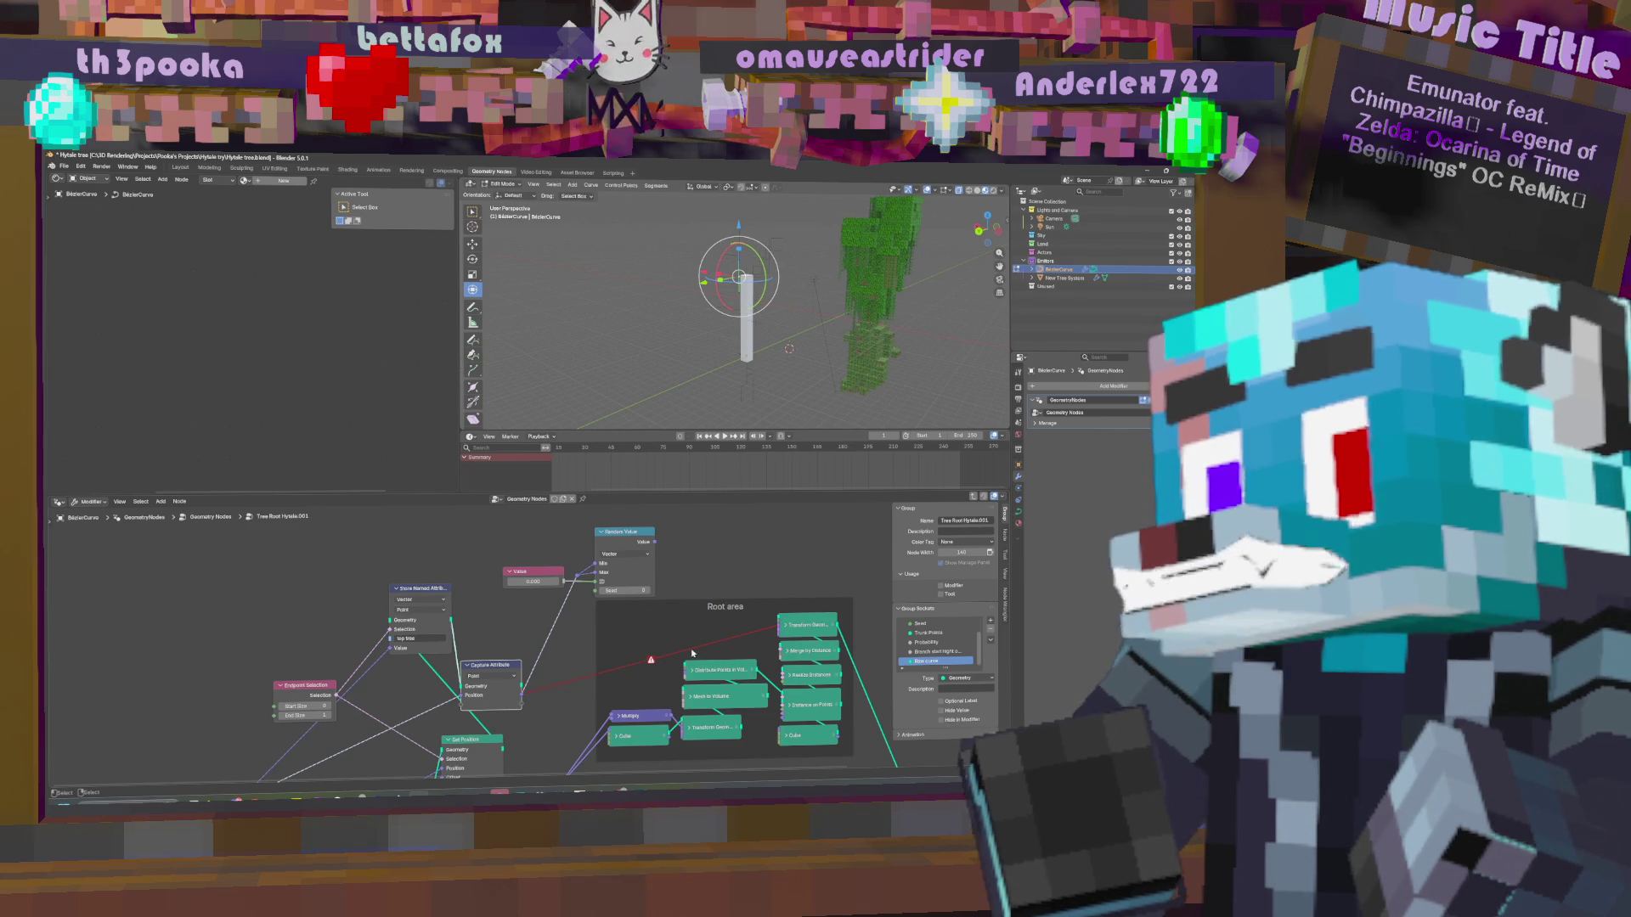
pyautogui.moveTo(552, 677); pyautogui.dragTo(590, 601, button='middle')
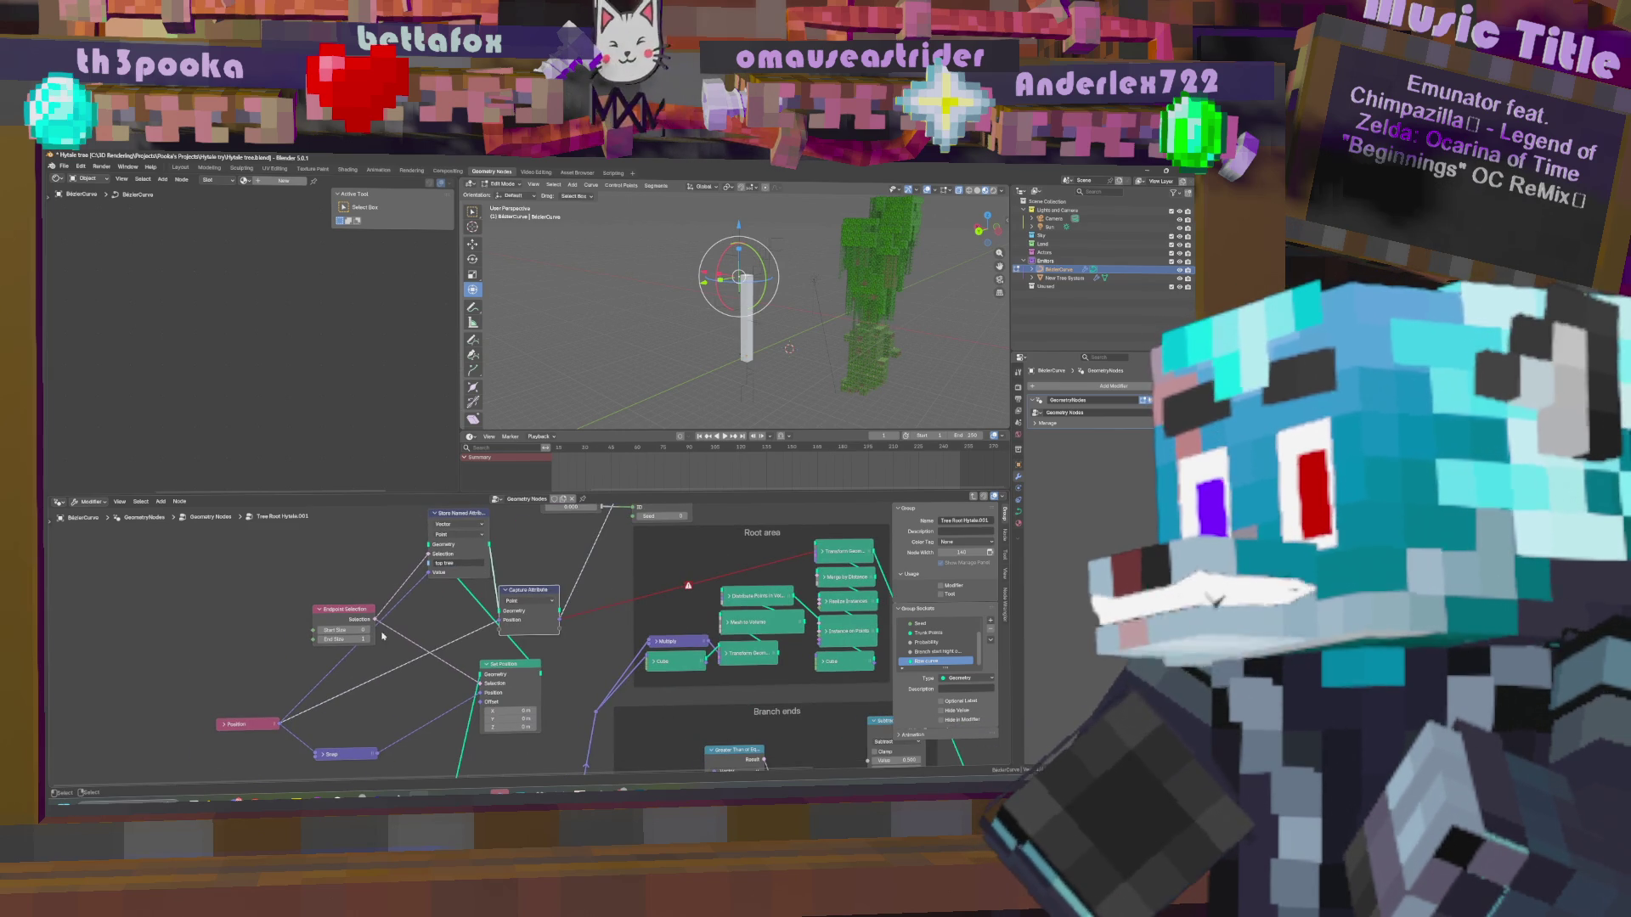
# Set Endpoint Selection's Start Size to 1.
pyautogui.press('Return')
pyautogui.click(370, 633)
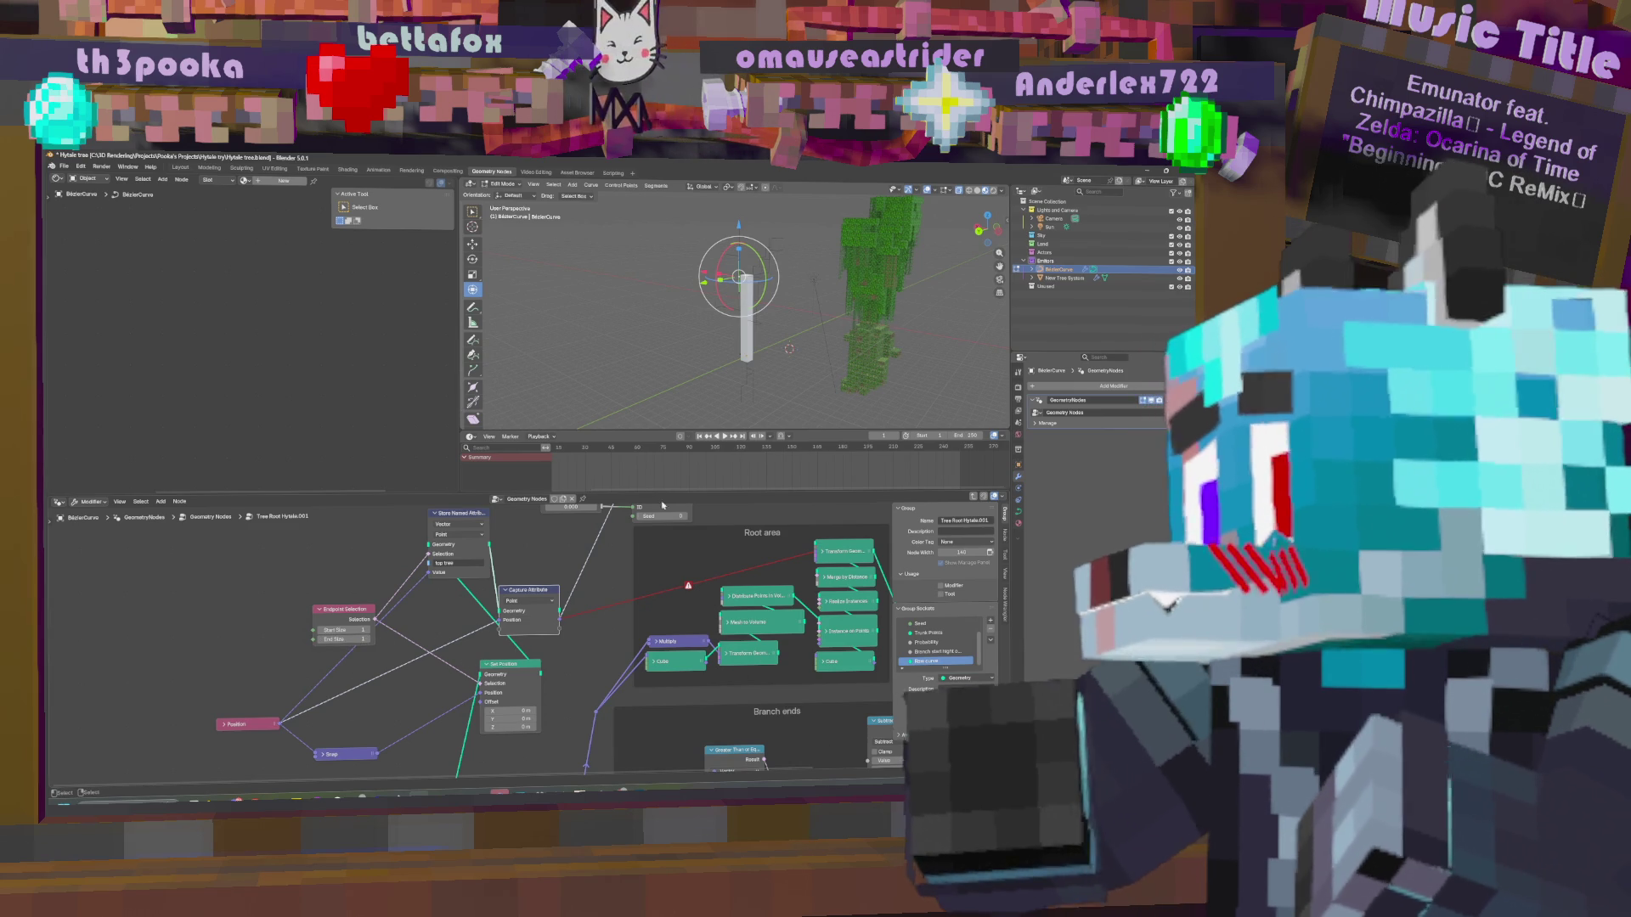
pyautogui.moveTo(649, 584)
pyautogui.mouseDown(button='middle')
pyautogui.moveTo(633, 680)
pyautogui.moveTo(680, 609)
pyautogui.moveTo(648, 666)
pyautogui.mouseUp(button='middle')
pyautogui.hotkey('shift', 'a')
# Add a Transform Geometry node above the Root area frame via the 'transla' search.
pyautogui.write('se')
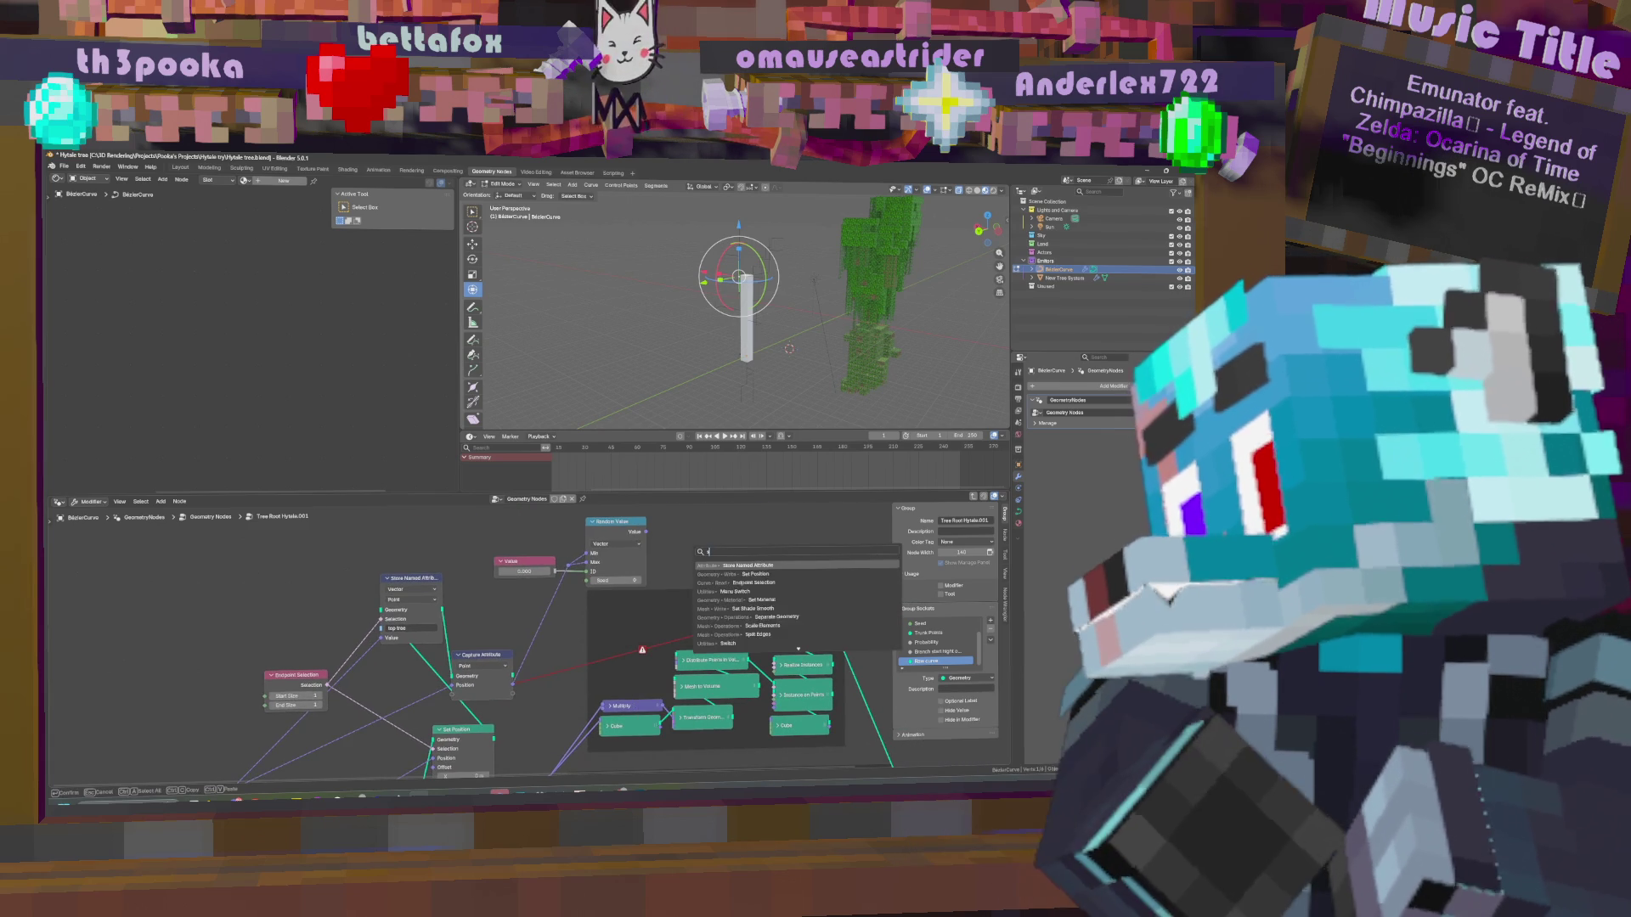
pyautogui.press('BackSpace')
pyautogui.press('BackSpace')
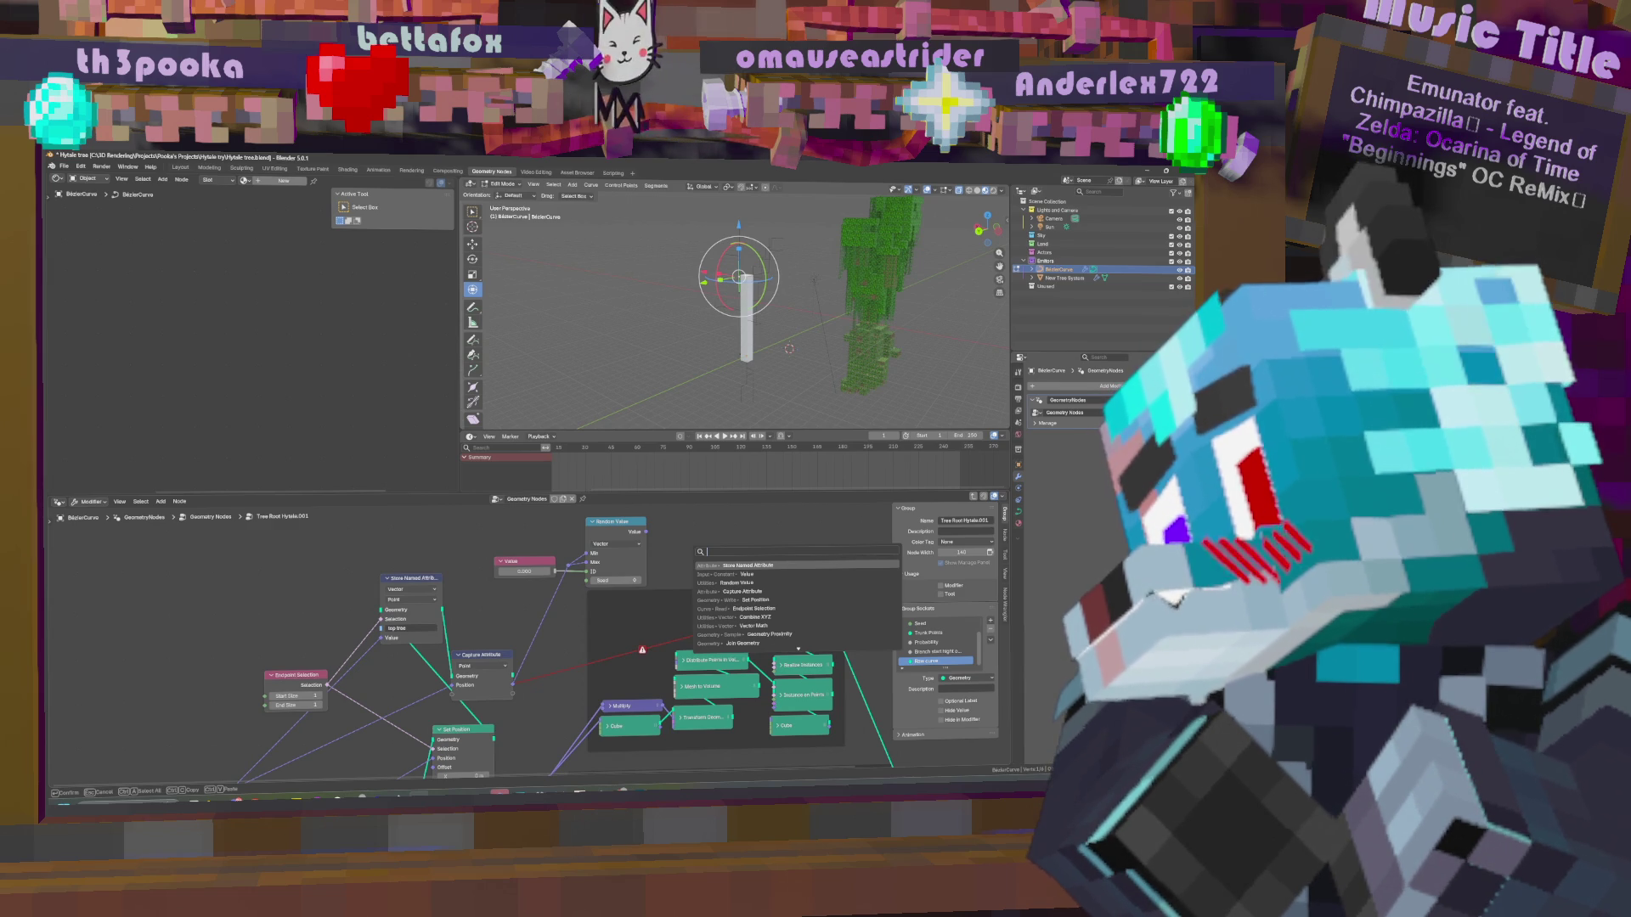
pyautogui.write('transla')
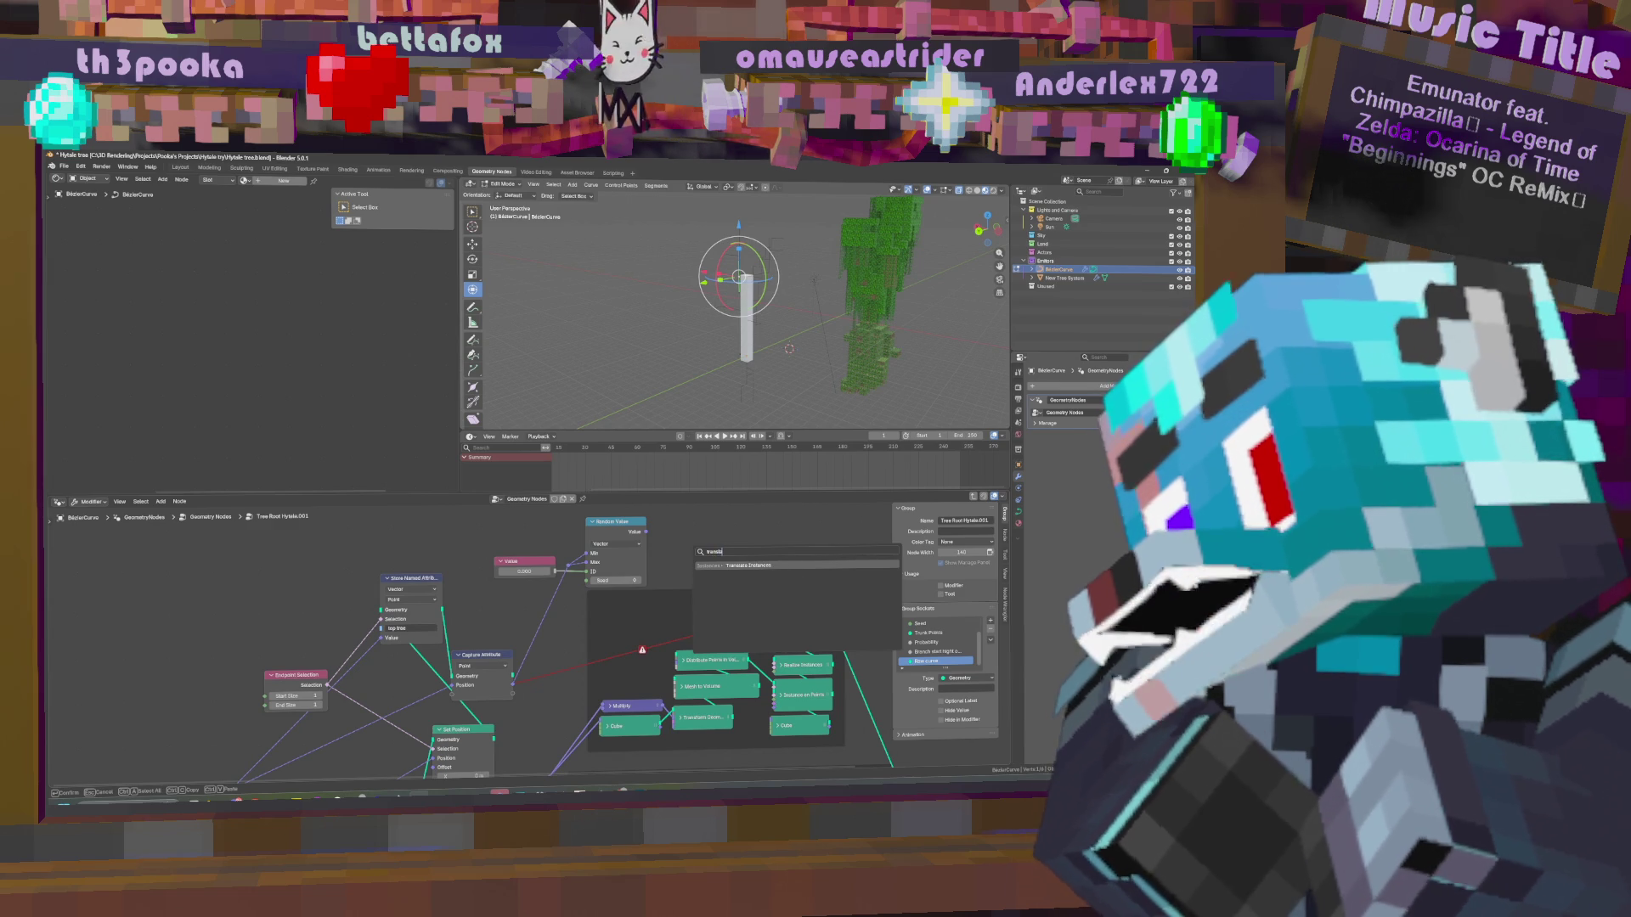
pyautogui.press('Return')
pyautogui.click(741, 482)
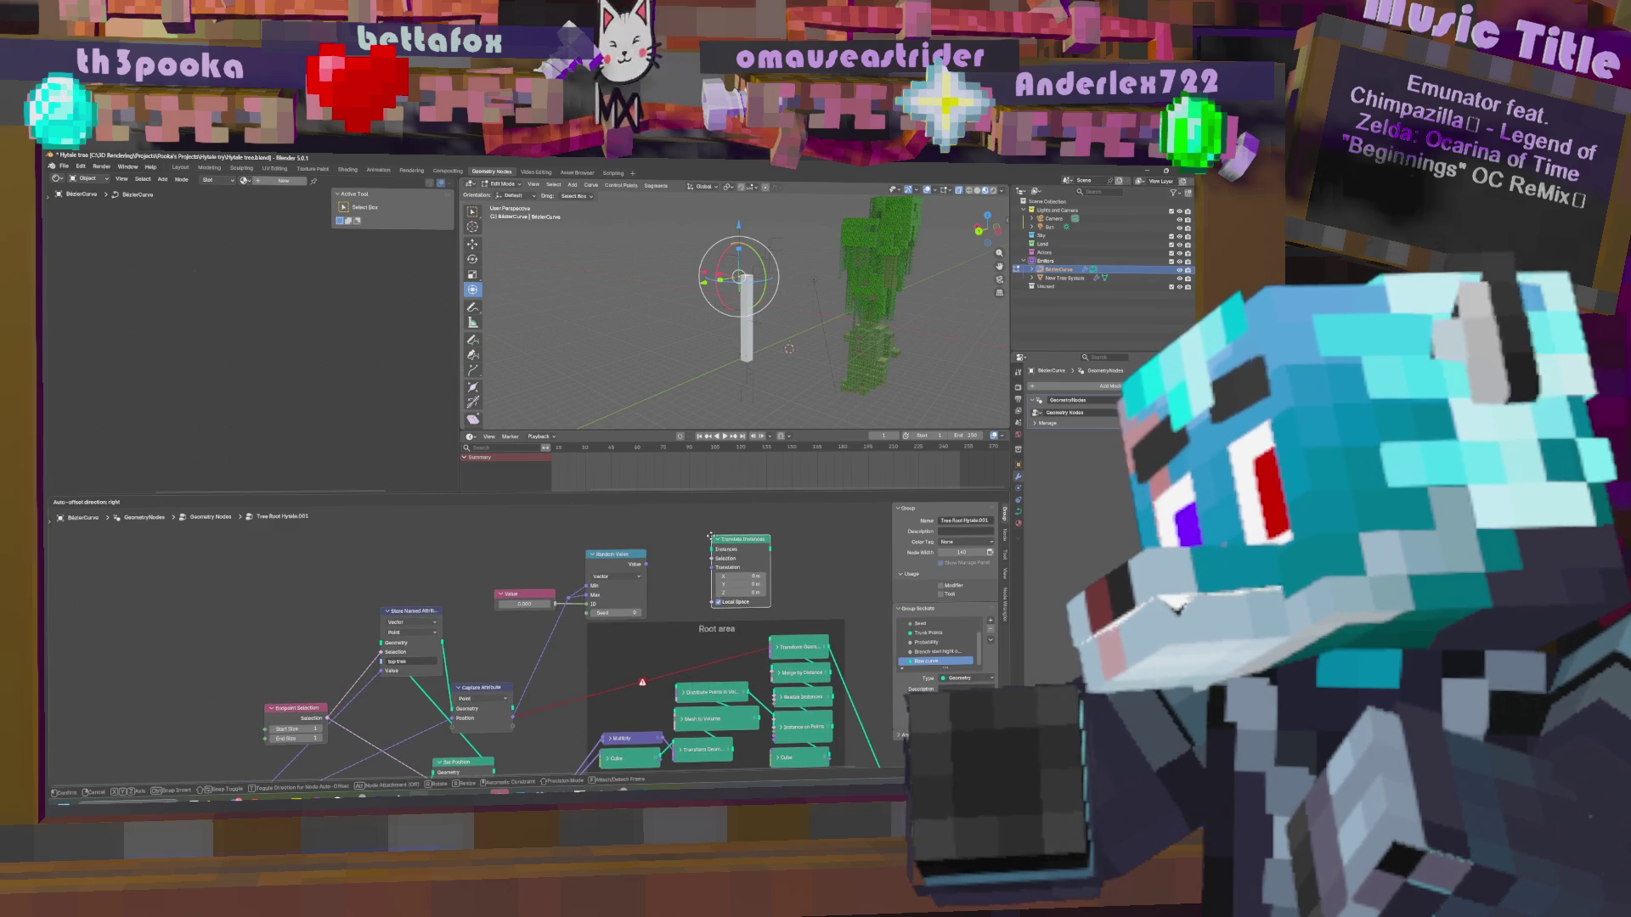
pyautogui.moveTo(845, 596); pyautogui.dragTo(762, 579, button='middle')
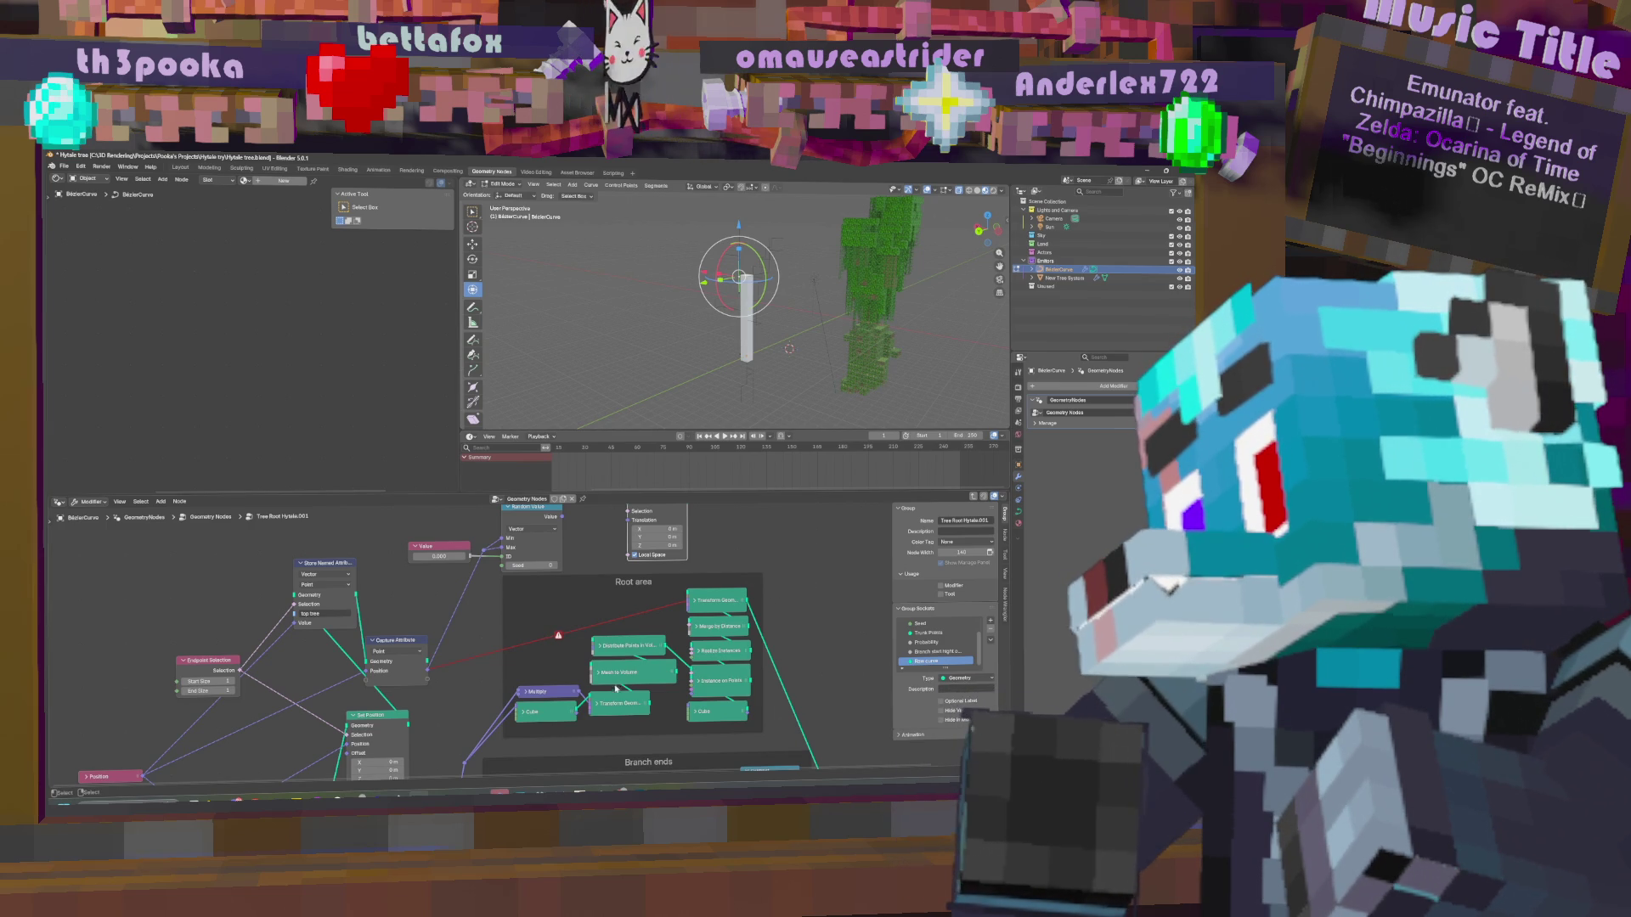
pyautogui.moveTo(612, 679)
pyautogui.mouseDown(button='middle')
pyautogui.moveTo(722, 760)
pyautogui.moveTo(643, 718)
pyautogui.mouseUp(button='middle')
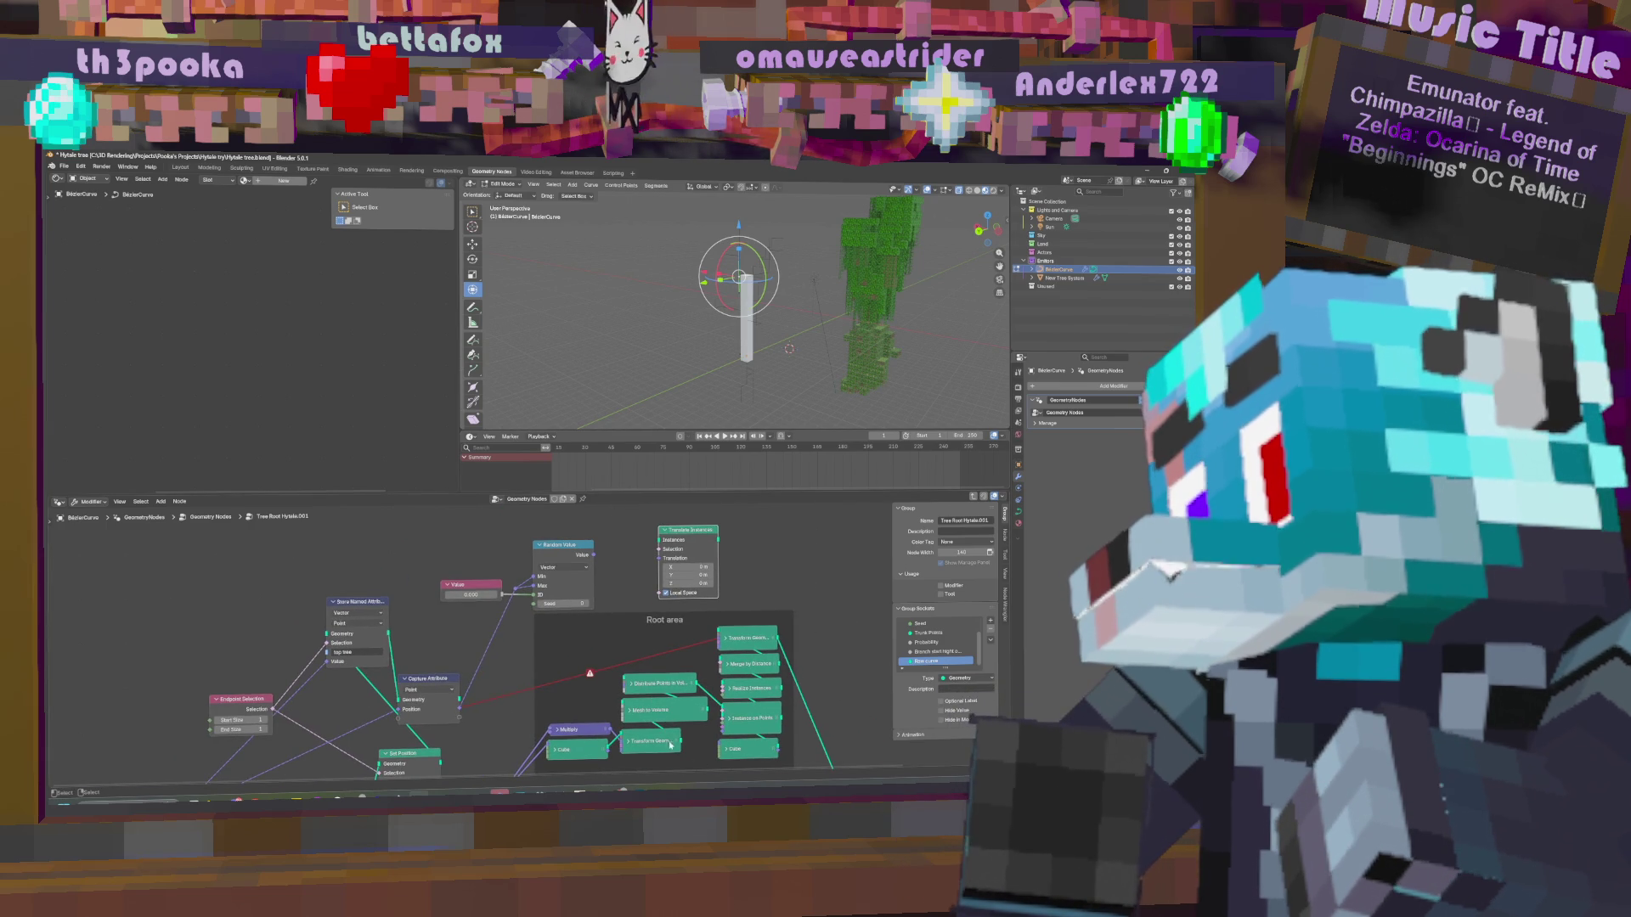
# Link Translate Instances into Transform Geometry and feed Capture Attribute's output into Translation.
pyautogui.moveTo(682, 744)
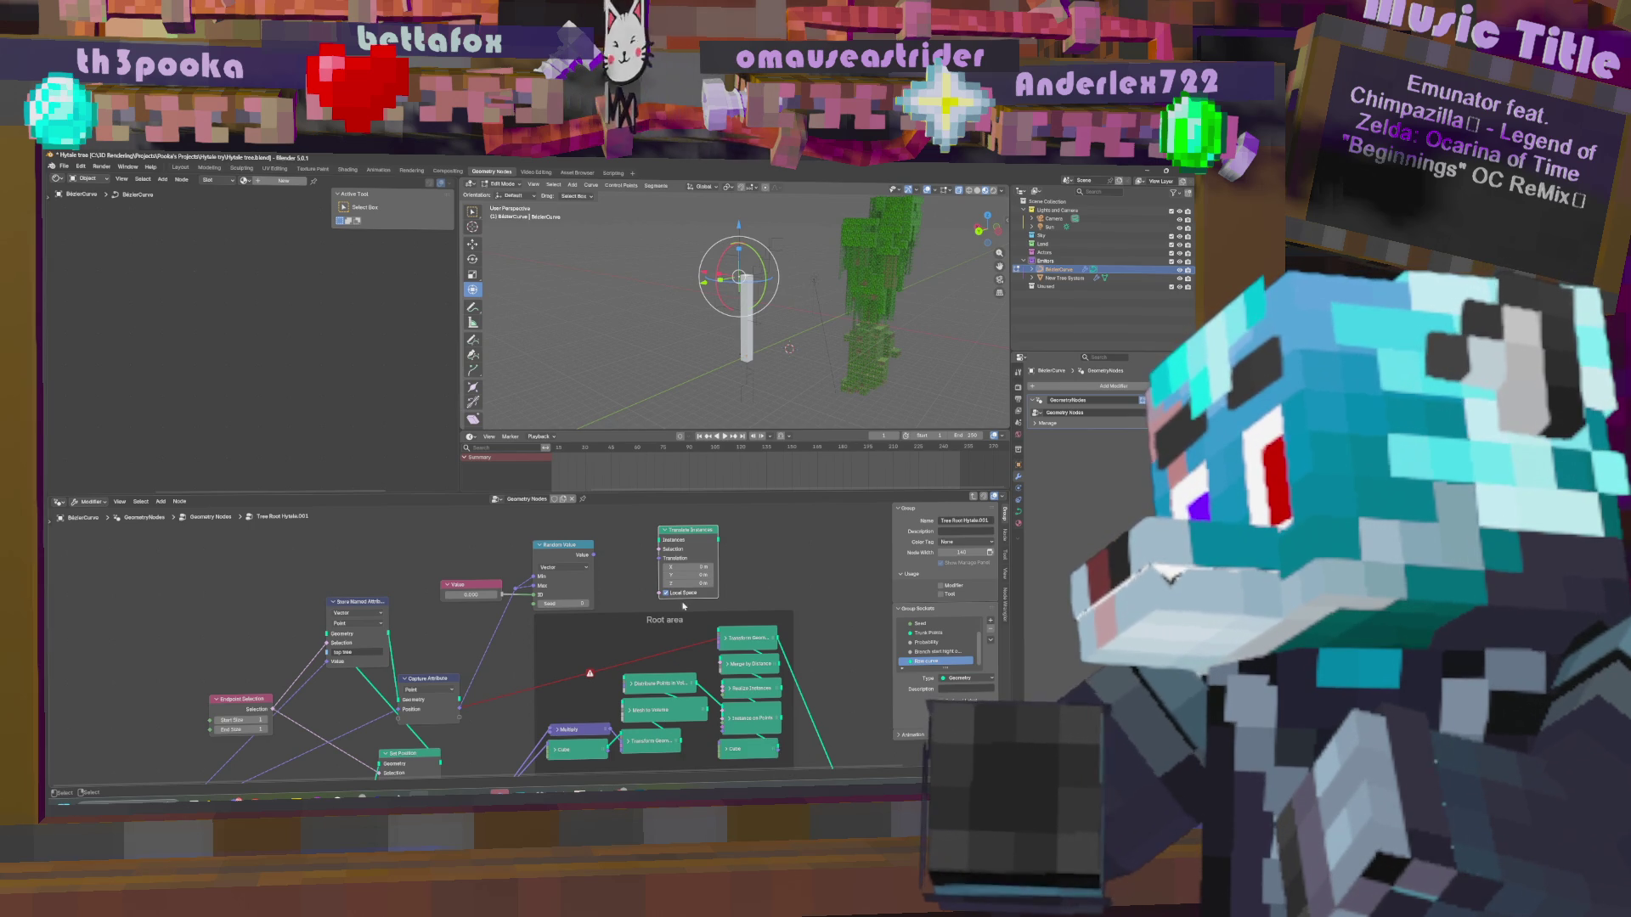
pyautogui.moveTo(607, 748)
pyautogui.mouseDown()
pyautogui.moveTo(639, 745)
pyautogui.moveTo(623, 738)
pyautogui.mouseUp()
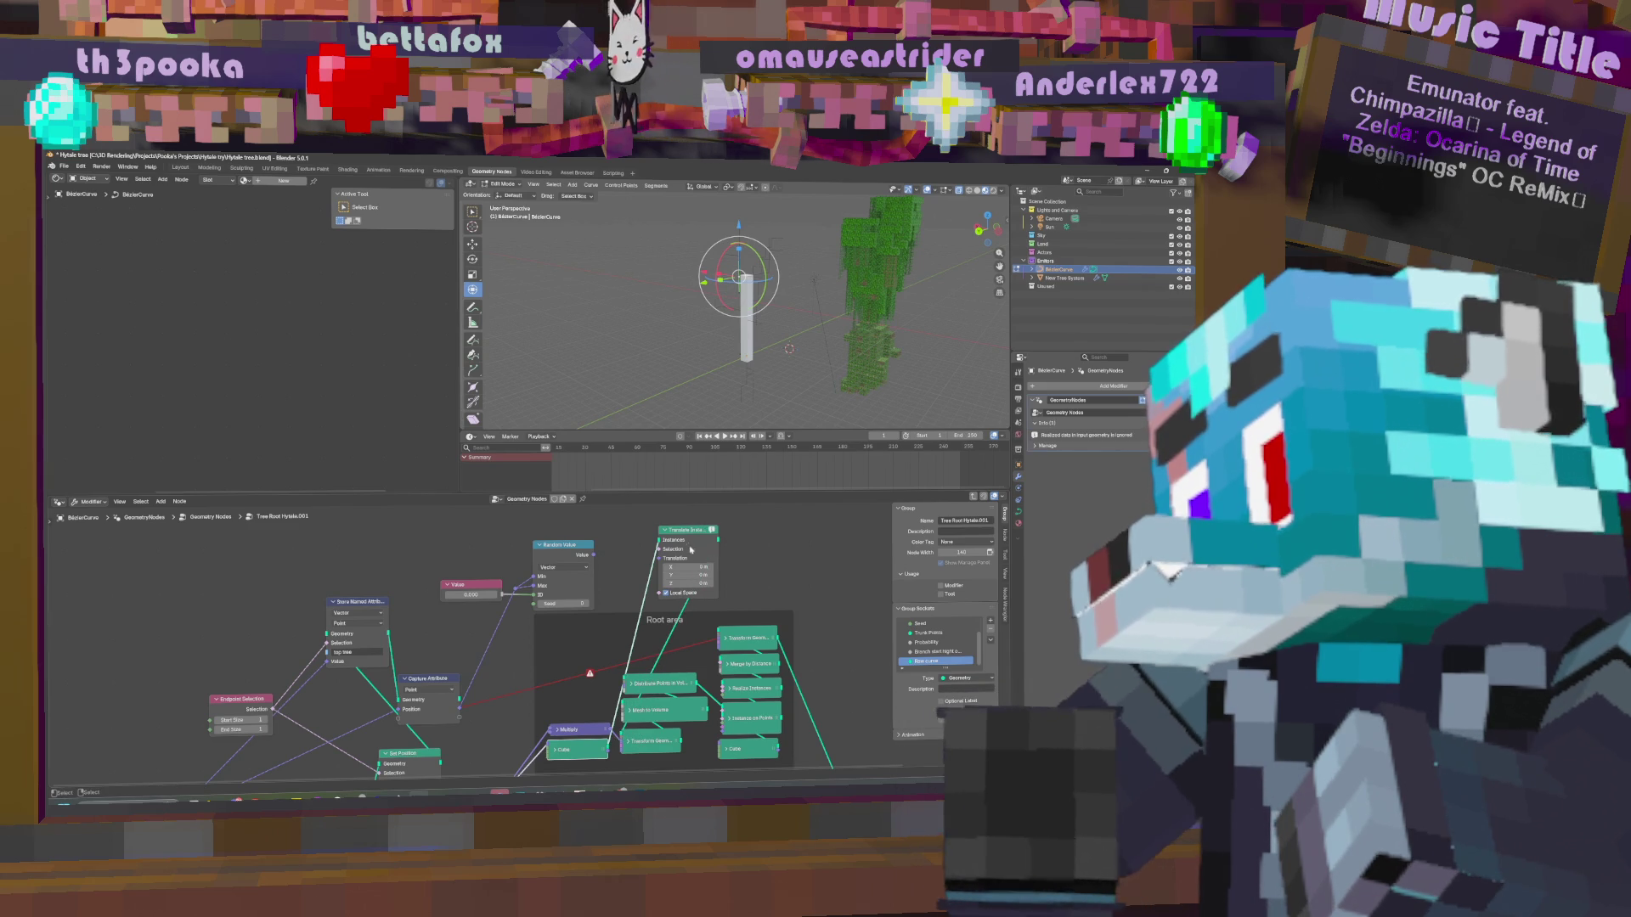
pyautogui.moveTo(462, 706); pyautogui.dragTo(659, 558)
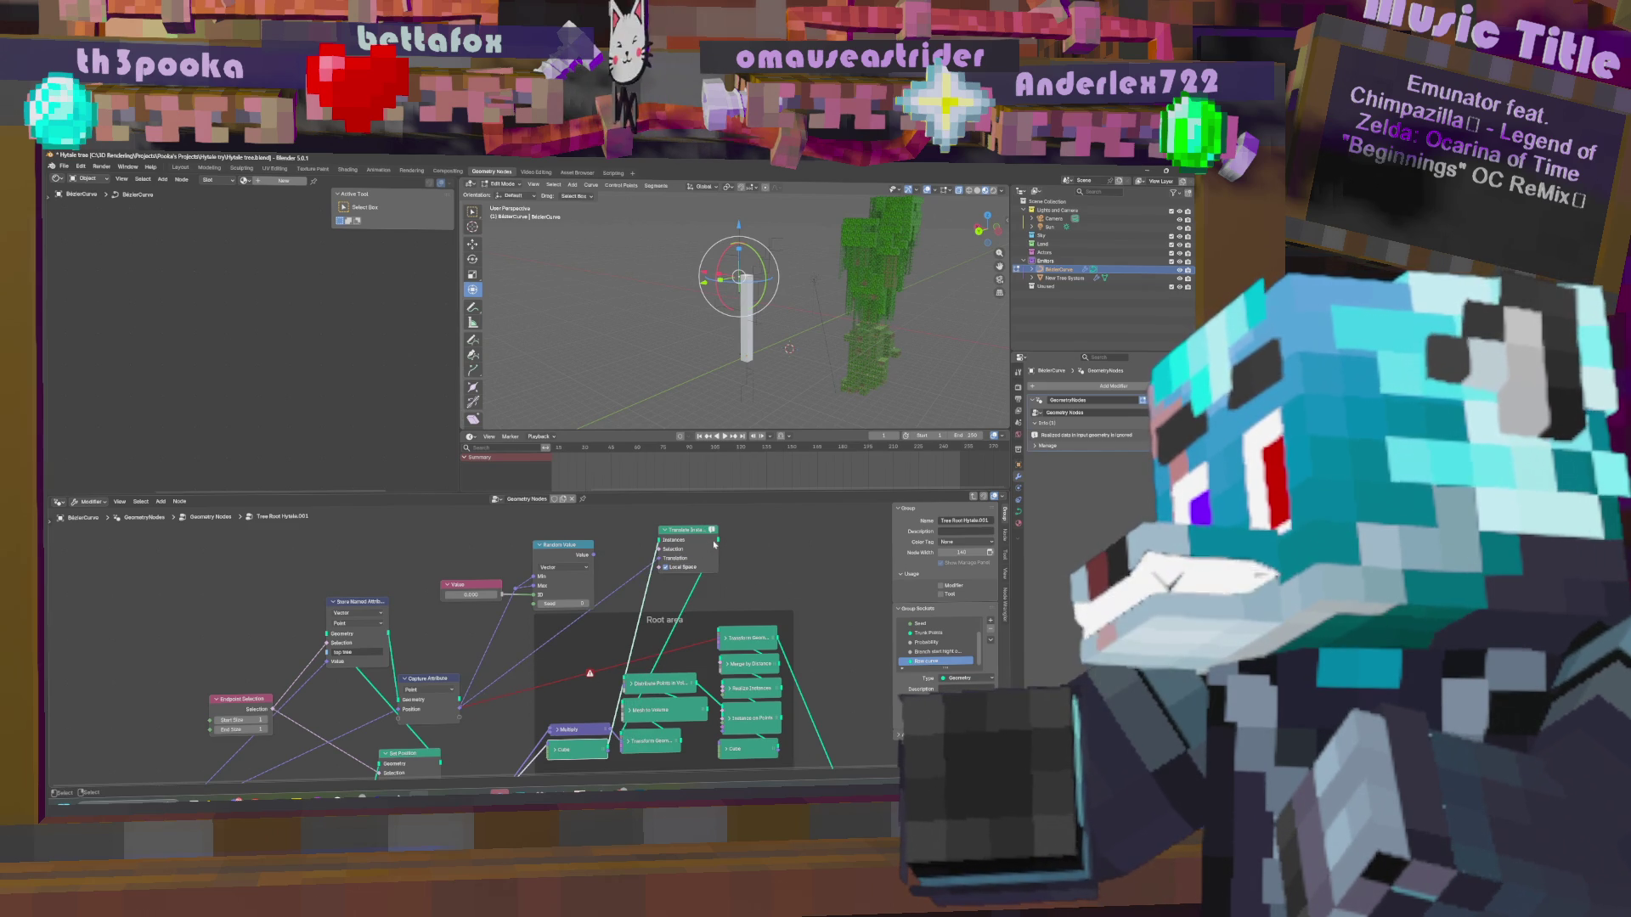
pyautogui.hotkey('shift', 'a')
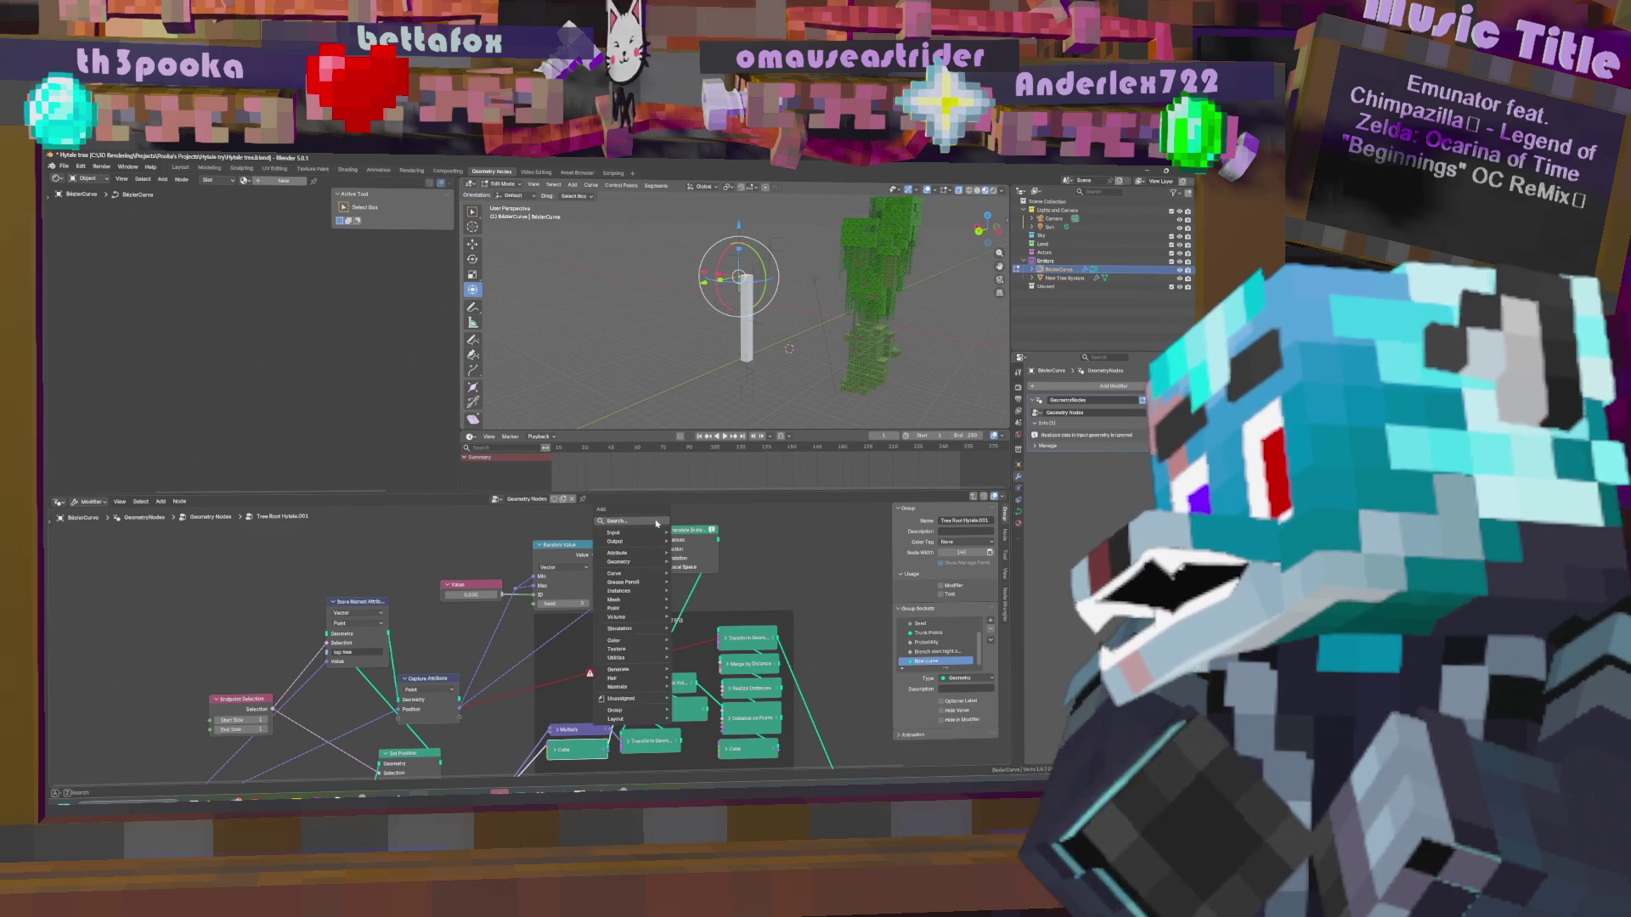
# Add a Geometry to Instance node via 'to in' search and feed the reroute wire into it.
pyautogui.click(671, 526)
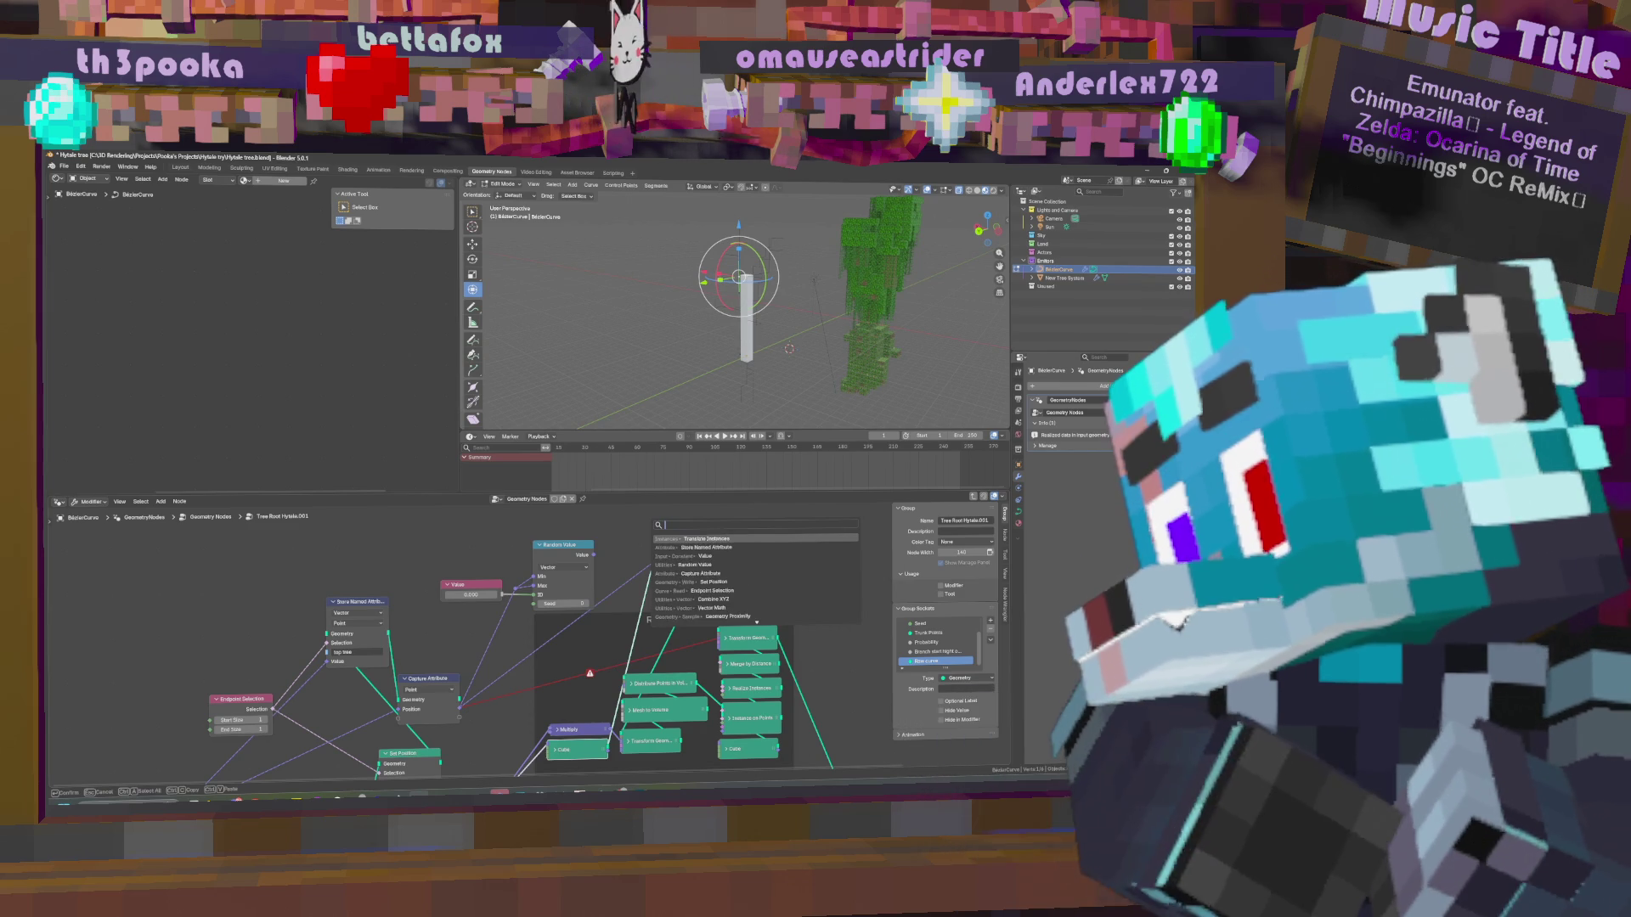
pyautogui.write('to in')
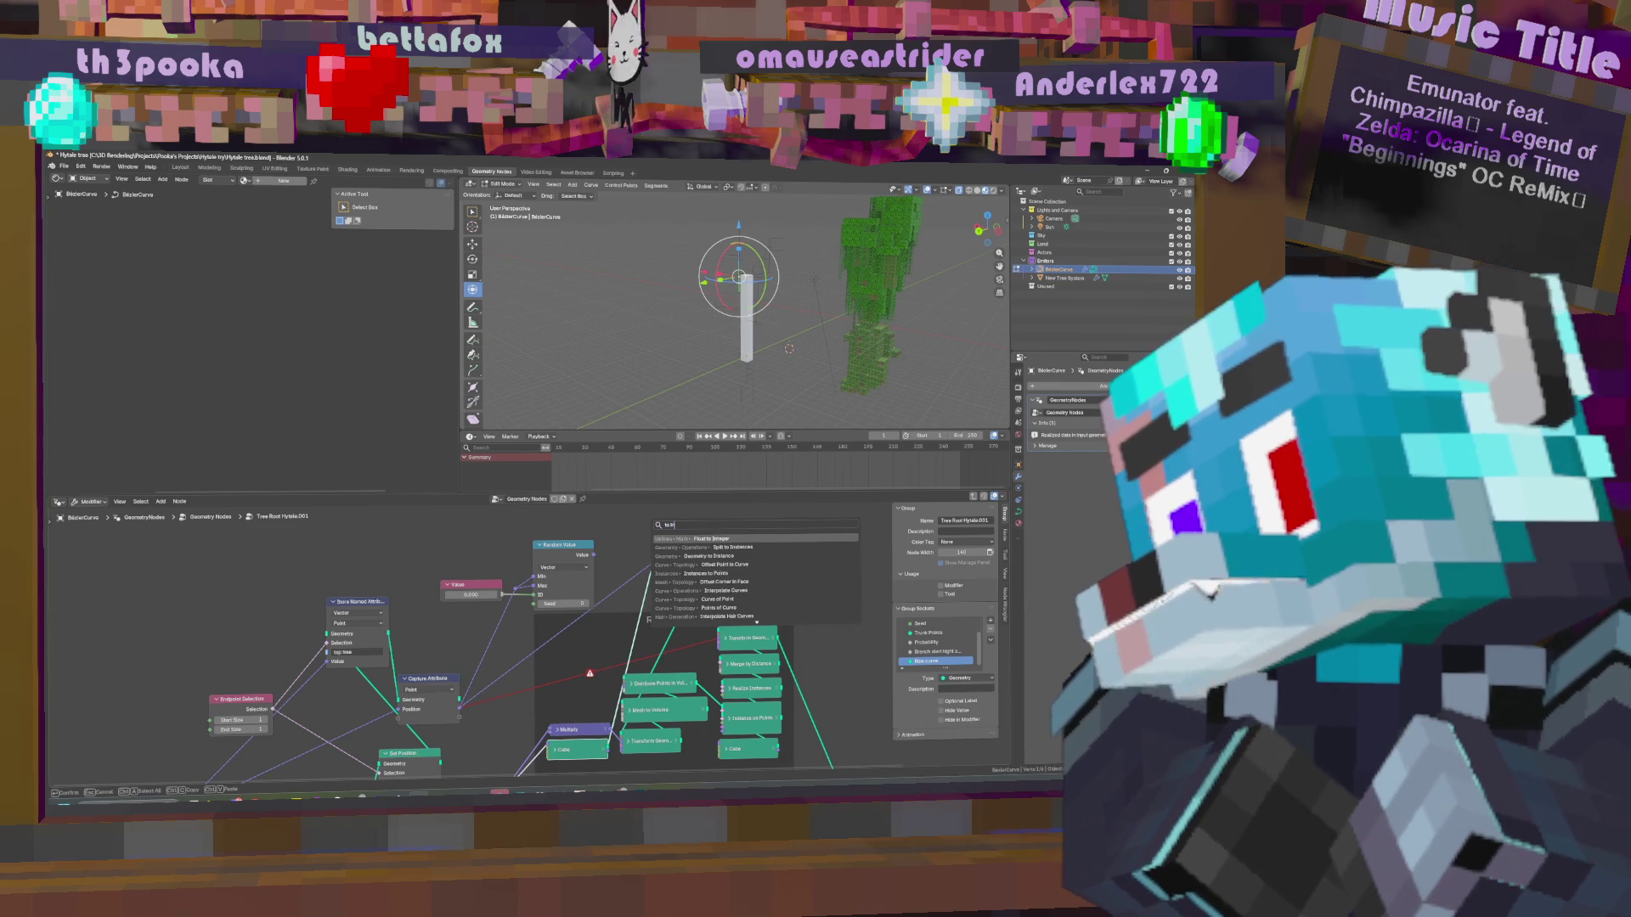
pyautogui.press('Down')
pyautogui.press('Down')
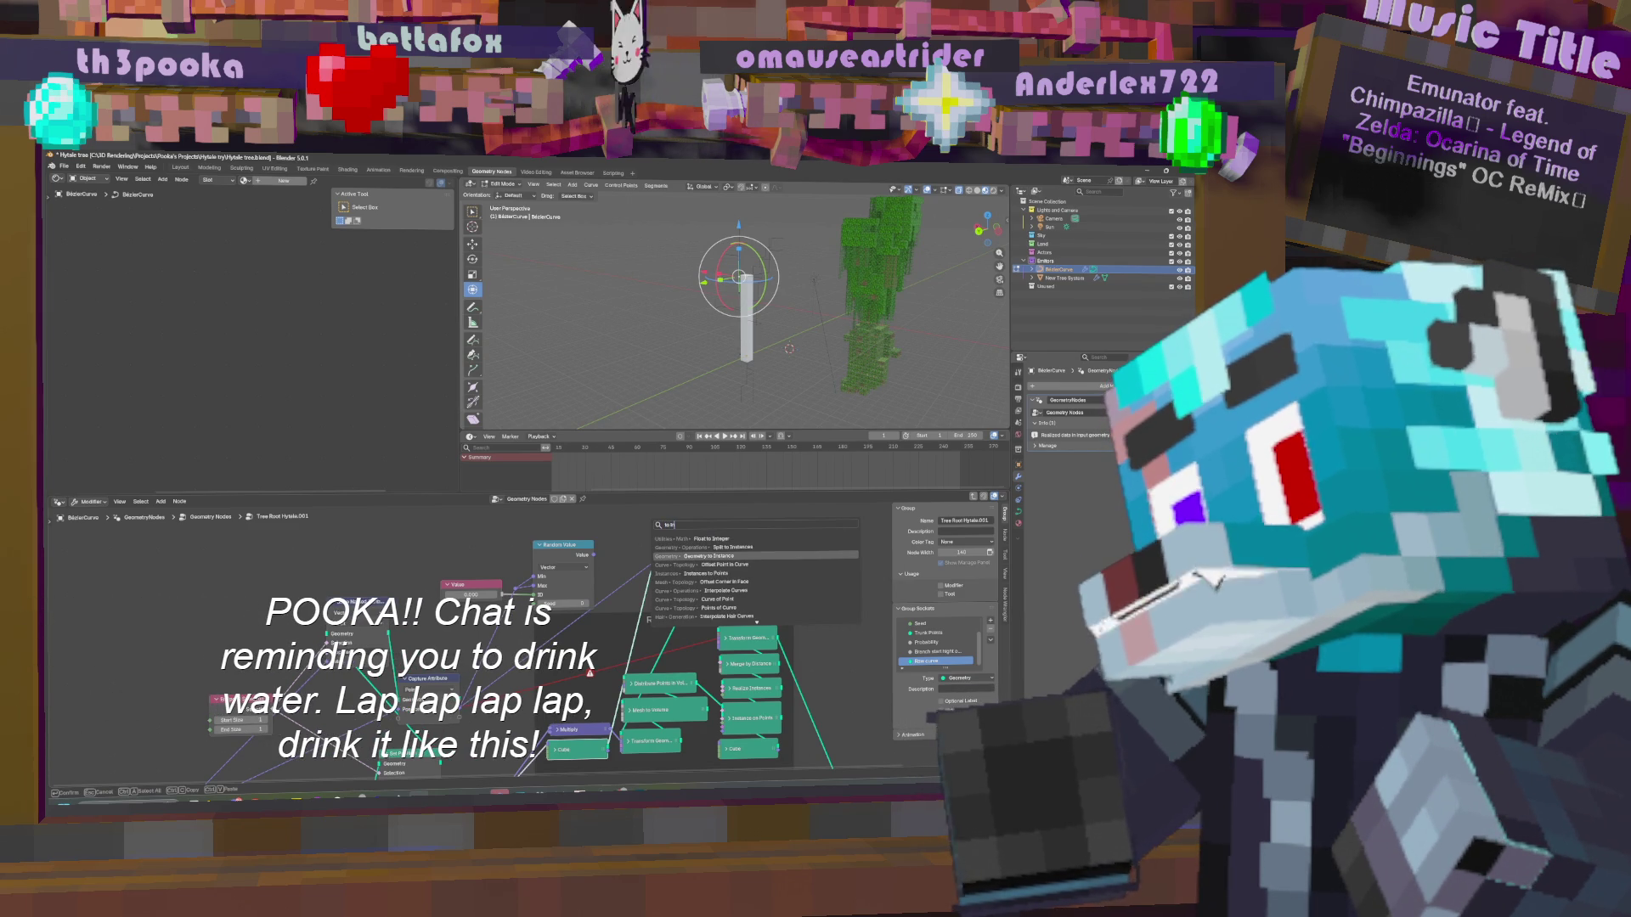
pyautogui.press('Return')
pyautogui.click(629, 663)
pyautogui.moveTo(642, 662)
pyautogui.mouseDown()
pyautogui.moveTo(614, 537)
pyautogui.moveTo(627, 572)
pyautogui.moveTo(680, 586)
pyautogui.moveTo(660, 612)
pyautogui.mouseUp()
# Link Set Position toward Capture Attribute and delete the Store Named Attribute node.
pyautogui.moveTo(742, 575); pyautogui.dragTo(741, 514, button='middle')
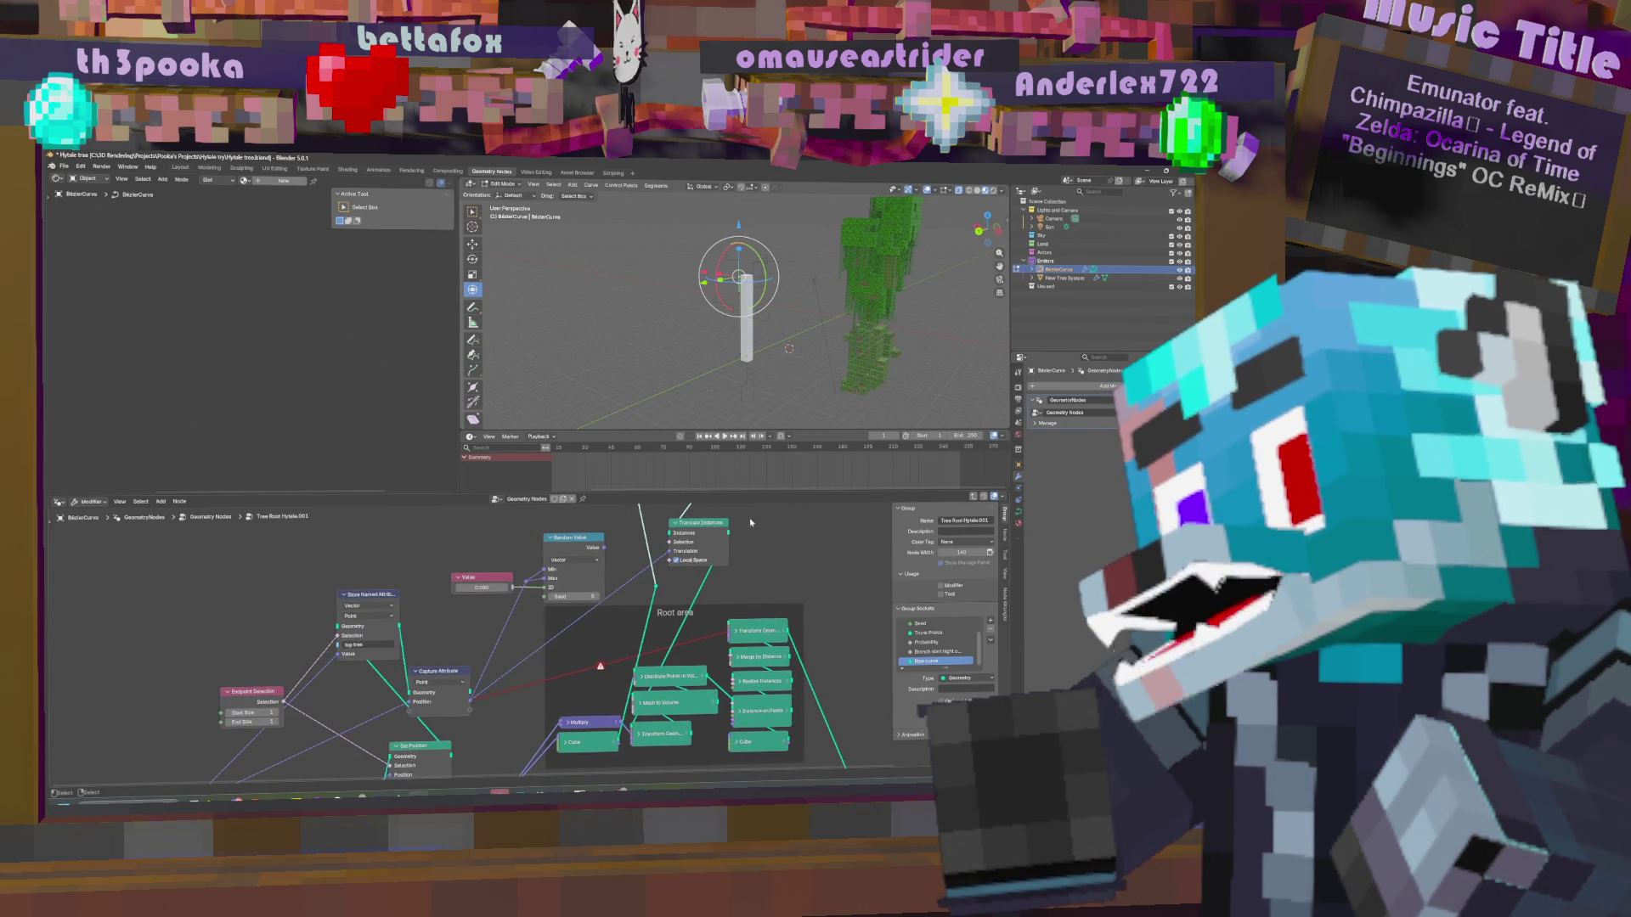
pyautogui.moveTo(754, 534); pyautogui.dragTo(747, 556, button='middle')
pyautogui.moveTo(732, 554)
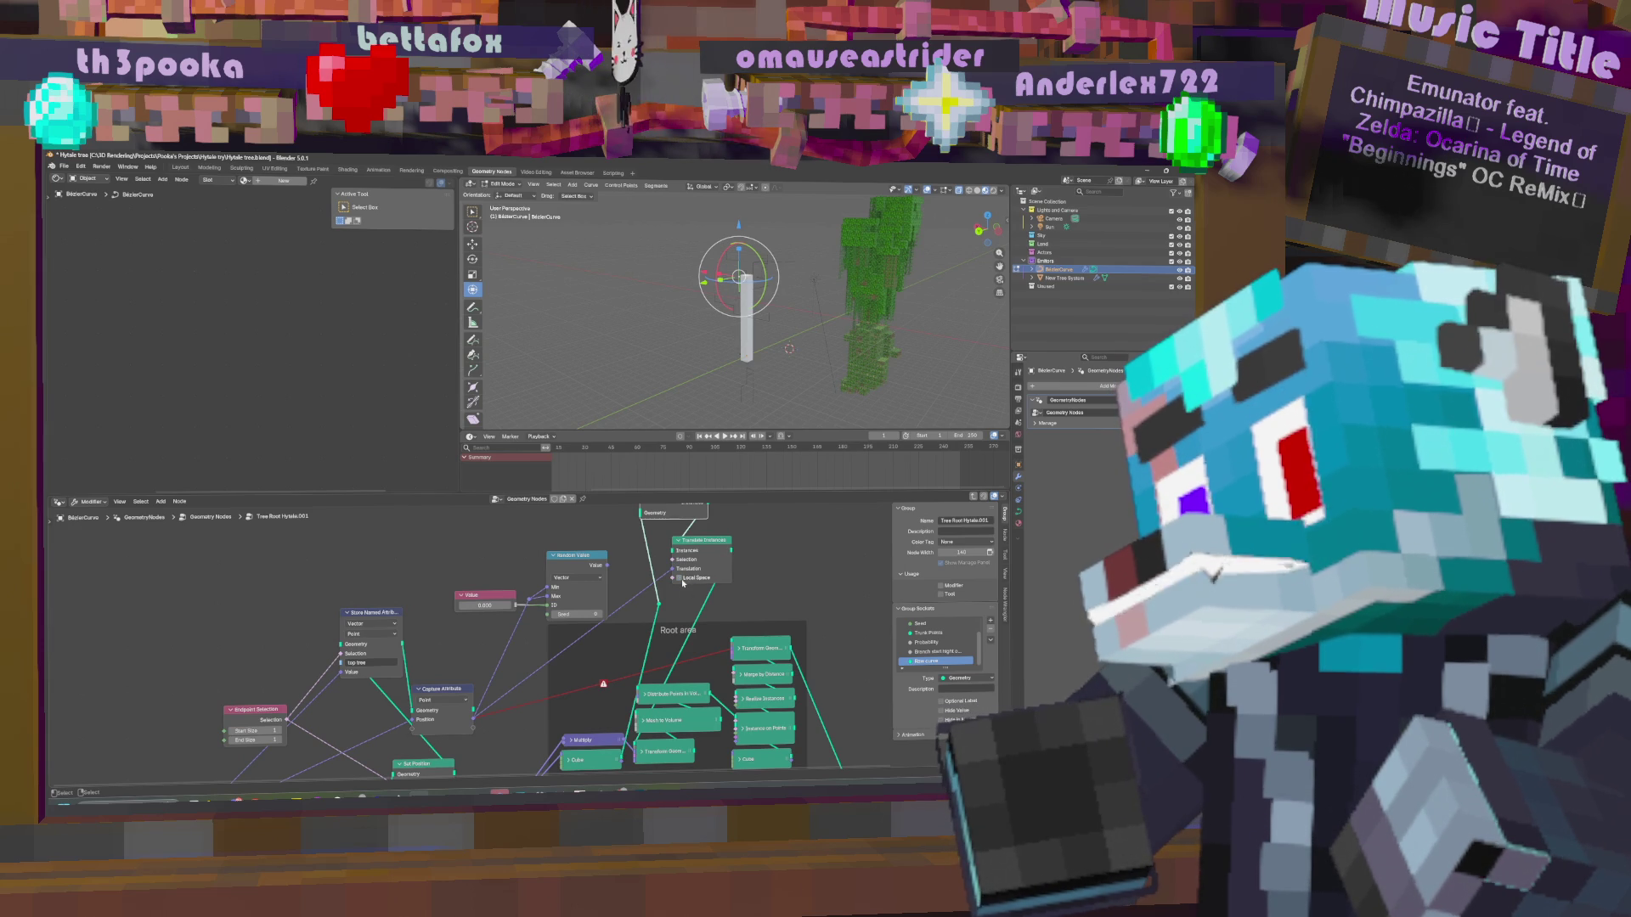
pyautogui.moveTo(461, 709); pyautogui.dragTo(538, 678, button='middle')
pyautogui.moveTo(554, 703)
pyautogui.mouseDown()
pyautogui.moveTo(587, 720)
pyautogui.moveTo(516, 654)
pyautogui.mouseUp()
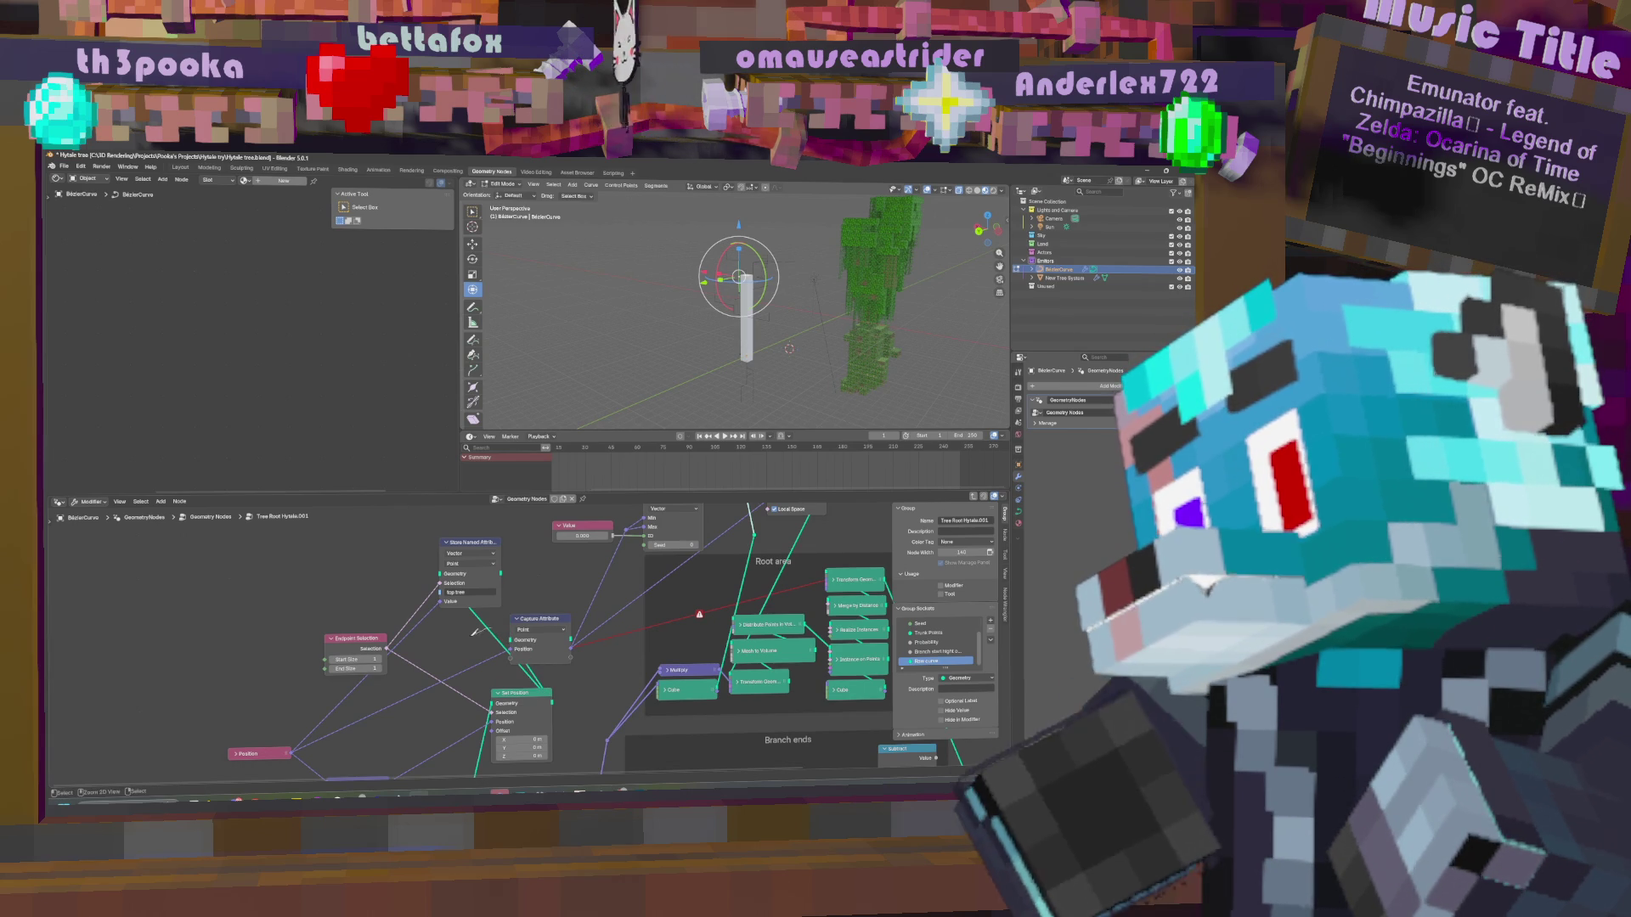
pyautogui.click(478, 547)
pyautogui.press('x')
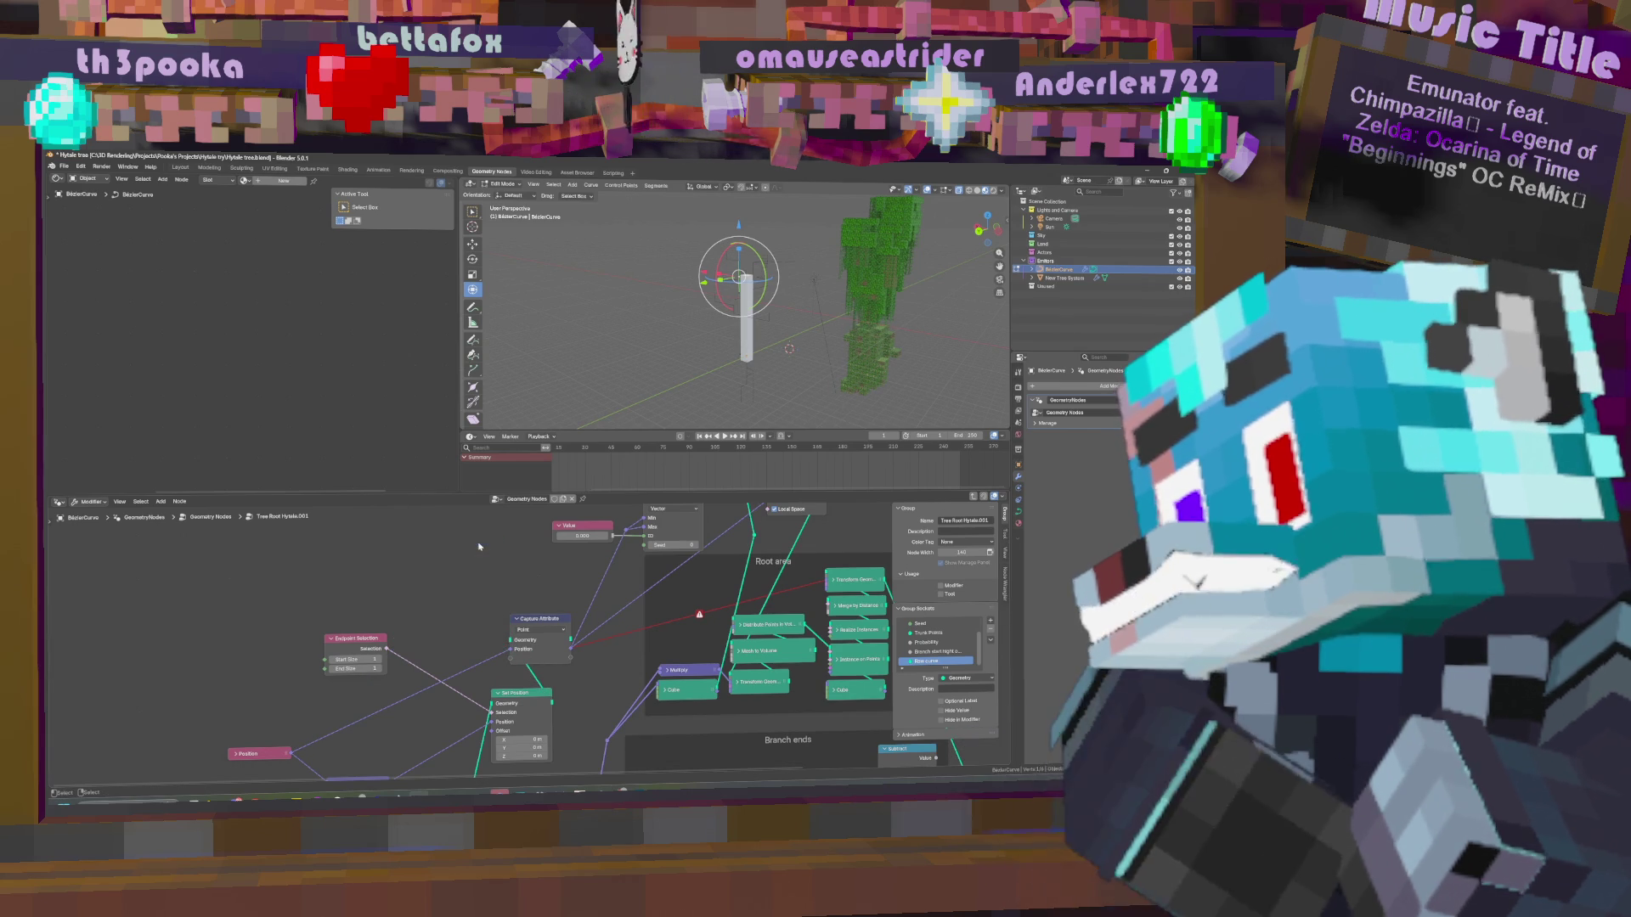
pyautogui.moveTo(630, 613); pyautogui.dragTo(562, 663, button='middle')
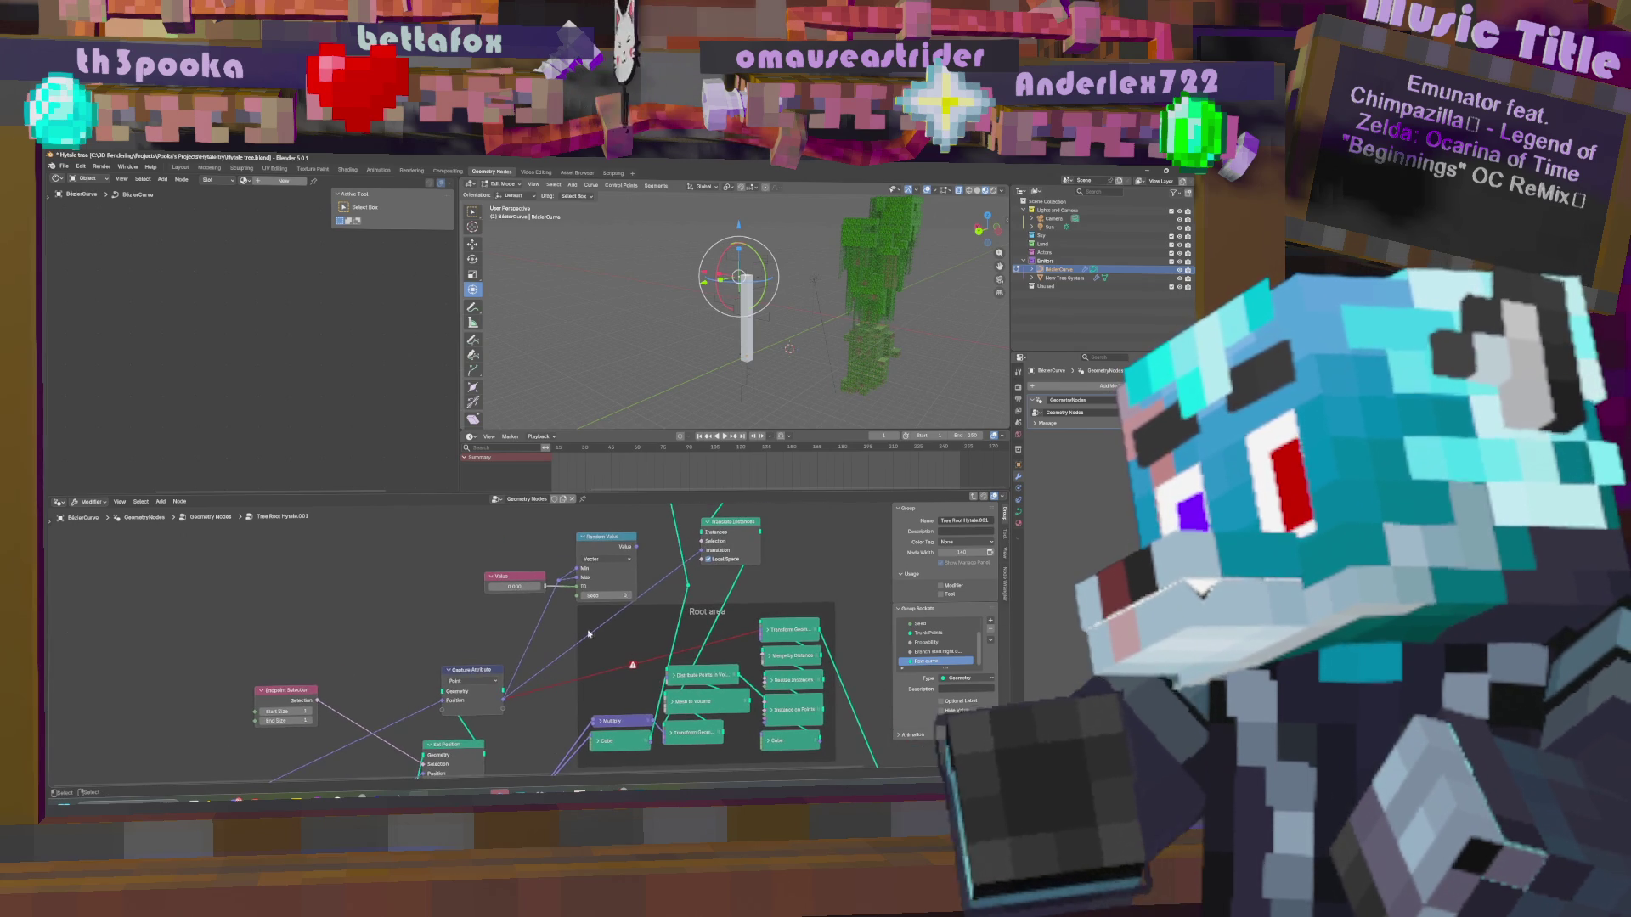
pyautogui.moveTo(788, 544)
pyautogui.mouseDown(button='middle')
pyautogui.moveTo(775, 595)
pyautogui.moveTo(766, 566)
pyautogui.mouseUp(button='middle')
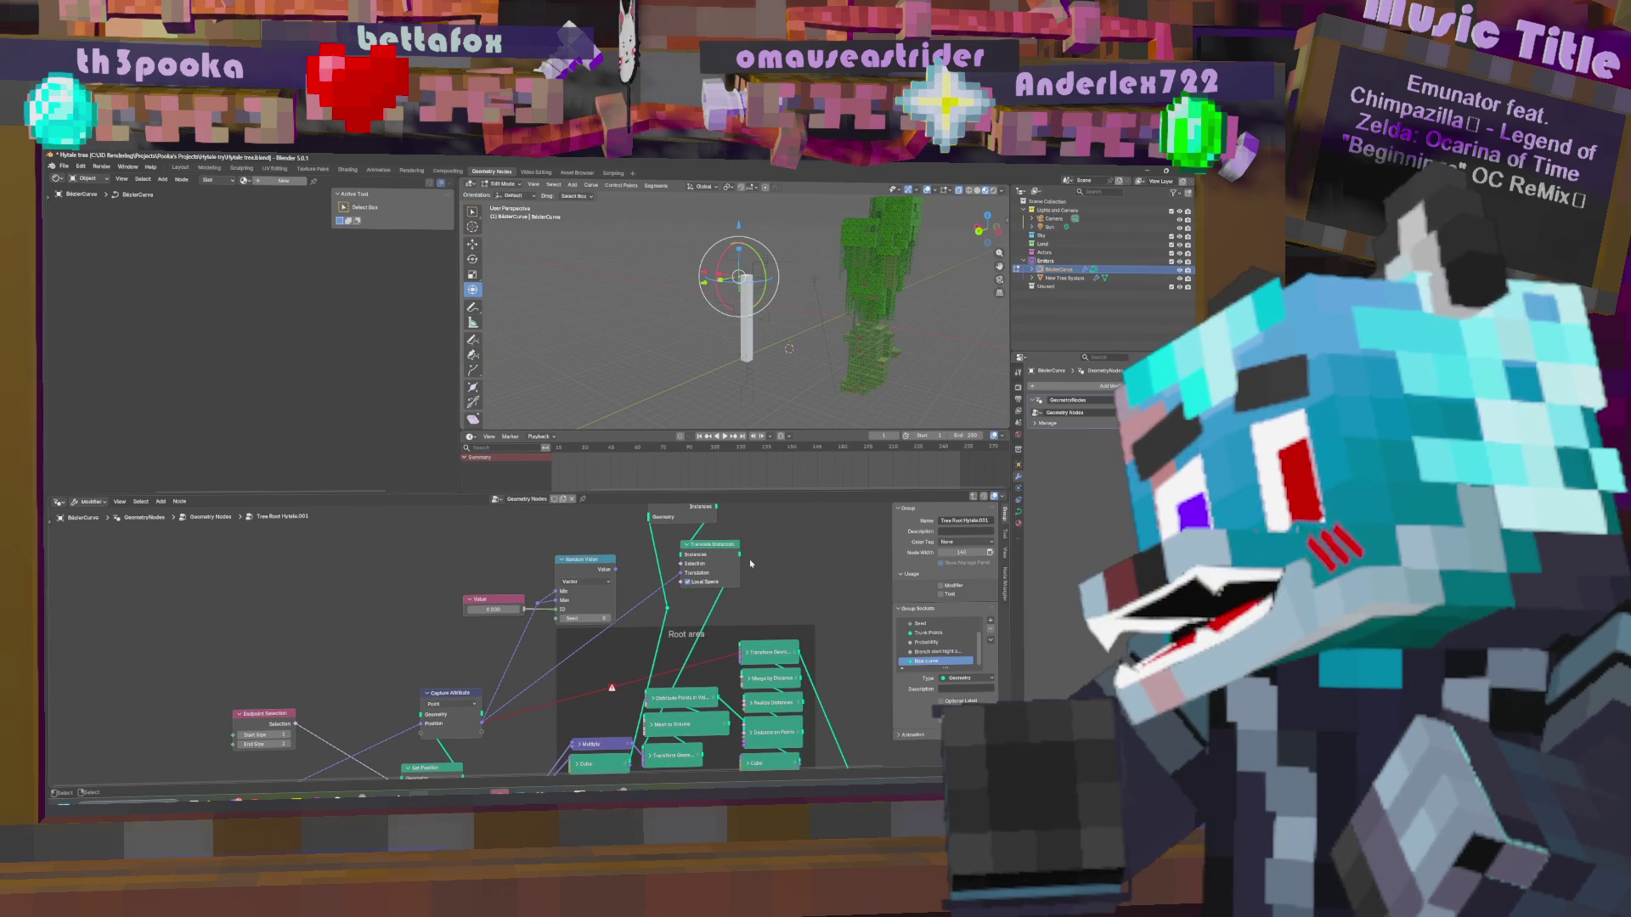
pyautogui.moveTo(775, 552); pyautogui.dragTo(668, 581, button='middle')
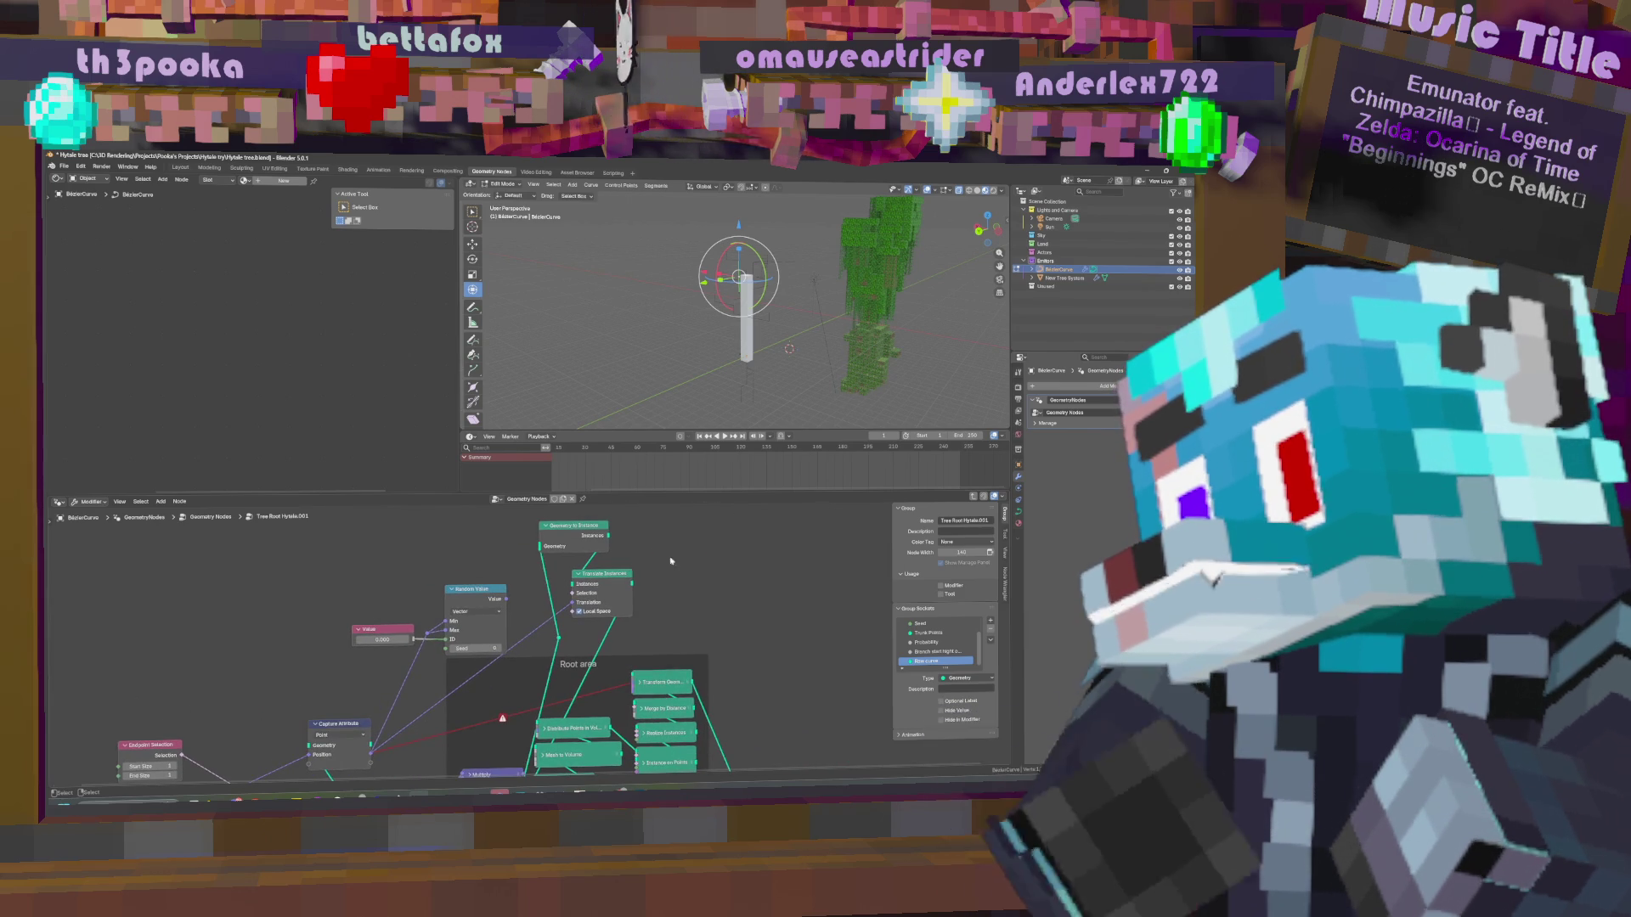
# Dismiss the node search and cancel an accidental move of the curve.
pyautogui.hotkey('shift', 'a')
pyautogui.click(684, 546)
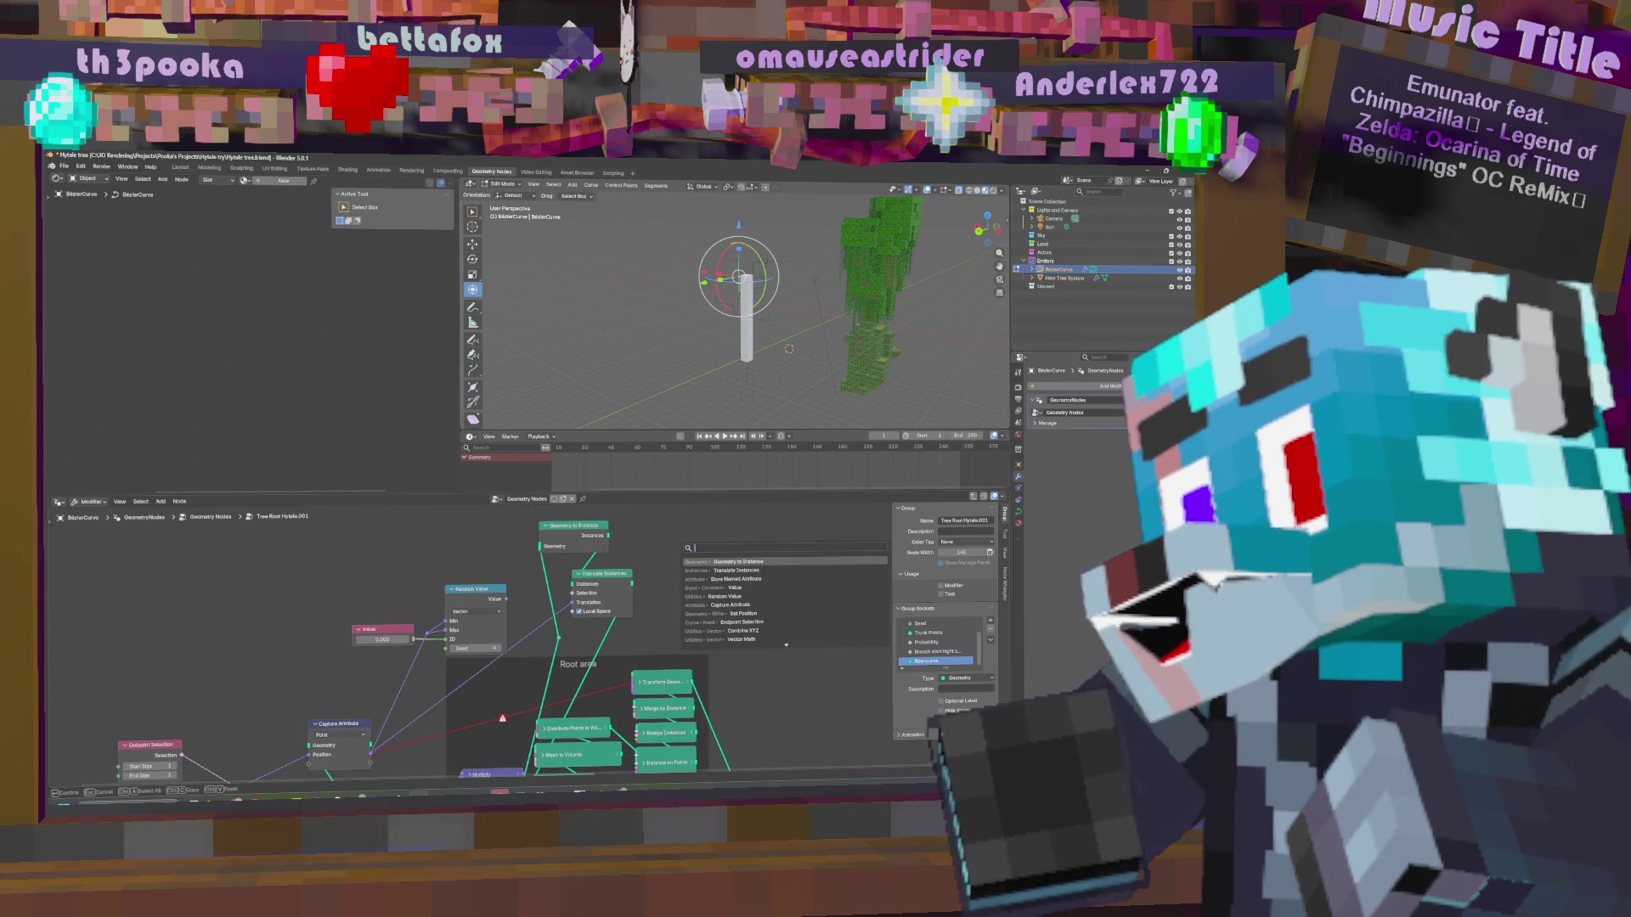
pyautogui.press('Escape')
pyautogui.moveTo(666, 645)
pyautogui.mouseDown(button='middle')
pyautogui.moveTo(594, 679)
pyautogui.moveTo(611, 586)
pyautogui.moveTo(646, 611)
pyautogui.moveTo(751, 620)
pyautogui.moveTo(750, 633)
pyautogui.mouseUp(button='middle')
pyautogui.moveTo(638, 593); pyautogui.dragTo(808, 548, button='middle')
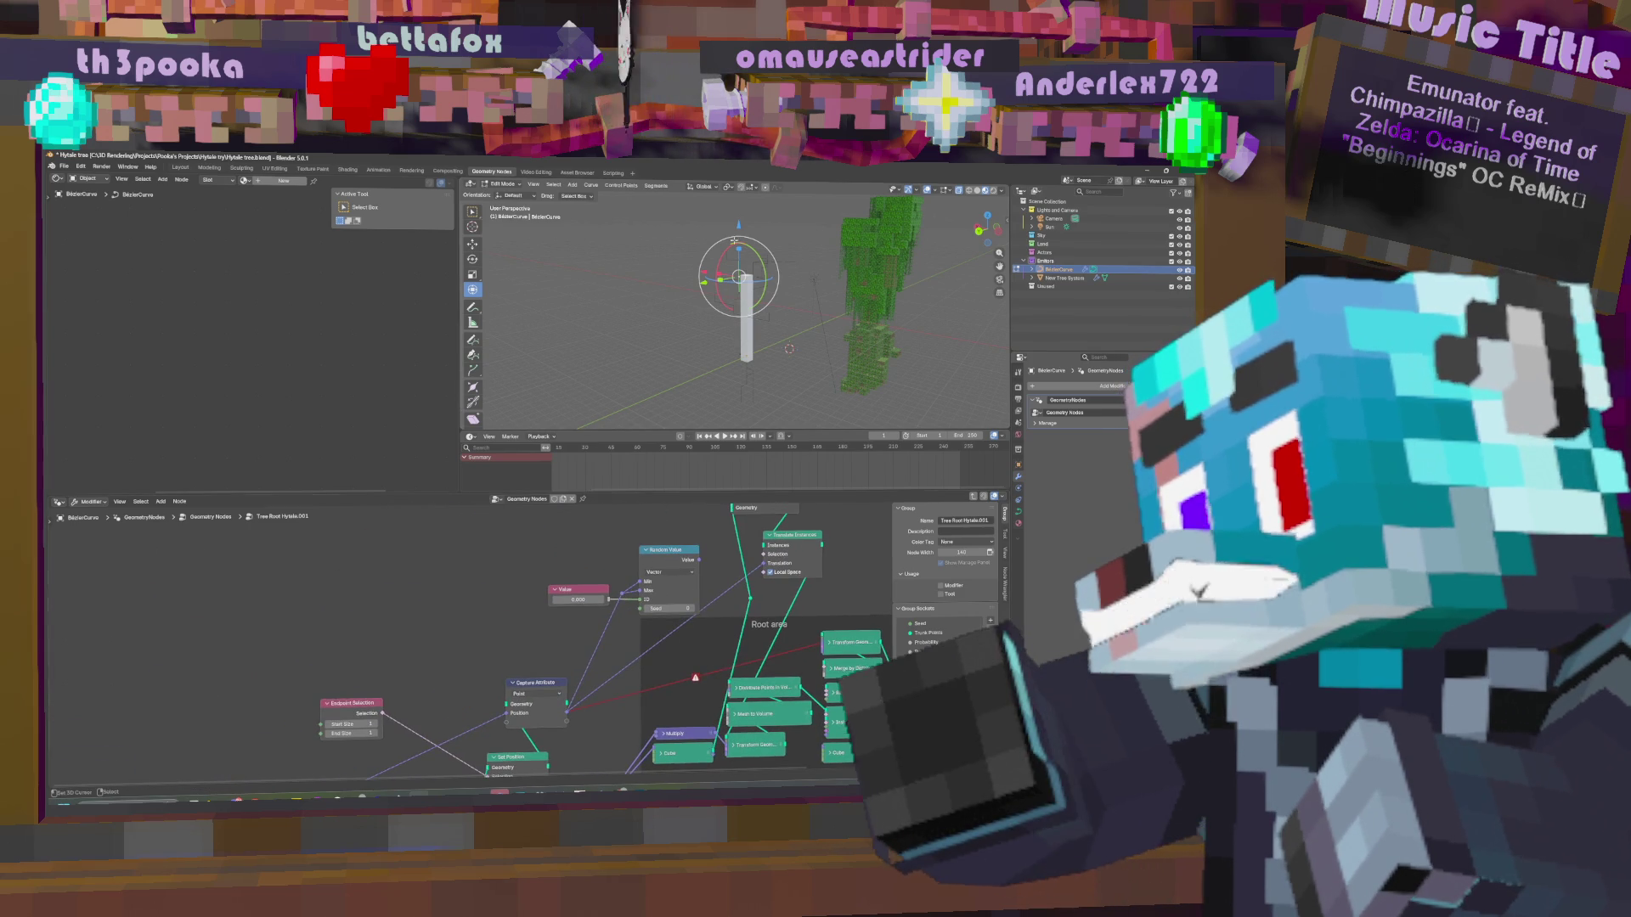
pyautogui.press('g')
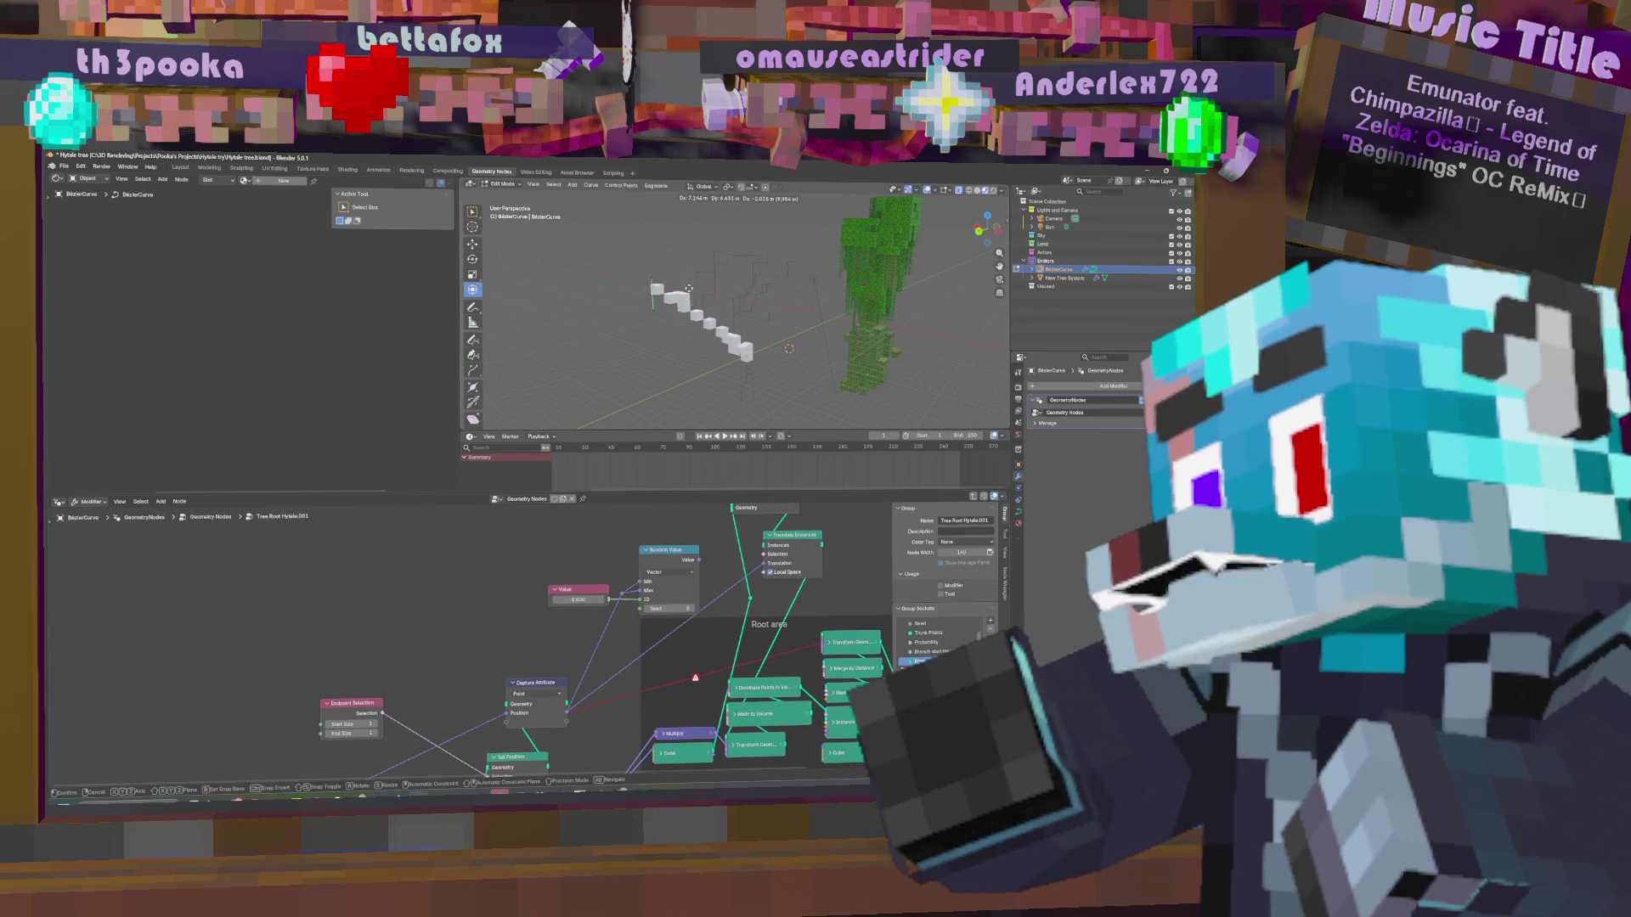
pyautogui.press('Escape')
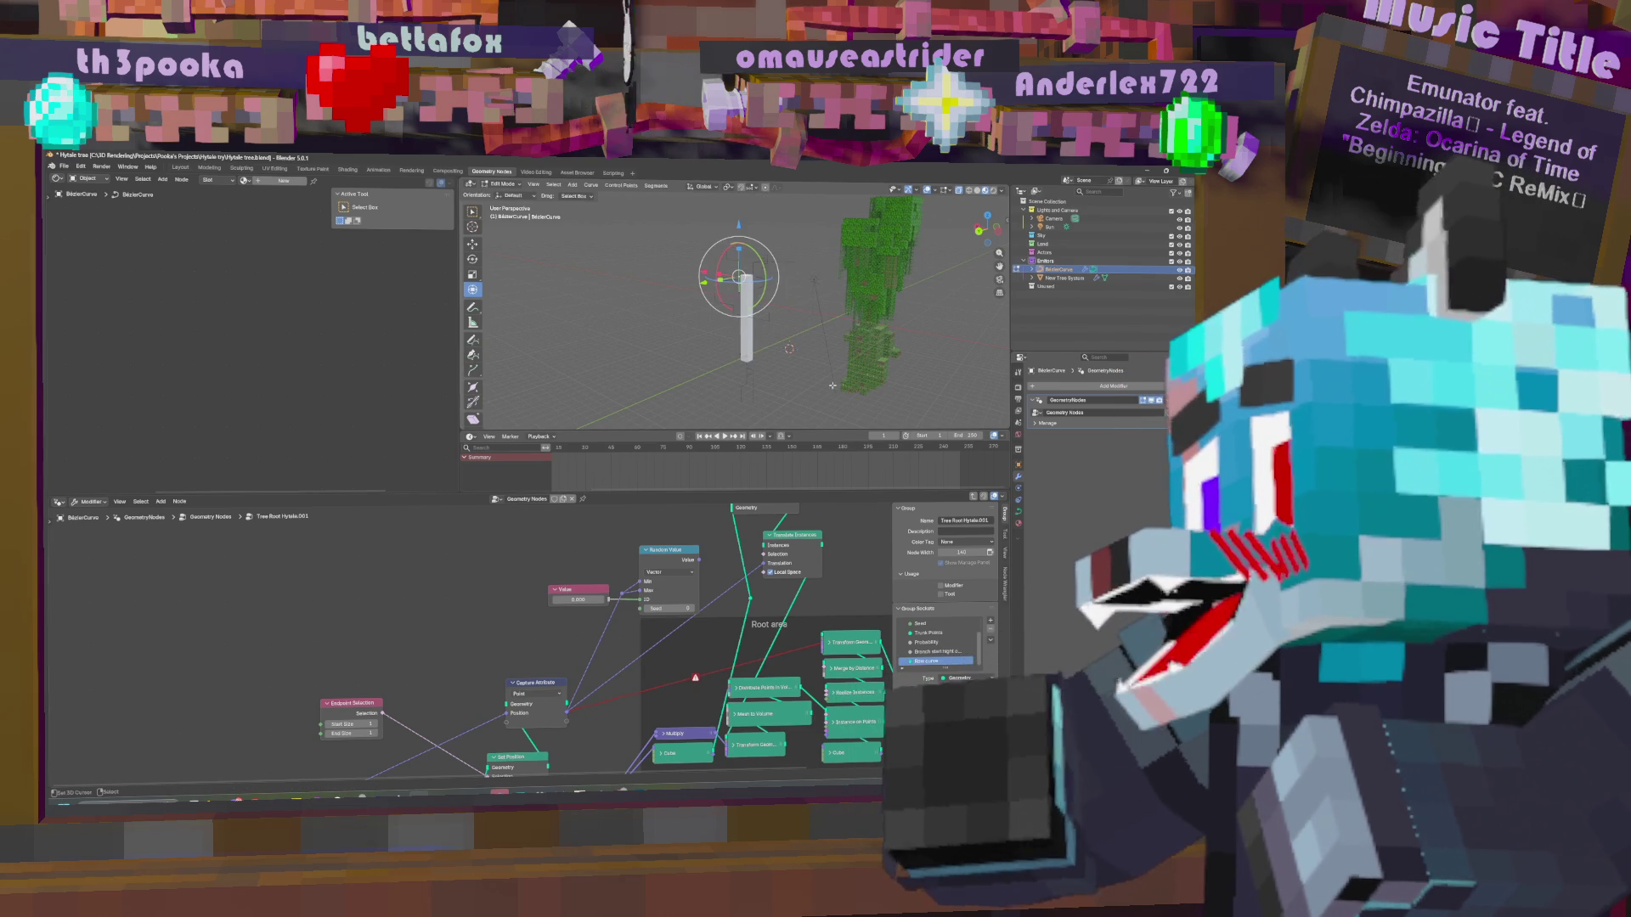
# Dissolve Translate Instances with Ctrl+X and select the Geometry to Instance node.
pyautogui.click(796, 544)
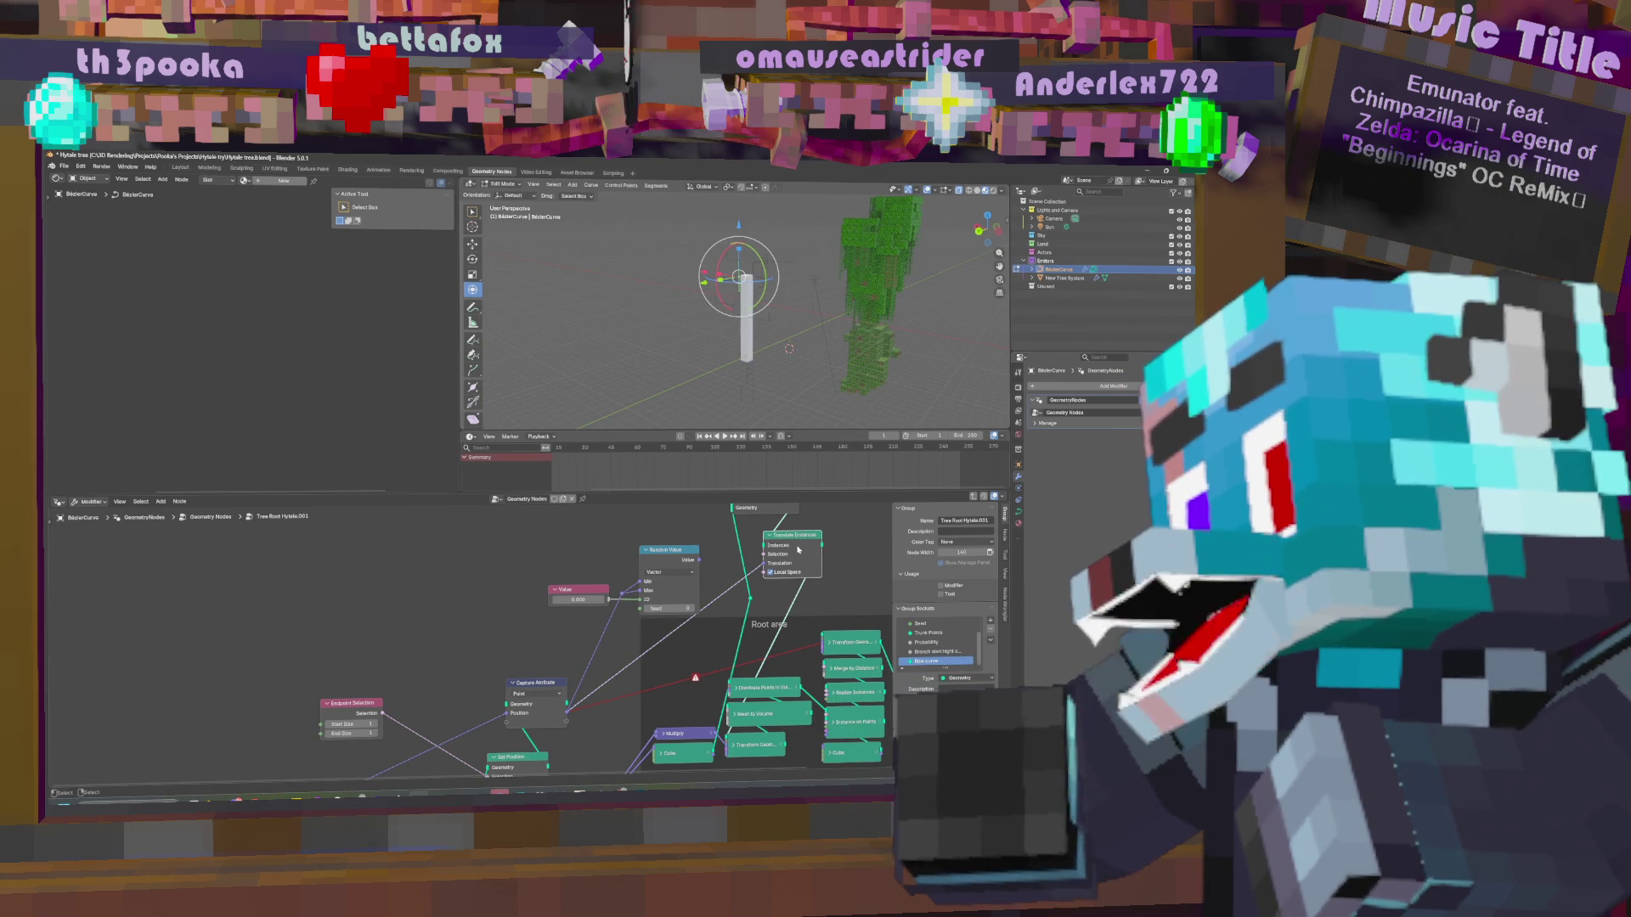
pyautogui.hotkey('ctrl', 'x')
pyautogui.moveTo(799, 540); pyautogui.dragTo(814, 608, button='middle')
pyautogui.click(752, 572)
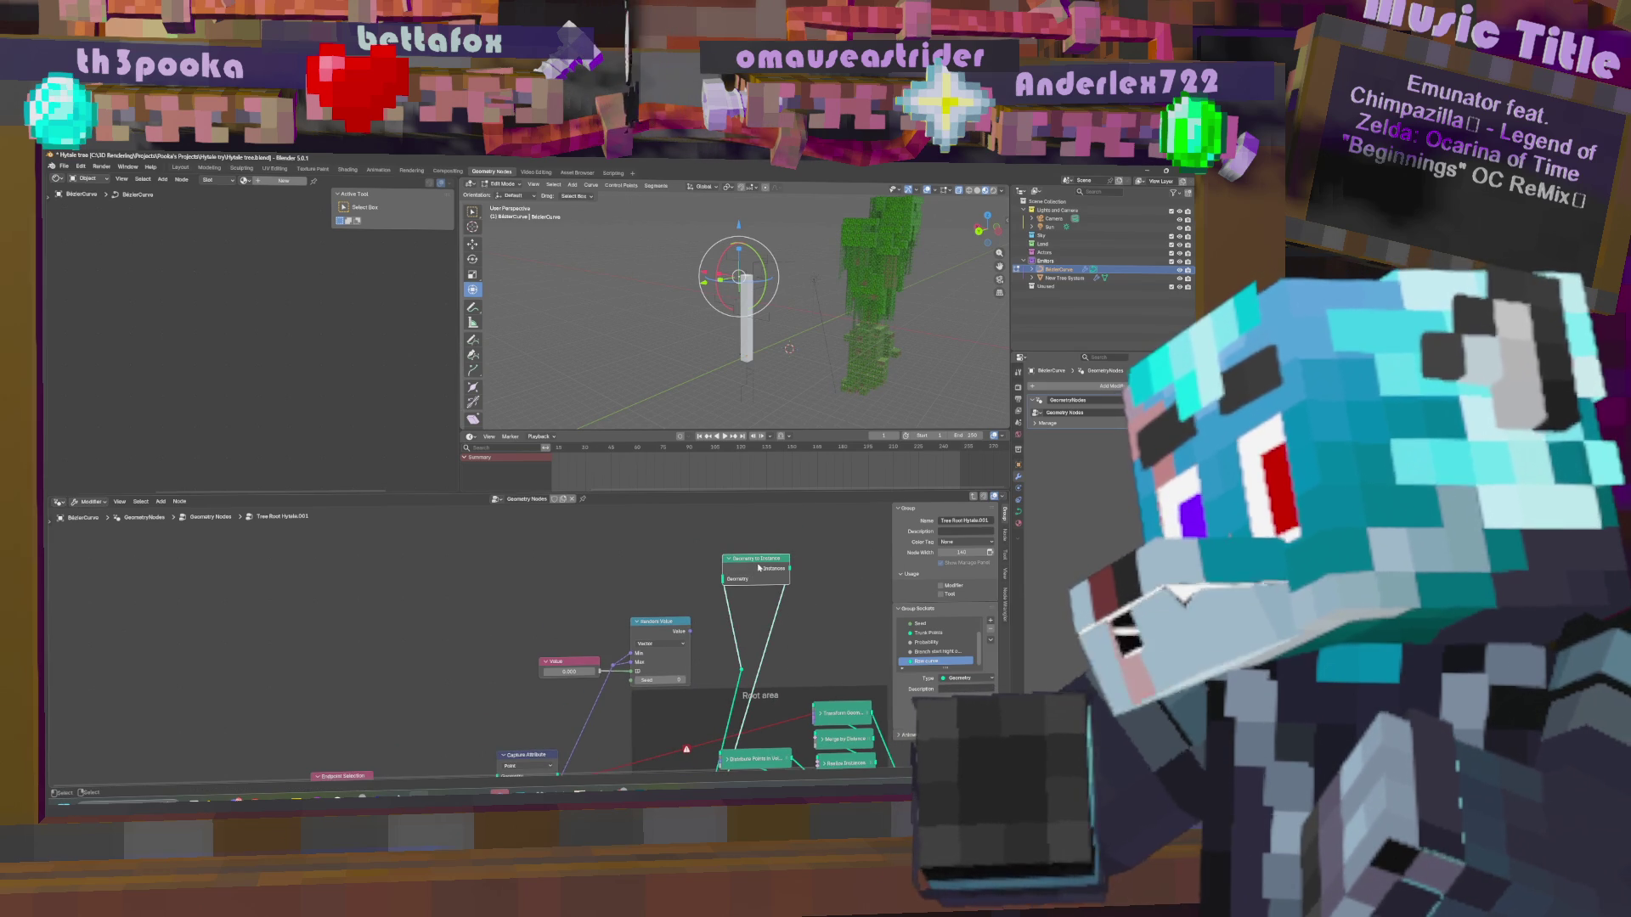
# Delete the Geometry to Instance node and the reroute feeding Distribute Points.
pyautogui.hotkey('ctrl', 'x')
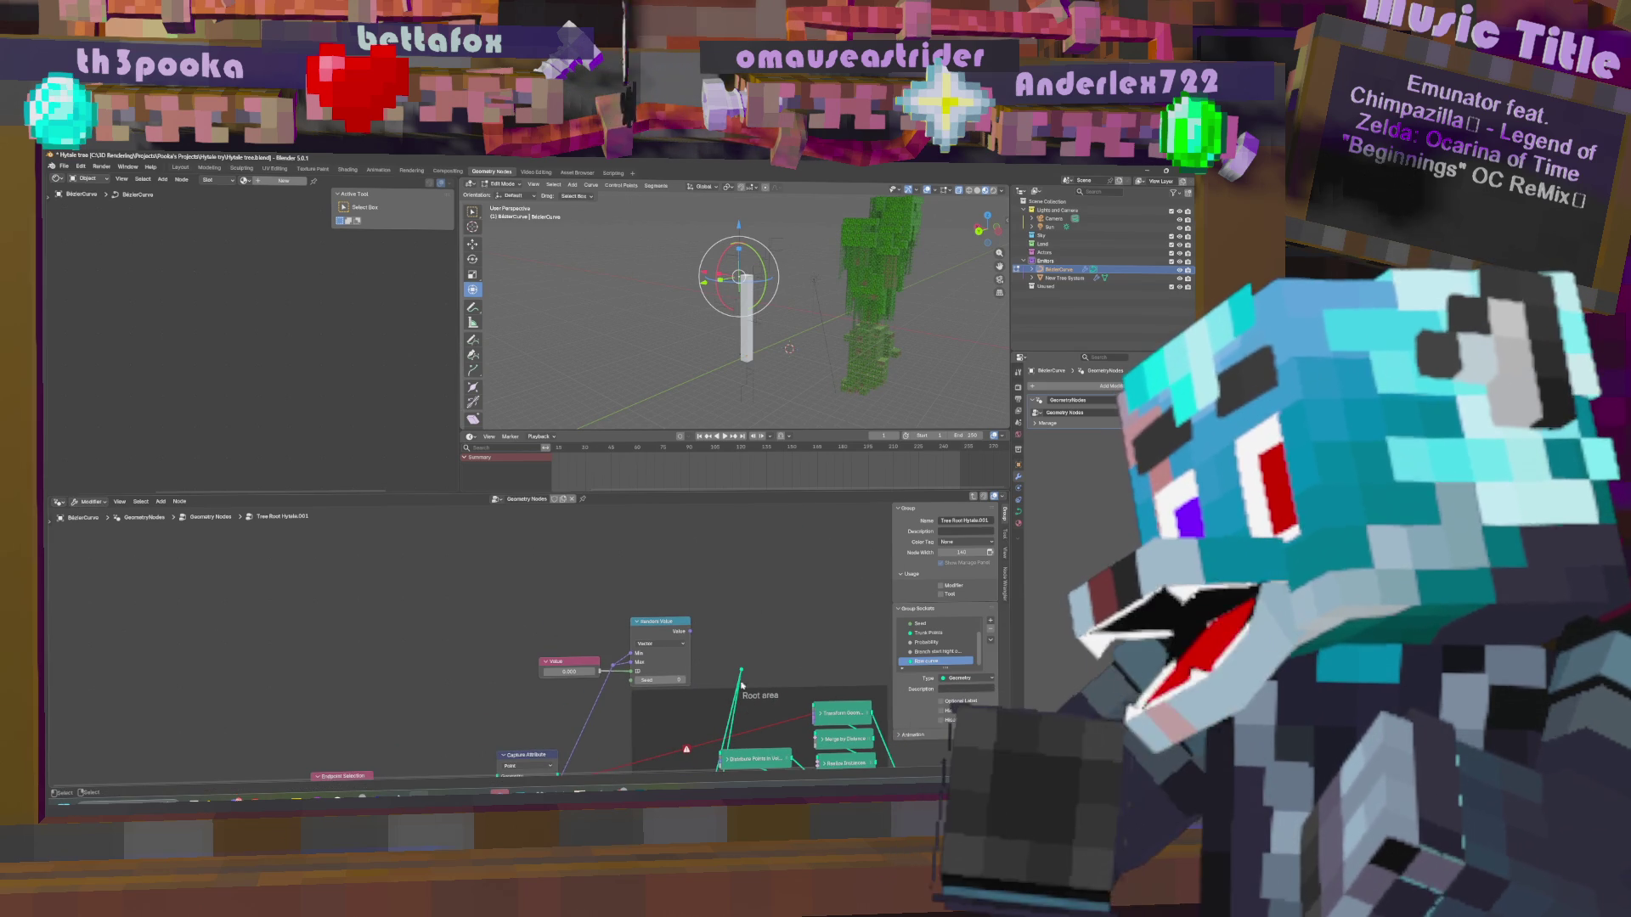
pyautogui.click(741, 672)
pyautogui.hotkey('ctrl', 'x')
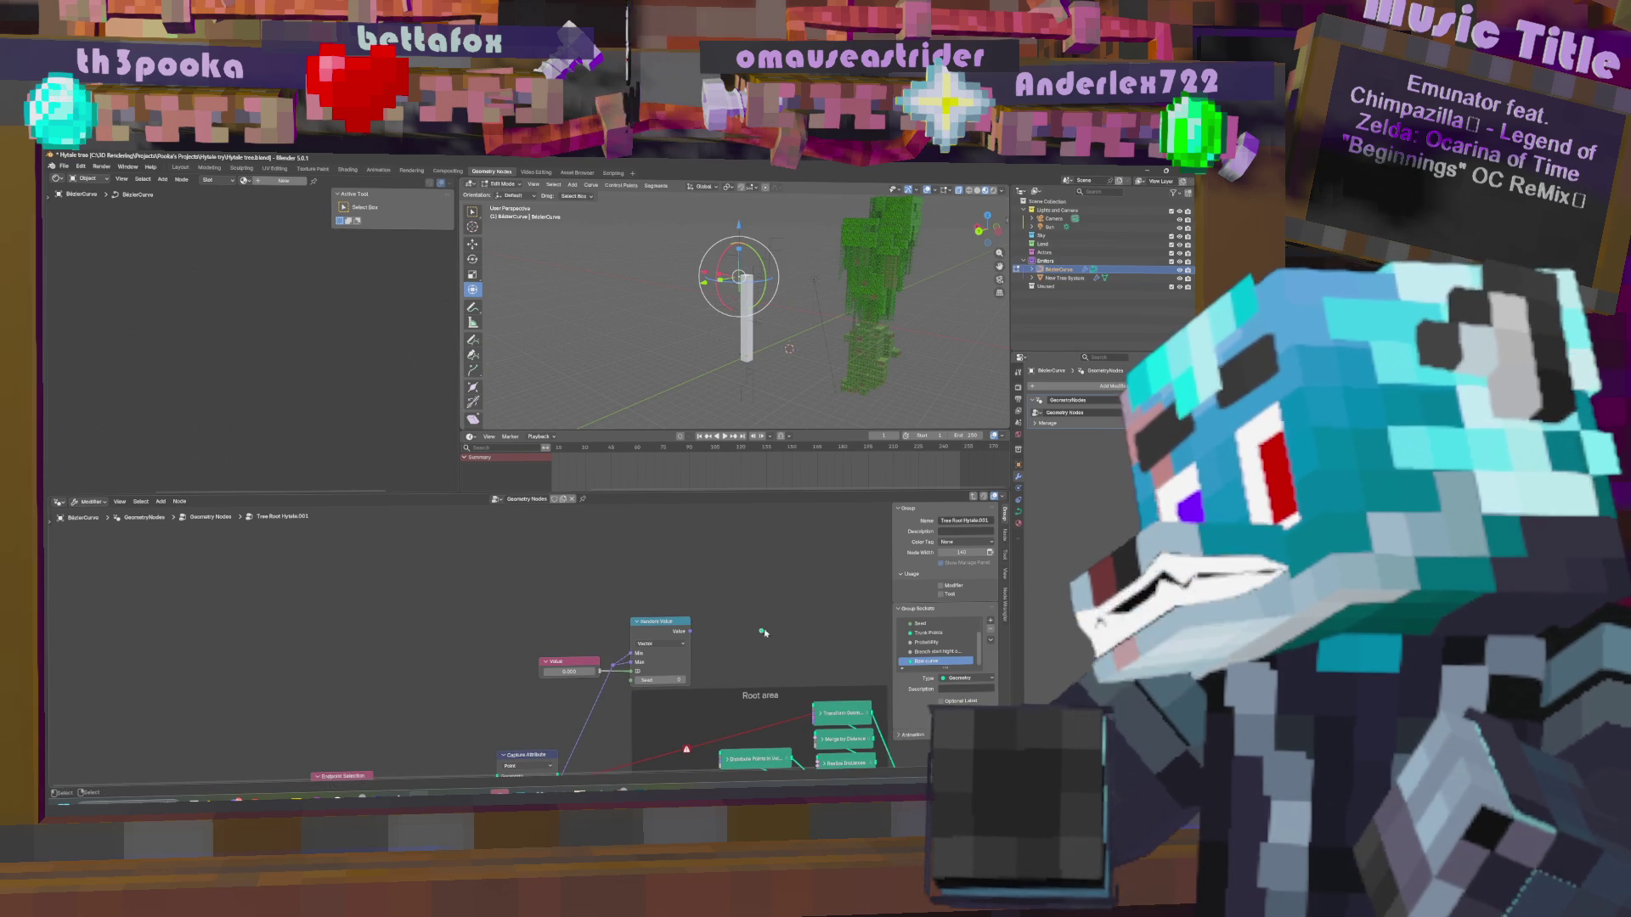
pyautogui.moveTo(776, 655); pyautogui.dragTo(802, 554, button='middle')
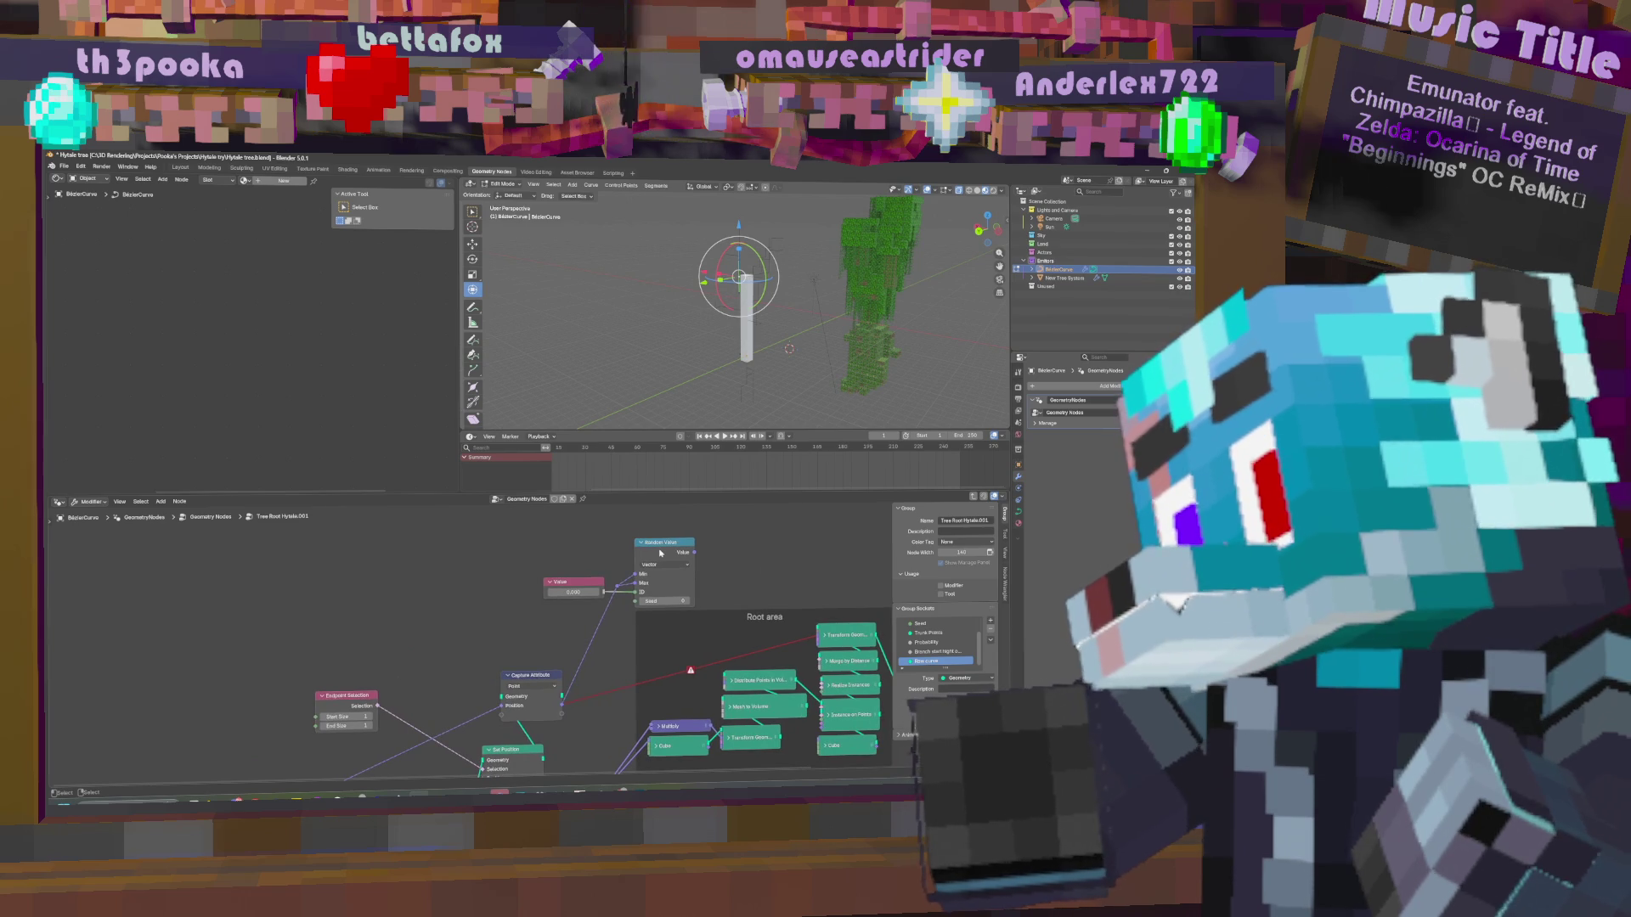
# Delete the Random Value and Value nodes.
pyautogui.click(660, 553)
pyautogui.moveTo(662, 552)
pyautogui.mouseDown()
pyautogui.moveTo(716, 542)
pyautogui.moveTo(691, 538)
pyautogui.mouseUp()
pyautogui.press('x')
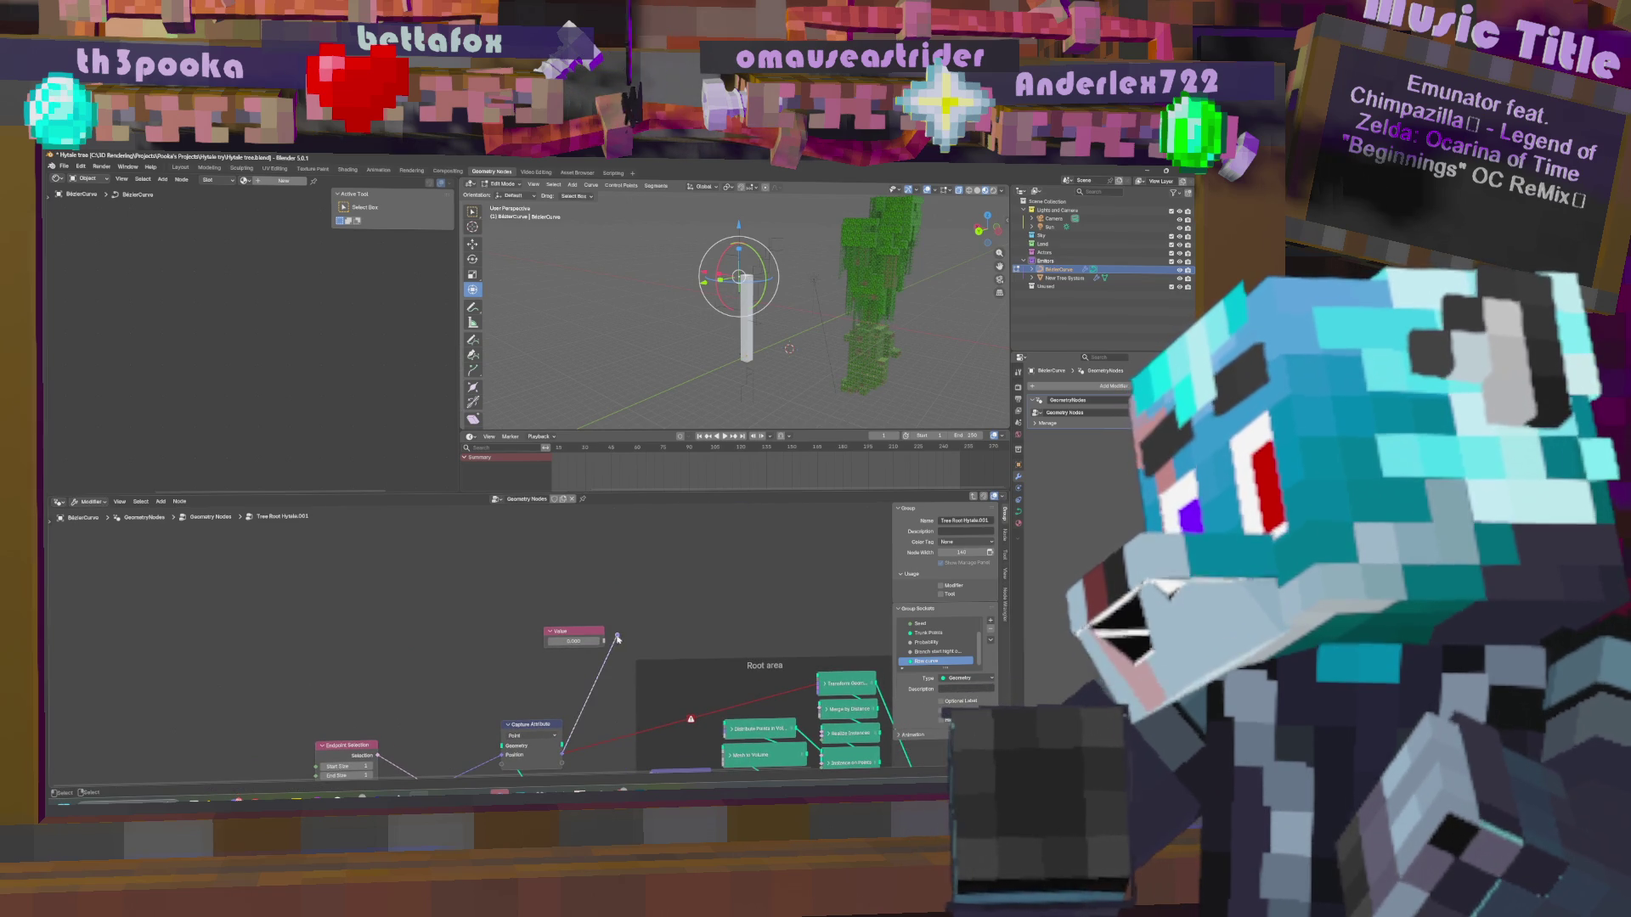
pyautogui.click(584, 637)
pyautogui.press('x')
pyautogui.moveTo(541, 730); pyautogui.dragTo(587, 583, button='middle')
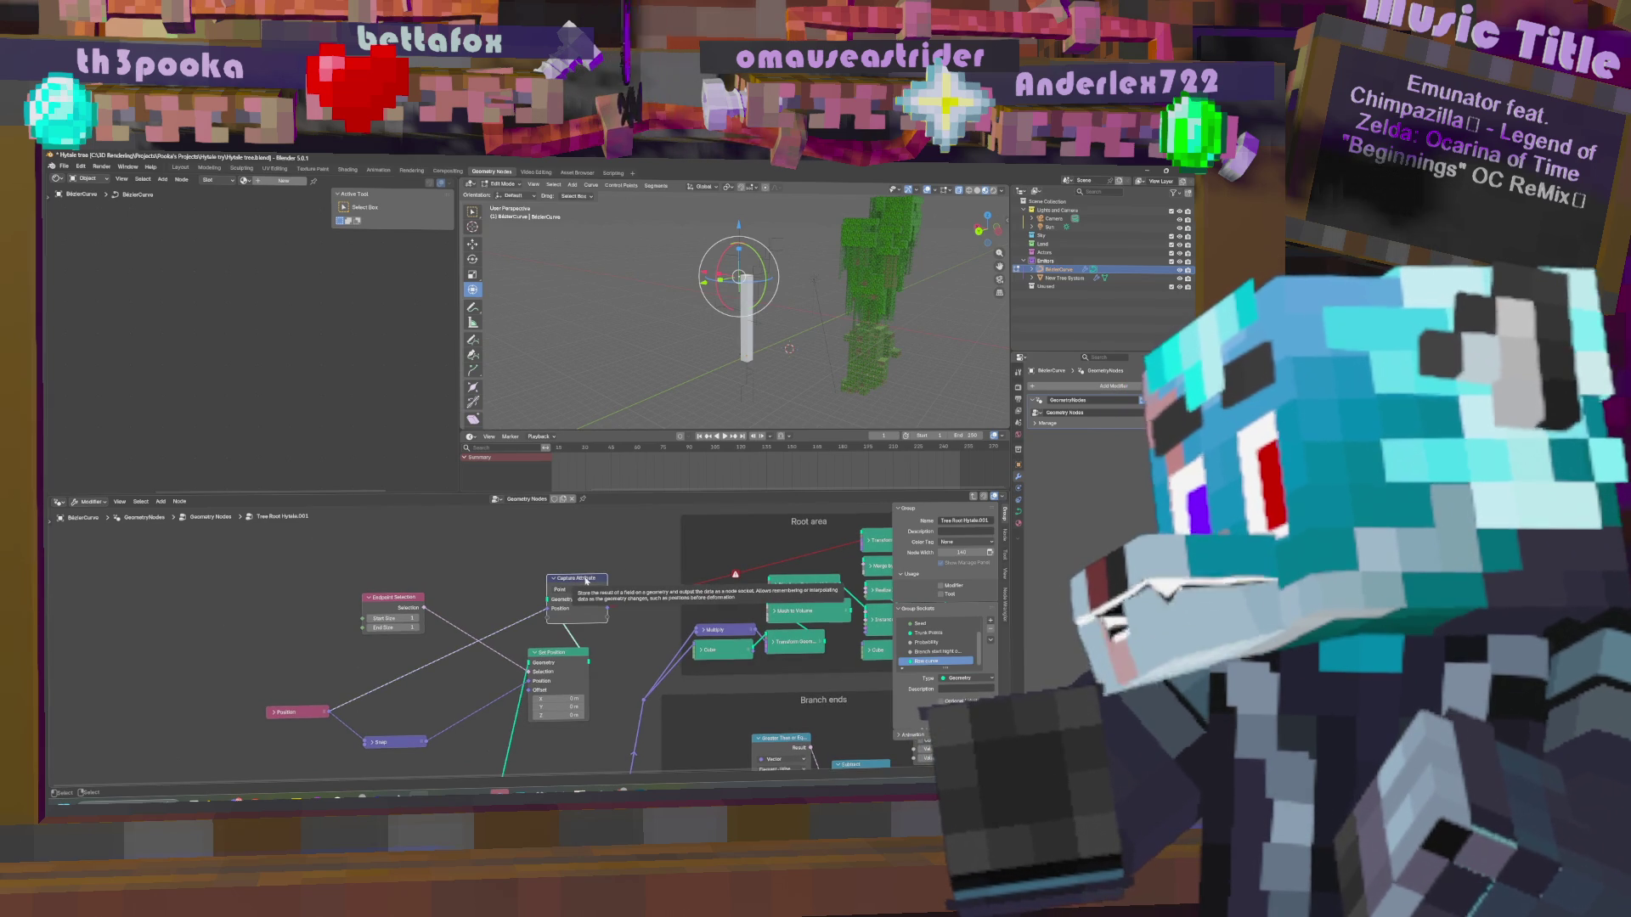
# Dissolve Capture Attribute and move Endpoint Selection down beside the Position node.
pyautogui.moveTo(586, 581)
pyautogui.mouseDown(button='middle')
pyautogui.moveTo(578, 509)
pyautogui.moveTo(561, 620)
pyautogui.mouseUp(button='middle')
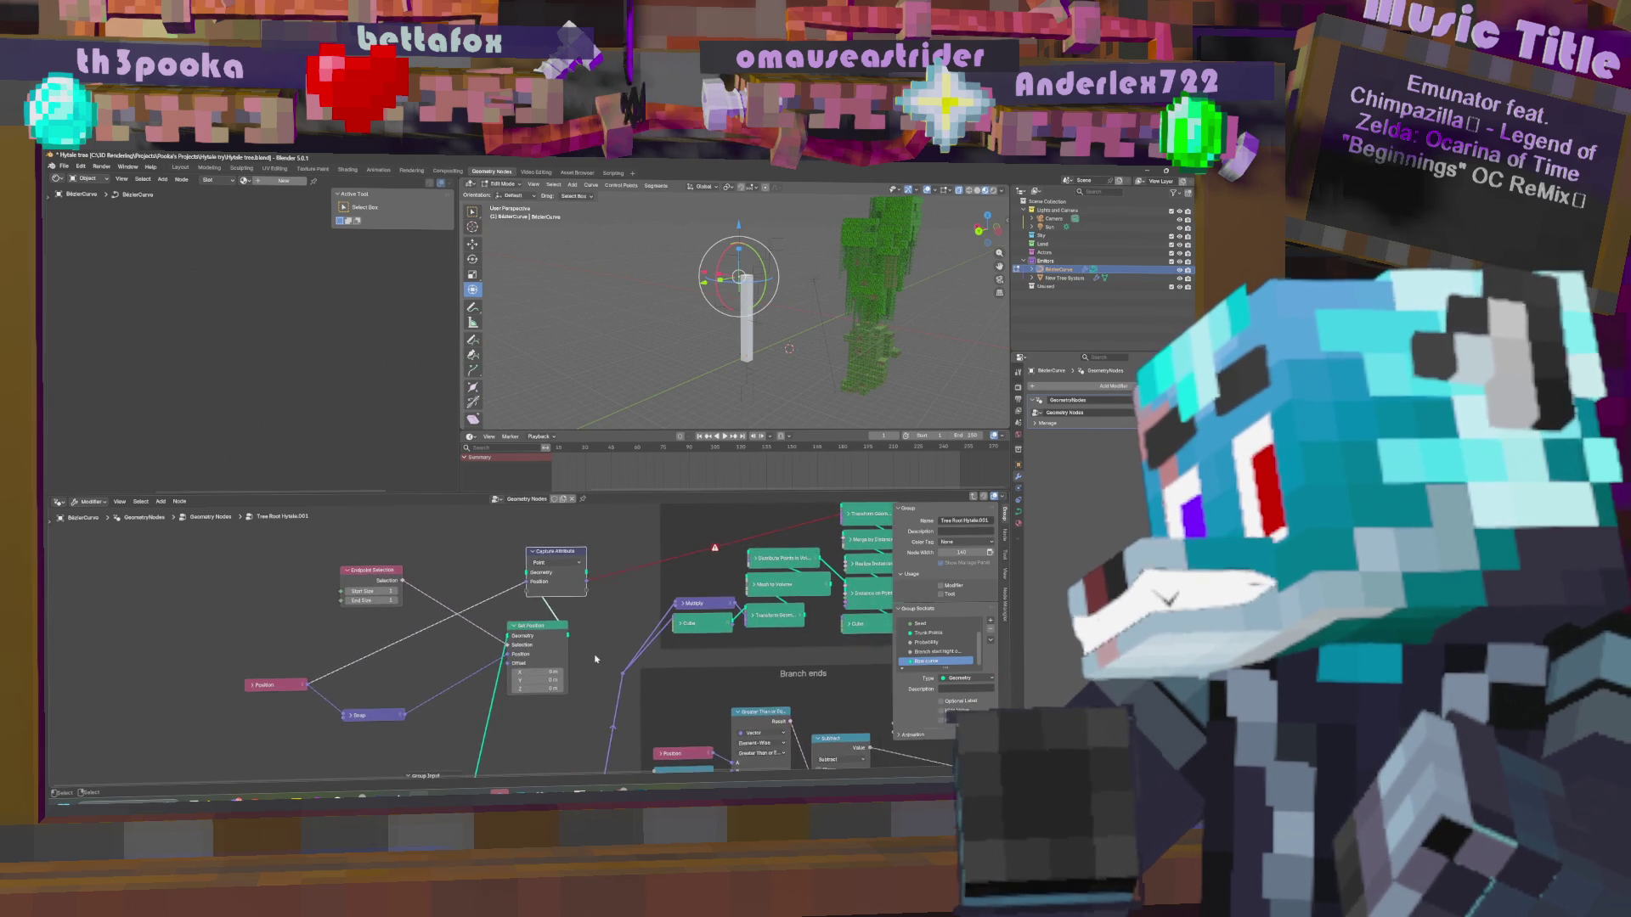
pyautogui.scroll(-1, 555, 641)
pyautogui.hotkey('ctrl', 'x')
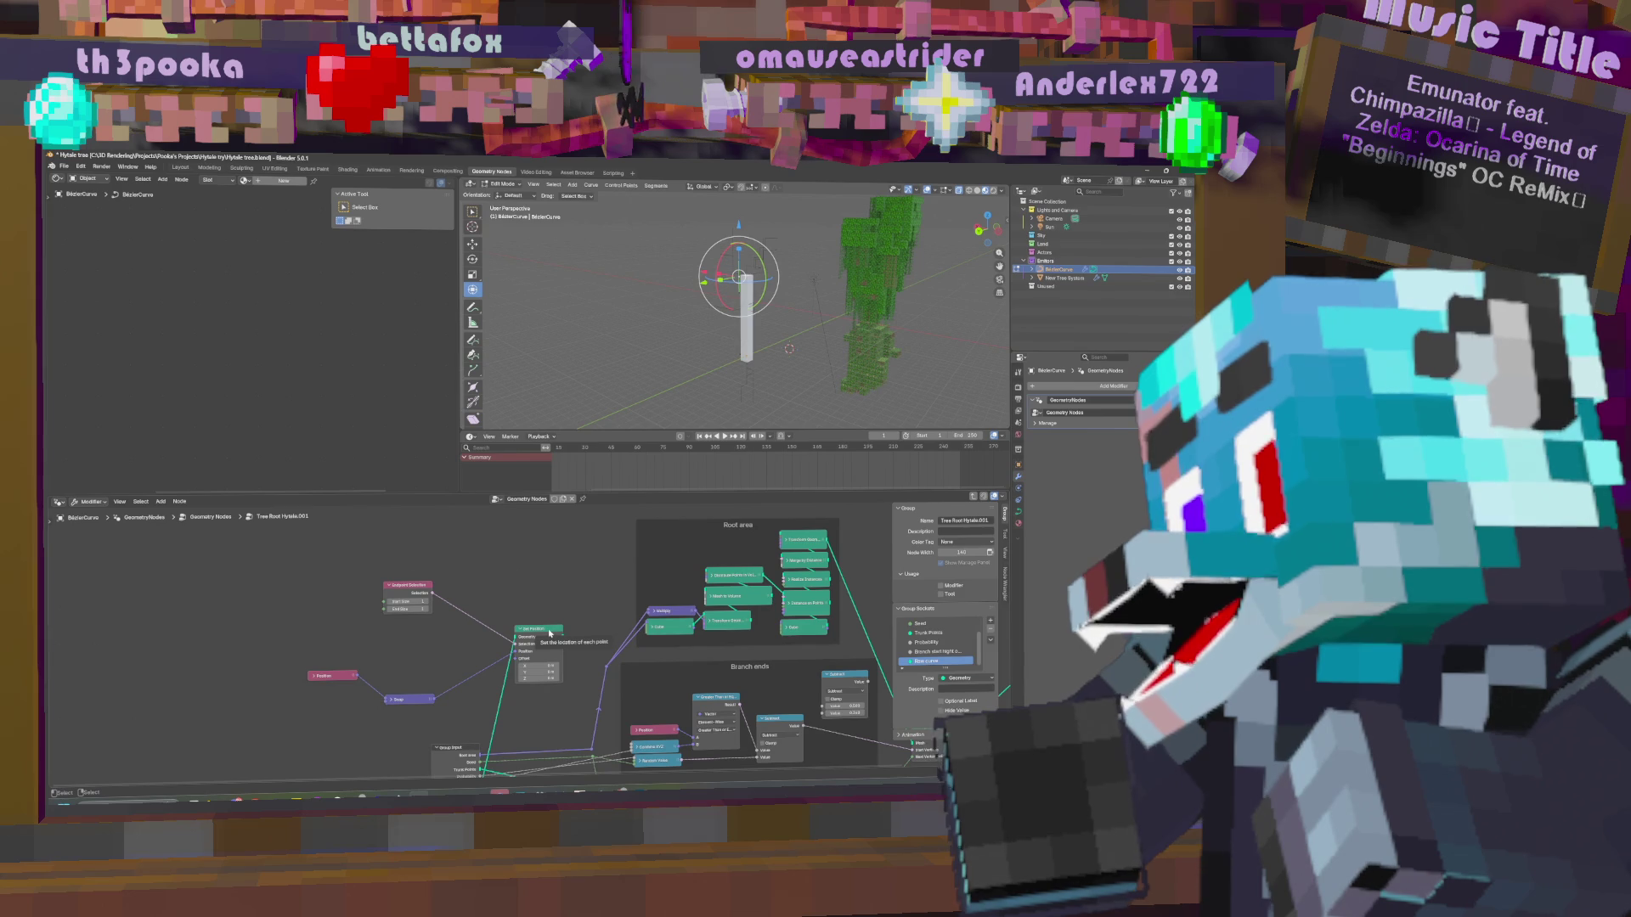
pyautogui.moveTo(422, 586); pyautogui.dragTo(346, 634)
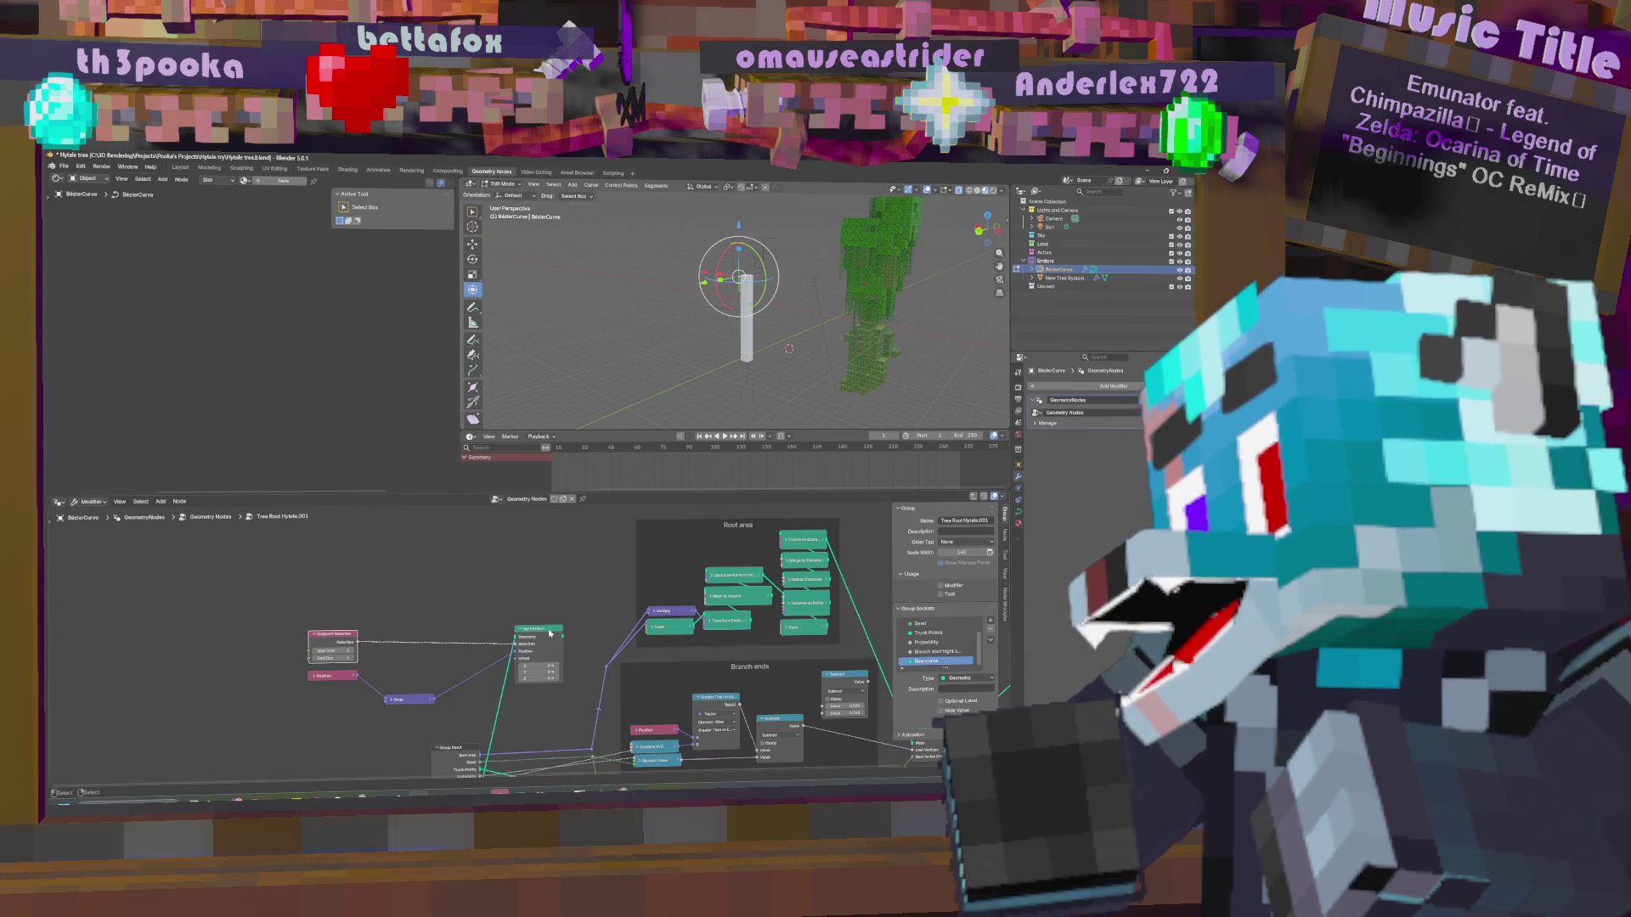
pyautogui.moveTo(544, 599); pyautogui.dragTo(530, 595, button='middle')
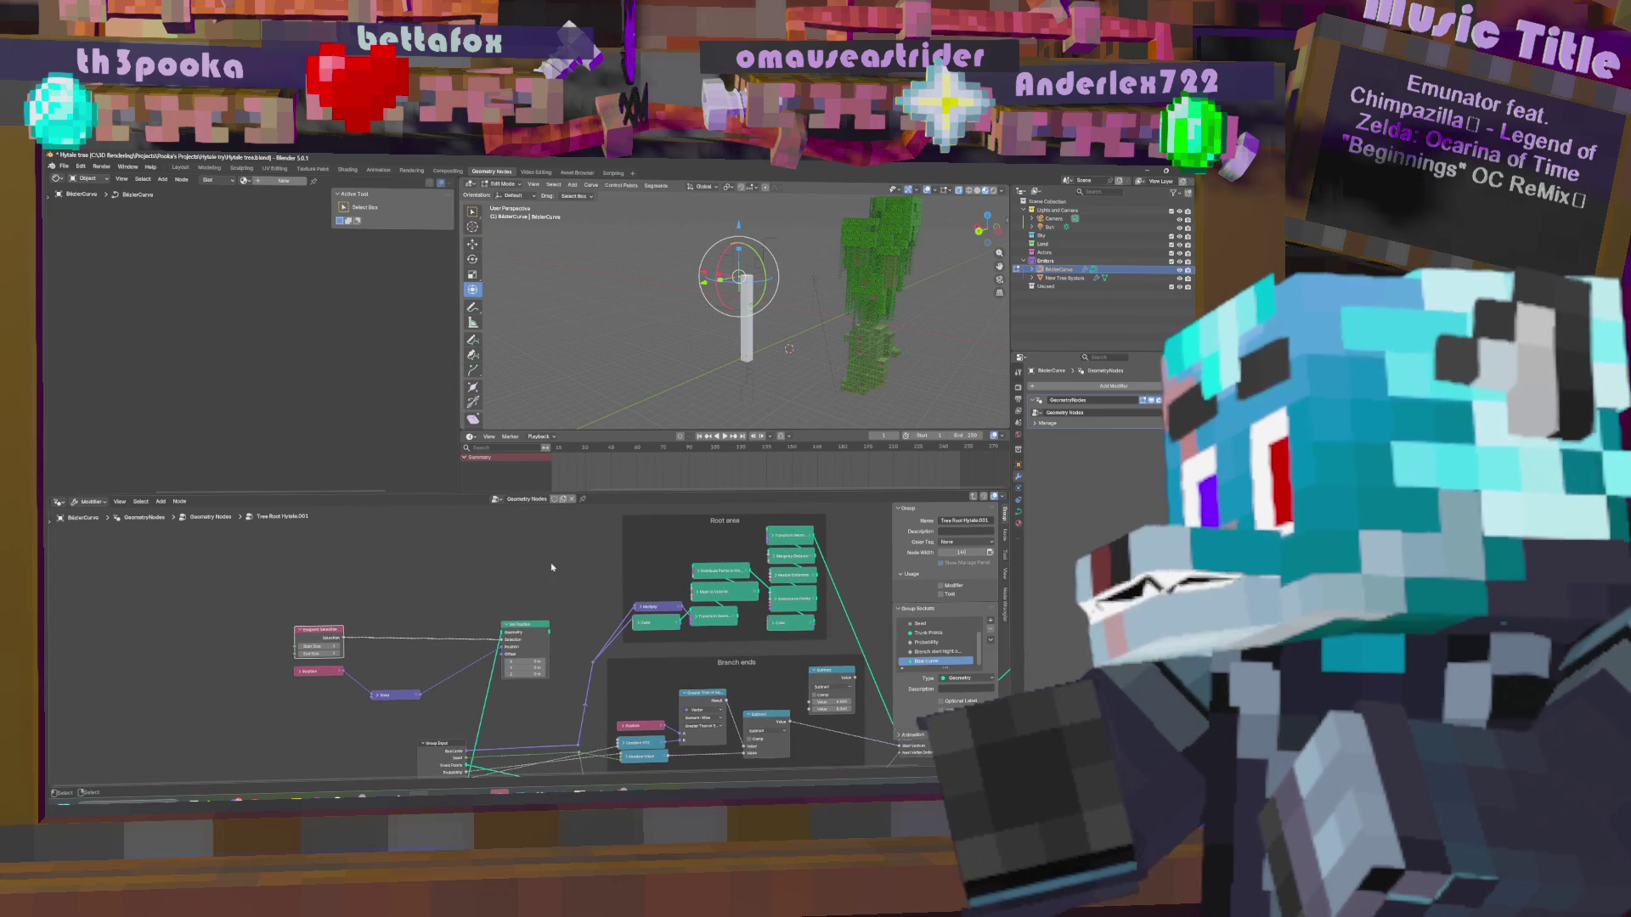
# Add an Instance on Points node using the 'on poin' search.
pyautogui.hotkey('shift', 'a')
pyautogui.click(482, 544)
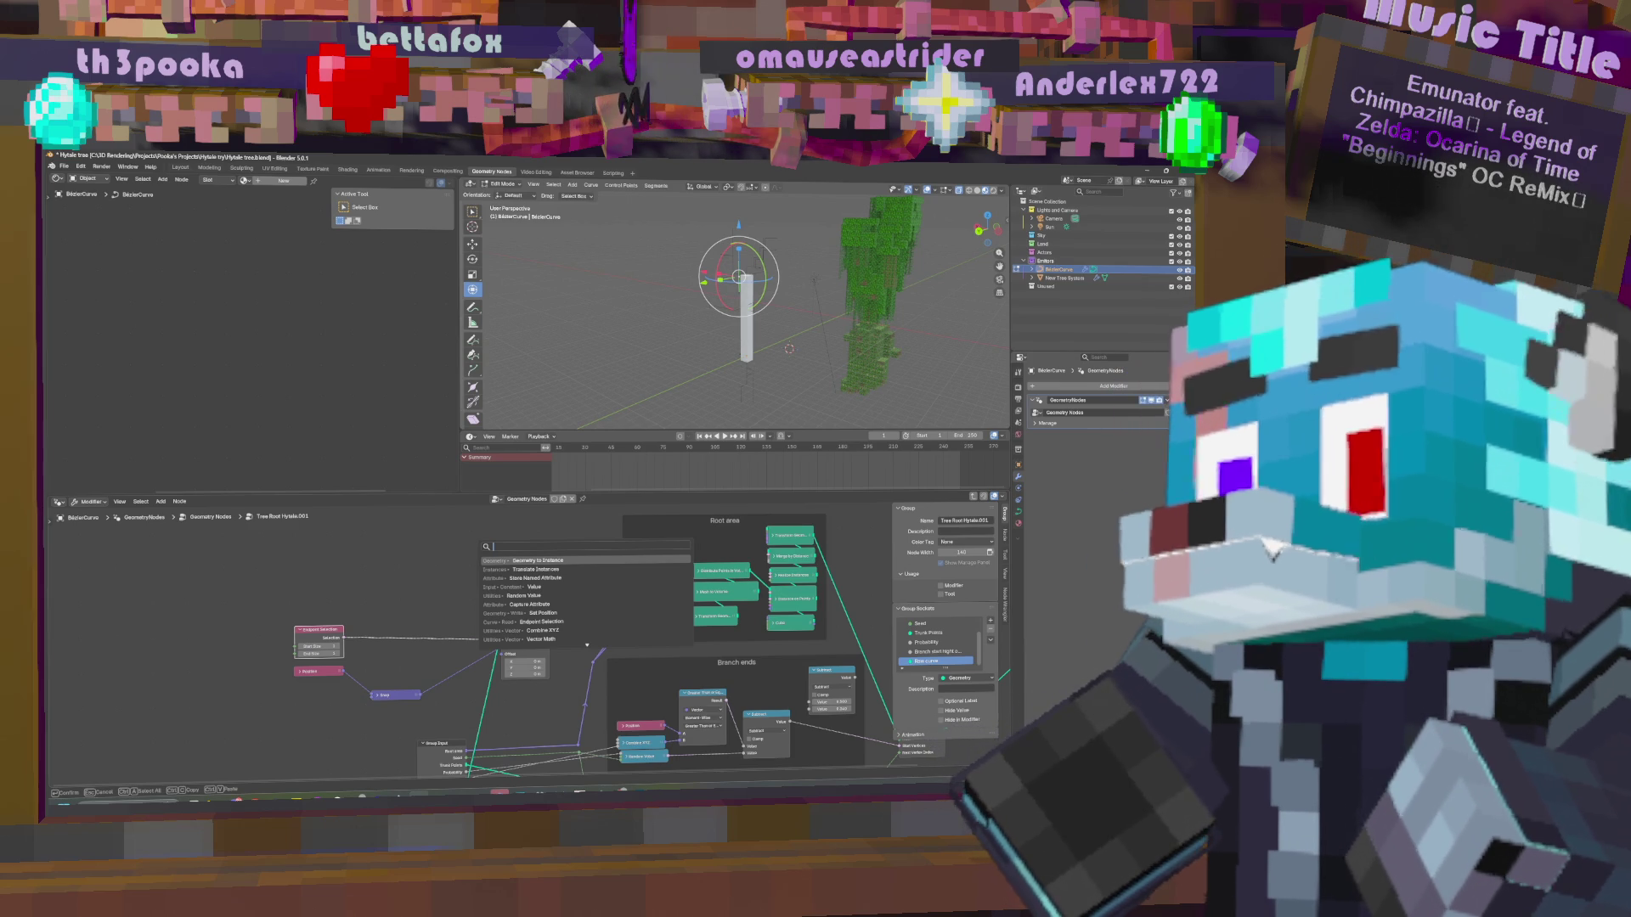
pyautogui.write('on poin')
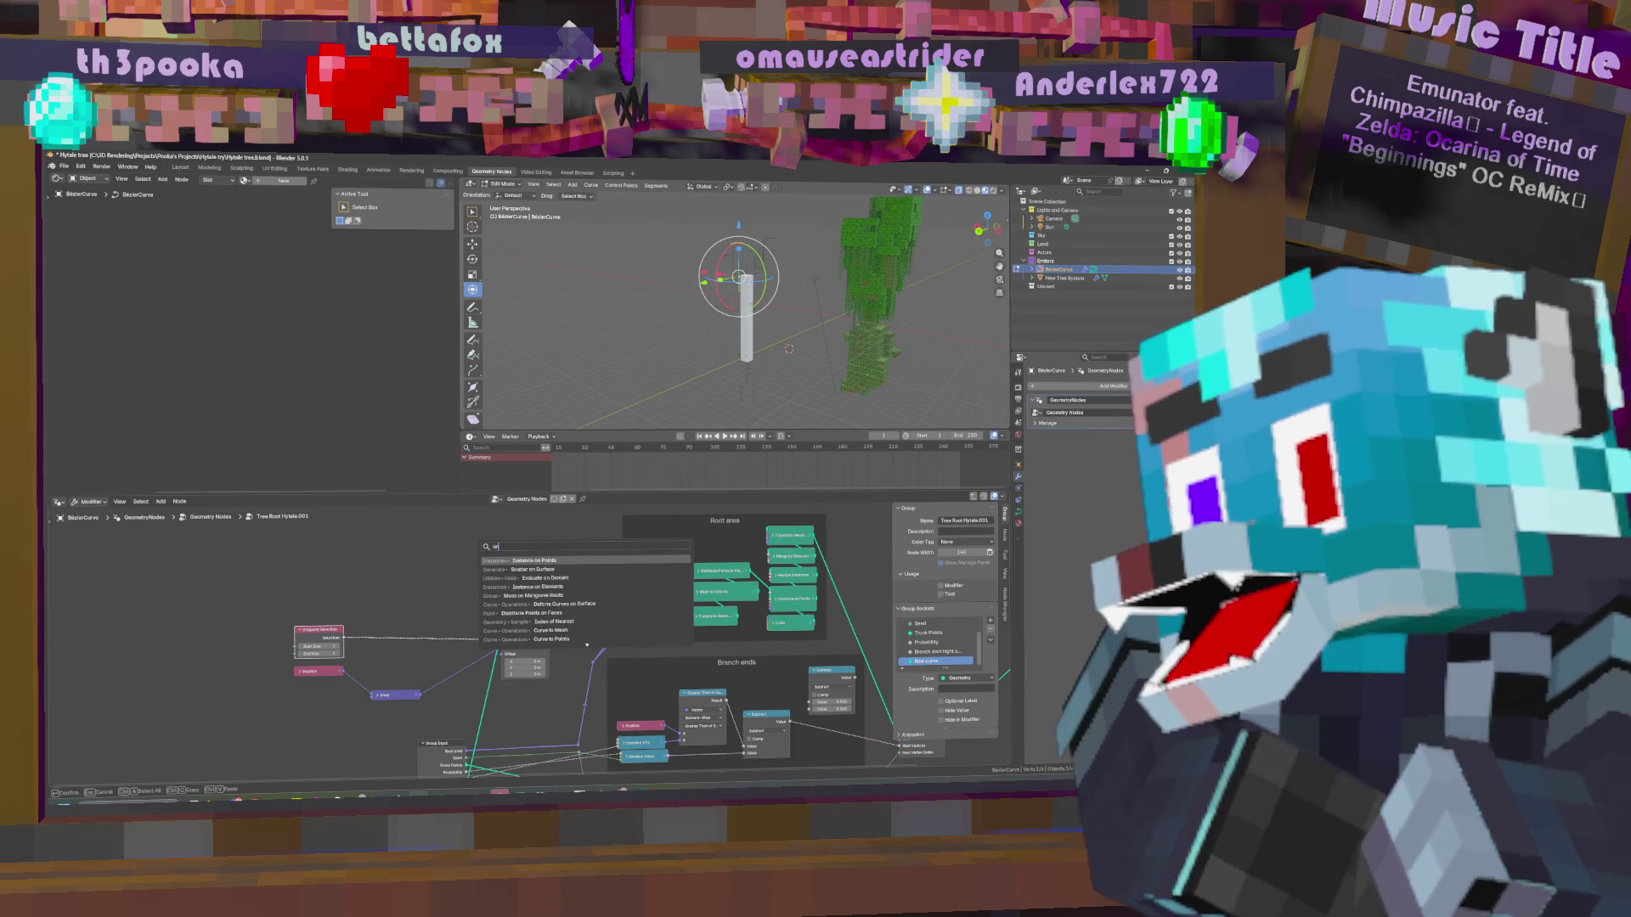
pyautogui.press('Return')
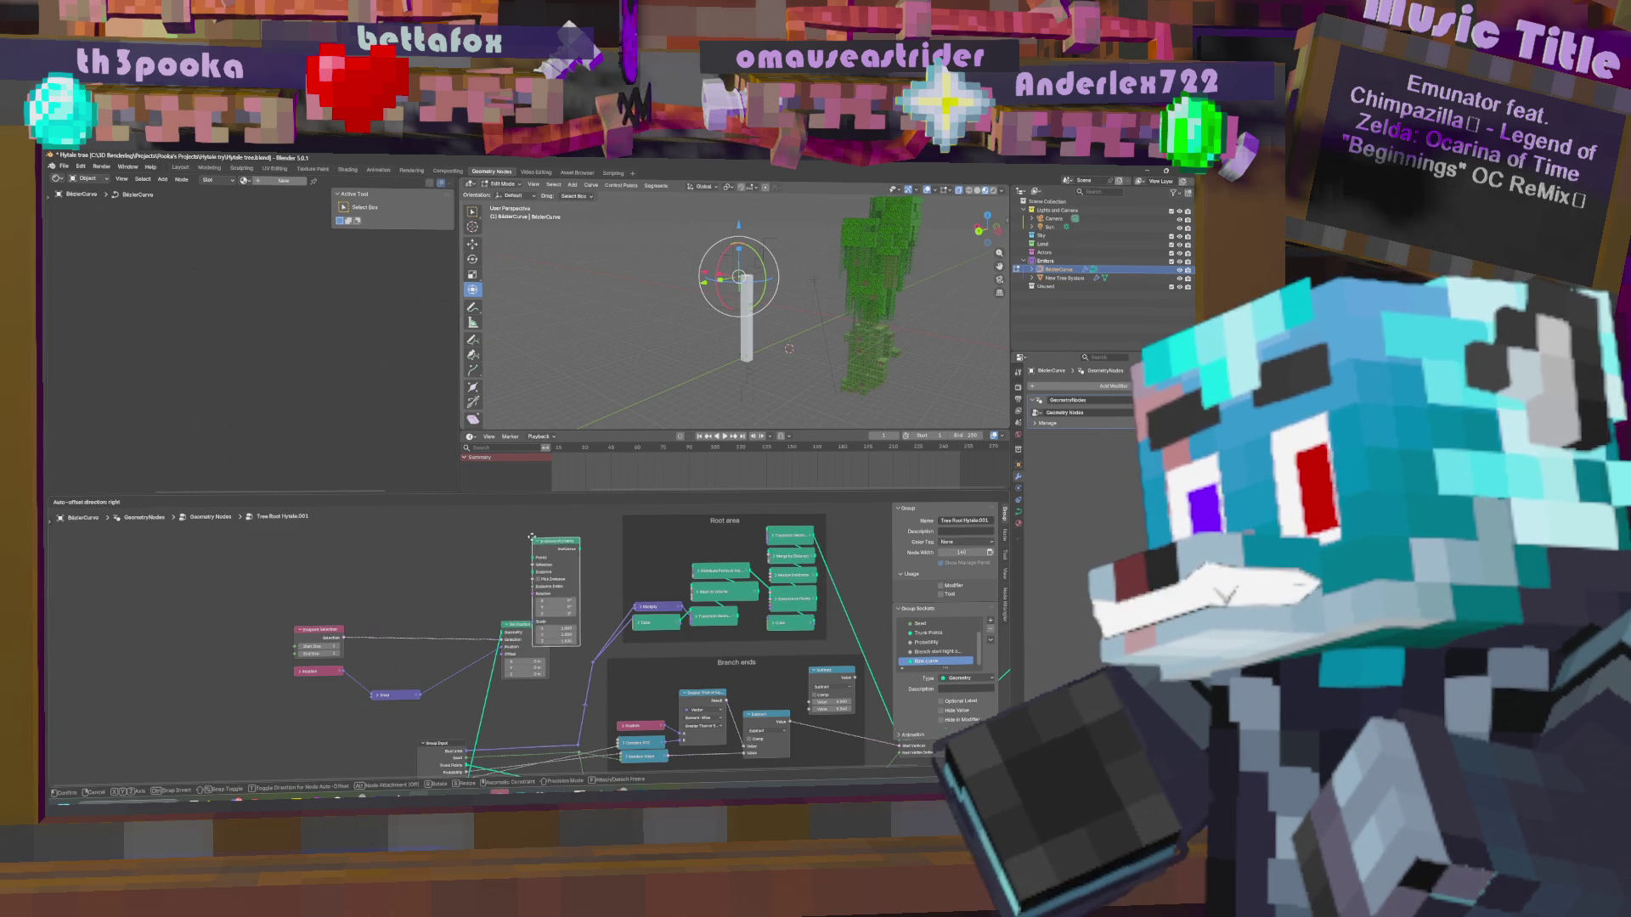
pyautogui.click(565, 595)
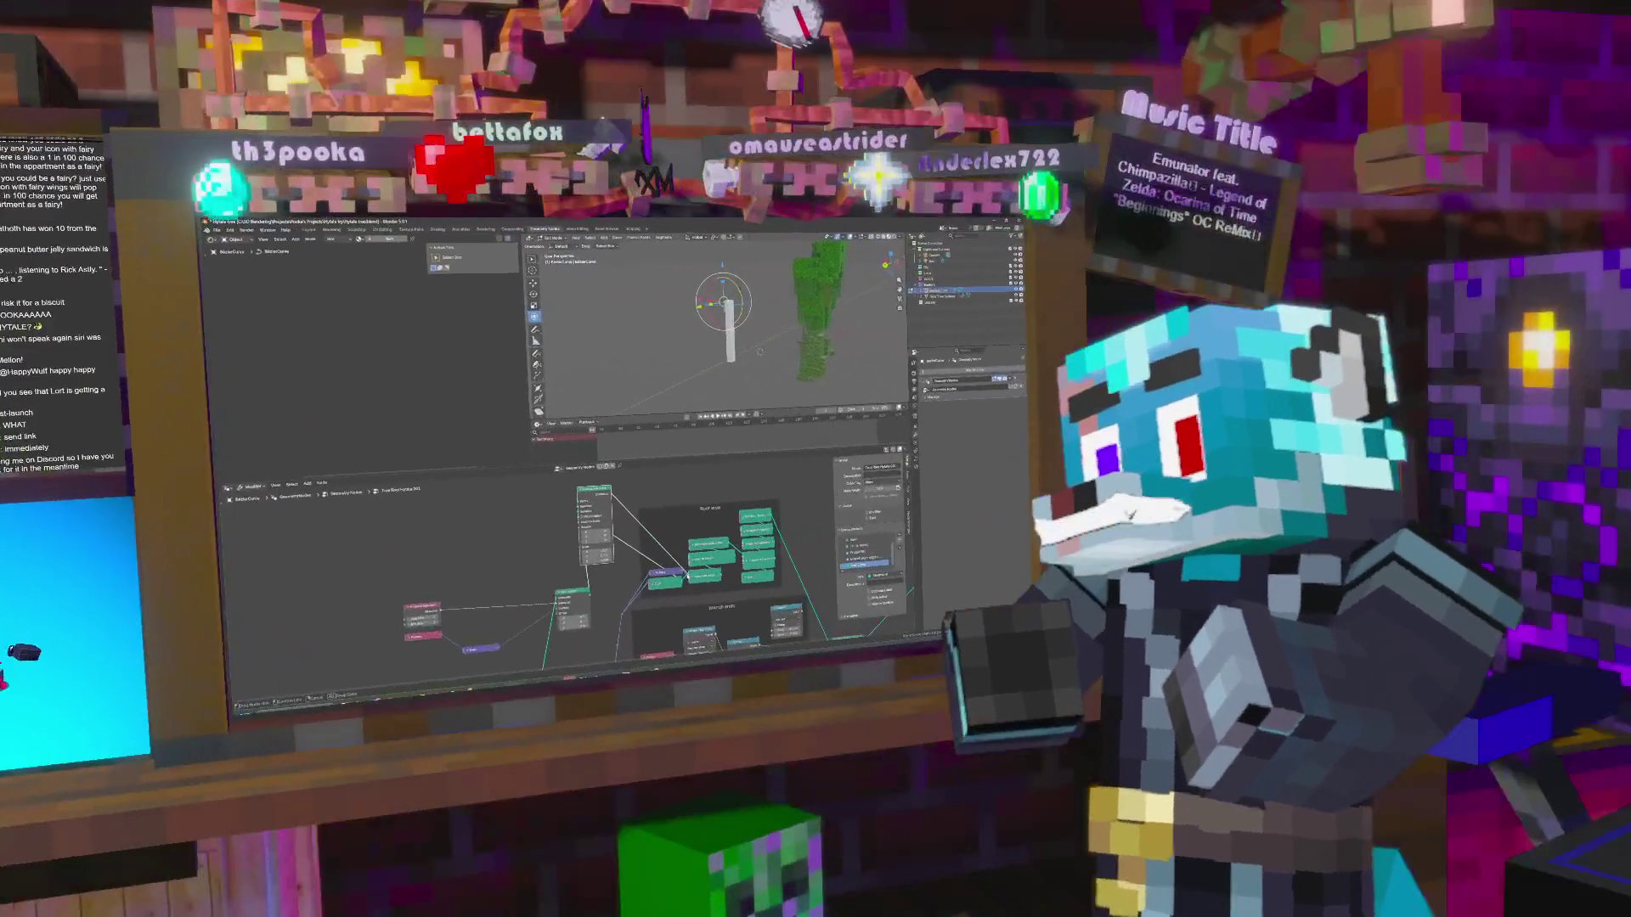
# Move the trunk curve, then cancel a second move so it stays upright.
pyautogui.press('g')
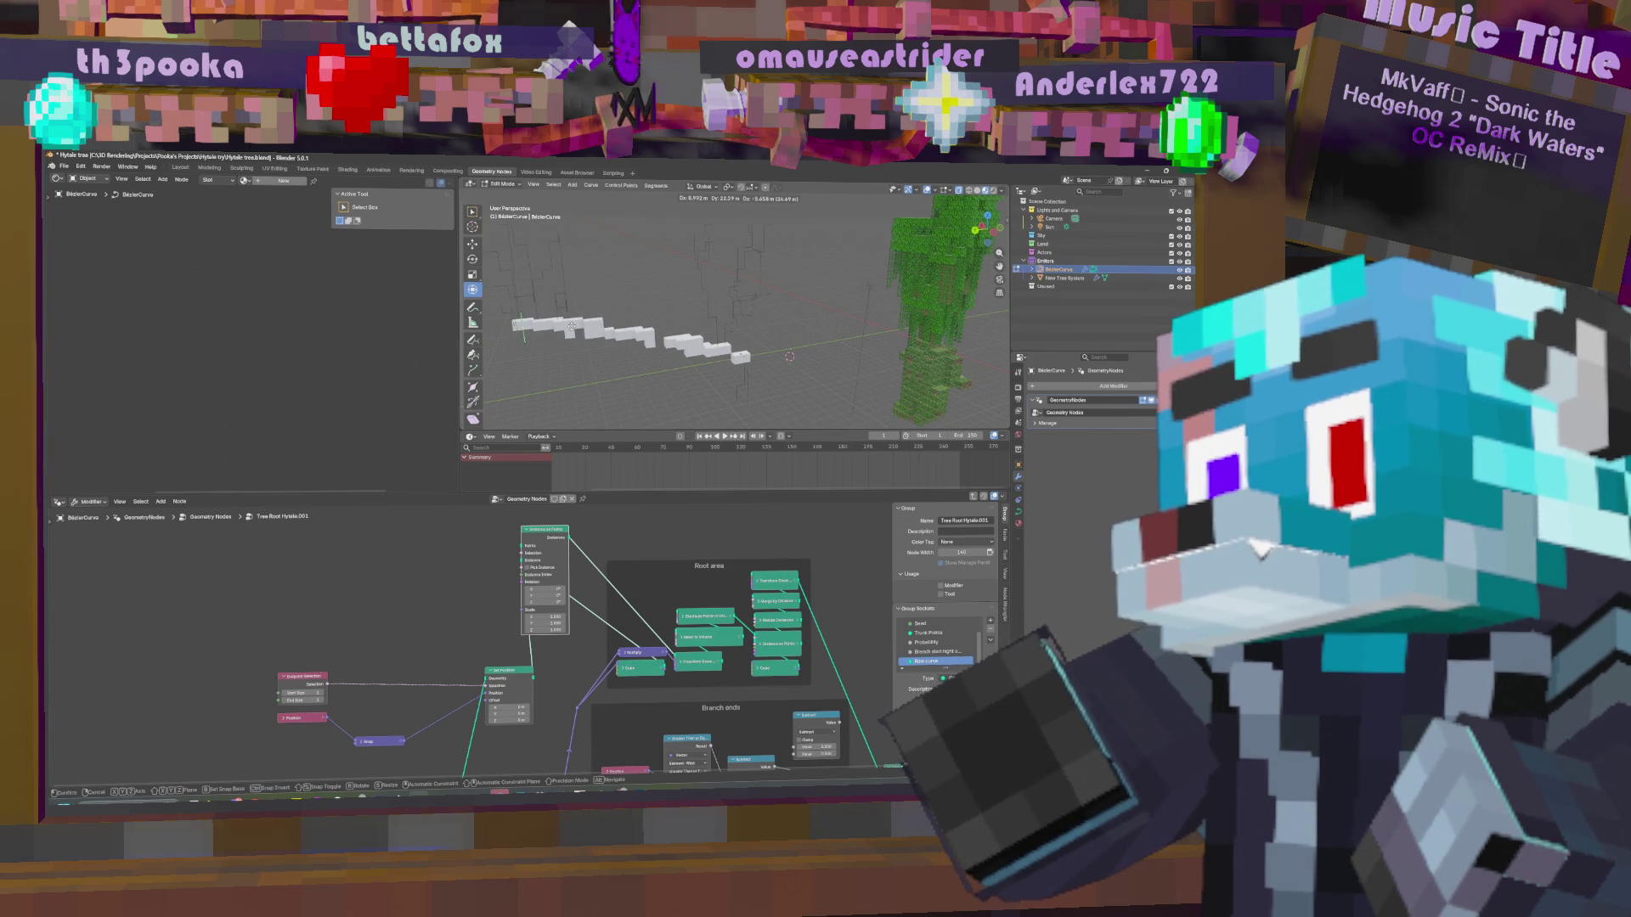
pyautogui.click(848, 283)
pyautogui.moveTo(848, 283); pyautogui.dragTo(813, 262, button='middle')
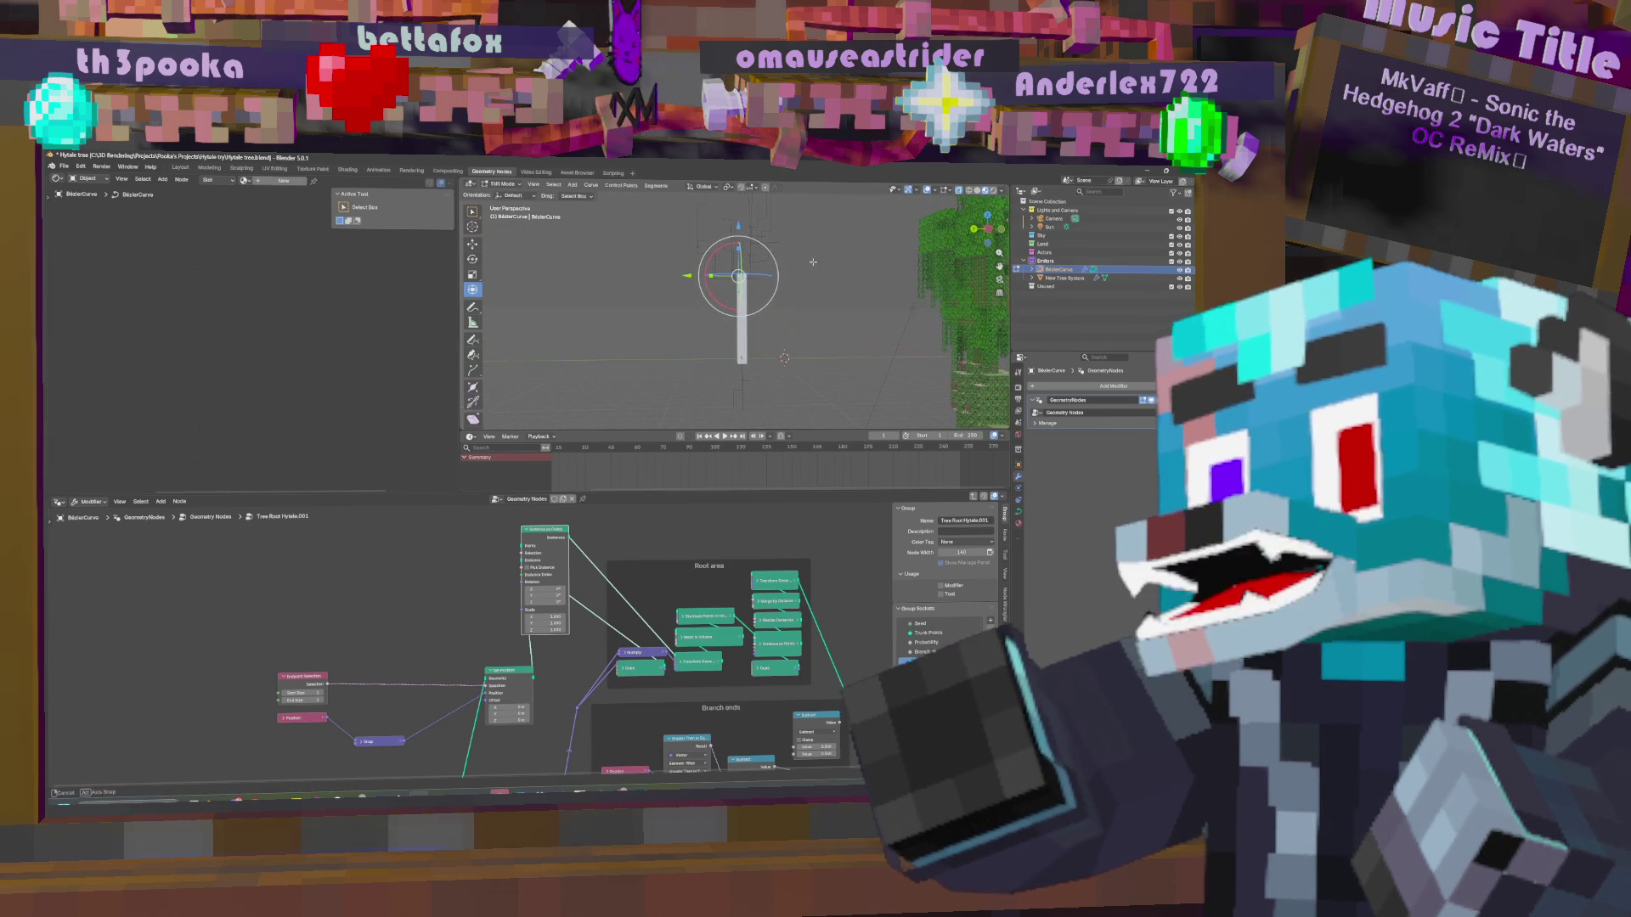
pyautogui.press('g')
pyautogui.rightClick(804, 287)
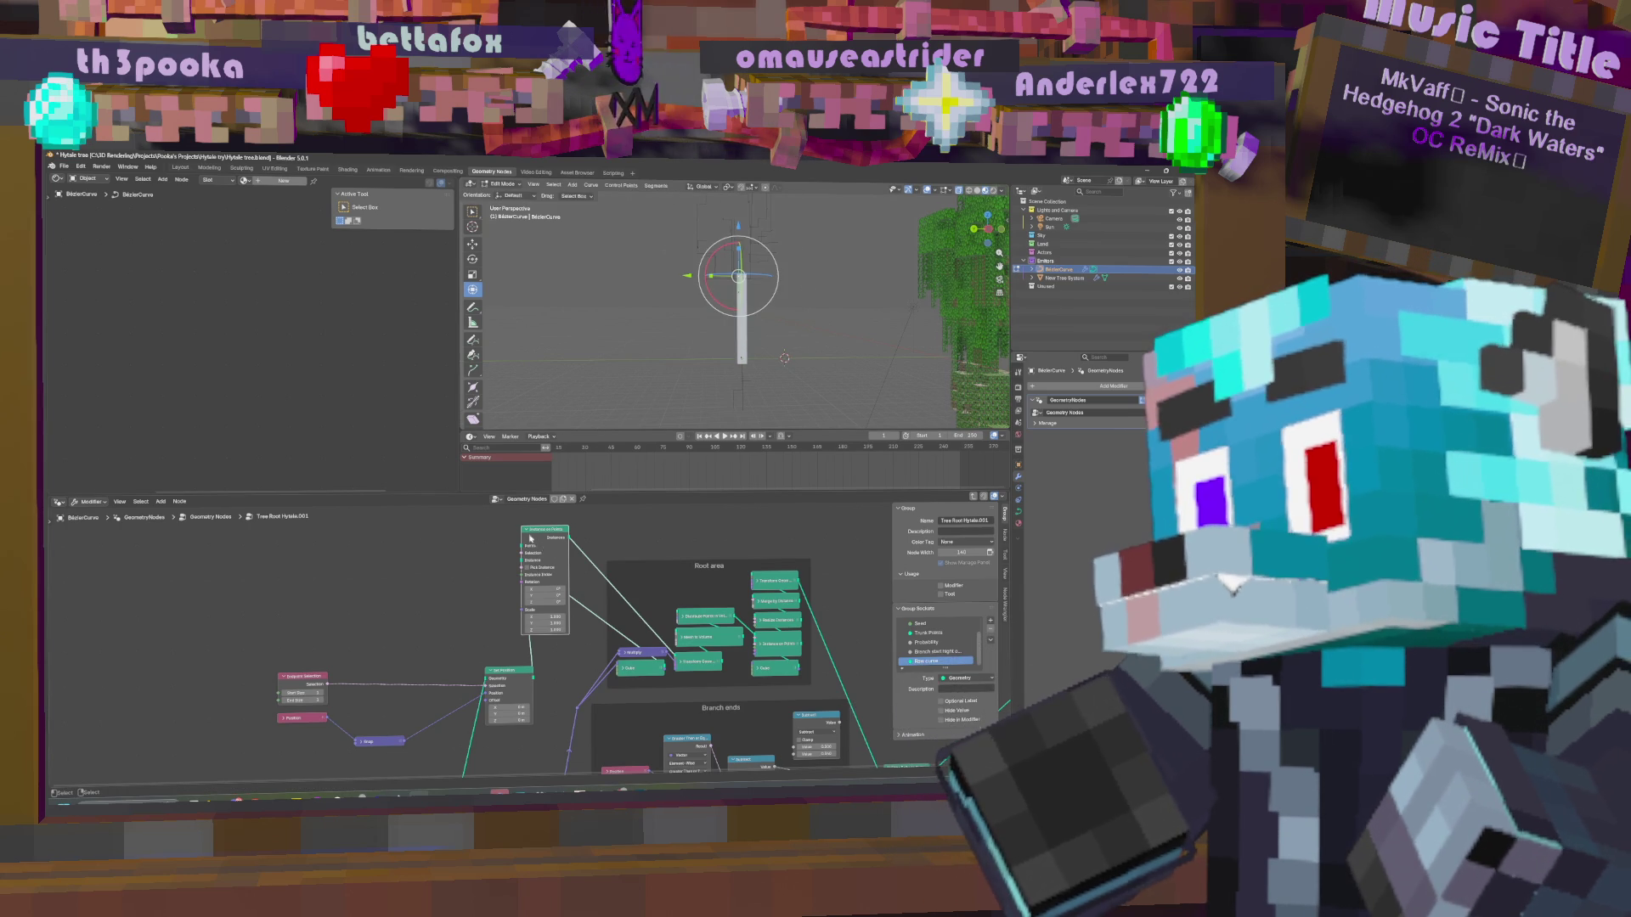
# Exit the Tree Root Hytale.001 group to the top-level Geometry Nodes tree.
pyautogui.press('Tab')
pyautogui.hscroll(5, 647, 688)
pyautogui.scroll(-2, 647, 688)
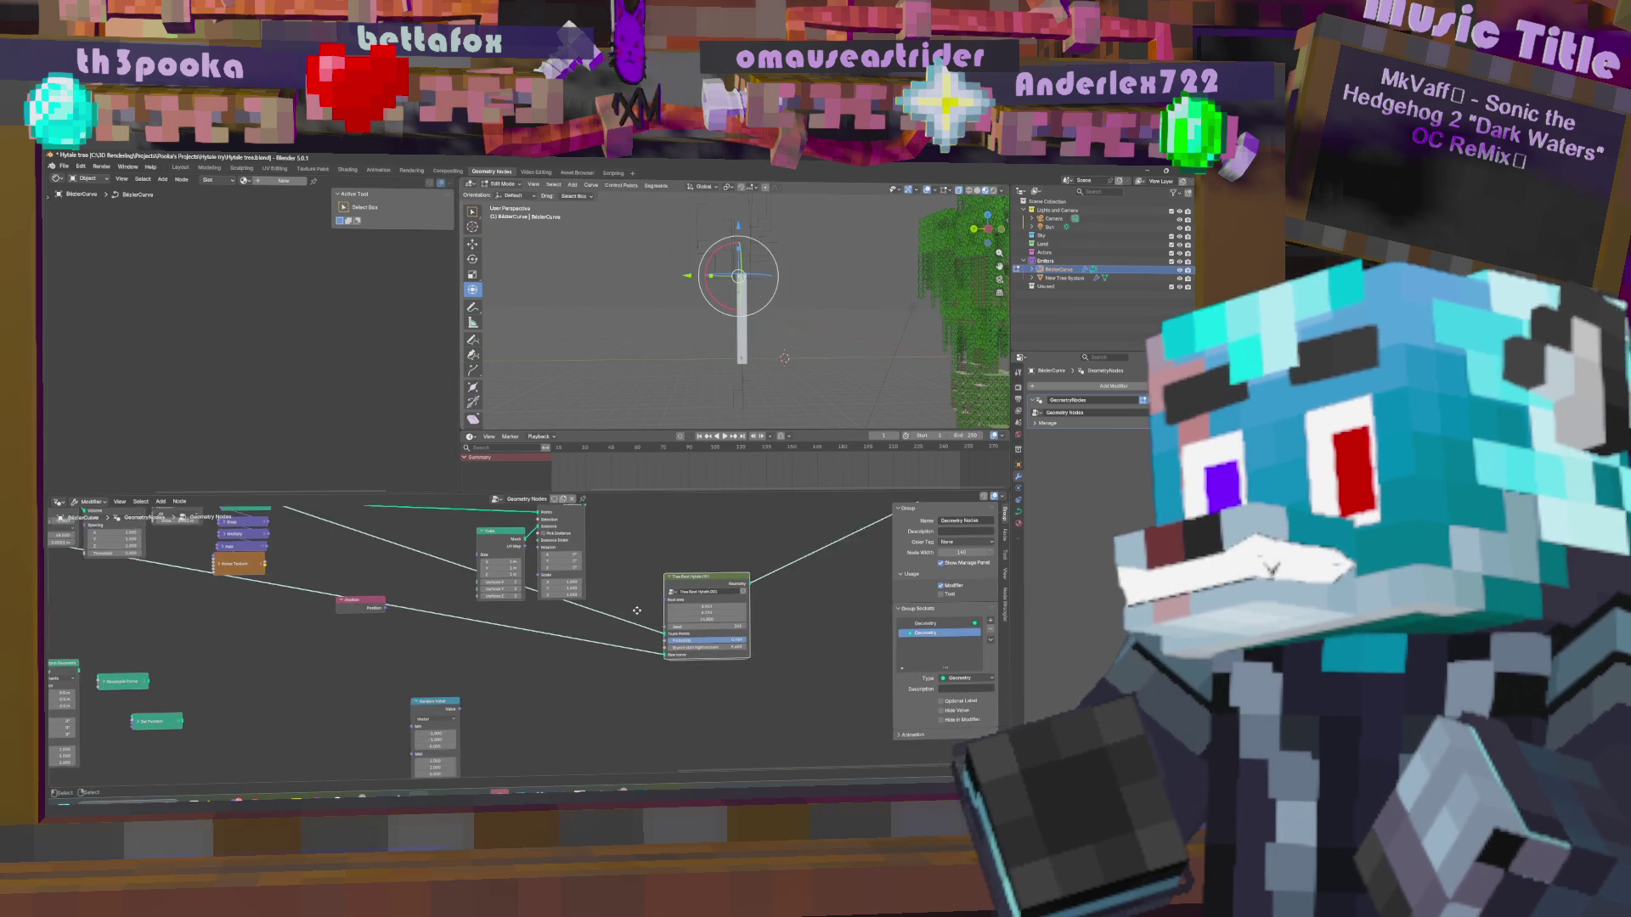
# Adjust Branch start height, bend the trunk by moving a curve point, then re-enter Tree Root Hytale.001.
pyautogui.moveTo(732, 657); pyautogui.dragTo(738, 657)
pyautogui.press('g')
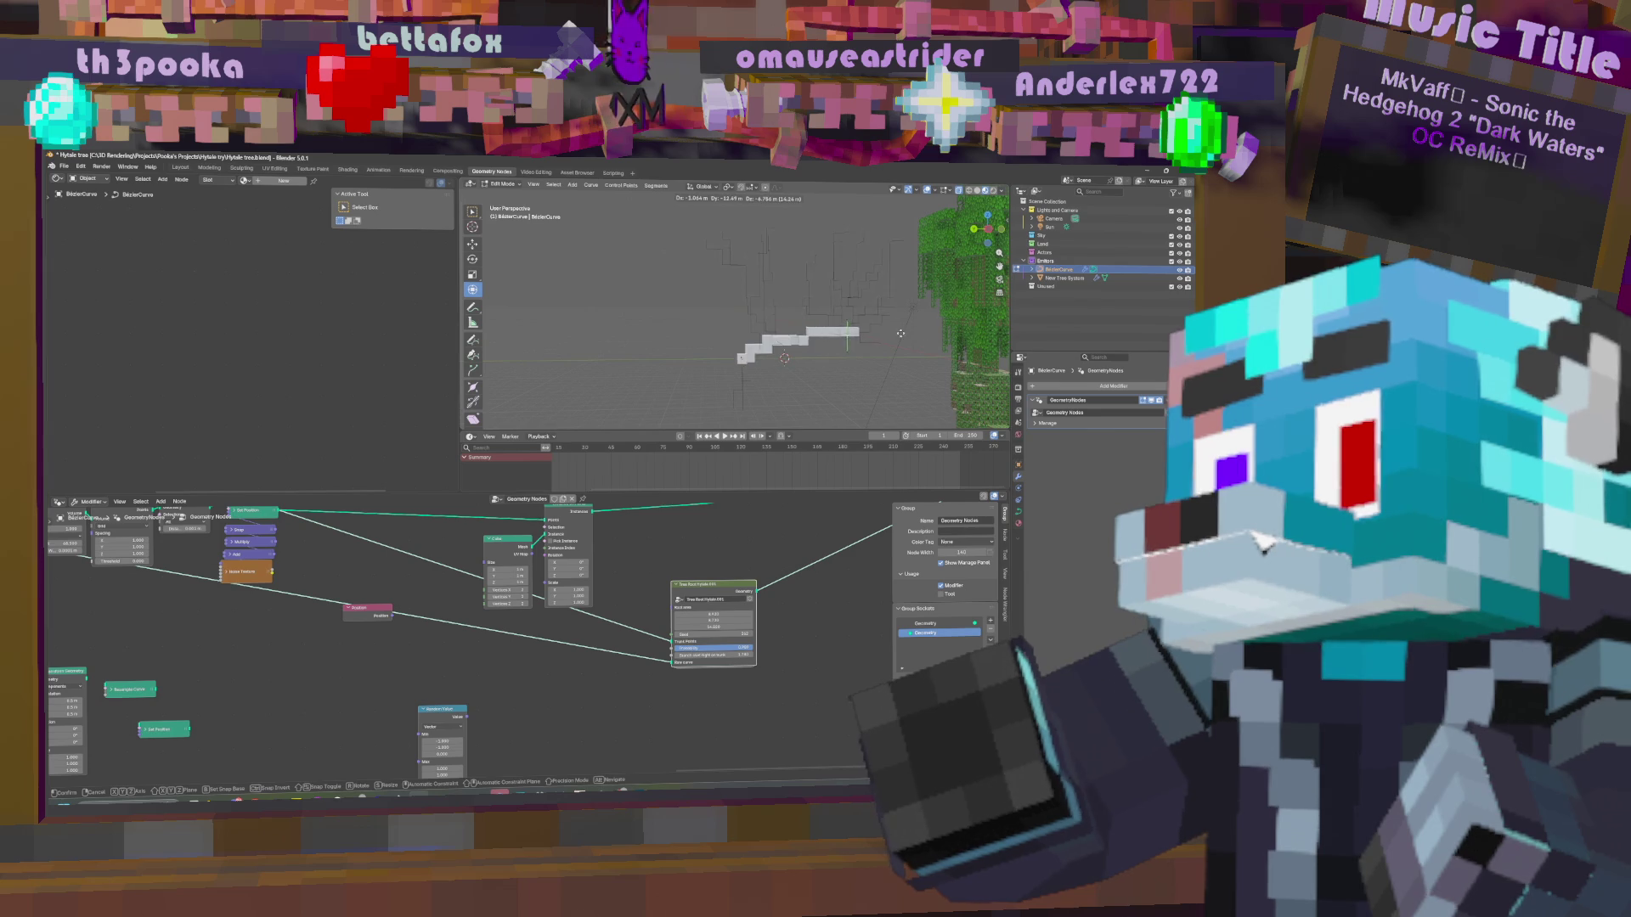
pyautogui.click(820, 318)
pyautogui.moveTo(820, 318); pyautogui.dragTo(841, 274, button='middle')
pyautogui.press('Tab')
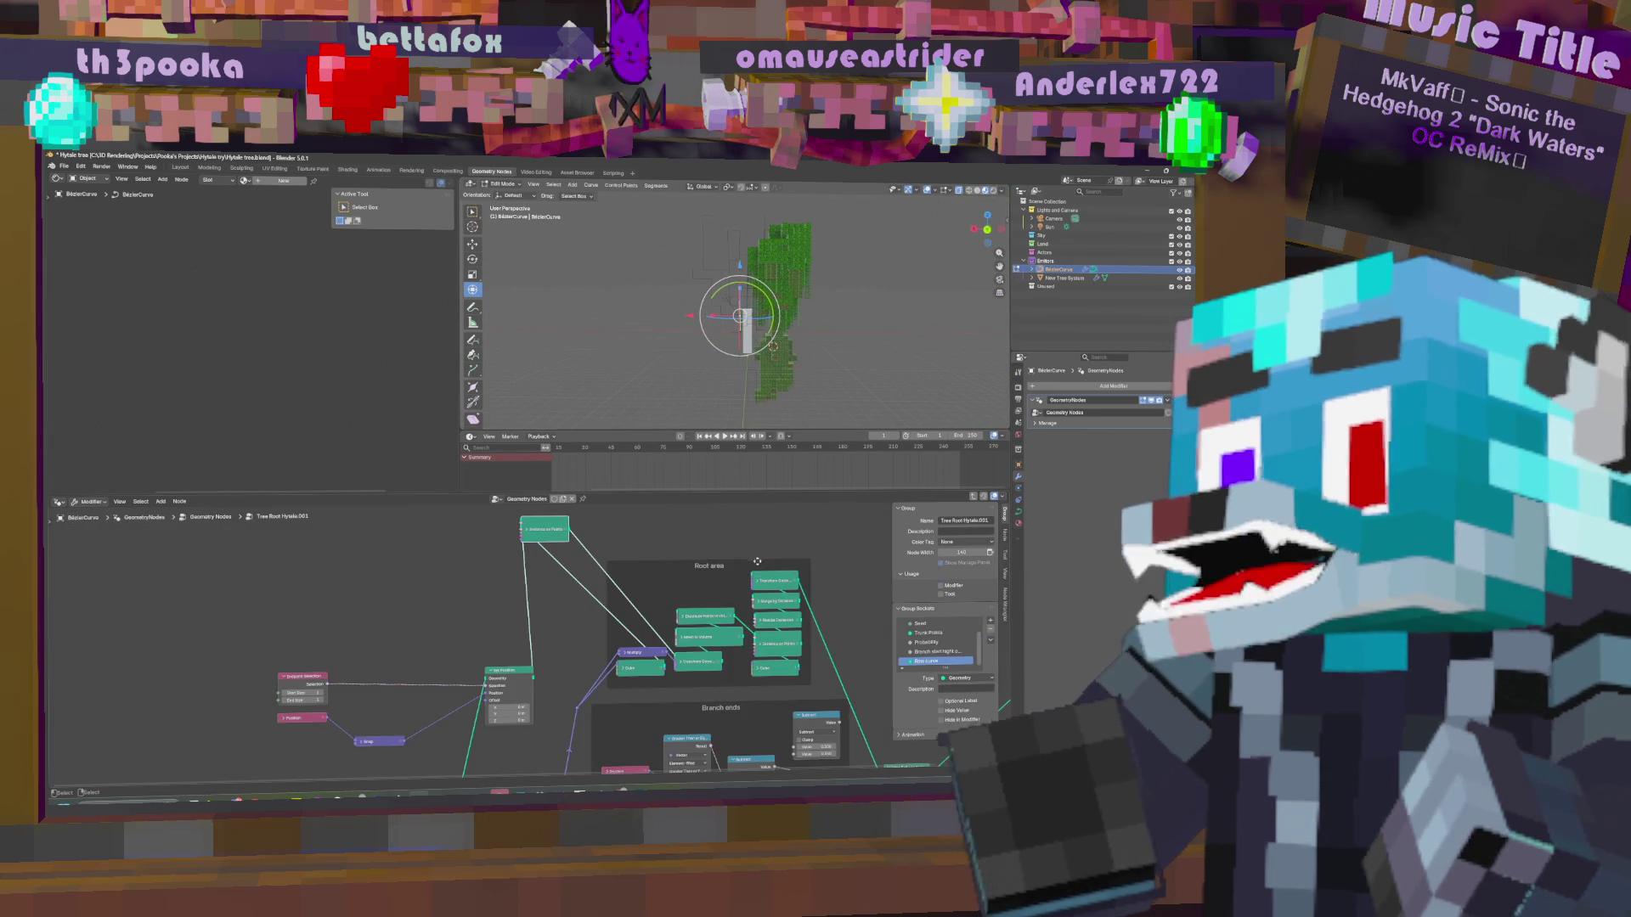
# Add a Realize Instances node via the 'rea' search and collapse it with H.
pyautogui.moveTo(513, 541); pyautogui.dragTo(499, 560, button='middle')
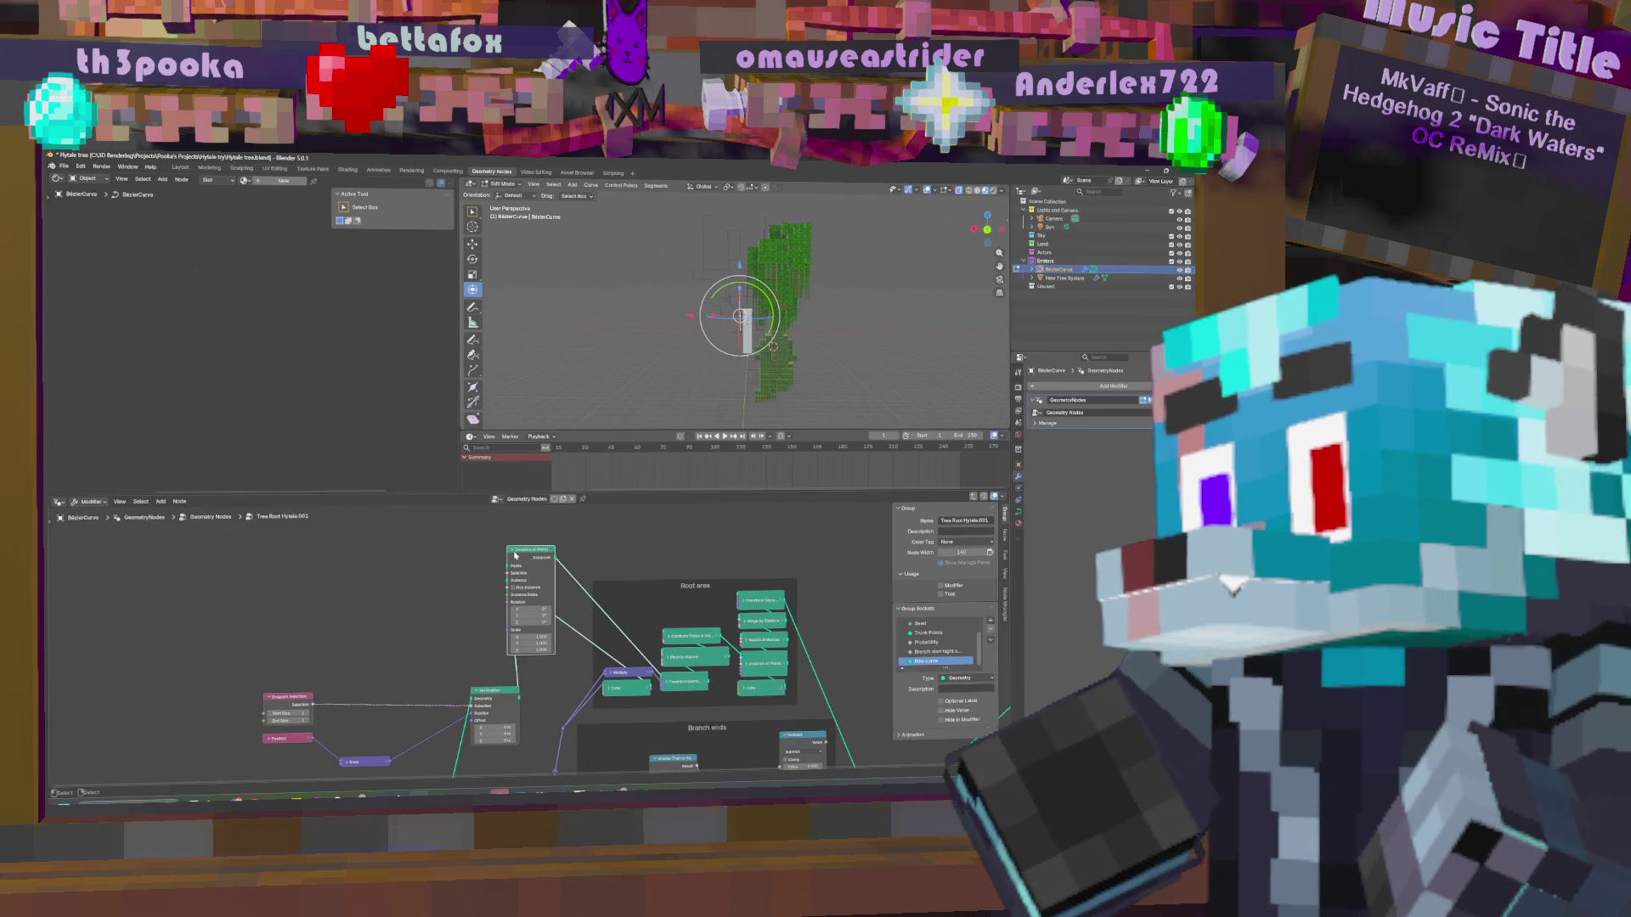
pyautogui.hotkey('shift', 'a')
pyautogui.write('rea')
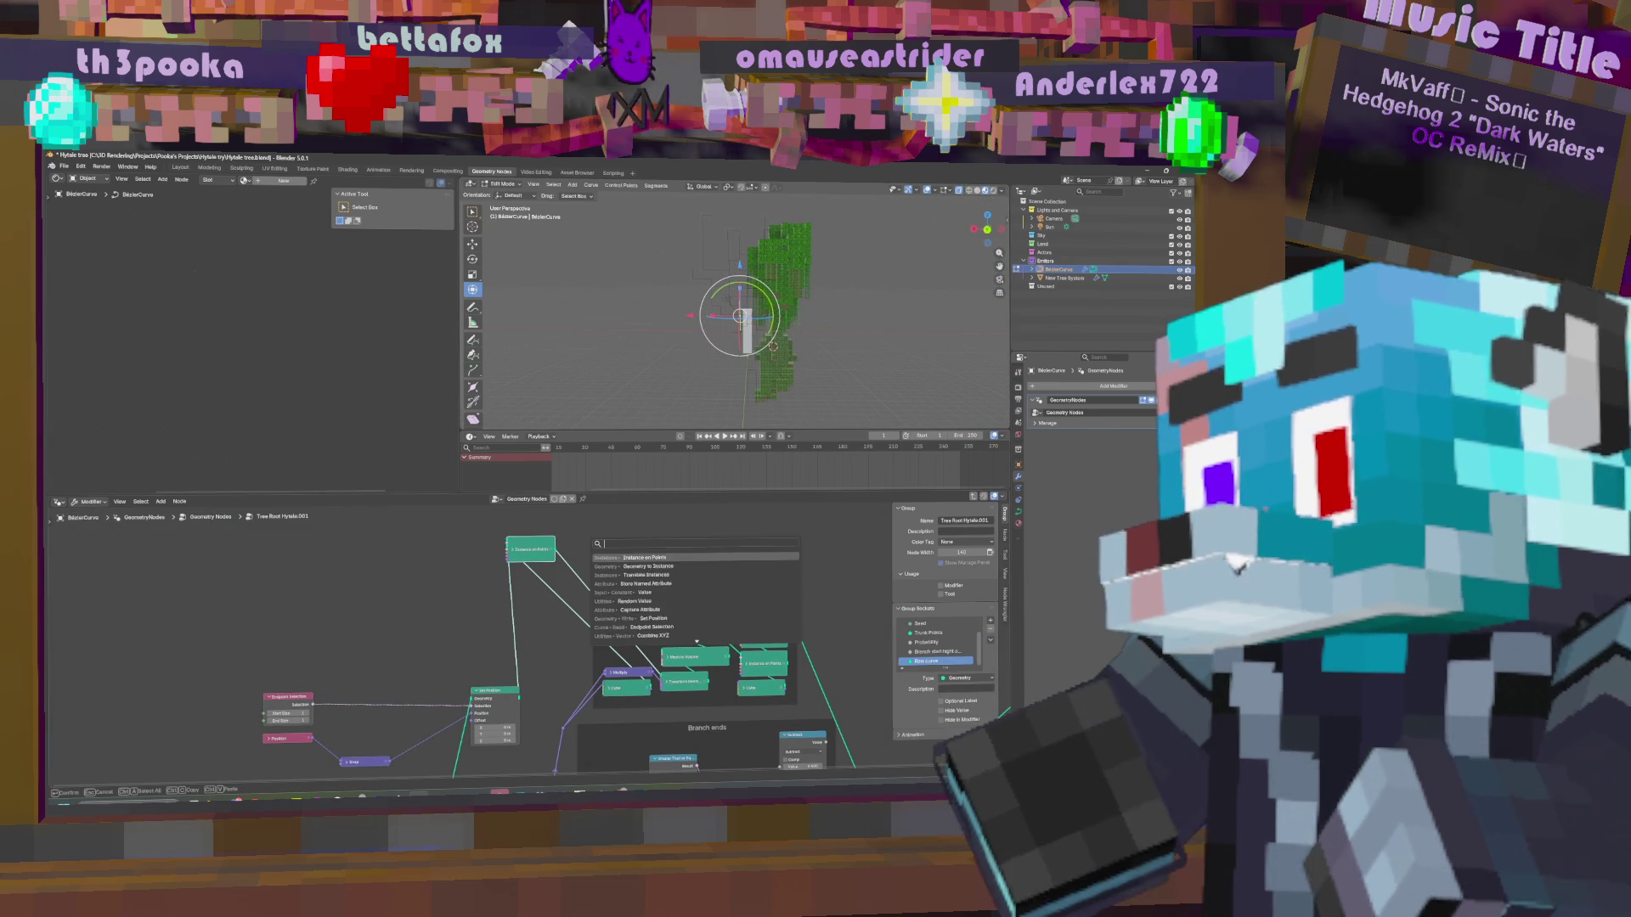
pyautogui.press('Return')
pyautogui.click(574, 537)
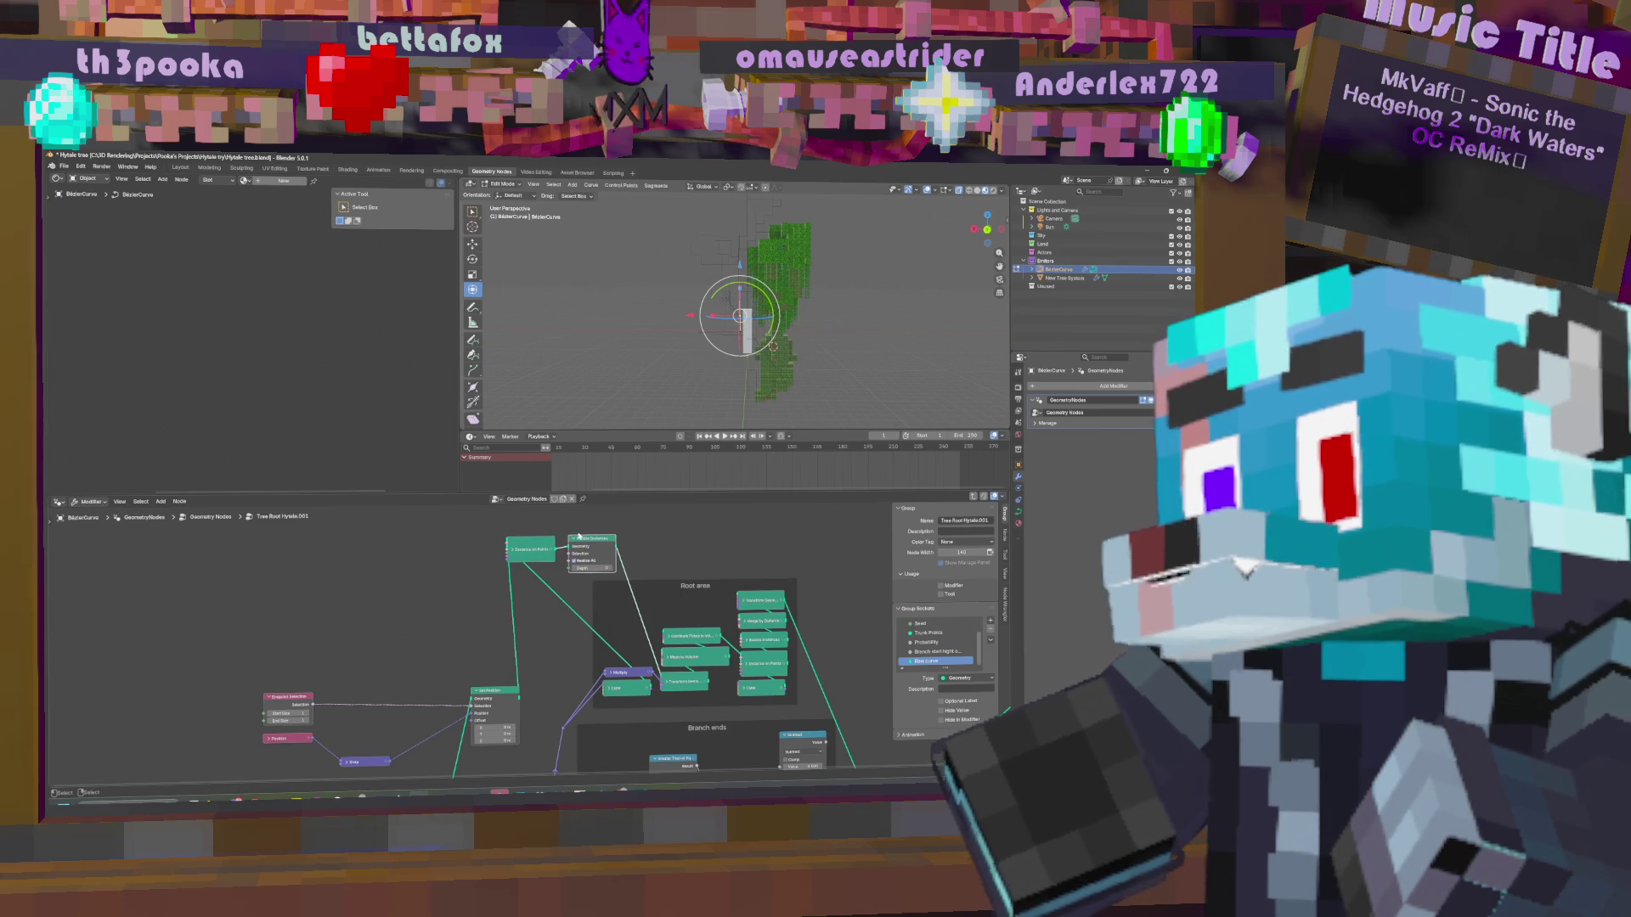
pyautogui.press('h')
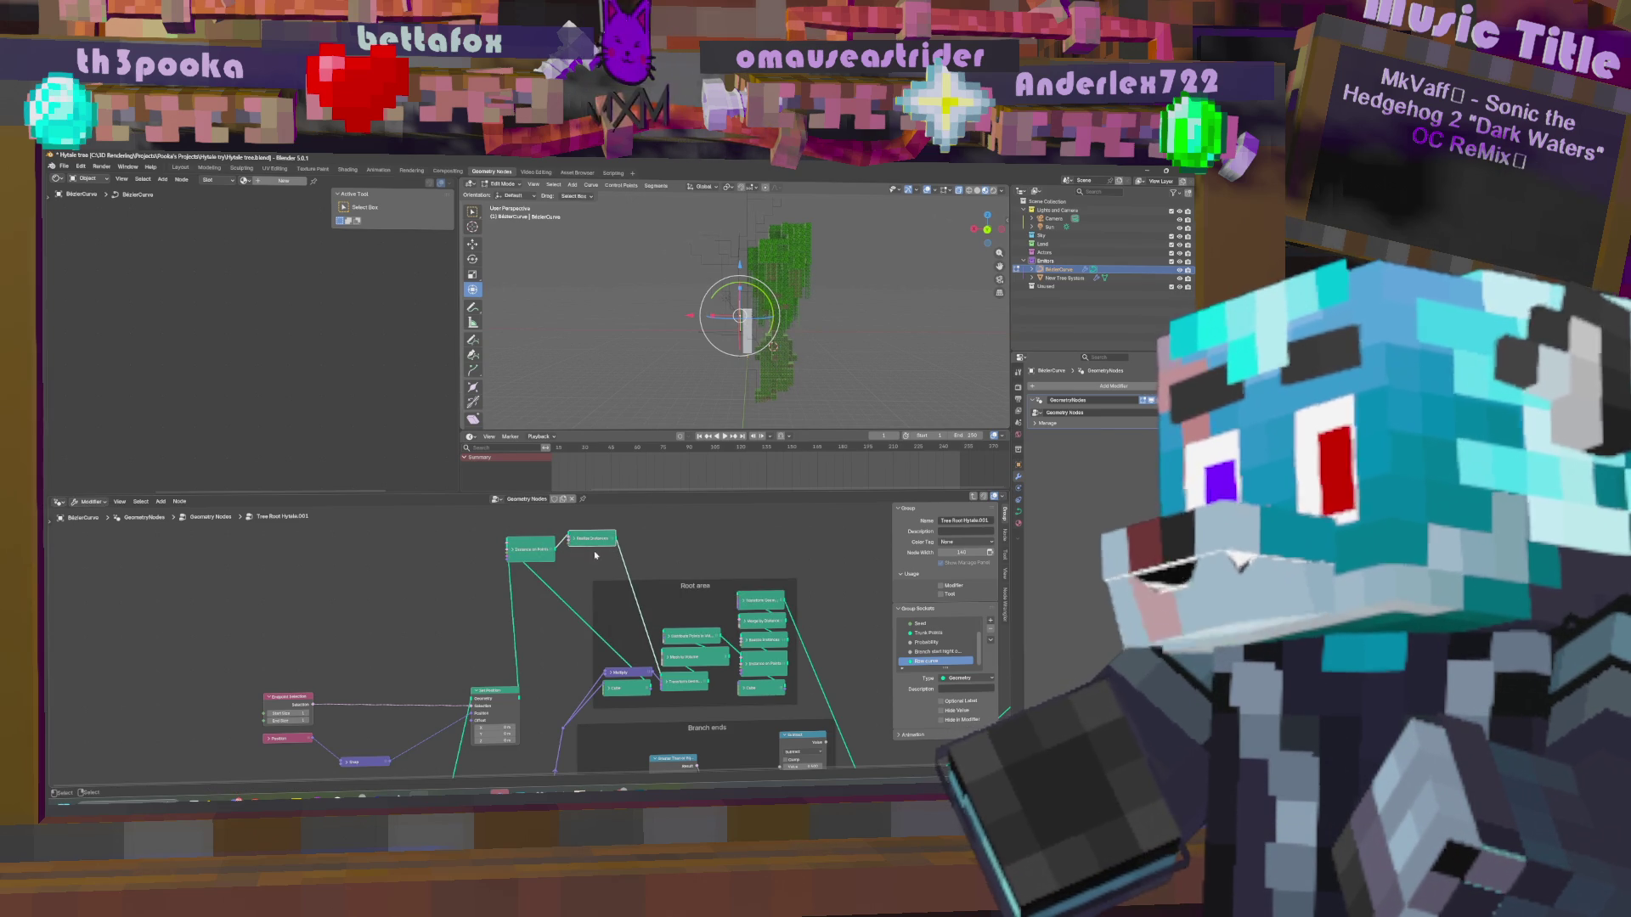
pyautogui.moveTo(592, 542); pyautogui.dragTo(611, 447, button='middle')
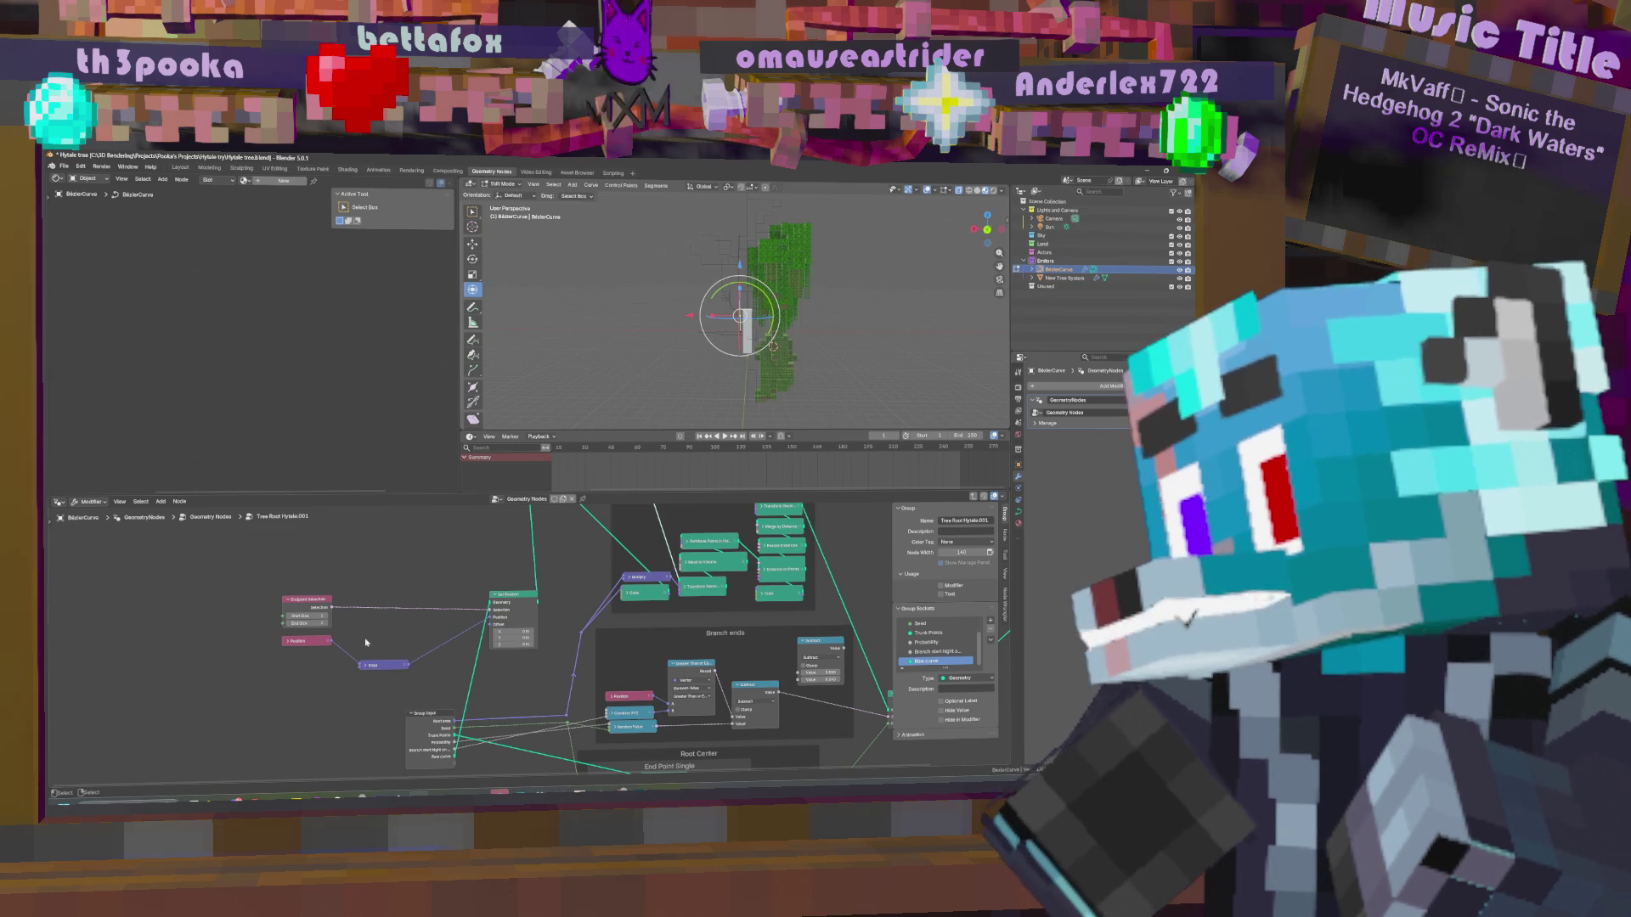
# Collapse Endpoint Selection and move it beside Set Position.
pyautogui.click(297, 600)
pyautogui.press('h')
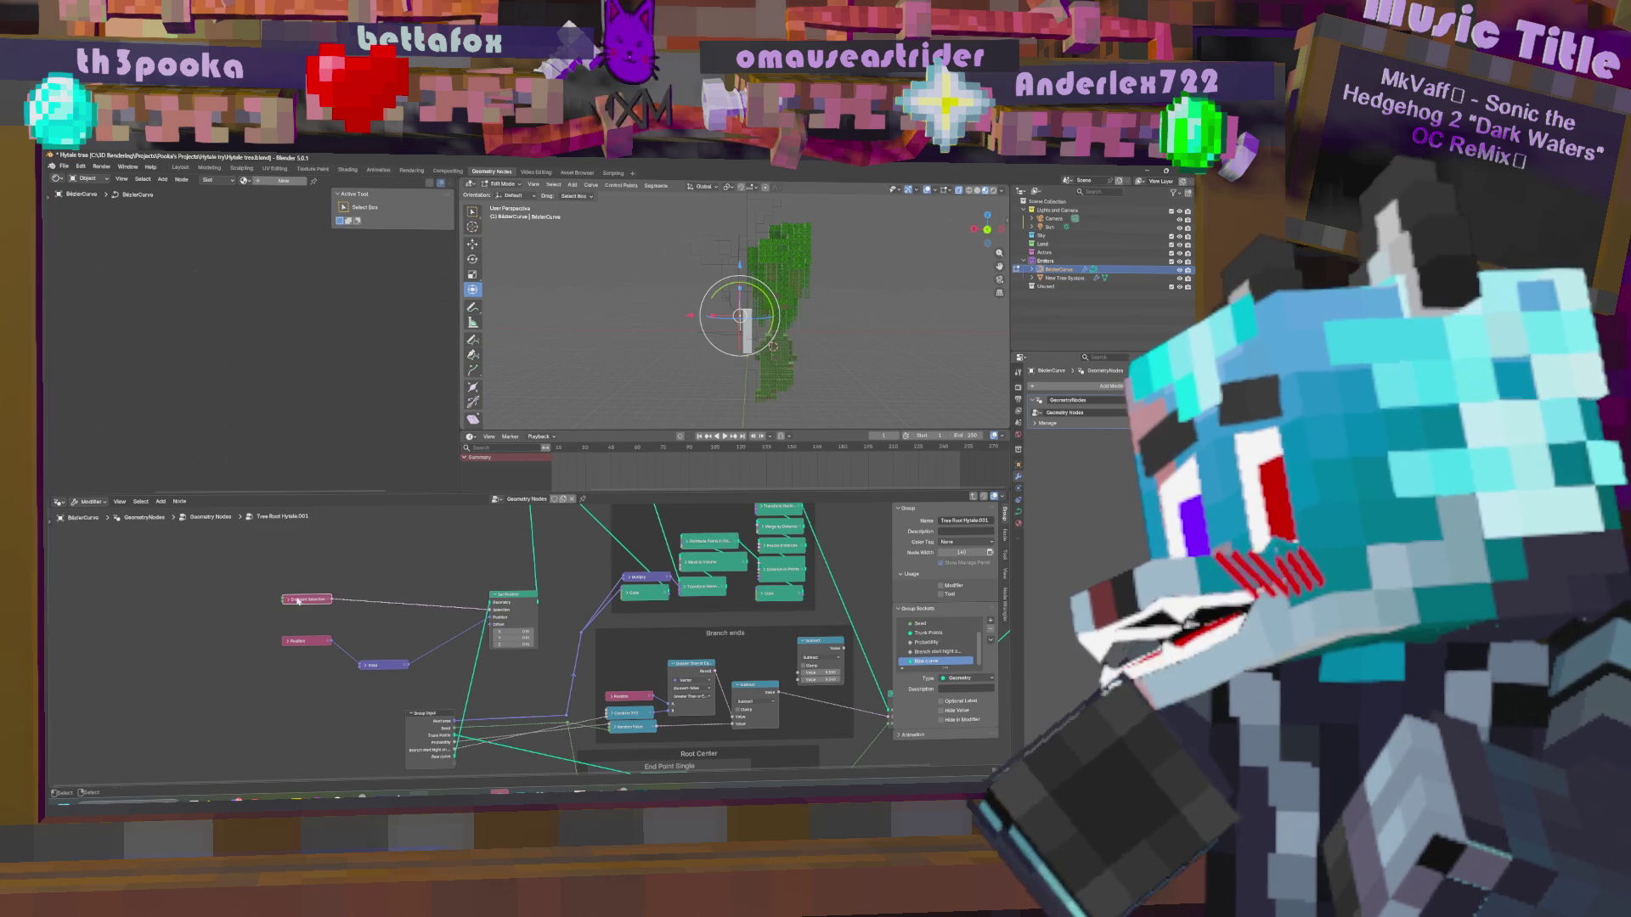
pyautogui.moveTo(297, 601); pyautogui.dragTo(486, 571)
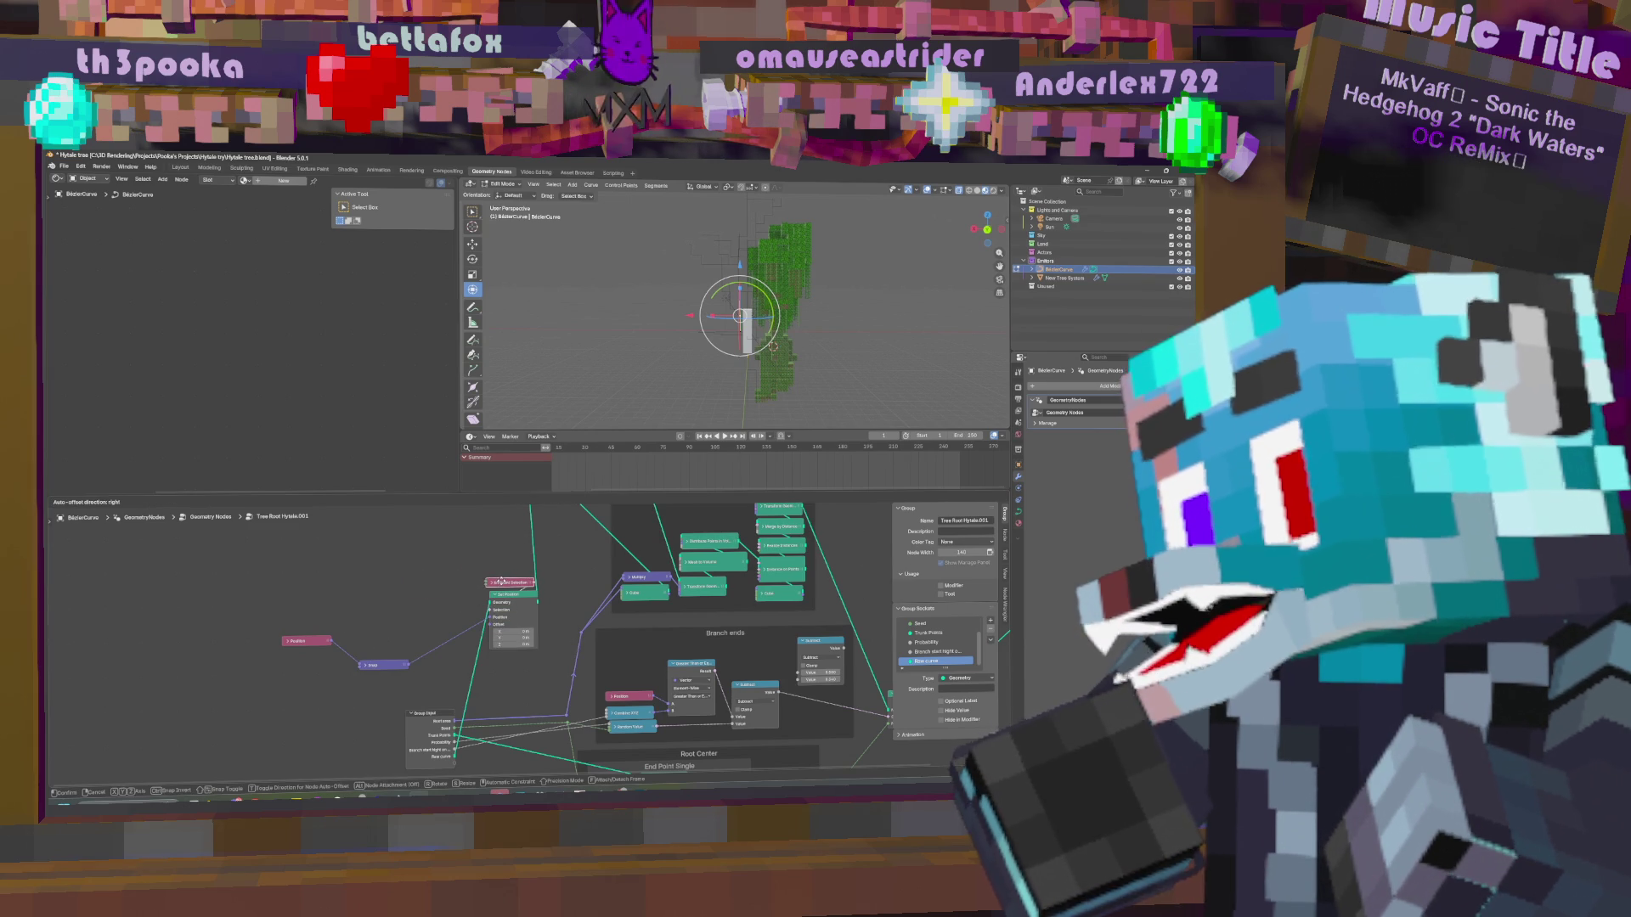
pyautogui.moveTo(708, 587); pyautogui.dragTo(676, 662, button='middle')
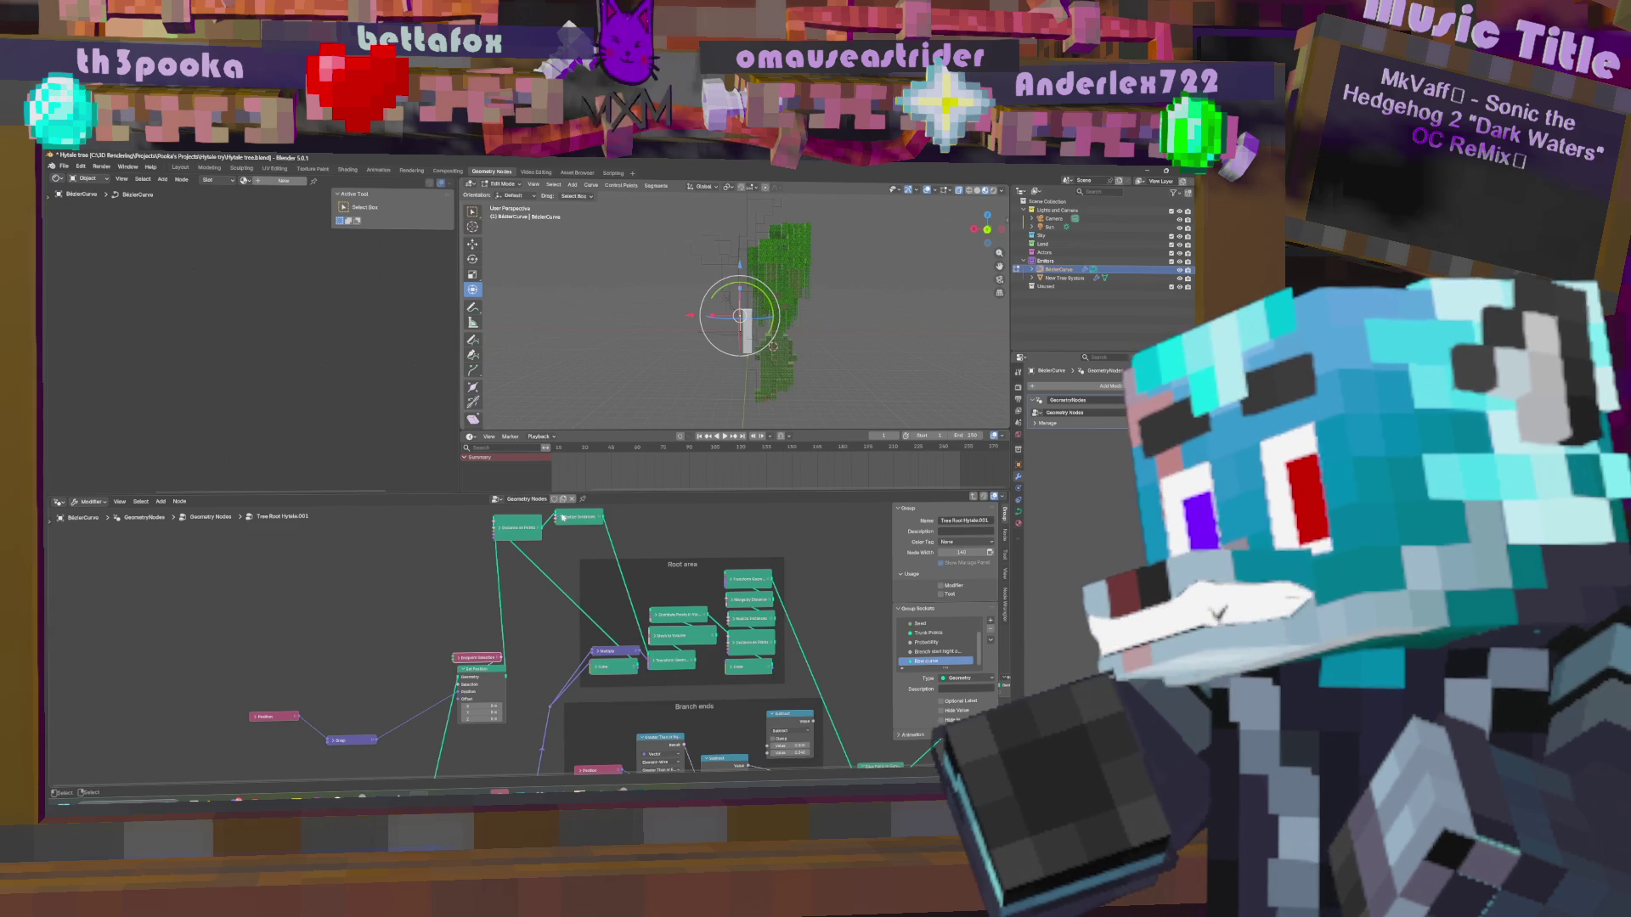
# Move Realize Instances, Set Position, Endpoint Selection, the purple node and Position into the Root area frame.
pyautogui.moveTo(578, 519); pyautogui.dragTo(617, 577)
pyautogui.moveTo(515, 544); pyautogui.dragTo(610, 615)
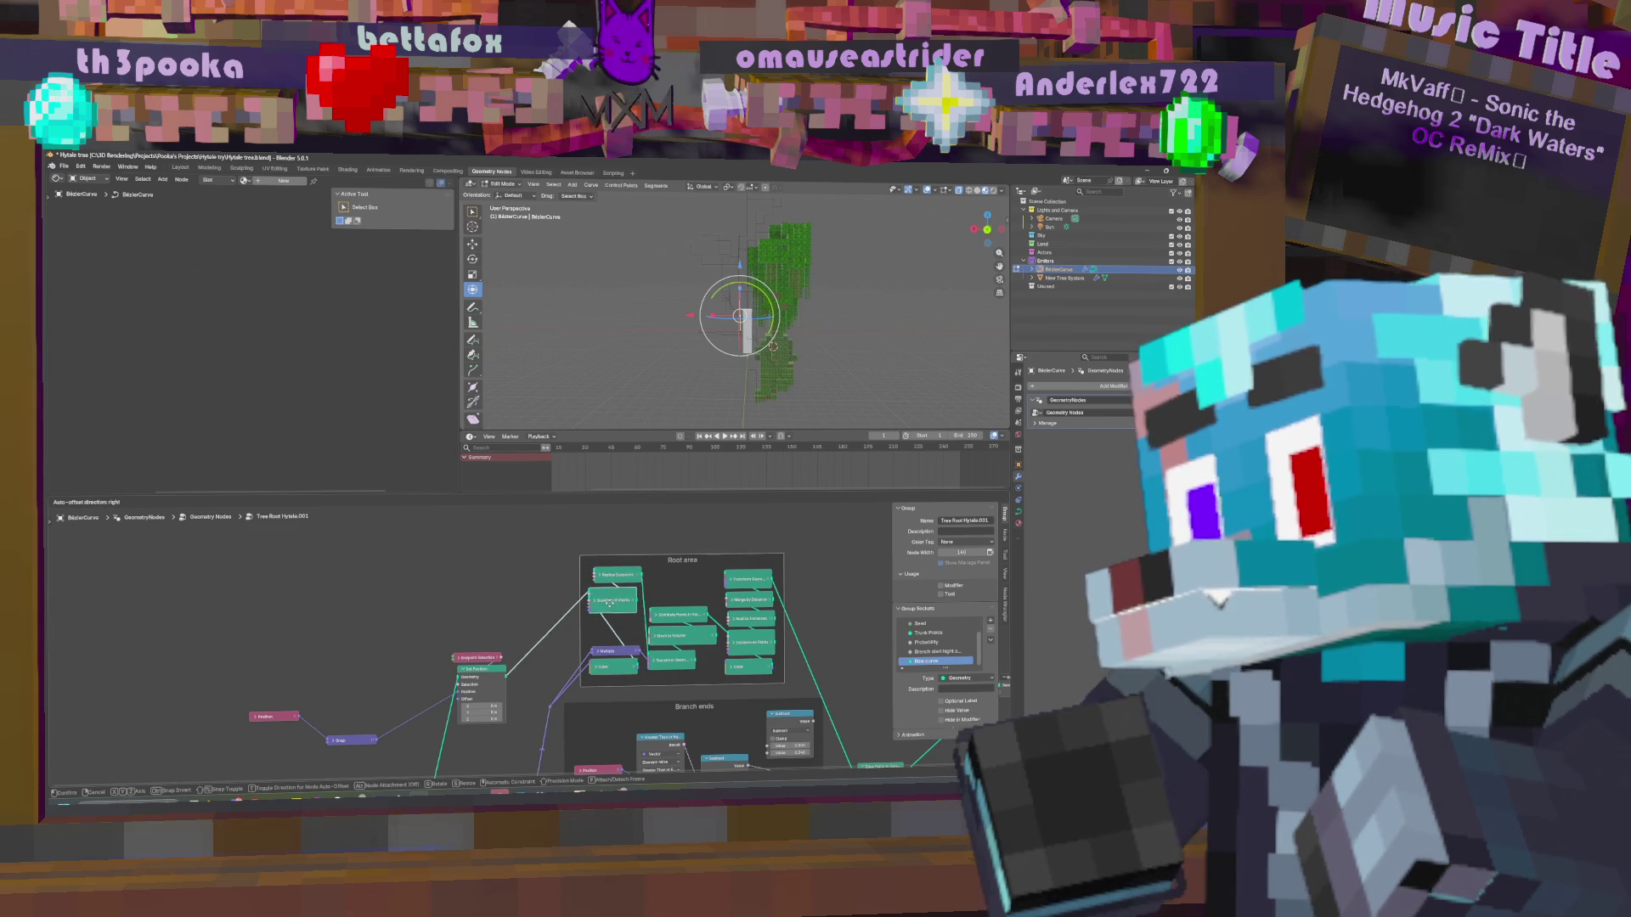
pyautogui.moveTo(579, 627); pyautogui.dragTo(594, 569, button='middle')
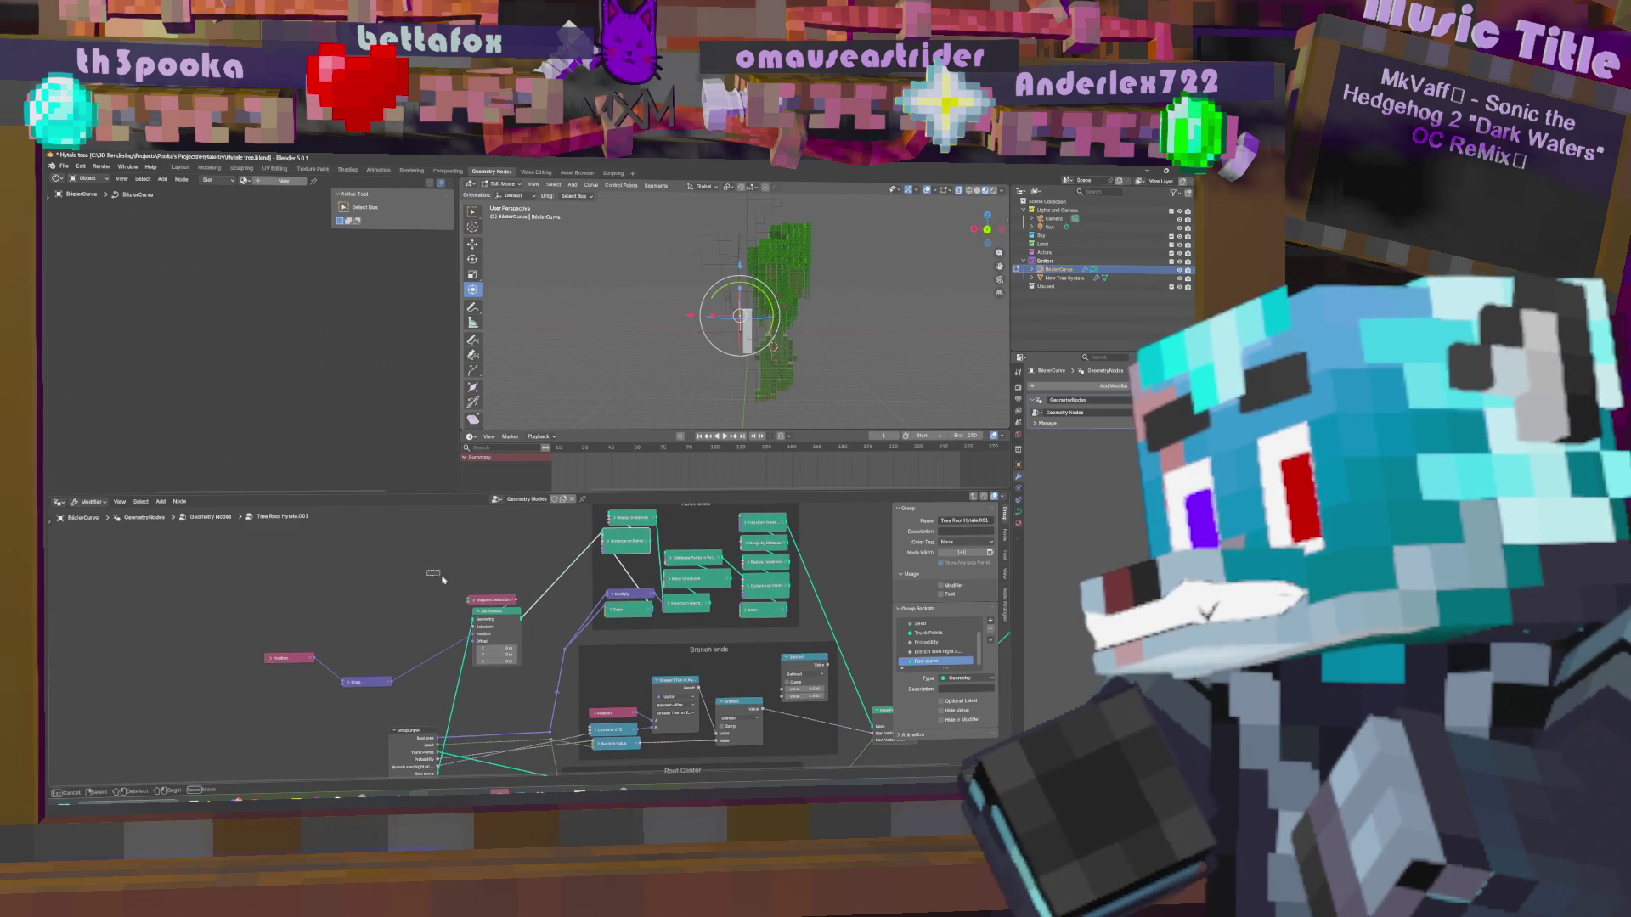
pyautogui.click(502, 613)
pyautogui.moveTo(502, 613); pyautogui.dragTo(533, 554)
pyautogui.moveTo(533, 554); pyautogui.dragTo(507, 630, button='middle')
pyautogui.moveTo(507, 630); pyautogui.dragTo(541, 586)
pyautogui.moveTo(328, 763); pyautogui.dragTo(526, 660)
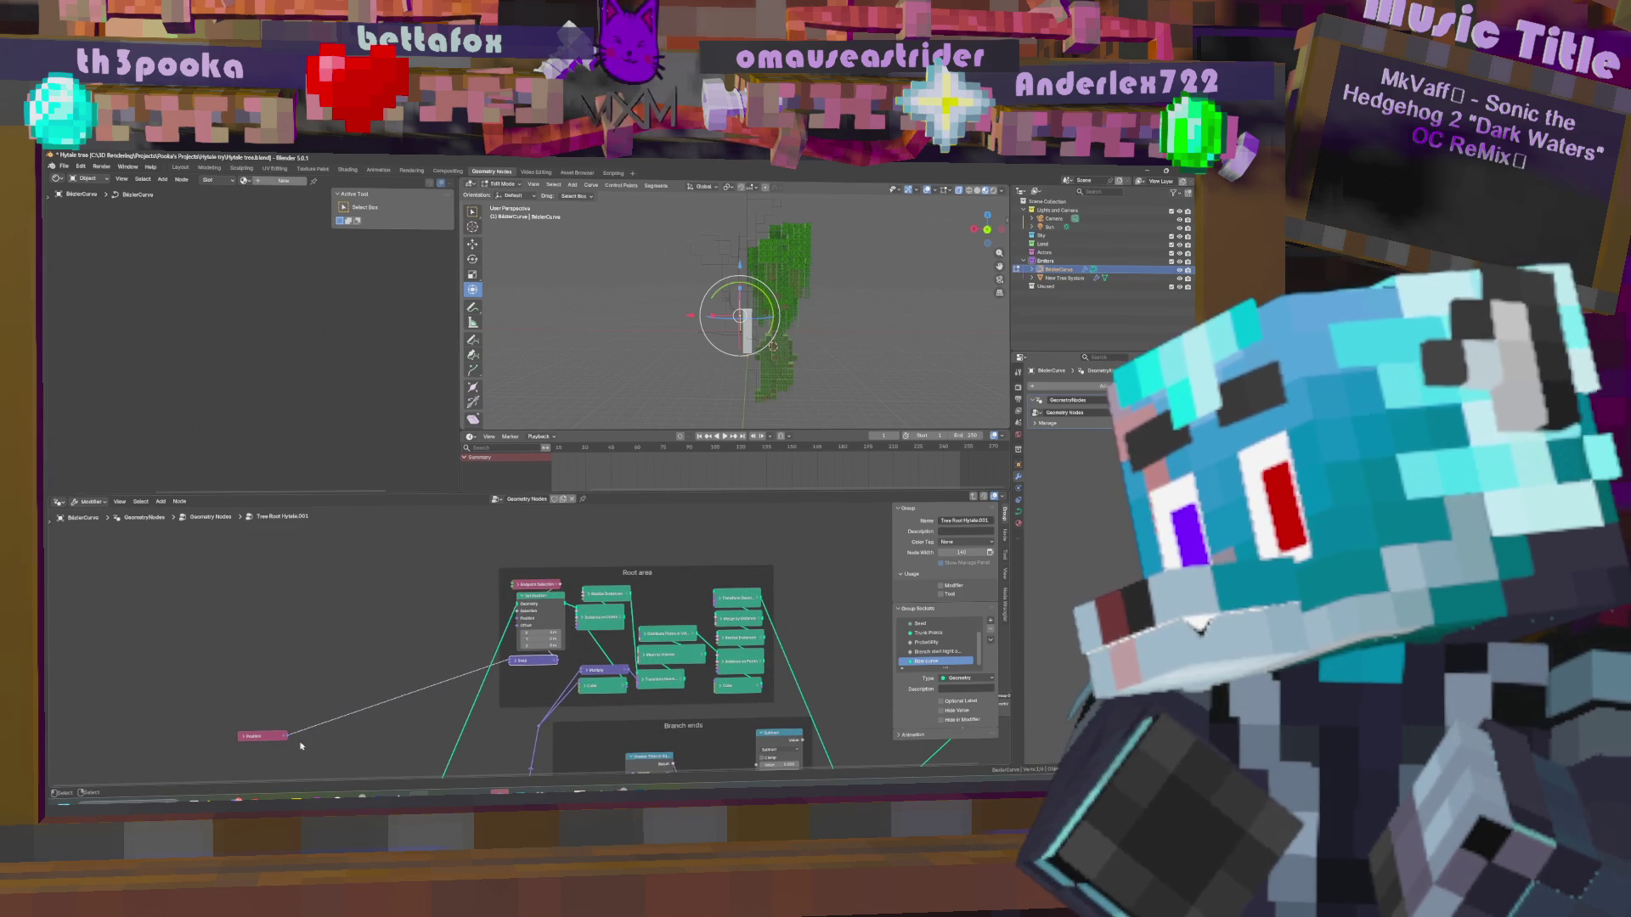
pyautogui.moveTo(267, 738); pyautogui.dragTo(530, 676)
pyautogui.moveTo(696, 617)
pyautogui.mouseDown(button='middle')
pyautogui.moveTo(640, 546)
pyautogui.moveTo(624, 572)
pyautogui.mouseUp(button='middle')
pyautogui.press('g')
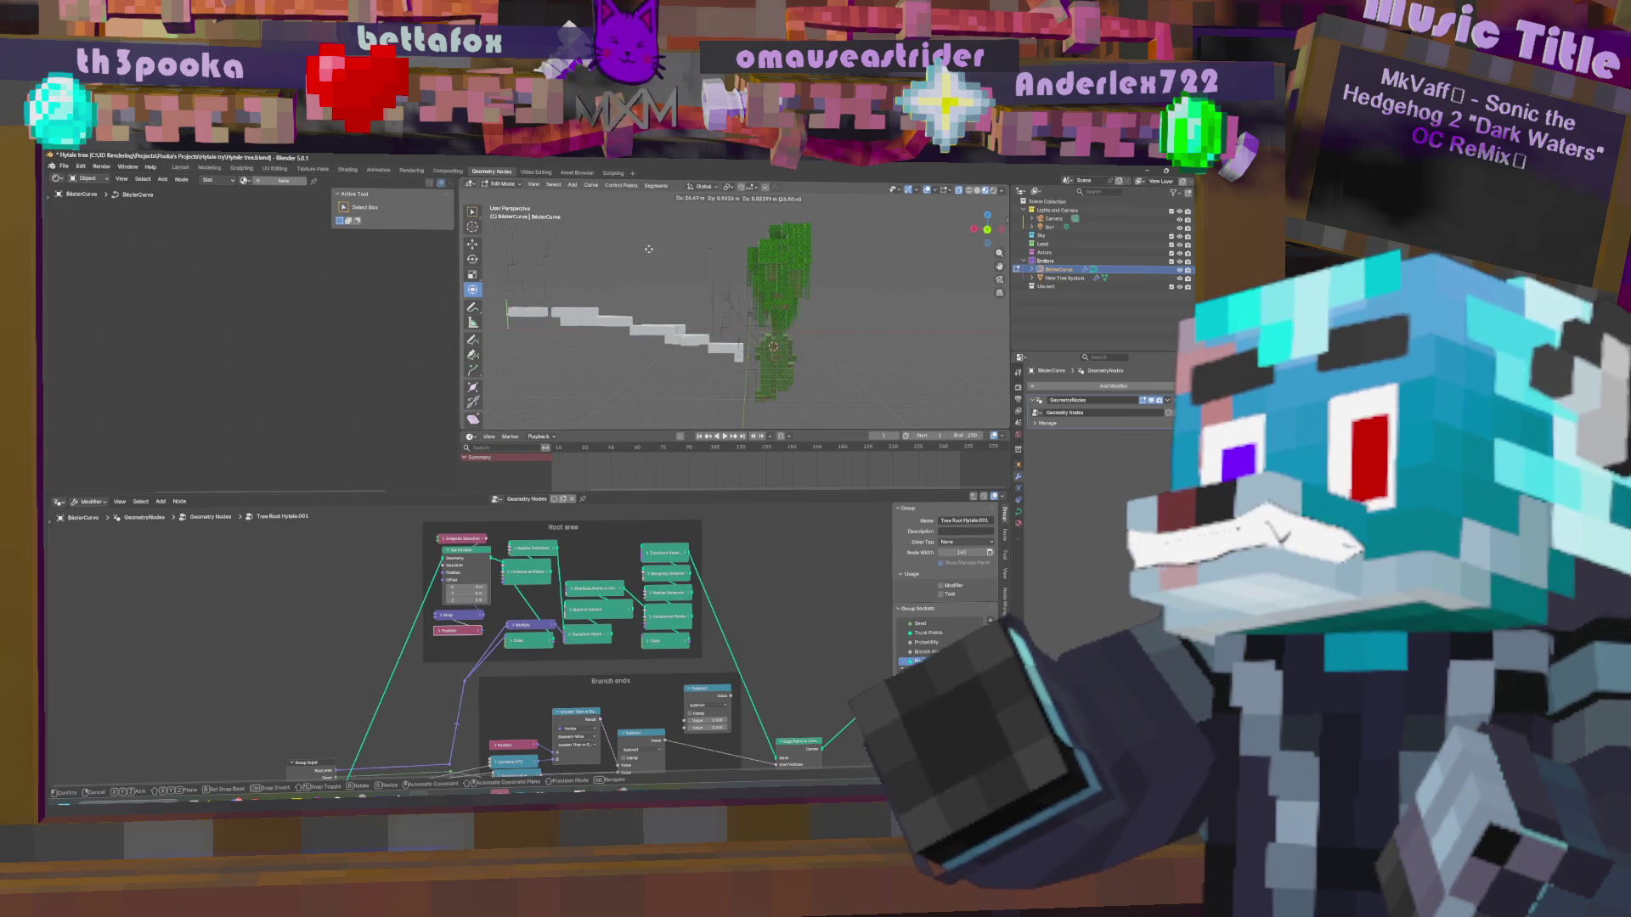
# Place the trunk curve, rotate and rescale it, then shift it again.
pyautogui.click(815, 226)
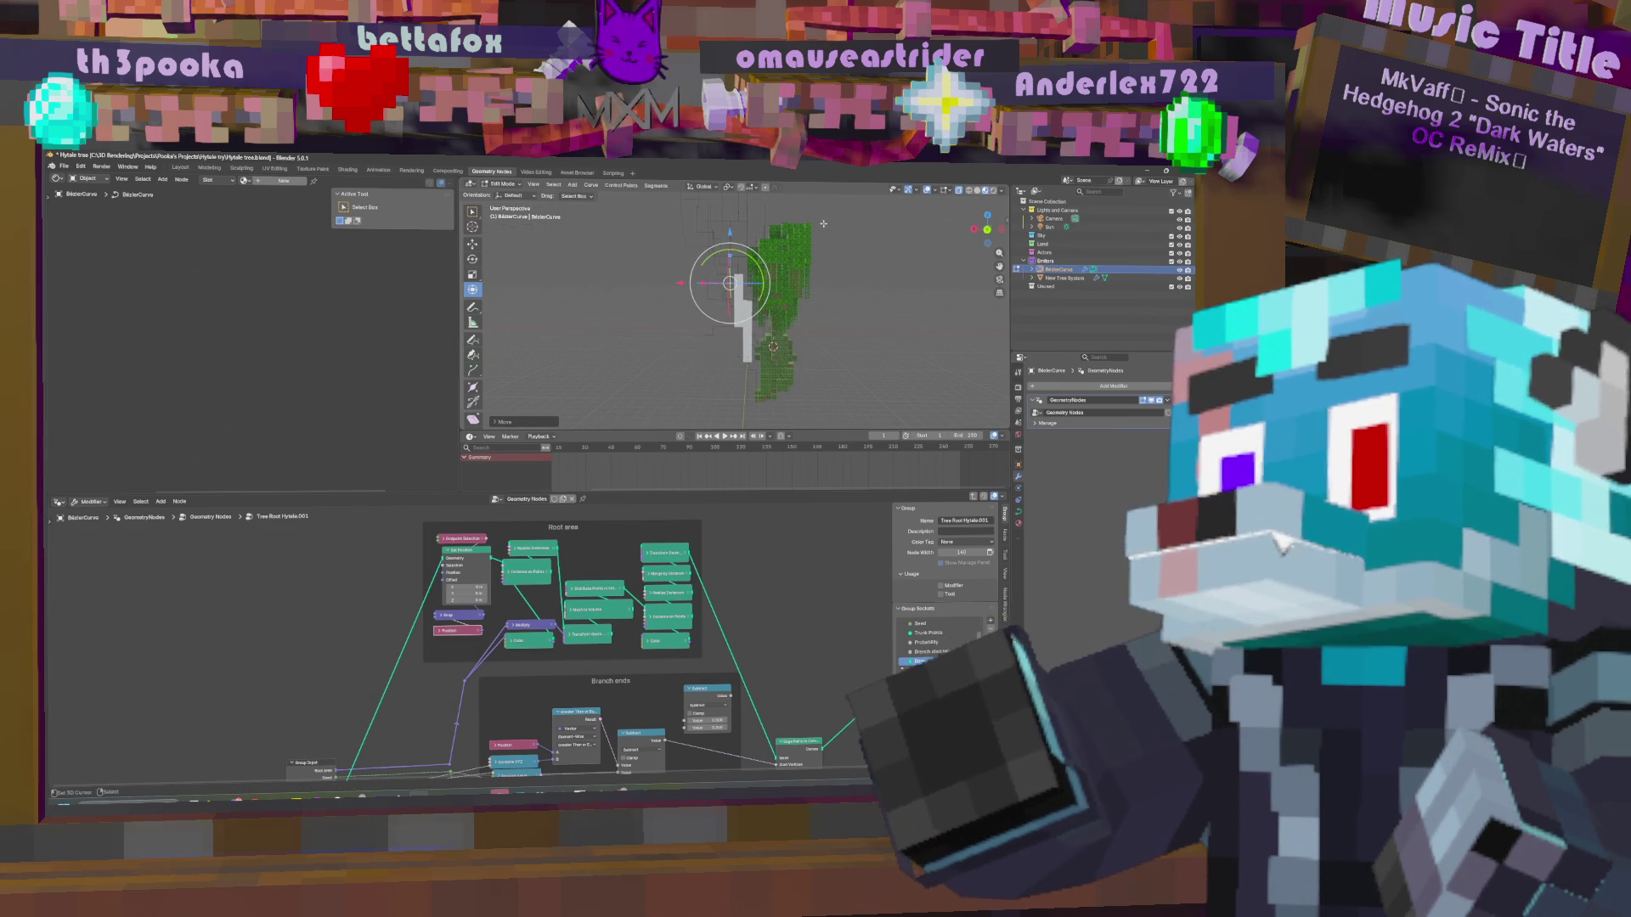
pyautogui.moveTo(759, 262); pyautogui.dragTo(718, 246)
pyautogui.press('s')
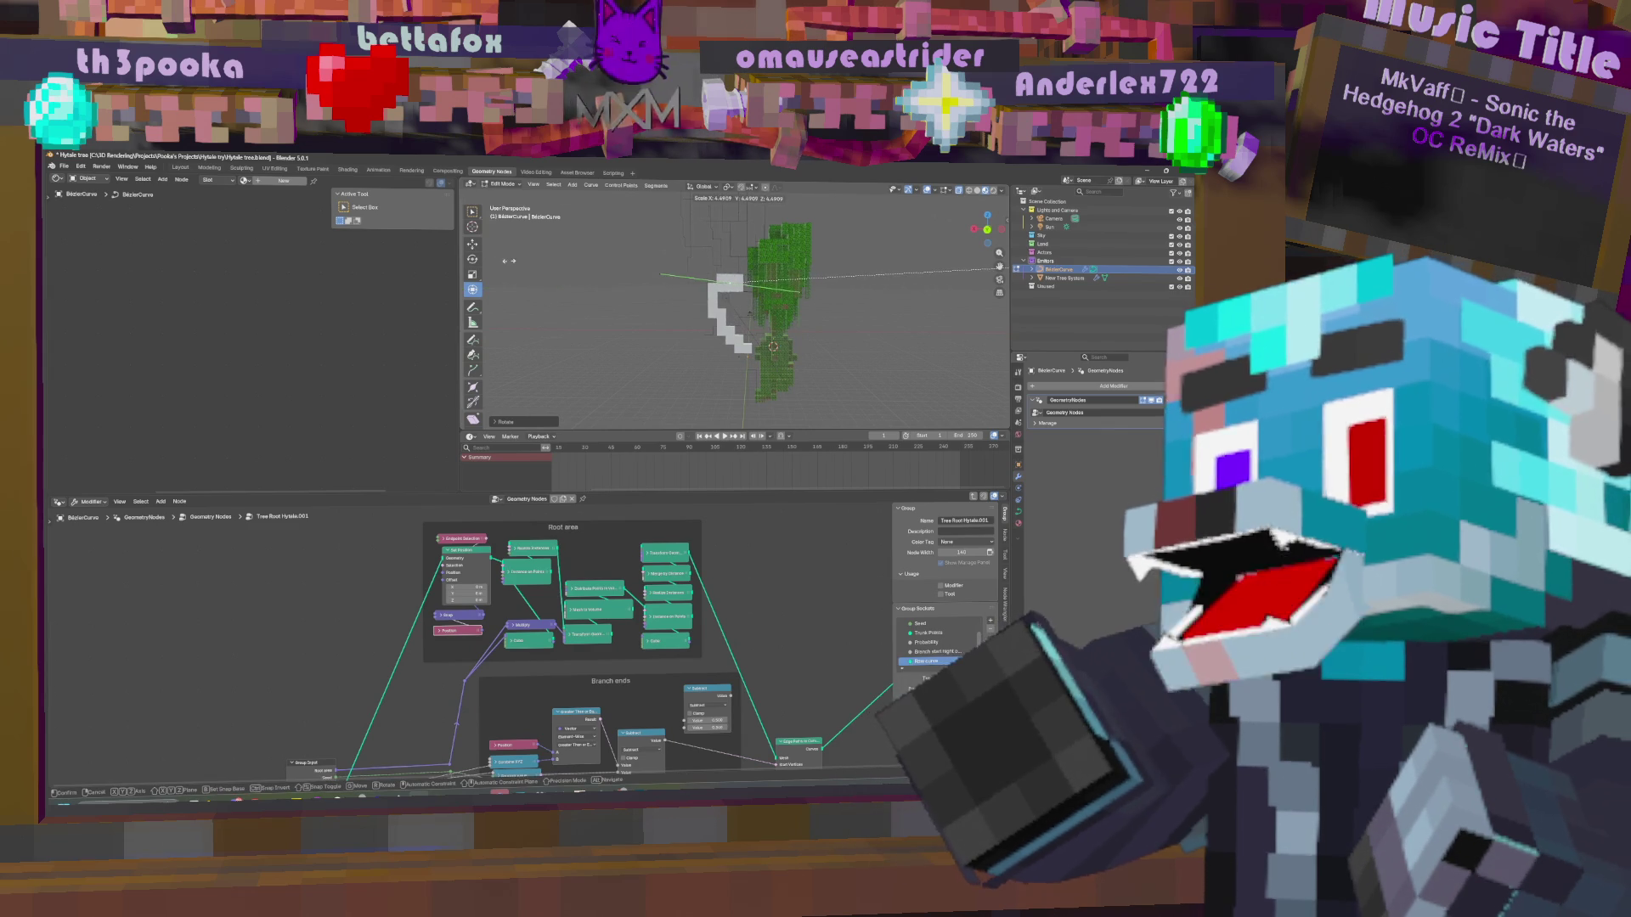
pyautogui.click(509, 261)
pyautogui.press('g')
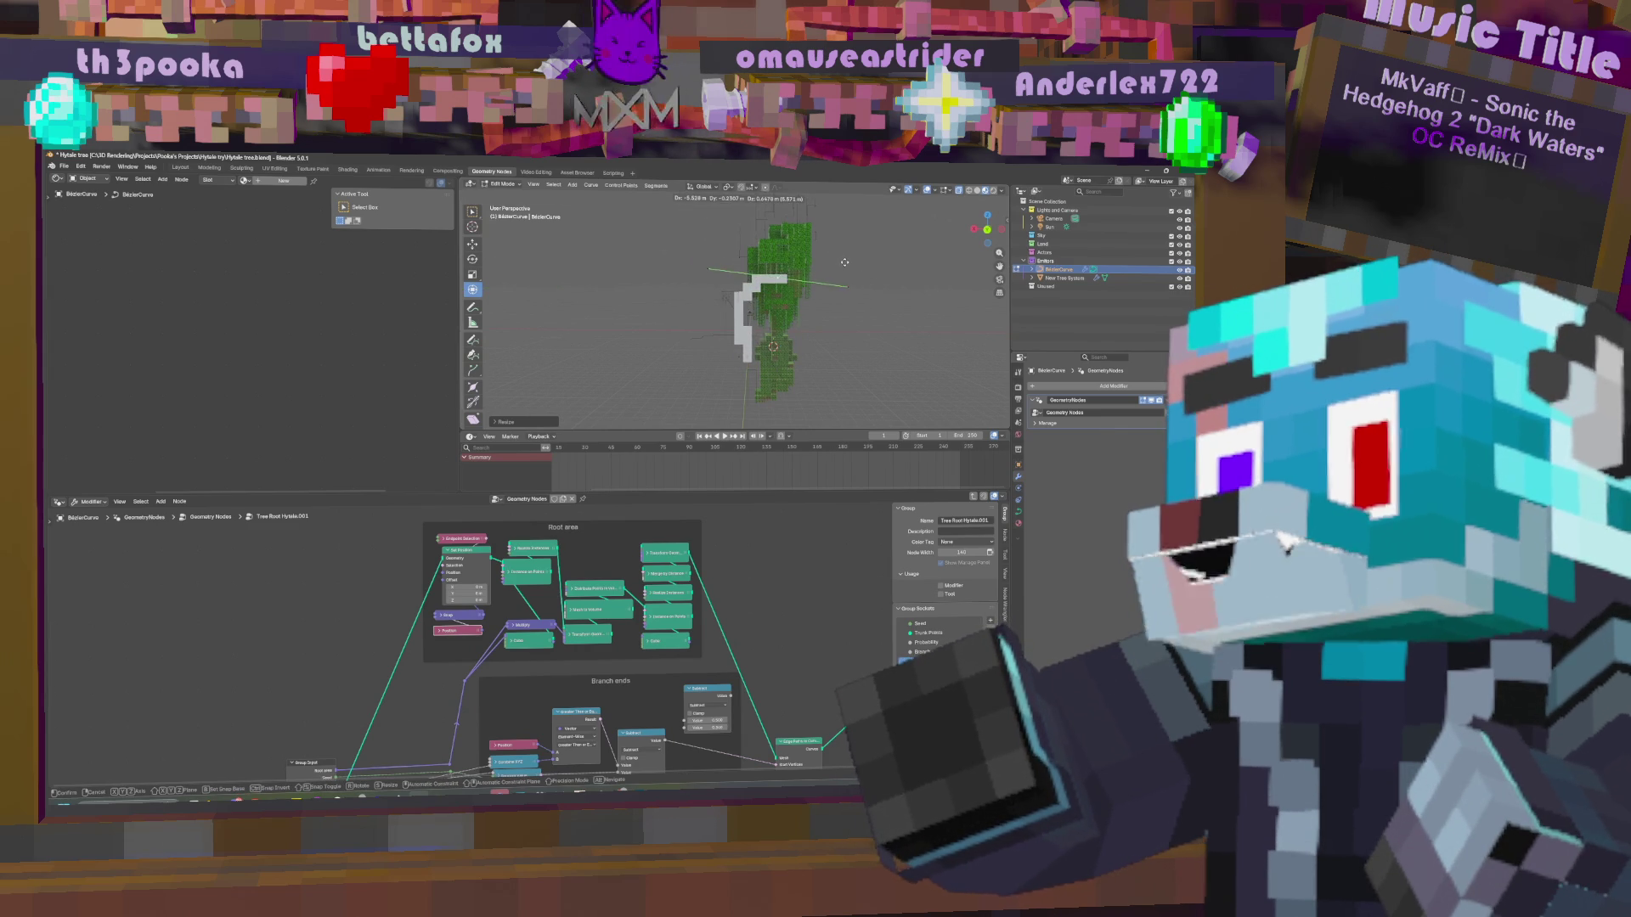
pyautogui.click(847, 269)
pyautogui.moveTo(846, 268); pyautogui.dragTo(868, 275, button='middle')
# Rotate, shrink and re-rotate the trunk curve, then move it again.
pyautogui.press('r')
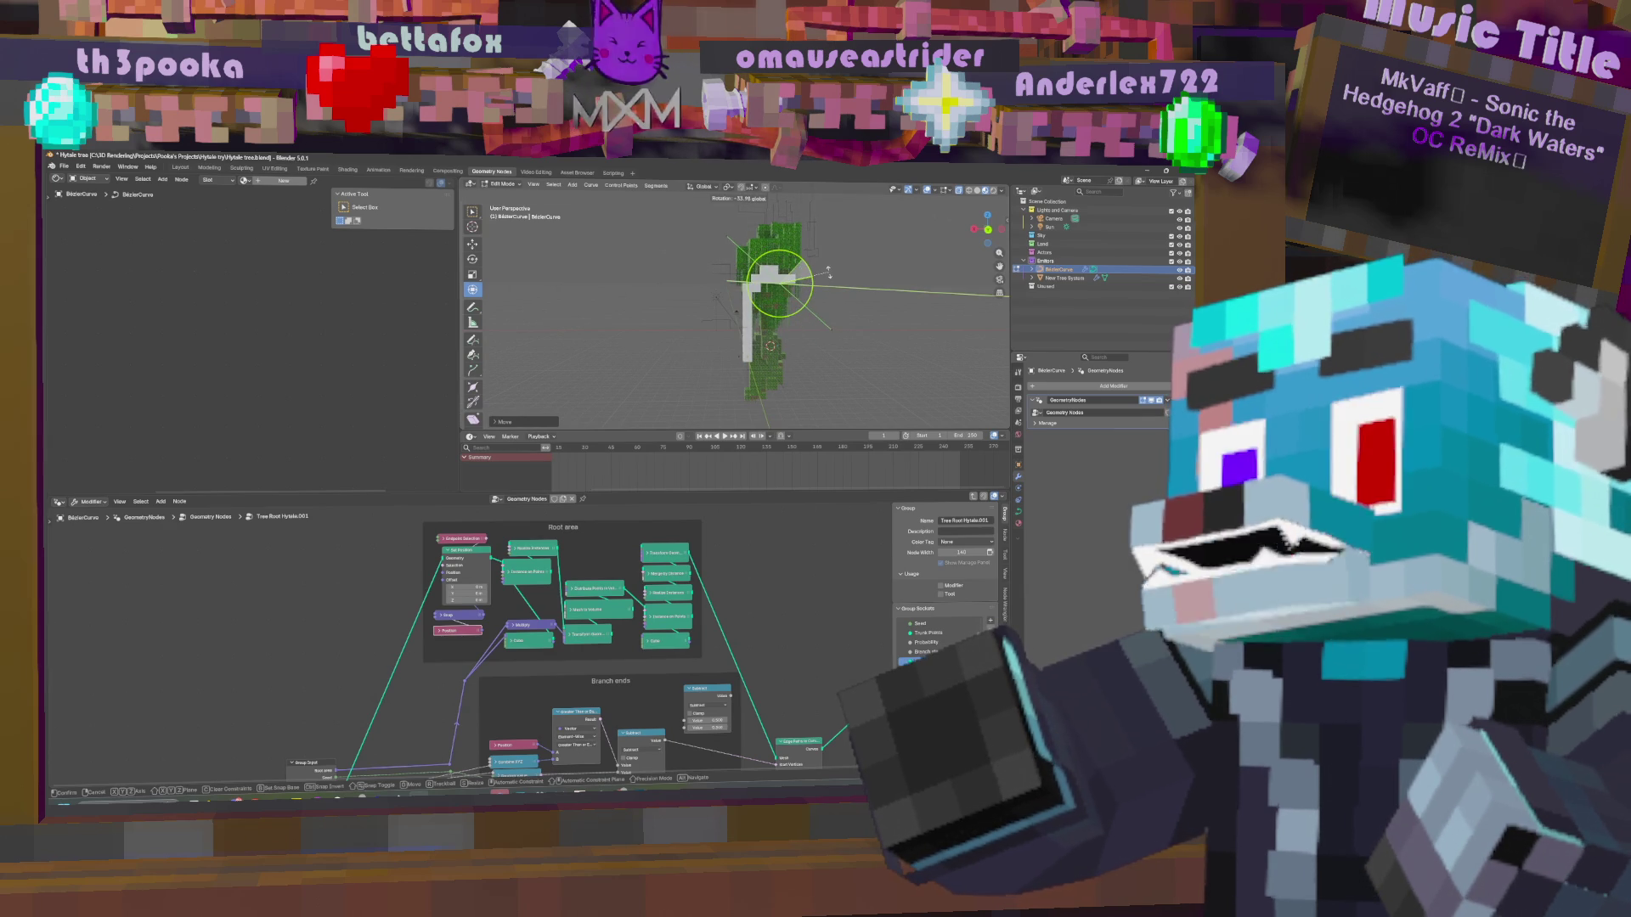
pyautogui.click(825, 274)
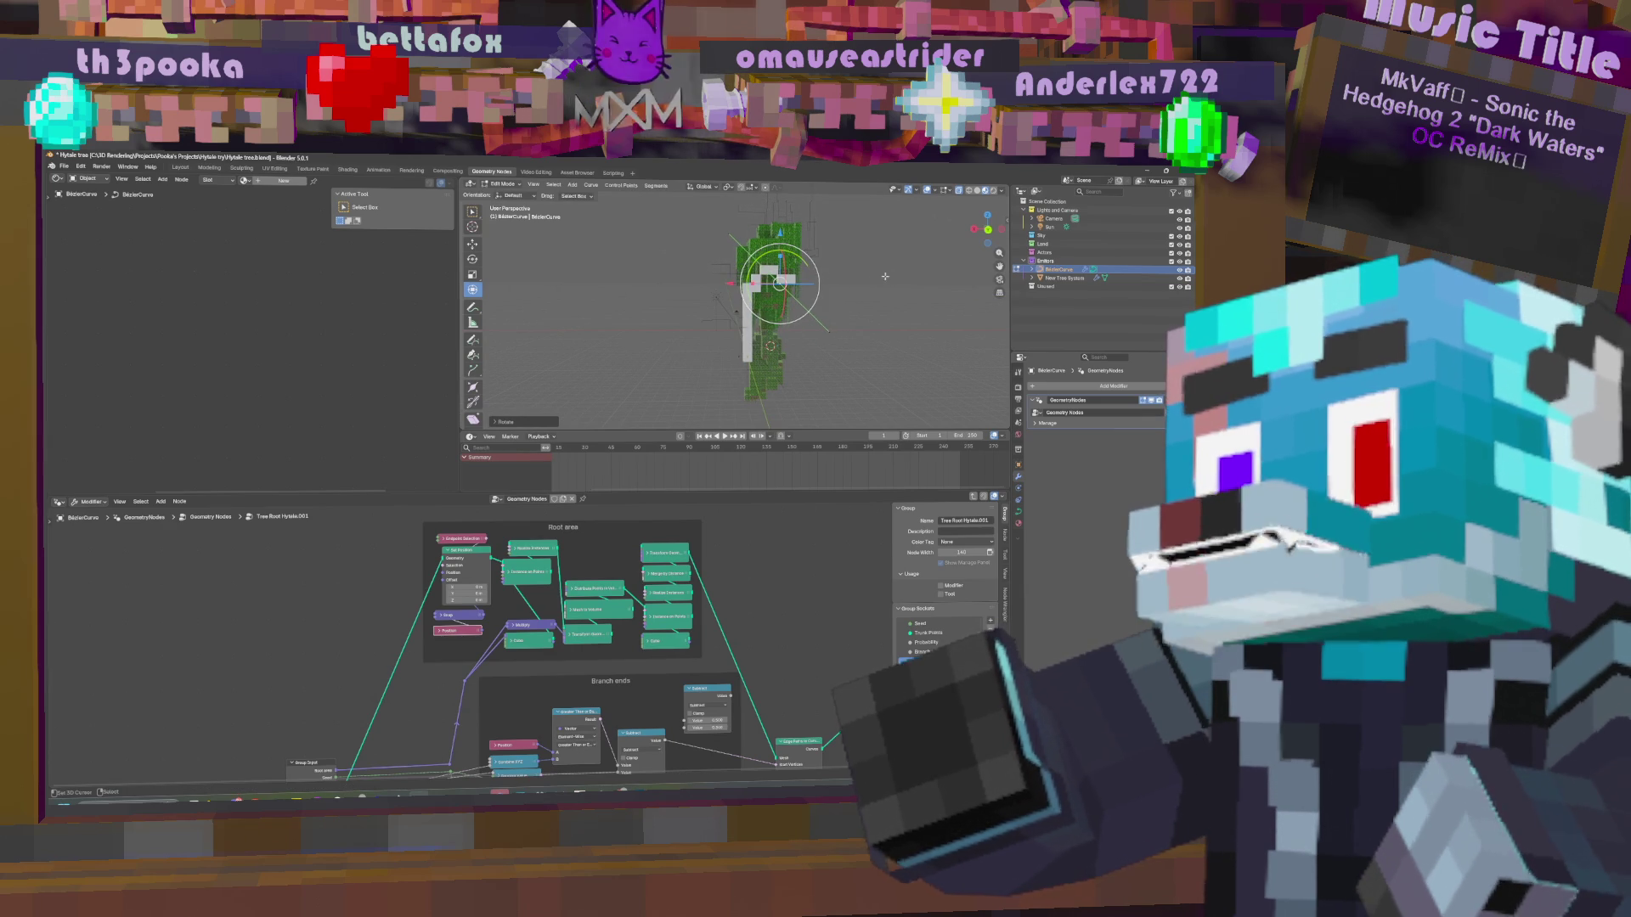
pyautogui.press('s')
pyautogui.click(805, 274)
pyautogui.press('r')
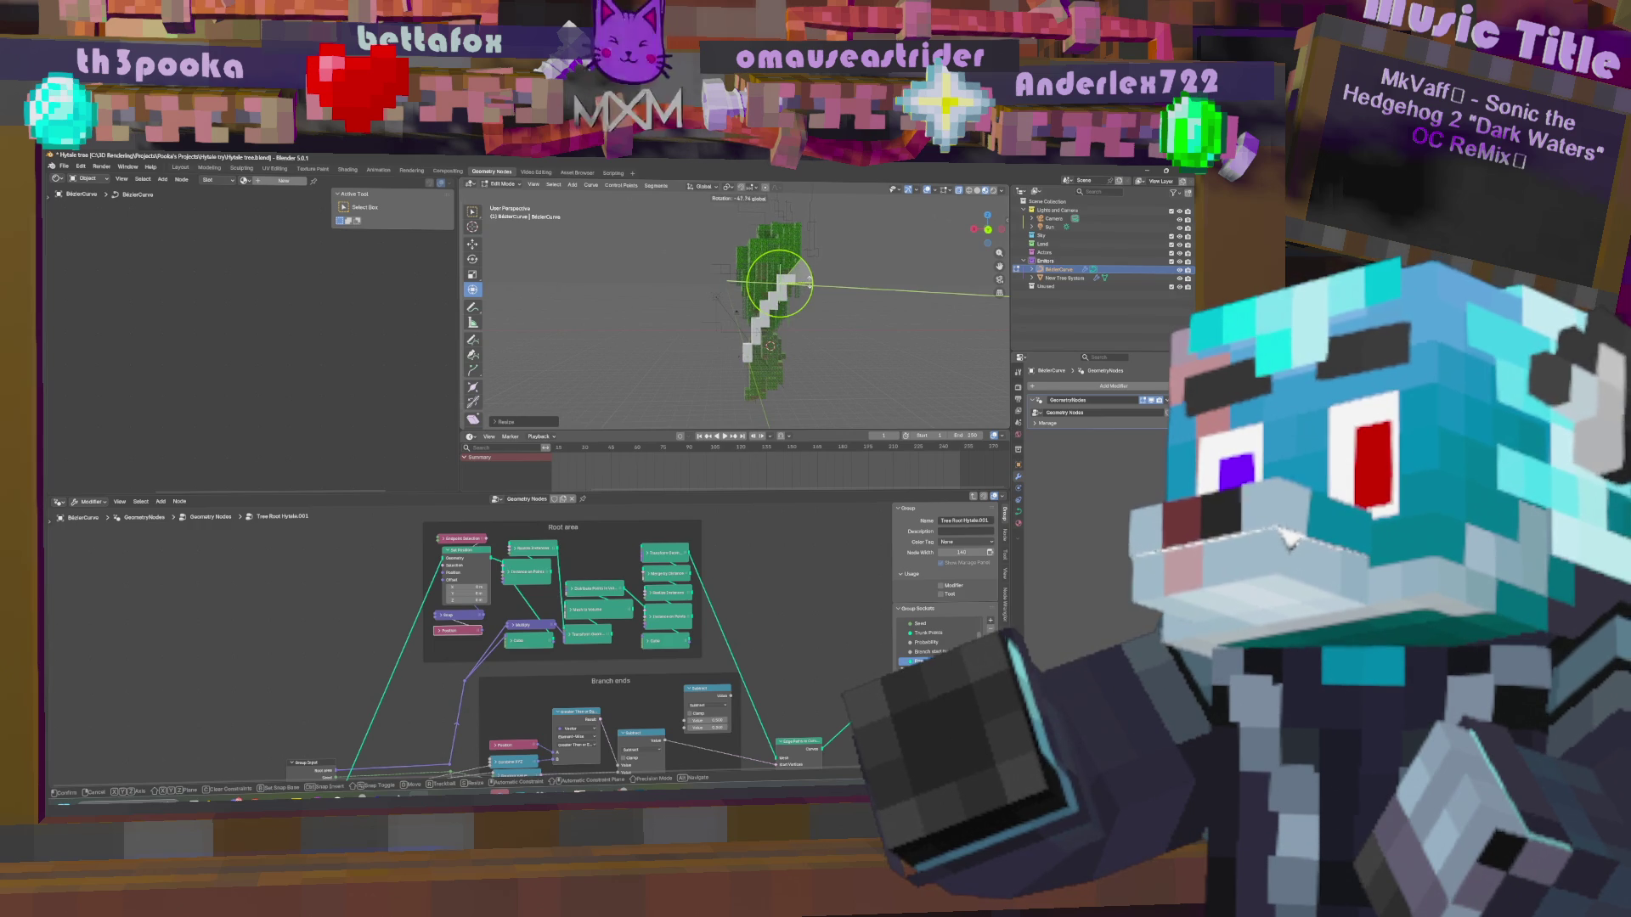
pyautogui.click(810, 283)
pyautogui.press('g')
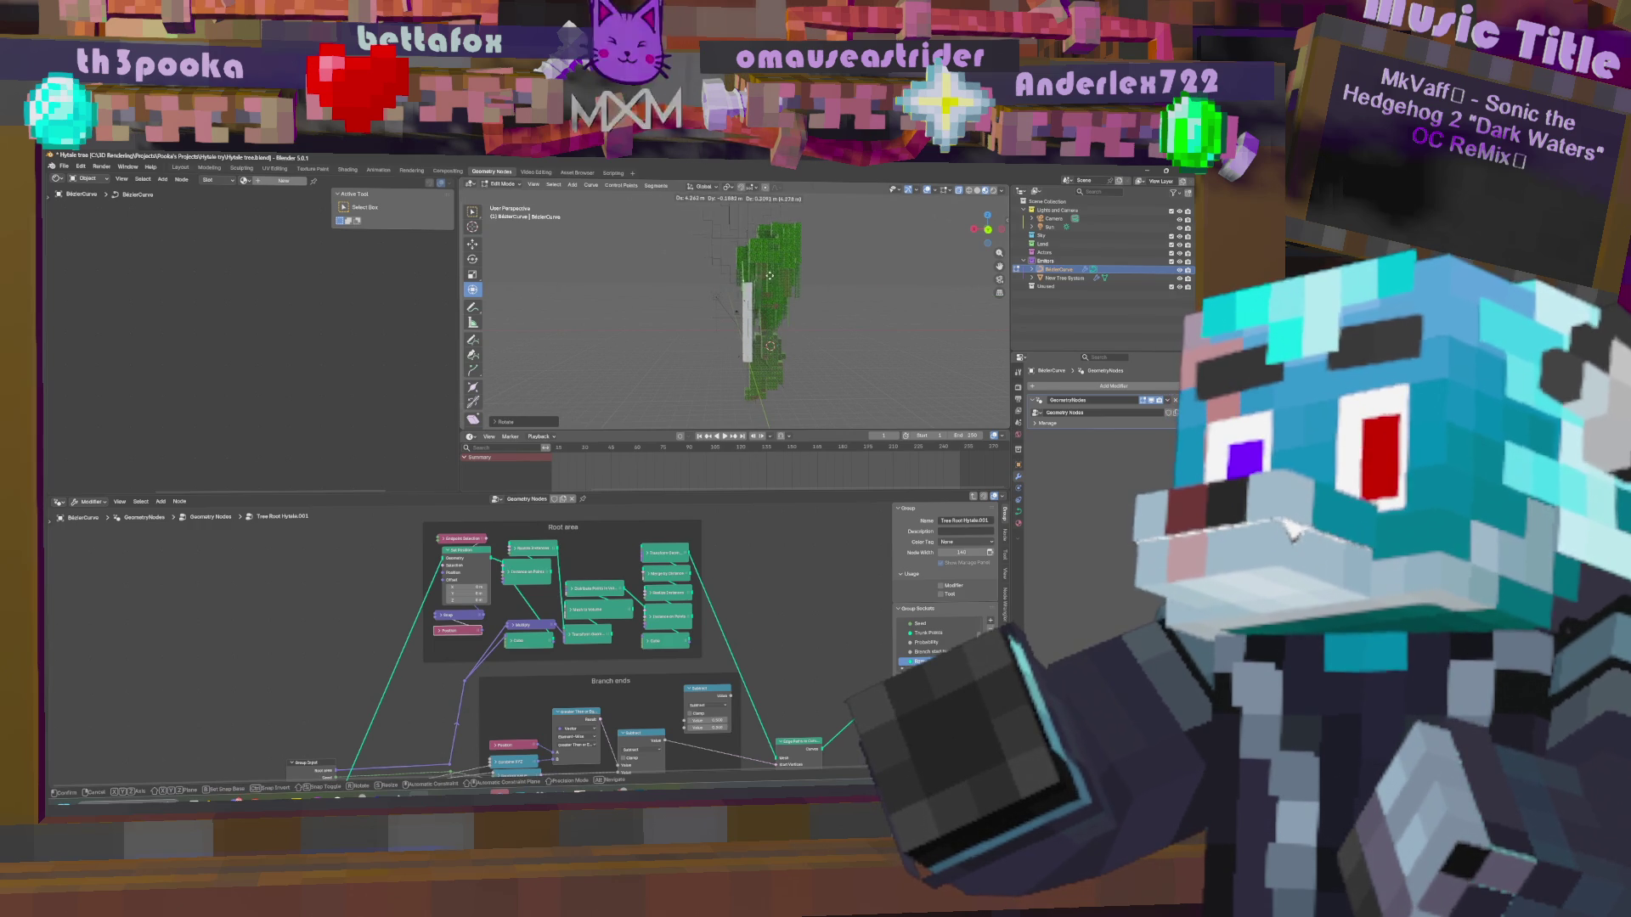
pyautogui.click(768, 272)
# Rotate the trunk about the Y axis and reposition it upright beside the voxel tree.
pyautogui.press('r')
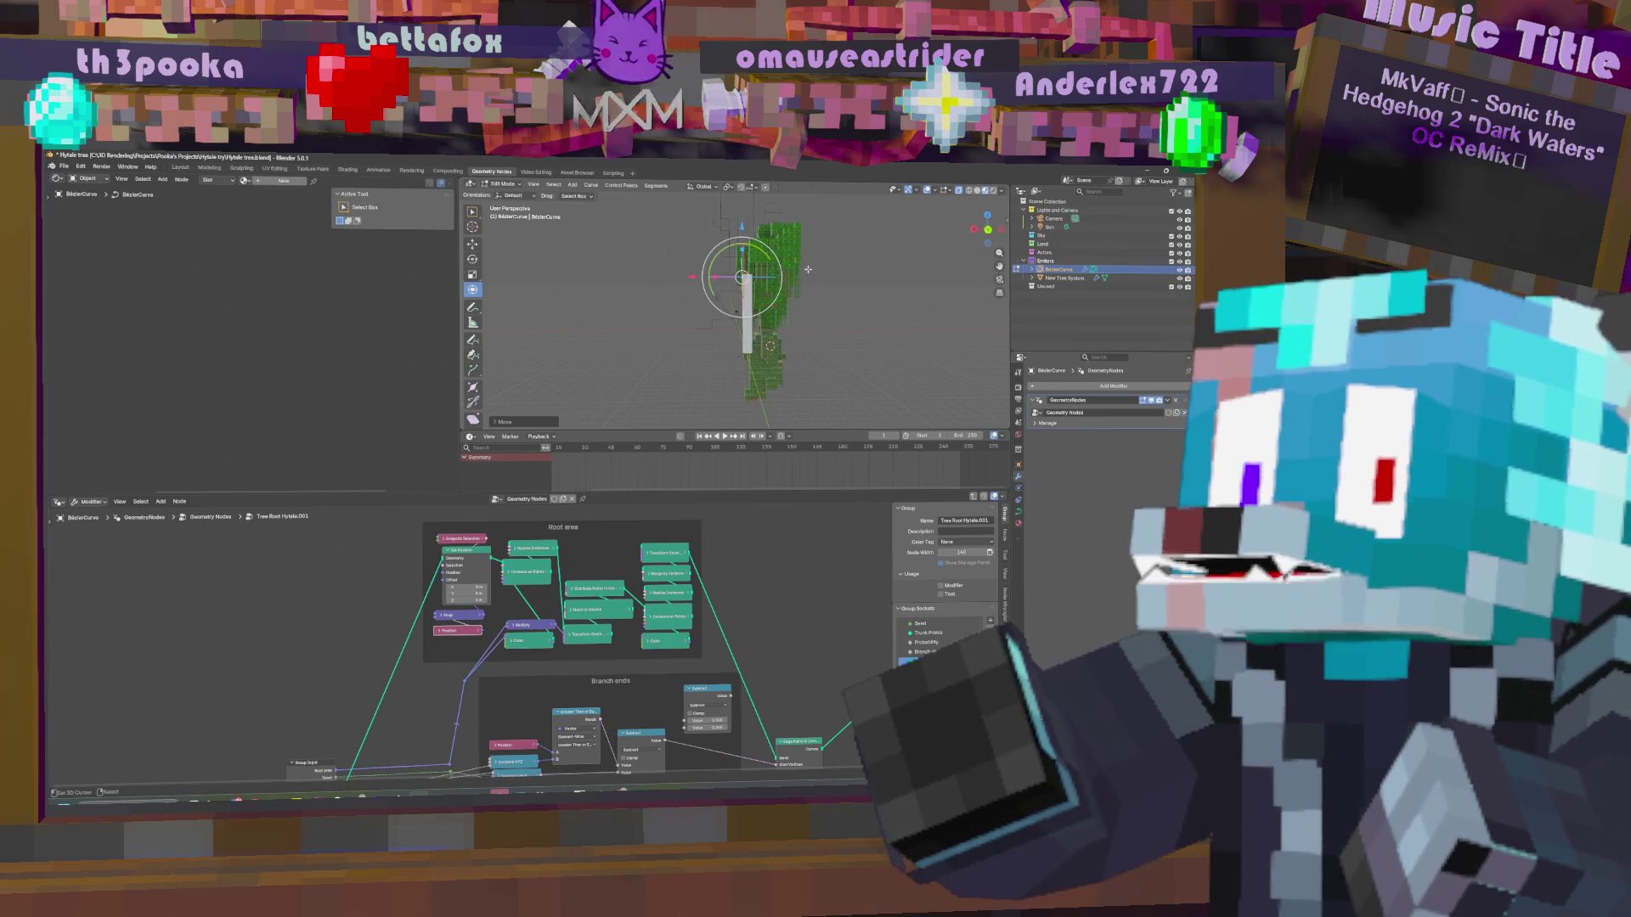
pyautogui.press('y')
pyautogui.click(769, 257)
pyautogui.moveTo(768, 257); pyautogui.dragTo(870, 303, button='middle')
pyautogui.press('g')
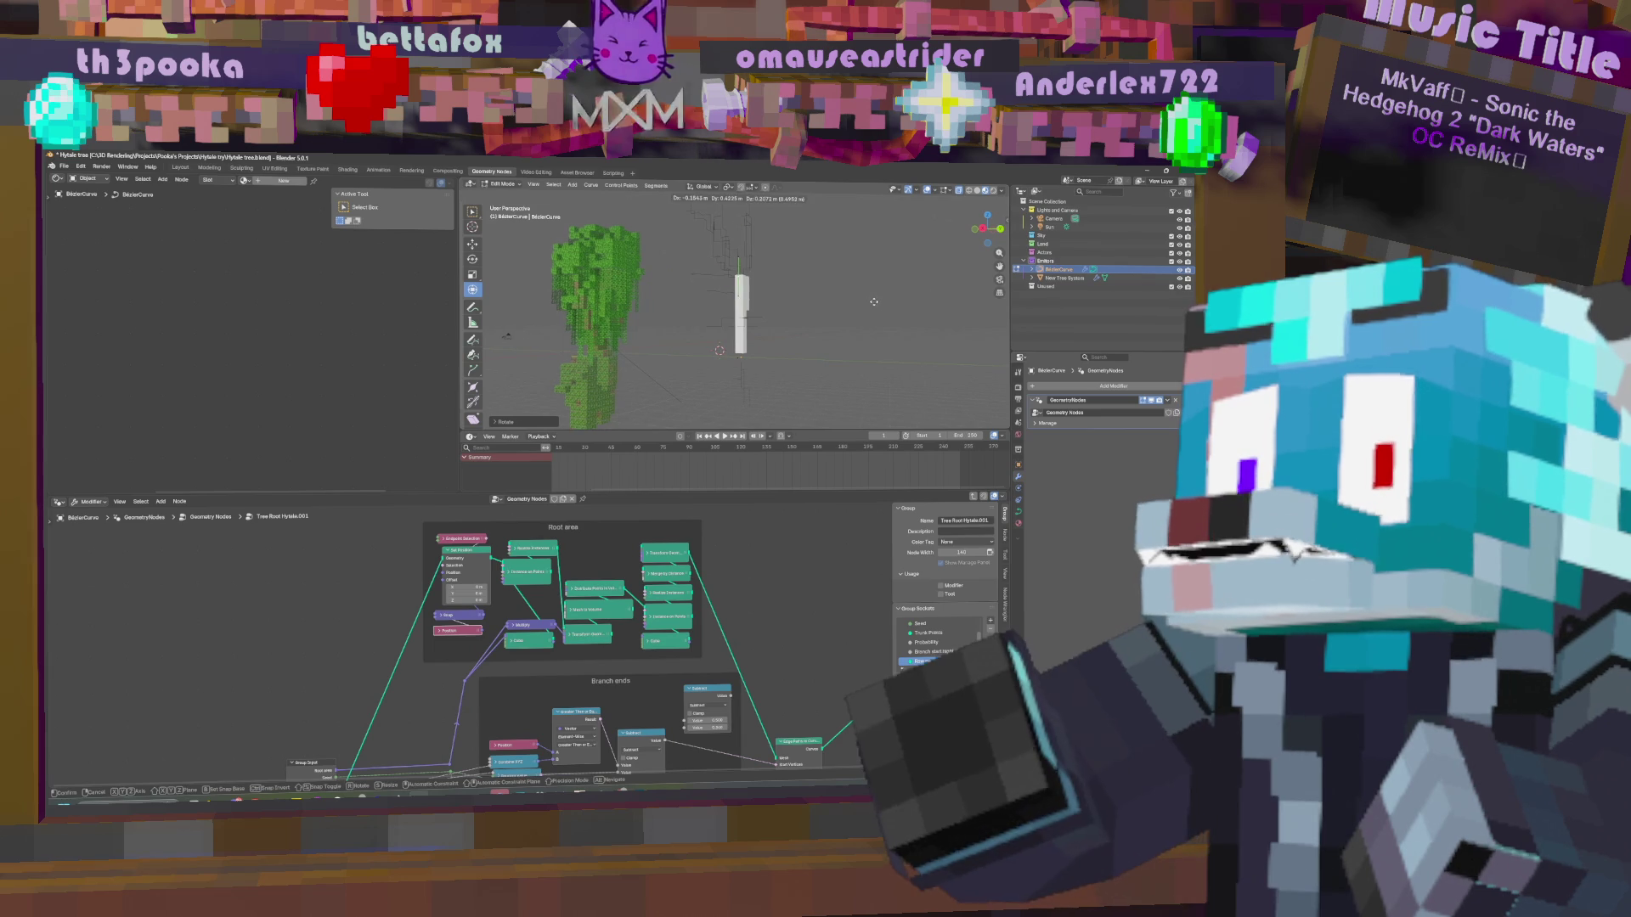
pyautogui.click(871, 294)
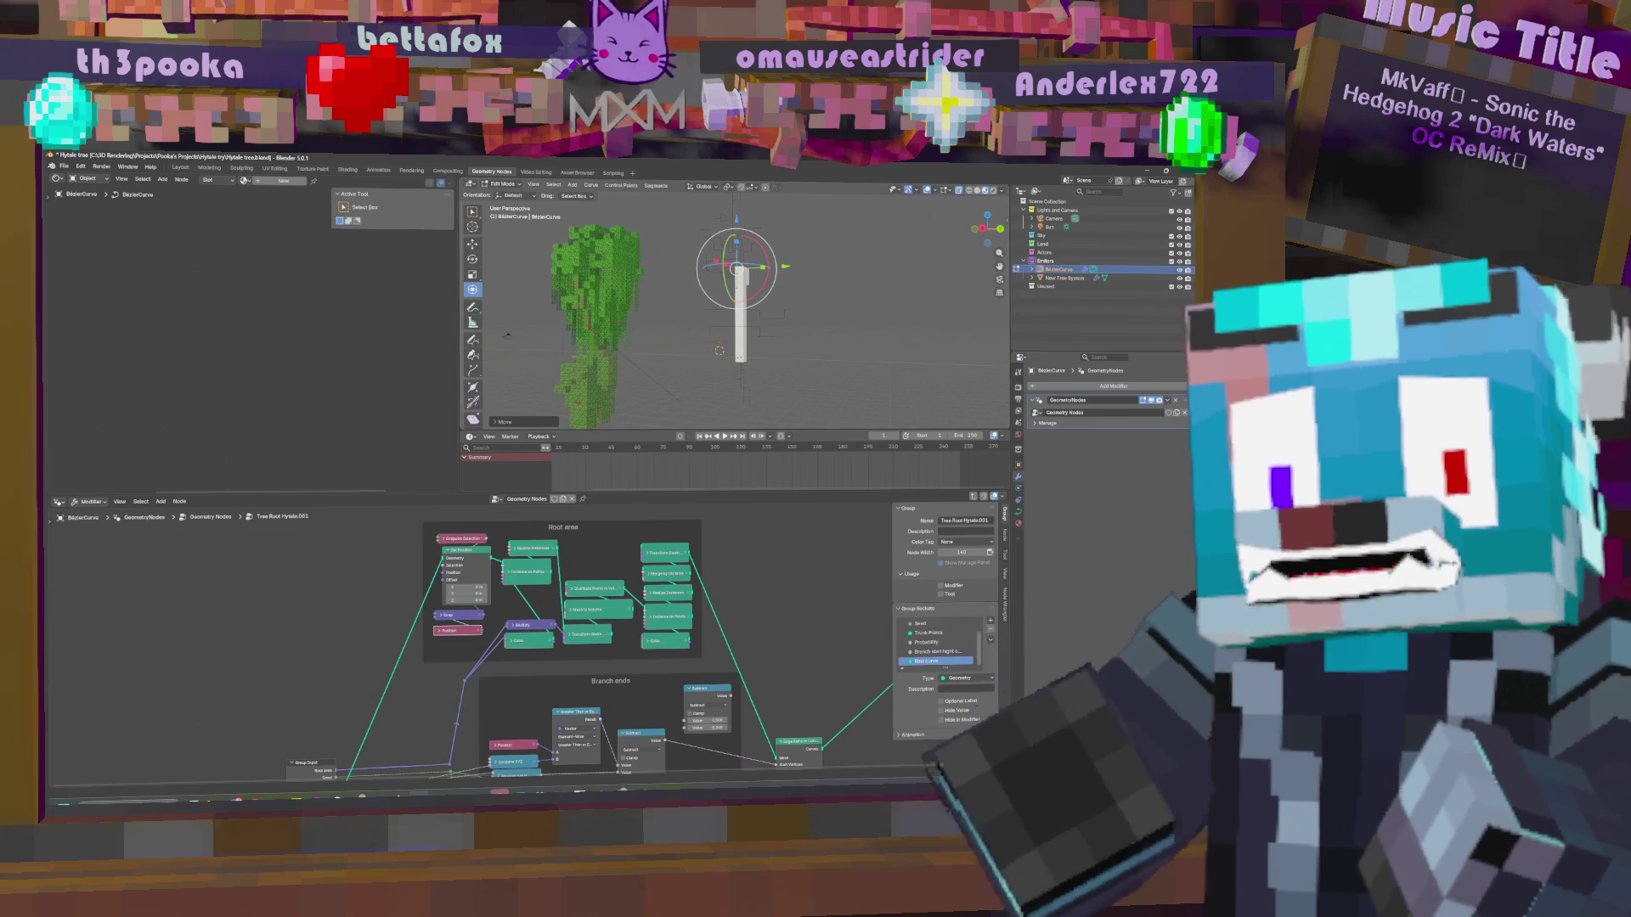
# Save the voxel tree .blend file with Ctrl+S.
pyautogui.hotkey('ctrl', 's')
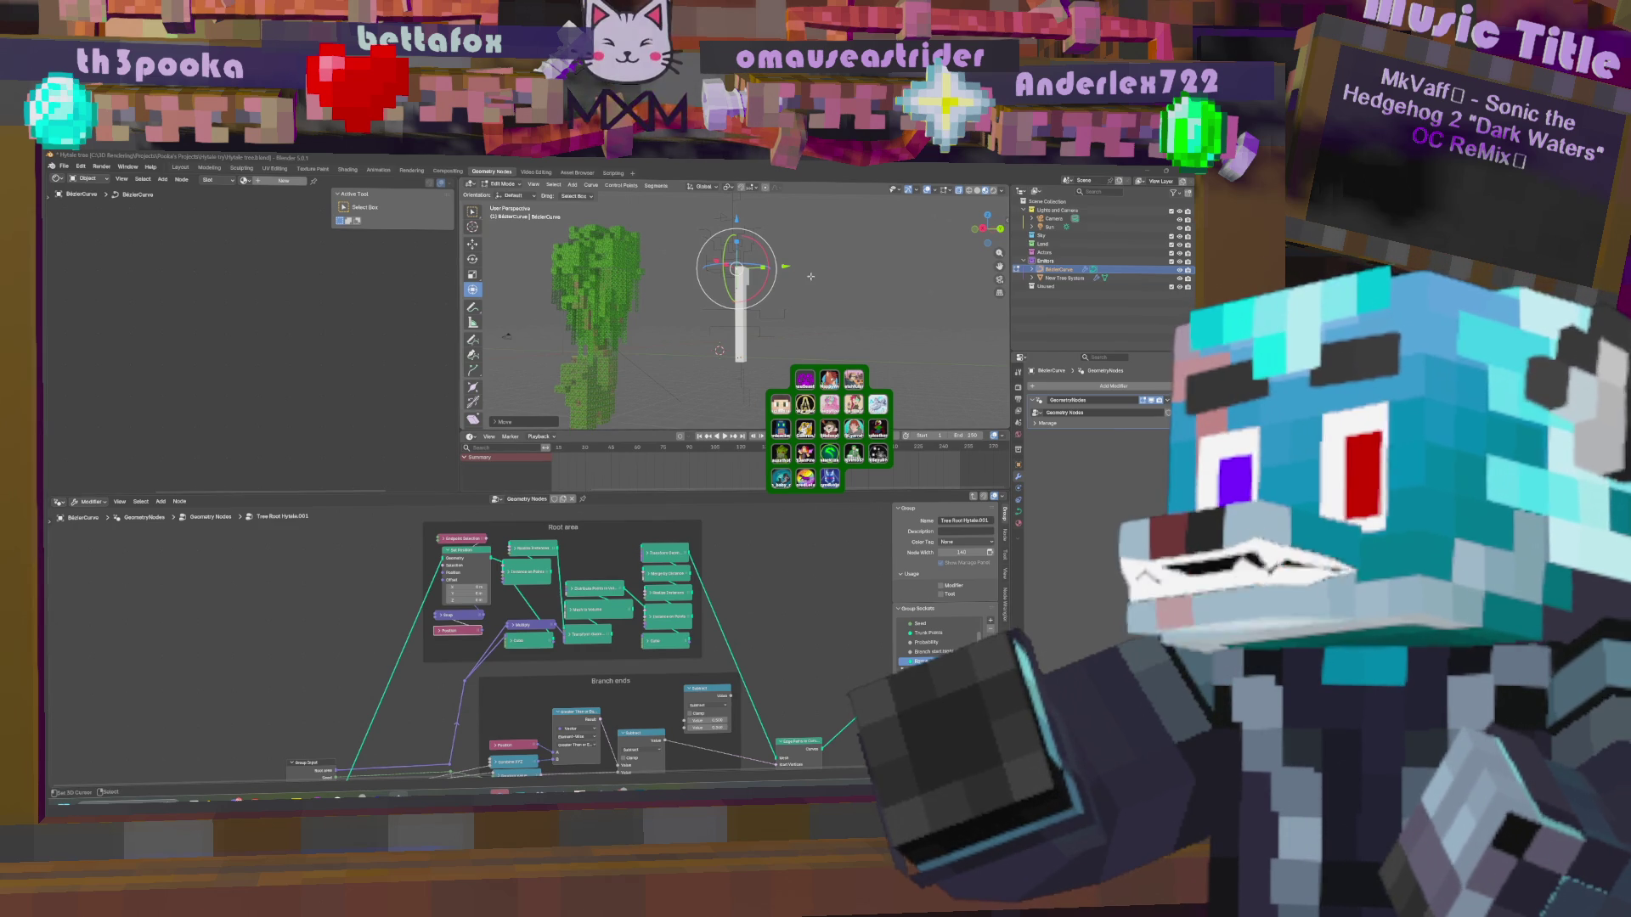
# Move the trunk curve point so the voxel tree regenerates larger with a new shape.
pyautogui.press('g')
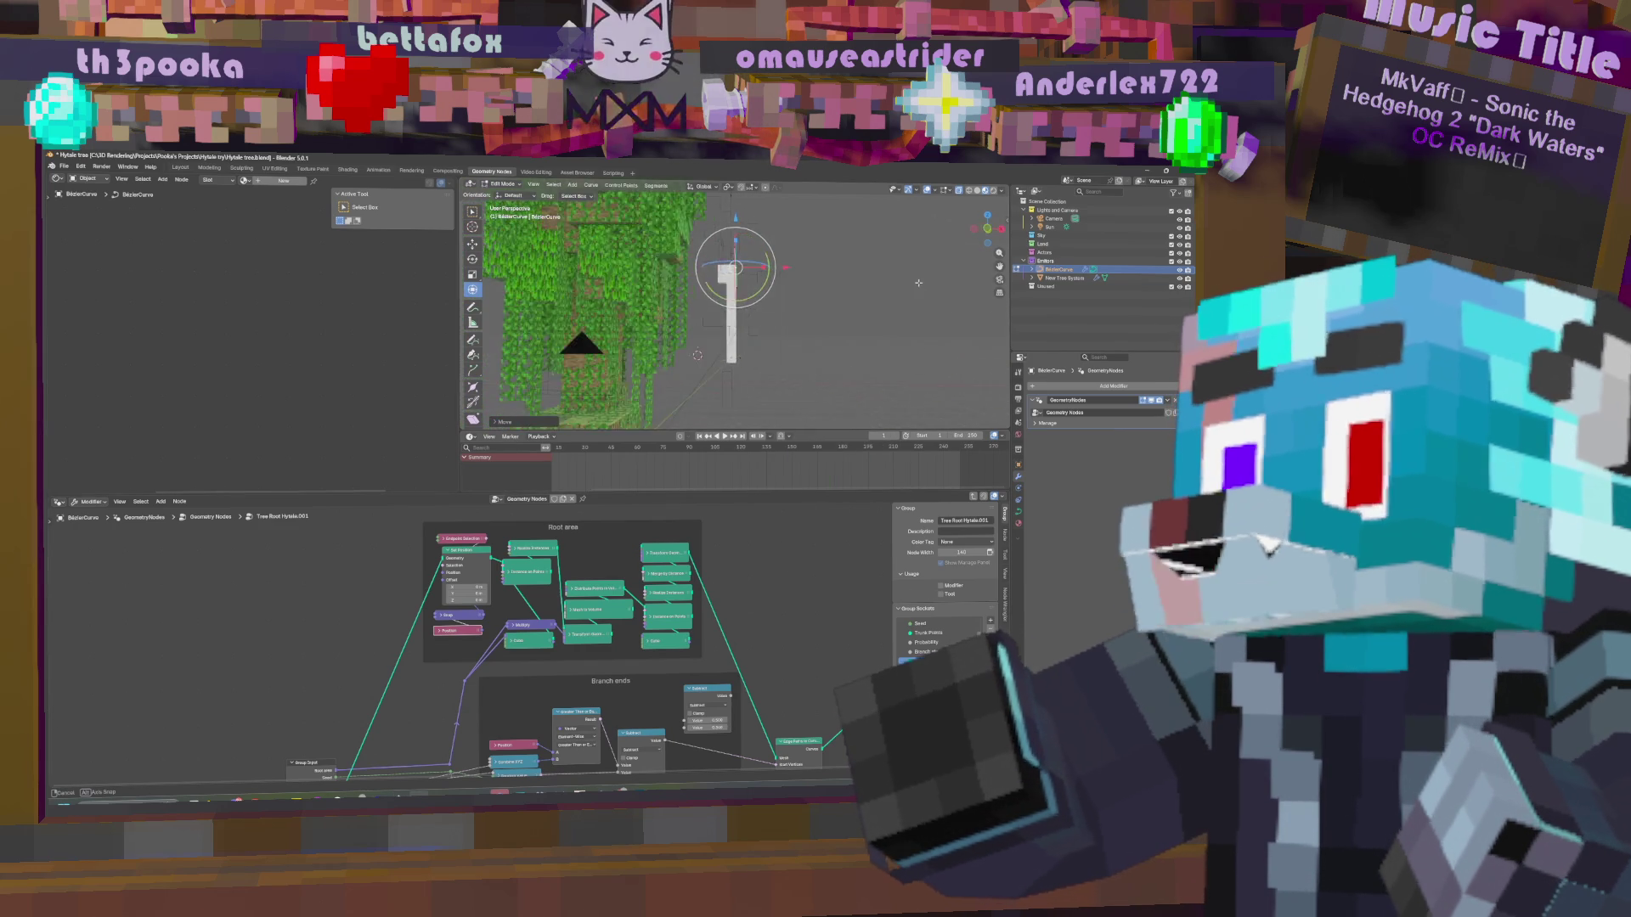
pyautogui.press('Return')
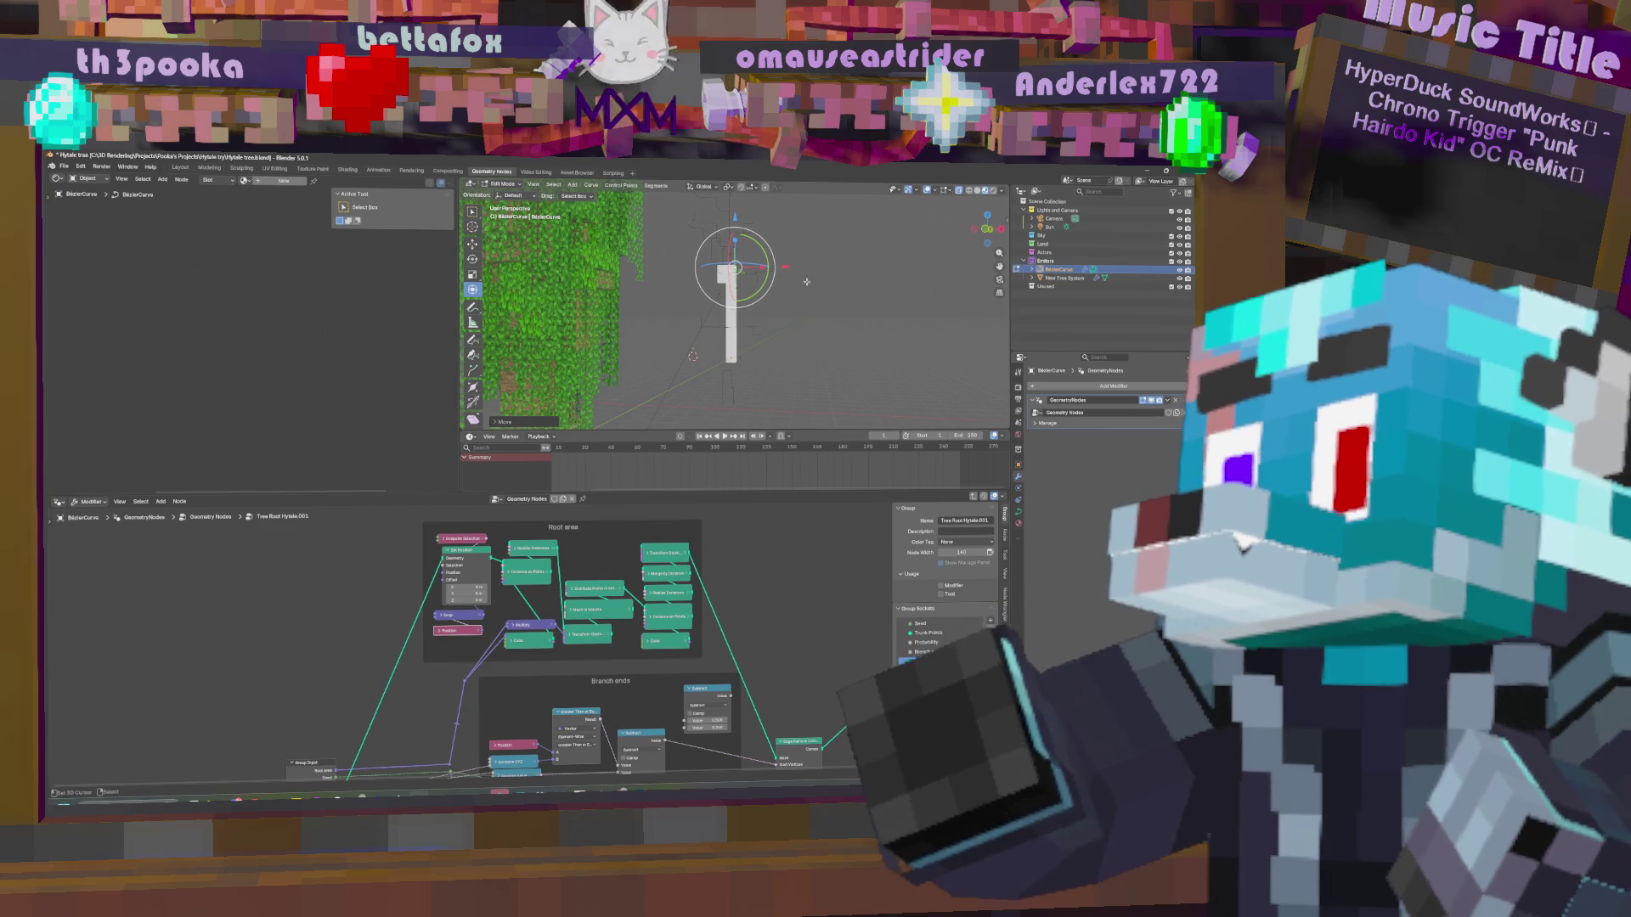
# Reposition the trunk curve twice, orbiting to inspect the regenerated tree.
pyautogui.press('g')
pyautogui.click(790, 235)
pyautogui.moveTo(790, 236)
pyautogui.mouseDown(button='middle')
pyautogui.moveTo(754, 275)
pyautogui.moveTo(824, 278)
pyautogui.moveTo(739, 277)
pyautogui.mouseUp(button='middle')
pyautogui.press('g')
pyautogui.click(842, 279)
pyautogui.moveTo(671, 680); pyautogui.dragTo(721, 592, button='middle')
pyautogui.moveTo(803, 337)
pyautogui.mouseDown(button='middle')
pyautogui.moveTo(813, 415)
pyautogui.moveTo(749, 392)
pyautogui.mouseUp(button='middle')
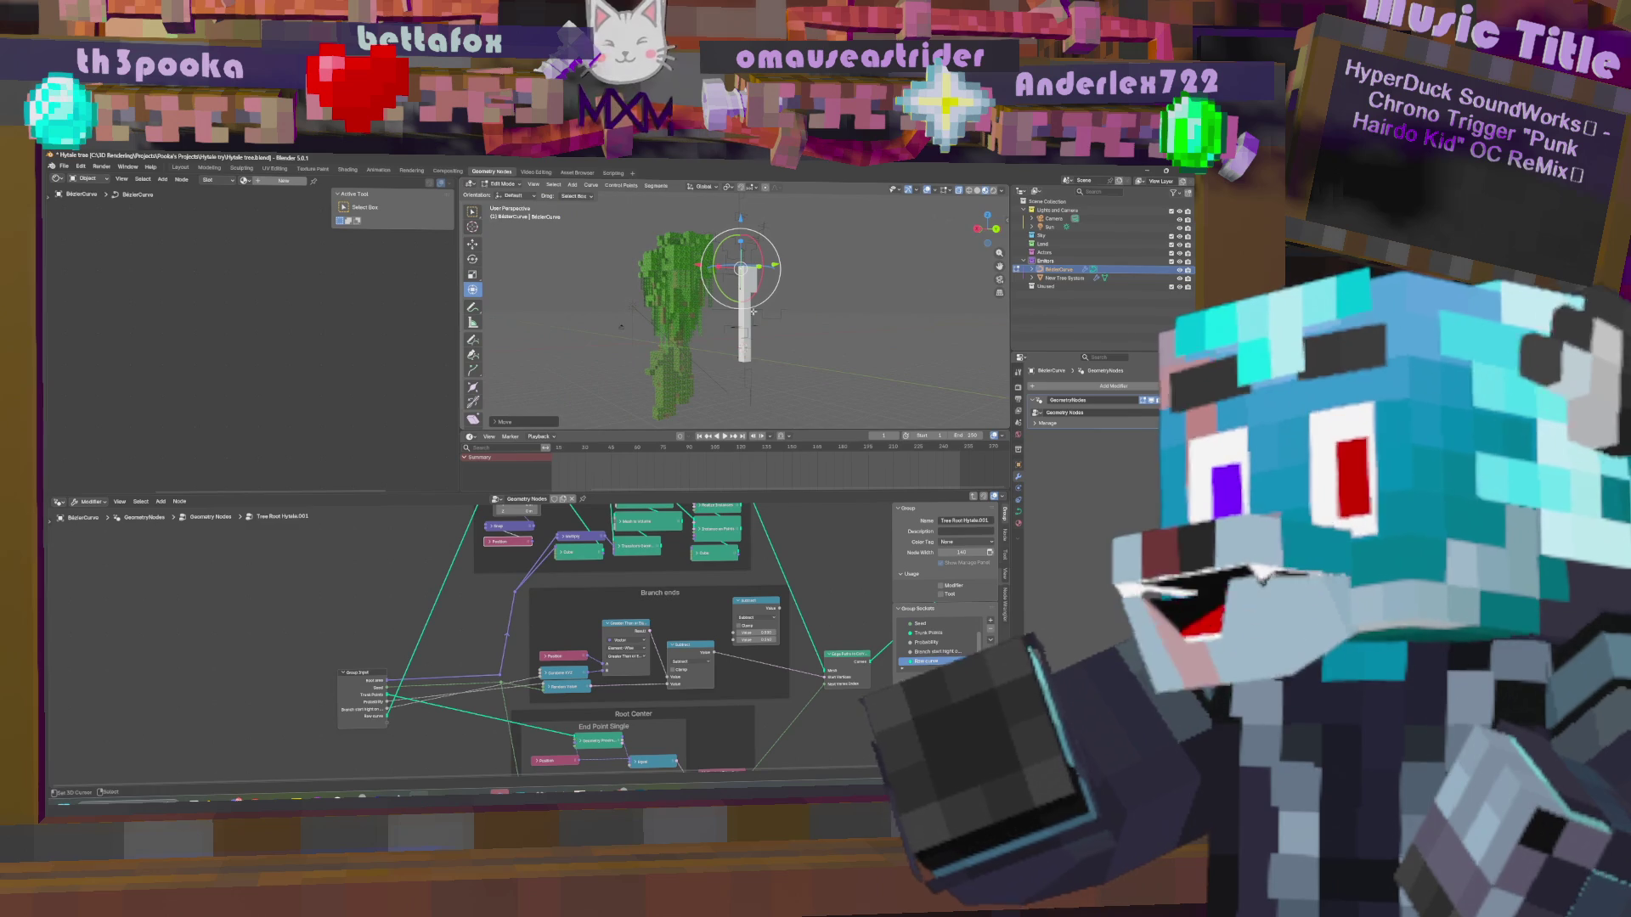
# Return the curve to Object Mode and exit the Tree Root Hytale.001 group to the top-level tree.
pyautogui.press('Tab')
pyautogui.moveTo(751, 299); pyautogui.dragTo(644, 299, button='middle')
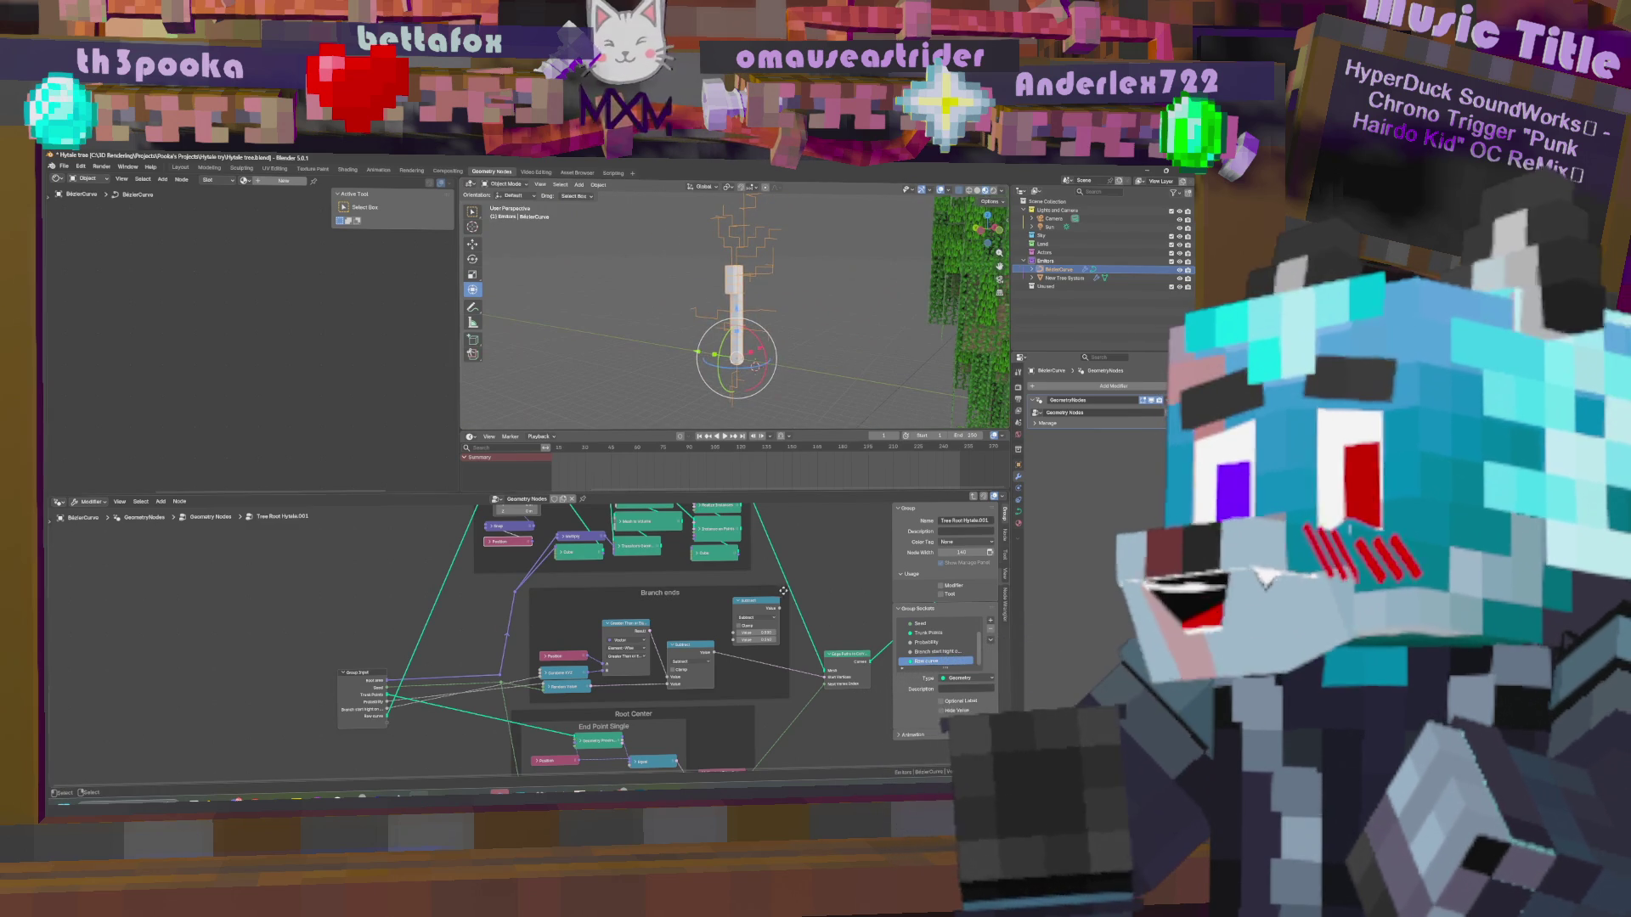
pyautogui.moveTo(833, 593); pyautogui.dragTo(739, 599, button='middle')
pyautogui.moveTo(698, 544); pyautogui.dragTo(649, 587, button='middle')
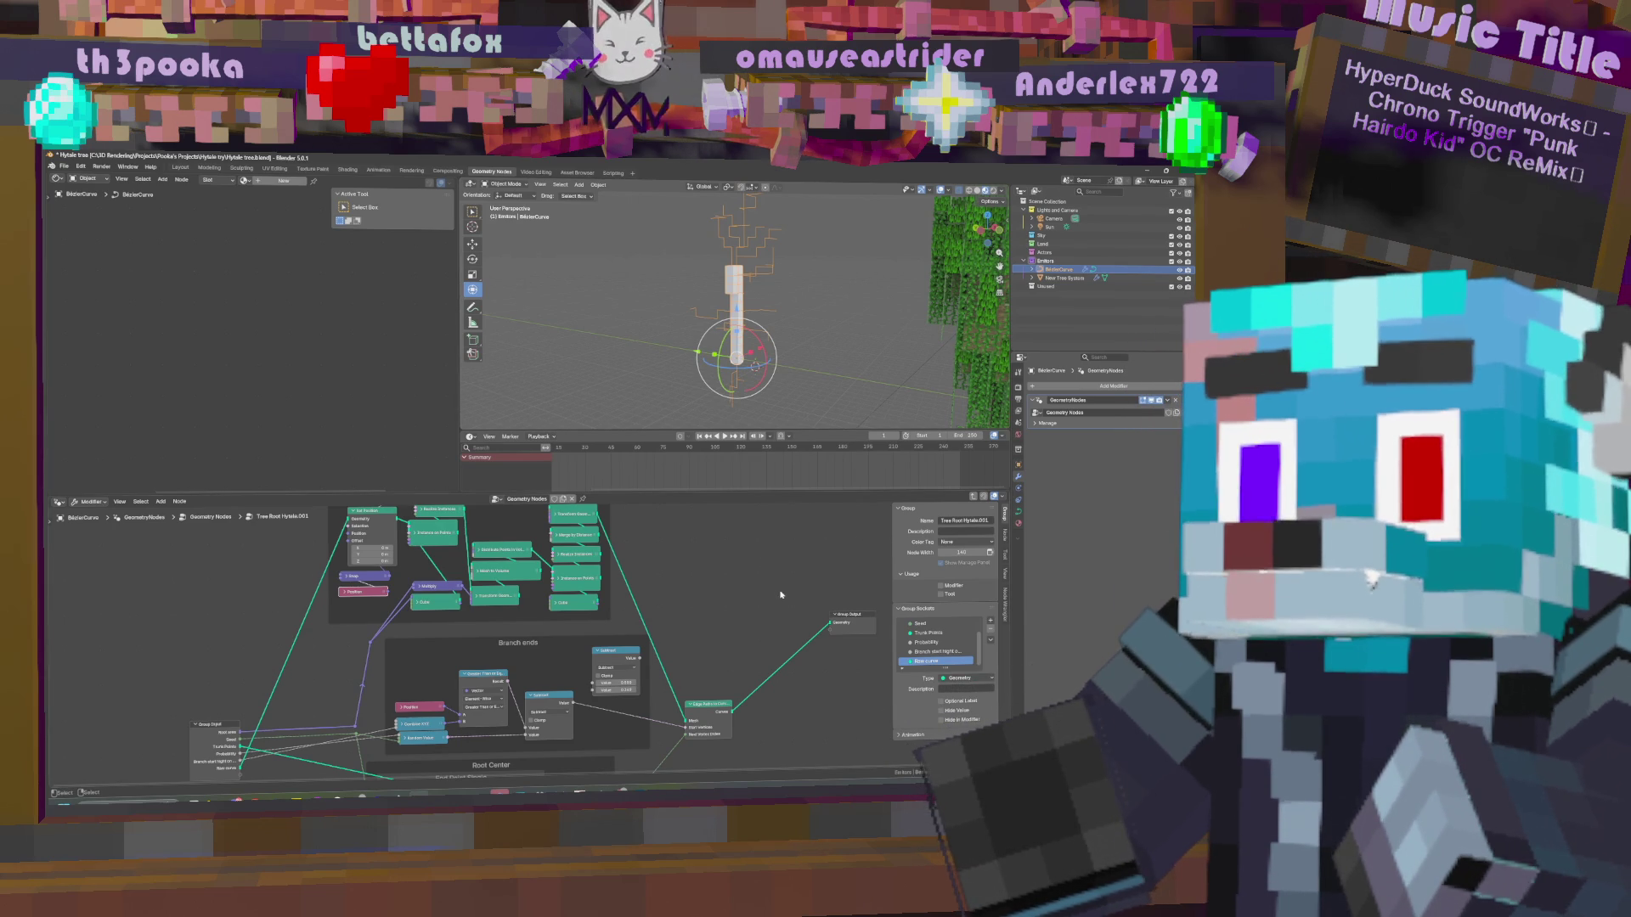
pyautogui.press('Tab')
pyautogui.moveTo(740, 585)
pyautogui.mouseDown(button='middle')
pyautogui.moveTo(666, 650)
pyautogui.moveTo(488, 684)
pyautogui.mouseUp(button='middle')
pyautogui.moveTo(639, 695); pyautogui.dragTo(669, 668, button='middle')
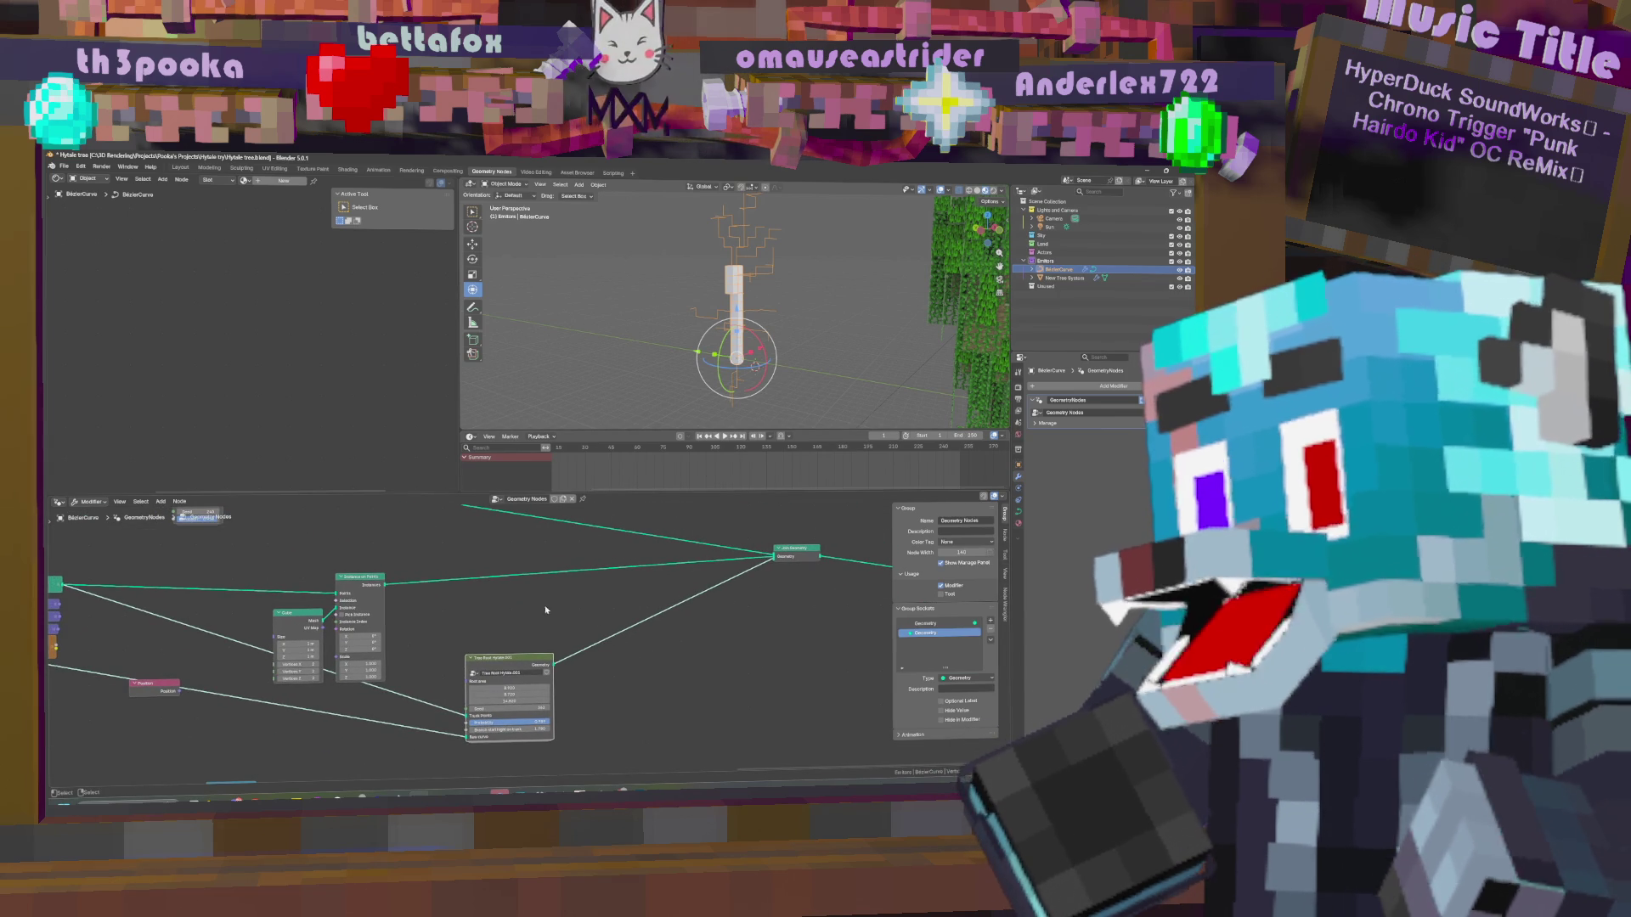
# Add an Endpoint Selection node to the top-level node tree.
pyautogui.hotkey('shift', 'a')
pyautogui.press('space')
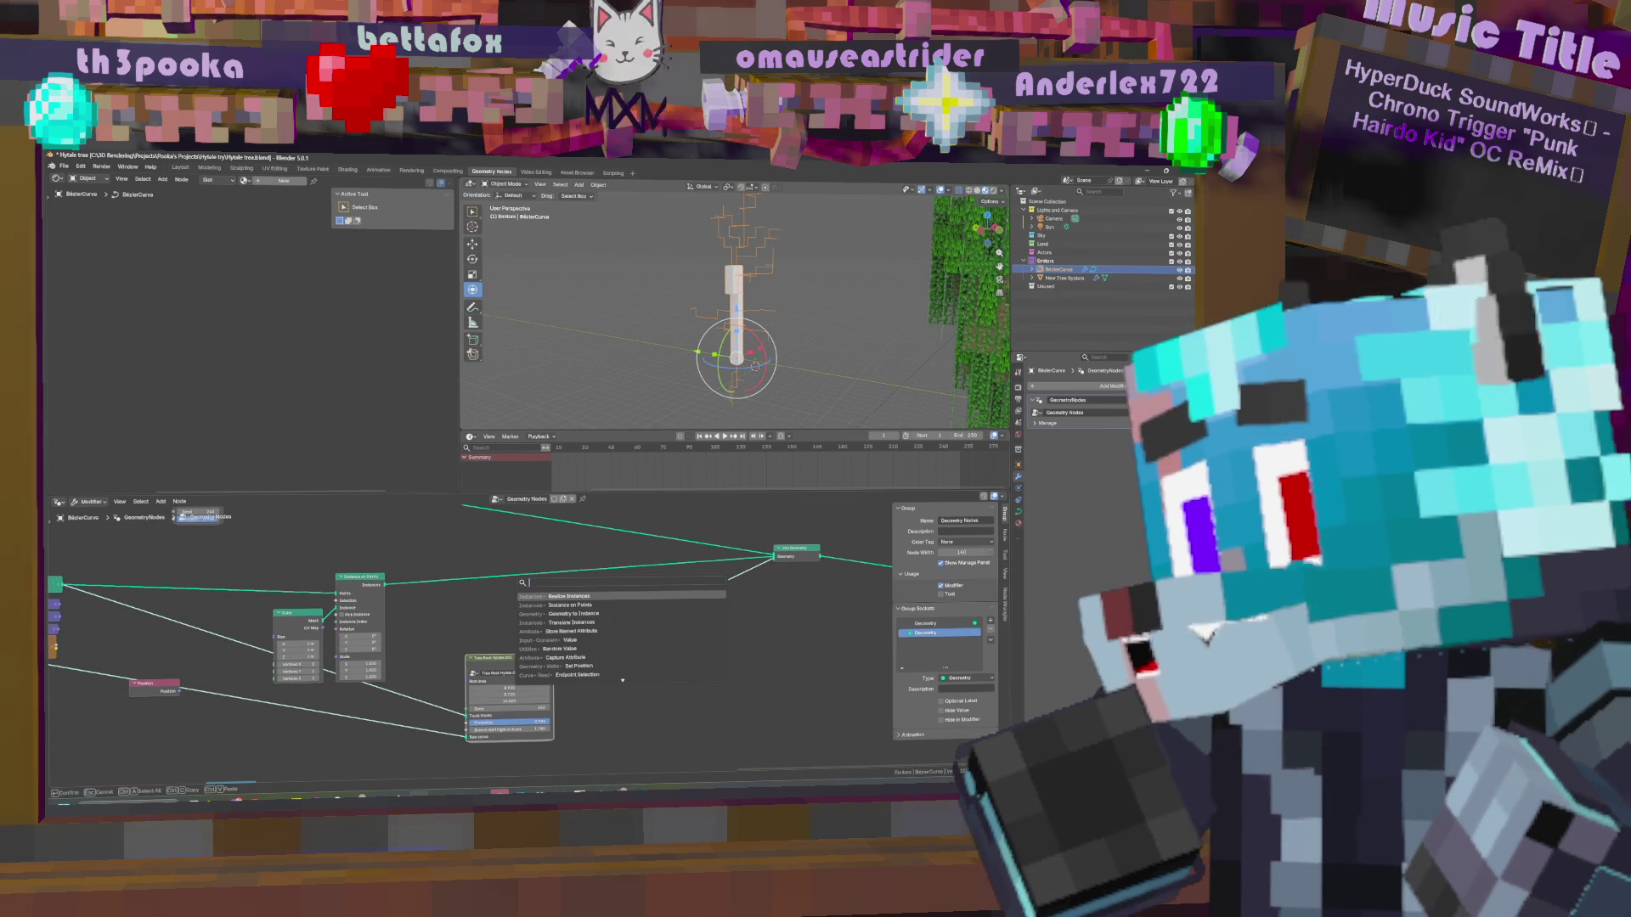
pyautogui.write('end')
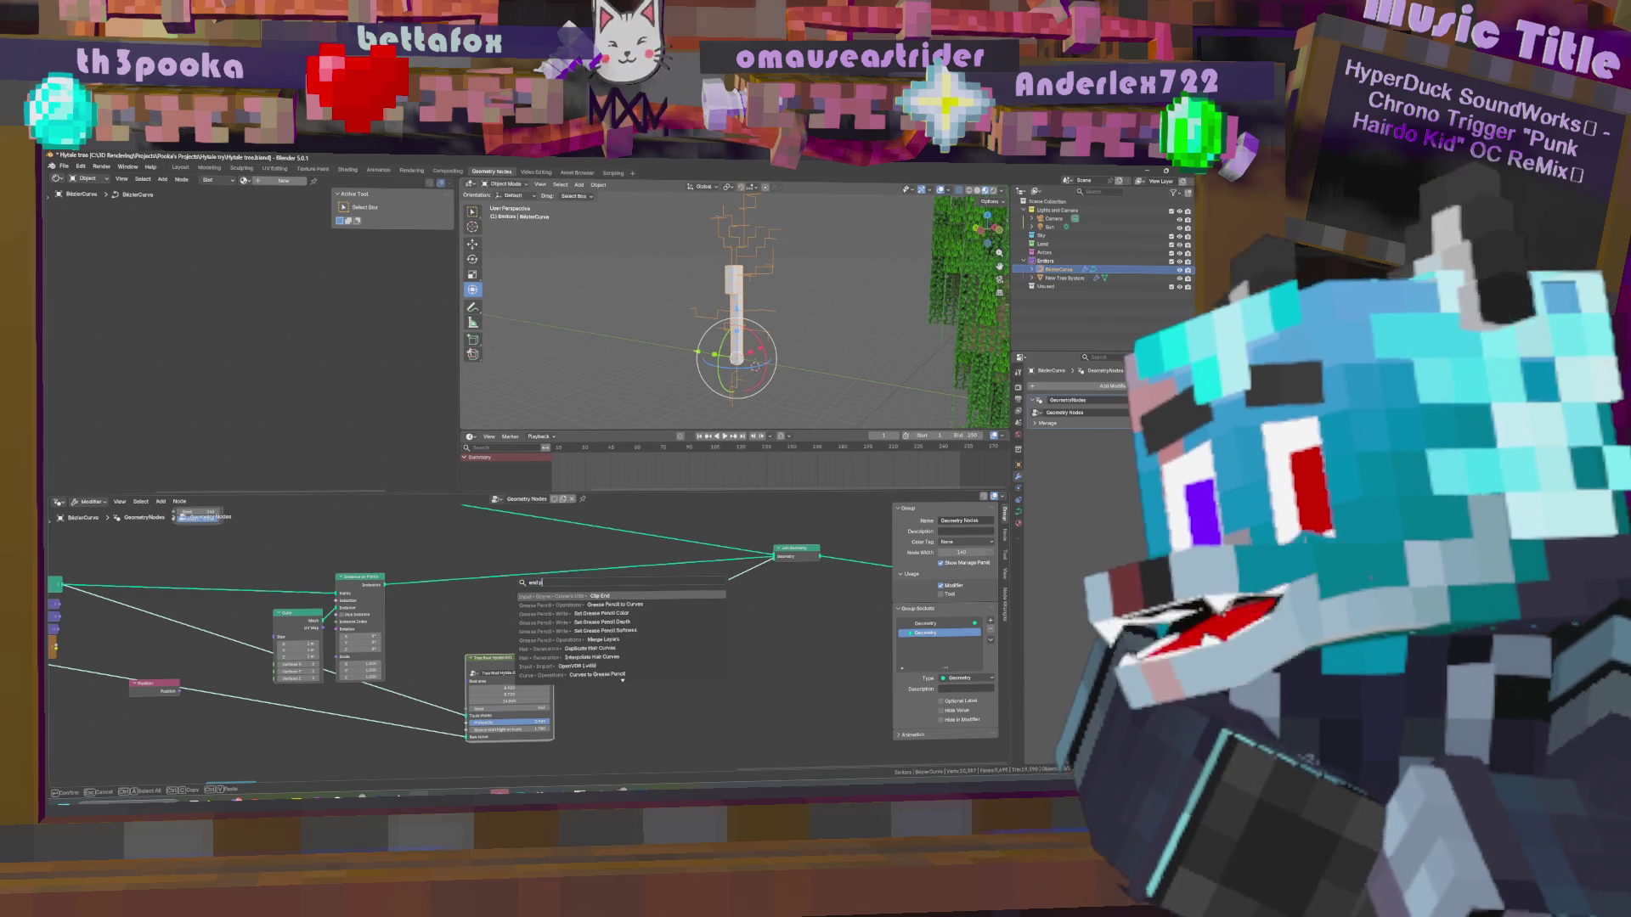
pyautogui.write('poi')
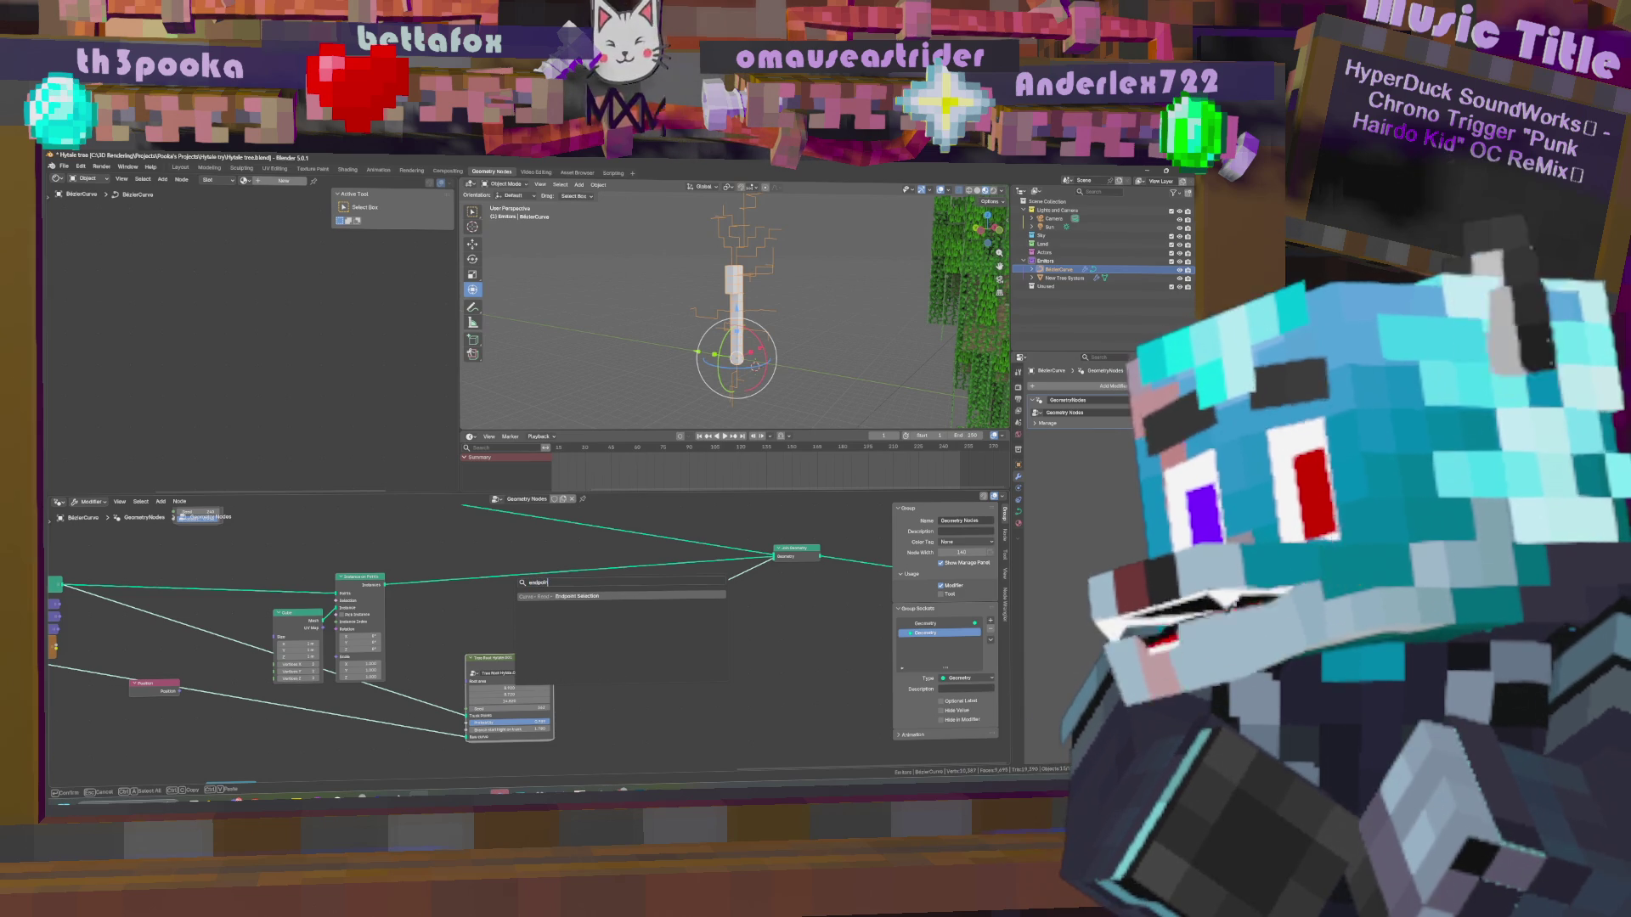
pyautogui.press('Return')
pyautogui.click(639, 683)
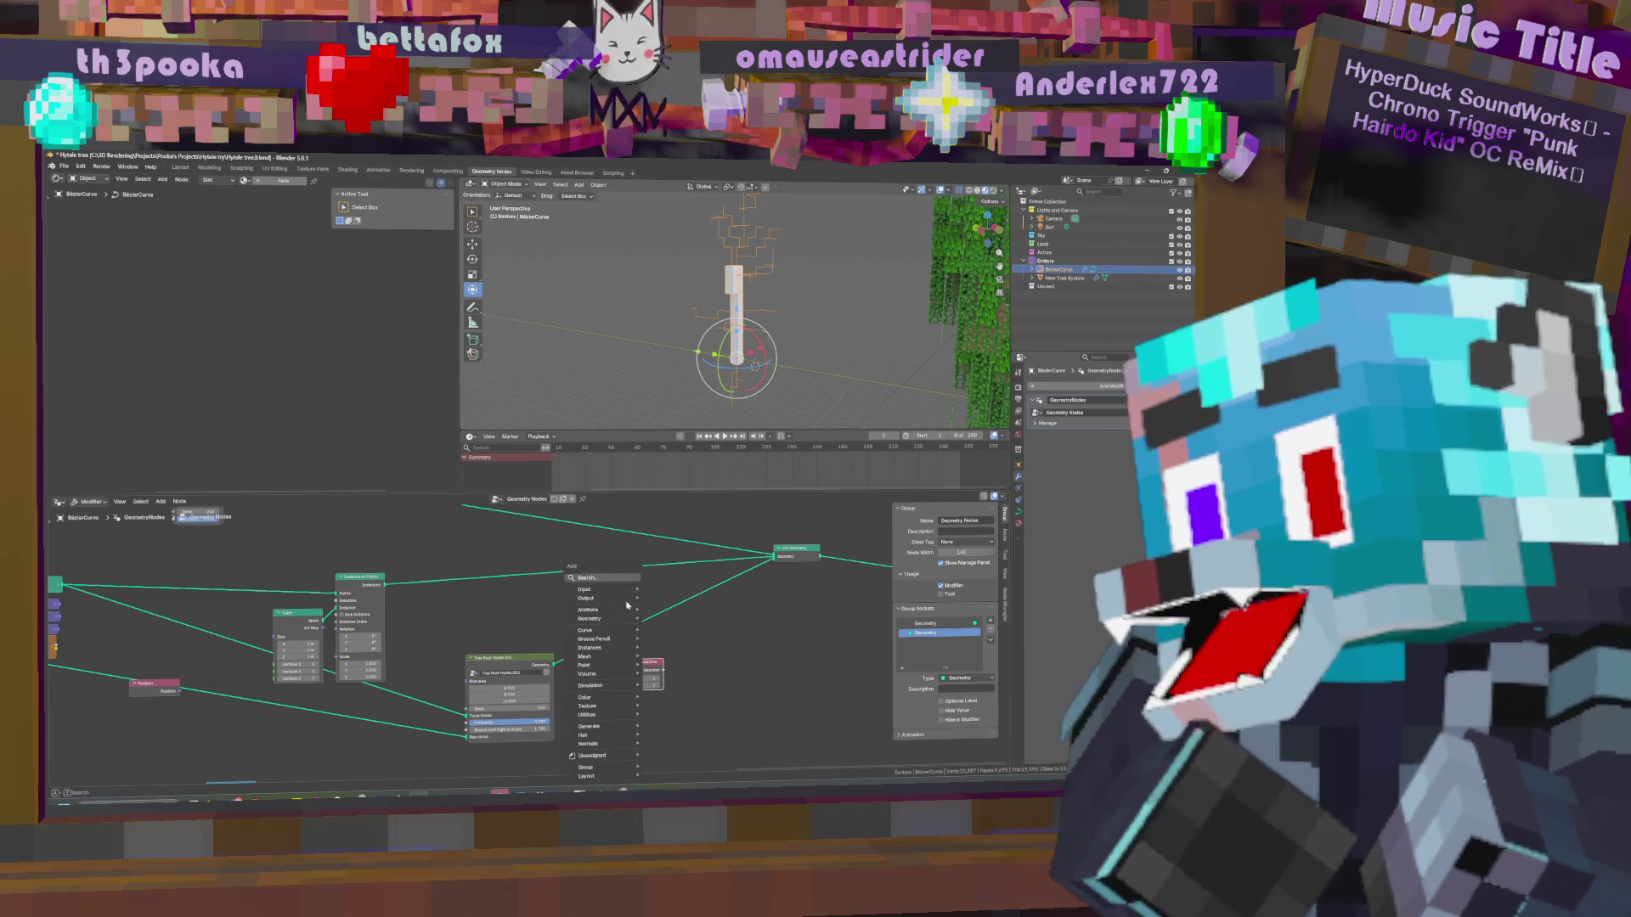
# Insert Separate Geometry on the Tree Root link and feed Endpoint Selection into its Selection.
pyautogui.moveTo(553, 665); pyautogui.dragTo(606, 641)
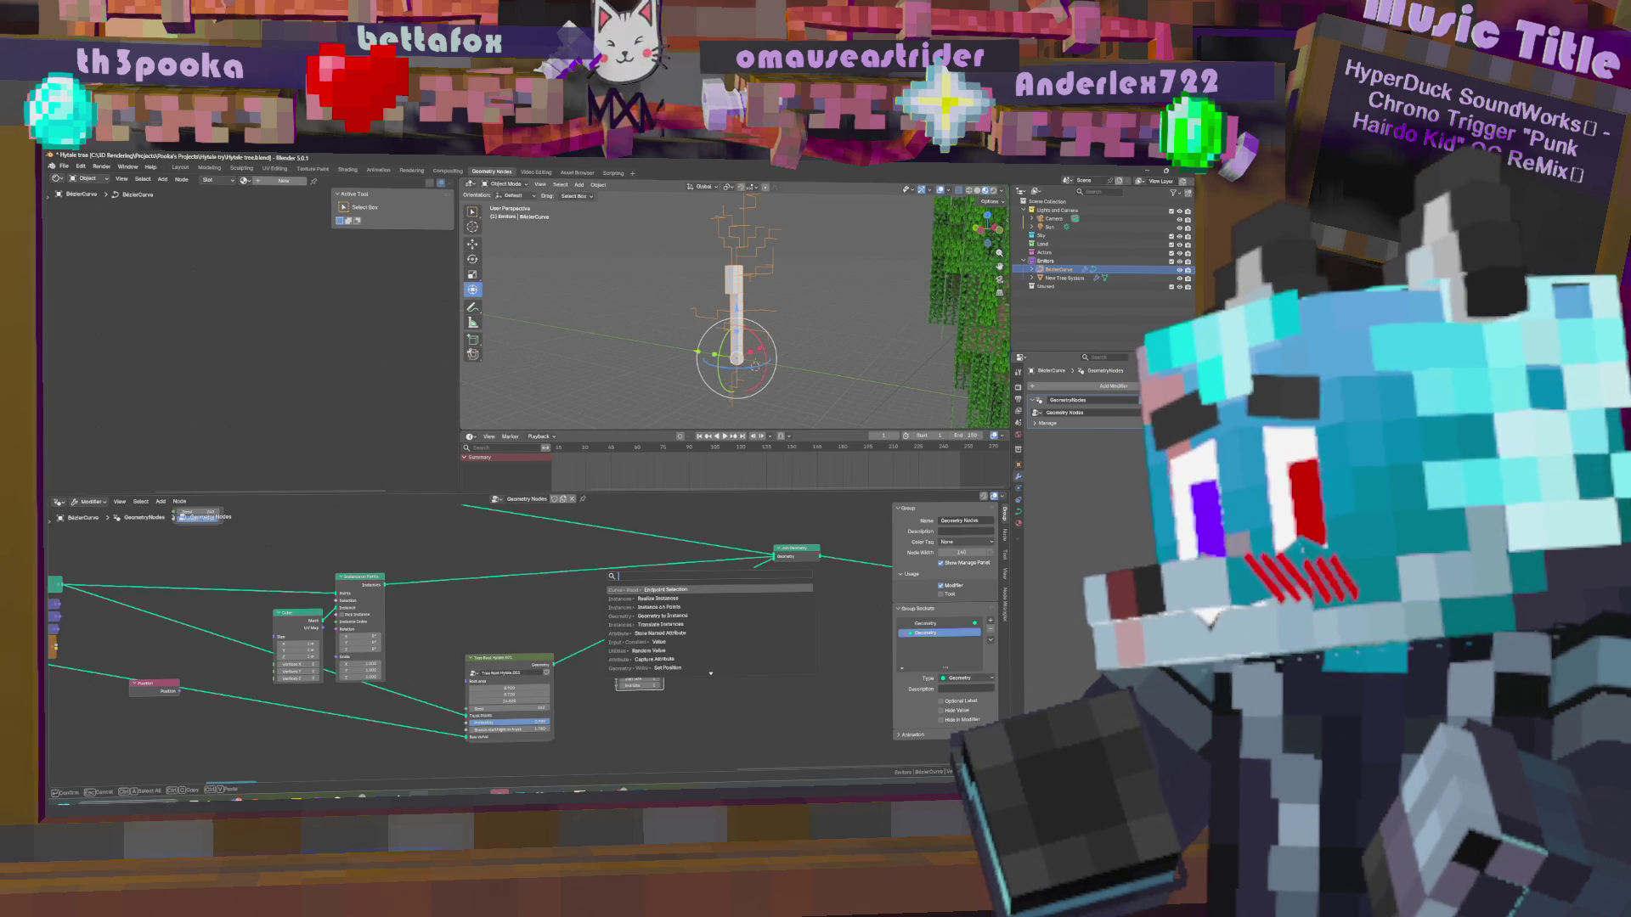
pyautogui.write('reme')
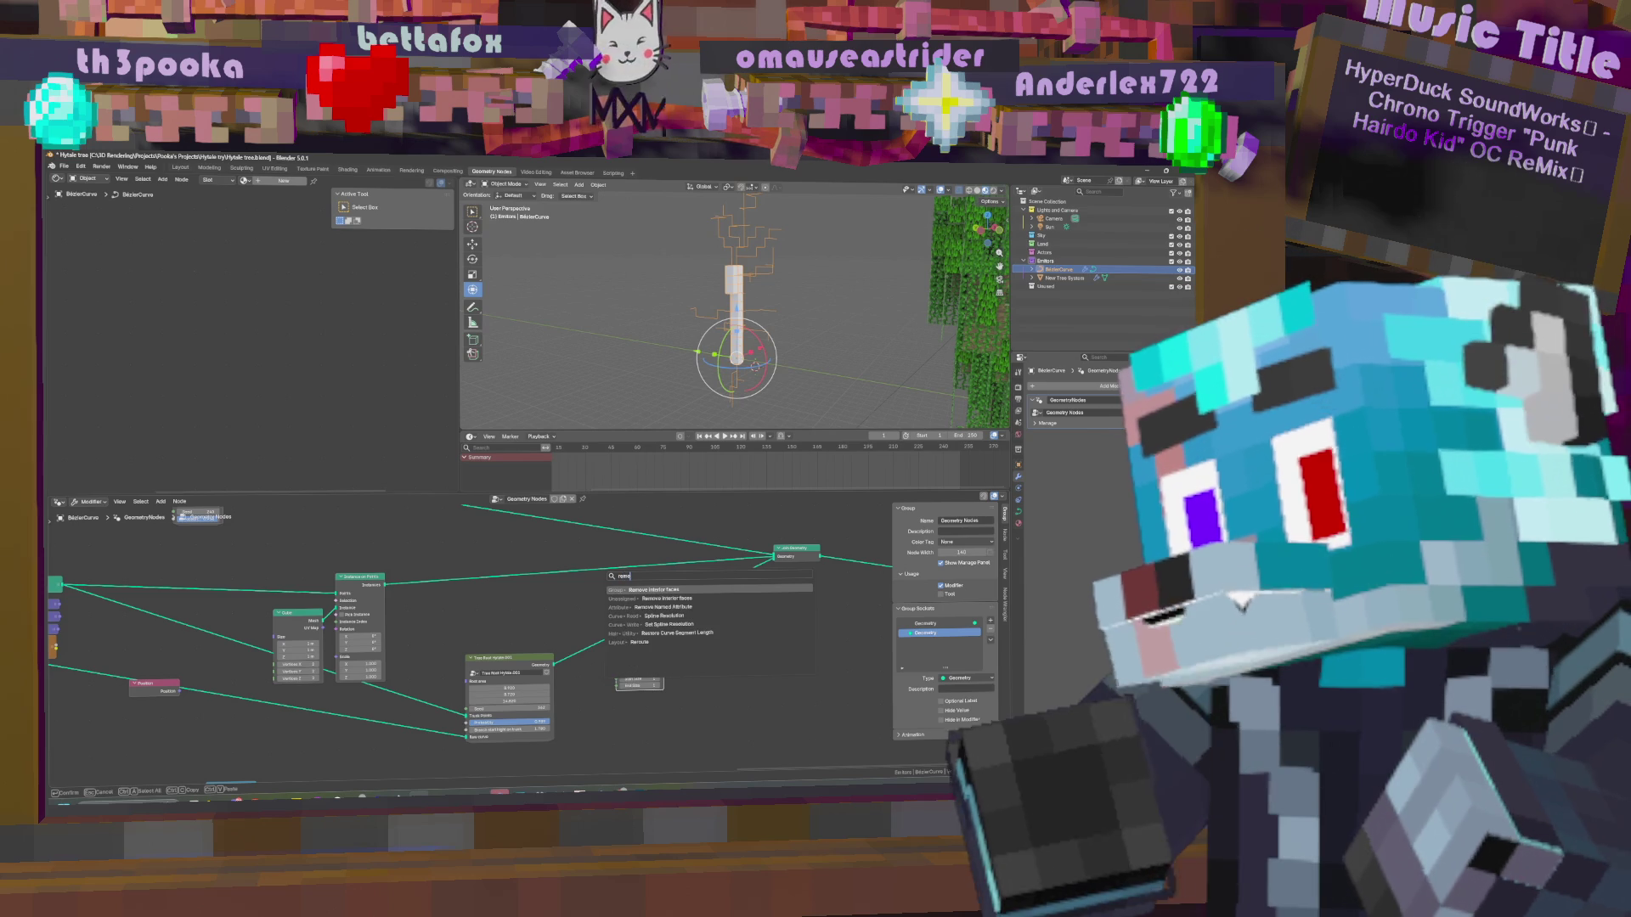
pyautogui.press('BackSpace')
pyautogui.press('BackSpace')
pyautogui.press('BackSpace')
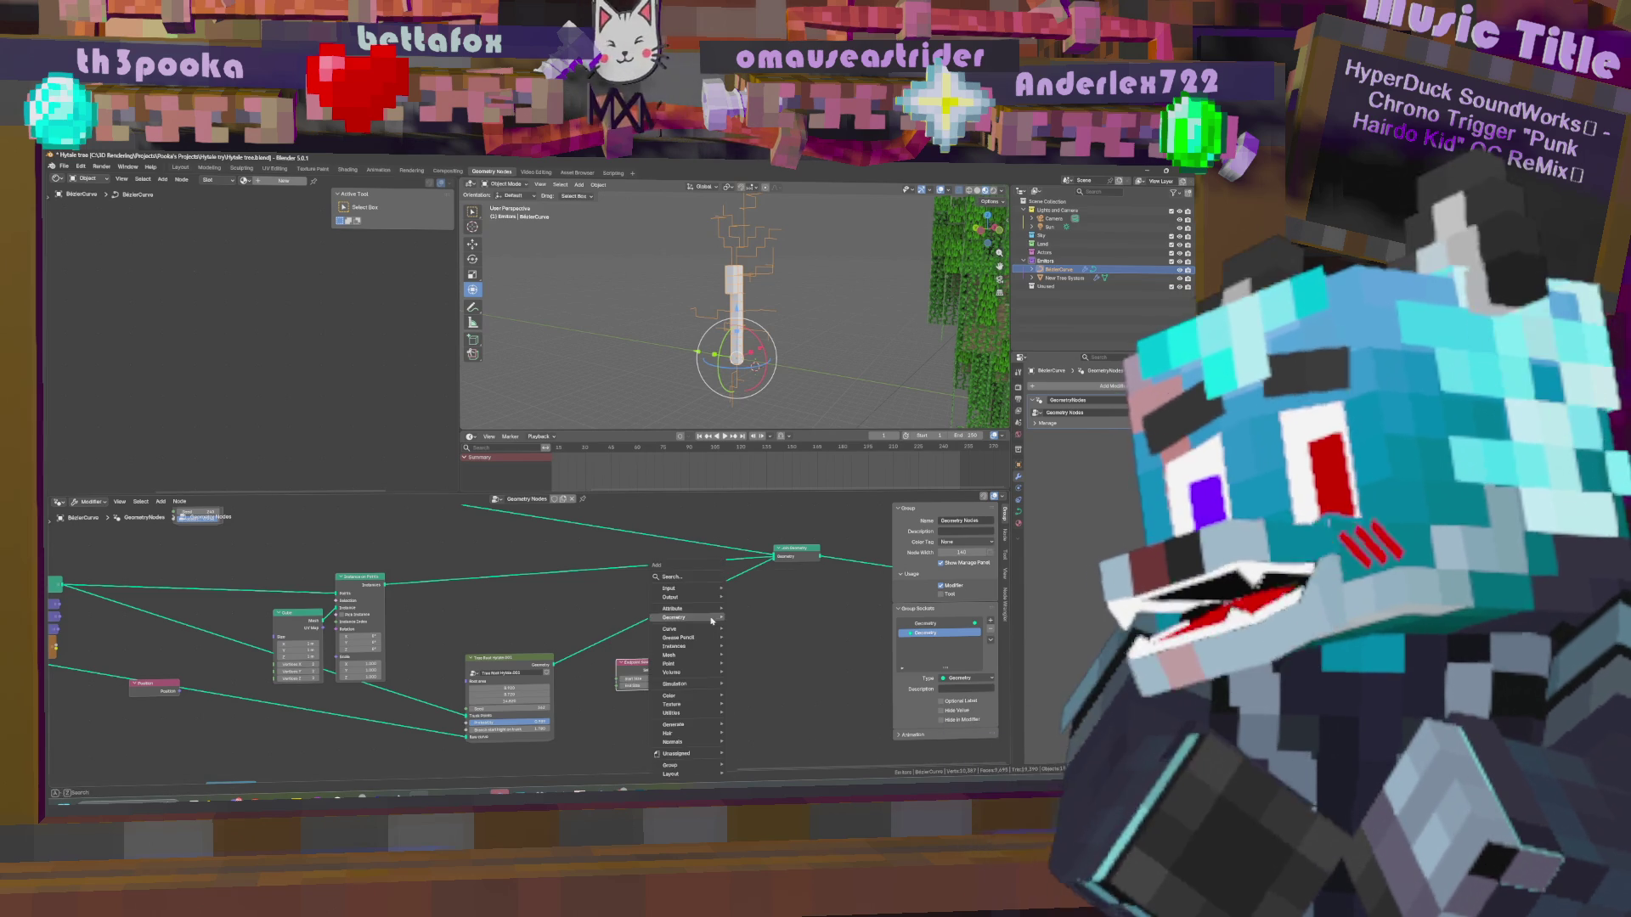
pyautogui.write('se')
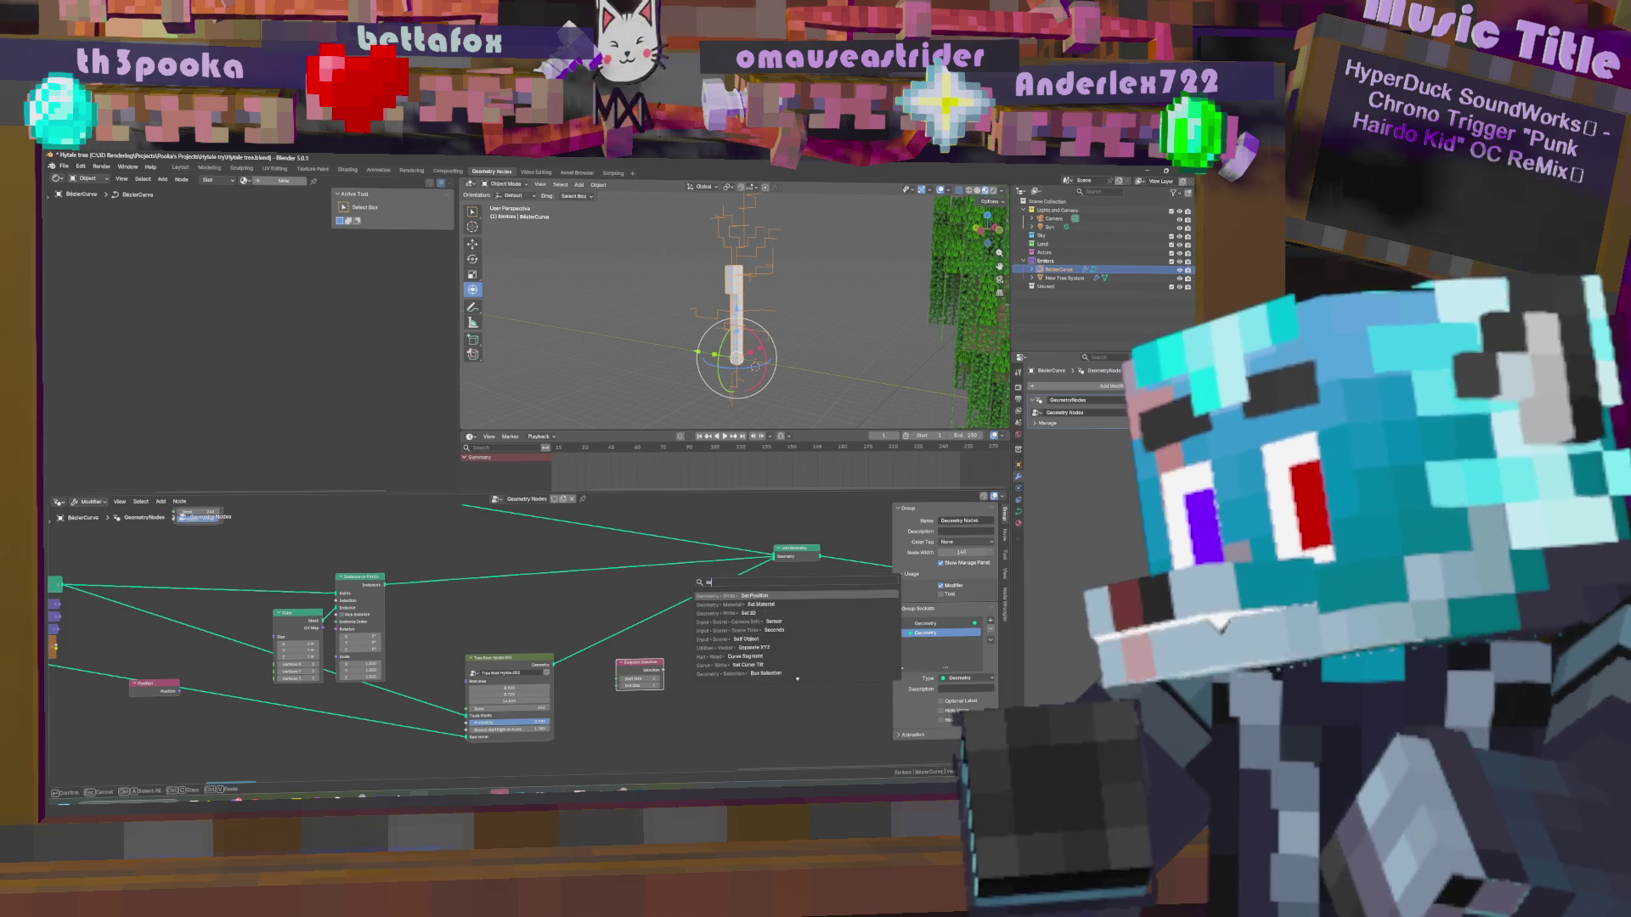
pyautogui.write('para')
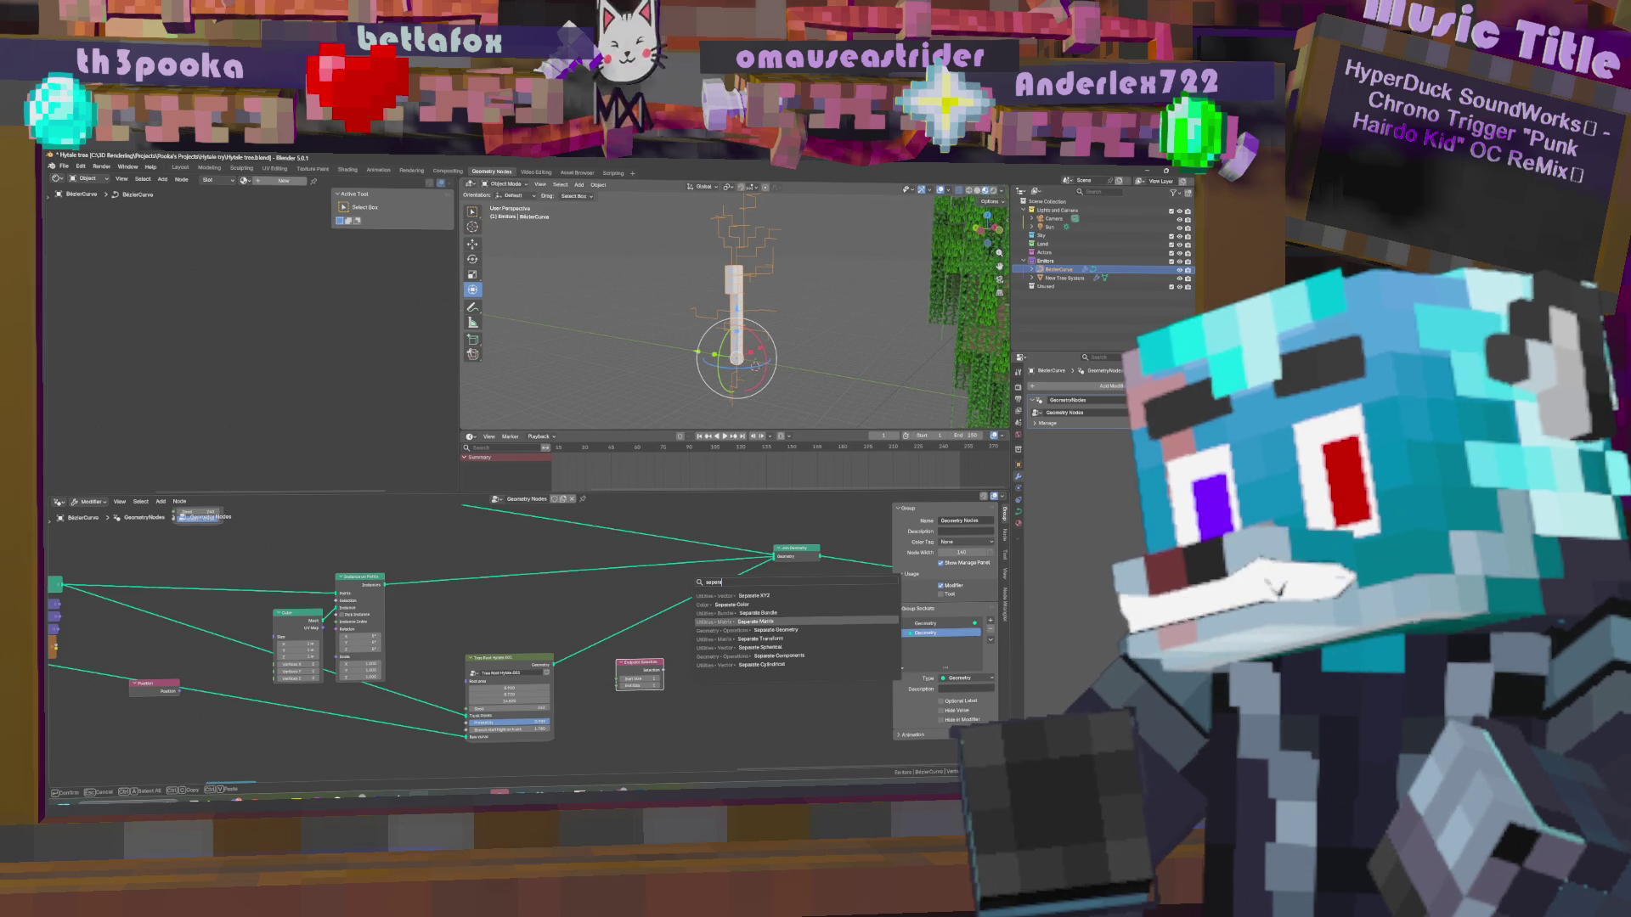
pyautogui.click(747, 630)
pyautogui.click(633, 609)
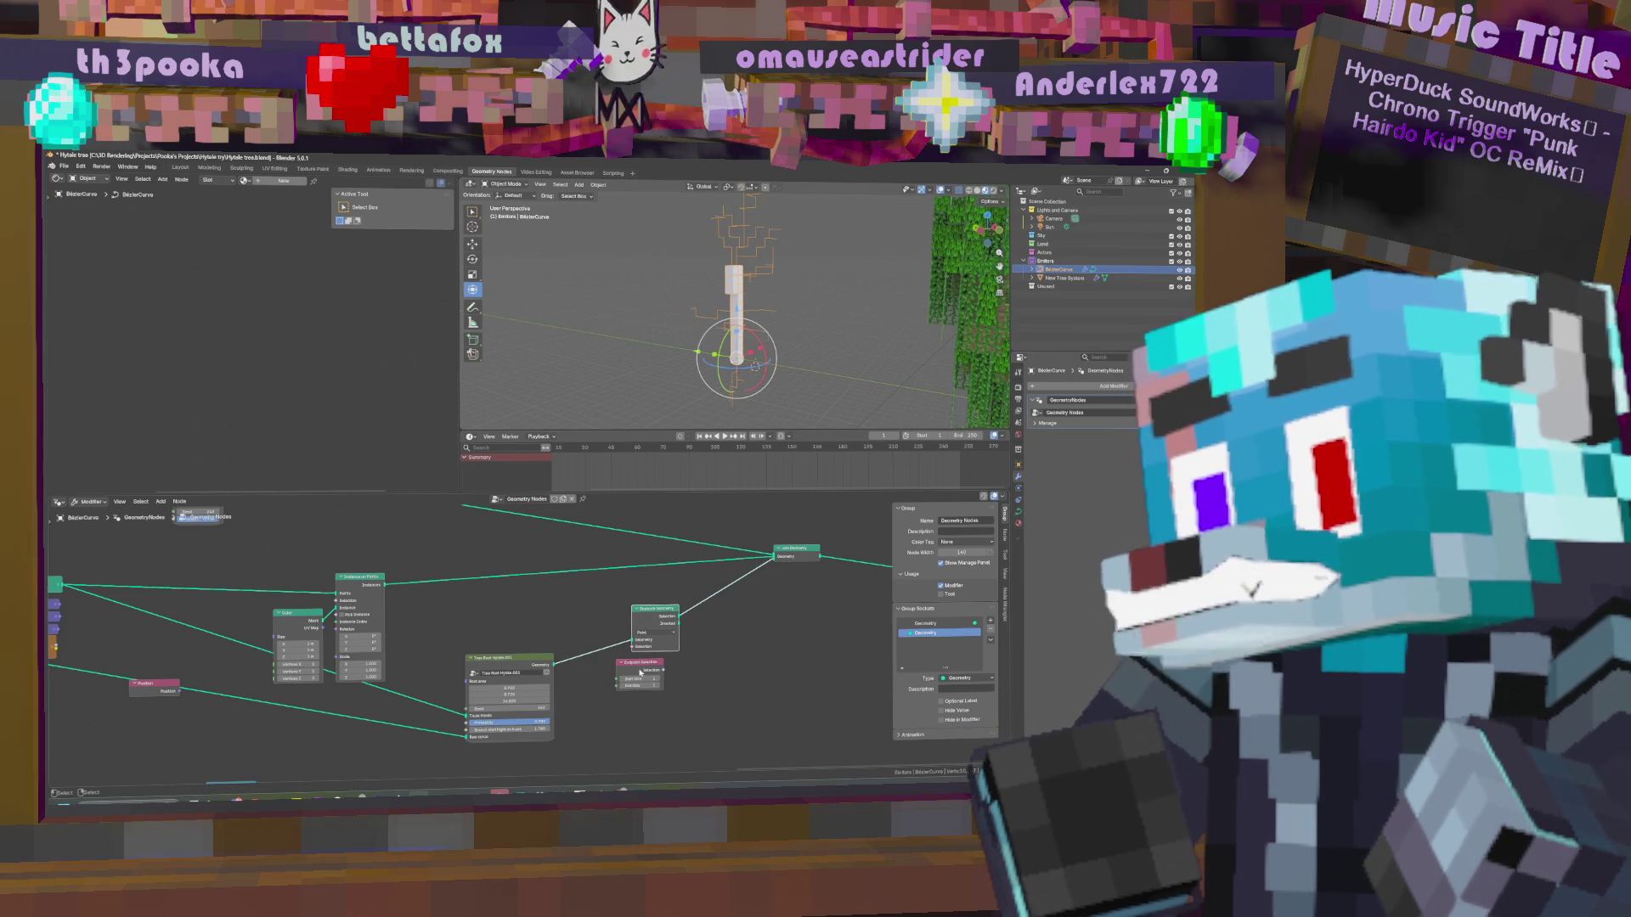
pyautogui.moveTo(641, 673); pyautogui.dragTo(539, 617)
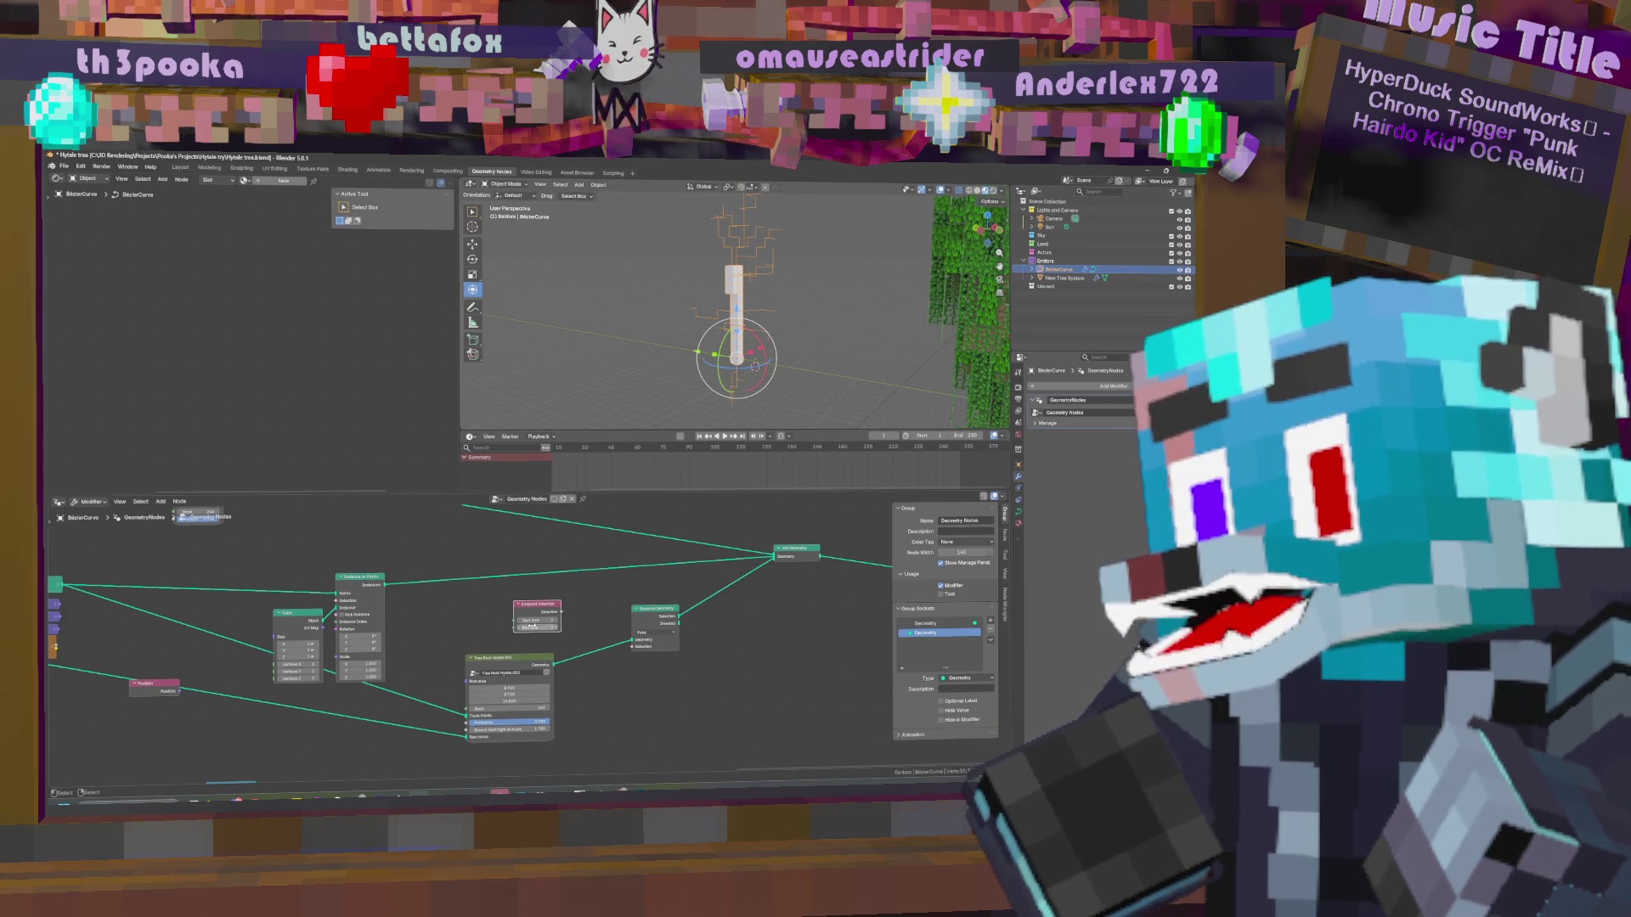
pyautogui.moveTo(561, 613); pyautogui.dragTo(632, 646)
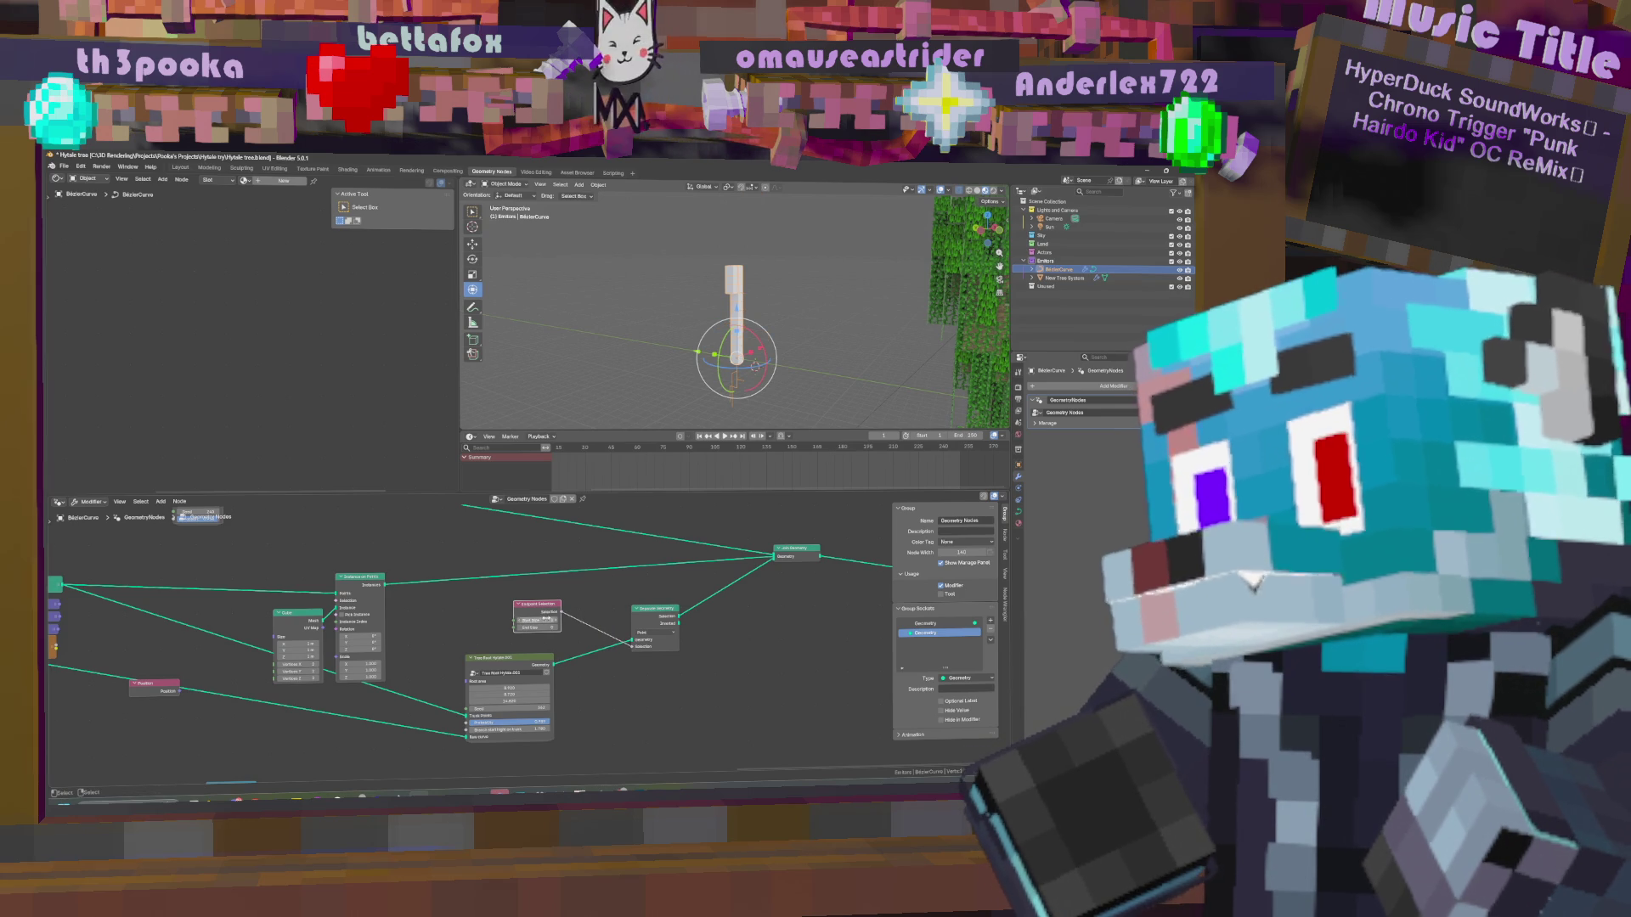
pyautogui.moveTo(536, 620); pyautogui.dragTo(548, 620)
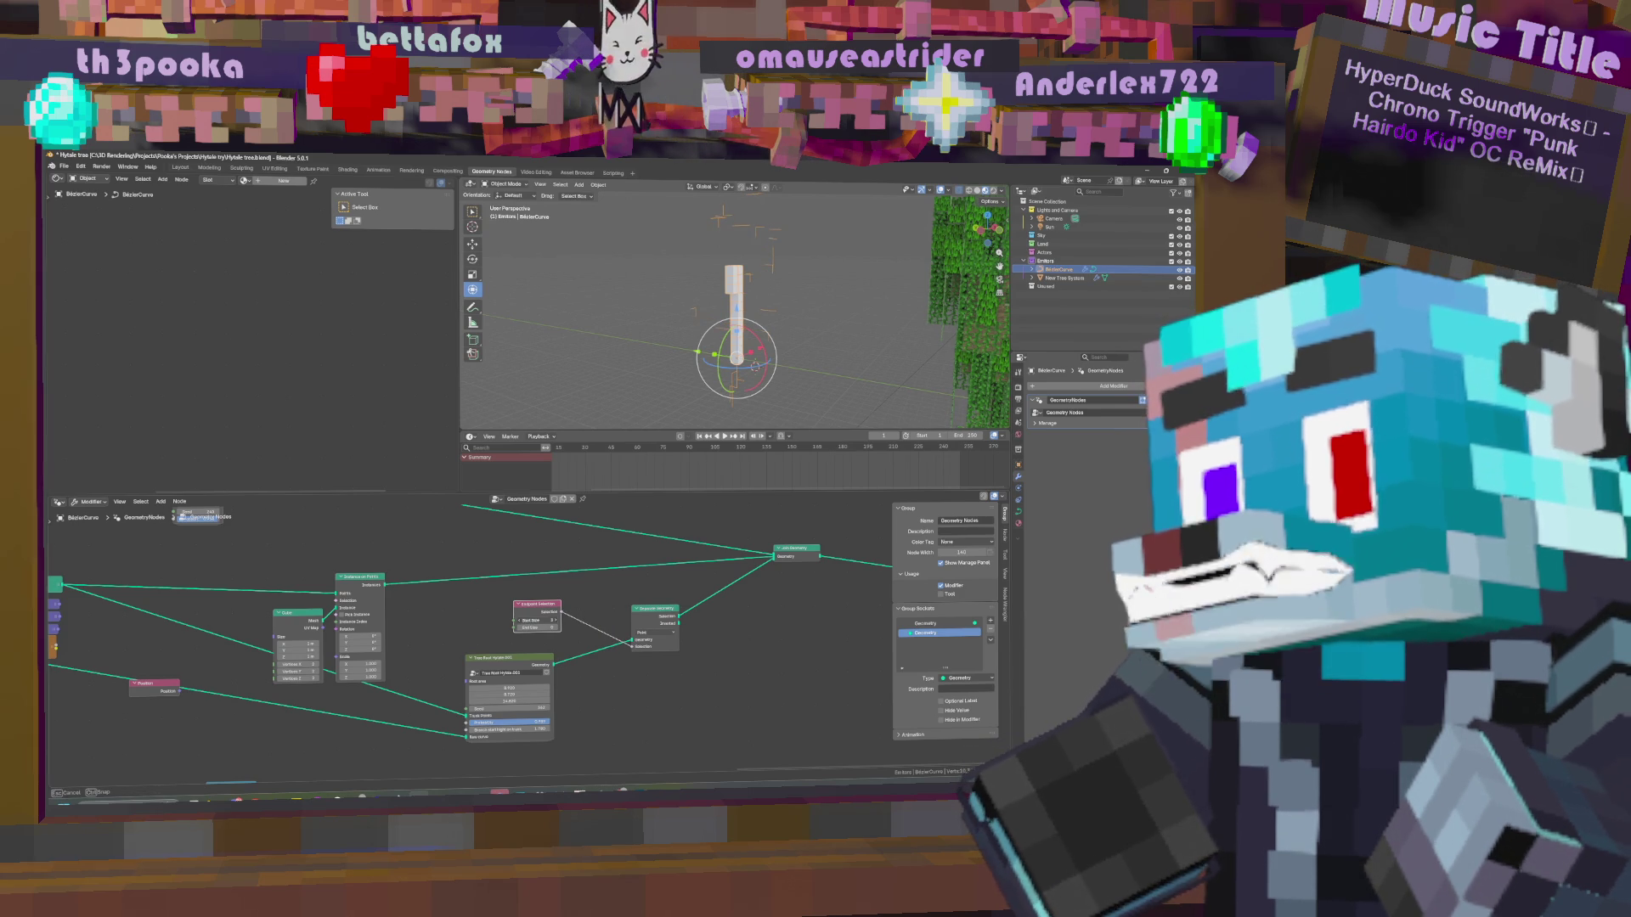
# Add an Integer Random Value node and link its Value into Endpoint Selection's Start Size.
pyautogui.hotkey('shift', 'a')
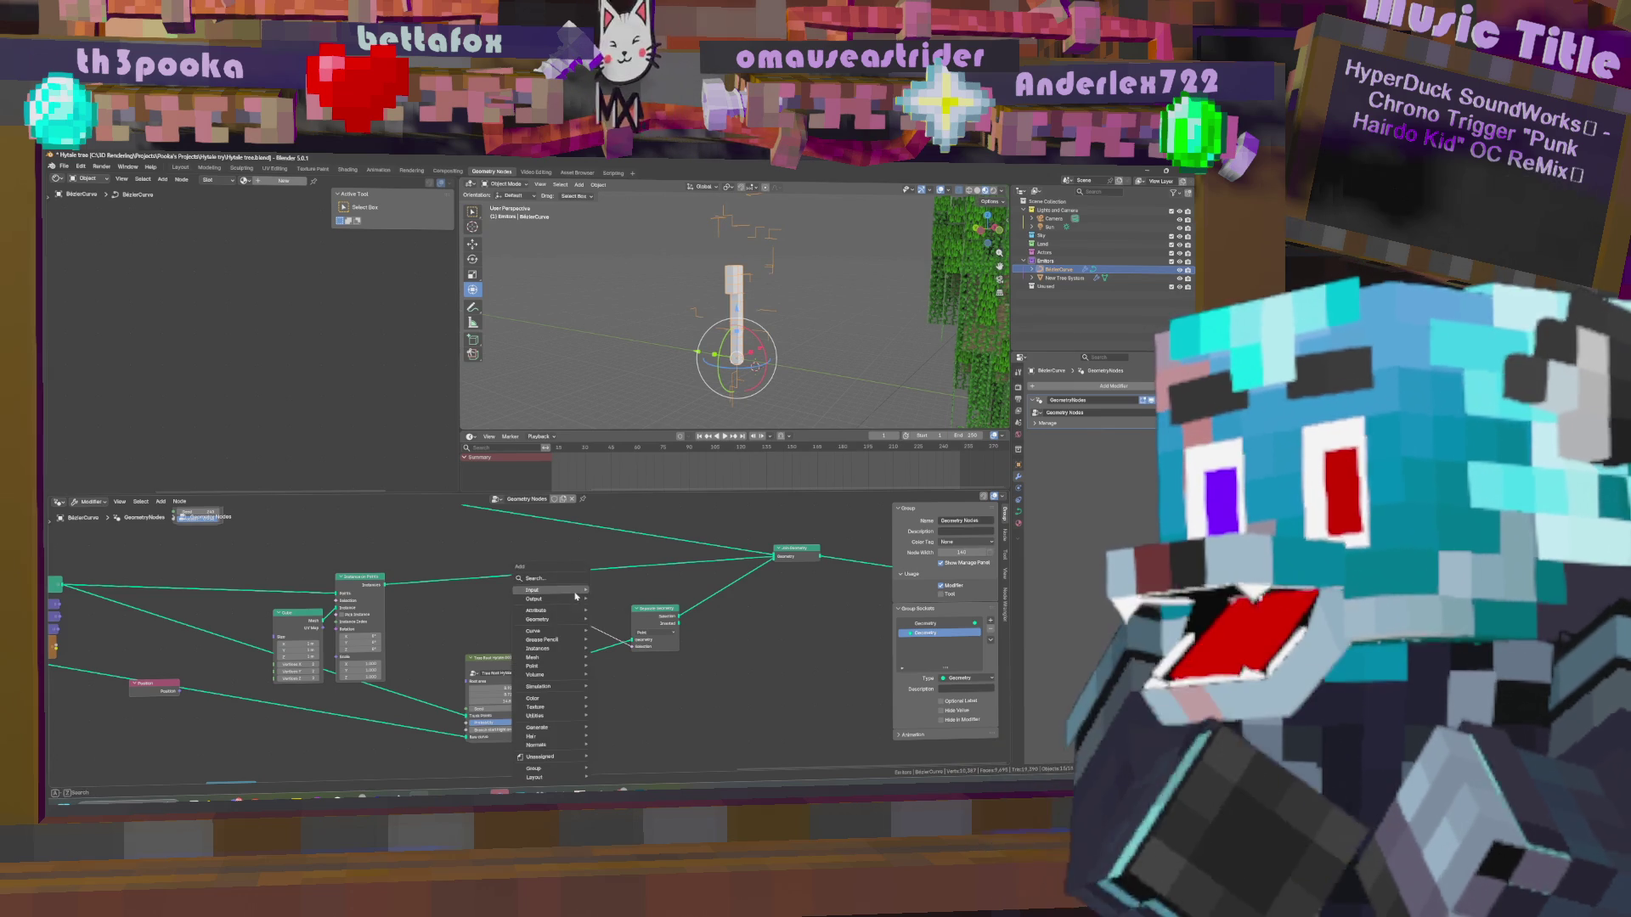
pyautogui.write('random')
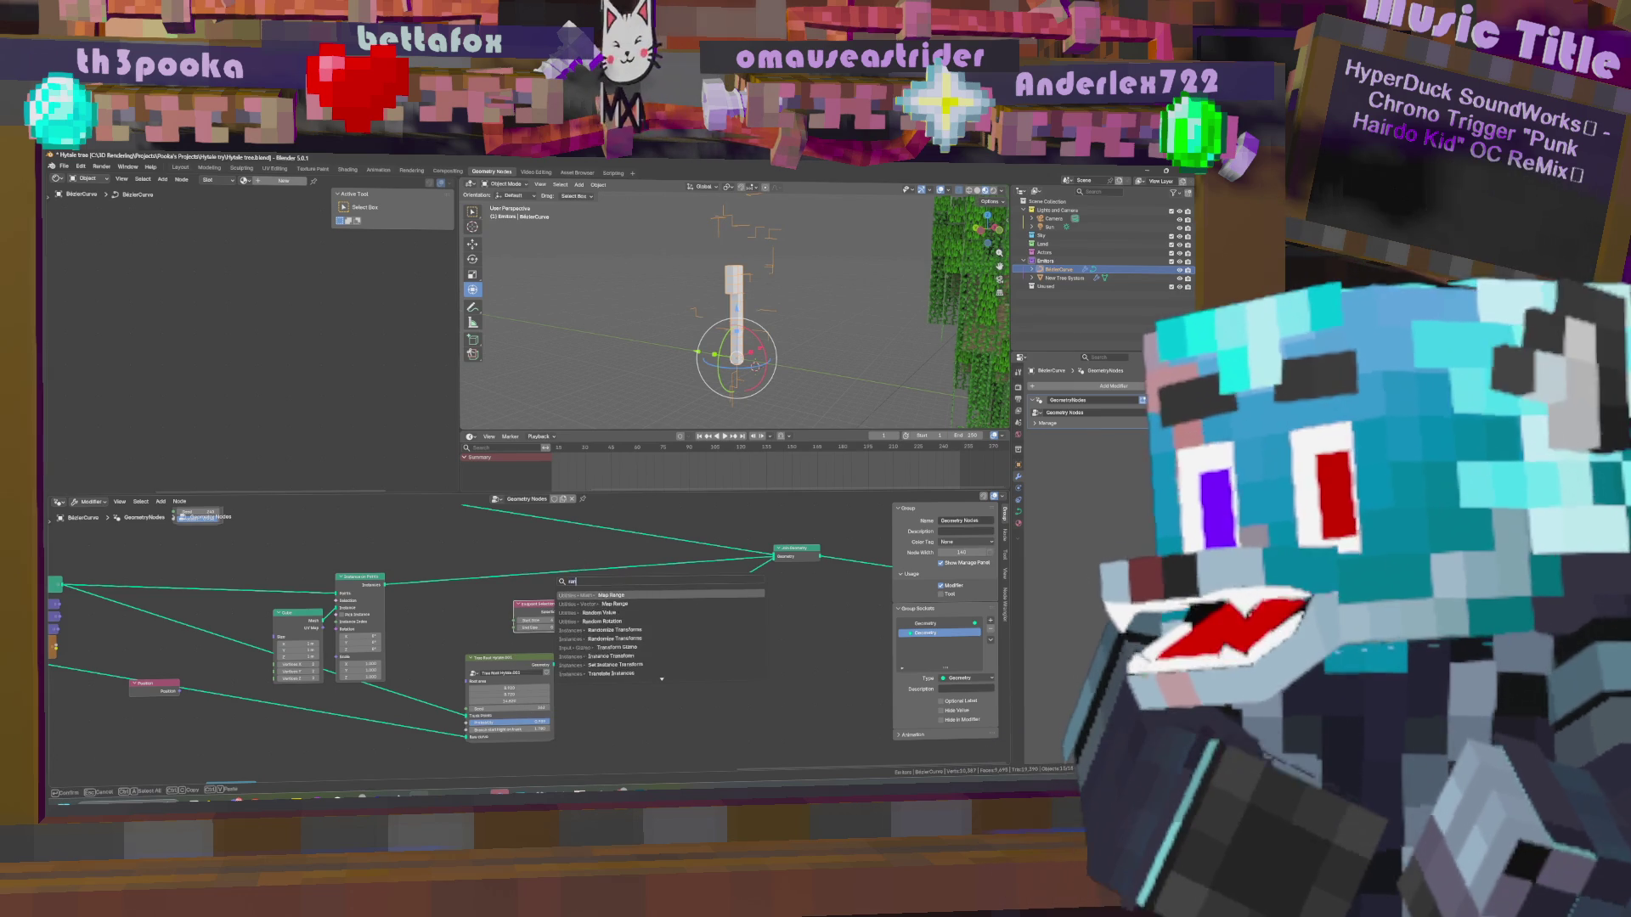
pyautogui.press('Return')
pyautogui.click(447, 607)
pyautogui.click(464, 613)
pyautogui.click(448, 643)
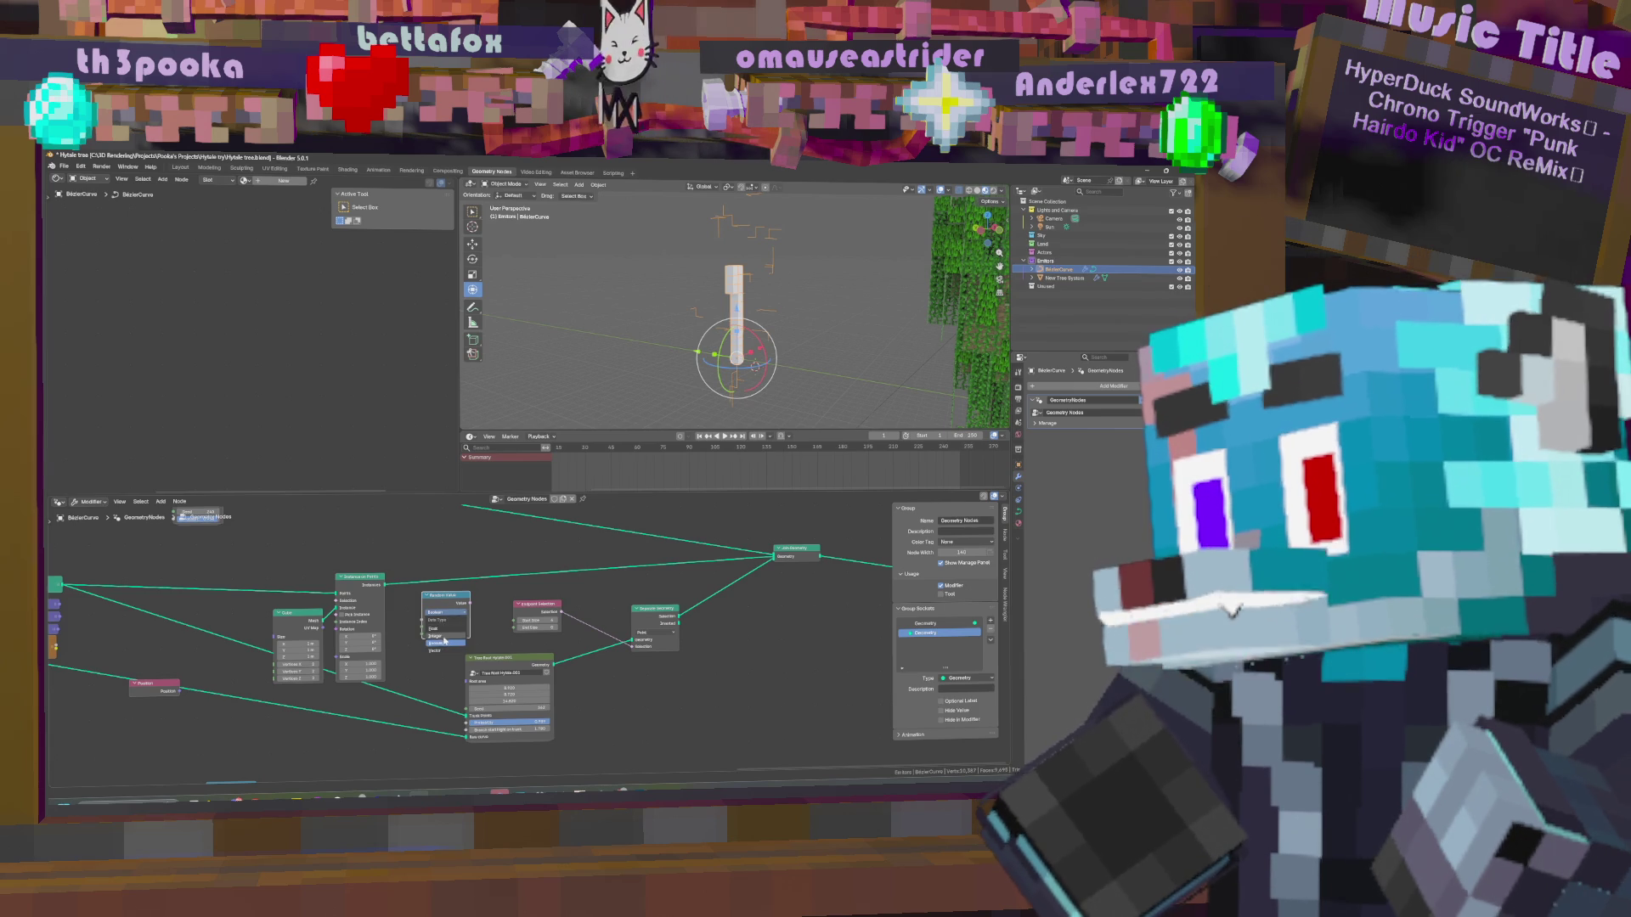
pyautogui.moveTo(470, 605)
pyautogui.mouseDown()
pyautogui.moveTo(515, 620)
pyautogui.moveTo(460, 619)
pyautogui.mouseUp()
pyautogui.click(446, 613)
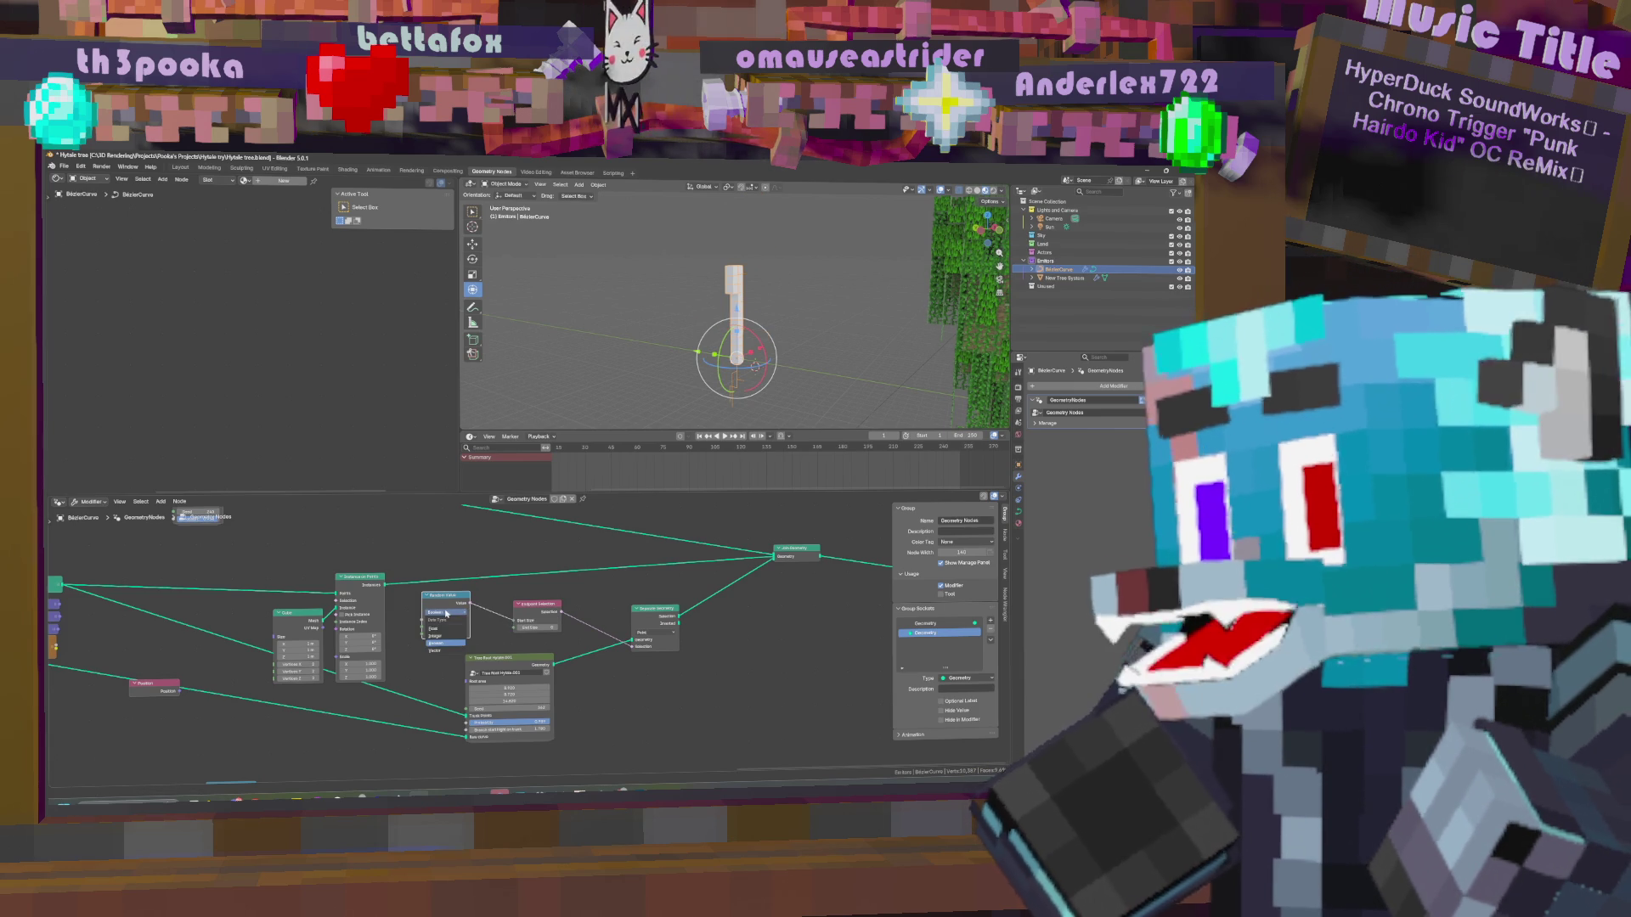
pyautogui.click(467, 624)
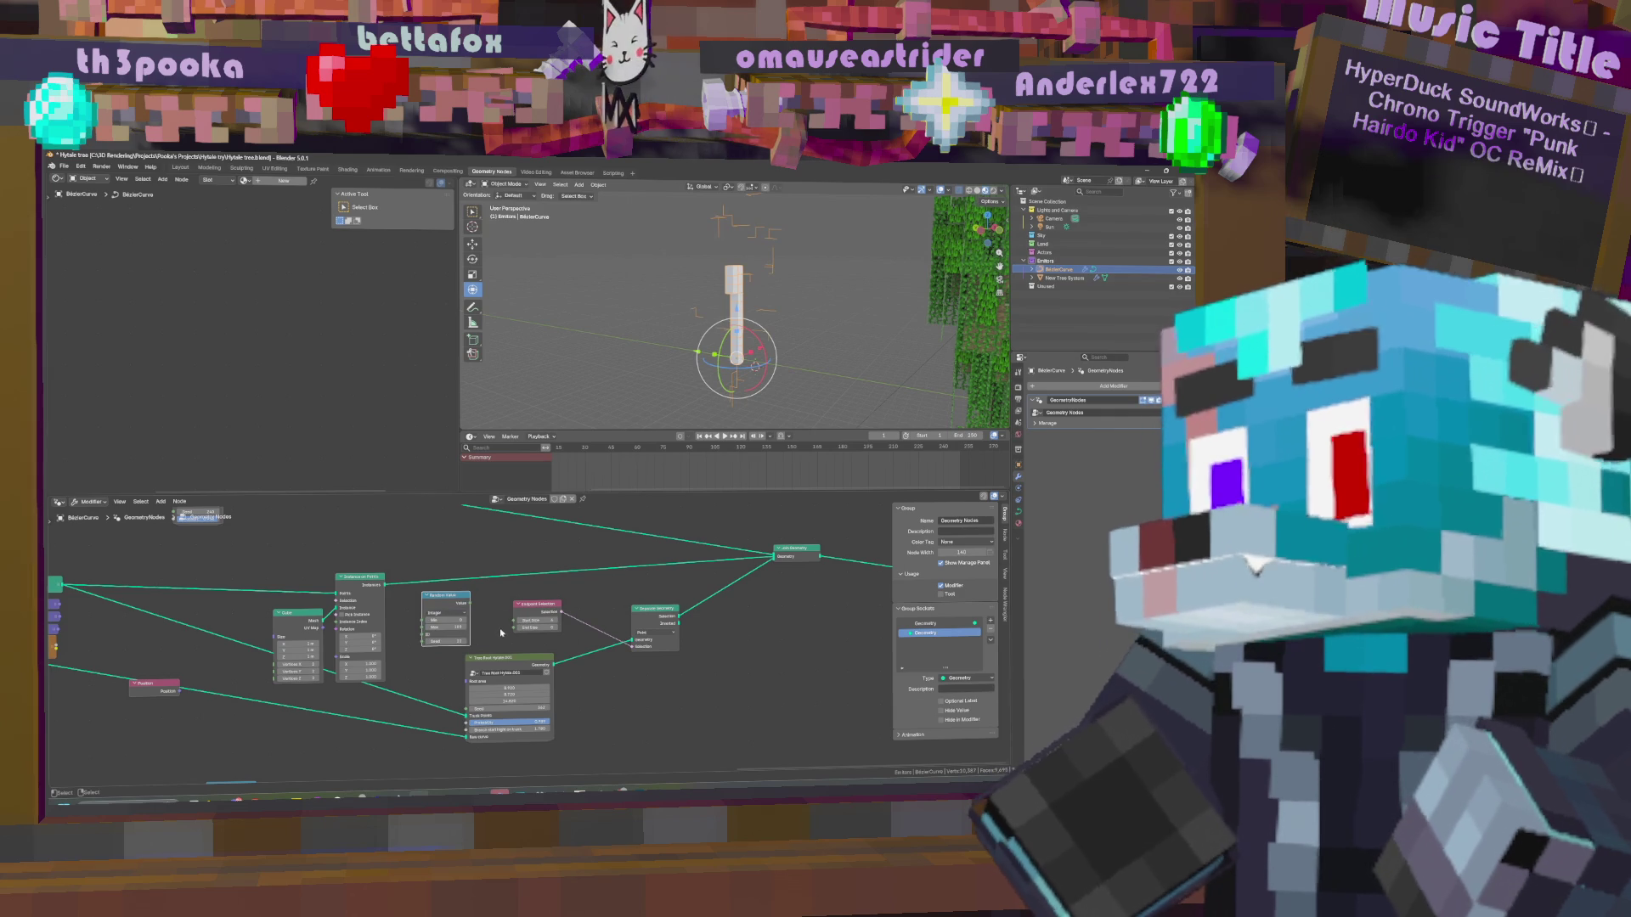
pyautogui.moveTo(471, 603)
pyautogui.mouseDown()
pyautogui.moveTo(516, 620)
pyautogui.moveTo(433, 635)
pyautogui.mouseUp()
# Vary the Random Value seed and minimum, orbiting to check which branch endpoints remain.
pyautogui.moveTo(764, 340); pyautogui.dragTo(810, 361, button='middle')
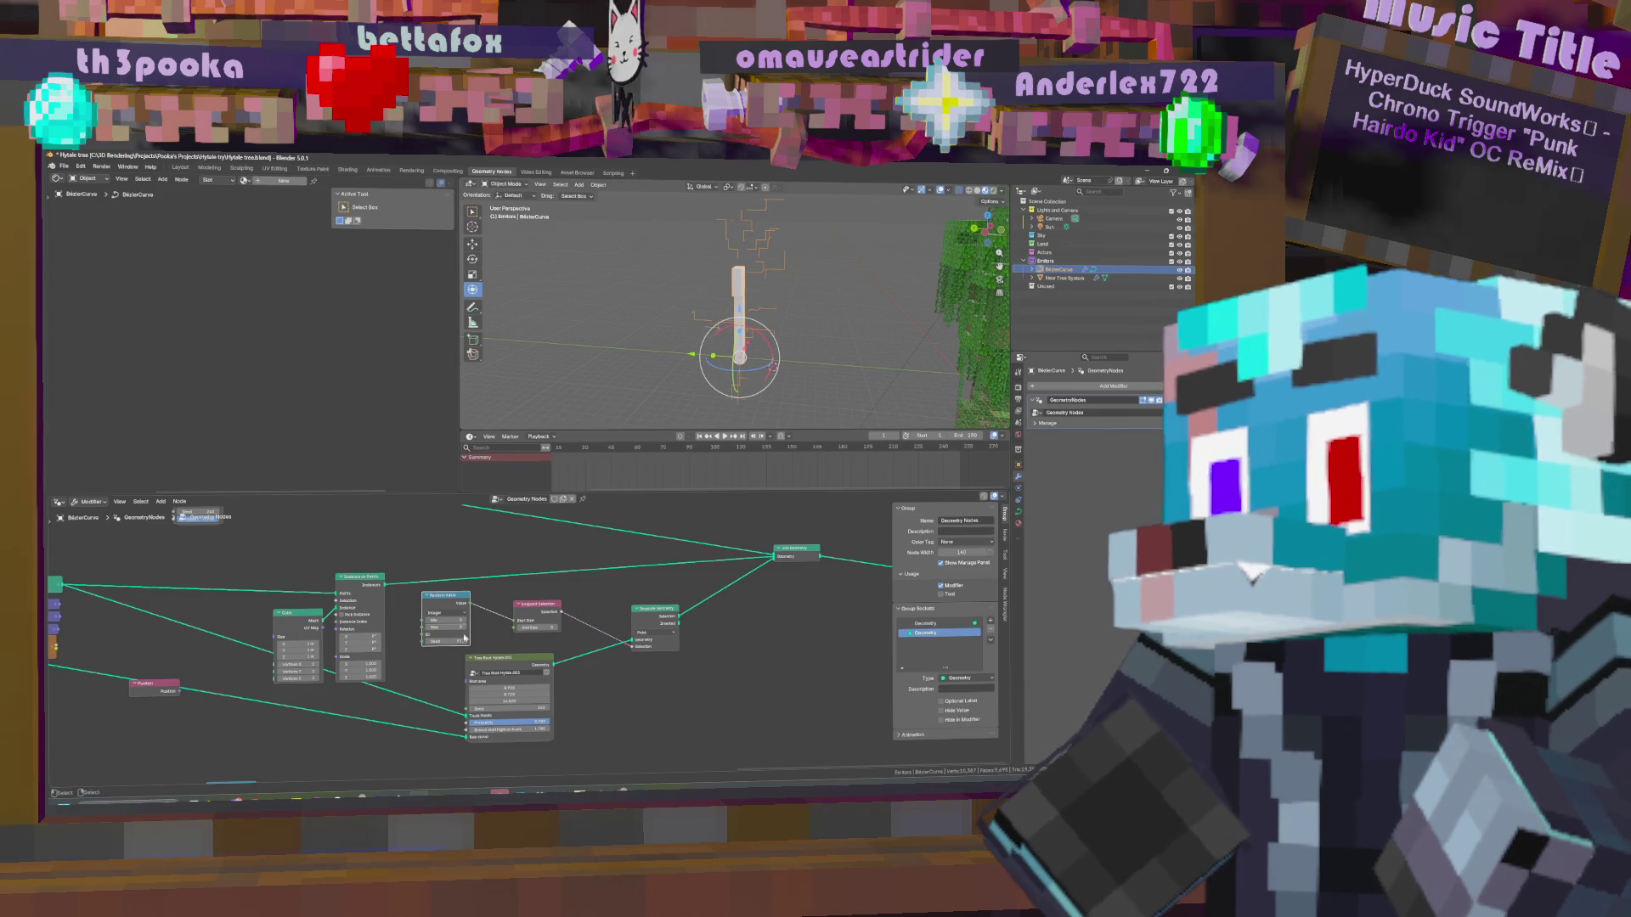
pyautogui.moveTo(459, 641); pyautogui.dragTo(481, 641)
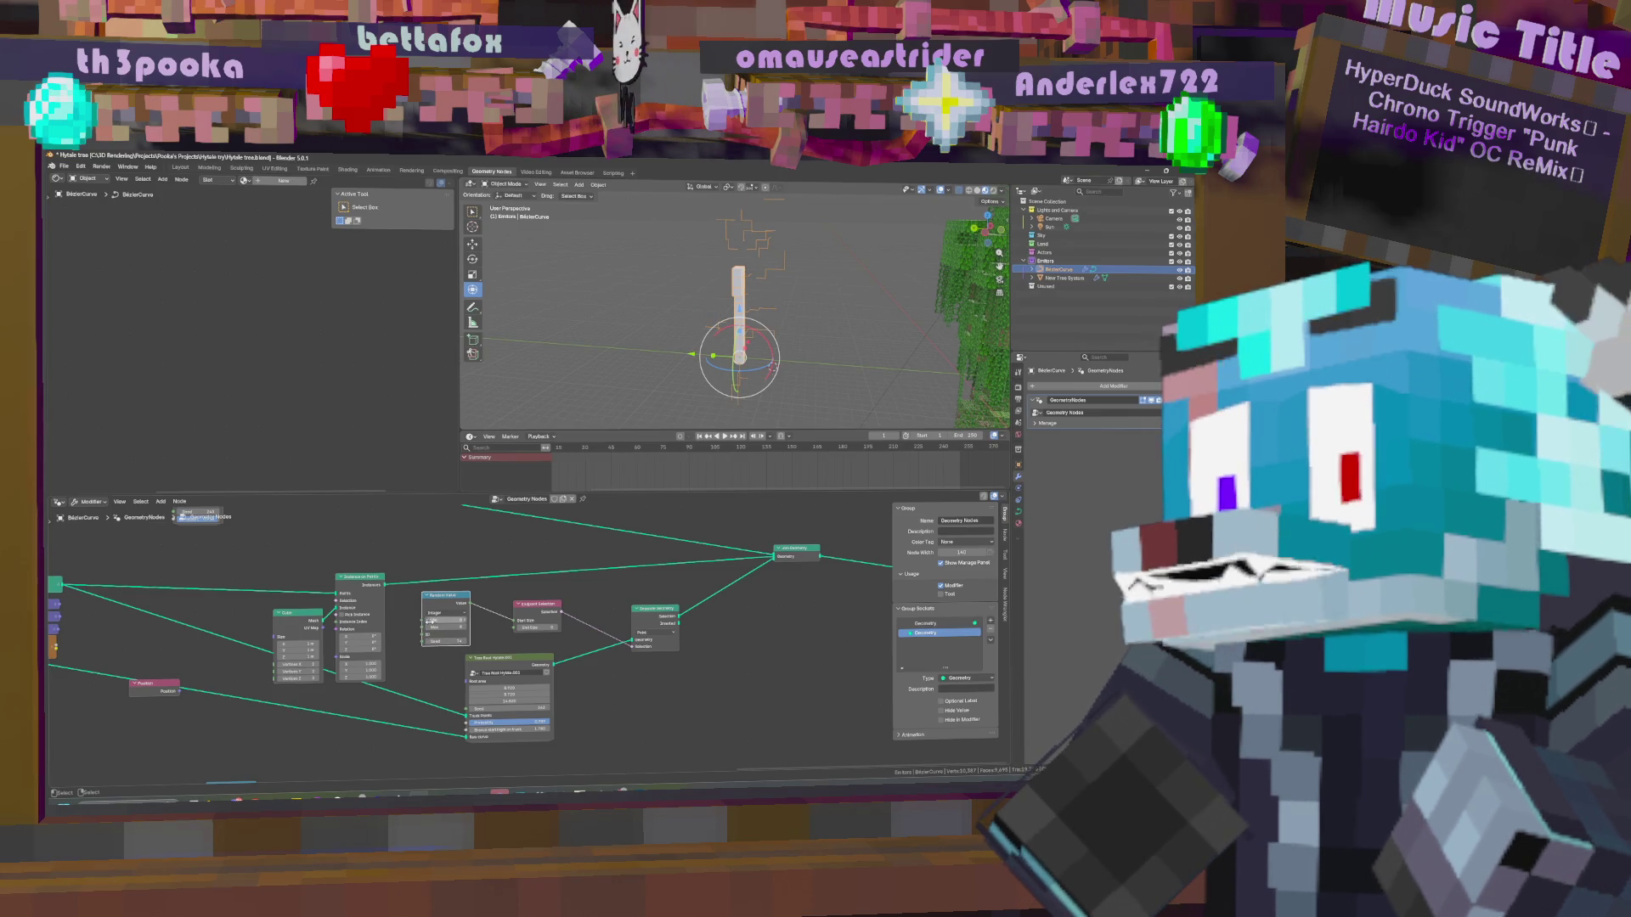
pyautogui.moveTo(817, 343)
pyautogui.mouseDown(button='middle')
pyautogui.moveTo(759, 326)
pyautogui.moveTo(824, 312)
pyautogui.moveTo(771, 302)
pyautogui.moveTo(794, 302)
pyautogui.mouseUp(button='middle')
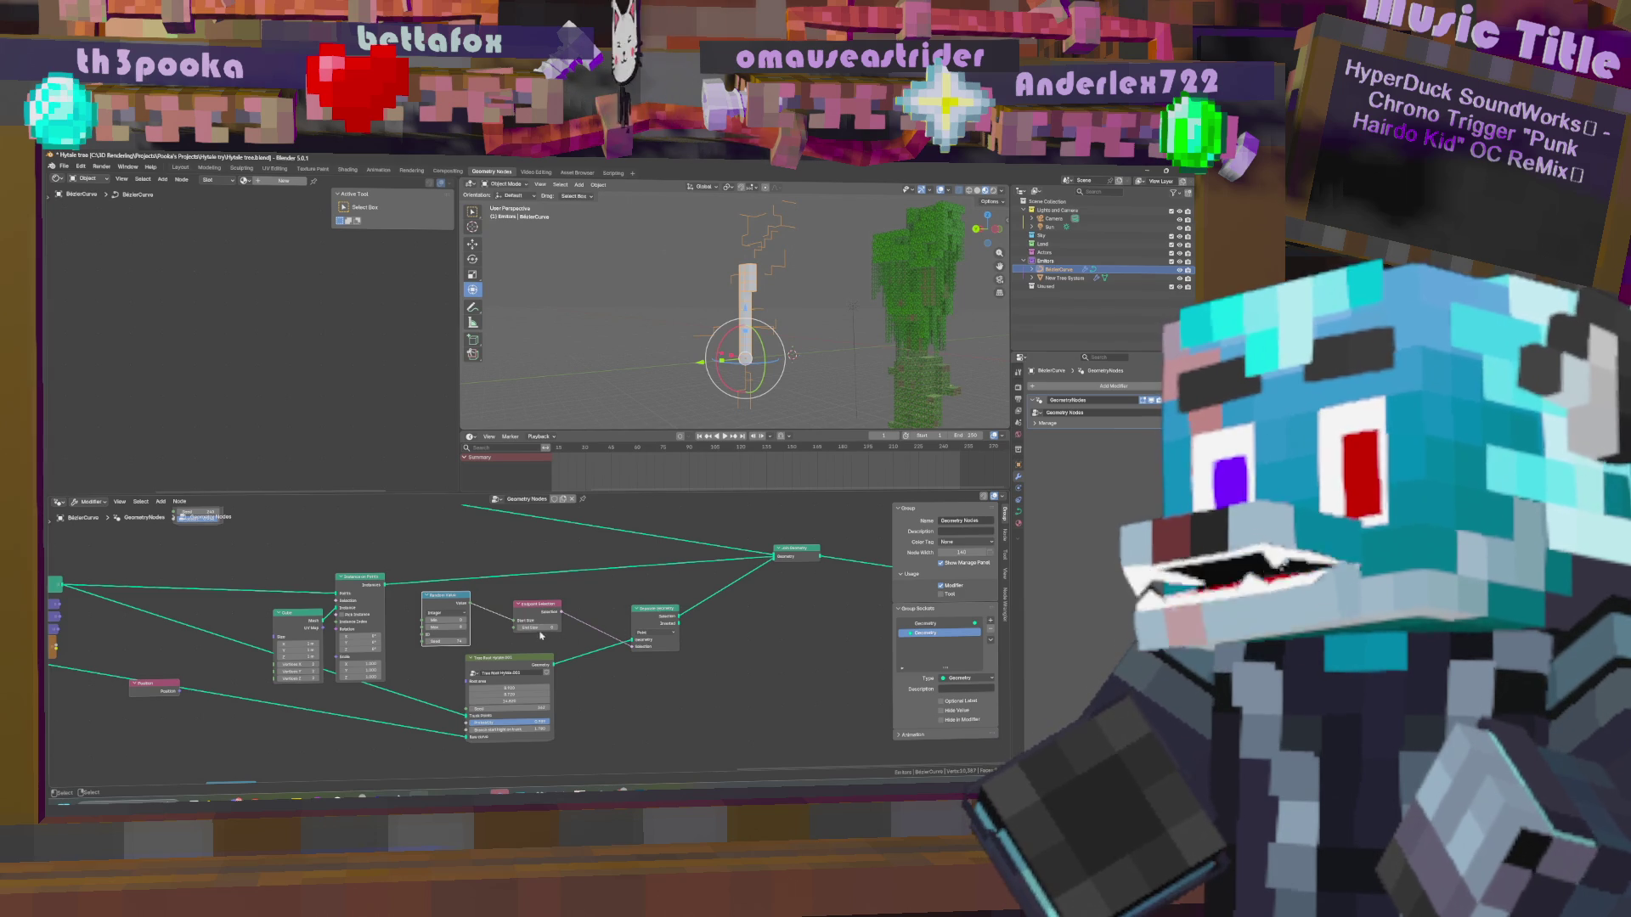
pyautogui.moveTo(446, 642); pyautogui.dragTo(463, 641)
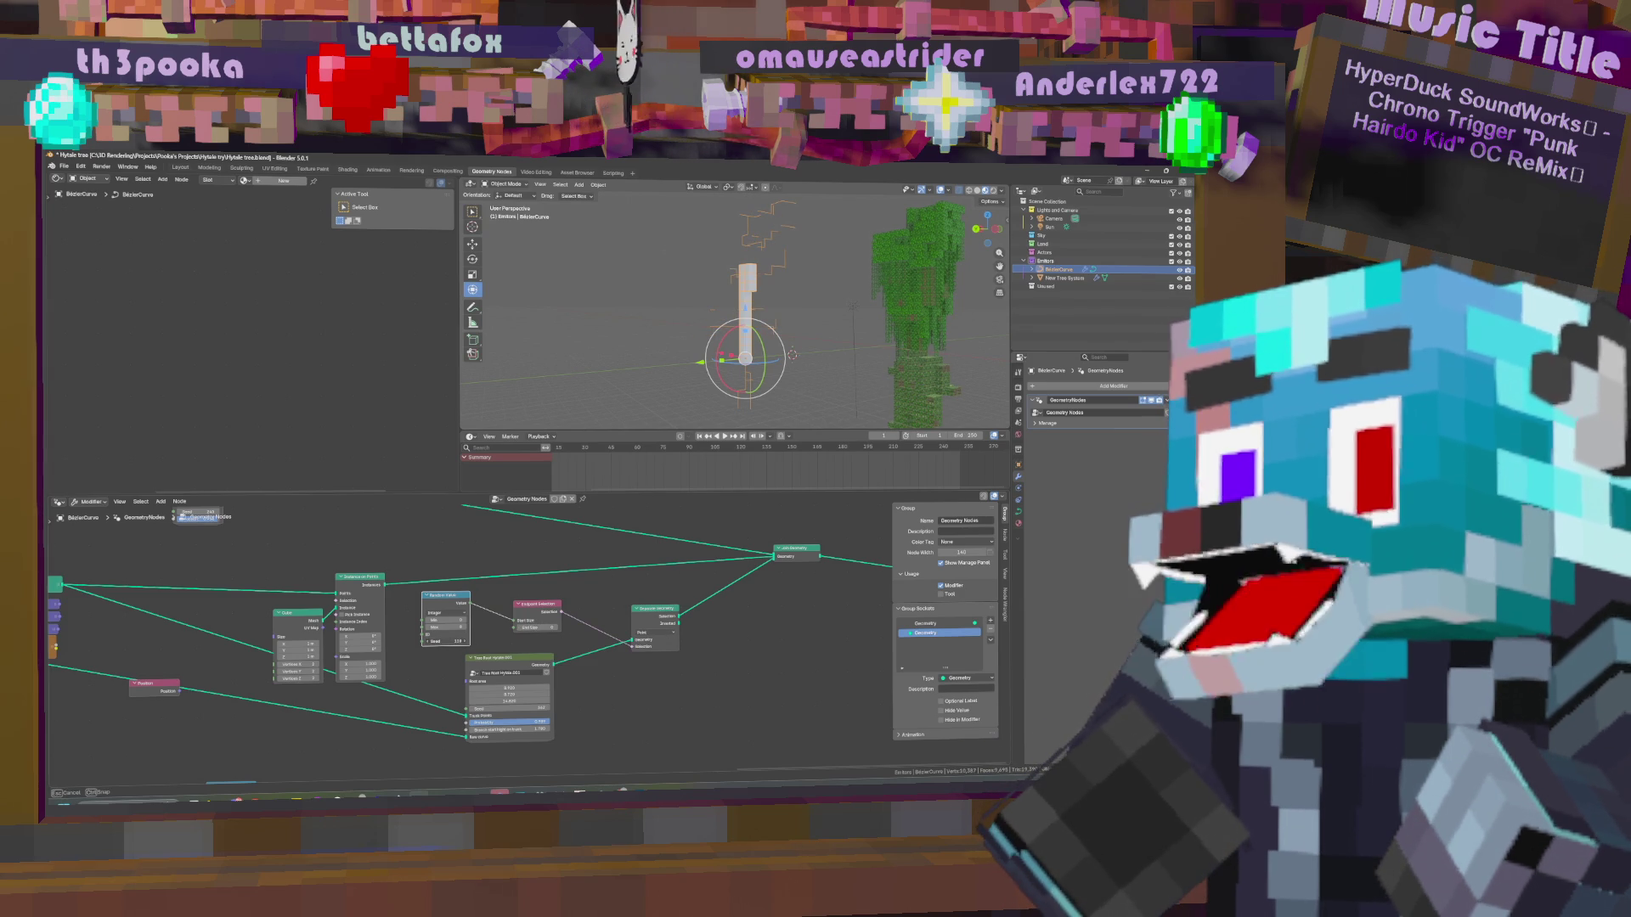
pyautogui.moveTo(463, 641); pyautogui.dragTo(465, 641)
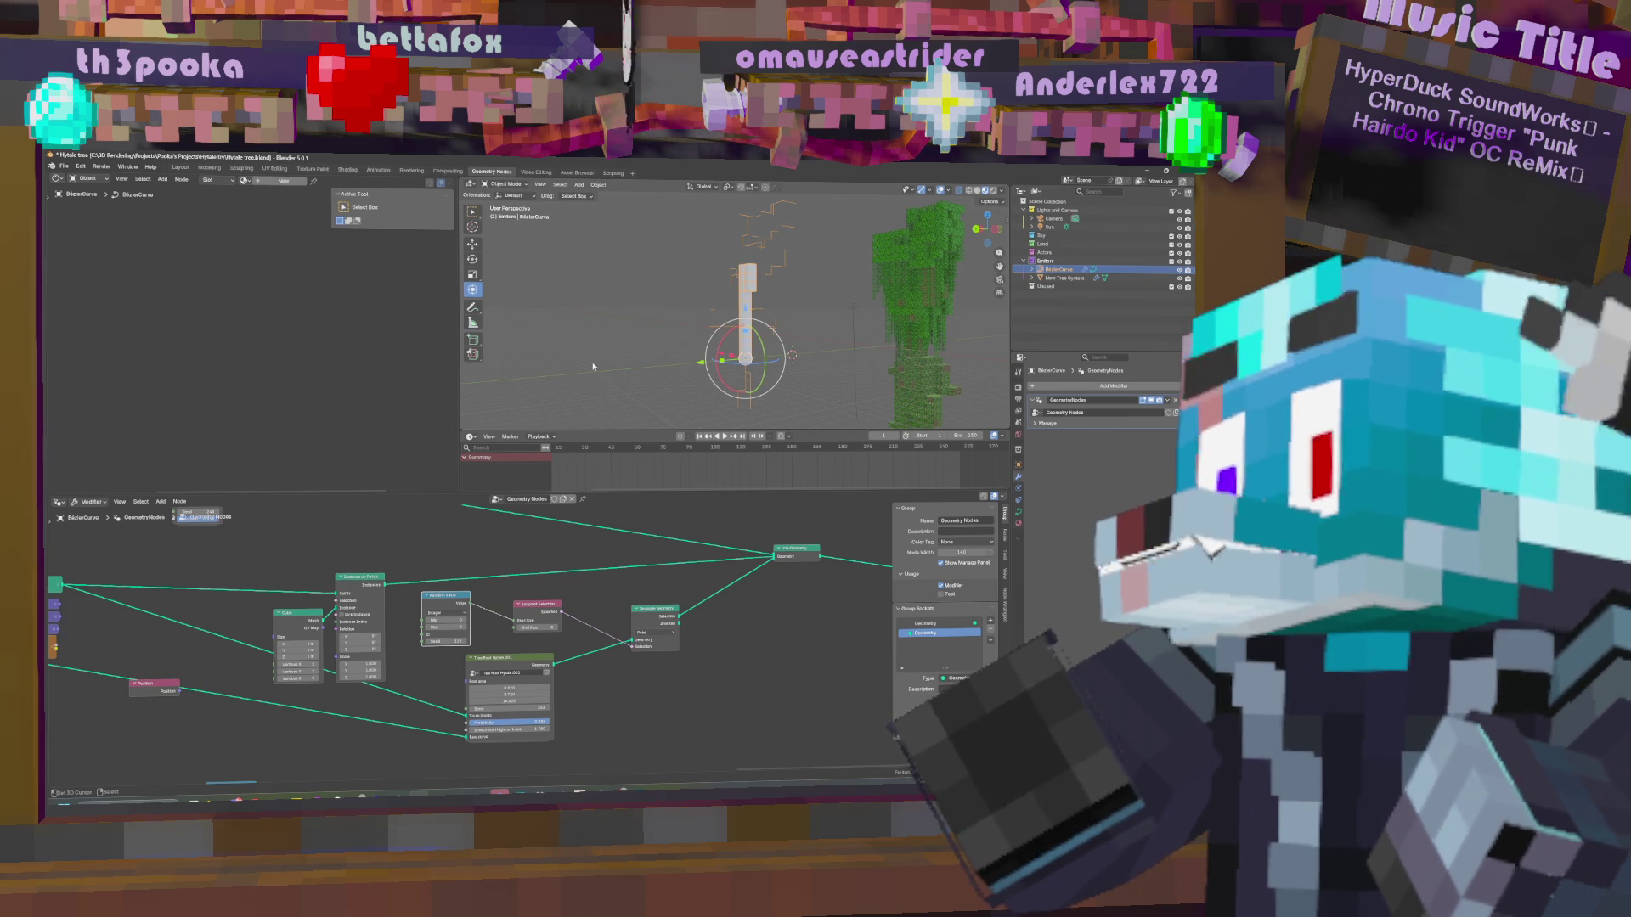
pyautogui.moveTo(437, 619)
pyautogui.mouseDown()
pyautogui.moveTo(480, 619)
pyautogui.moveTo(441, 621)
pyautogui.mouseUp()
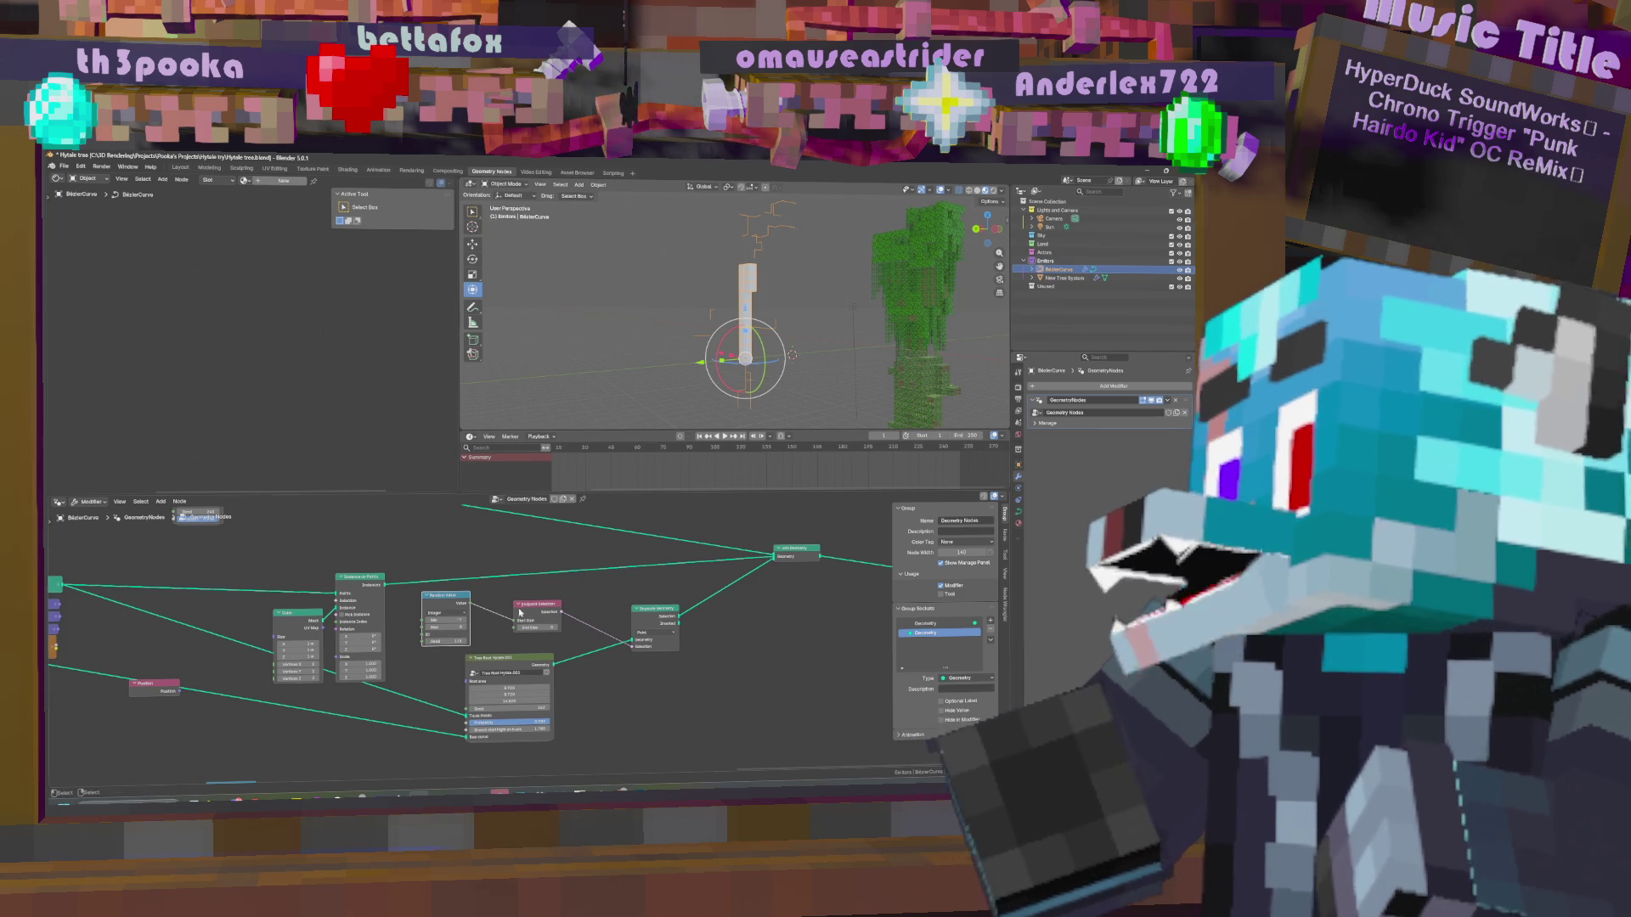
pyautogui.moveTo(500, 606)
pyautogui.mouseDown()
pyautogui.moveTo(533, 624)
pyautogui.moveTo(480, 621)
pyautogui.moveTo(516, 621)
pyautogui.mouseUp()
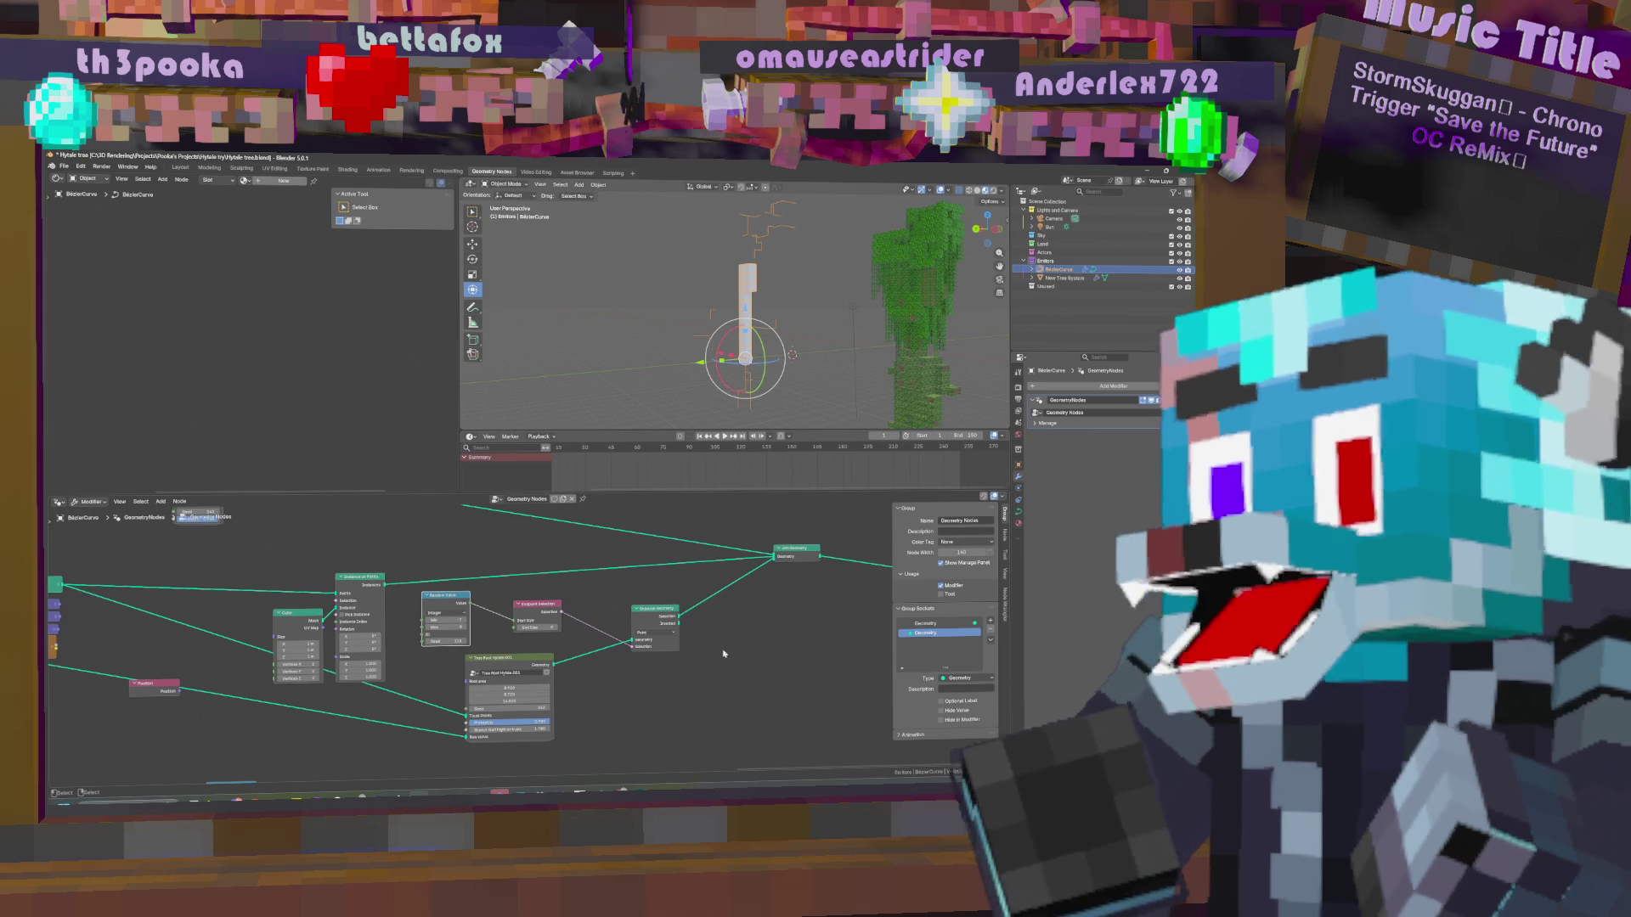
# Move Endpoint Selection down-right and place the Random Value node beneath it.
pyautogui.hscroll(3, 709, 655)
pyautogui.scroll(2, 674, 642)
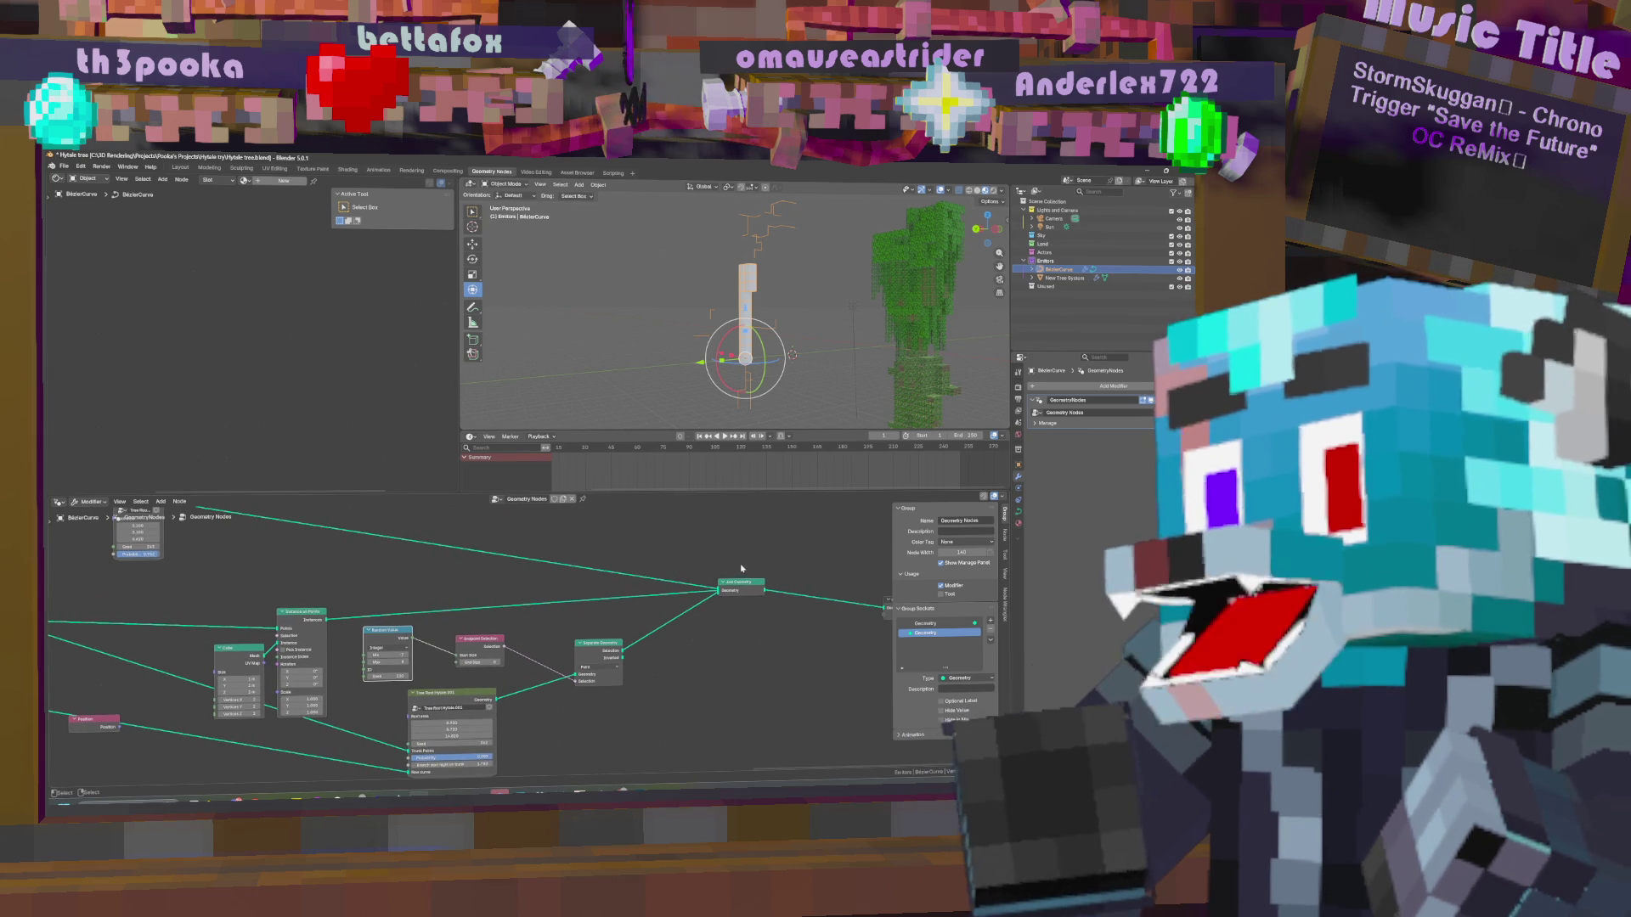
pyautogui.hscroll(4, 654, 594)
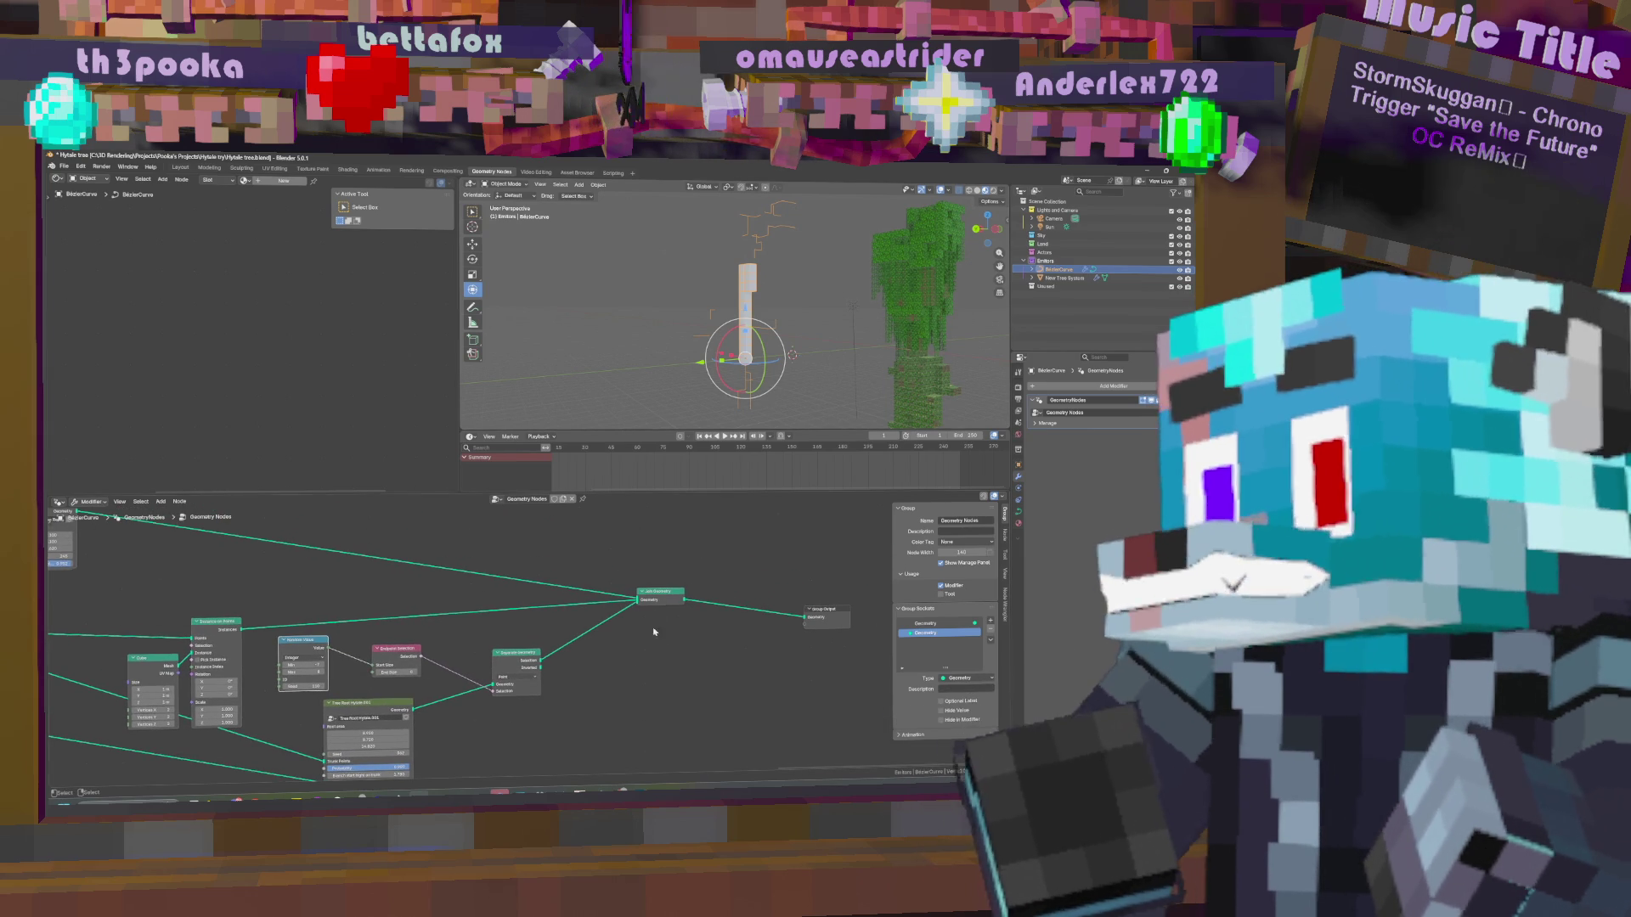
pyautogui.scroll(-1, 651, 628)
pyautogui.hscroll(-4, 696, 626)
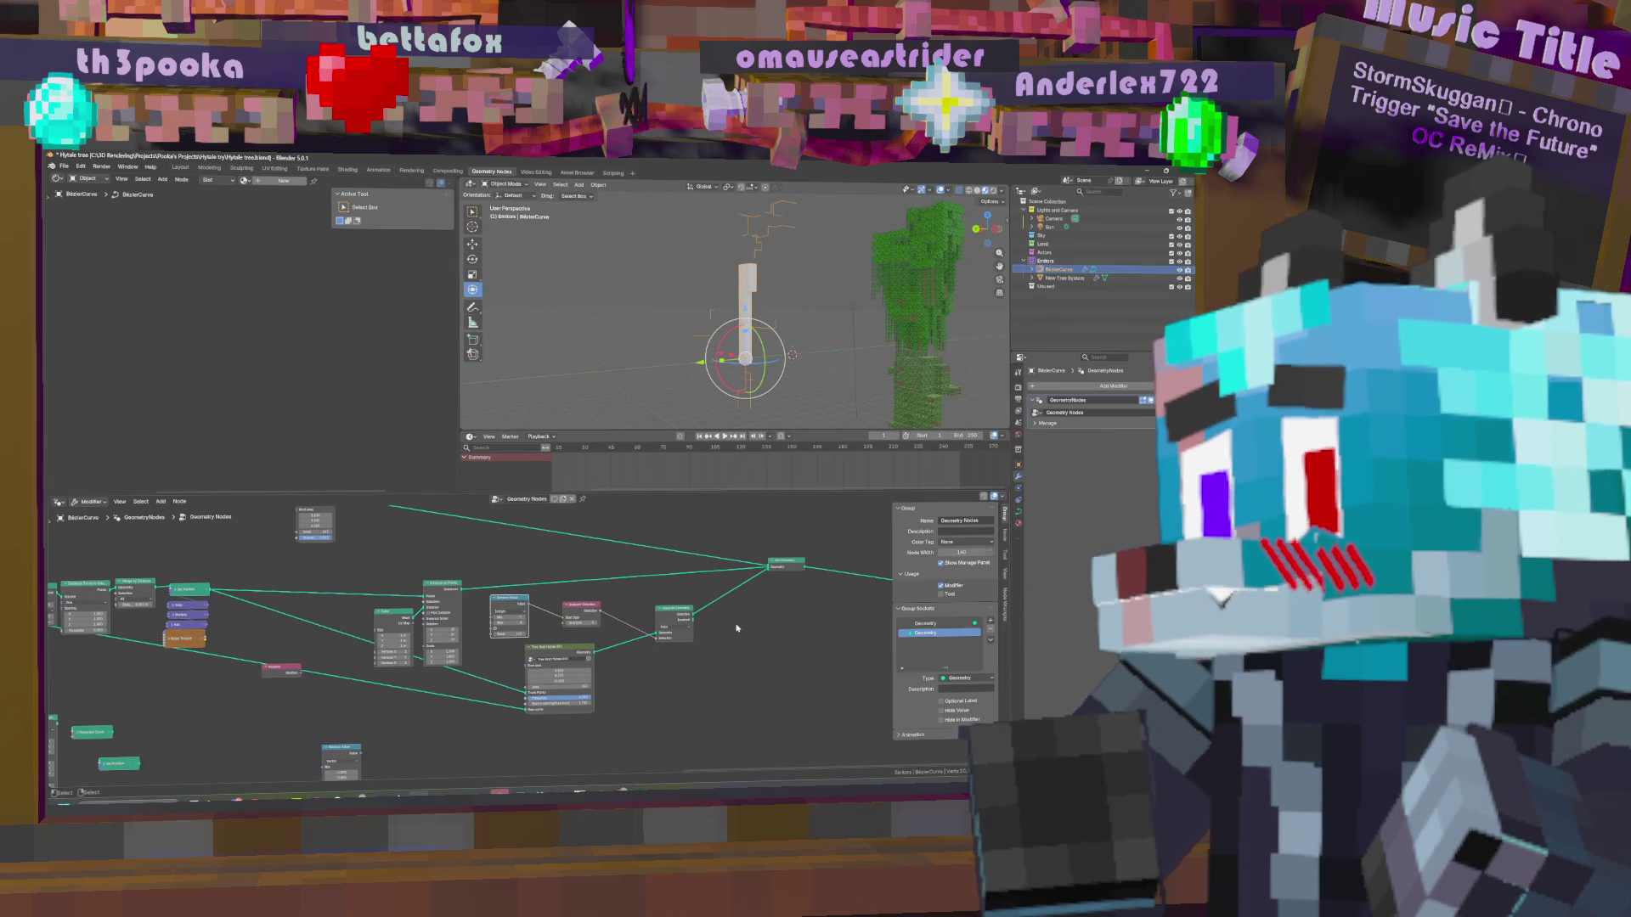
pyautogui.click(685, 614)
pyautogui.moveTo(584, 606); pyautogui.dragTo(671, 653)
pyautogui.moveTo(502, 592); pyautogui.dragTo(701, 711)
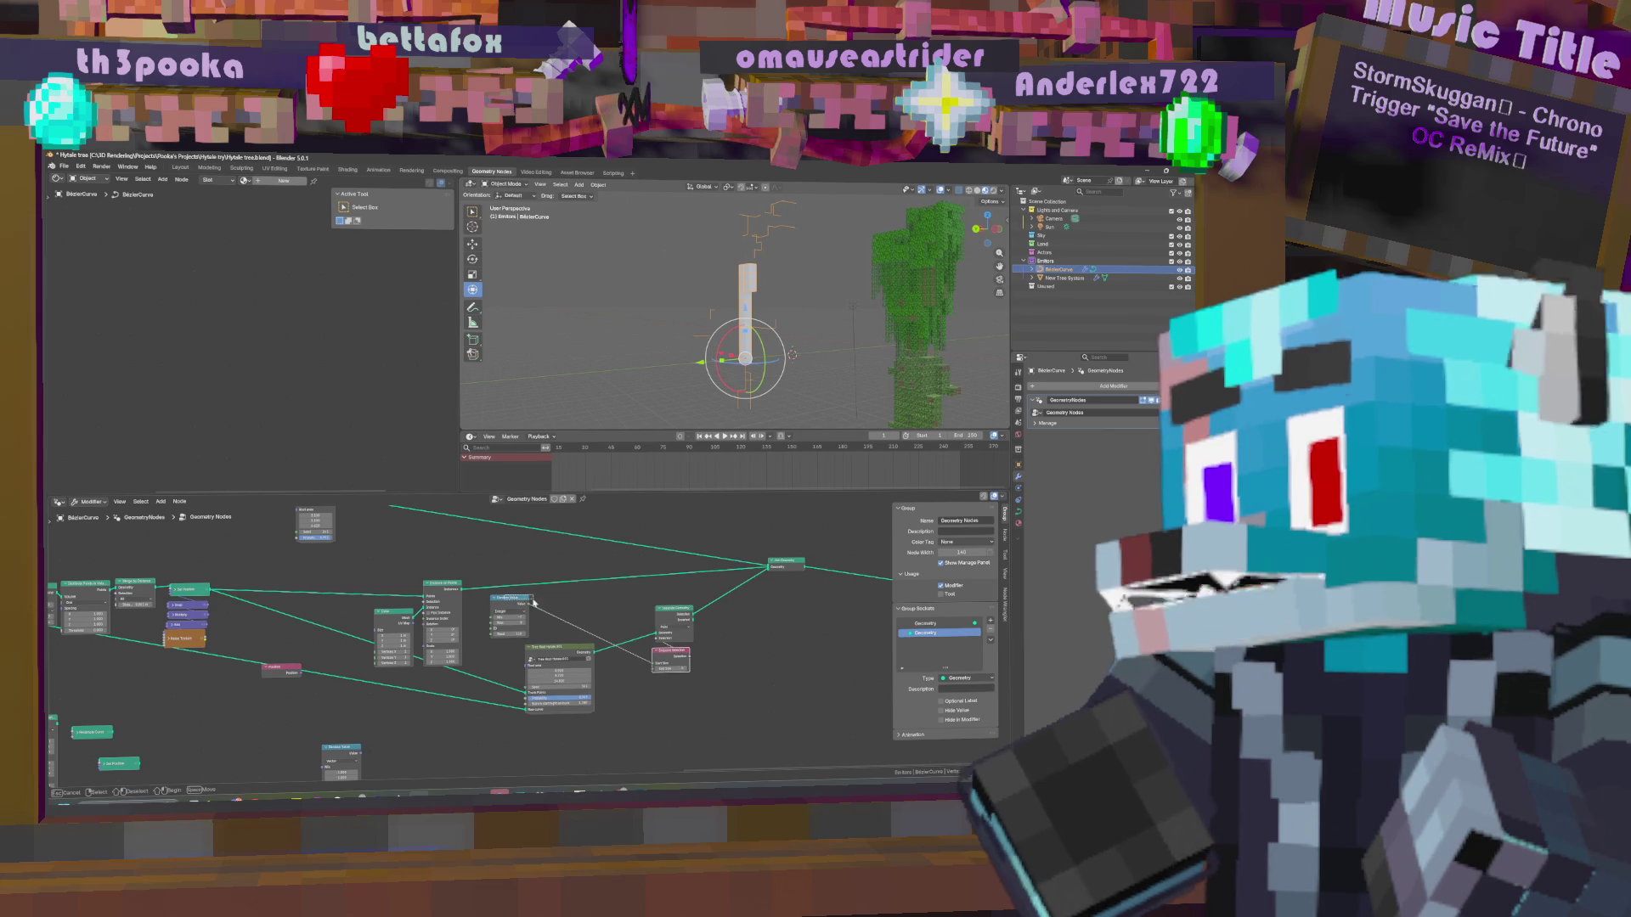
pyautogui.moveTo(512, 604); pyautogui.dragTo(676, 682)
pyautogui.moveTo(812, 626); pyautogui.dragTo(698, 625, button='middle')
pyautogui.keyDown('ctrl'); pyautogui.hscroll(-3, 669, 631); pyautogui.keyUp('ctrl')
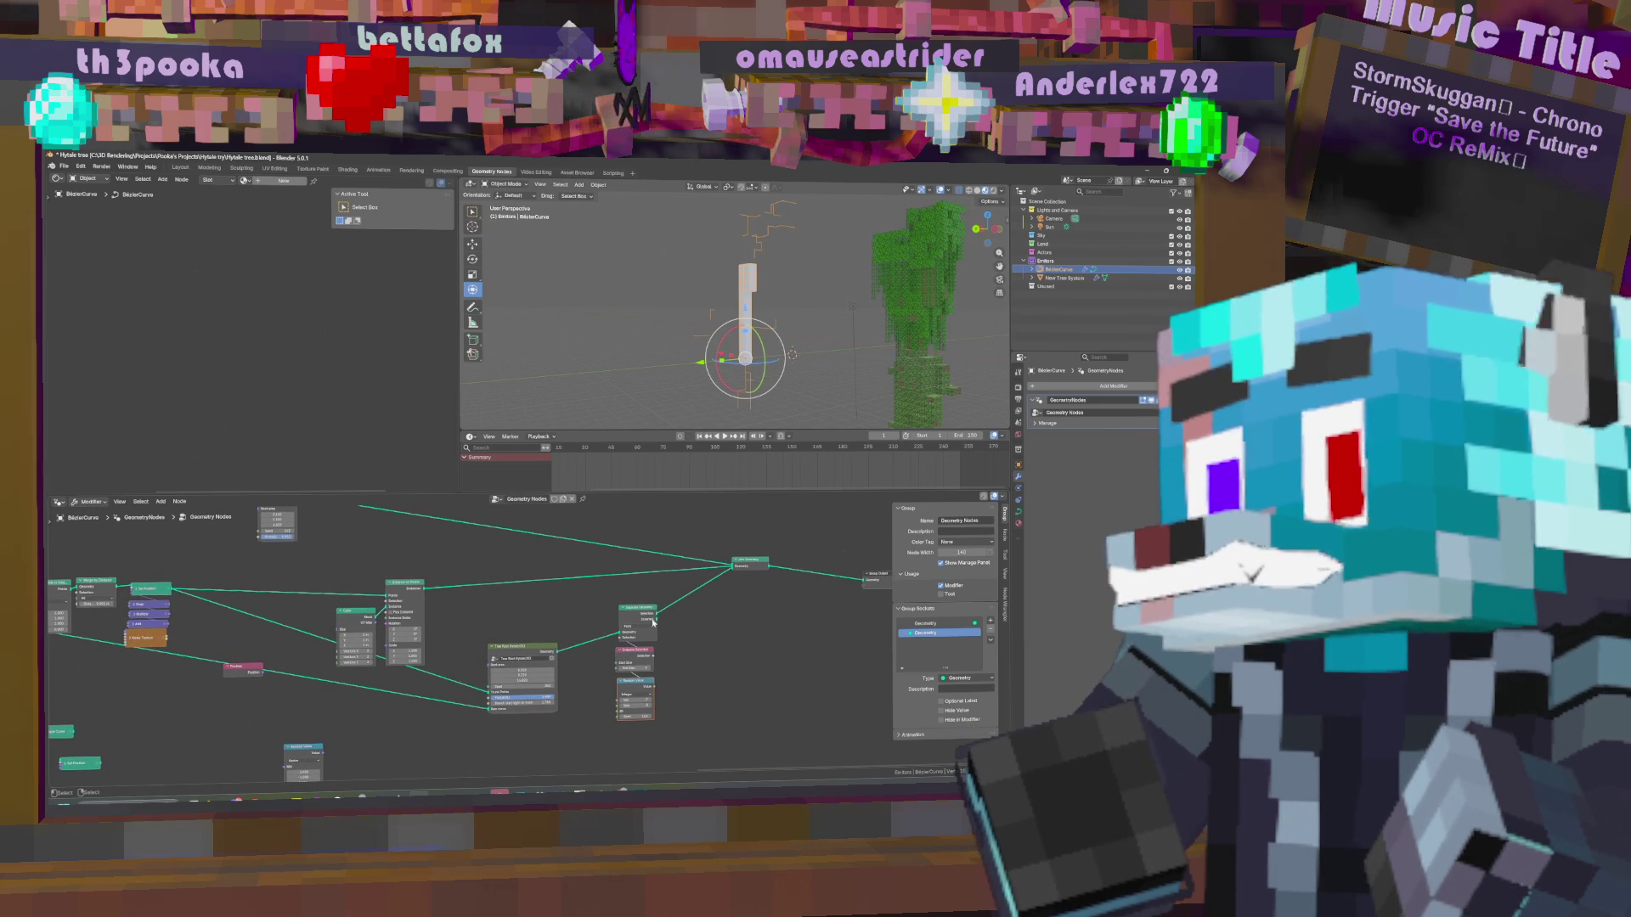
# Move Separate Geometry down-left, collapse Endpoint Selection and Boolean, and stack Boolean beneath.
pyautogui.moveTo(655, 619); pyautogui.dragTo(736, 574)
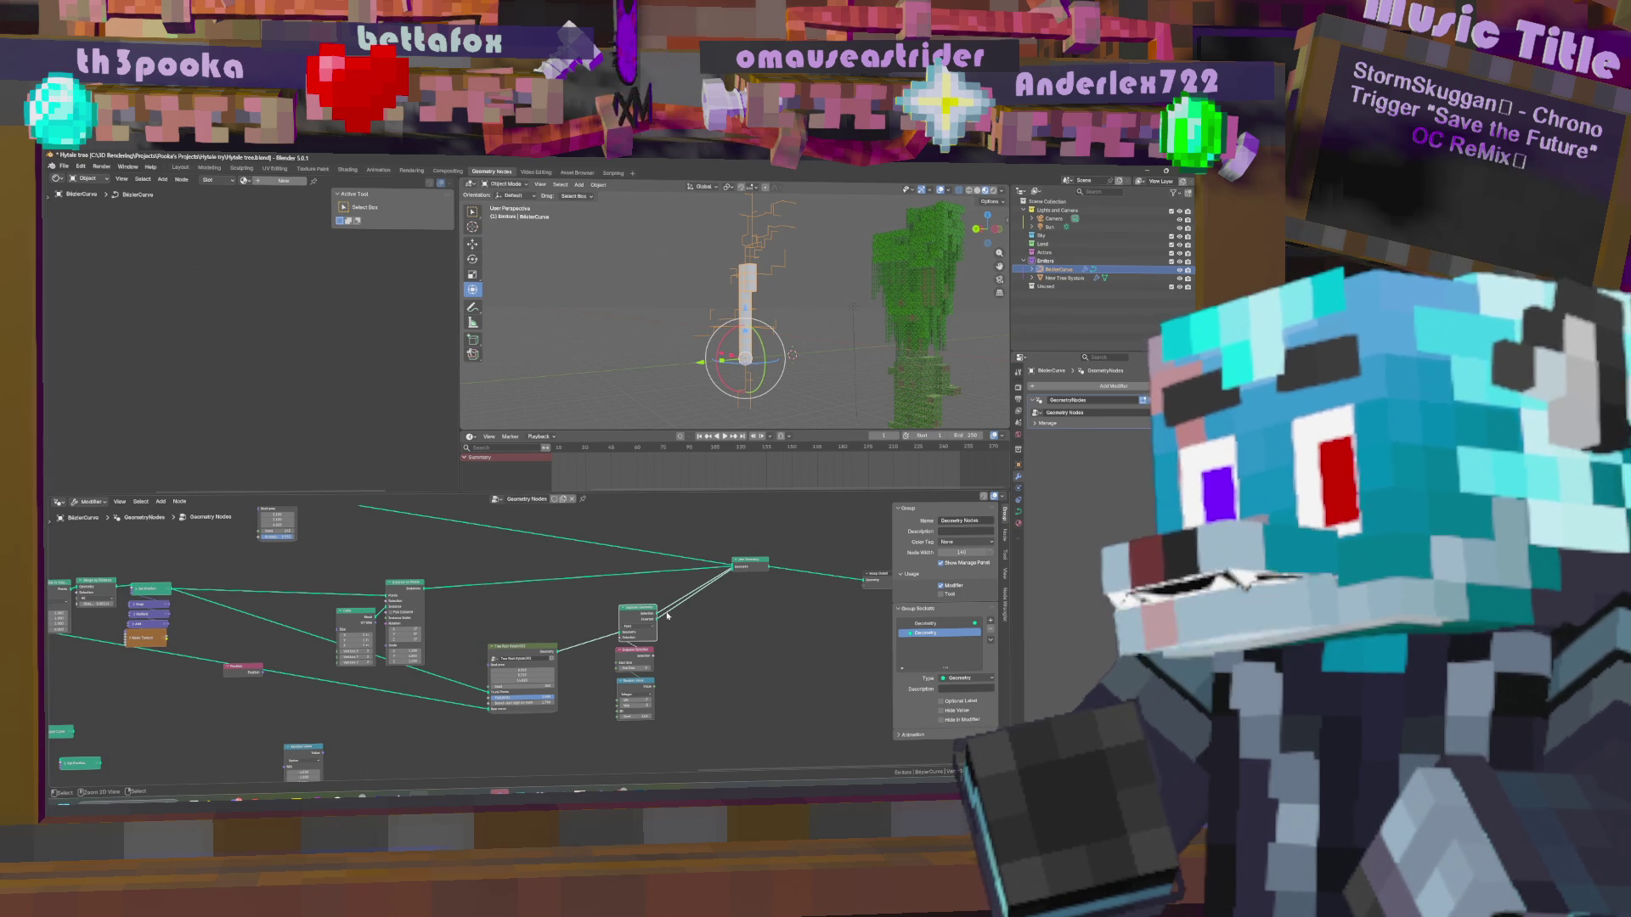
pyautogui.hotkey('ctrl', 'z')
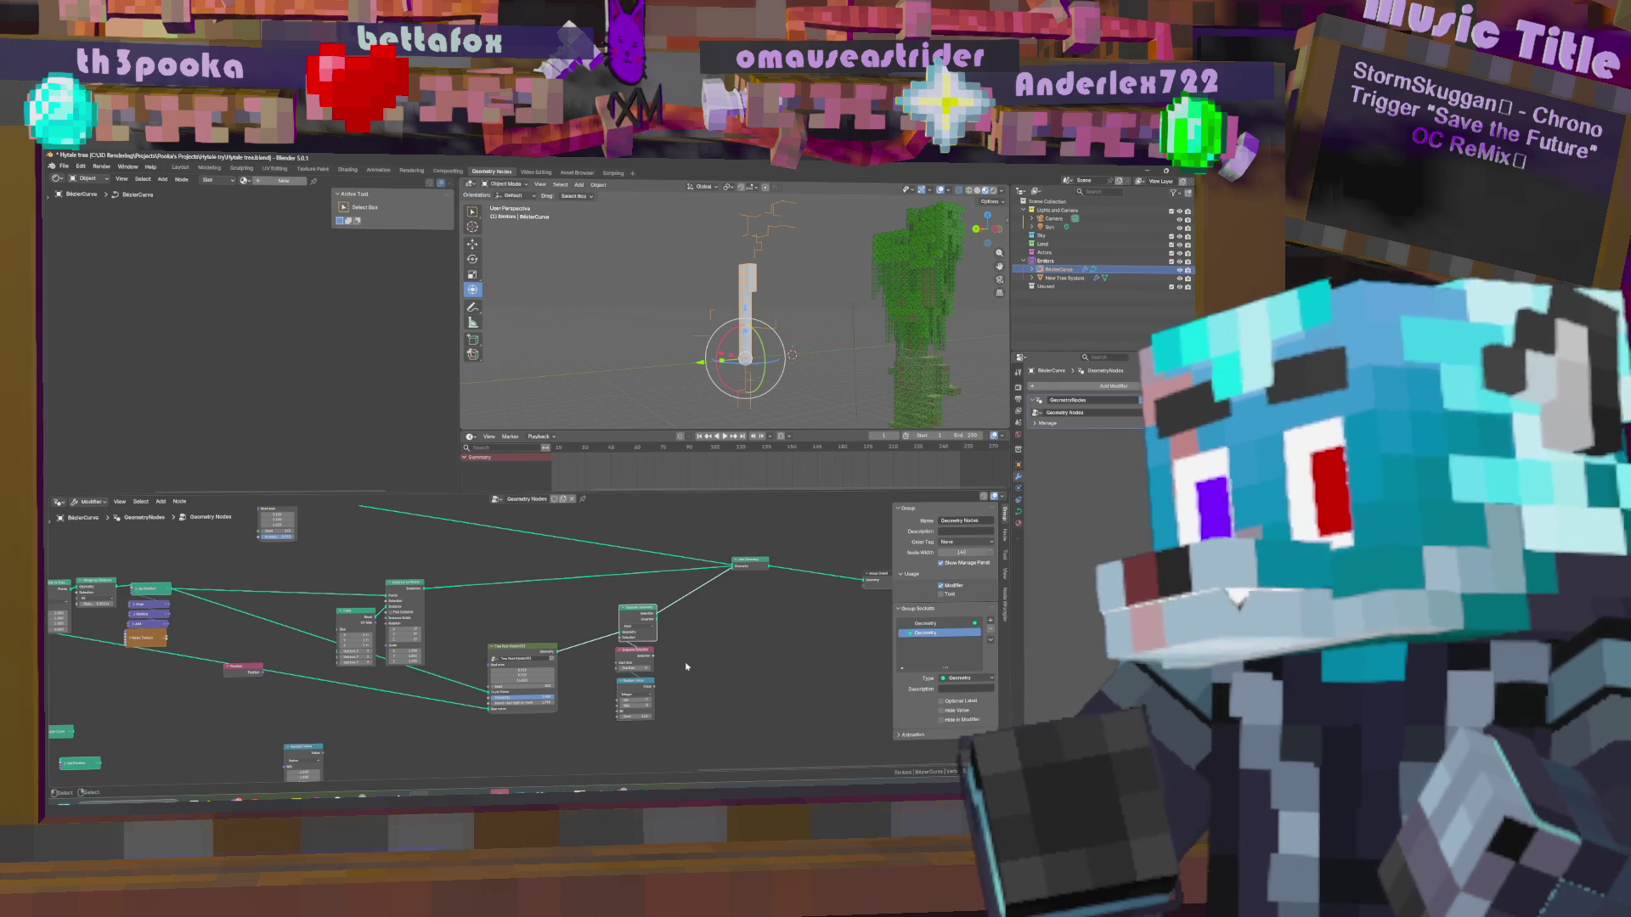
pyautogui.moveTo(637, 609); pyautogui.dragTo(627, 641)
pyautogui.click(620, 652)
pyautogui.click(623, 682)
pyautogui.moveTo(628, 681); pyautogui.dragTo(629, 662)
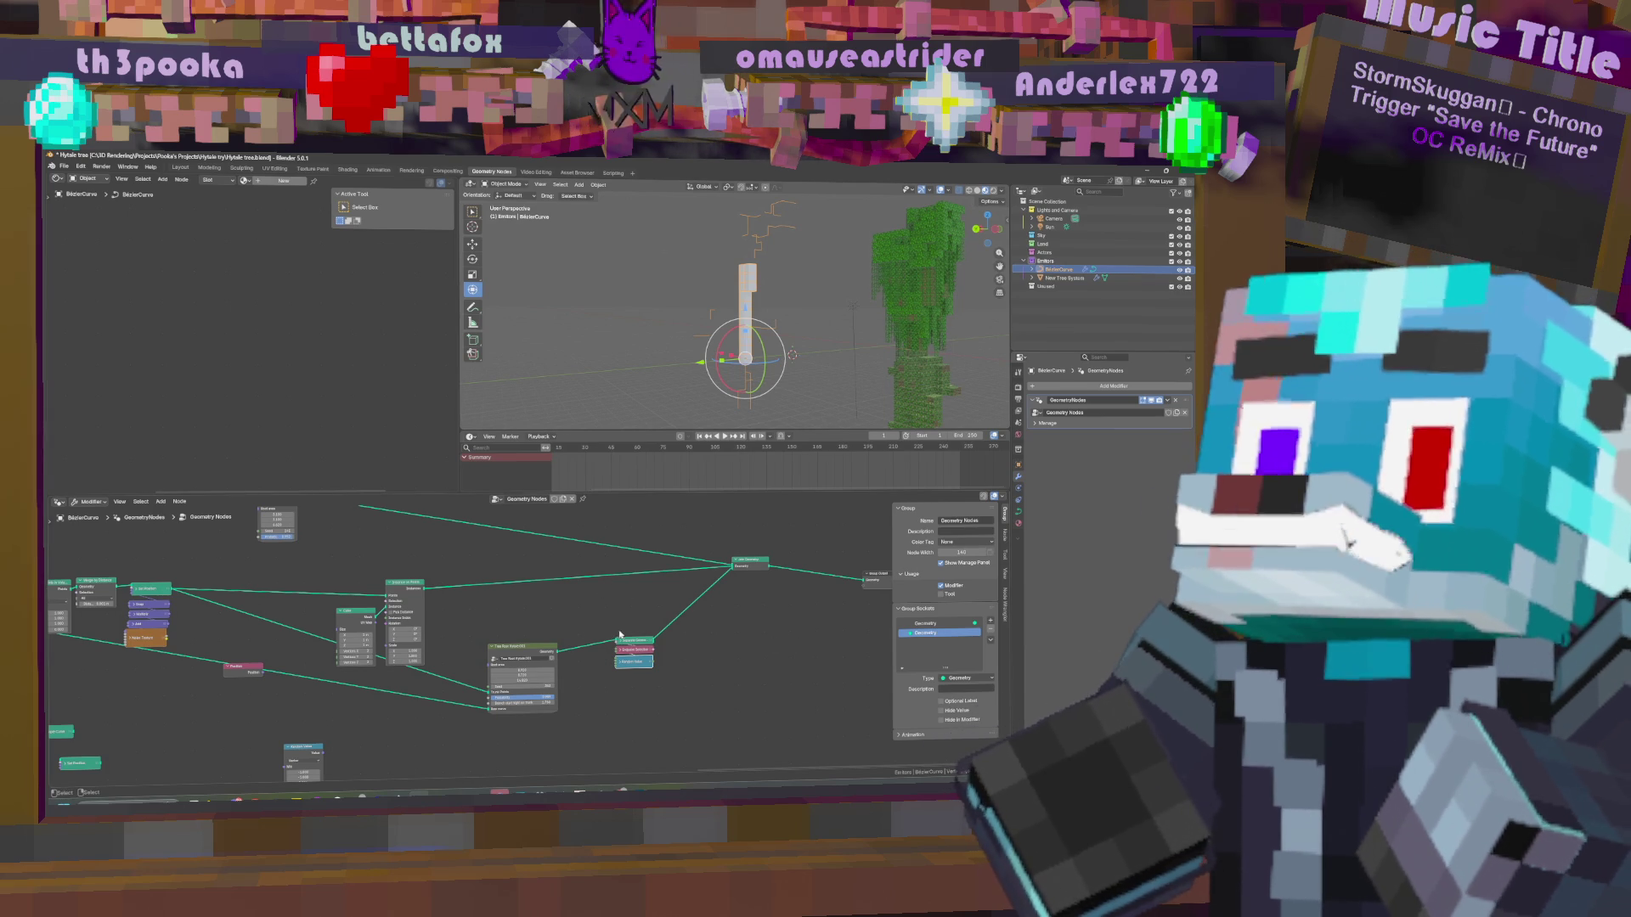
pyautogui.moveTo(605, 630); pyautogui.dragTo(687, 693)
# Raise the three small nodes, collapse Cube and Set Position, and move Set Position lower left.
pyautogui.moveTo(634, 651); pyautogui.dragTo(642, 621)
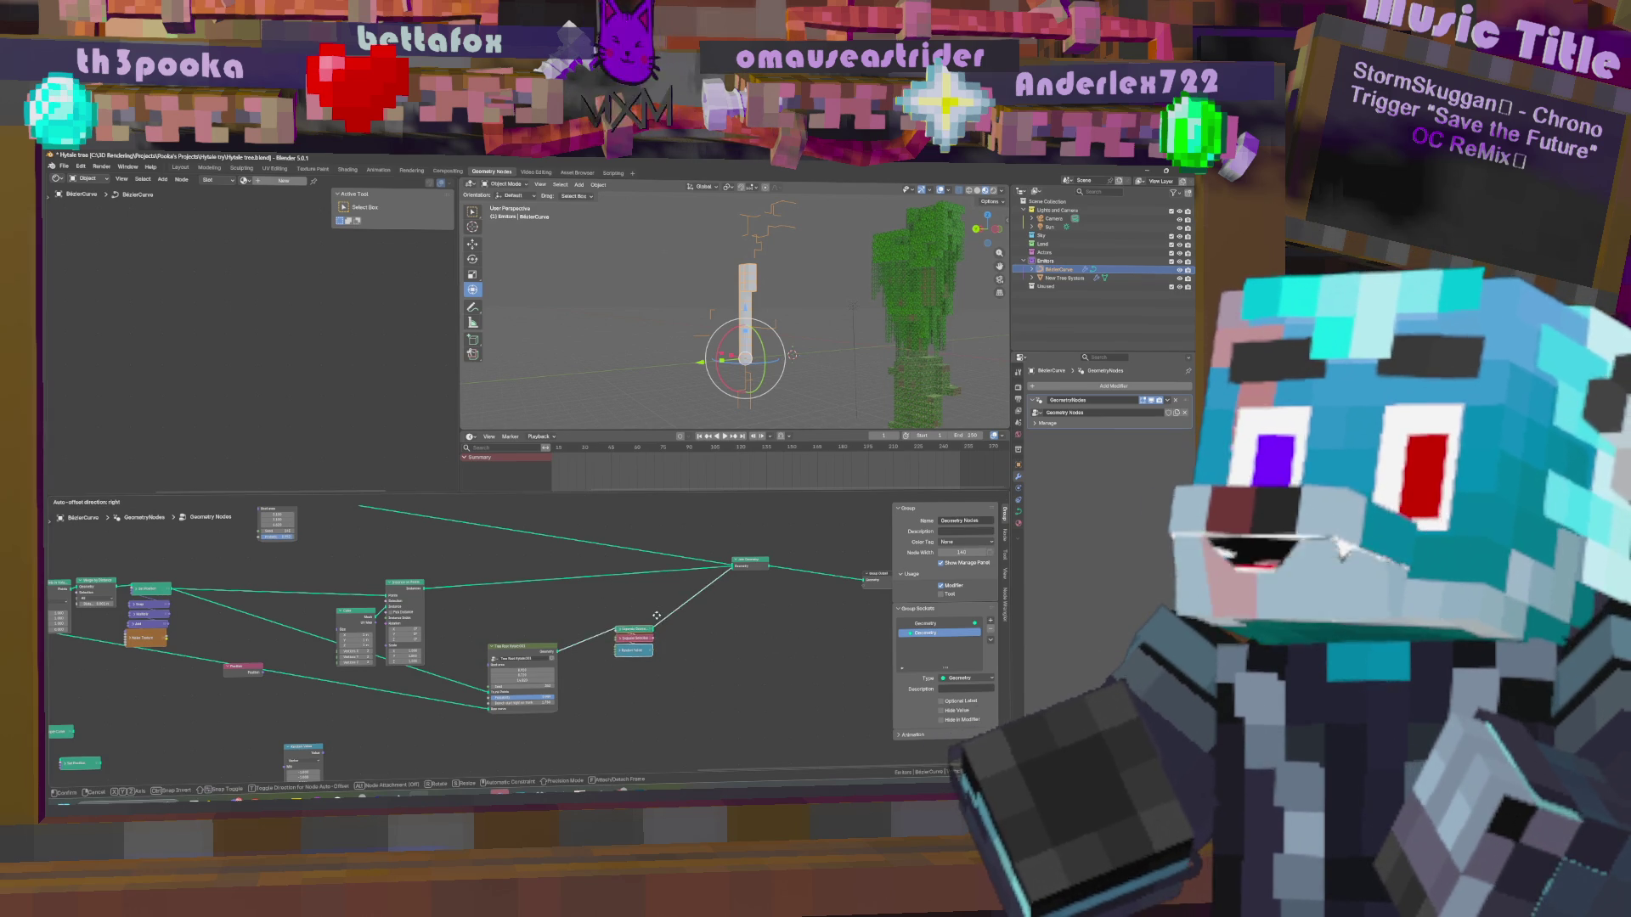
pyautogui.moveTo(348, 612); pyautogui.dragTo(514, 639, button='middle')
pyautogui.press('h')
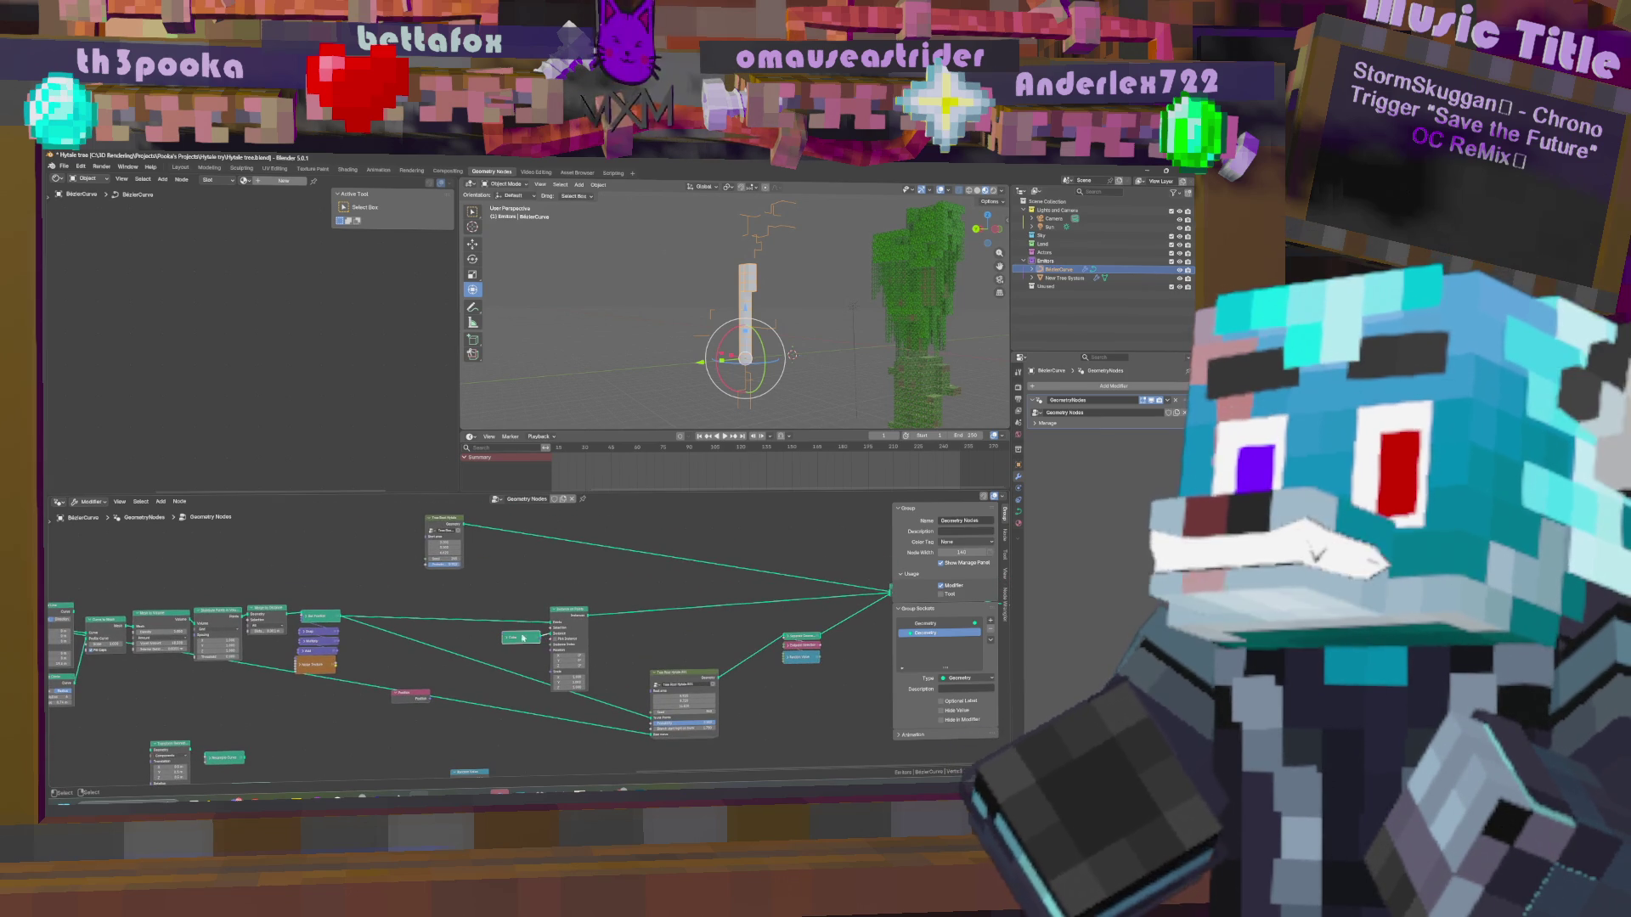
pyautogui.click(568, 611)
pyautogui.press('h')
pyautogui.press('g')
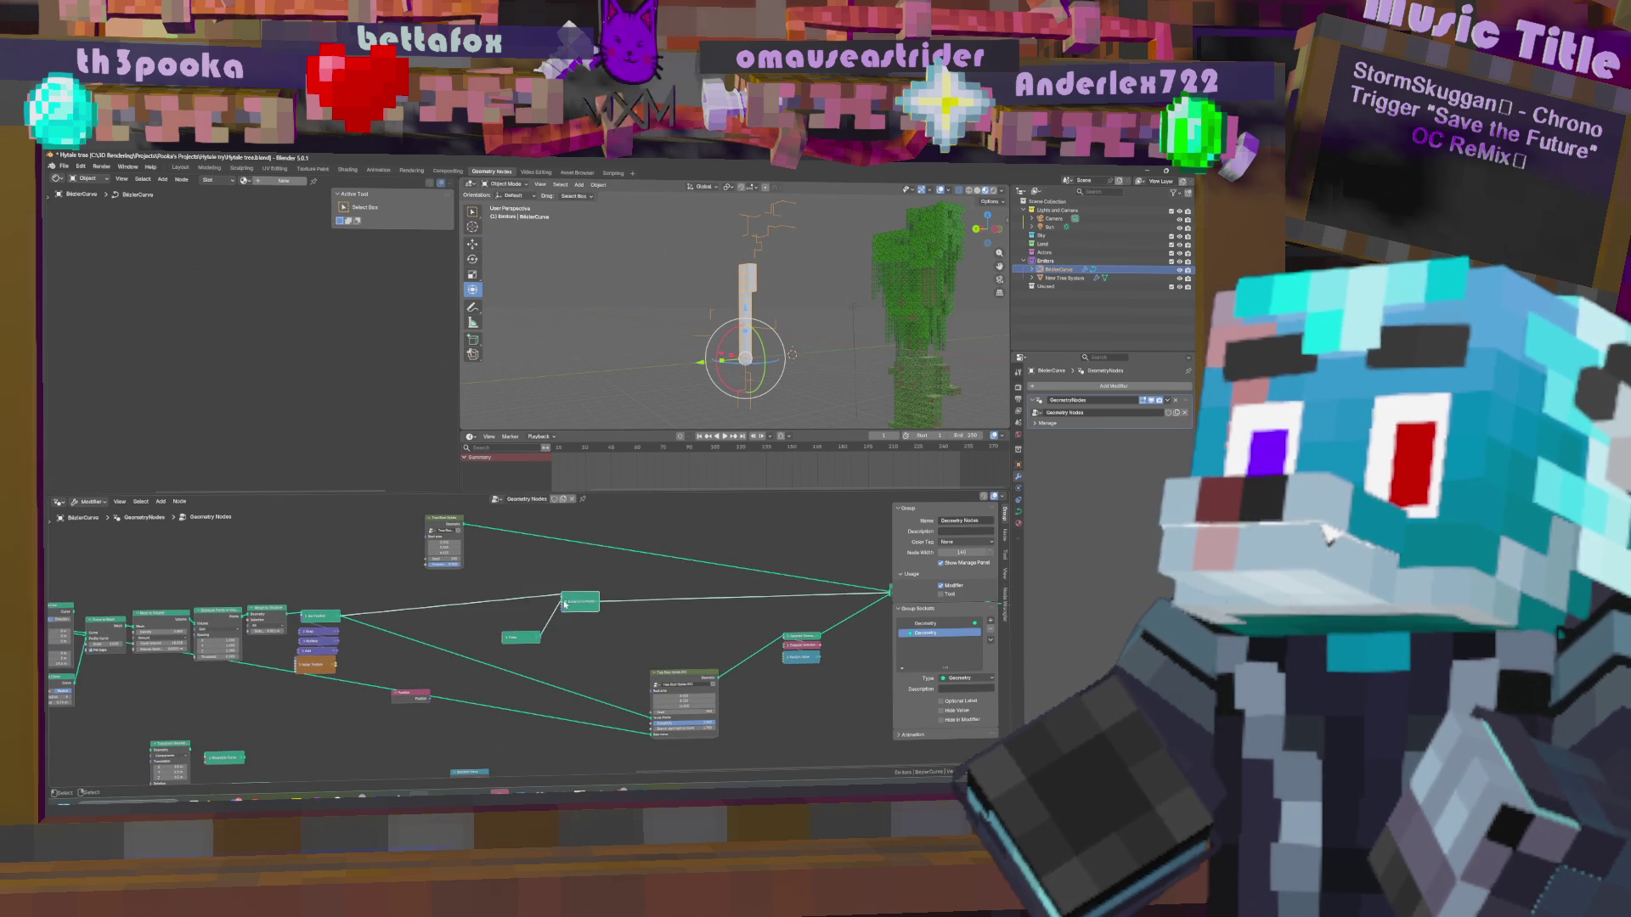
pyautogui.click(572, 632)
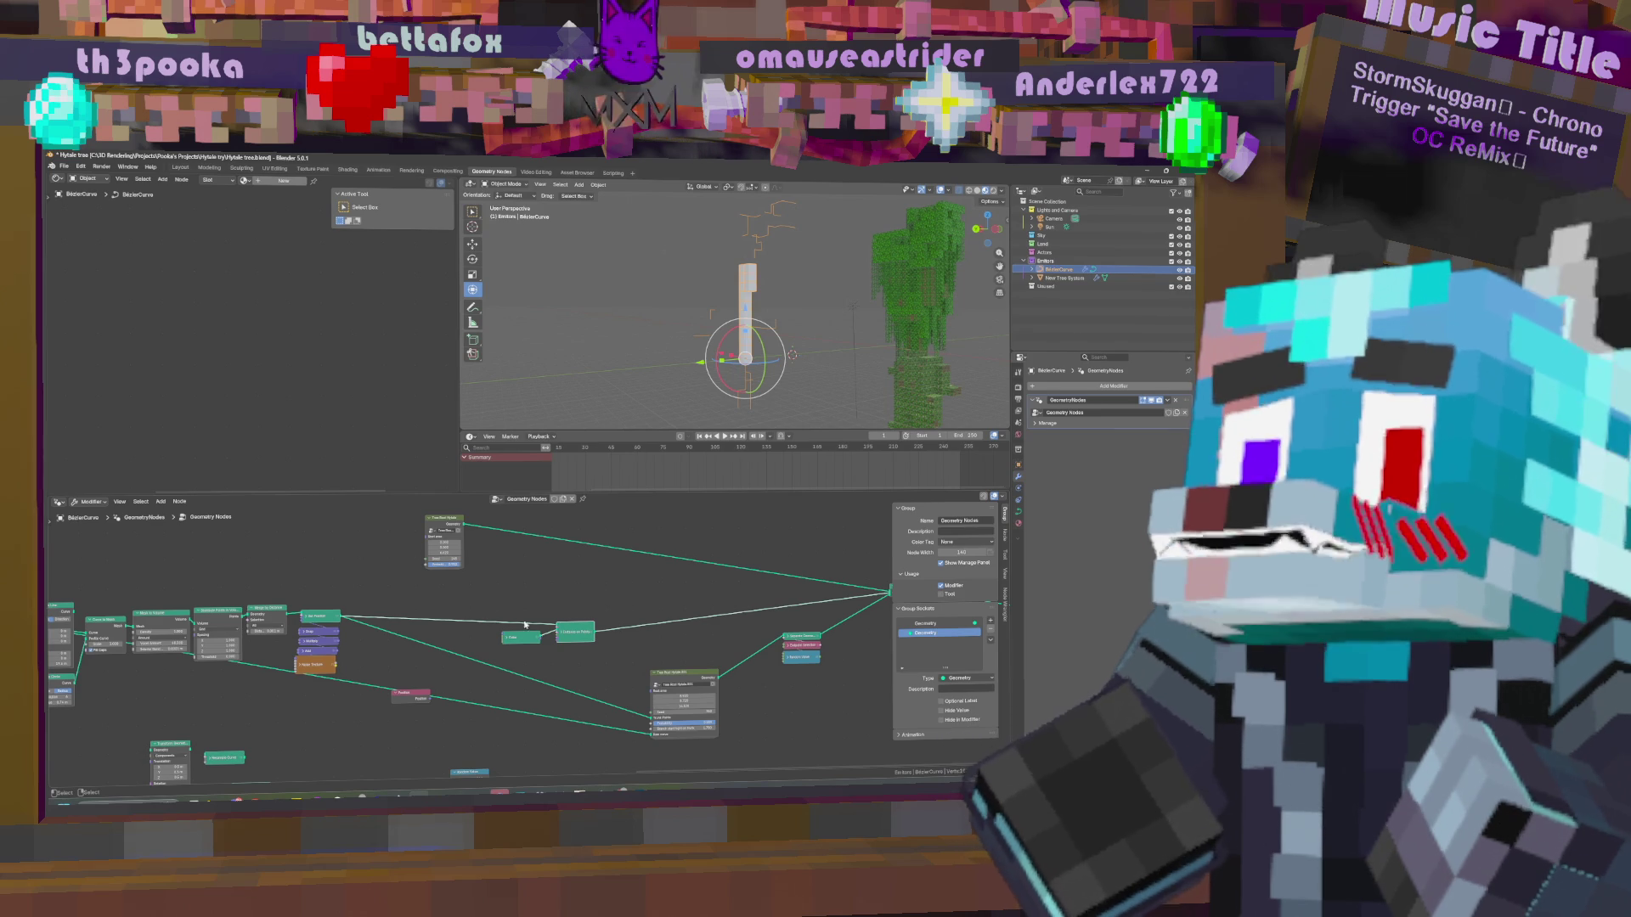
pyautogui.moveTo(570, 633); pyautogui.dragTo(595, 627, button='middle')
pyautogui.moveTo(558, 575); pyautogui.dragTo(616, 584, button='middle')
# Insert a Random Value node into the link.
pyautogui.hotkey('shift', 'a')
pyautogui.click(611, 579)
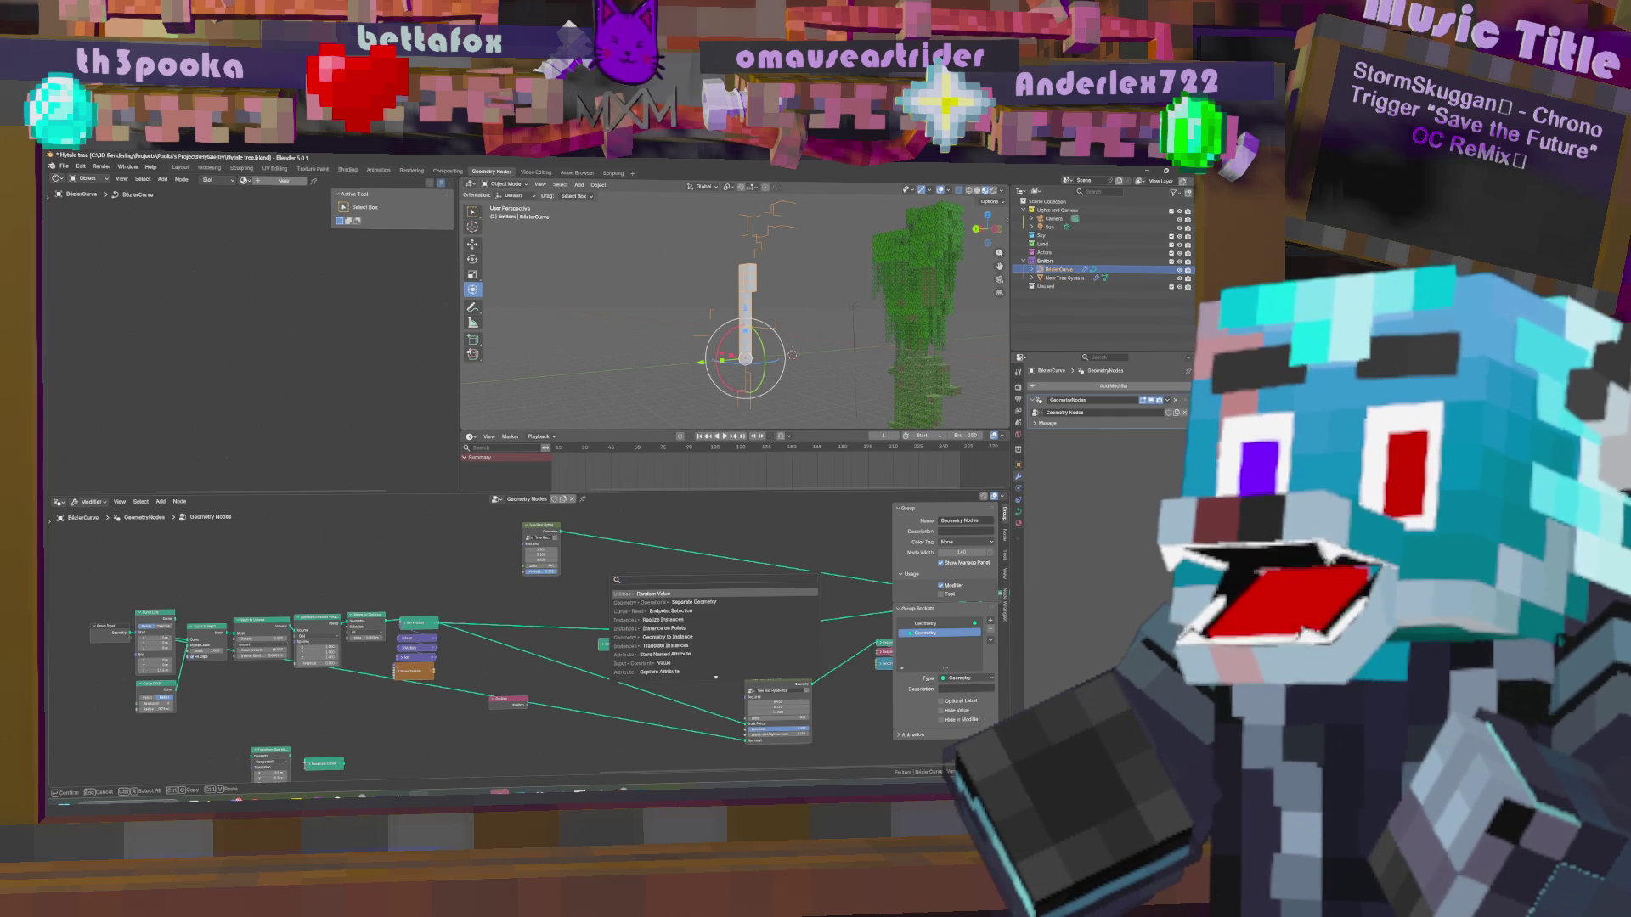
pyautogui.press('Return')
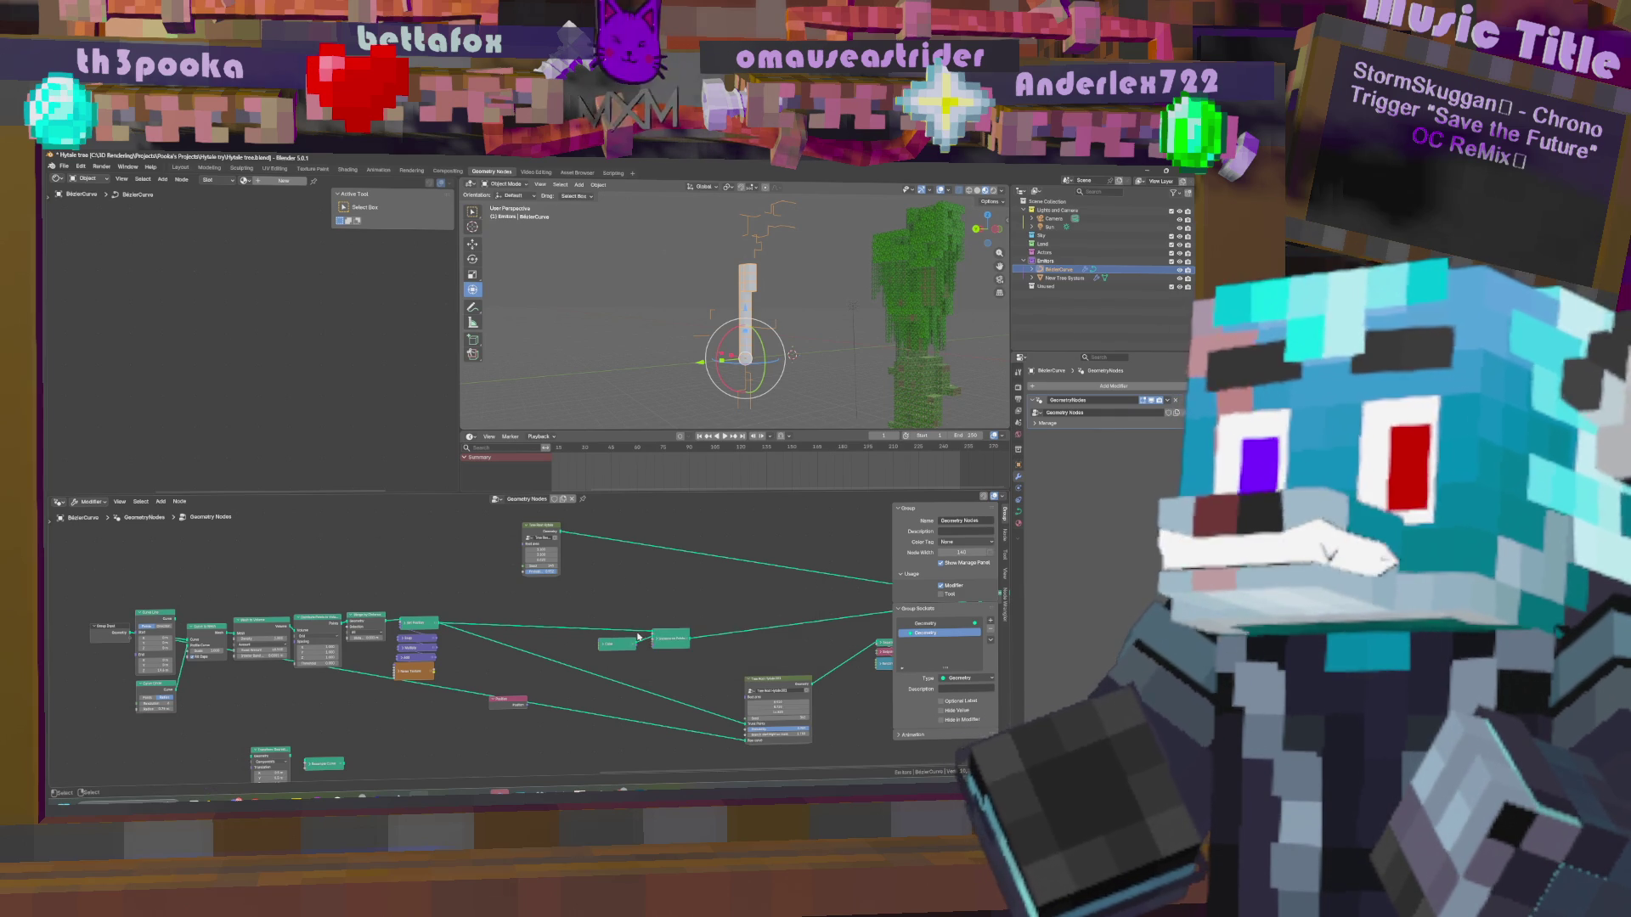
pyautogui.moveTo(475, 611); pyautogui.dragTo(555, 616, button='middle')
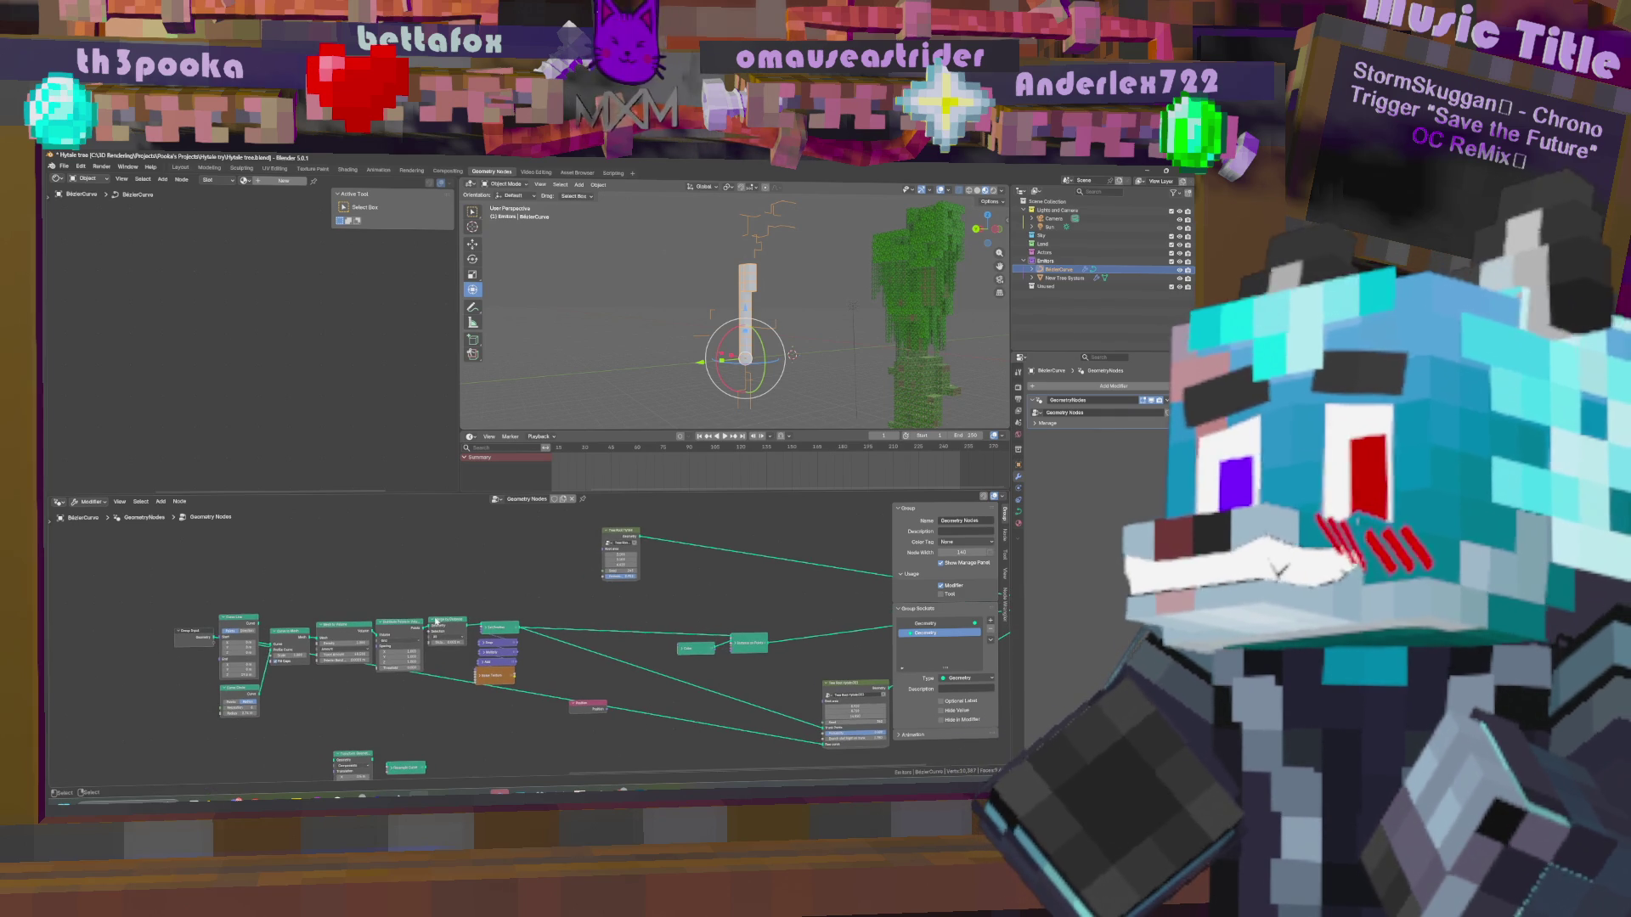
pyautogui.moveTo(453, 621); pyautogui.dragTo(582, 646, button='middle')
pyautogui.scroll(1, 646, 654)
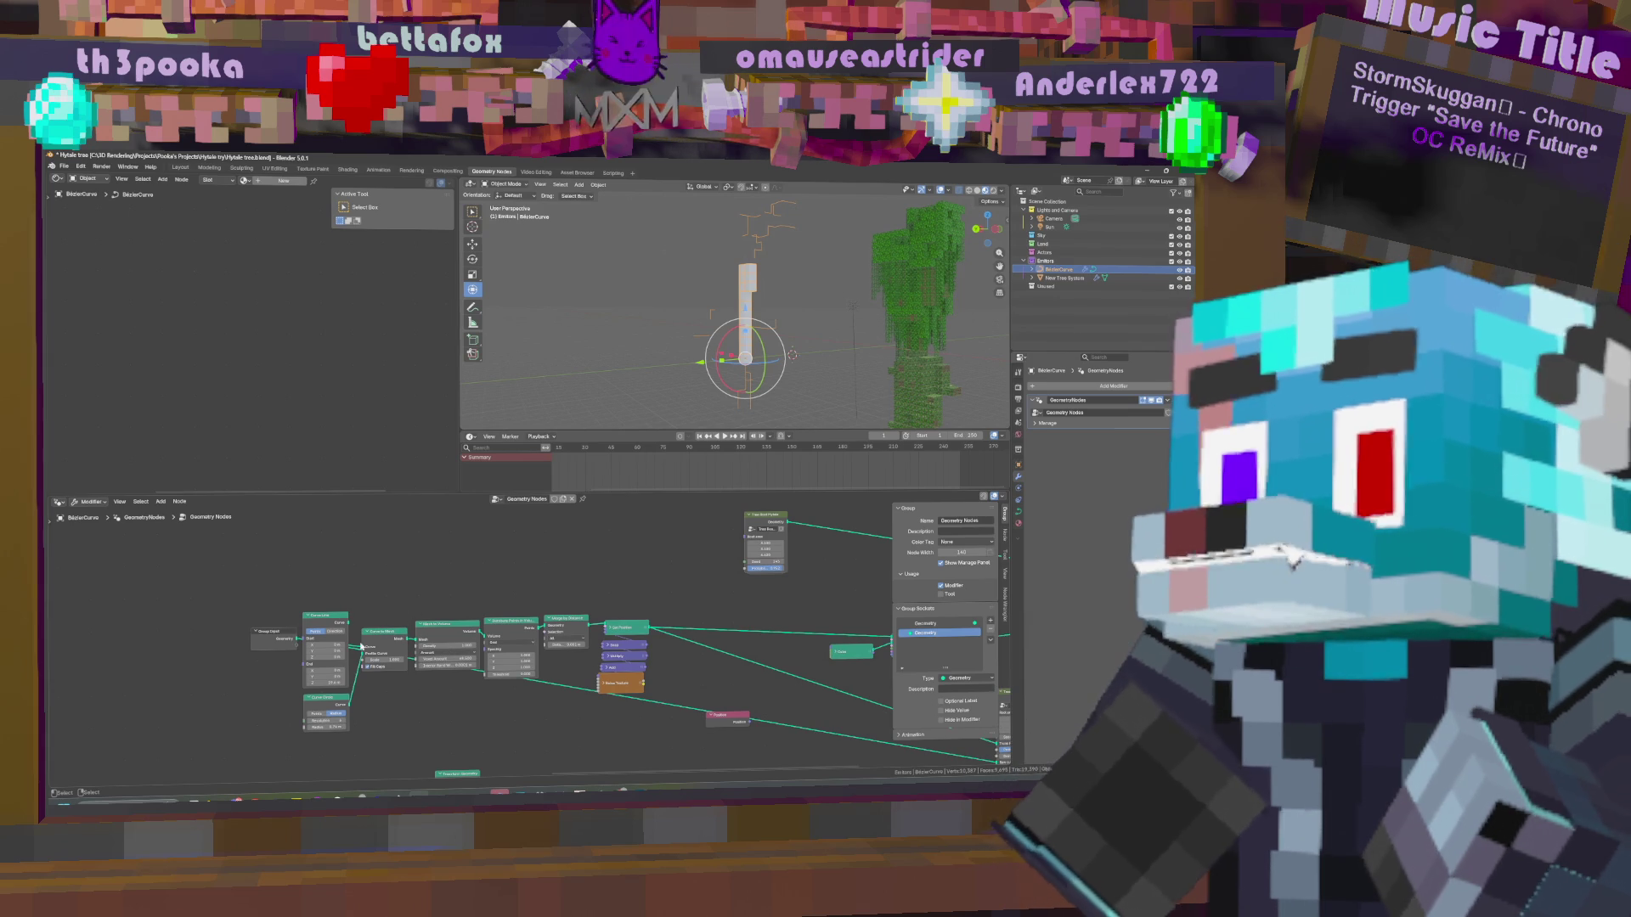
# Shift the Curve Line, reroute point and Group Input nodes to the left.
pyautogui.moveTo(327, 614); pyautogui.dragTo(136, 643)
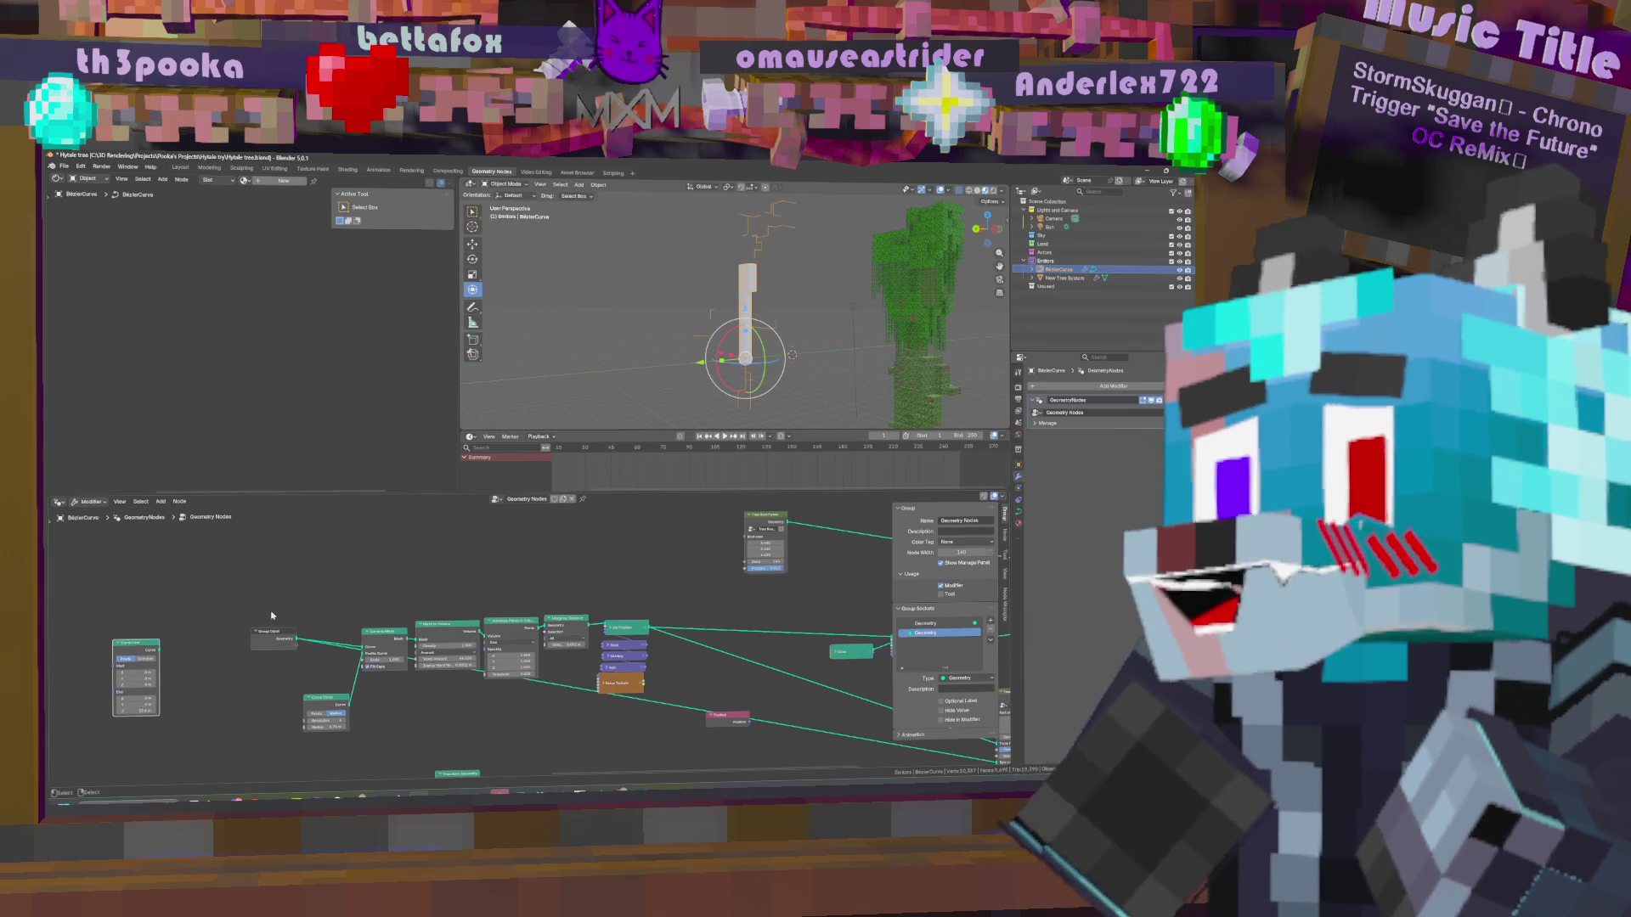
pyautogui.moveTo(337, 667); pyautogui.dragTo(333, 647)
pyautogui.click(382, 634)
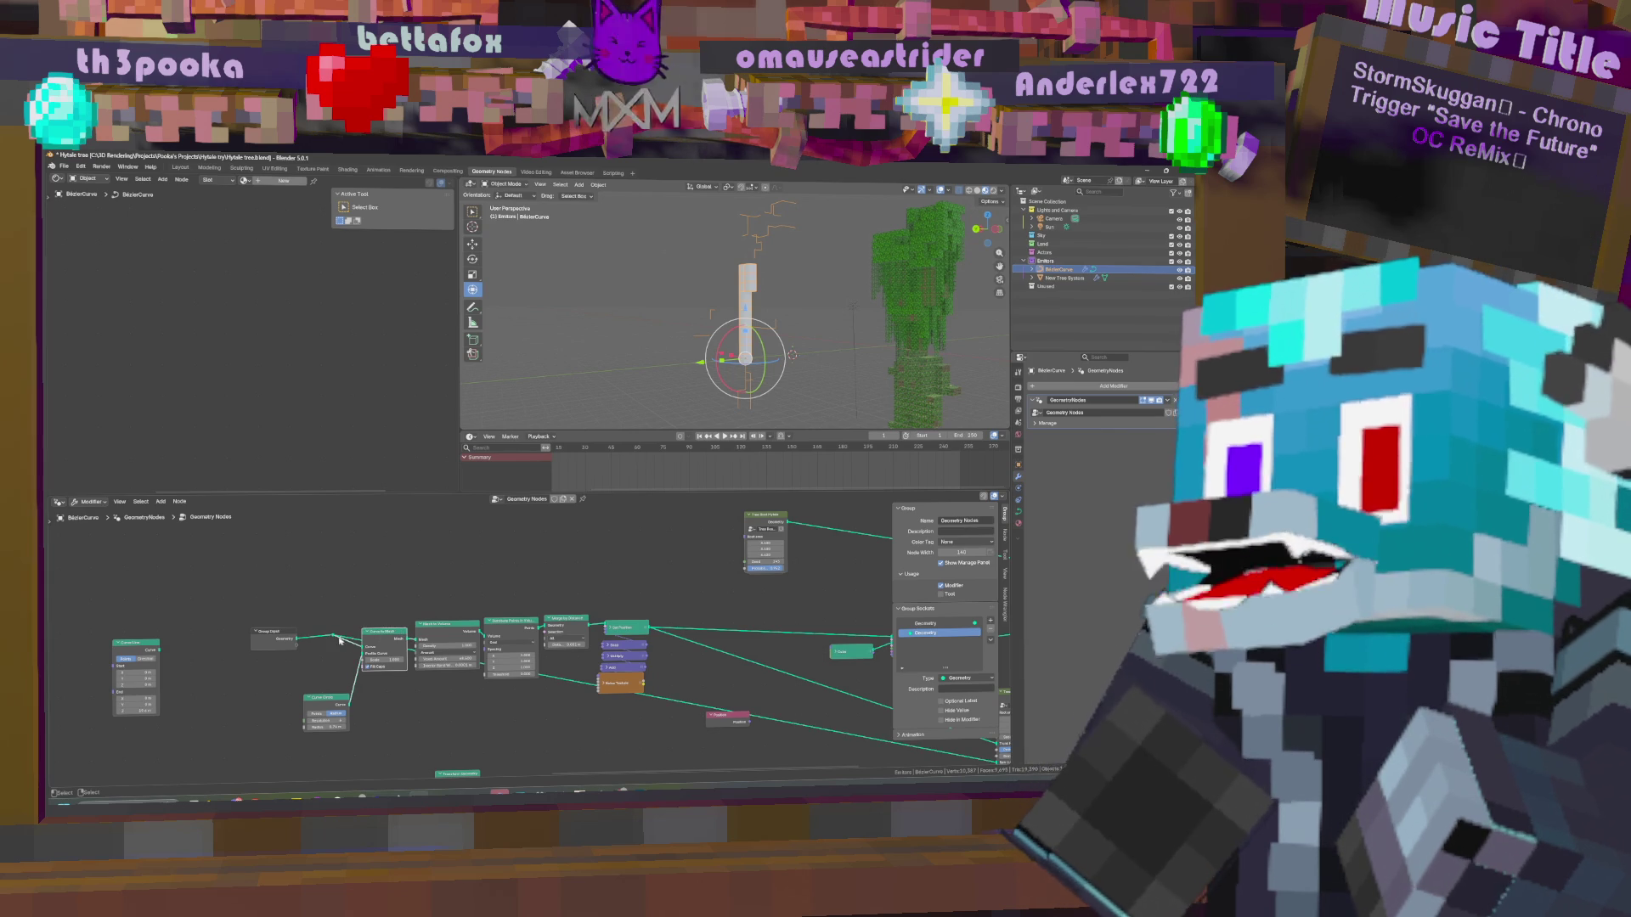
pyautogui.moveTo(333, 635); pyautogui.dragTo(324, 636)
pyautogui.moveTo(365, 648); pyautogui.dragTo(461, 654, button='middle')
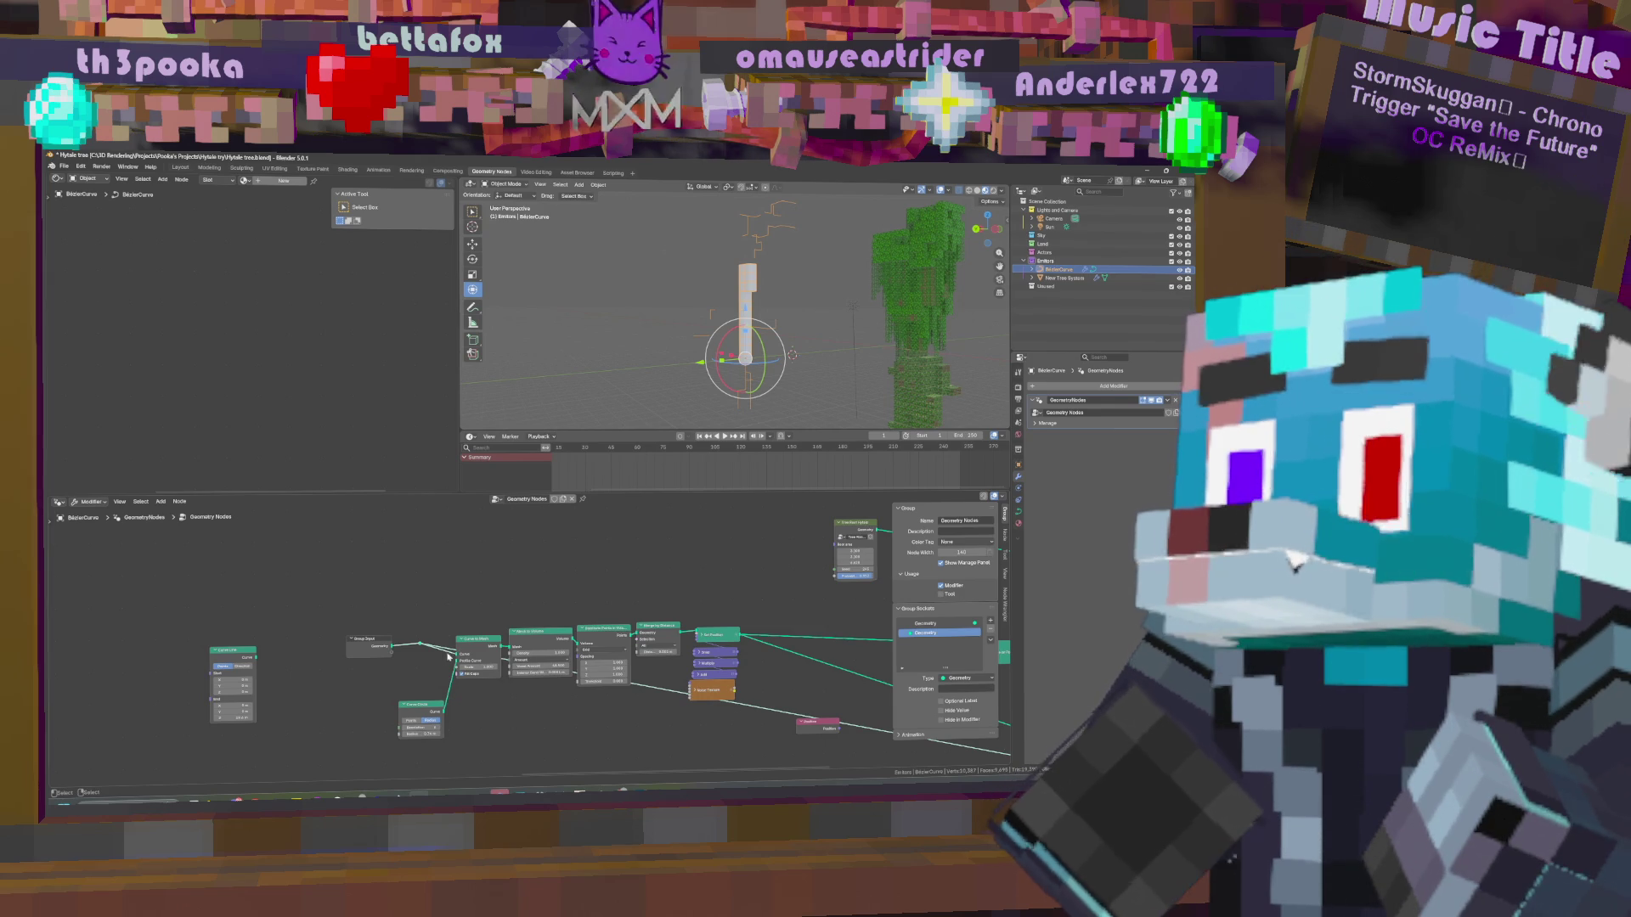
pyautogui.moveTo(380, 647)
pyautogui.mouseDown()
pyautogui.moveTo(327, 646)
pyautogui.moveTo(362, 647)
pyautogui.mouseUp()
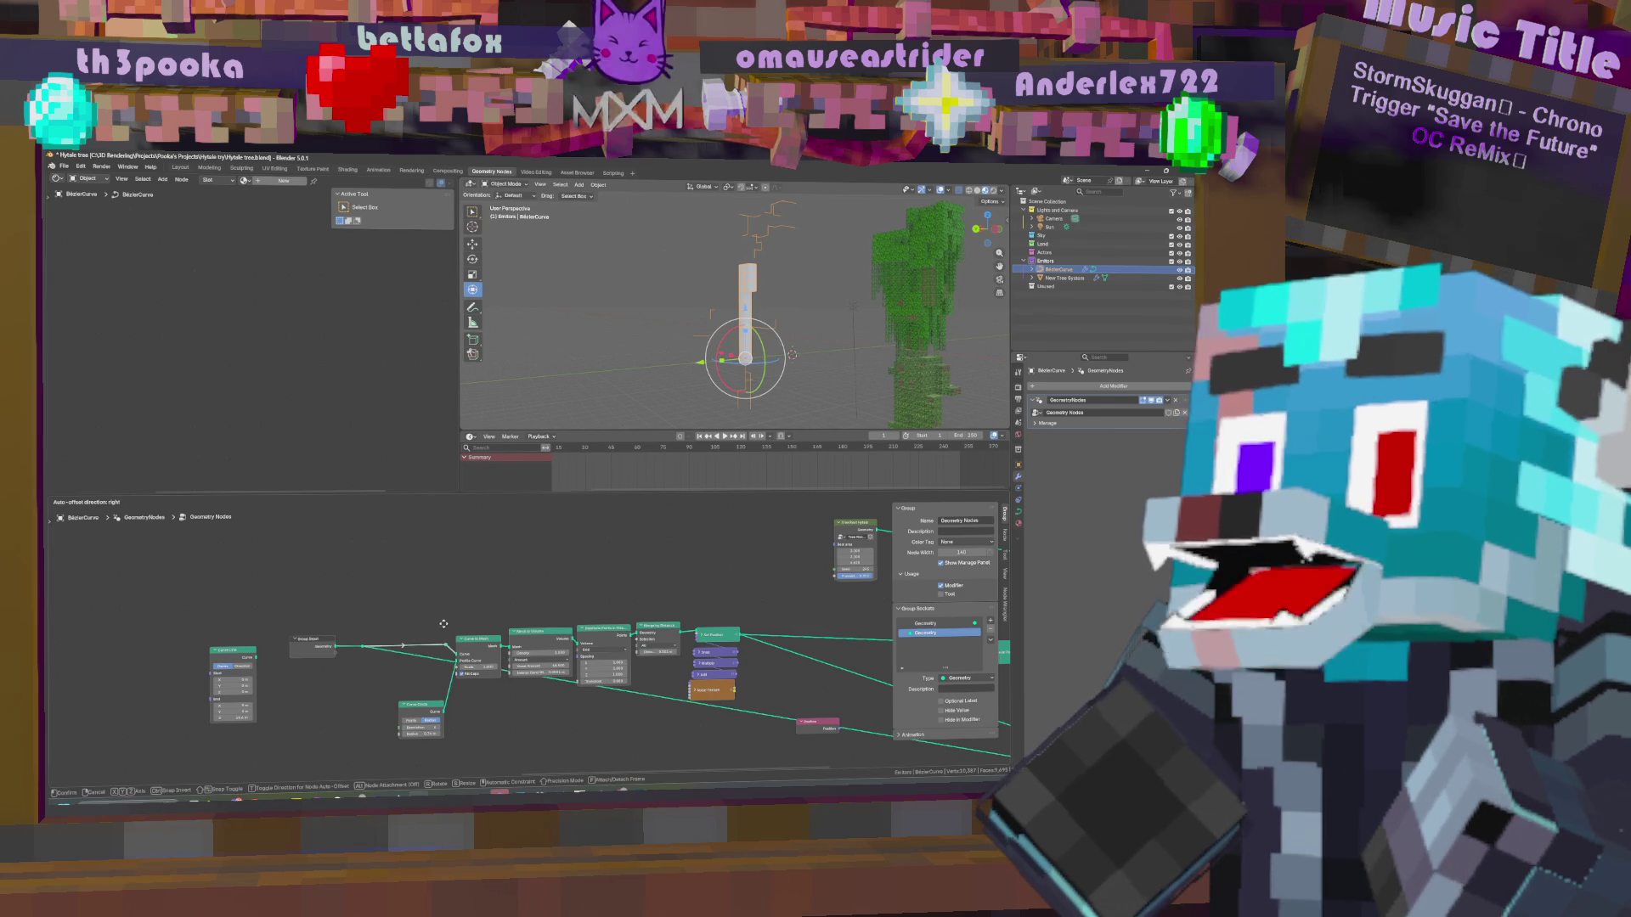
pyautogui.hotkey('shift', 'a')
pyautogui.click(391, 569)
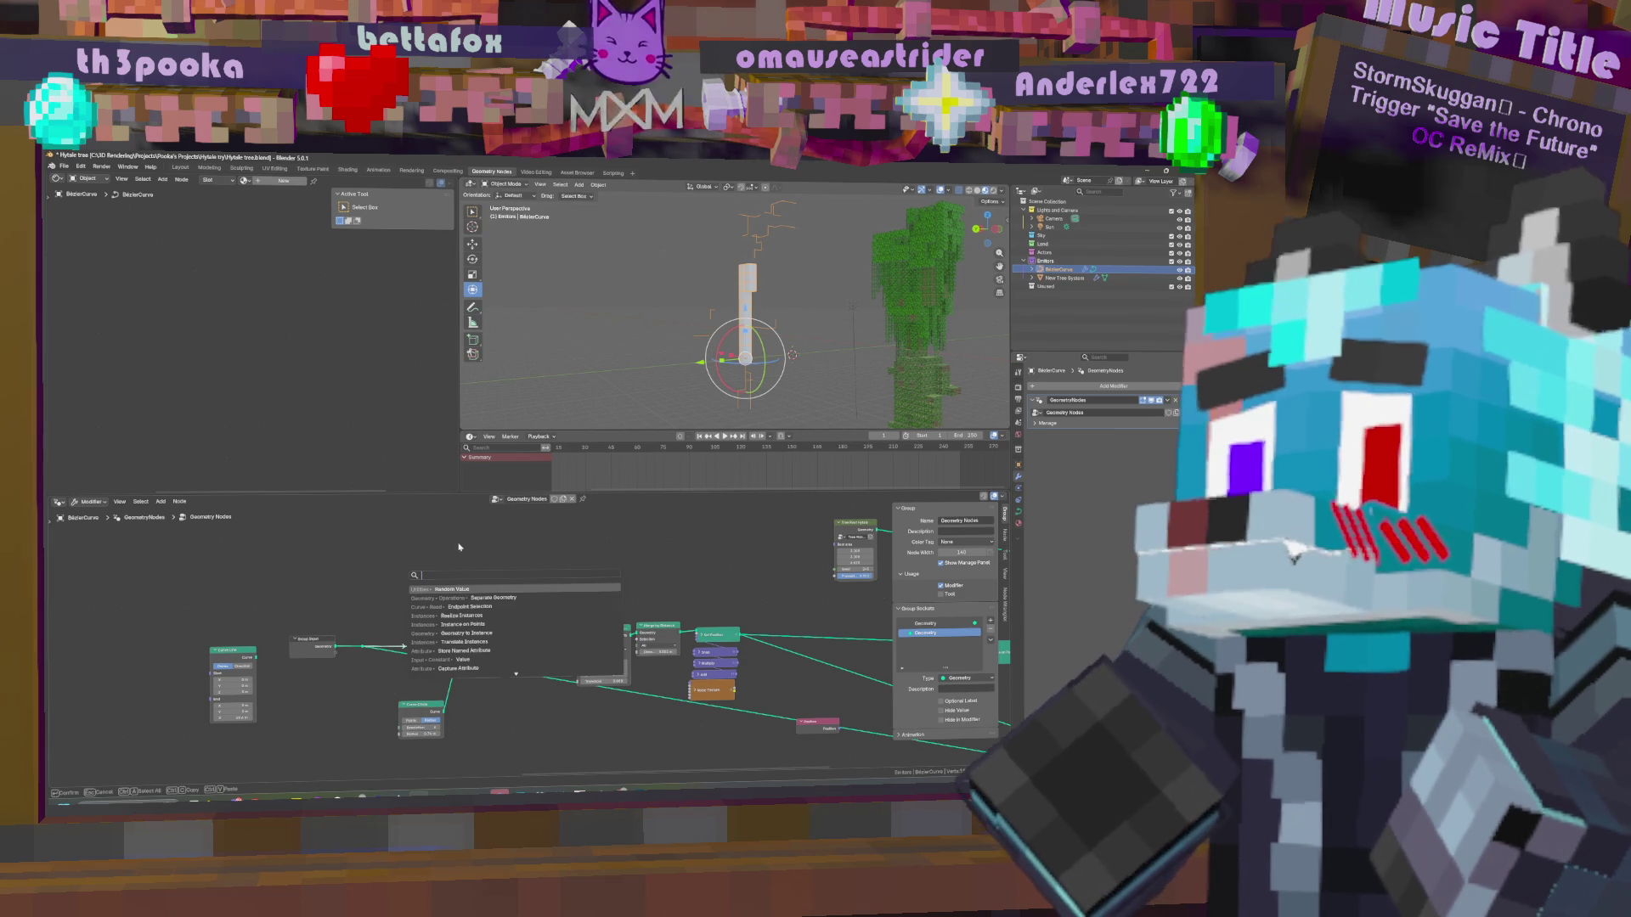
# Place a new unlinked Separate Geometry node above the left-hand trunk node chain.
pyautogui.press('Escape')
pyautogui.hotkey('shift', 'a')
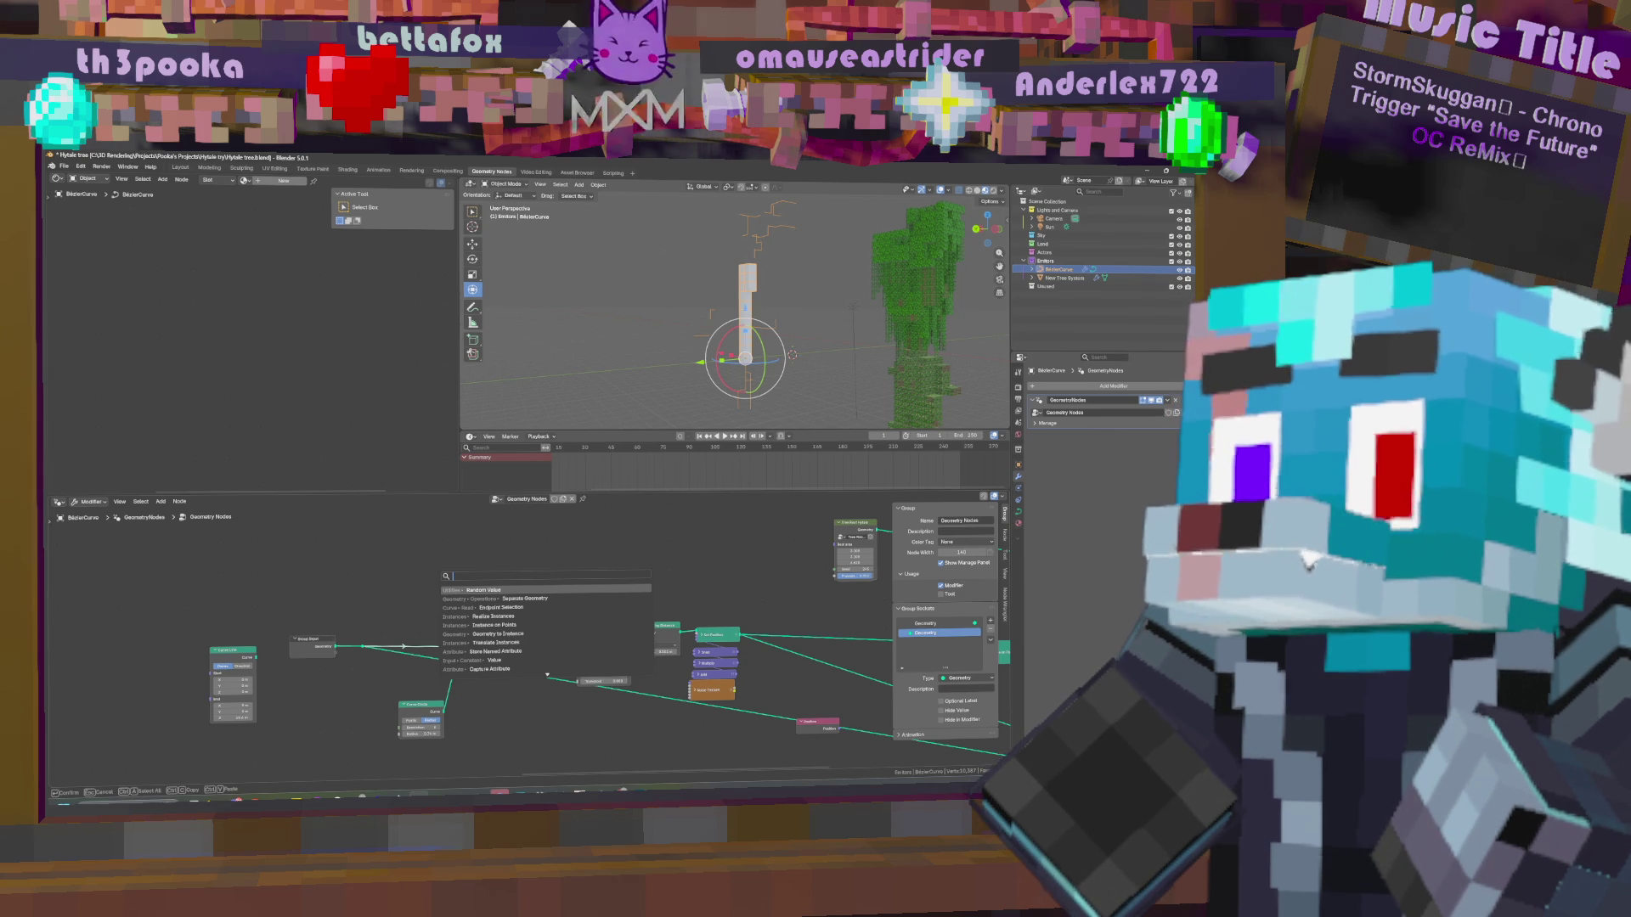
pyautogui.write('separa')
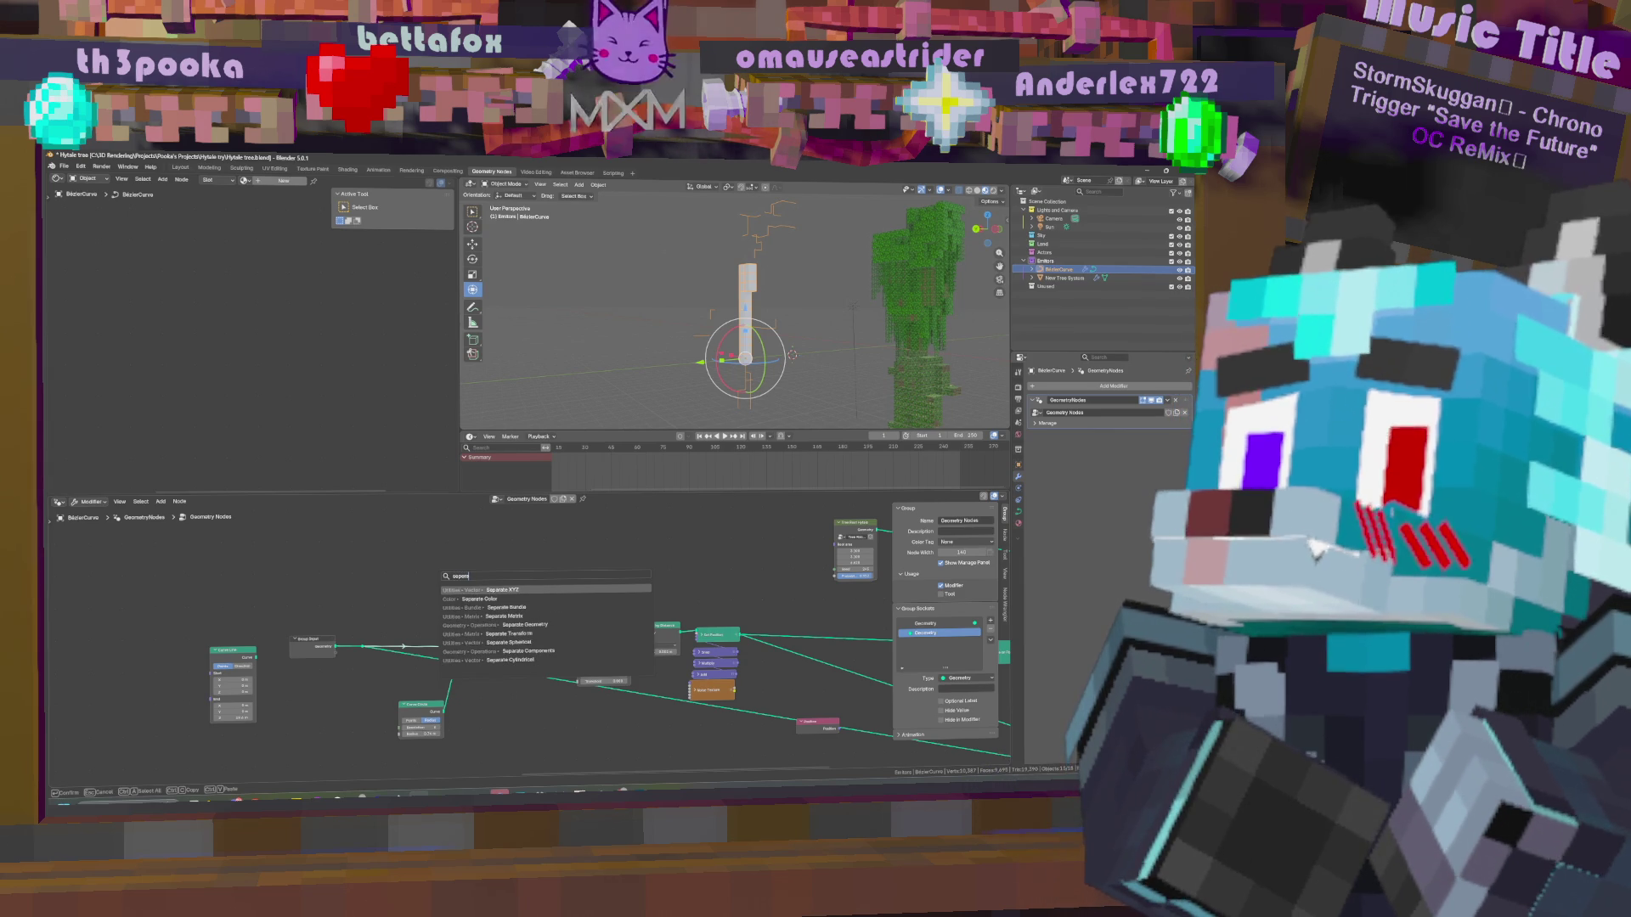
pyautogui.press('Escape')
pyautogui.moveTo(760, 588); pyautogui.dragTo(684, 602, button='middle')
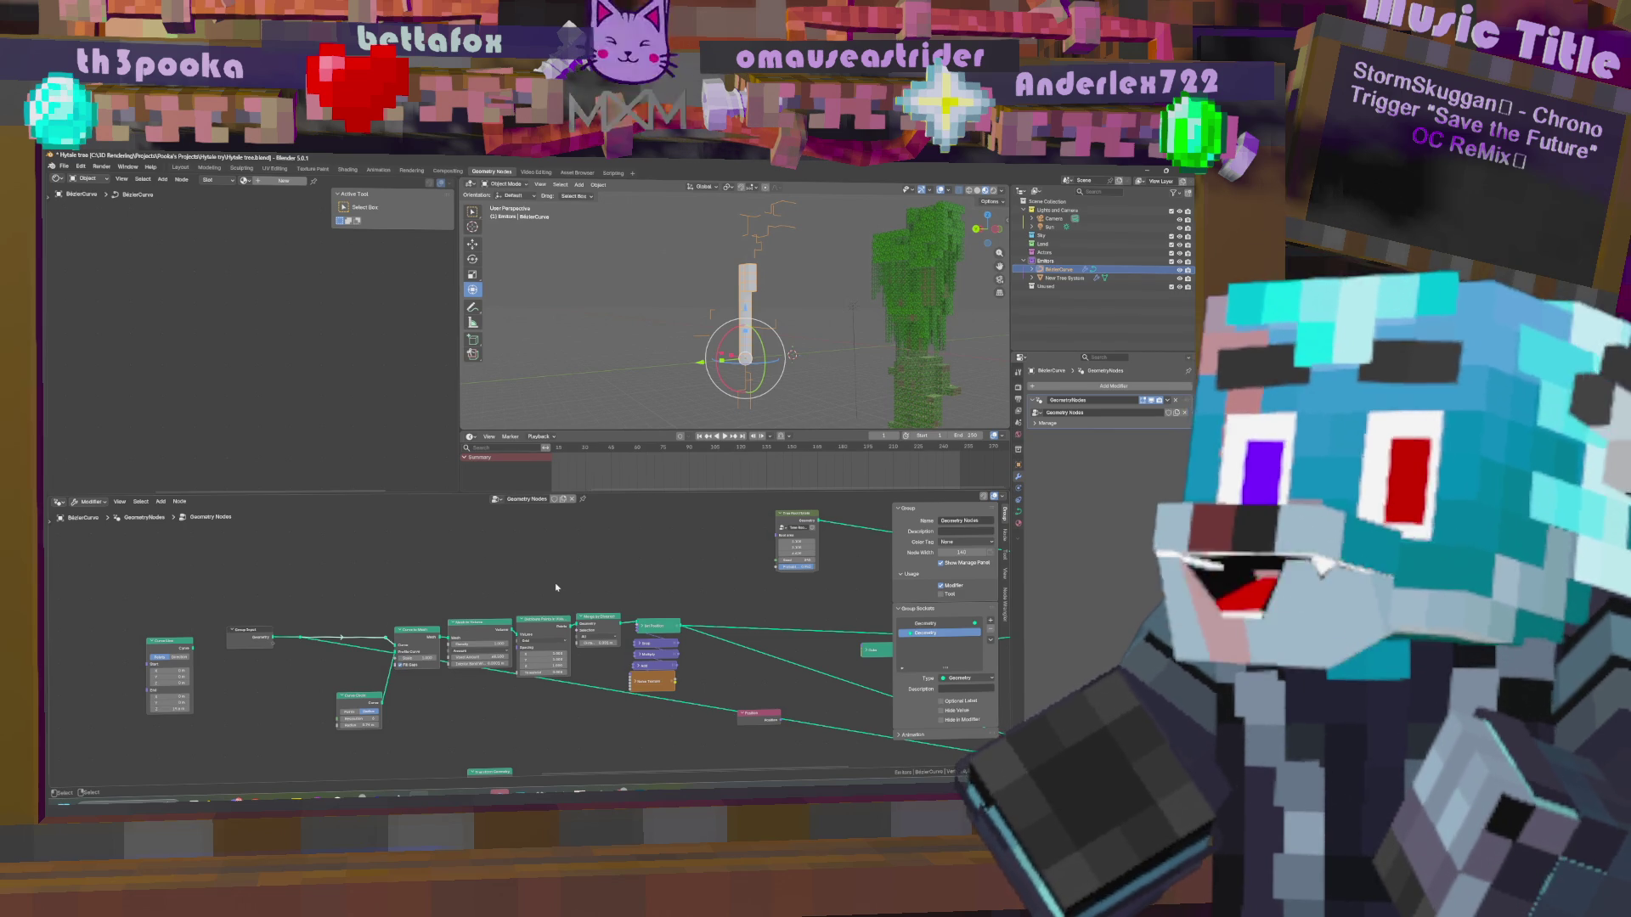
pyautogui.hotkey('shift', 'a')
pyautogui.write('s')
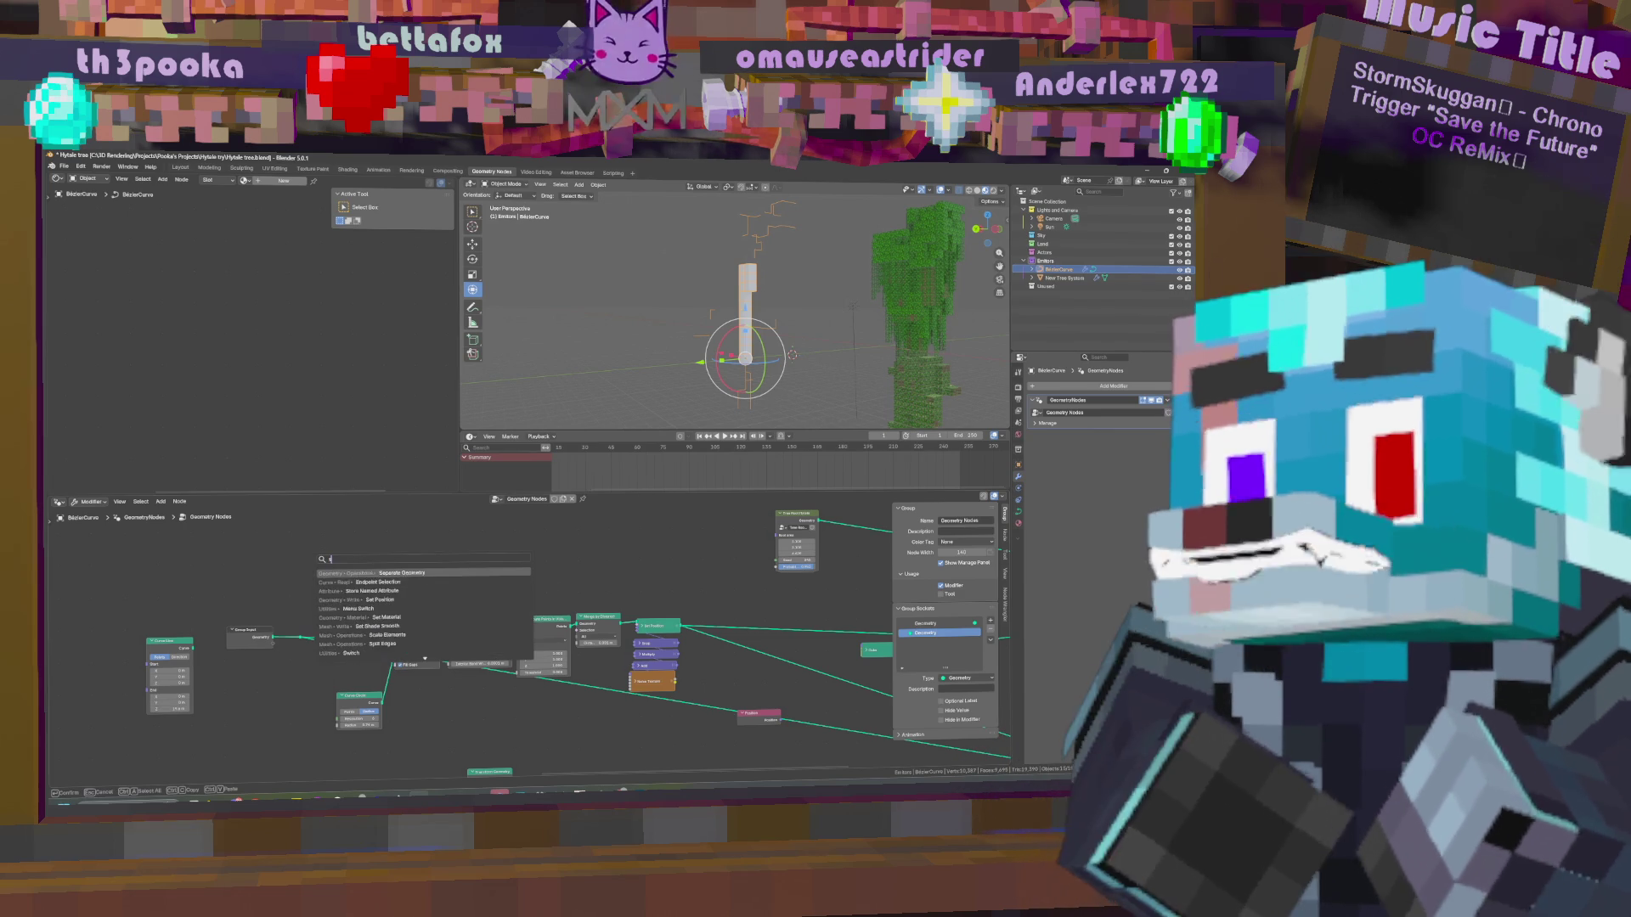
pyautogui.write('per')
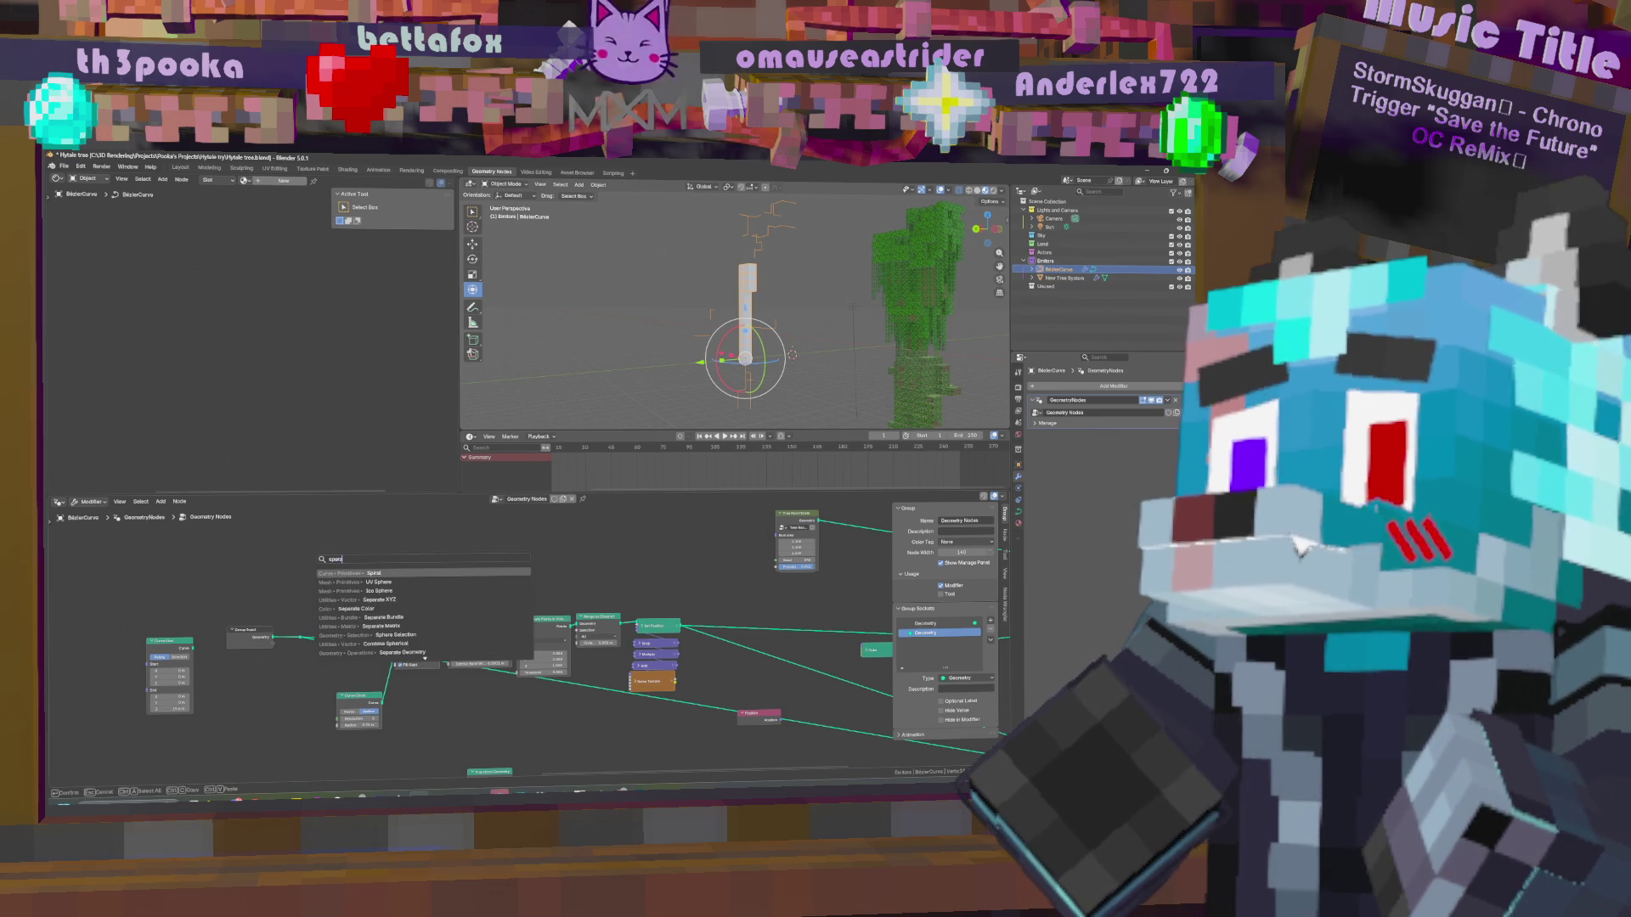
pyautogui.press('BackSpace')
pyautogui.press('BackSpace')
pyautogui.press('BackSpace')
pyautogui.write('ep')
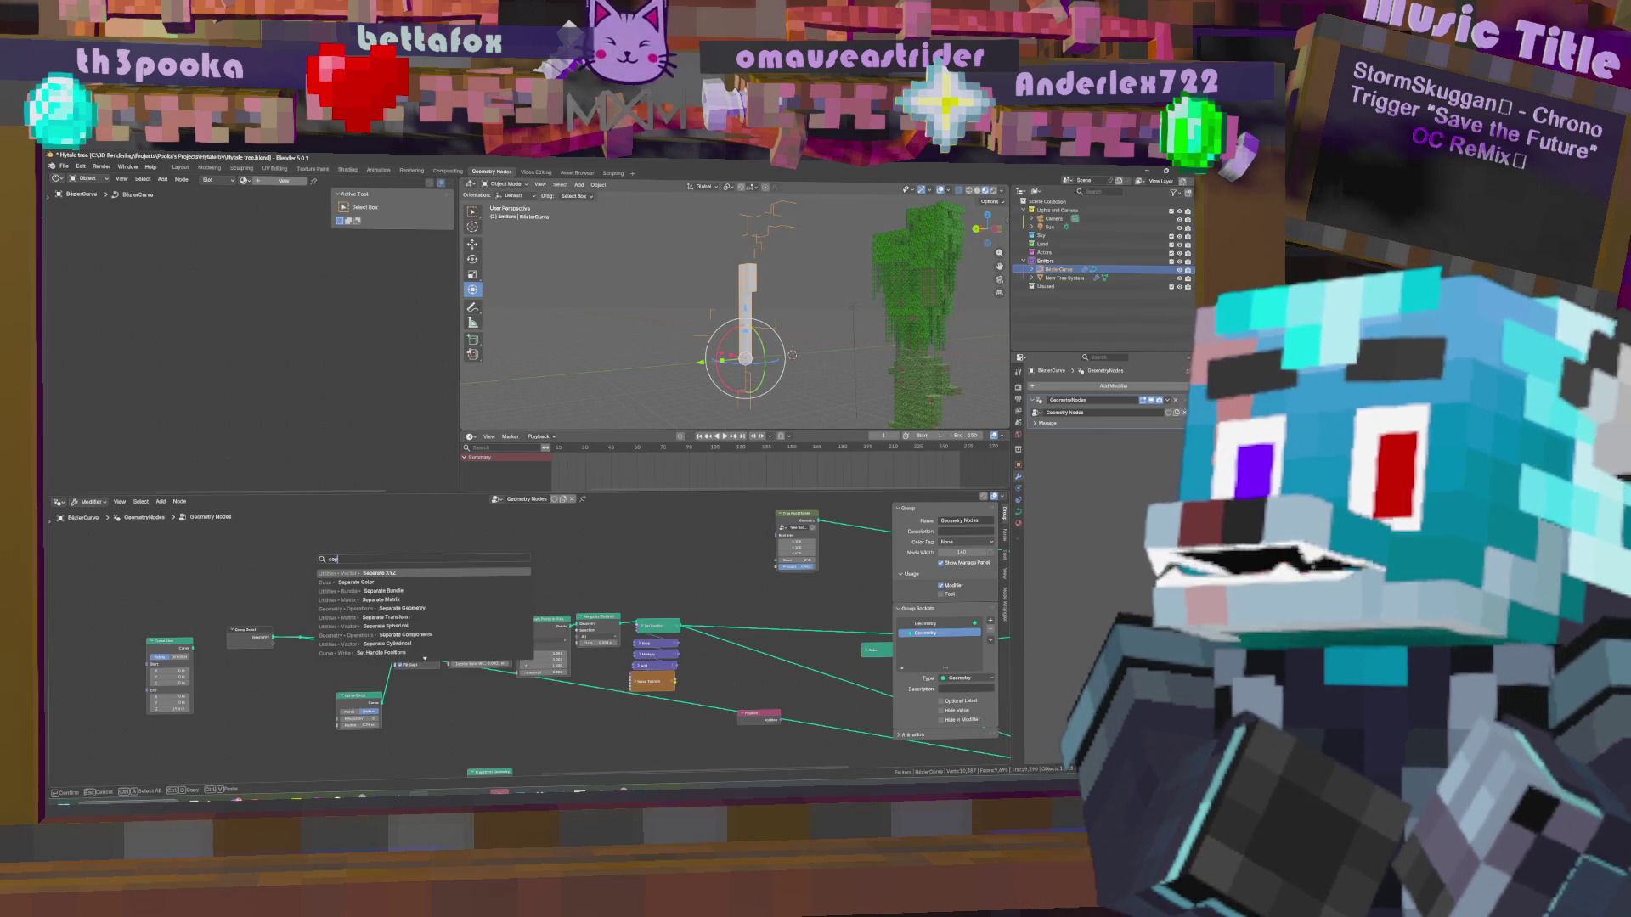
pyautogui.click(401, 609)
pyautogui.click(352, 584)
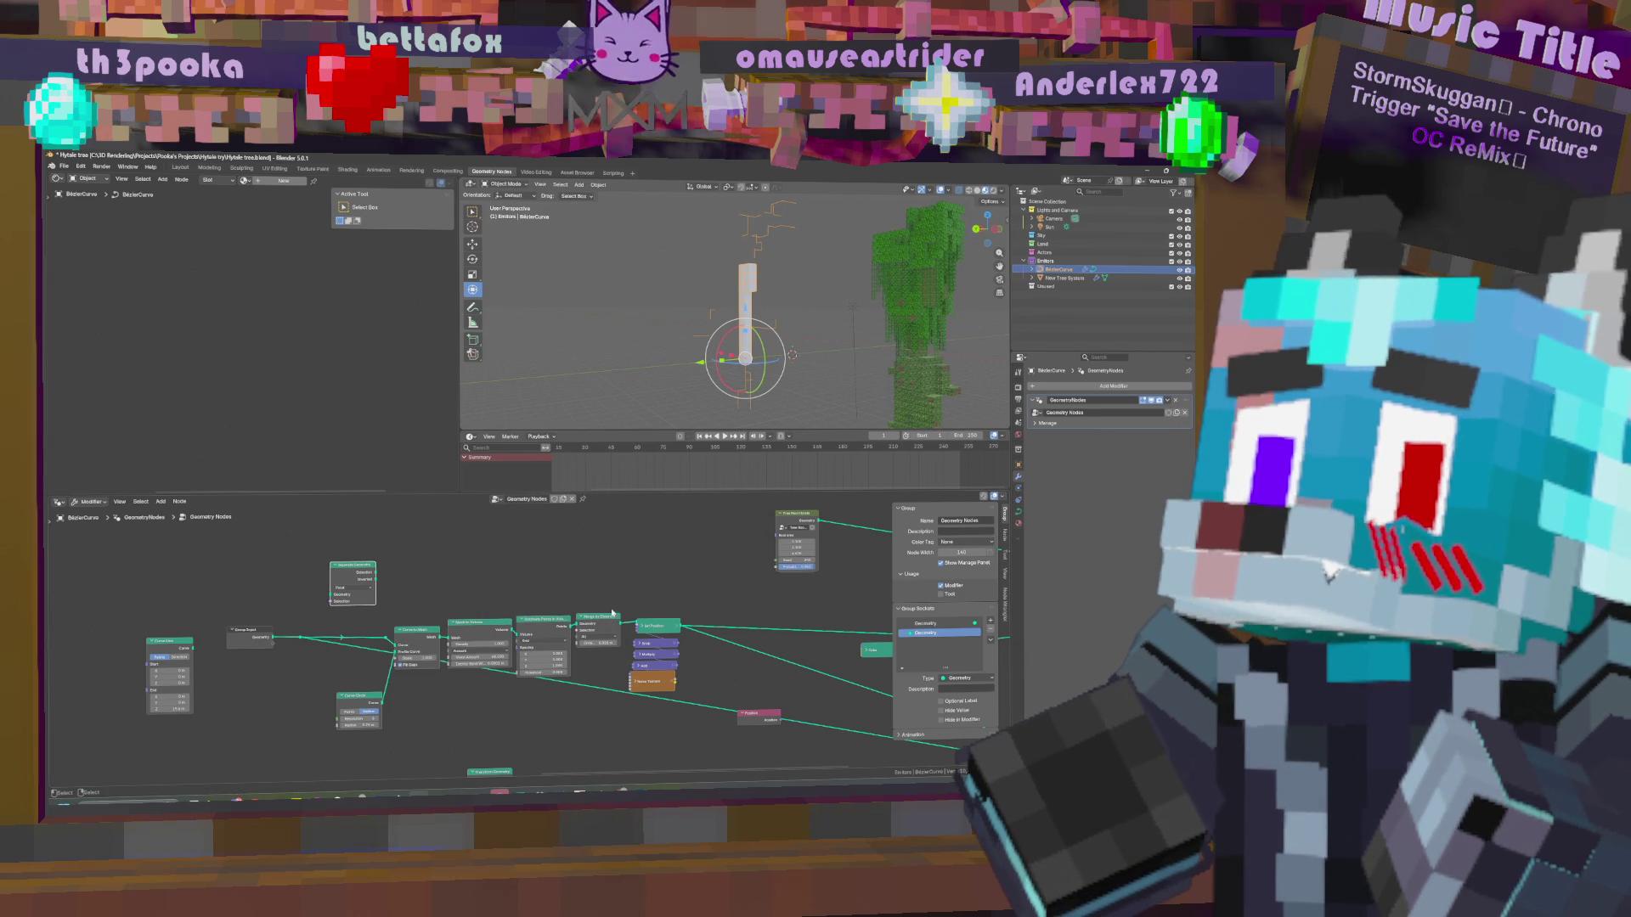
pyautogui.moveTo(613, 609)
pyautogui.mouseDown(button='middle')
pyautogui.moveTo(576, 569)
pyautogui.moveTo(385, 578)
pyautogui.moveTo(711, 566)
pyautogui.mouseUp(button='middle')
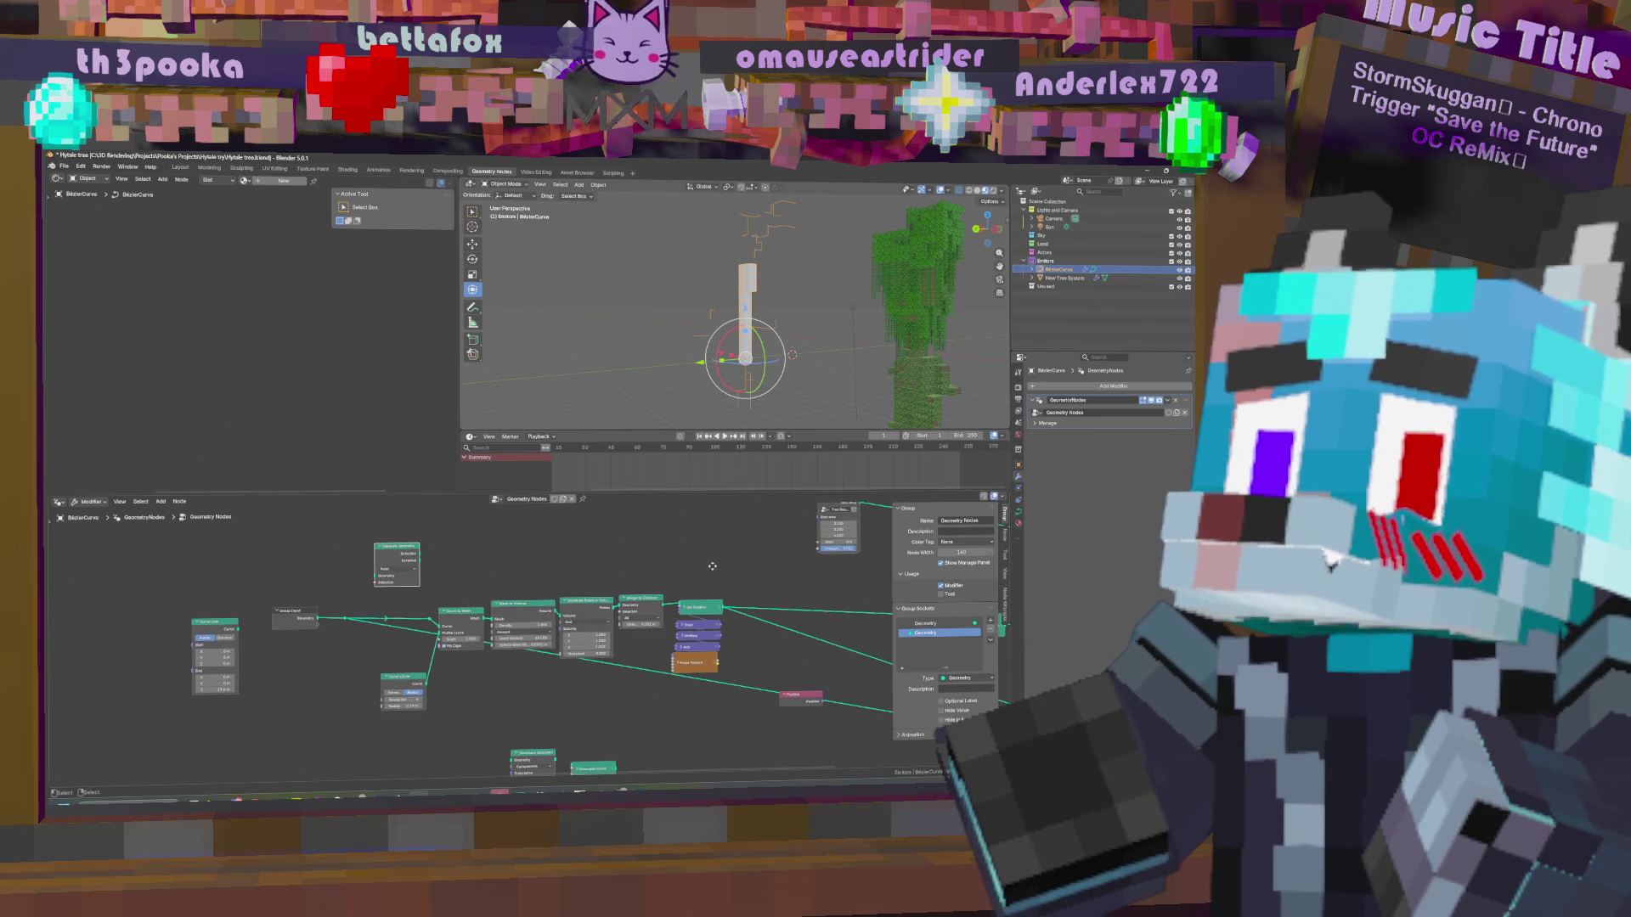
# Add a Resample Curve node fed by the Group Input geometry.
pyautogui.hotkey('shift', 'a')
pyautogui.click(340, 553)
pyautogui.write('resam')
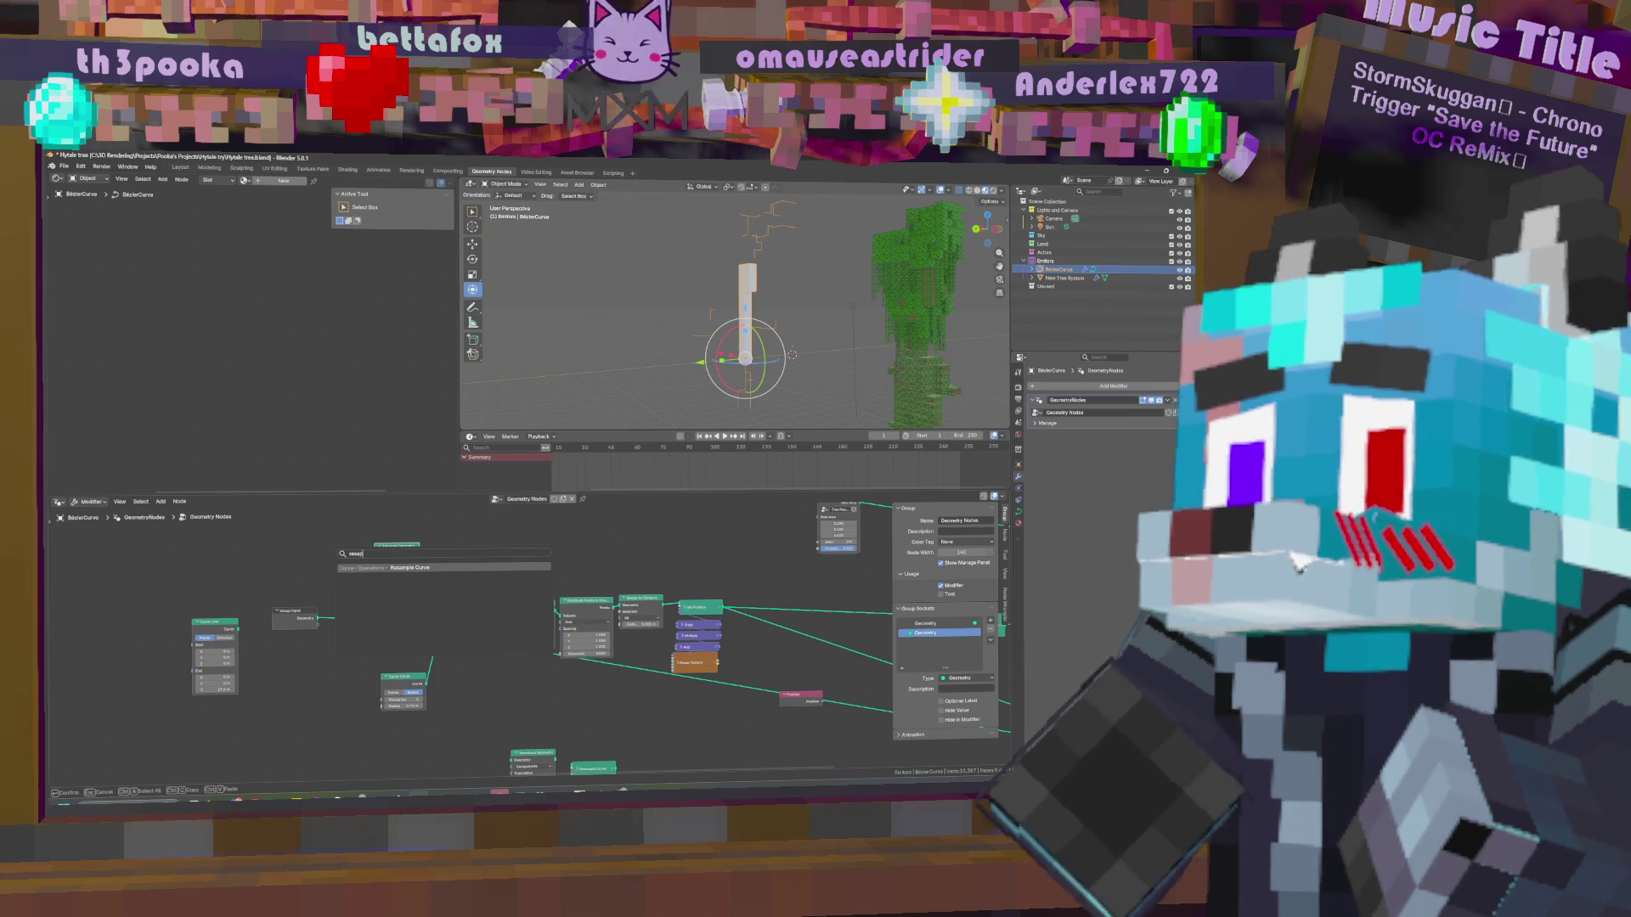
pyautogui.press('Return')
pyautogui.click(342, 575)
pyautogui.moveTo(344, 621)
pyautogui.mouseDown()
pyautogui.moveTo(295, 553)
pyautogui.moveTo(293, 620)
pyautogui.moveTo(255, 613)
pyautogui.moveTo(190, 698)
pyautogui.mouseUp()
pyautogui.moveTo(255, 608); pyautogui.dragTo(210, 620)
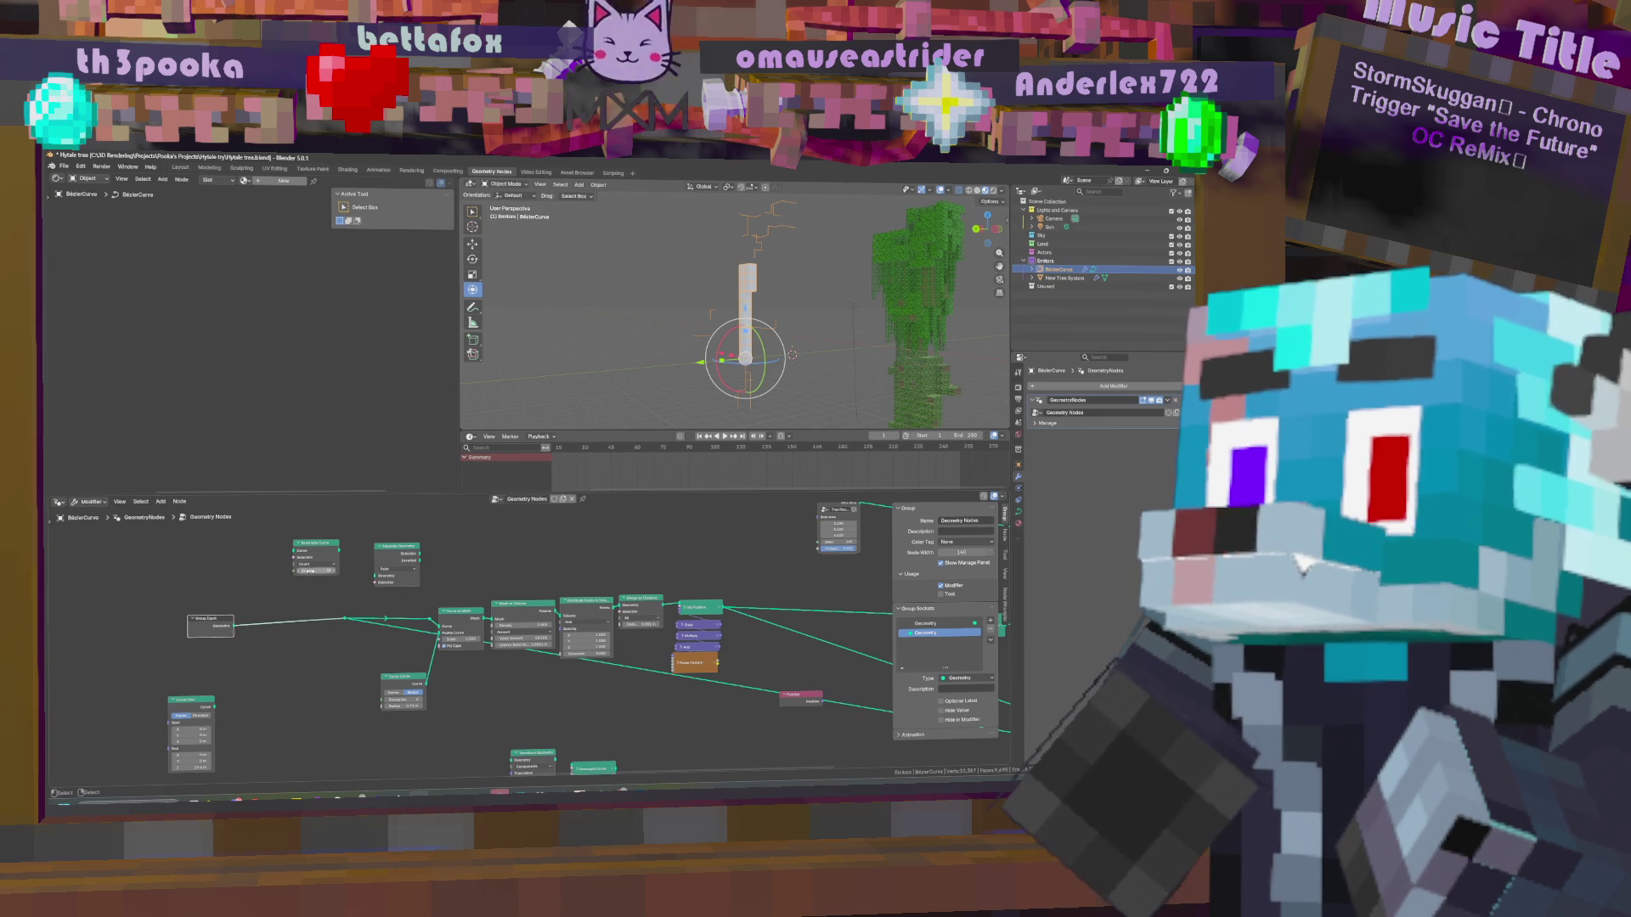
# Switch the Resample Curve node to Length mode.
pyautogui.click(316, 570)
pyautogui.press('Return')
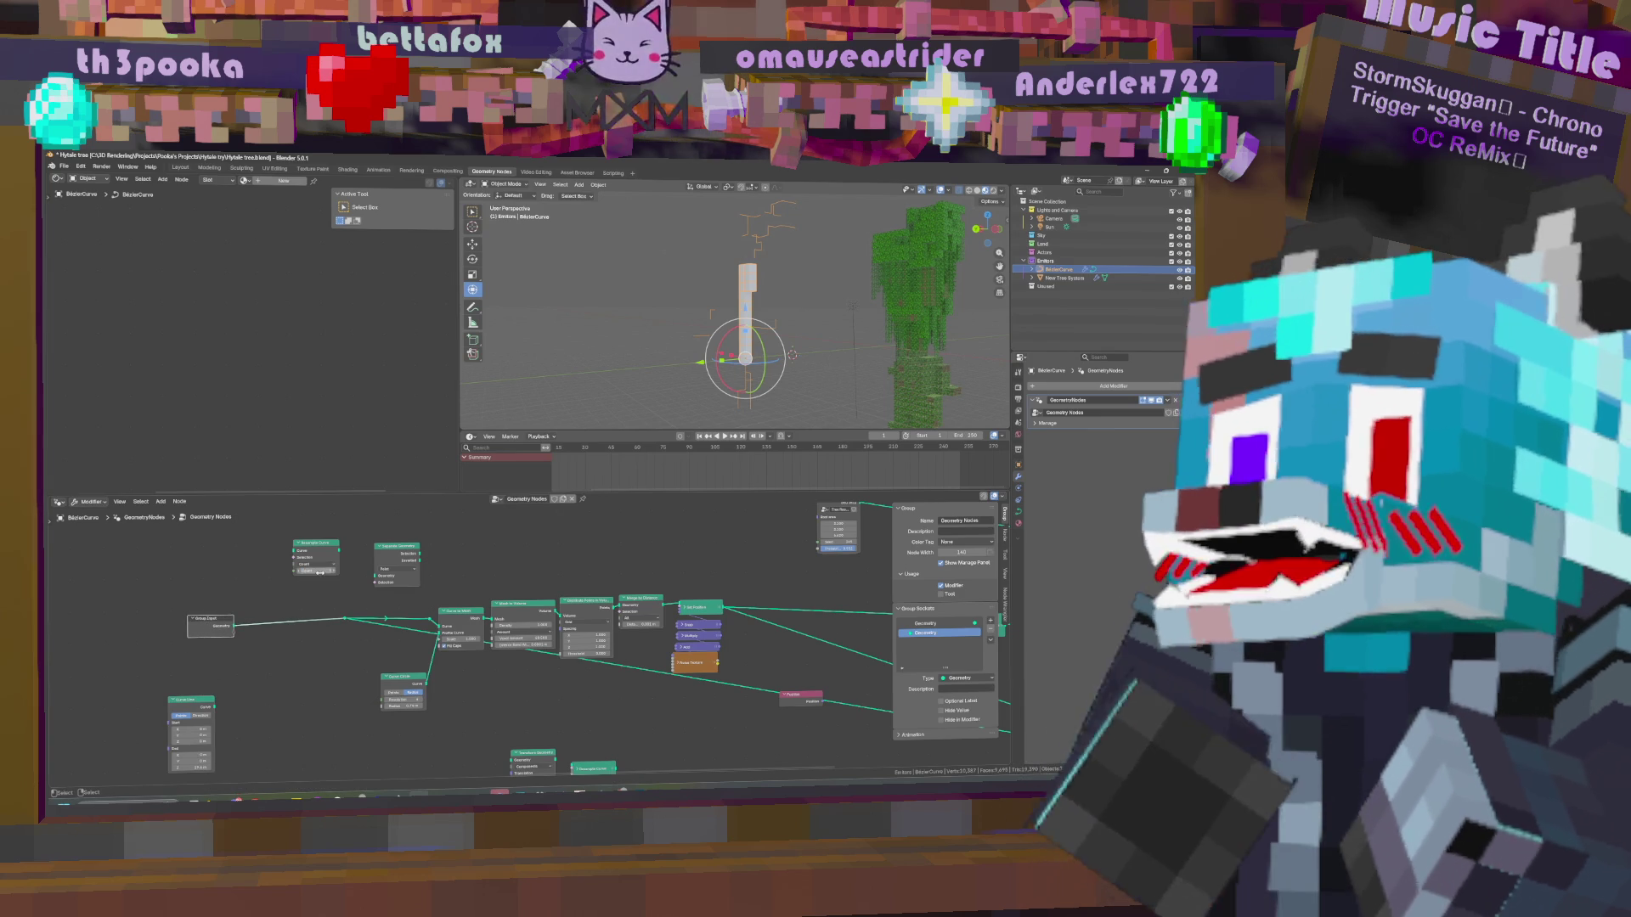
pyautogui.moveTo(321, 549); pyautogui.dragTo(310, 548)
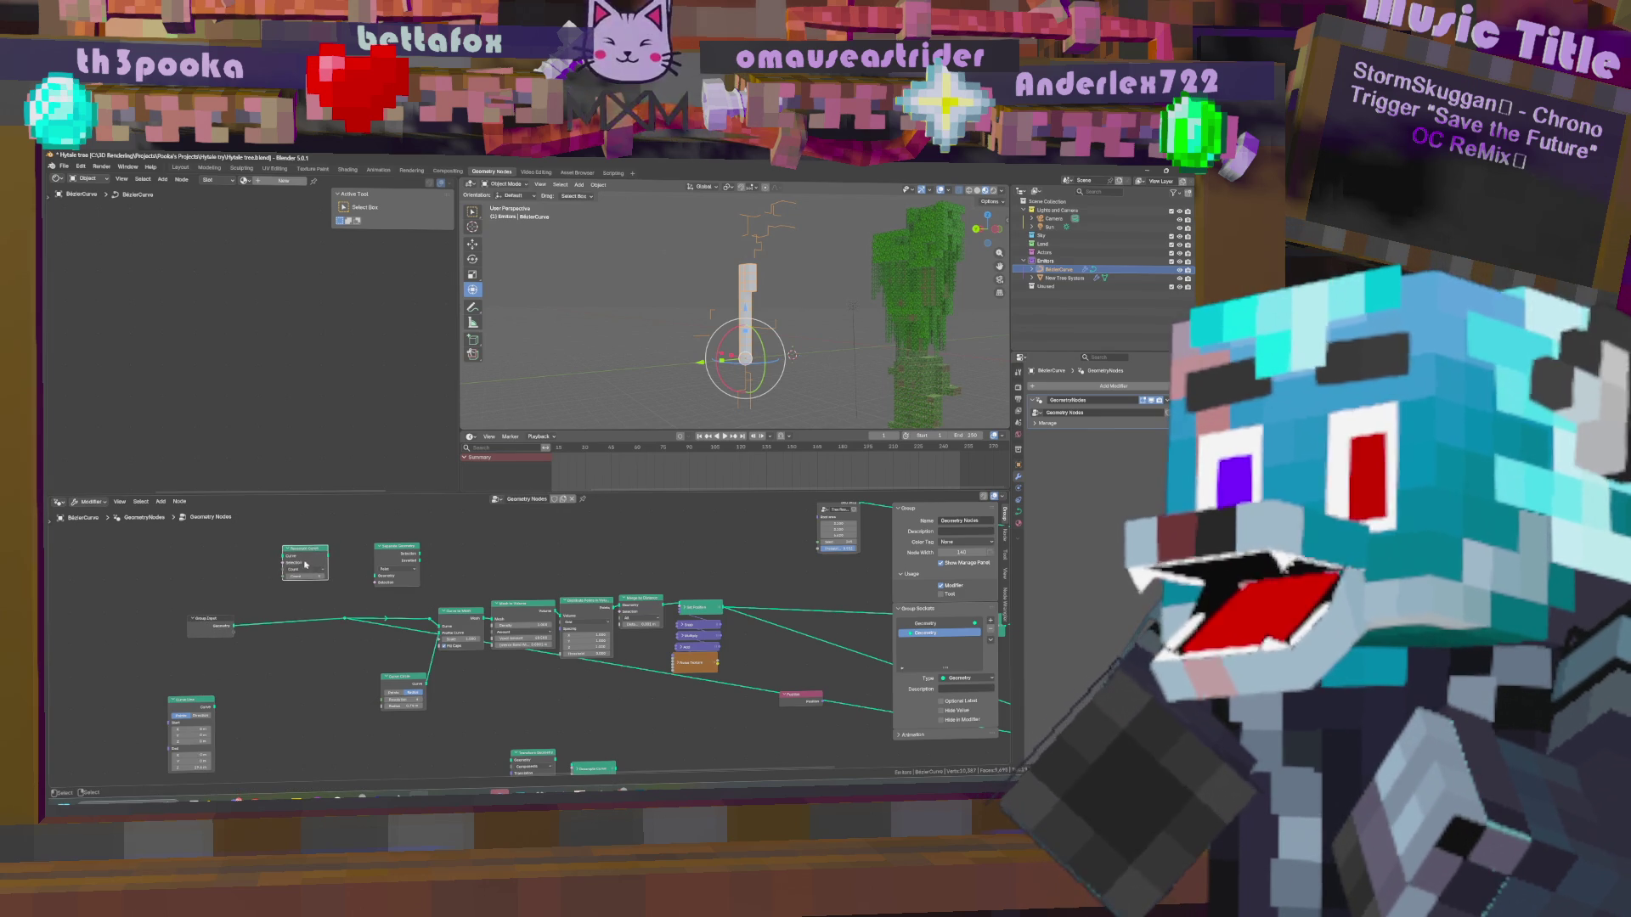
pyautogui.click(304, 569)
pyautogui.click(306, 598)
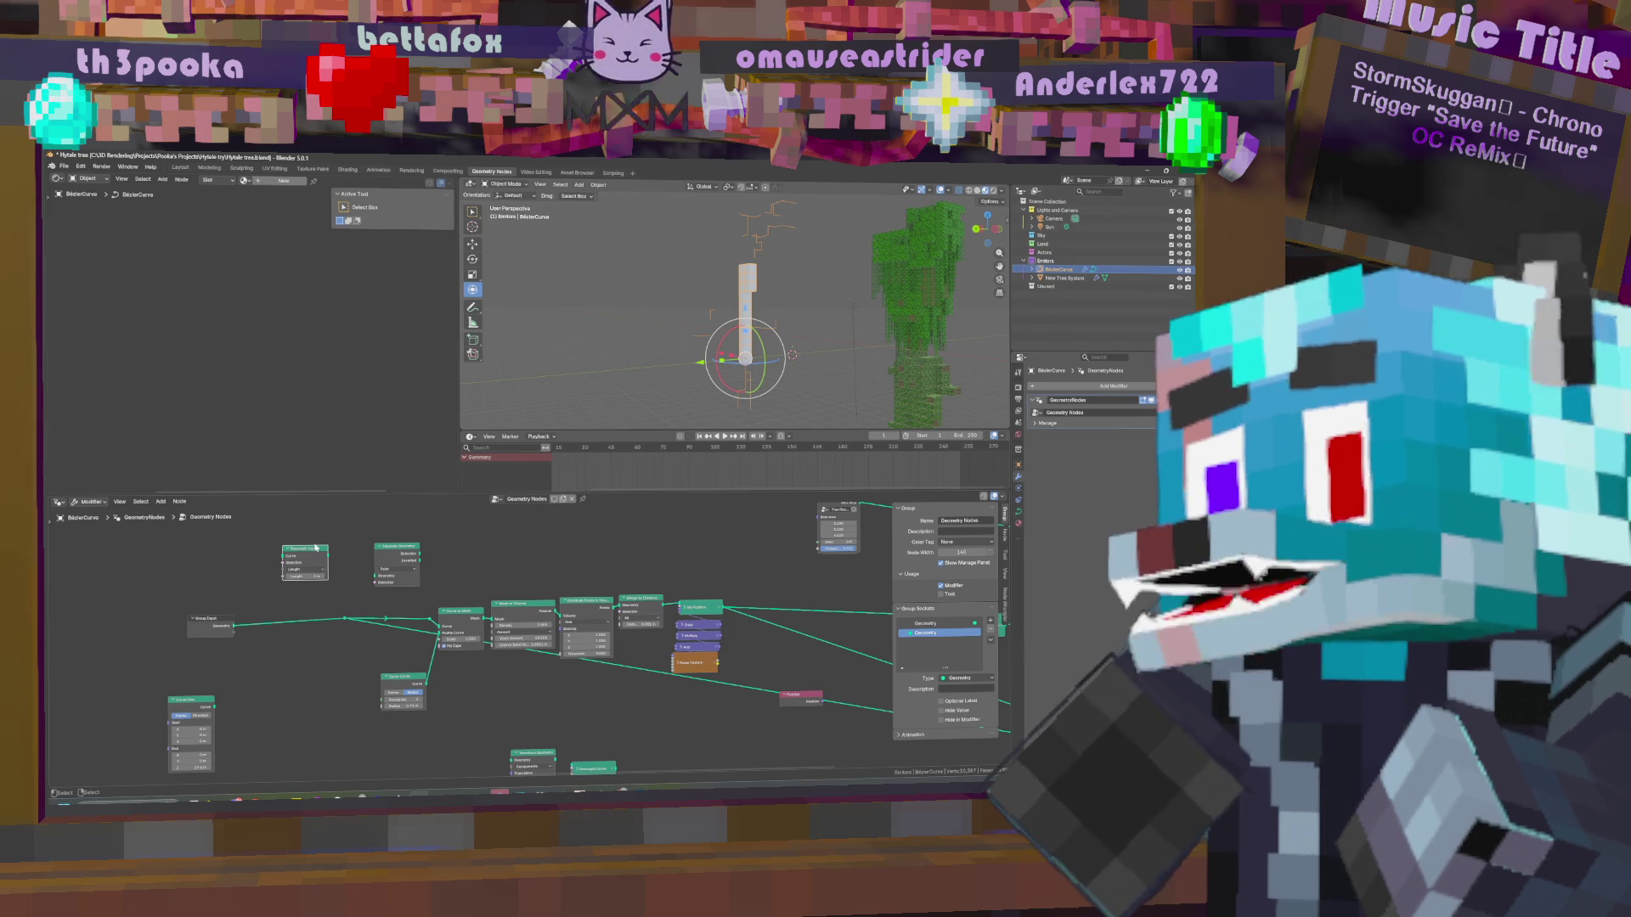
# Insert Resample Curve into the trunk link, pull it back out, and undo to the earlier setup.
pyautogui.moveTo(305, 549); pyautogui.dragTo(277, 613)
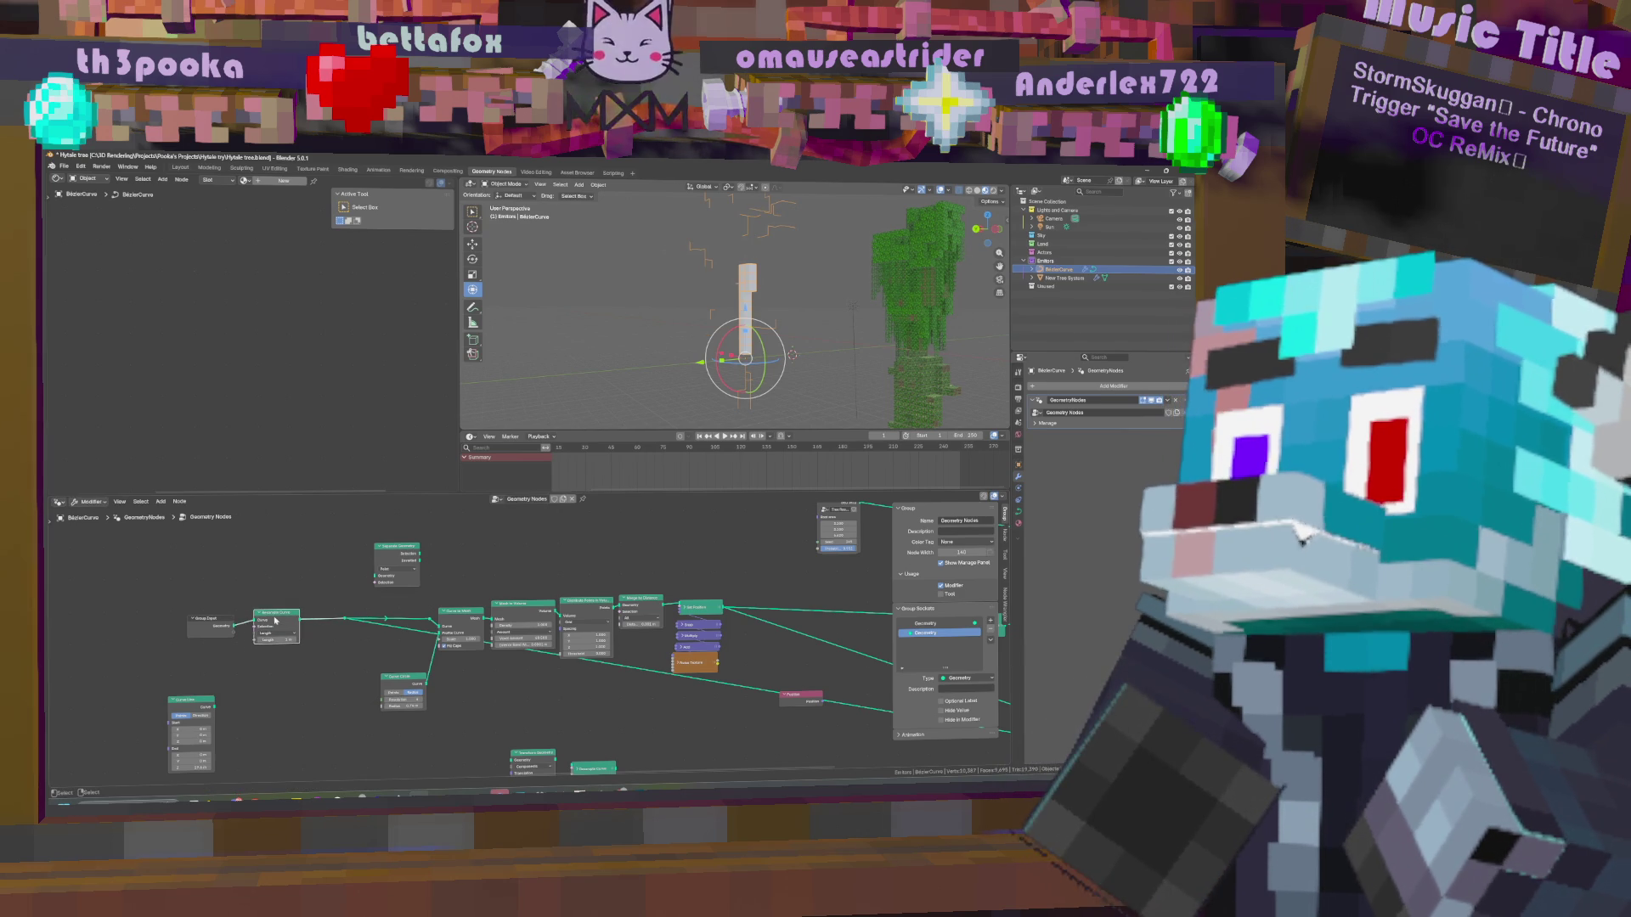
pyautogui.moveTo(279, 617)
pyautogui.mouseDown()
pyautogui.moveTo(292, 568)
pyautogui.moveTo(288, 622)
pyautogui.mouseUp()
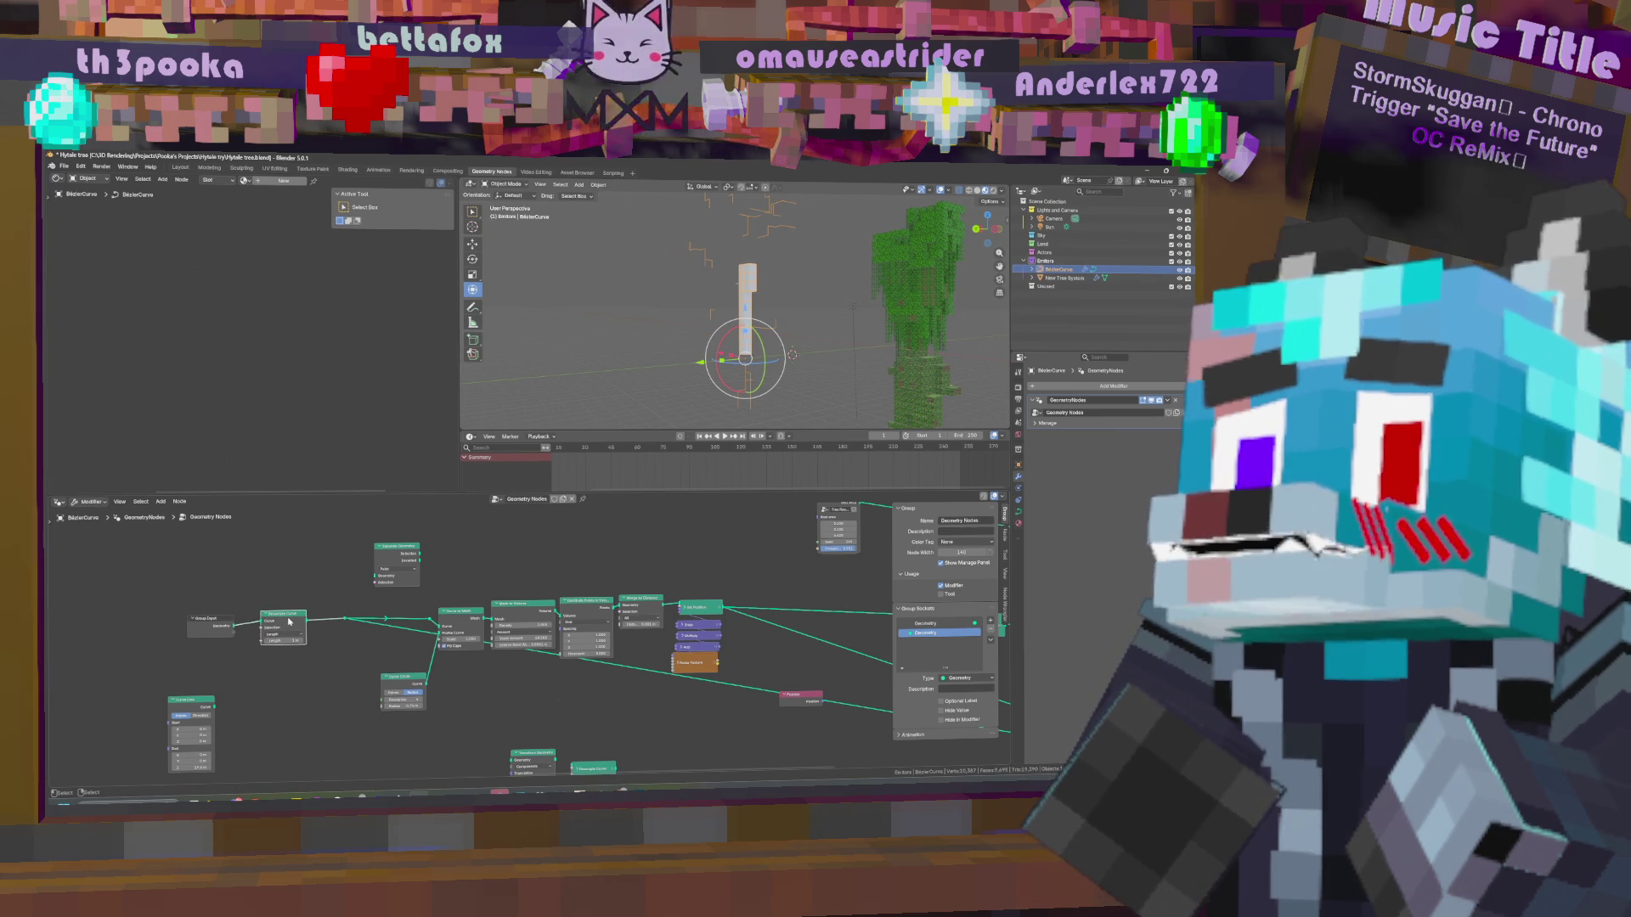
pyautogui.hotkey('ctrl', 'z')
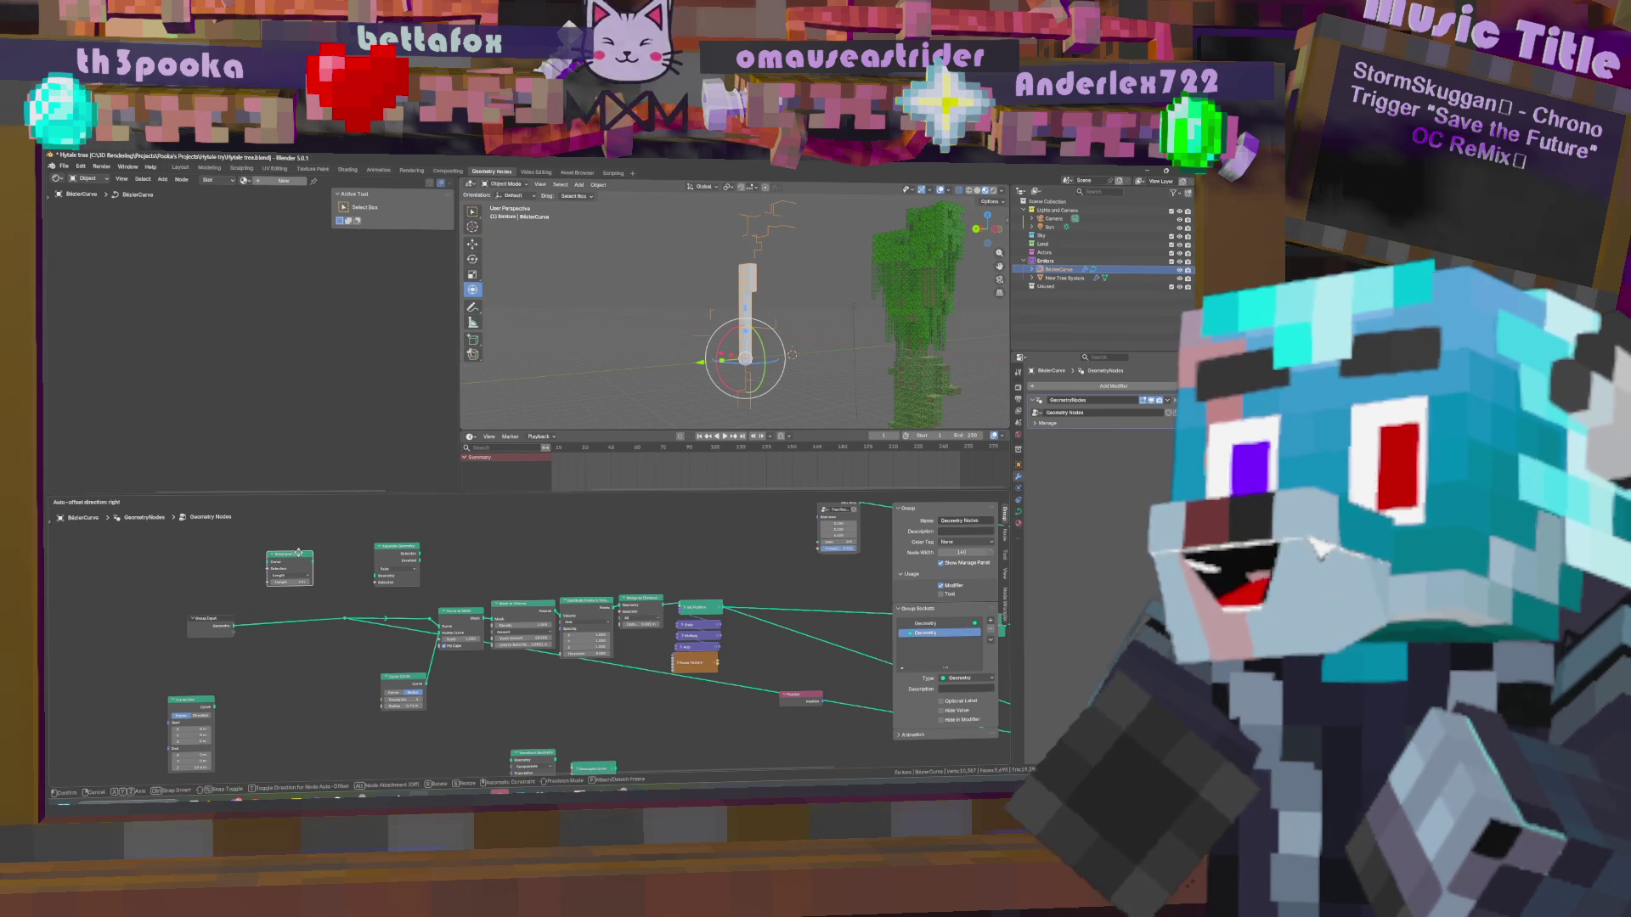
pyautogui.hotkey('ctrl', 'z')
pyautogui.hotkey('ctrl', 'z')
pyautogui.hotkey('ctrl', 'z')
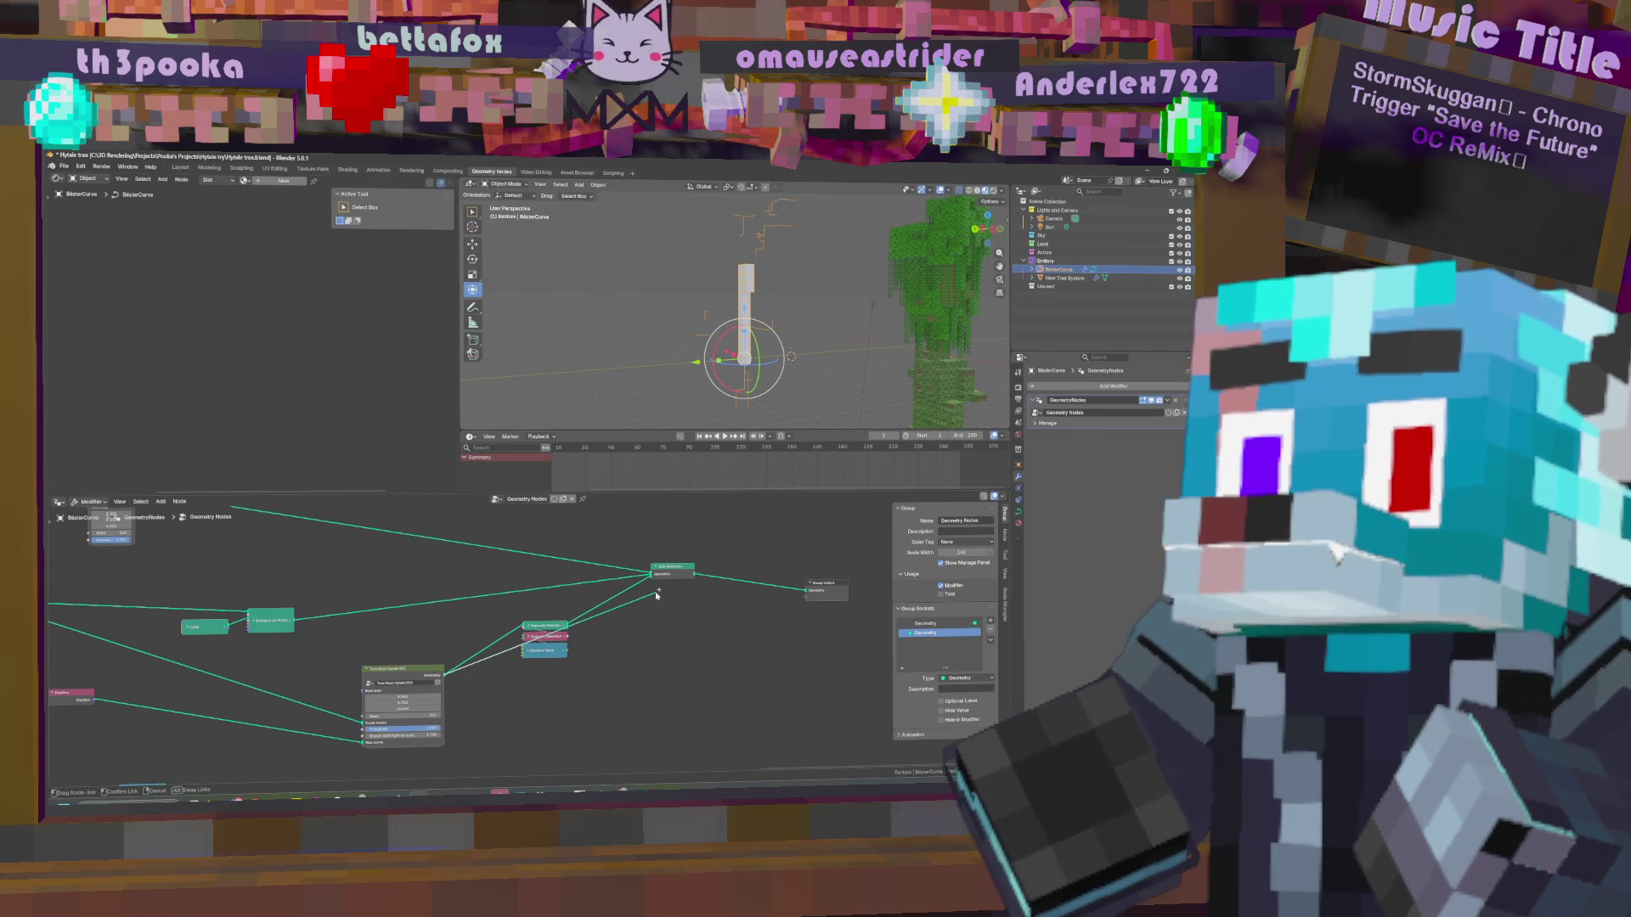
# Disconnect Separate Geometry from Join Geometry, set Resample Curve aside, and raise the Seed.
pyautogui.keyDown('ctrl'); pyautogui.moveTo(635, 599); pyautogui.dragTo(624, 571, button='right'); pyautogui.keyUp('ctrl')
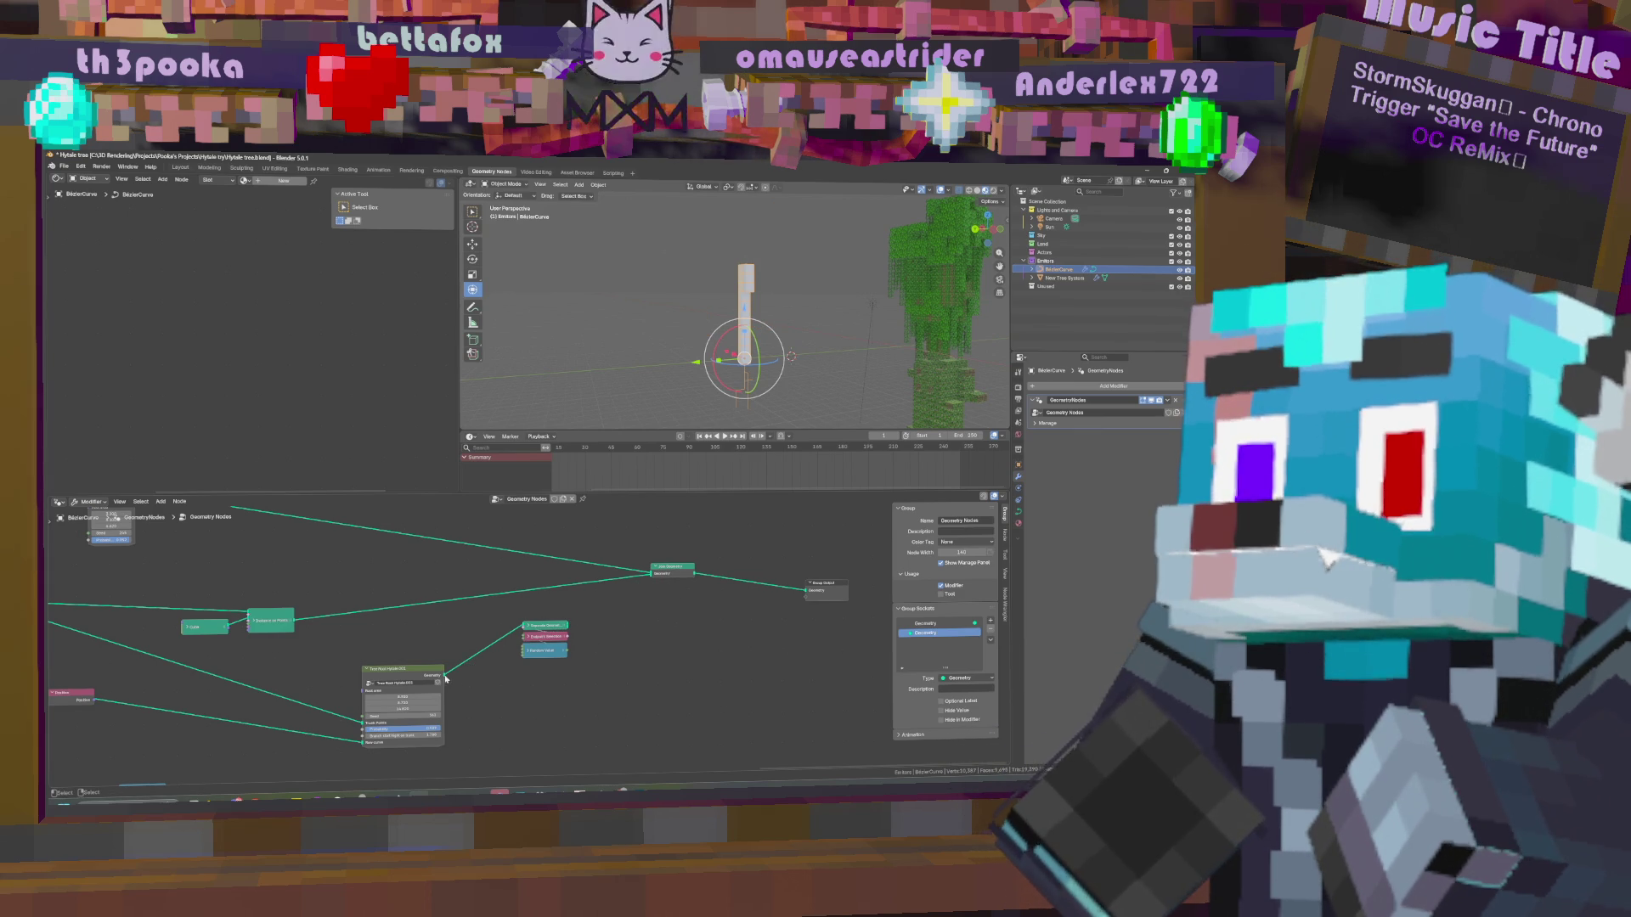
pyautogui.moveTo(240, 668)
pyautogui.mouseDown(button='middle')
pyautogui.moveTo(646, 660)
pyautogui.moveTo(922, 706)
pyautogui.mouseUp(button='middle')
pyautogui.moveTo(242, 658); pyautogui.dragTo(252, 651)
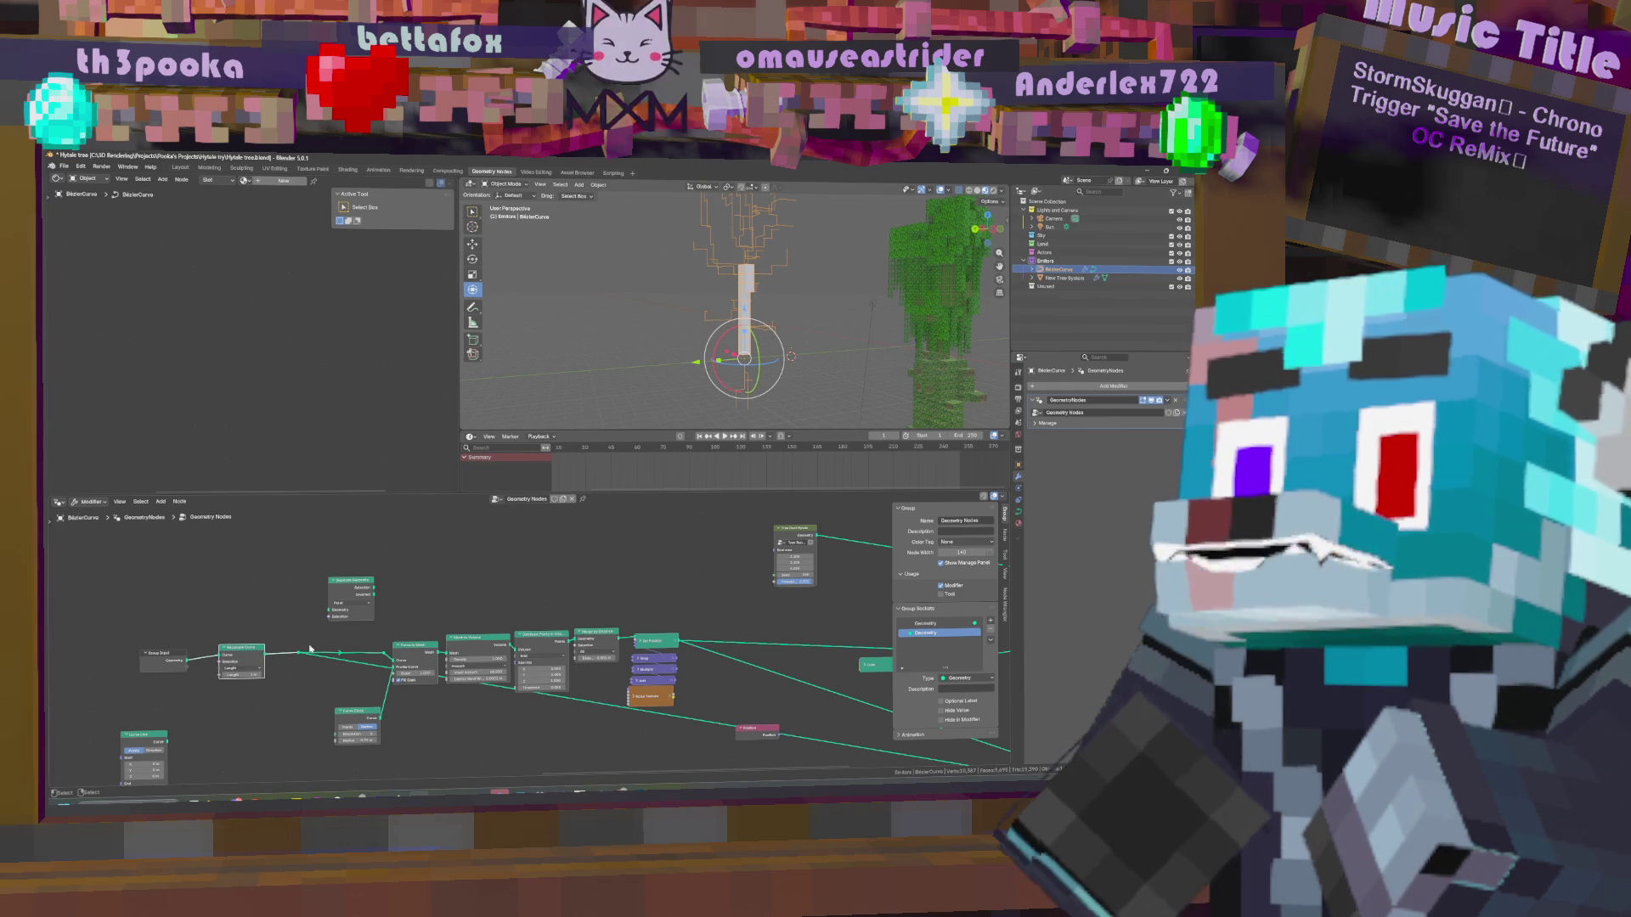
pyautogui.keyDown('alt'); pyautogui.moveTo(241, 661); pyautogui.dragTo(251, 615); pyautogui.keyUp('alt')
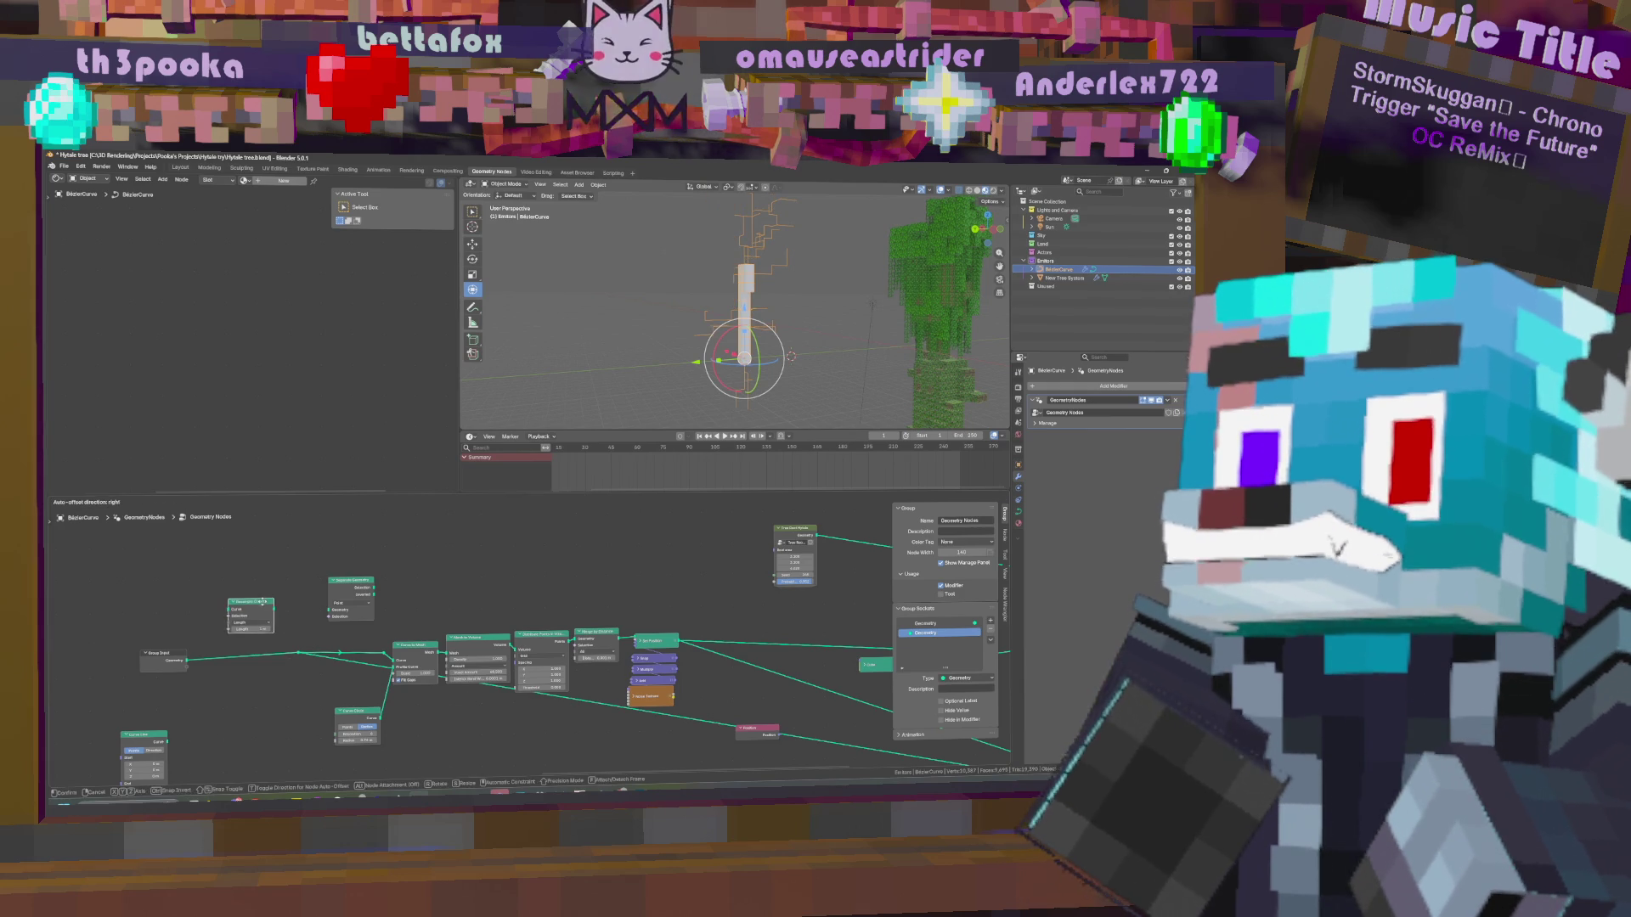
pyautogui.moveTo(501, 683)
pyautogui.mouseDown(button='middle')
pyautogui.moveTo(598, 600)
pyautogui.moveTo(357, 587)
pyautogui.moveTo(501, 666)
pyautogui.mouseUp(button='middle')
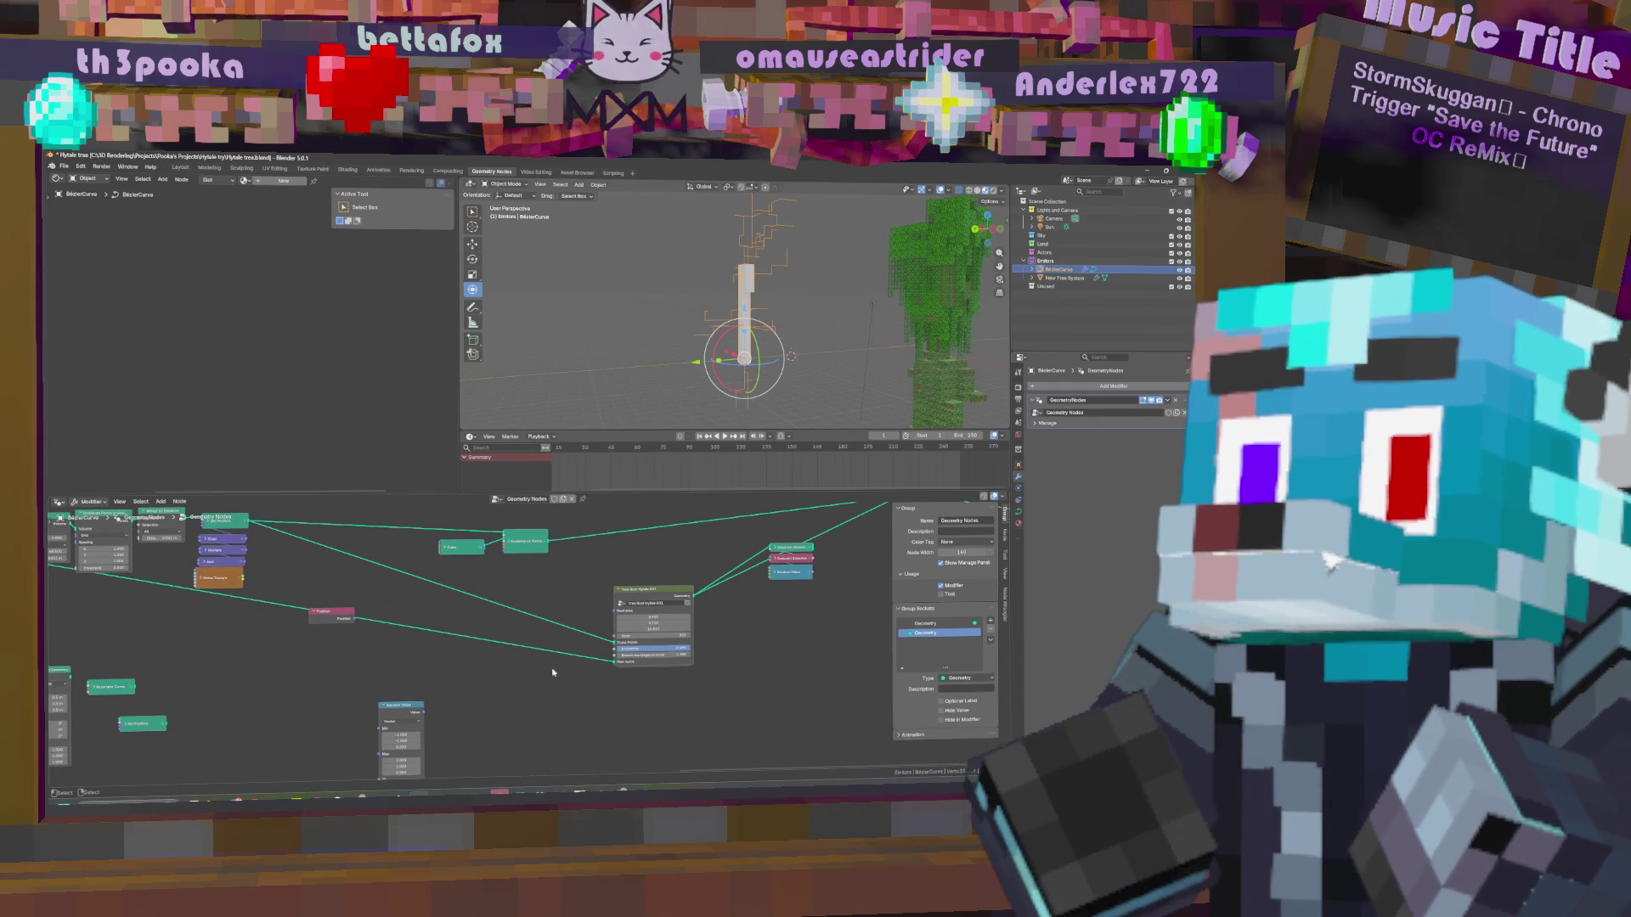
pyautogui.moveTo(653, 635); pyautogui.dragTo(679, 635)
pyautogui.moveTo(68, 510)
pyautogui.mouseDown(button='middle')
pyautogui.moveTo(323, 565)
pyautogui.moveTo(367, 615)
pyautogui.mouseUp(button='middle')
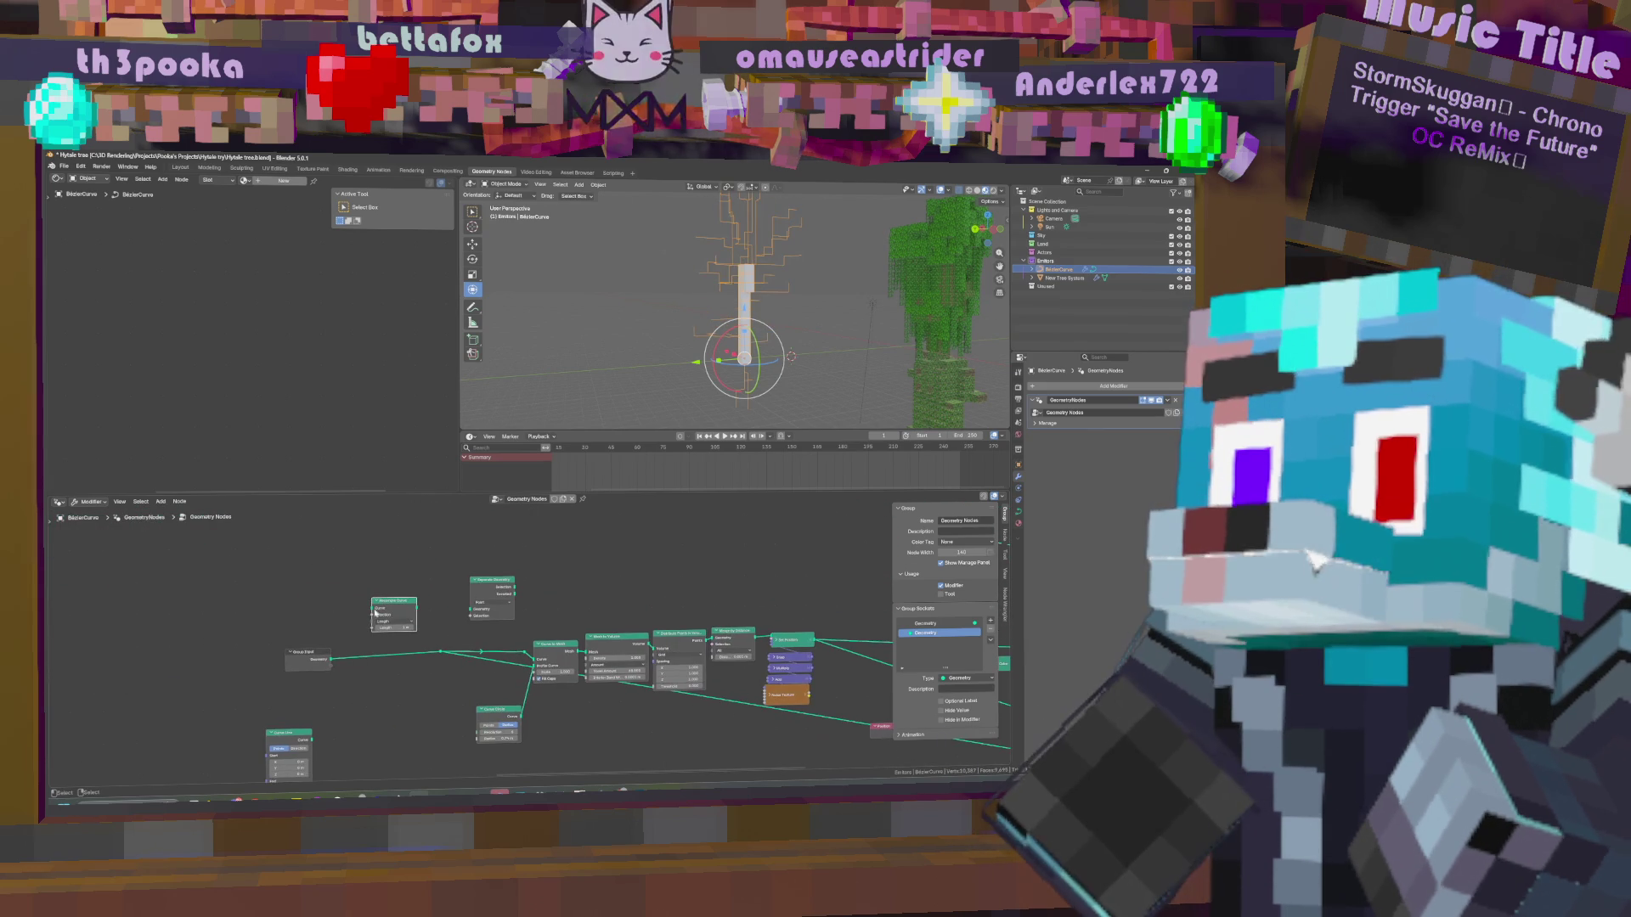
# Insert Resample Curve between Group Input and Curve to Mesh, also feeding Separate Geometry.
pyautogui.moveTo(401, 605); pyautogui.dragTo(387, 646)
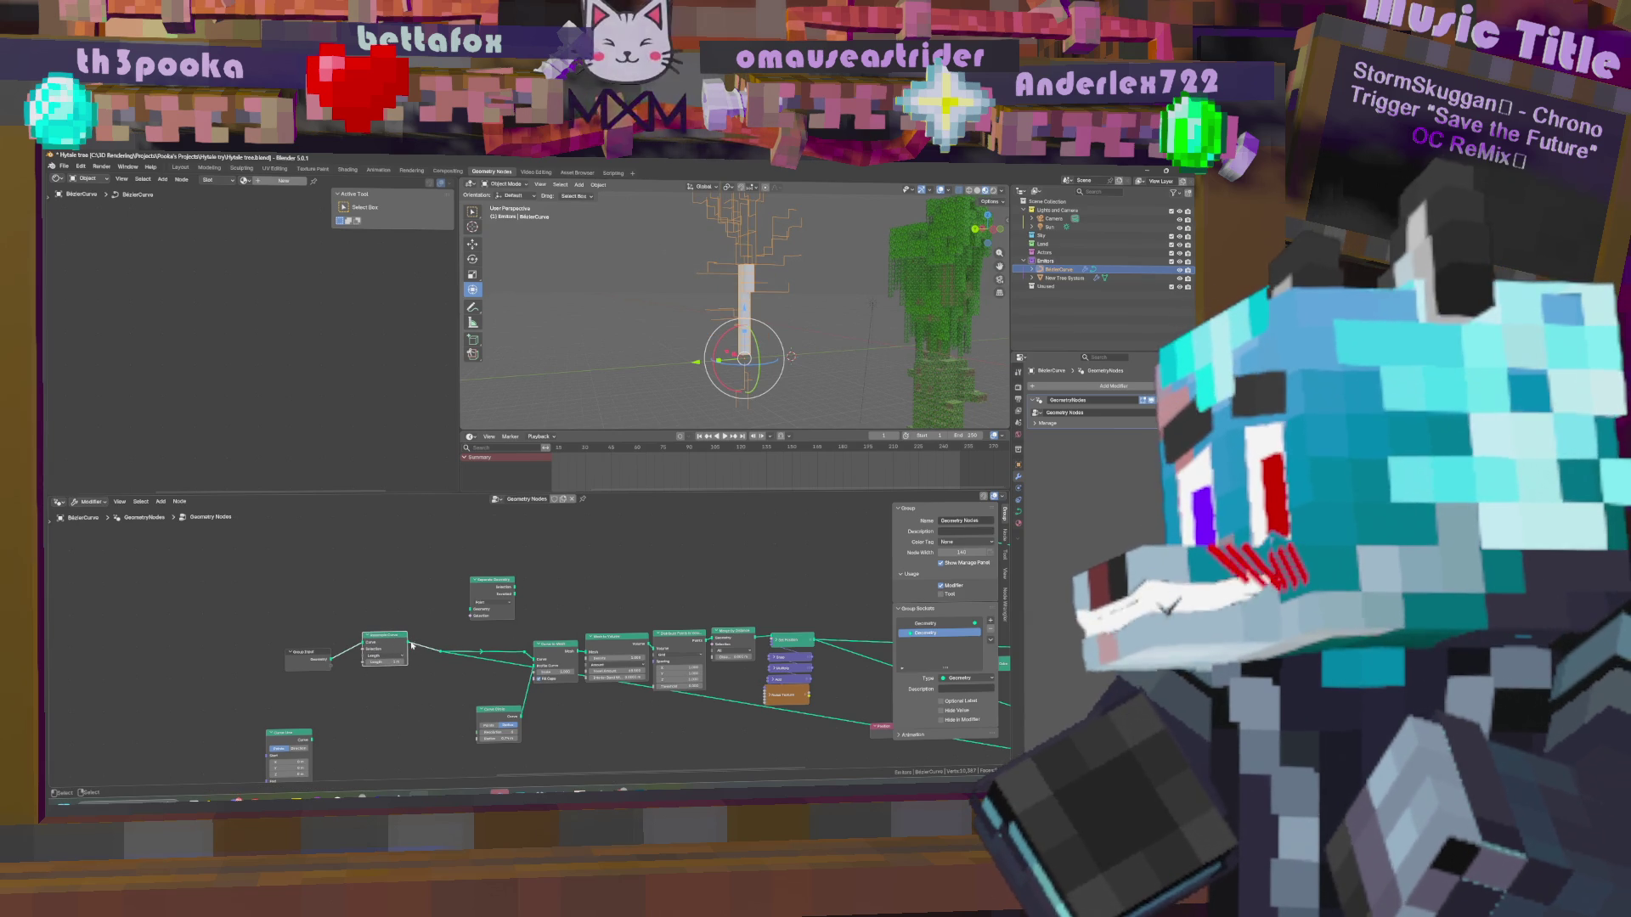
pyautogui.moveTo(412, 645)
pyautogui.mouseDown()
pyautogui.moveTo(524, 608)
pyautogui.moveTo(480, 588)
pyautogui.mouseUp()
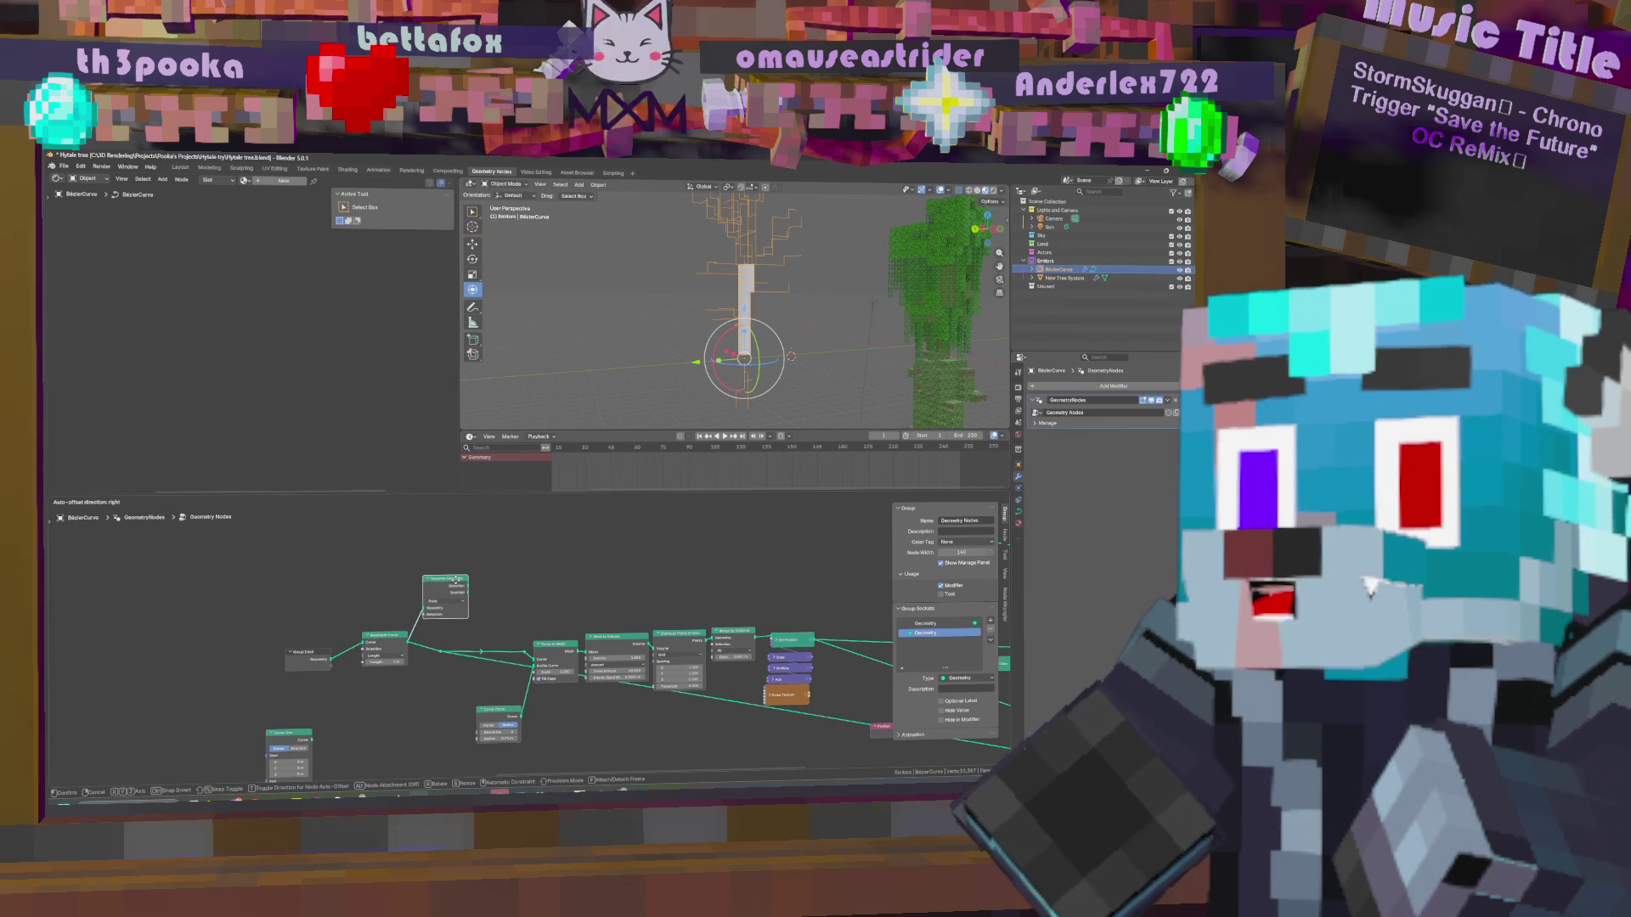
pyautogui.scroll(-5, 522, 631)
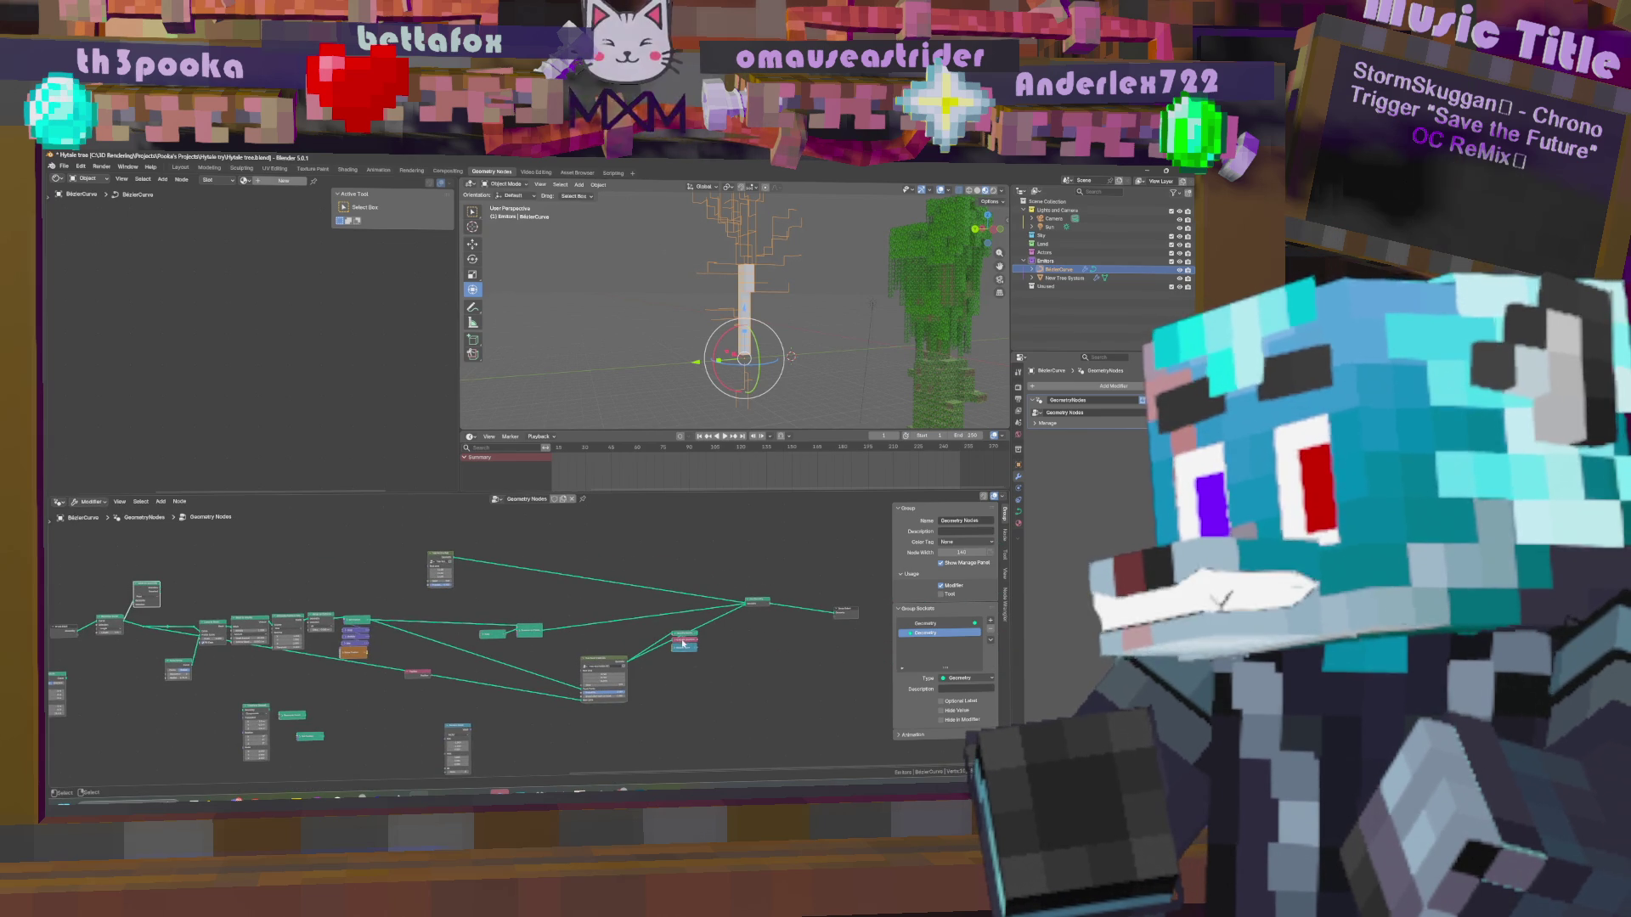
# Place Endpoint Selection beside Separate Geometry and plug it into the Selection input.
pyautogui.click(683, 643)
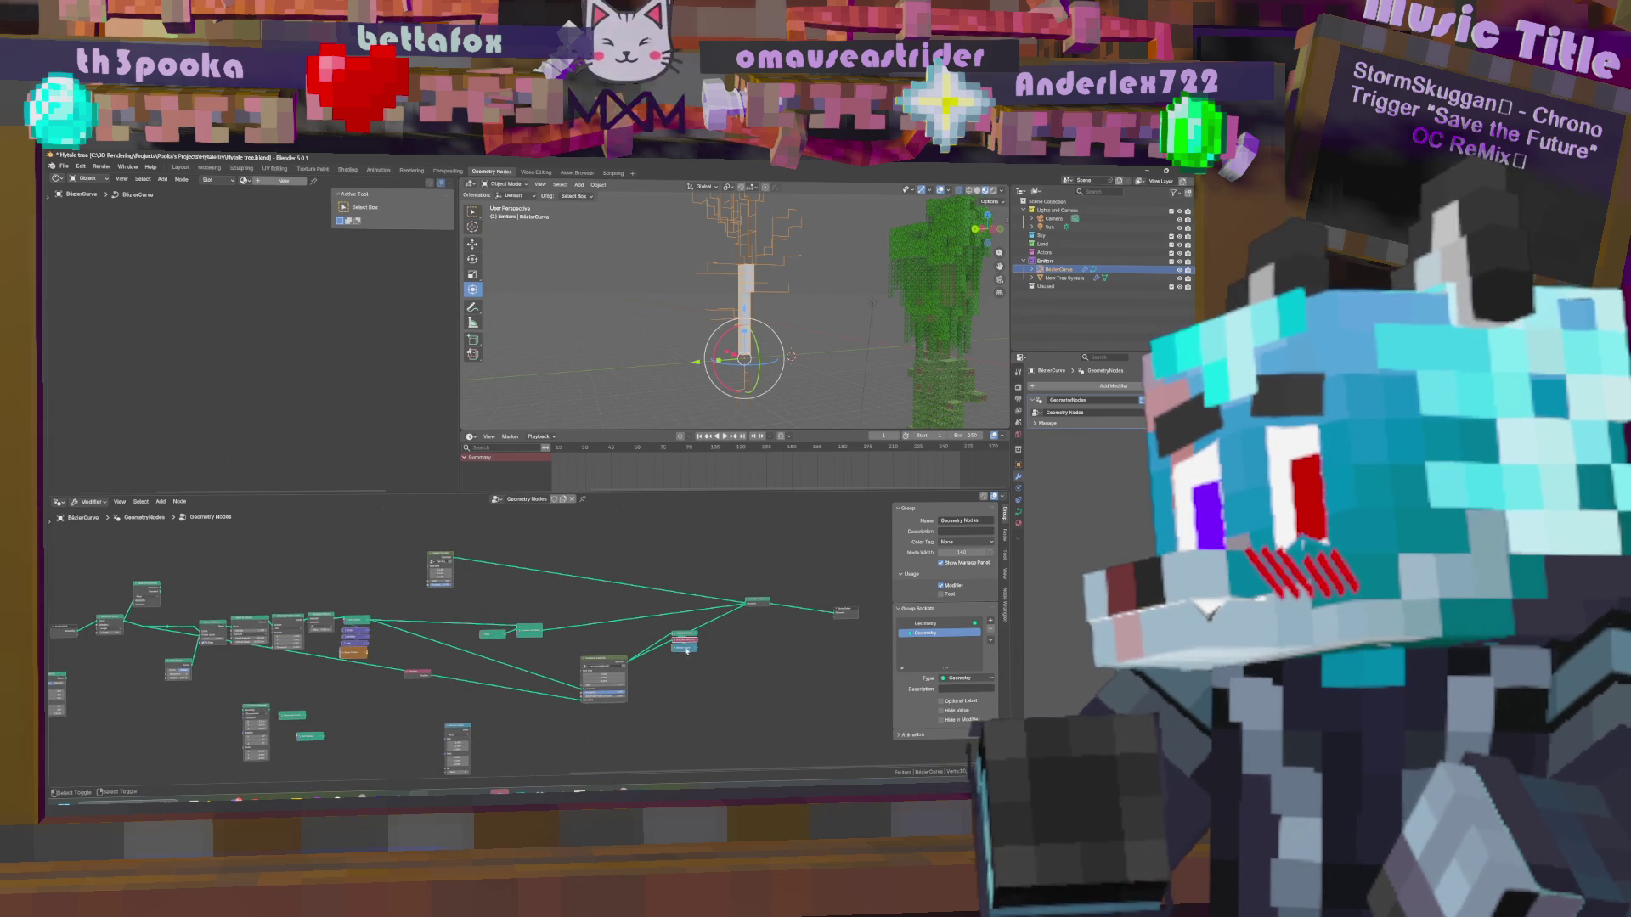
pyautogui.moveTo(690, 646)
pyautogui.mouseDown()
pyautogui.moveTo(378, 626)
pyautogui.moveTo(191, 555)
pyautogui.mouseUp()
pyautogui.scroll(4, 577, 627)
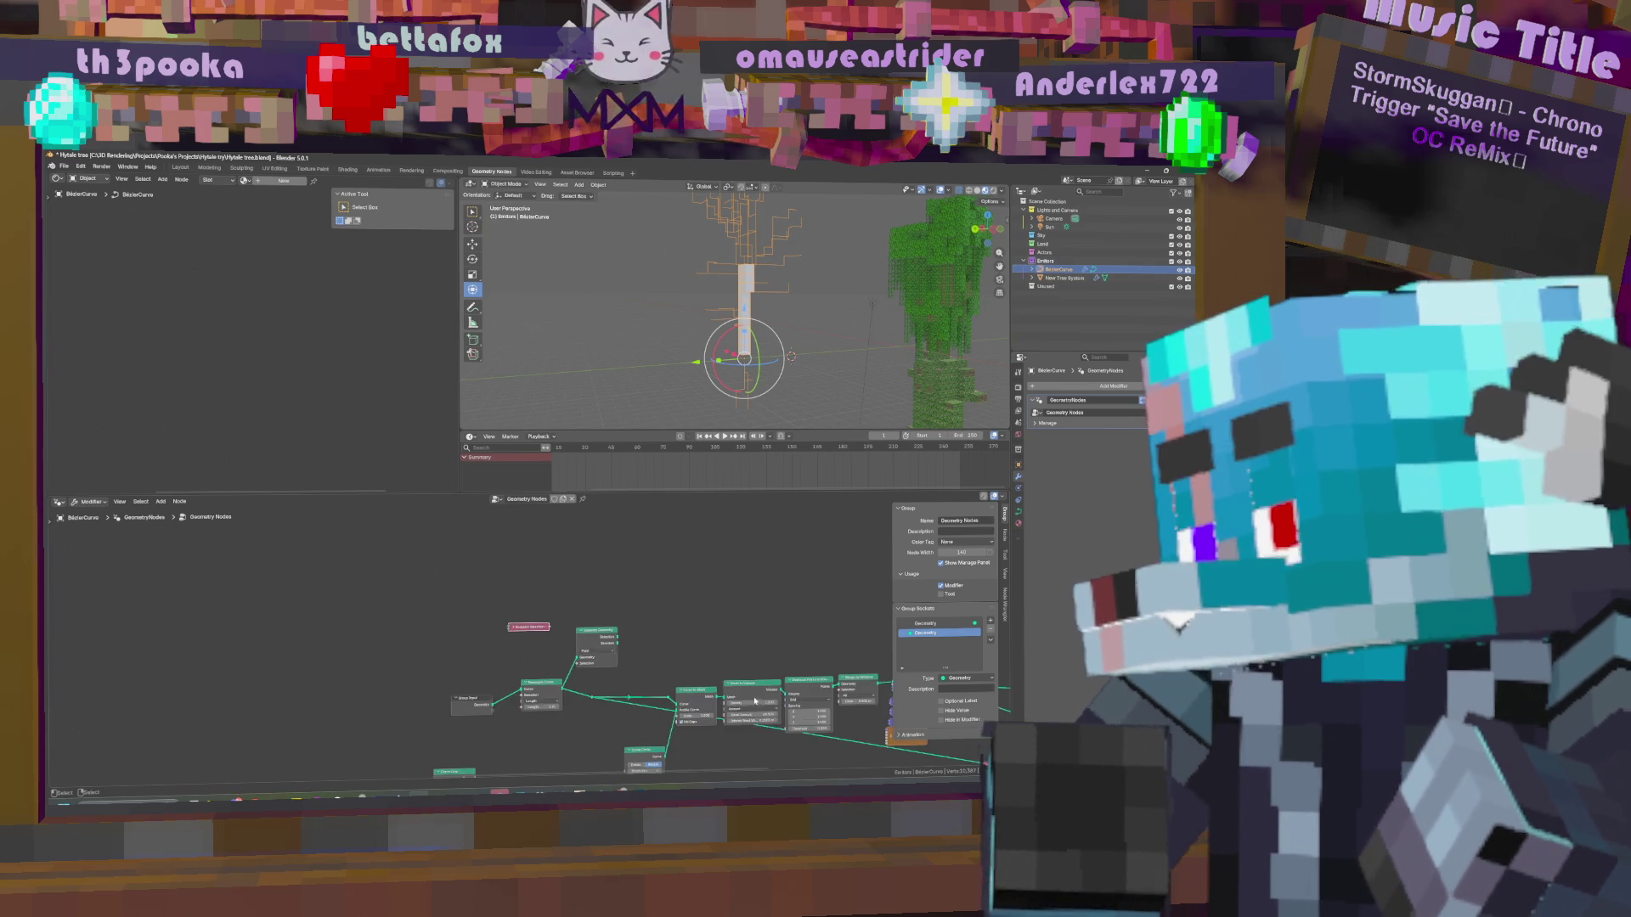
pyautogui.moveTo(552, 621); pyautogui.dragTo(593, 674)
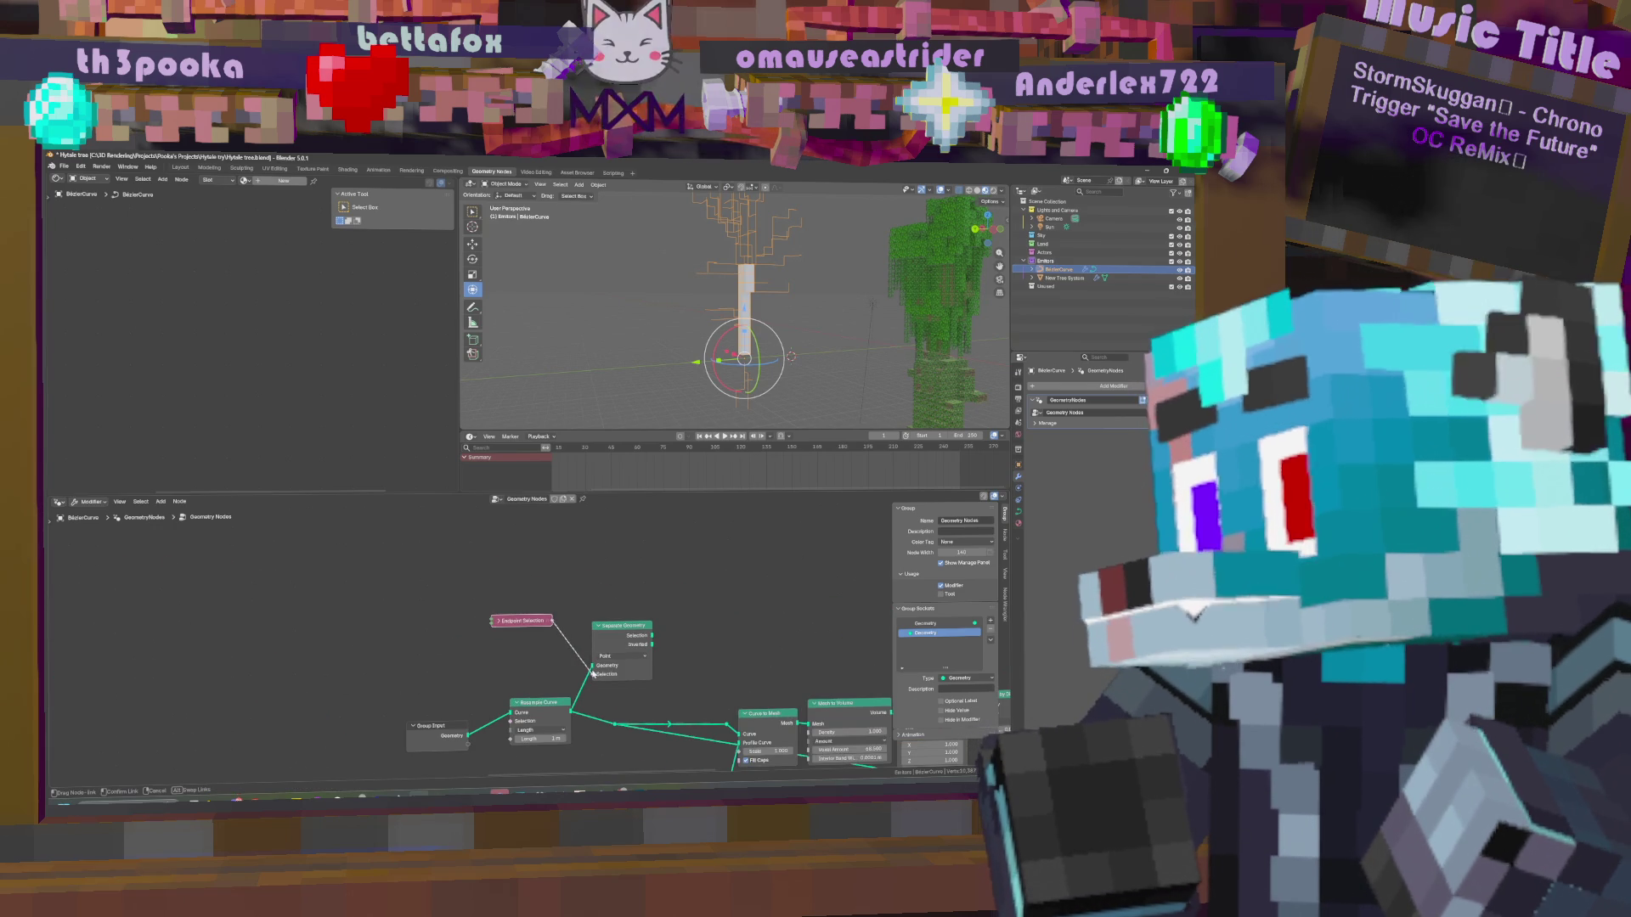
pyautogui.moveTo(690, 684); pyautogui.dragTo(693, 635, button='middle')
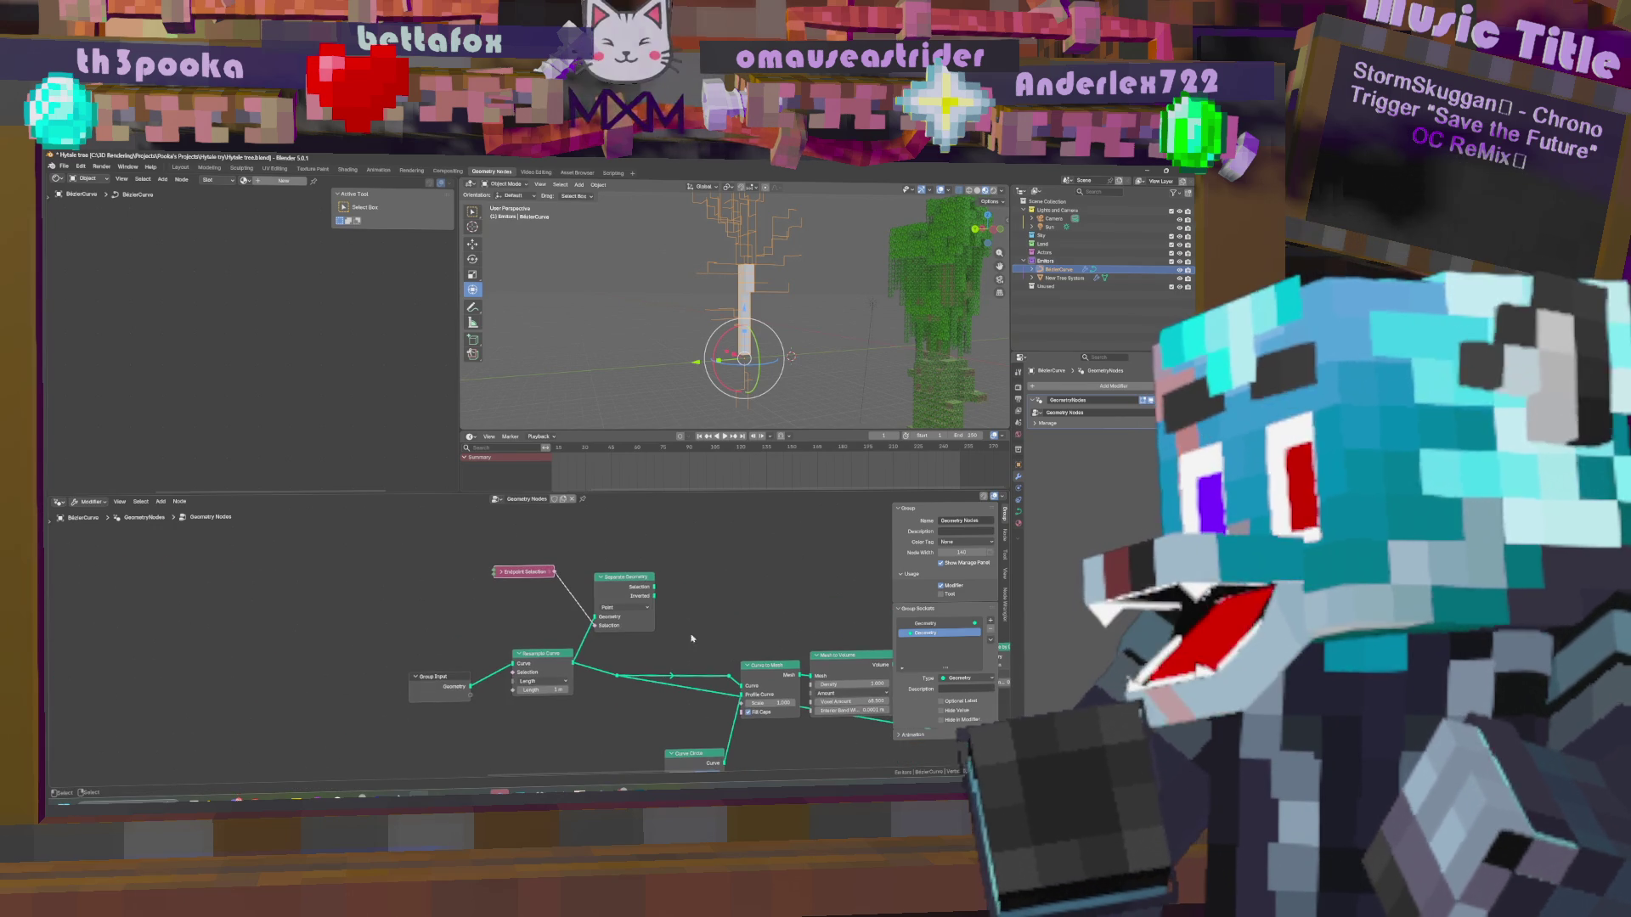
pyautogui.moveTo(654, 595); pyautogui.dragTo(617, 675)
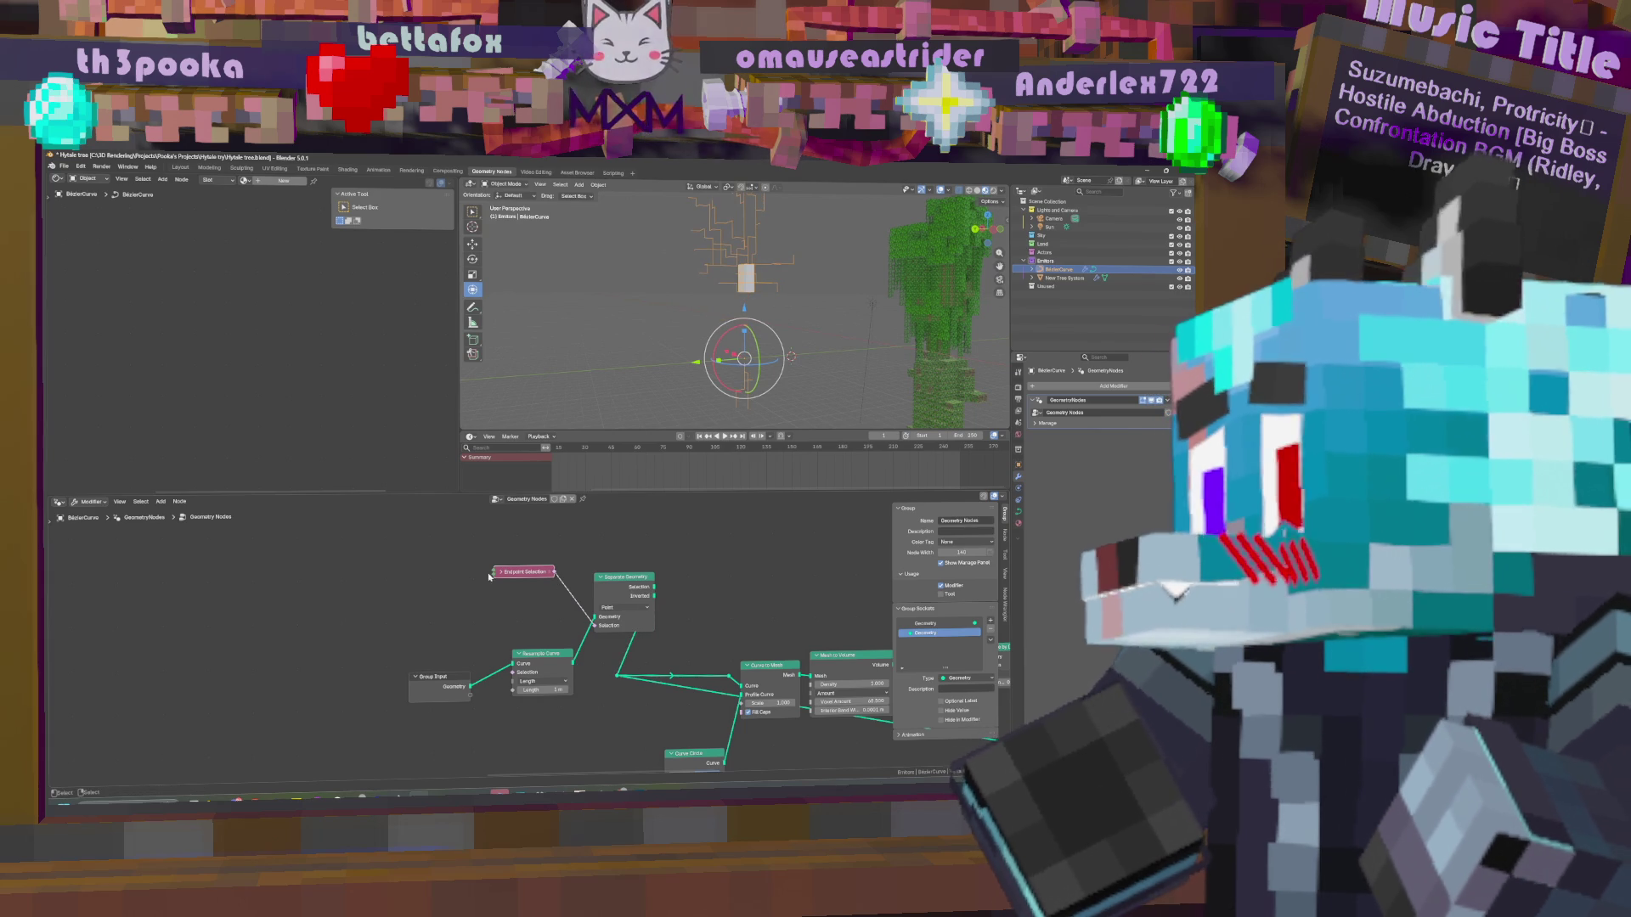
# Set Endpoint Selection's Start Size and End Size to 0, trying other Start Size values first.
pyautogui.click(499, 572)
pyautogui.click(509, 592)
pyautogui.write('0')
pyautogui.press('Return')
pyautogui.moveTo(531, 602)
pyautogui.mouseDown()
pyautogui.moveTo(629, 588)
pyautogui.moveTo(592, 575)
pyautogui.moveTo(585, 600)
pyautogui.moveTo(540, 601)
pyautogui.mouseUp()
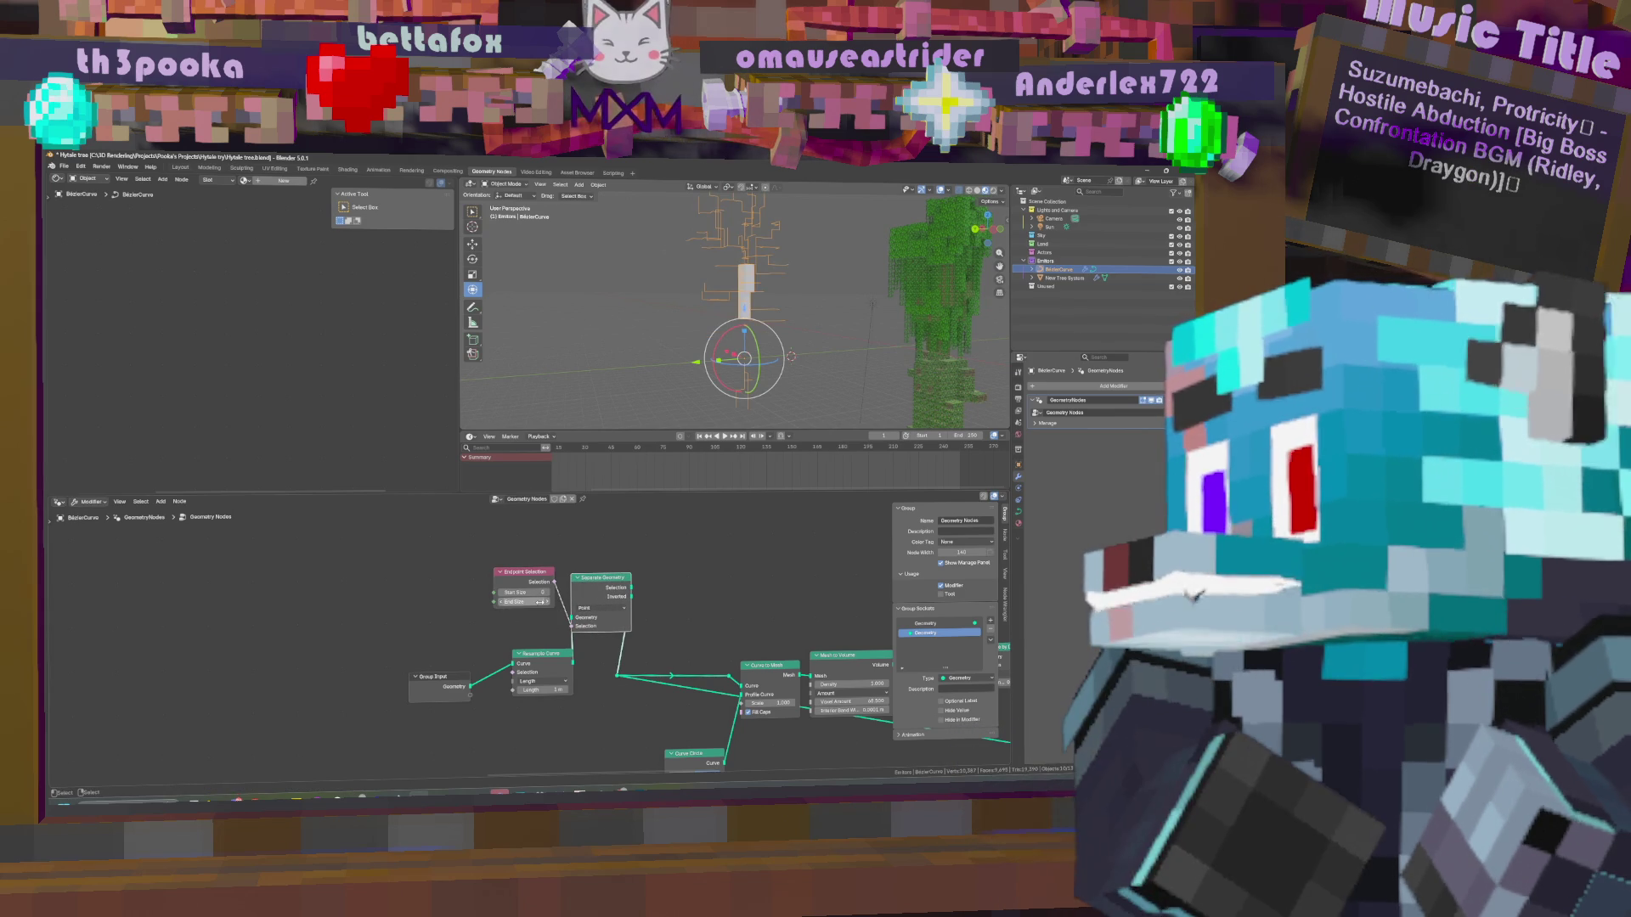
pyautogui.click(541, 601)
pyautogui.press('Return')
pyautogui.click(522, 592)
pyautogui.moveTo(523, 592); pyautogui.dragTo(523, 592)
pyautogui.moveTo(721, 607); pyautogui.dragTo(620, 593, button='middle')
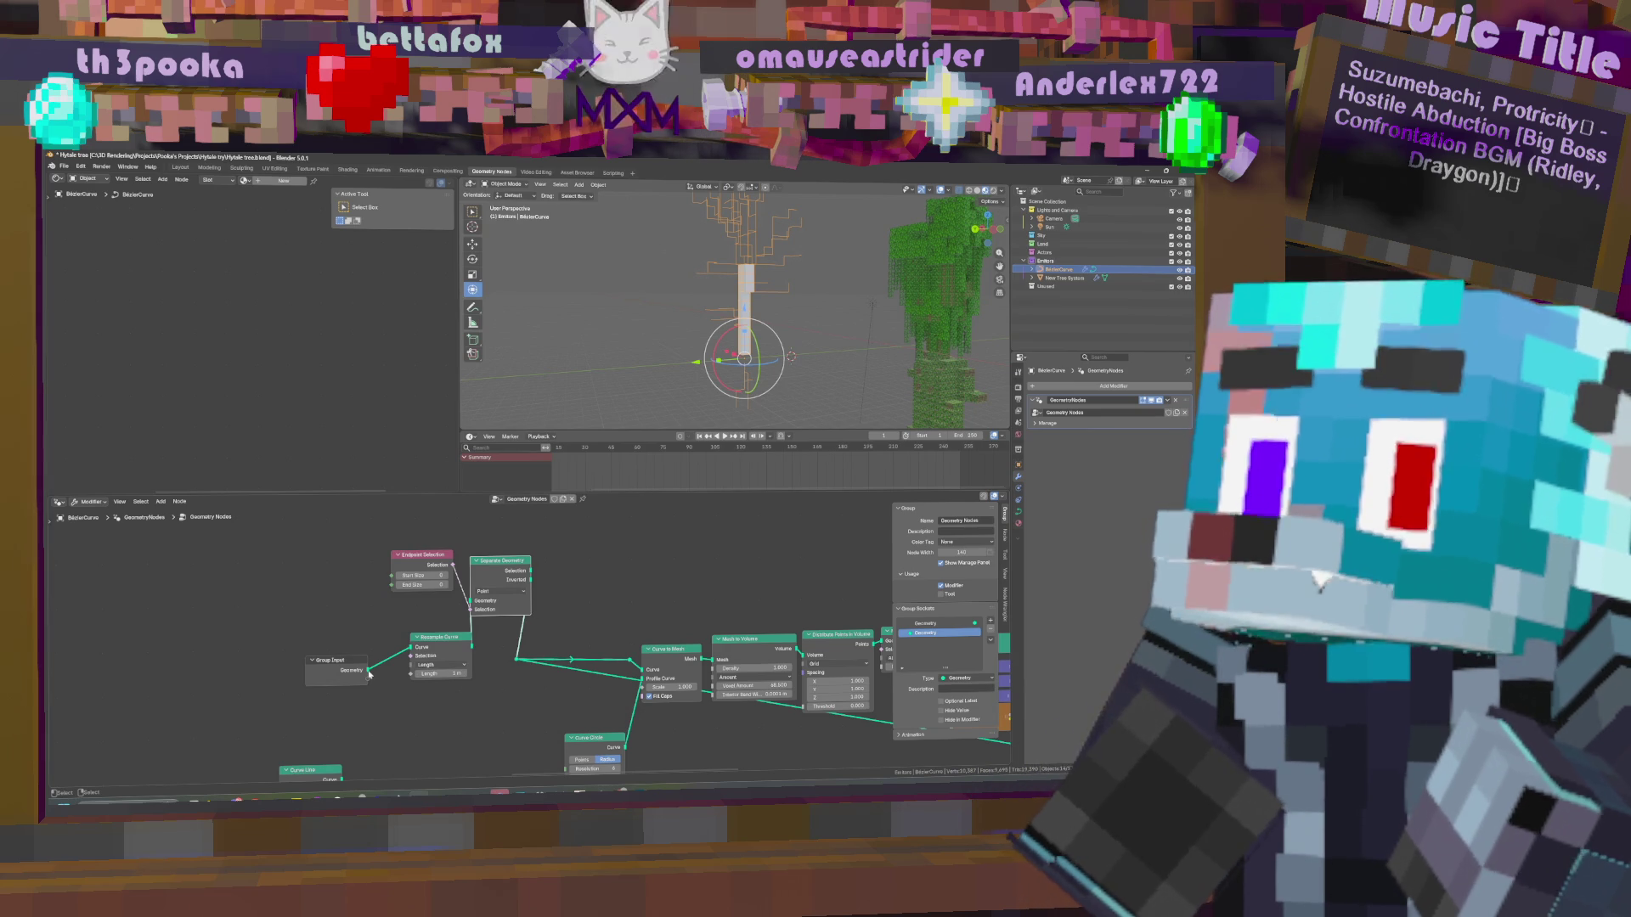
pyautogui.moveTo(759, 562); pyautogui.dragTo(379, 591, button='middle')
pyautogui.scroll(-5, 508, 633)
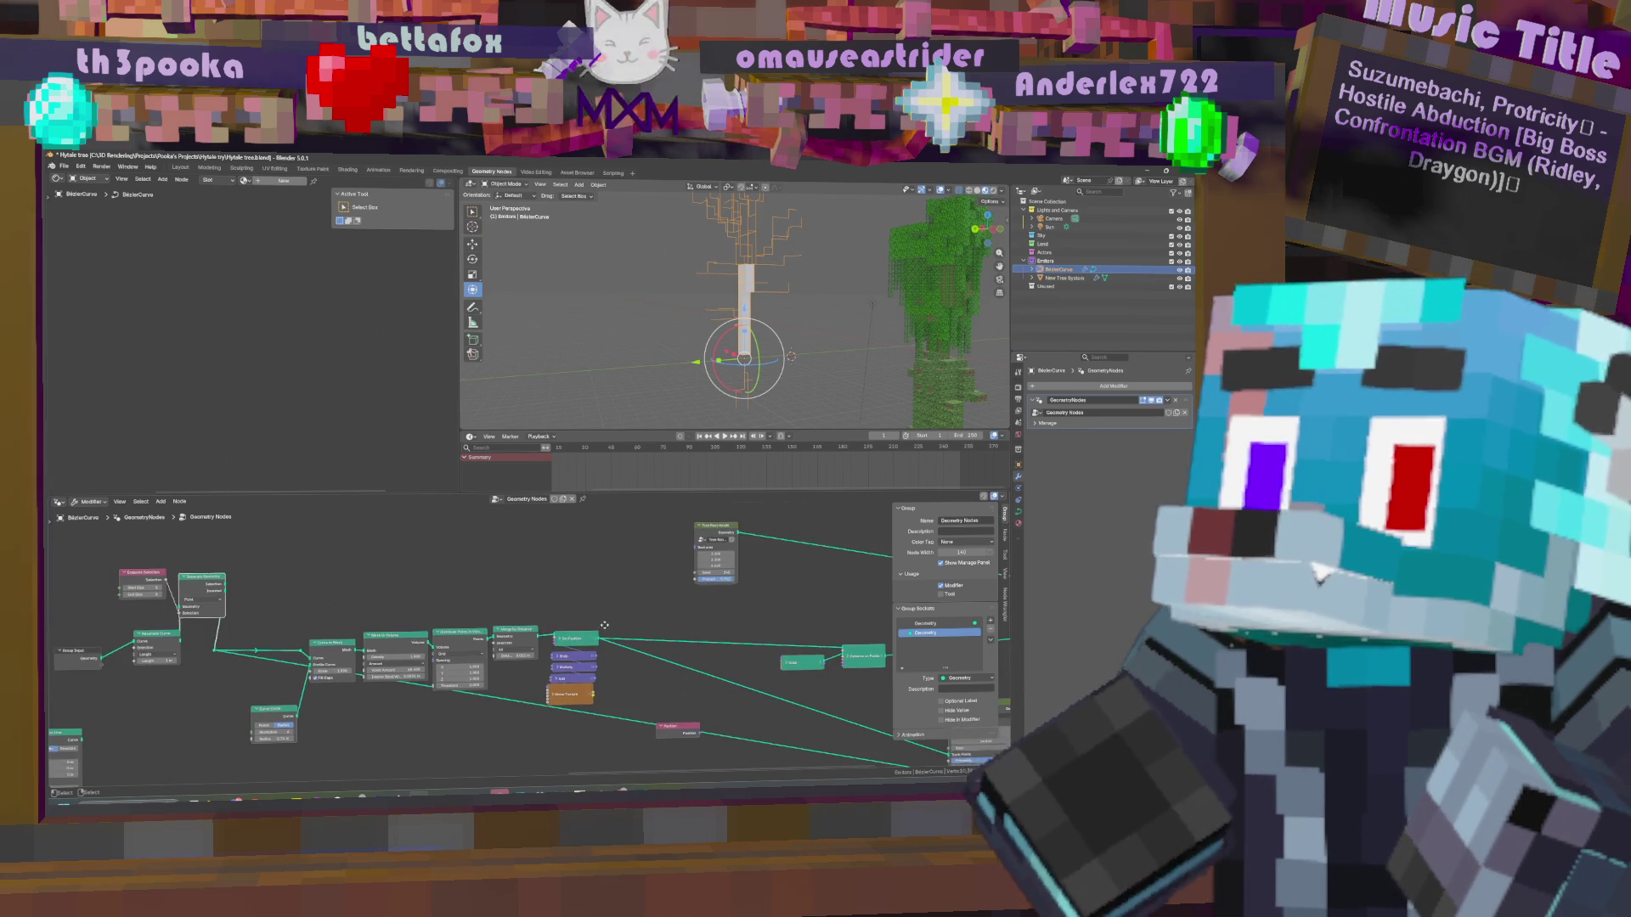
pyautogui.scroll(-2, 601, 623)
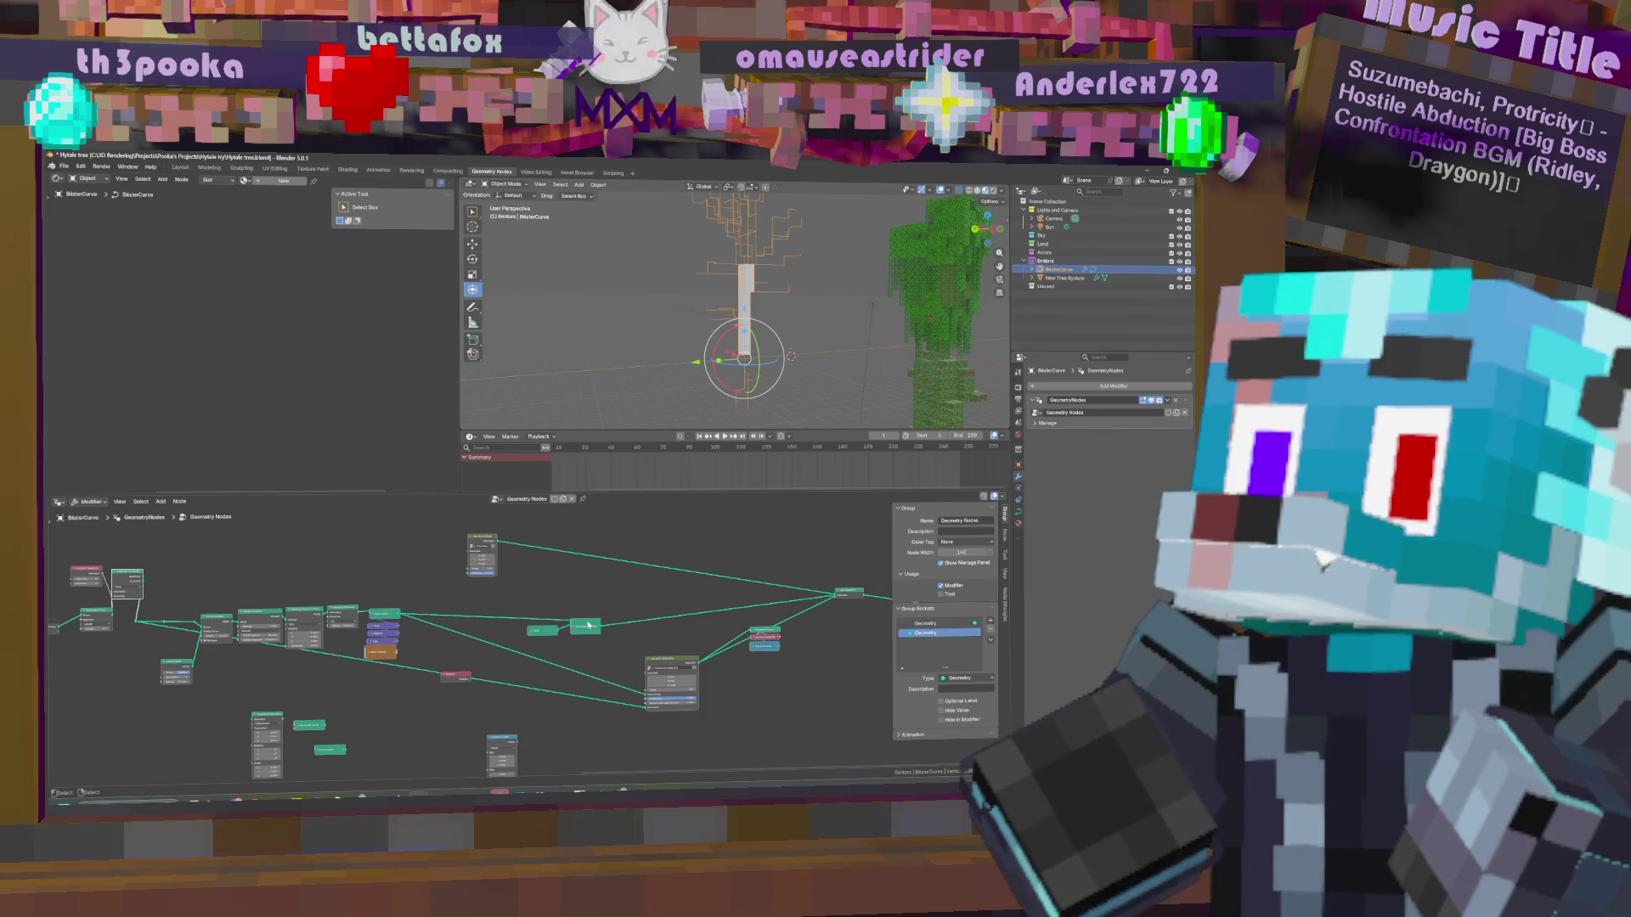
pyautogui.moveTo(602, 621); pyautogui.dragTo(736, 618, button='middle')
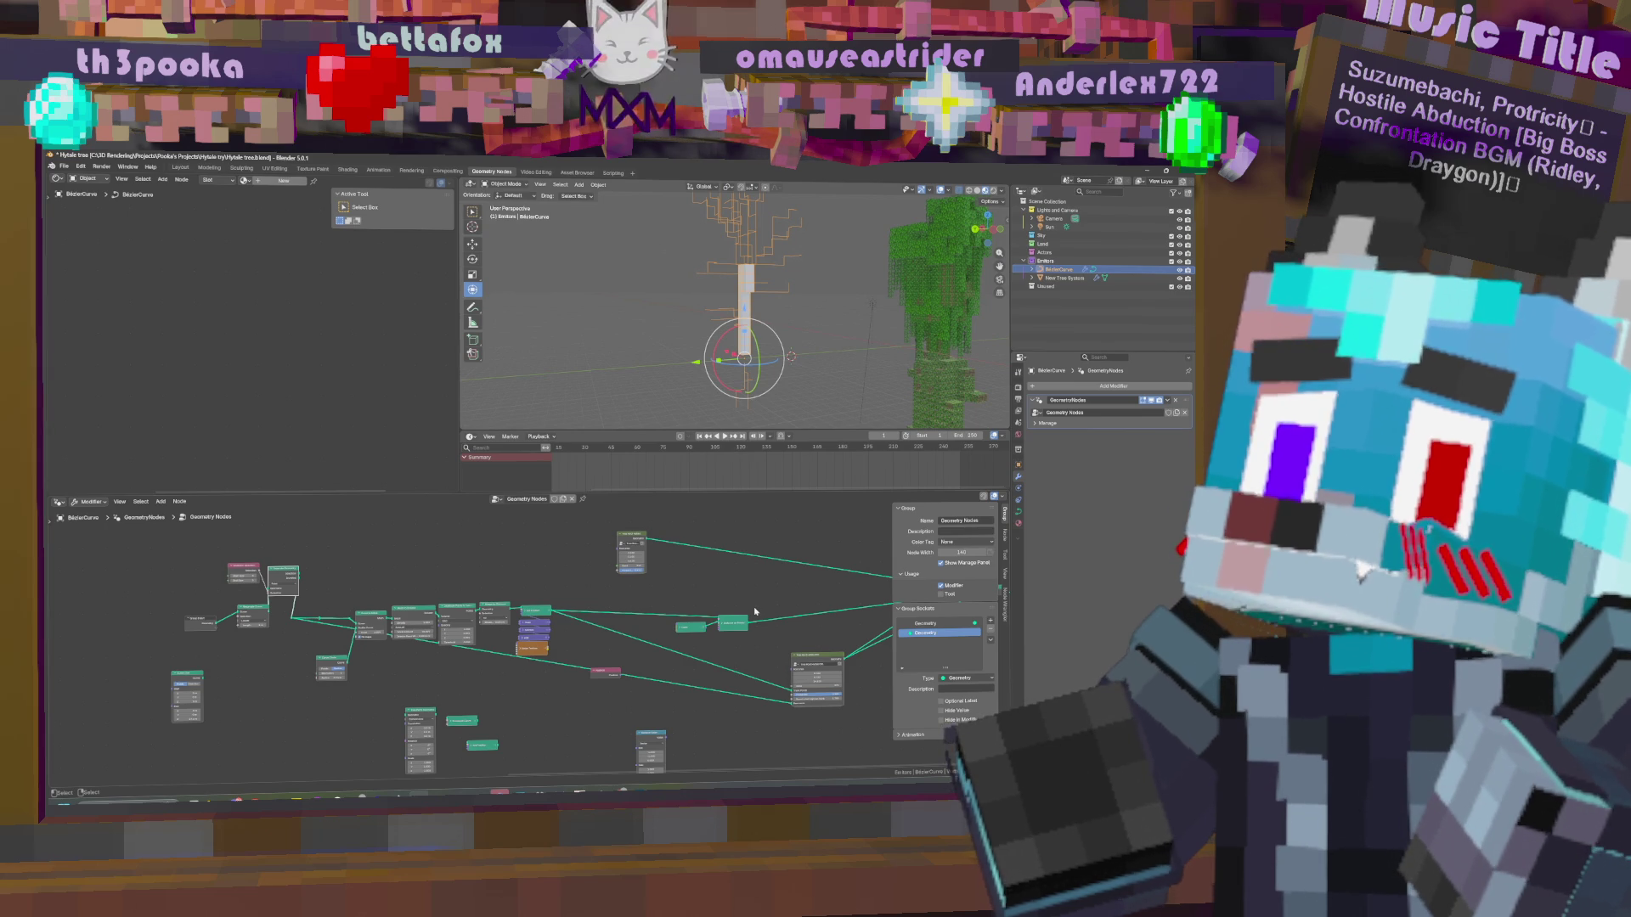
pyautogui.moveTo(764, 348); pyautogui.dragTo(818, 318, button='middle')
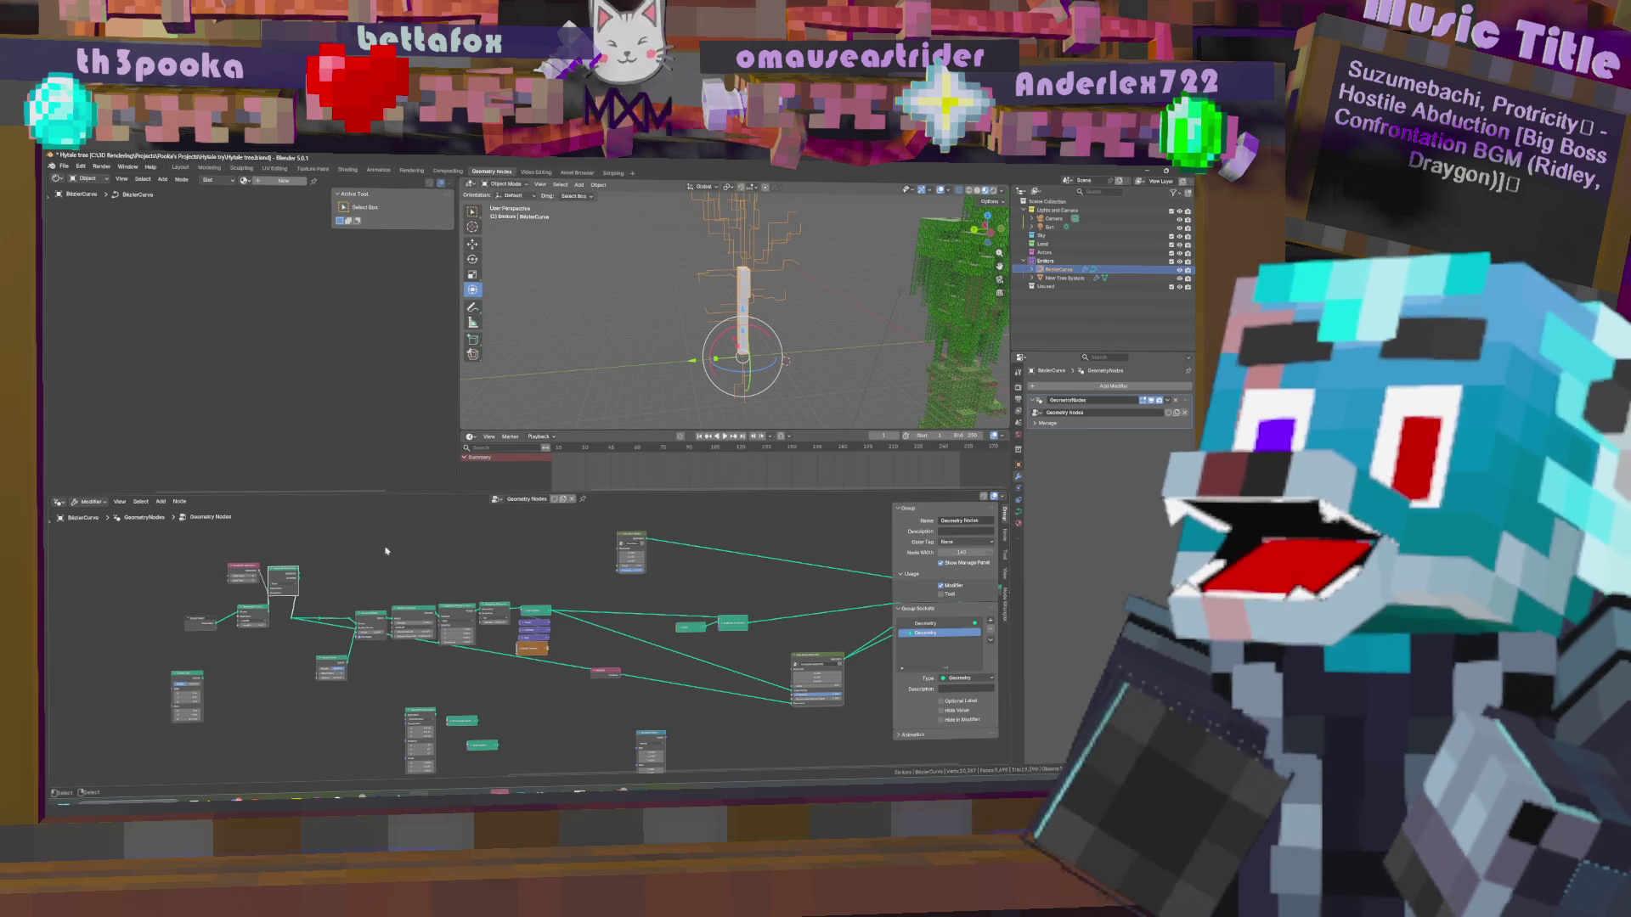
pyautogui.scroll(3, 489, 525)
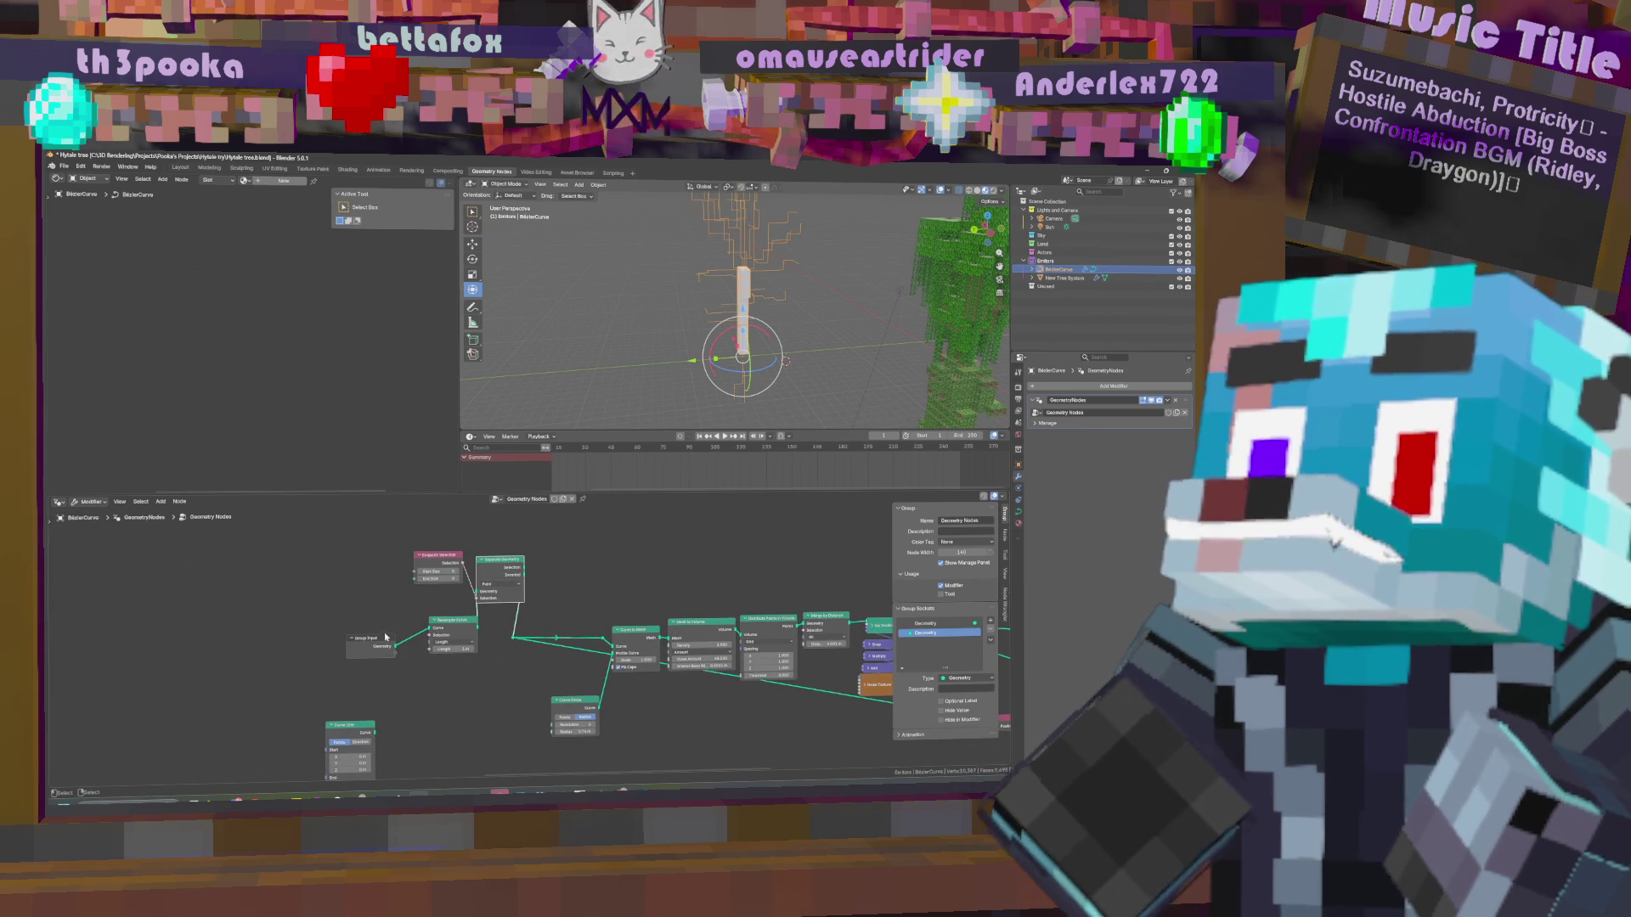
pyautogui.moveTo(454, 628)
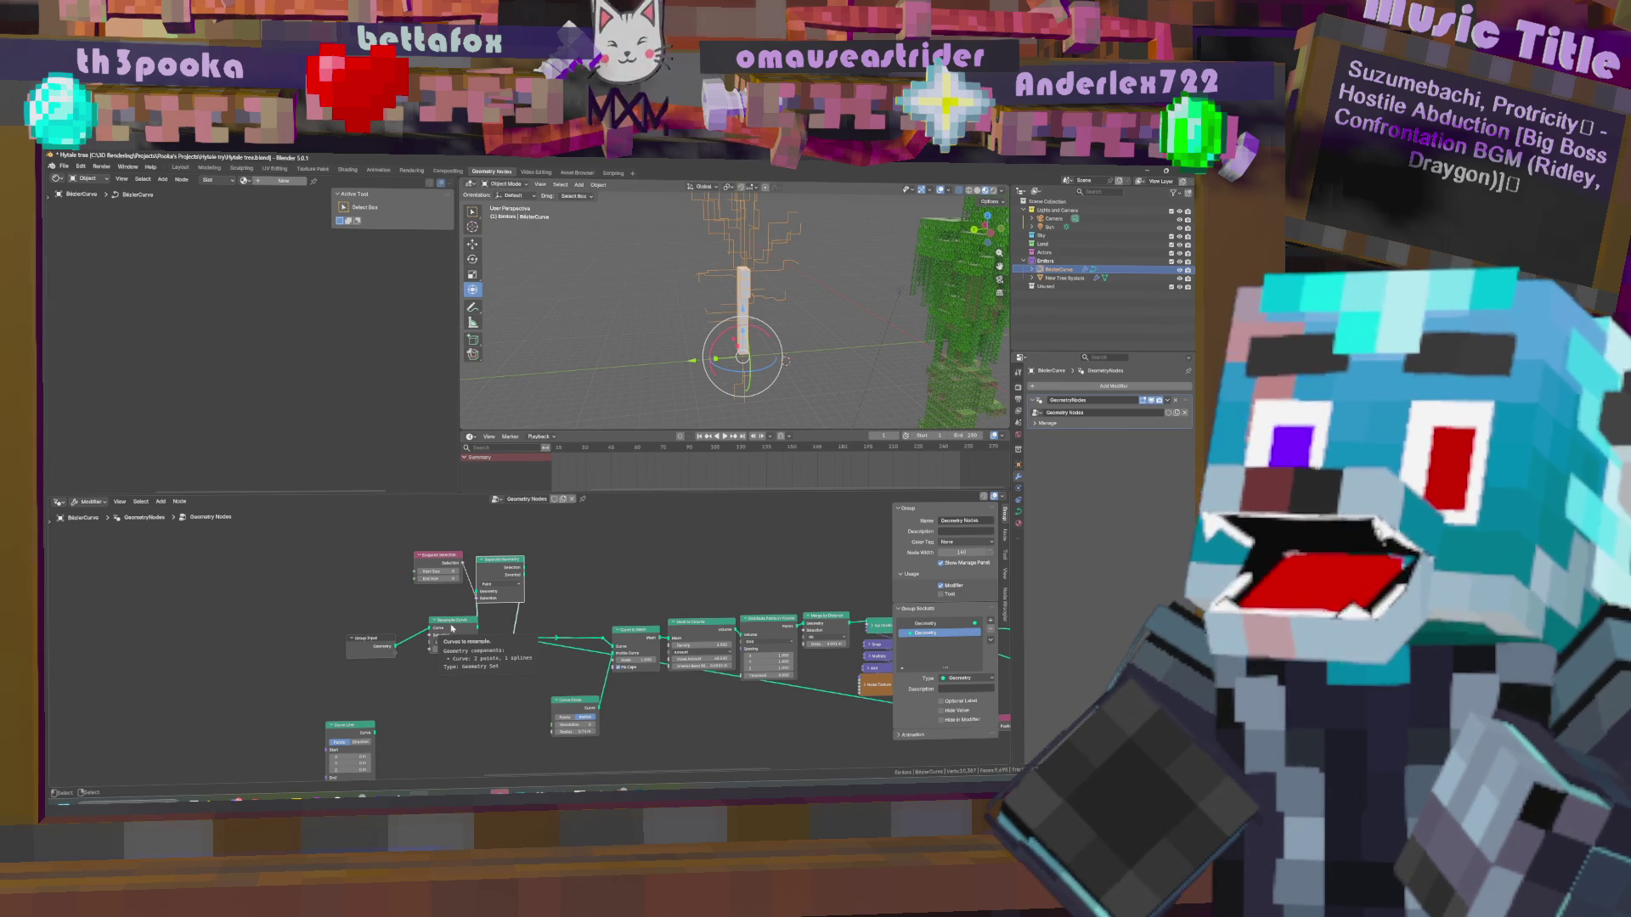
pyautogui.keyDown('alt'); pyautogui.moveTo(464, 627); pyautogui.dragTo(451, 688); pyautogui.keyUp('alt')
pyautogui.moveTo(504, 565)
pyautogui.mouseDown()
pyautogui.moveTo(563, 552)
pyautogui.moveTo(539, 557)
pyautogui.mouseUp()
pyautogui.moveTo(539, 578); pyautogui.dragTo(182, 608, button='middle')
pyautogui.scroll(-3, 182, 608)
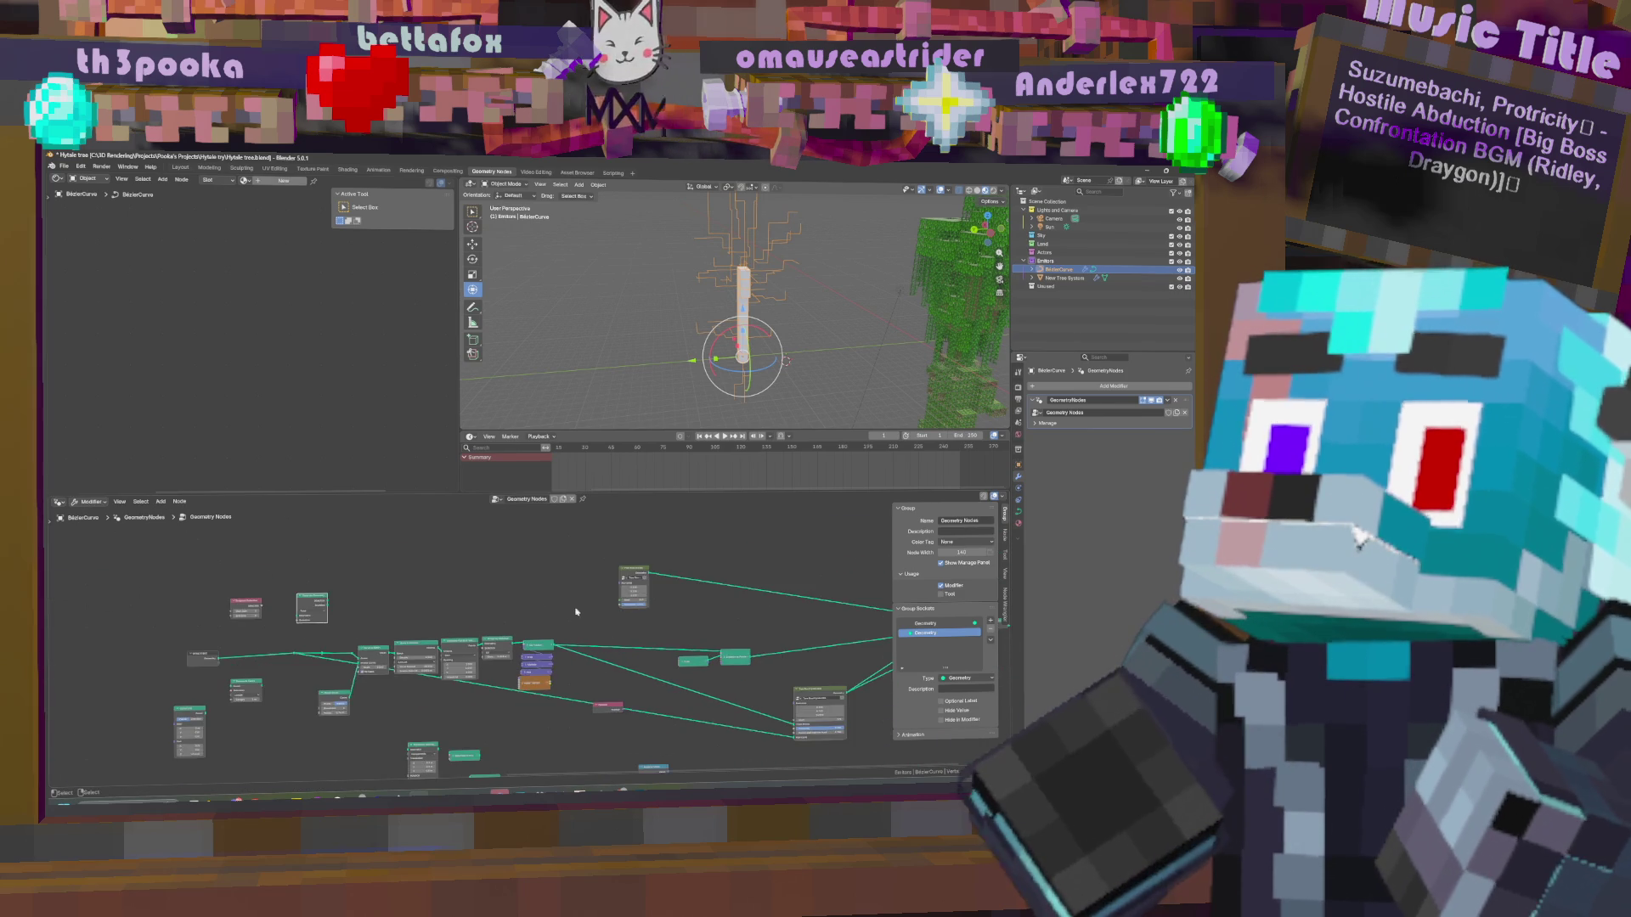
pyautogui.moveTo(492, 638); pyautogui.dragTo(518, 640, button='middle')
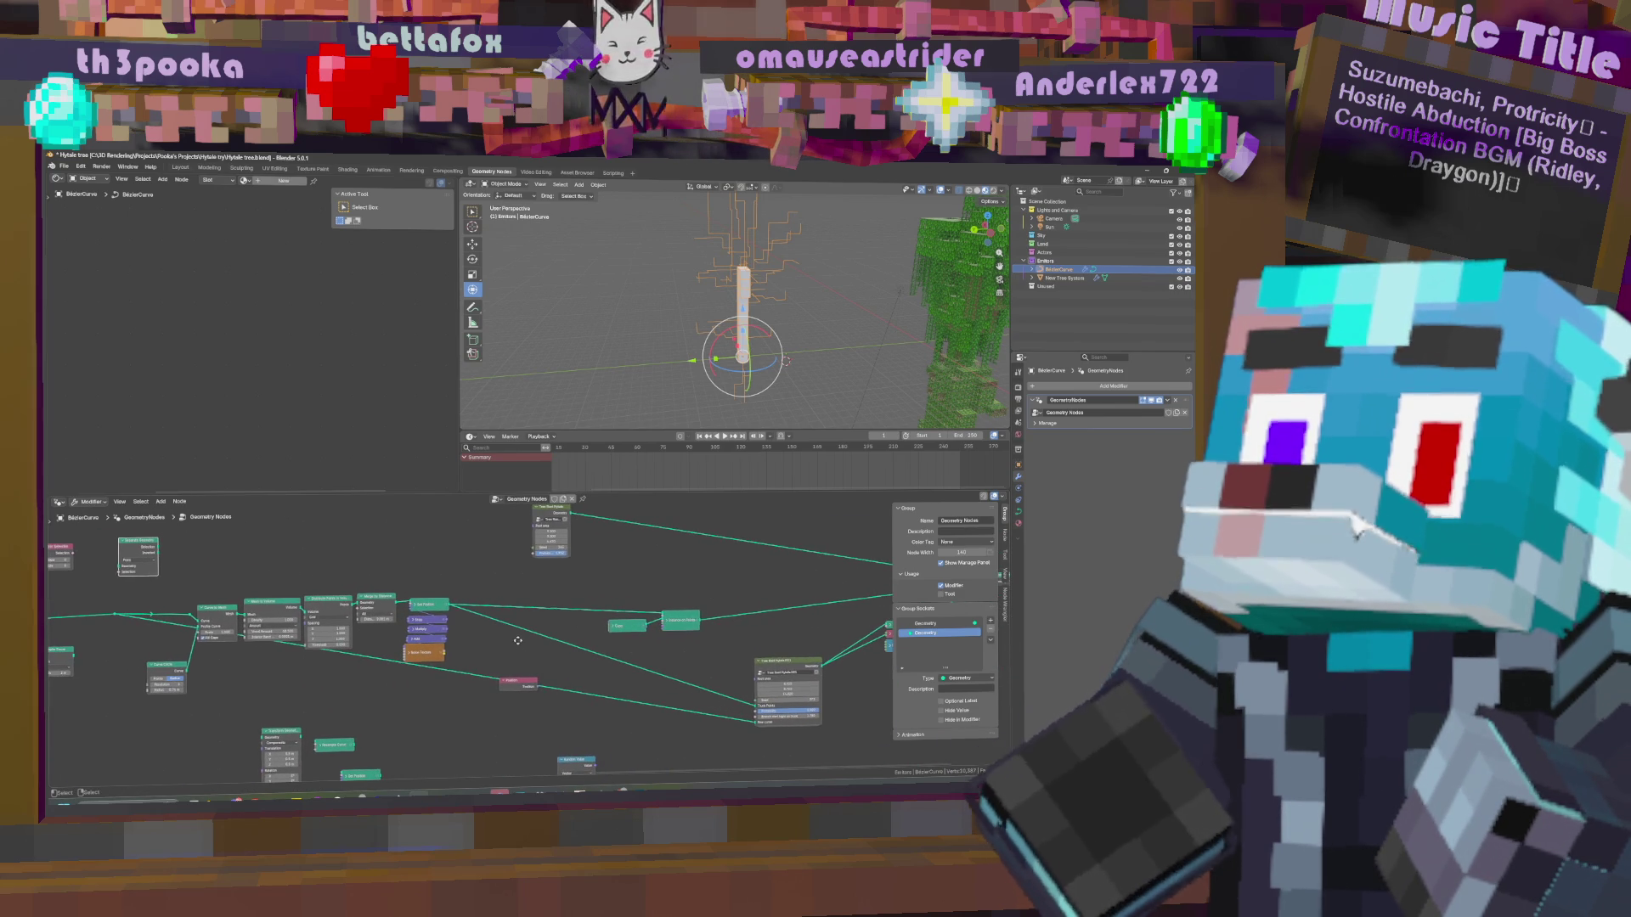
pyautogui.moveTo(334, 574); pyautogui.dragTo(502, 614, button='middle')
pyautogui.moveTo(319, 584); pyautogui.dragTo(824, 600)
pyautogui.moveTo(824, 600)
pyautogui.mouseDown(button='middle')
pyautogui.moveTo(636, 578)
pyautogui.moveTo(736, 582)
pyautogui.mouseUp(button='middle')
pyautogui.moveTo(140, 573); pyautogui.dragTo(659, 602)
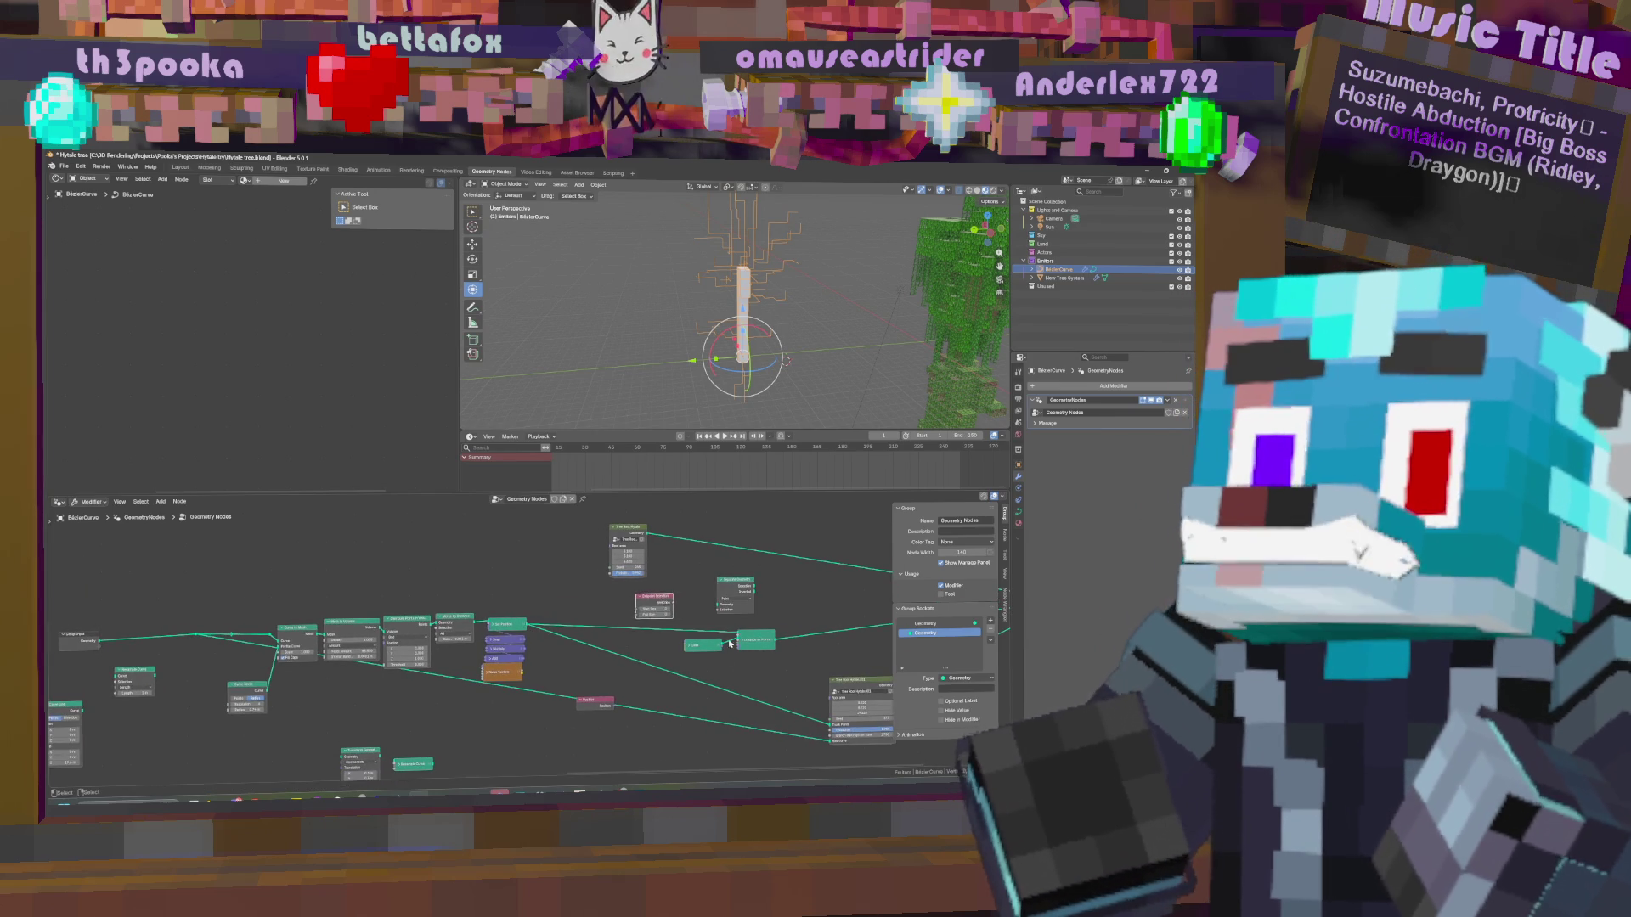
pyautogui.scroll(2, 660, 602)
pyautogui.moveTo(595, 636); pyautogui.dragTo(614, 677, button='middle')
pyautogui.scroll(2, 605, 641)
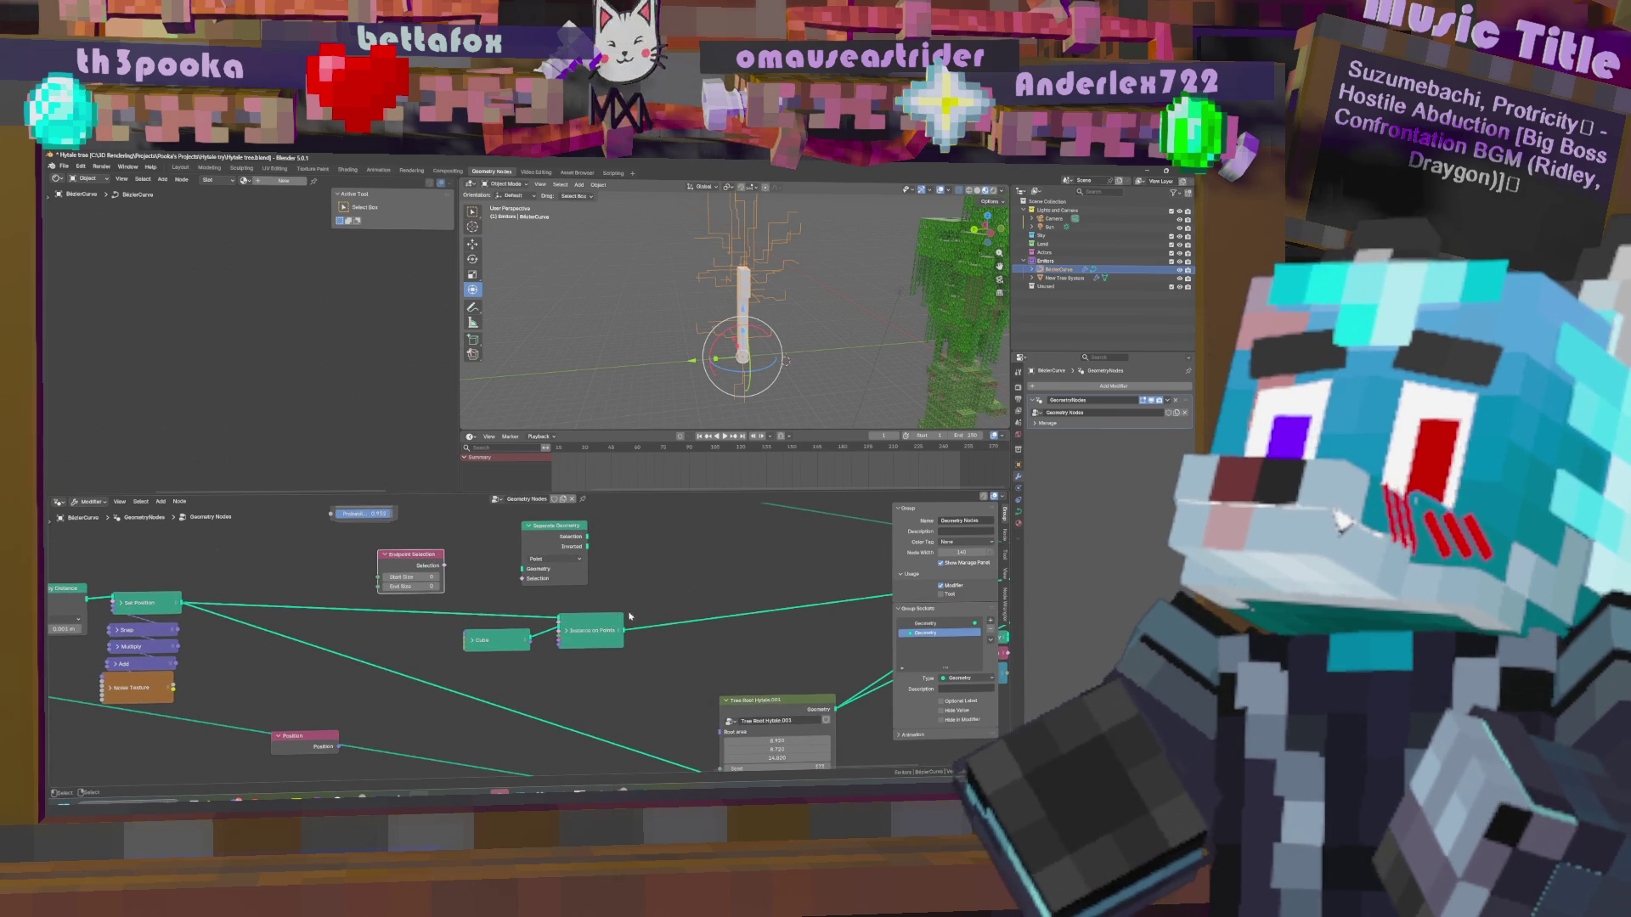
pyautogui.moveTo(510, 603); pyautogui.dragTo(762, 623, button='middle')
pyautogui.scroll(-5, 762, 622)
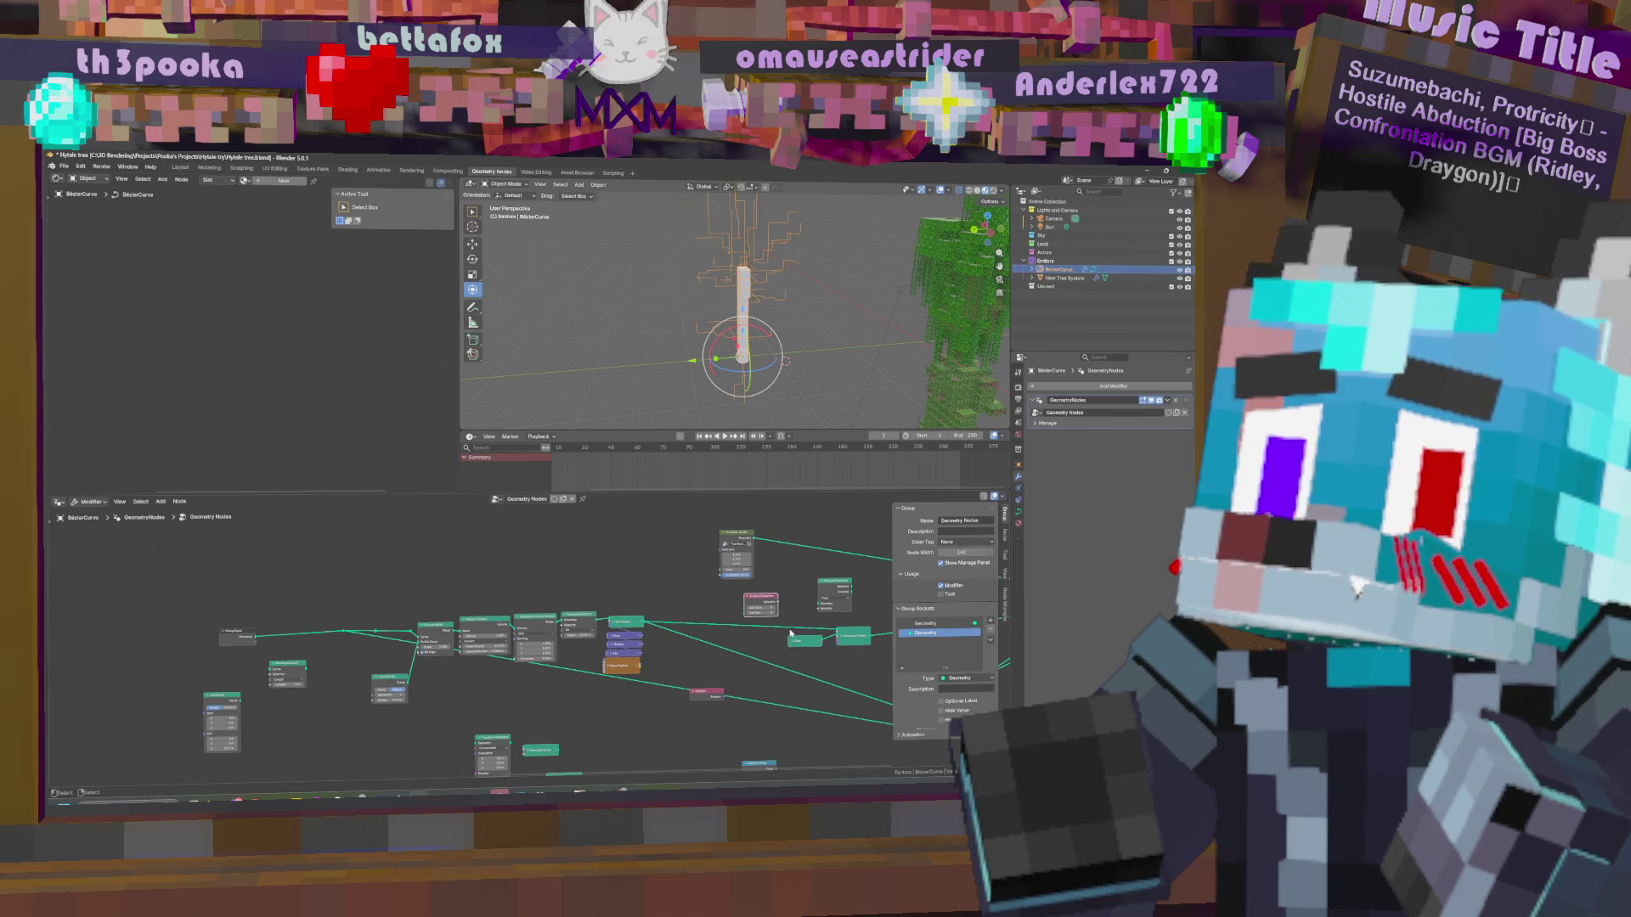
pyautogui.moveTo(790, 633); pyautogui.dragTo(739, 607, button='middle')
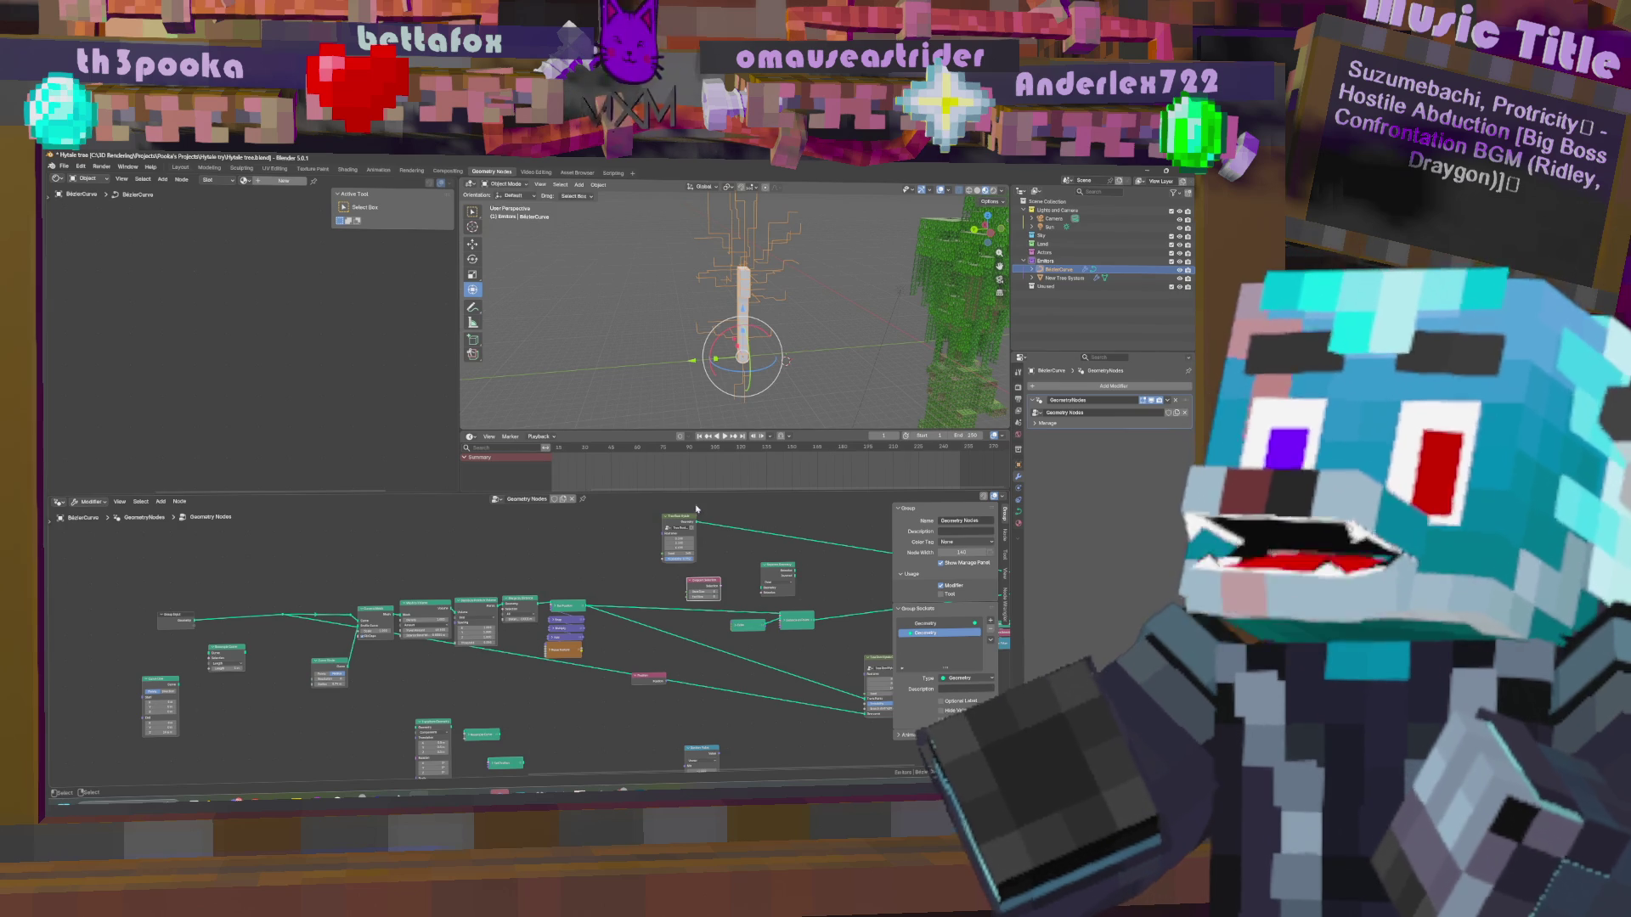
pyautogui.moveTo(704, 586); pyautogui.dragTo(332, 552)
# Add a reroute point on a connection and position it along the link.
pyautogui.moveTo(636, 577)
pyautogui.mouseDown(button='middle')
pyautogui.moveTo(535, 603)
pyautogui.moveTo(512, 631)
pyautogui.mouseUp(button='middle')
pyautogui.keyDown('shift'); pyautogui.moveTo(489, 595); pyautogui.dragTo(489, 647, button='right'); pyautogui.keyUp('shift')
pyautogui.moveTo(489, 632); pyautogui.dragTo(529, 613)
pyautogui.click(529, 613)
pyautogui.moveTo(530, 613); pyautogui.dragTo(620, 618, button='middle')
pyautogui.moveTo(745, 673); pyautogui.dragTo(715, 665, button='middle')
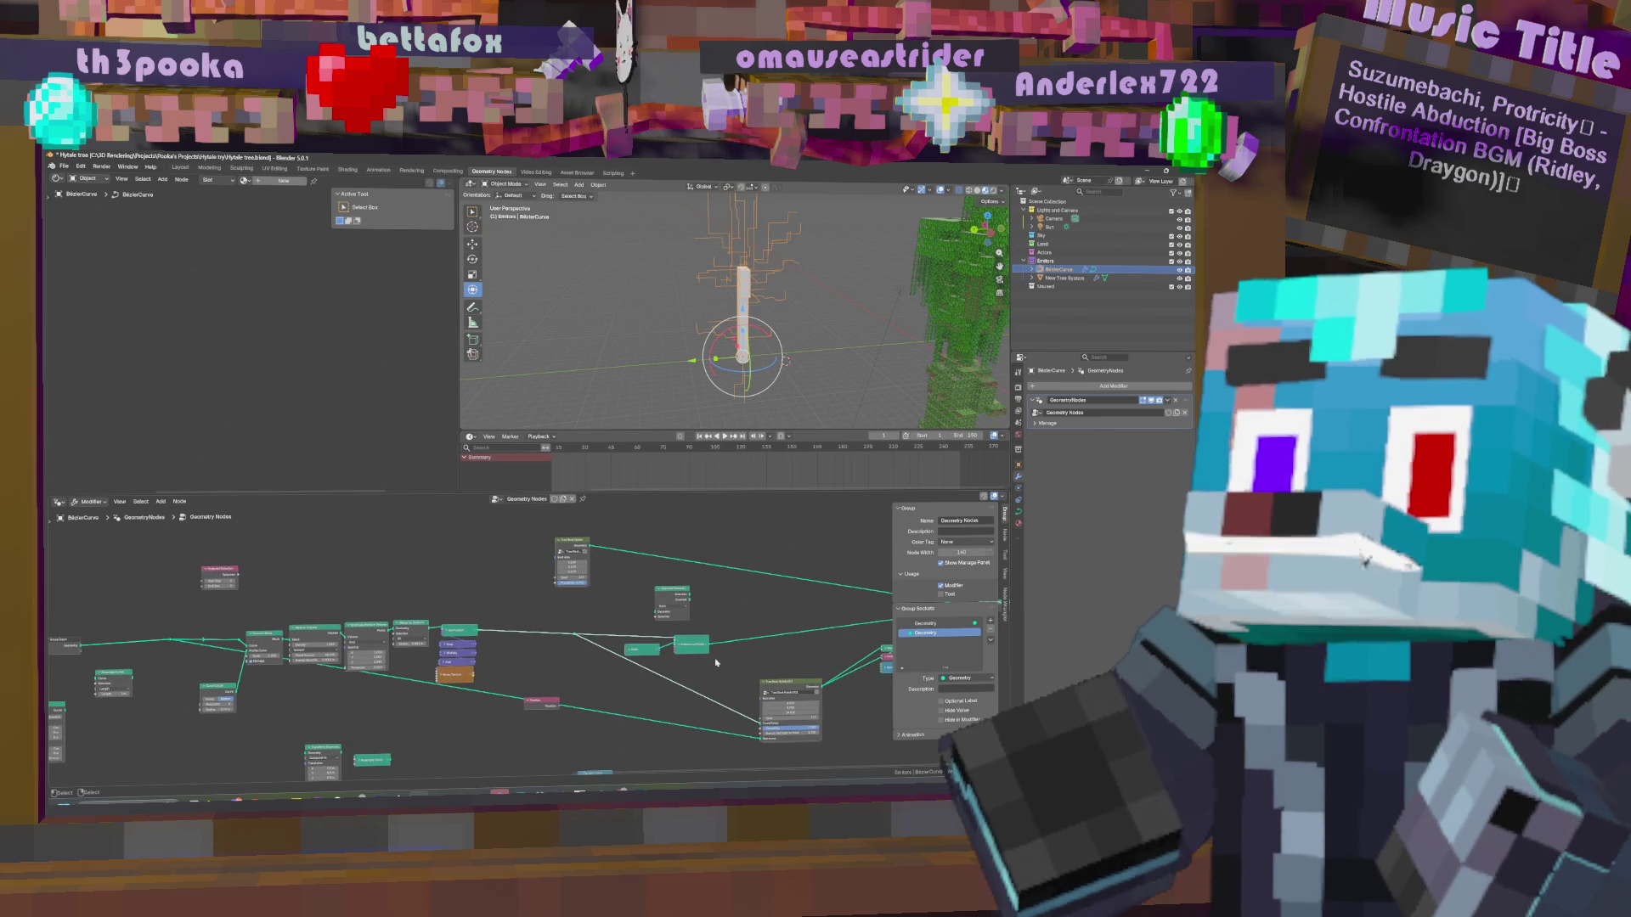
# Nudge the small node left and move a lower-left node into the chain.
pyautogui.moveTo(676, 586); pyautogui.dragTo(642, 588)
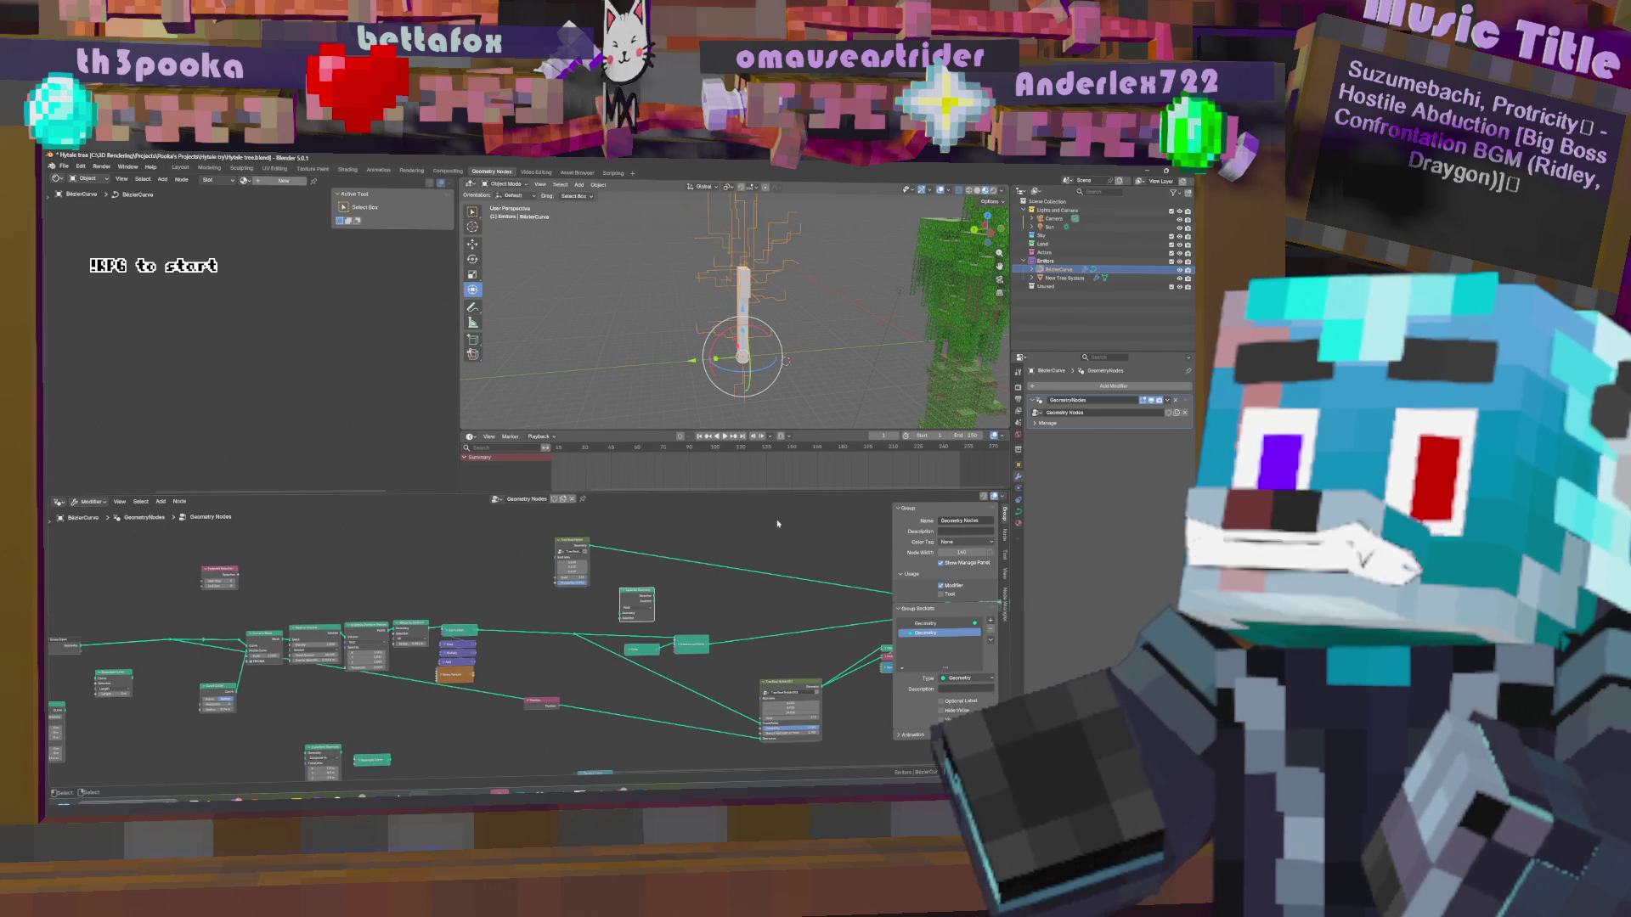
pyautogui.moveTo(725, 607); pyautogui.dragTo(776, 595, button='middle')
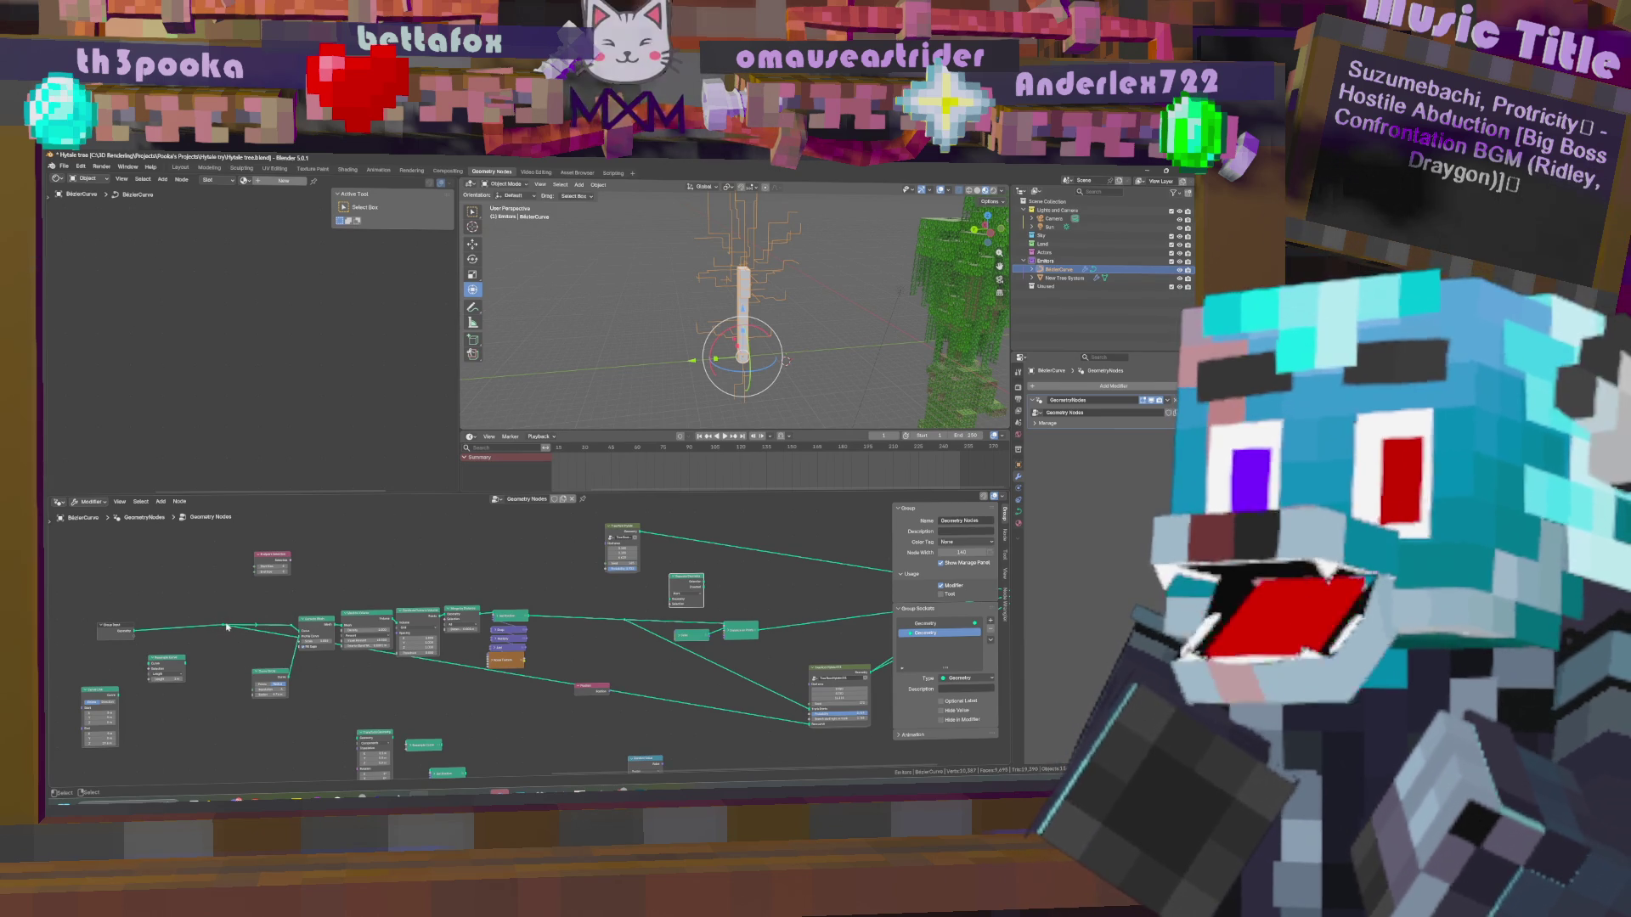
pyautogui.moveTo(845, 634)
pyautogui.mouseDown(button='middle')
pyautogui.moveTo(542, 662)
pyautogui.moveTo(777, 667)
pyautogui.mouseUp(button='middle')
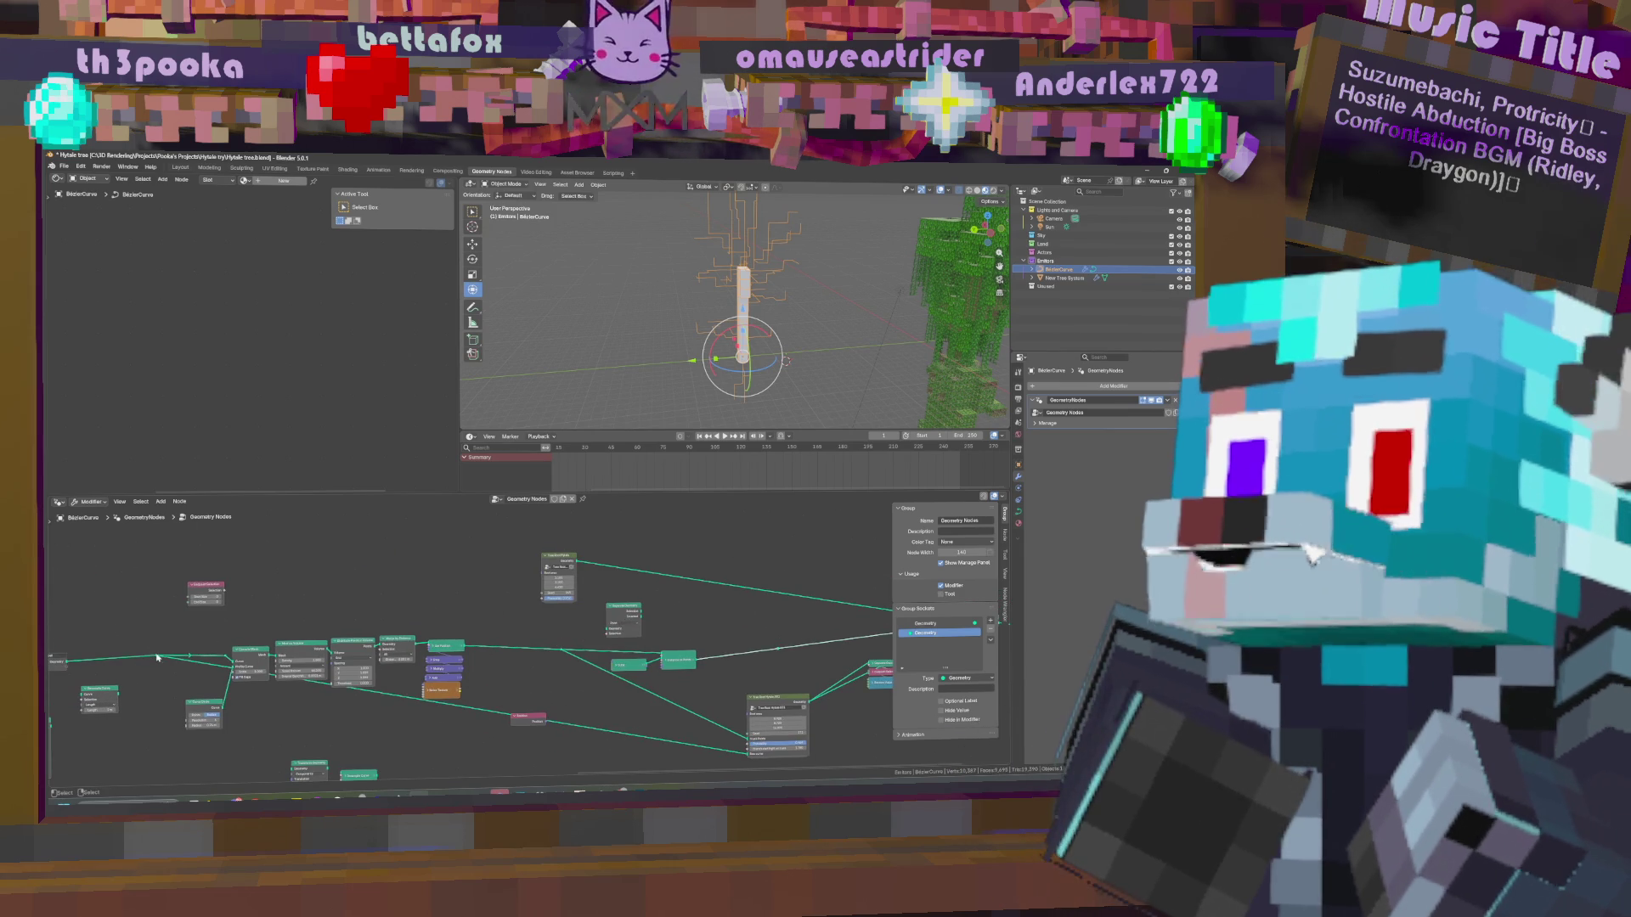
pyautogui.moveTo(109, 688)
pyautogui.mouseDown()
pyautogui.moveTo(279, 642)
pyautogui.moveTo(323, 569)
pyautogui.mouseUp()
pyautogui.scroll(1, 474, 615)
pyautogui.moveTo(474, 615); pyautogui.dragTo(512, 625, button='middle')
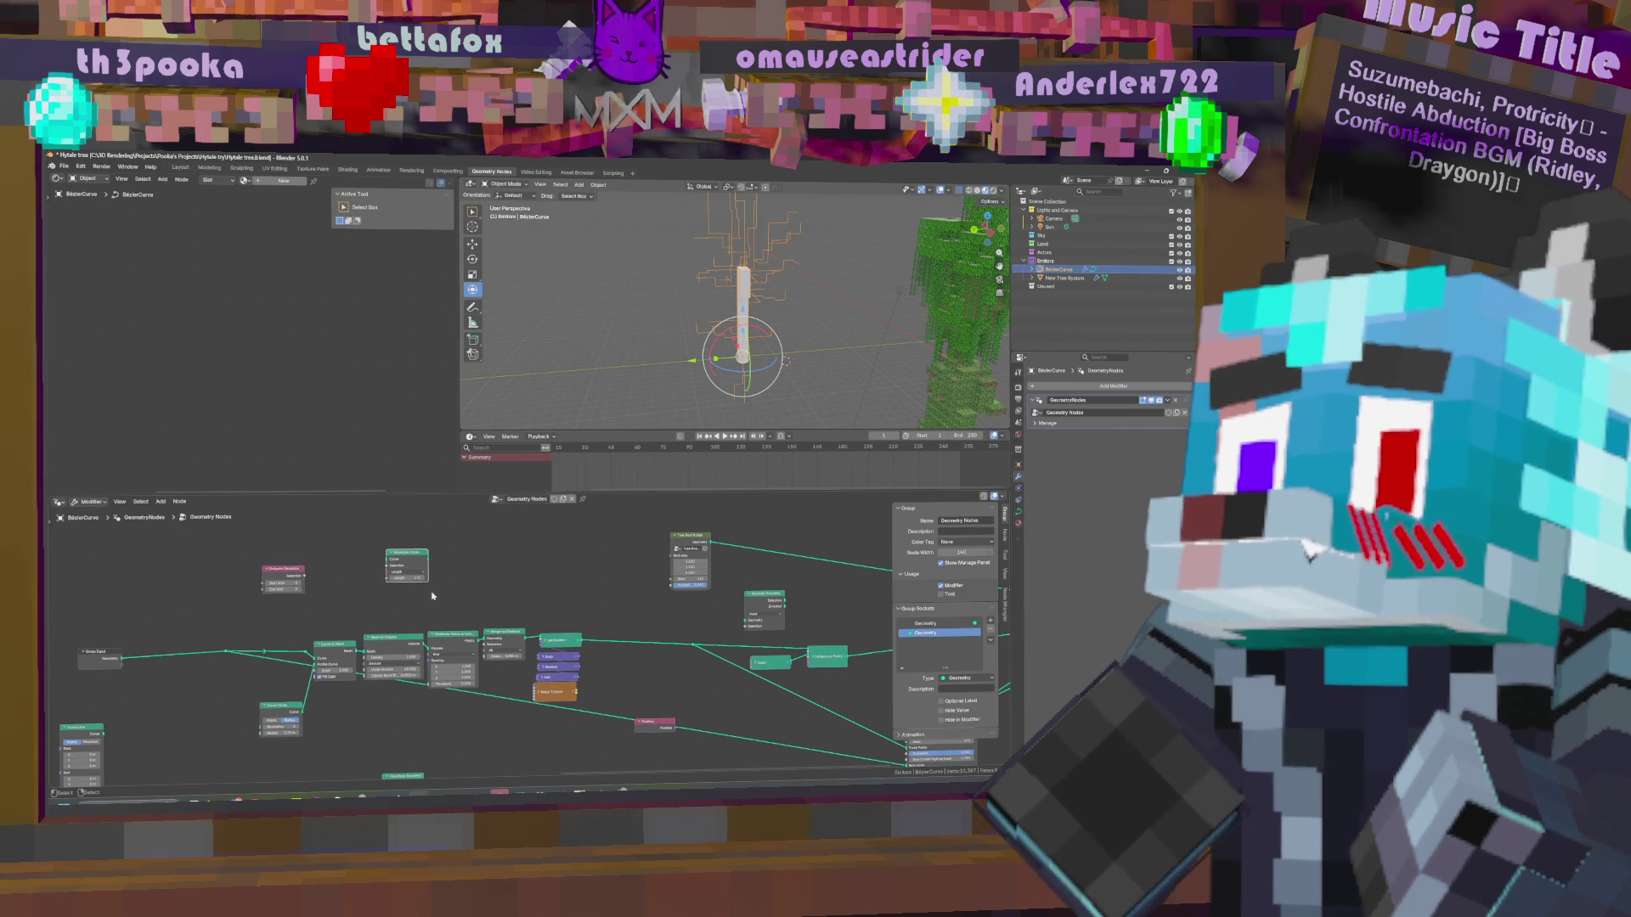
# Set the Resample Curve node's Length to 0.1.
pyautogui.click(395, 578)
pyautogui.write('0.1')
pyautogui.press('Return')
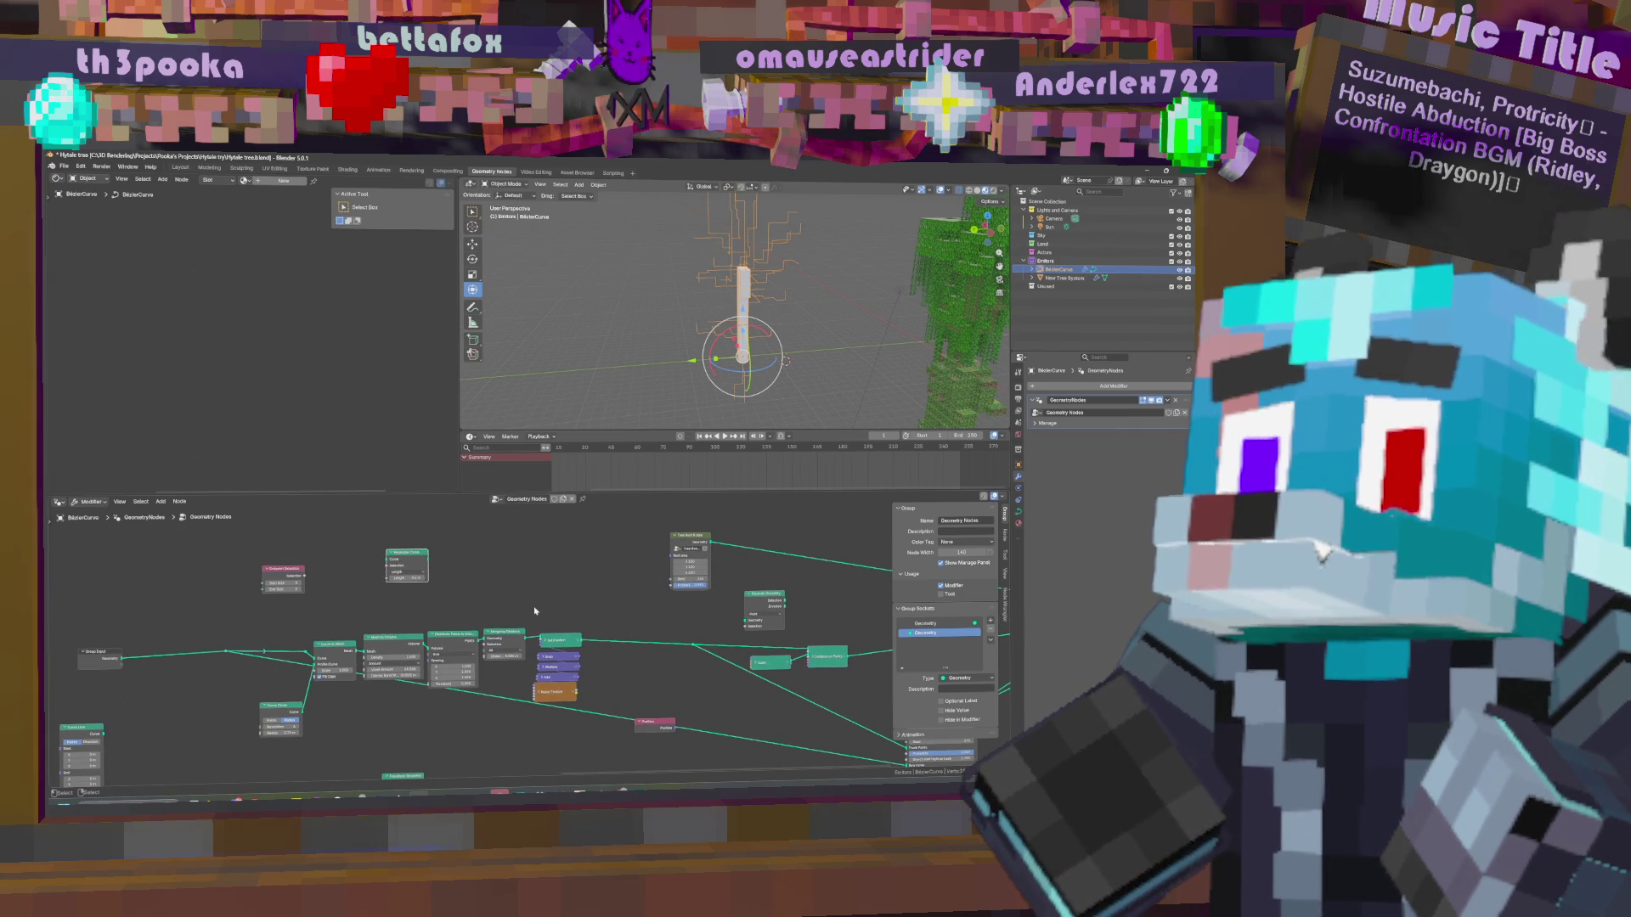
# Duplicate the Set Position node and place the copy above the original.
pyautogui.moveTo(583, 655); pyautogui.dragTo(571, 657, button='middle')
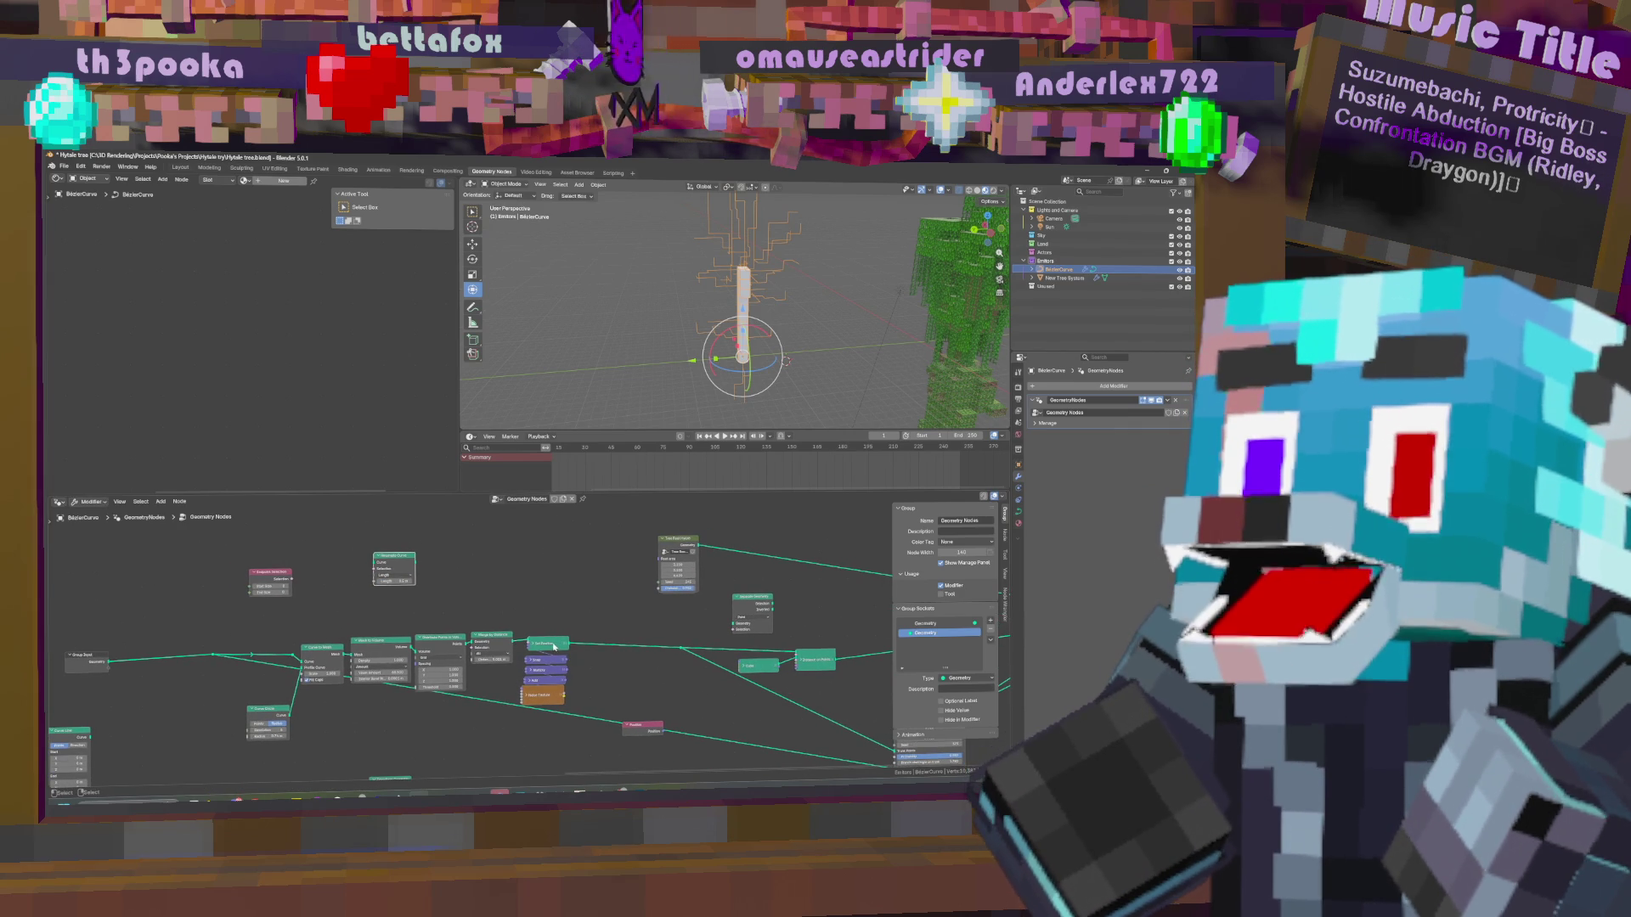
pyautogui.click(554, 646)
pyautogui.hotkey('shift', 'd')
pyautogui.click(547, 572)
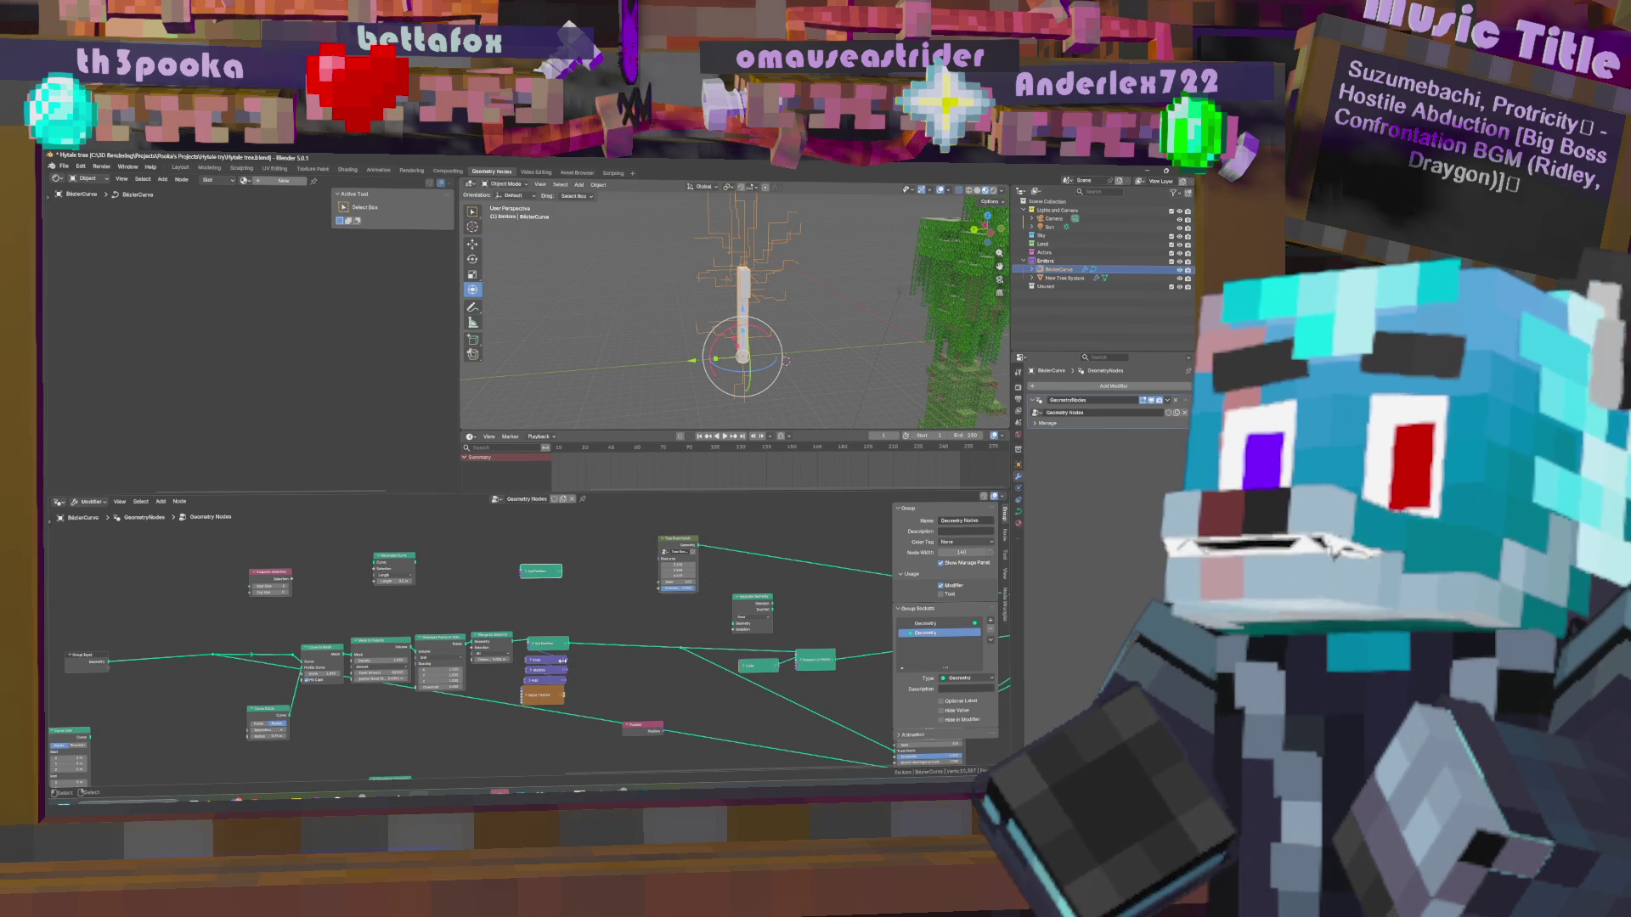
pyautogui.keyDown('alt'); pyautogui.moveTo(556, 643); pyautogui.dragTo(527, 579, button='right'); pyautogui.keyUp('alt')
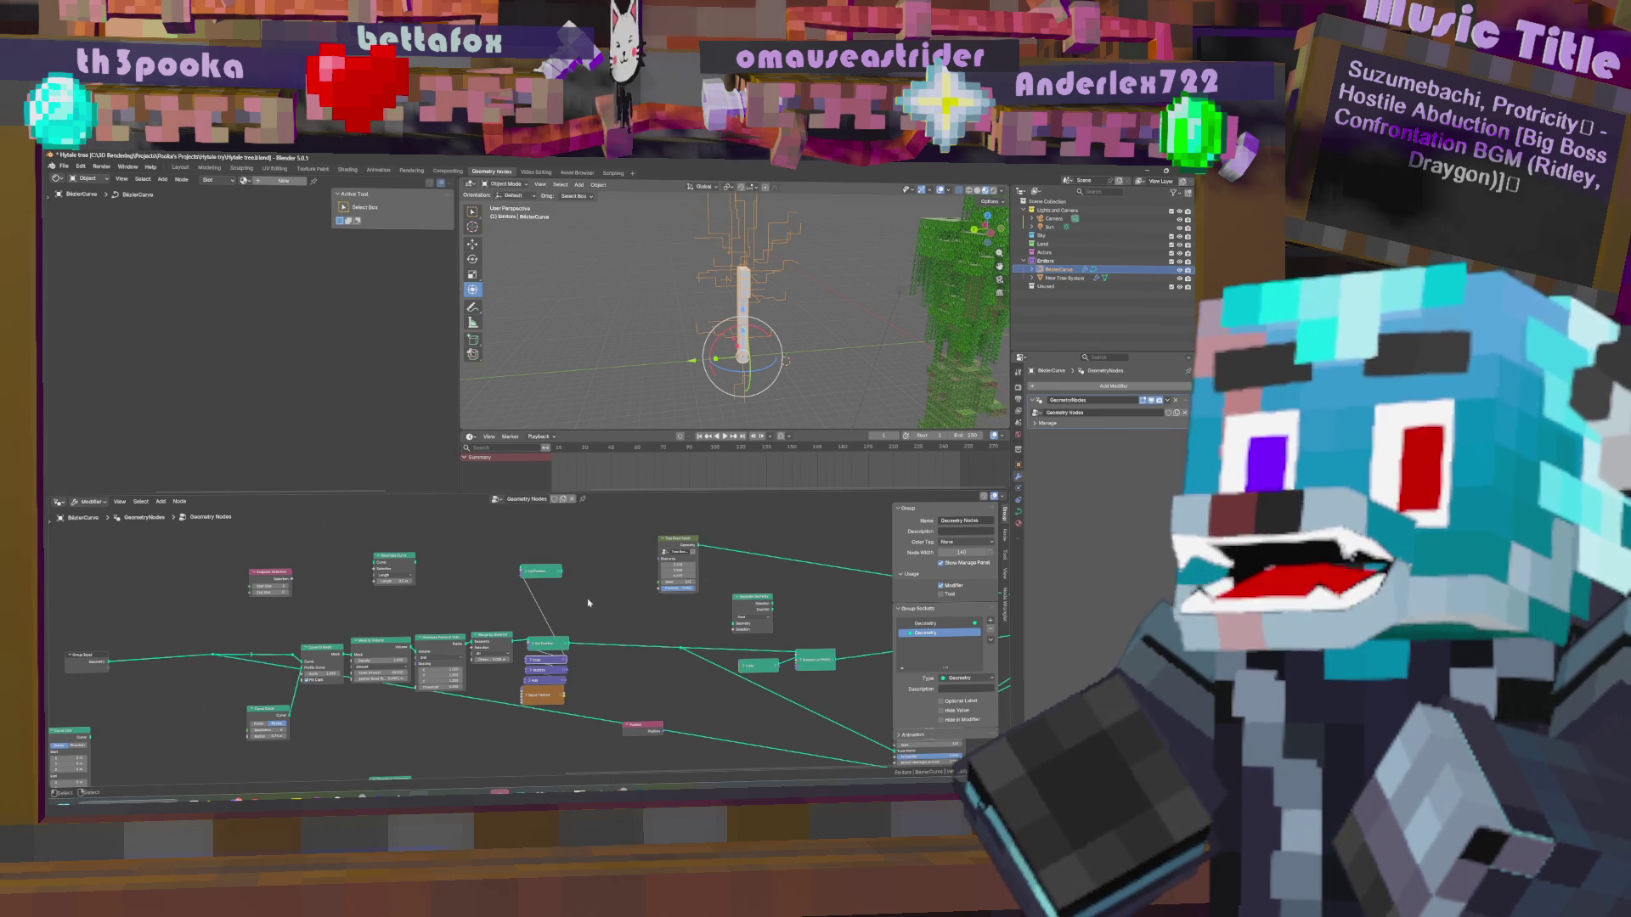
# Connect the reroute to the new Set Position and pull a link from its output.
pyautogui.moveTo(217, 654); pyautogui.dragTo(282, 651, button='middle')
pyautogui.moveTo(283, 651); pyautogui.dragTo(443, 560)
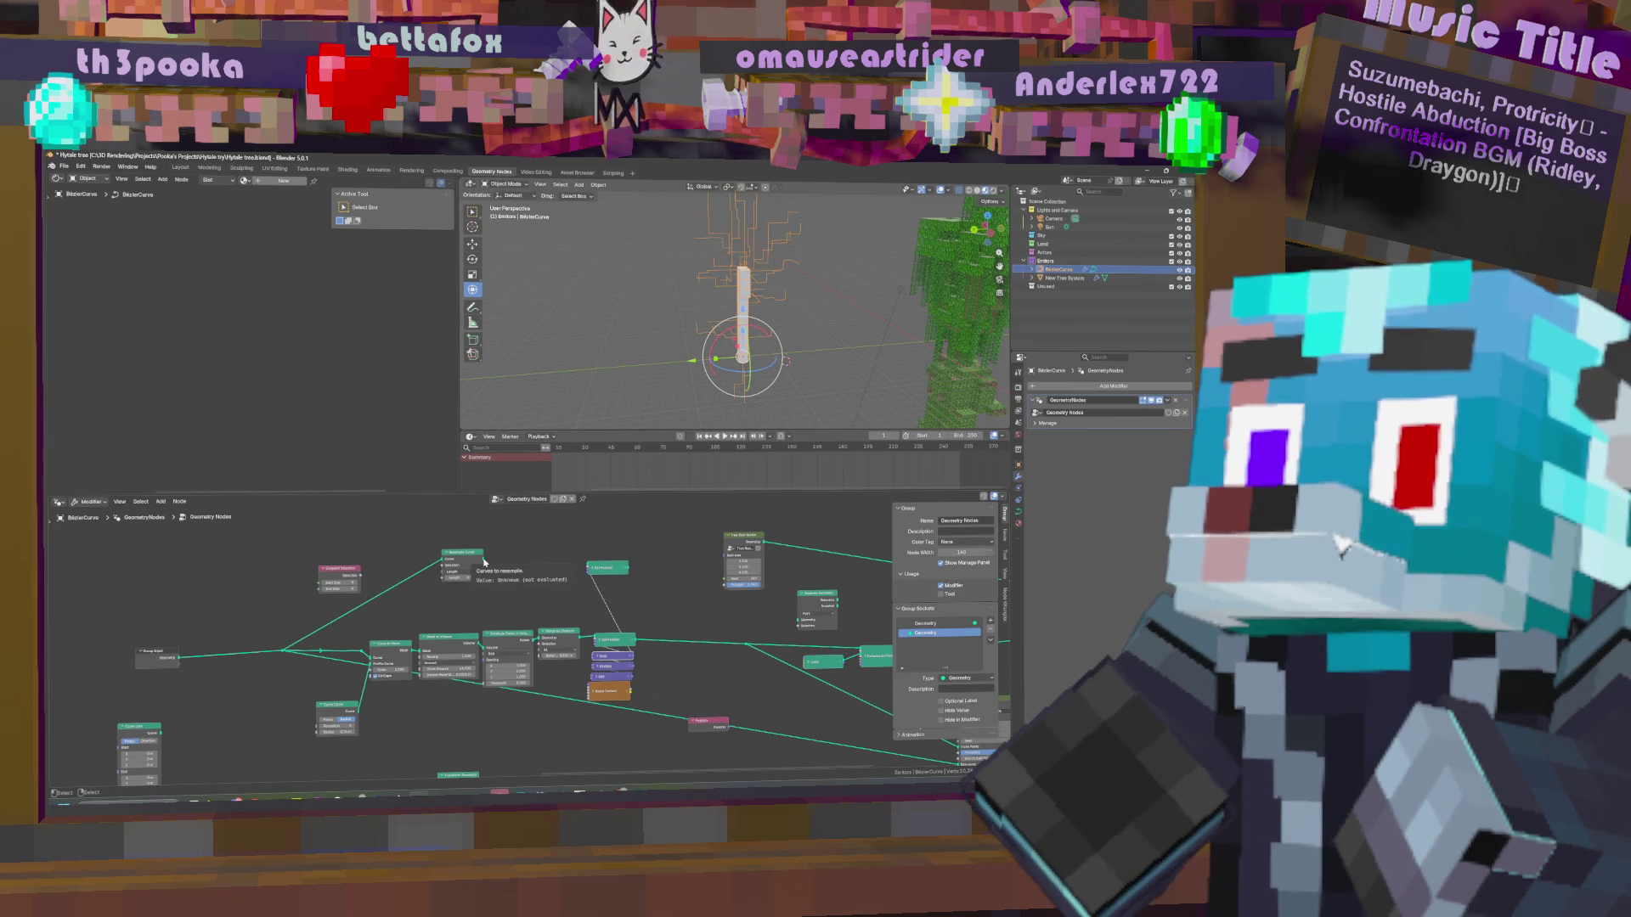
pyautogui.moveTo(718, 648); pyautogui.dragTo(437, 643, button='middle')
pyautogui.moveTo(318, 566); pyautogui.dragTo(703, 649)
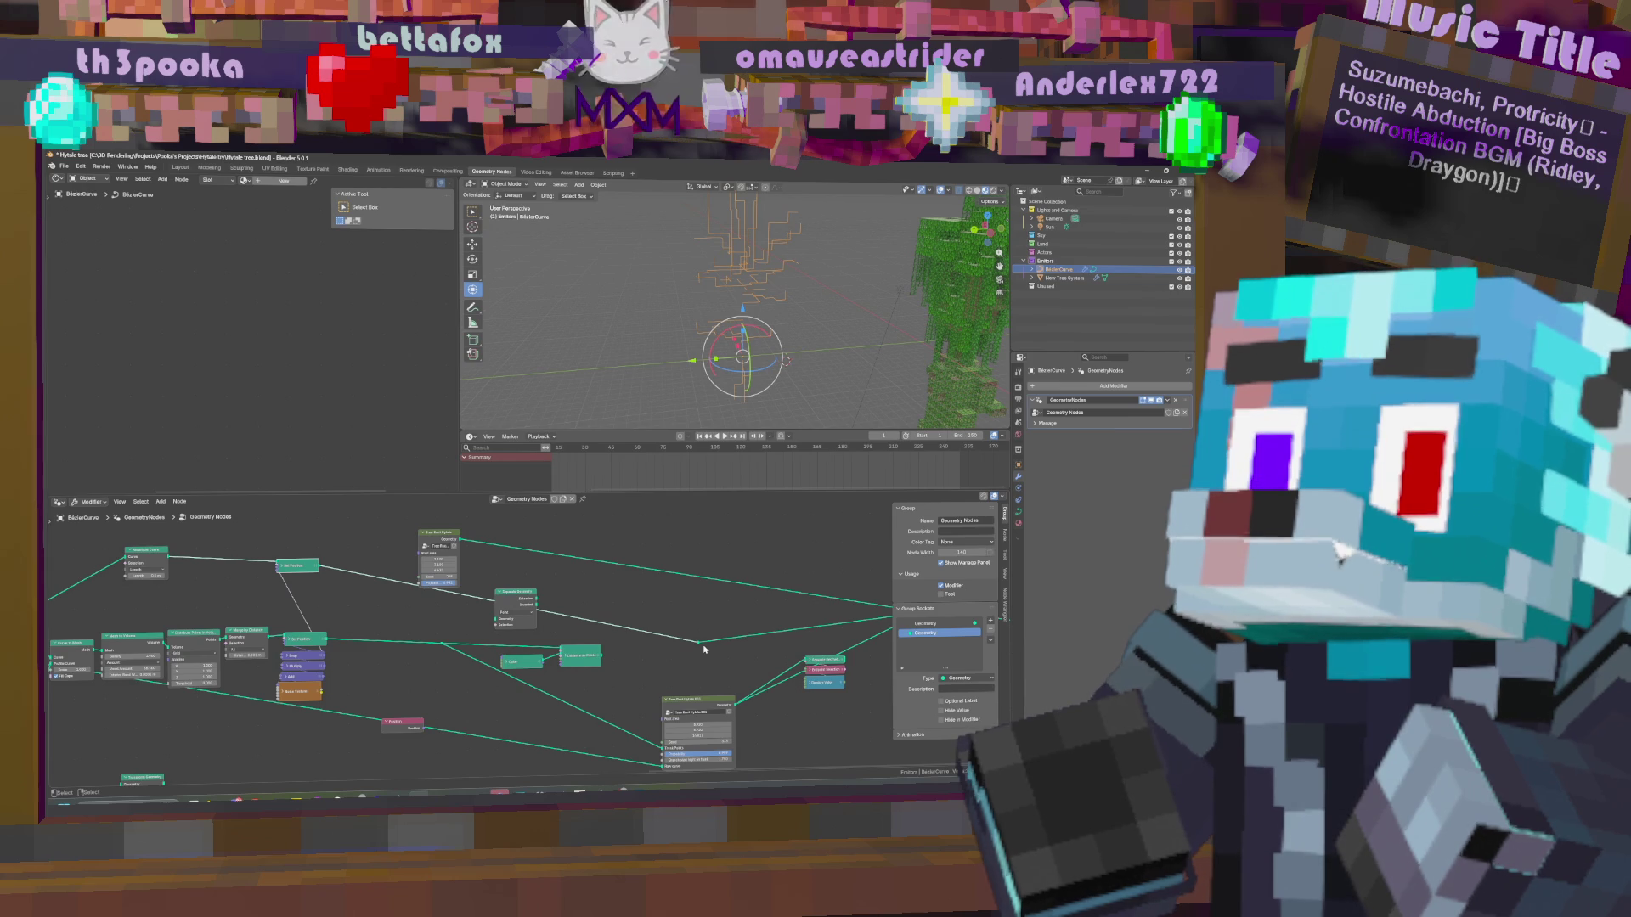
# Add a Curve to Mesh node via the 'curve to me' search.
pyautogui.hotkey('shift', 'a')
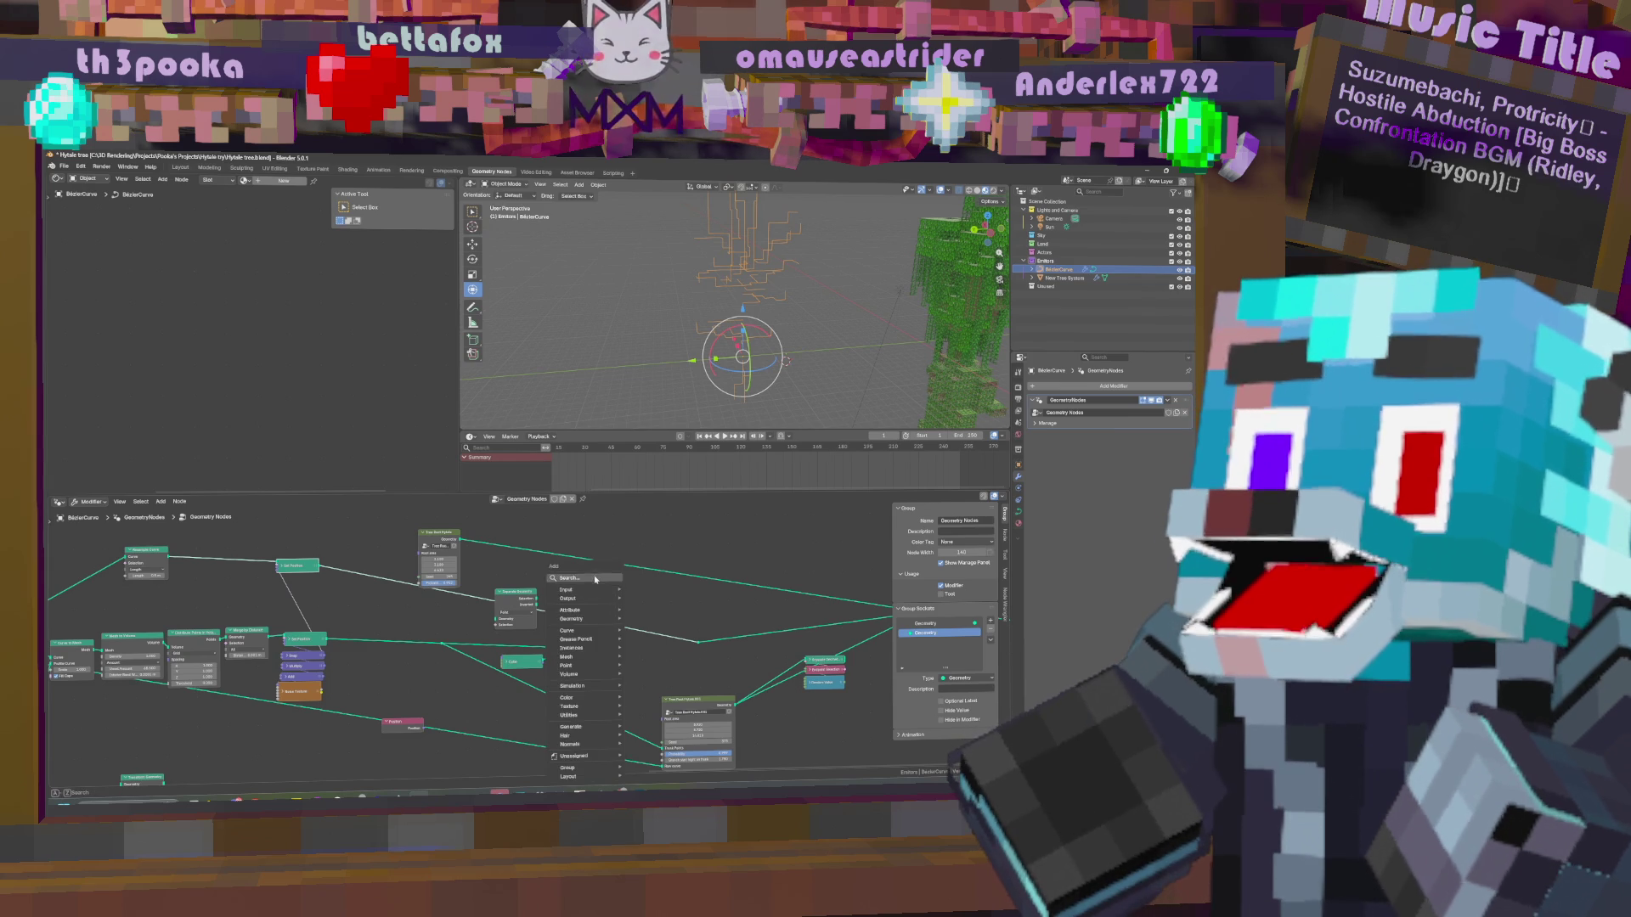
pyautogui.write('curve to me')
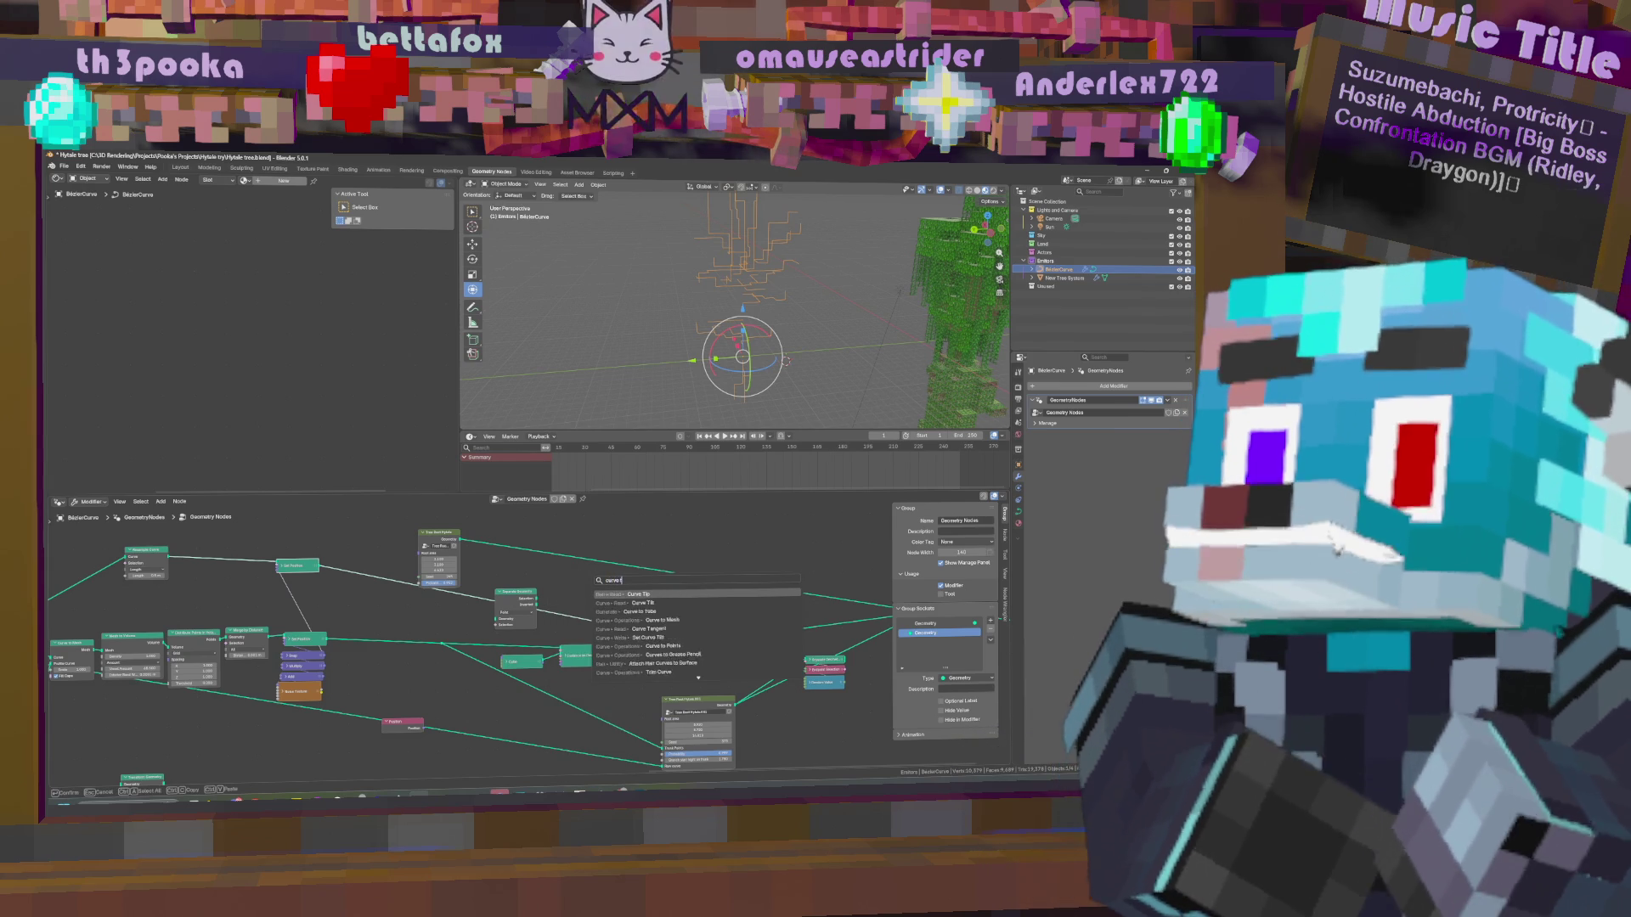
pyautogui.press('Return')
pyautogui.click(374, 559)
# Add a Quadrilateral node and link it to Curve to Mesh's Profile Curve.
pyautogui.hotkey('shift', 'a')
pyautogui.click(350, 536)
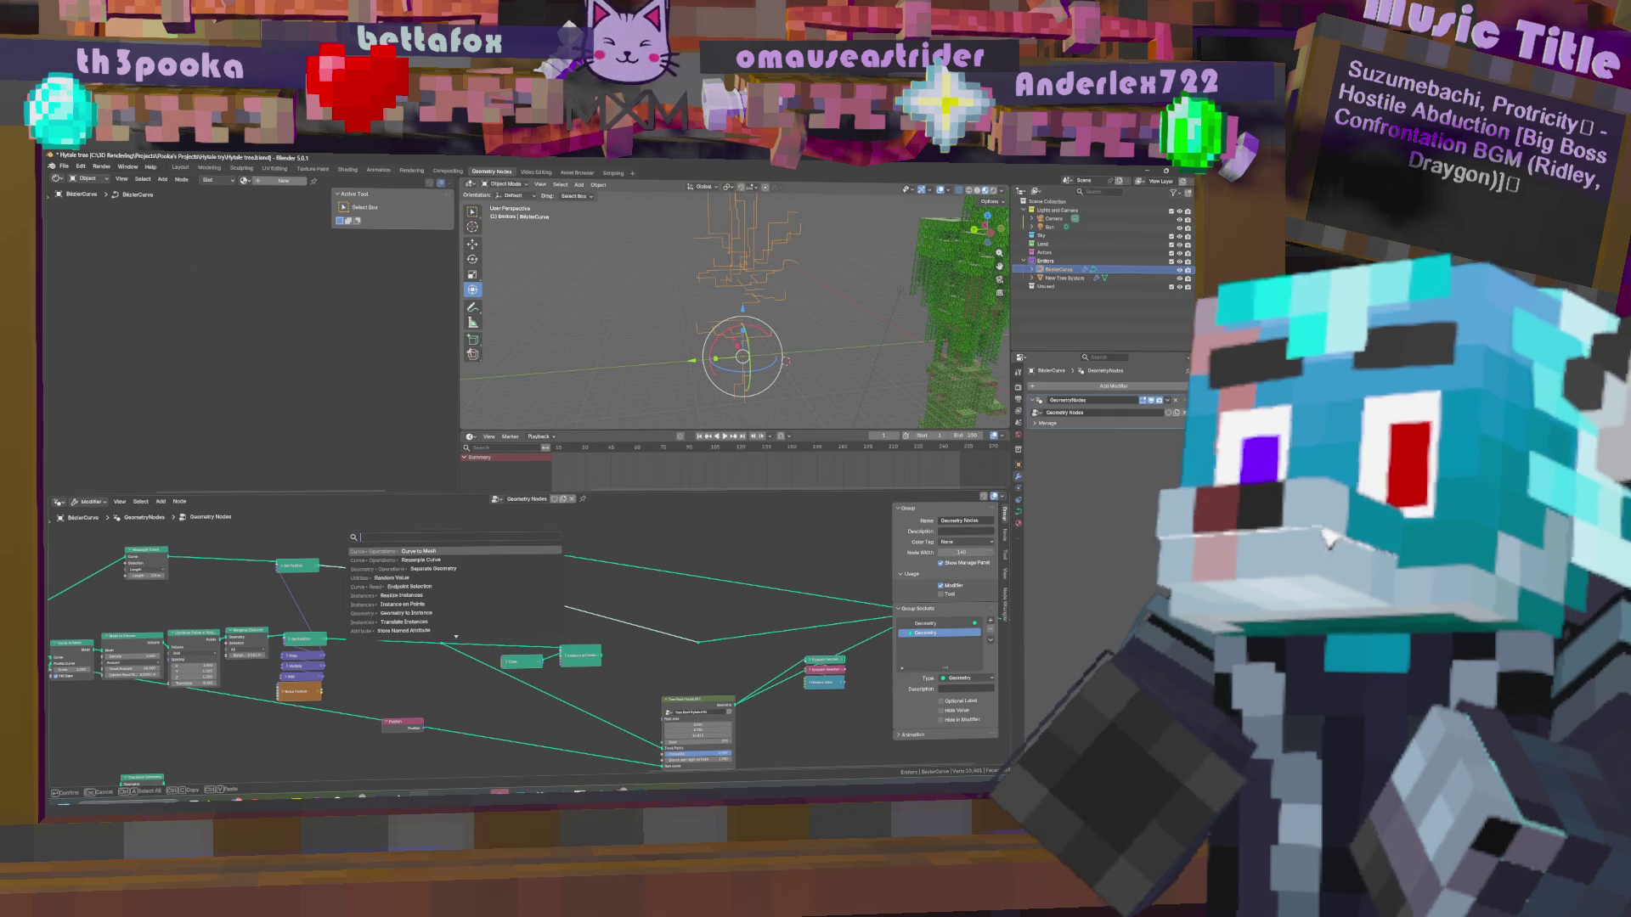
pyautogui.write('wra')
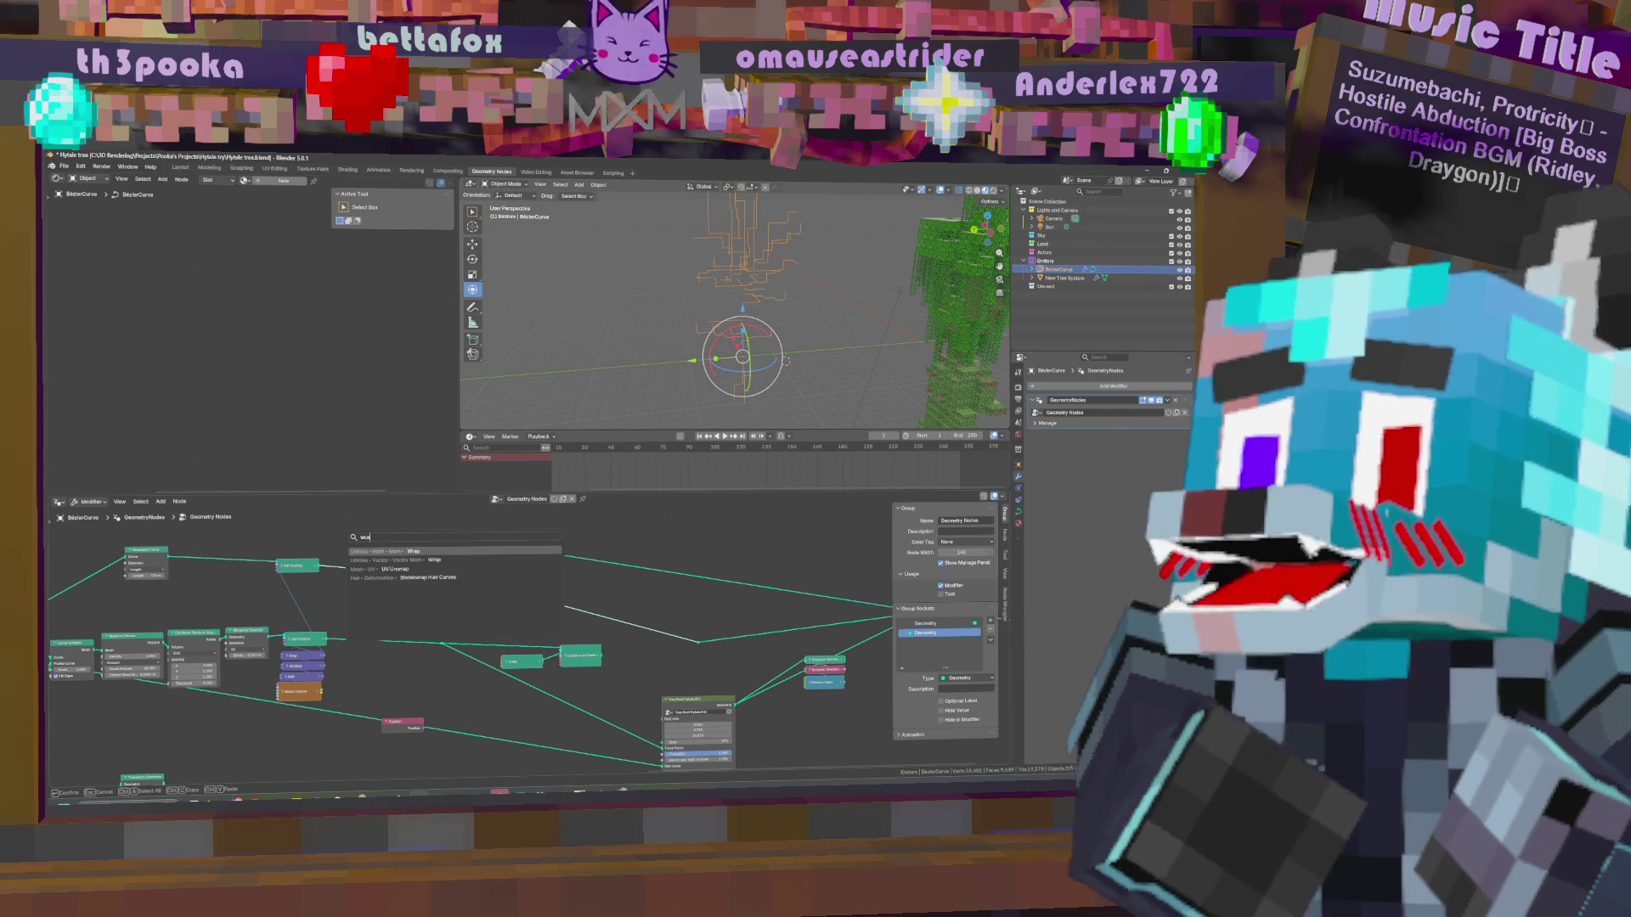
pyautogui.press('BackSpace')
pyautogui.press('BackSpace')
pyautogui.press('BackSpace')
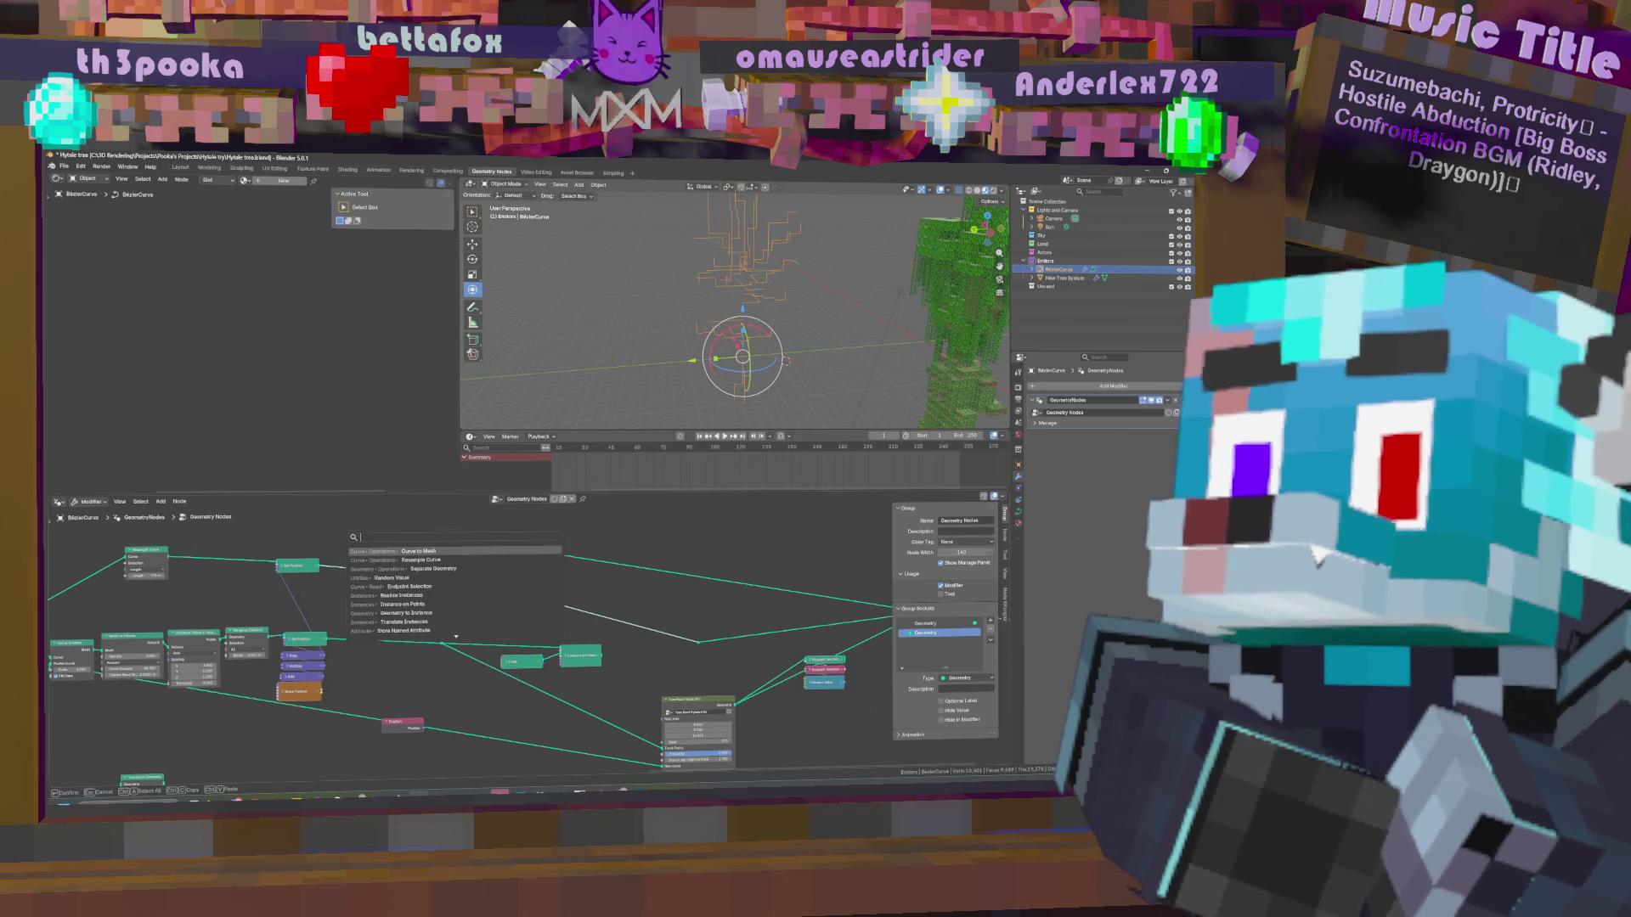
pyautogui.press('Return')
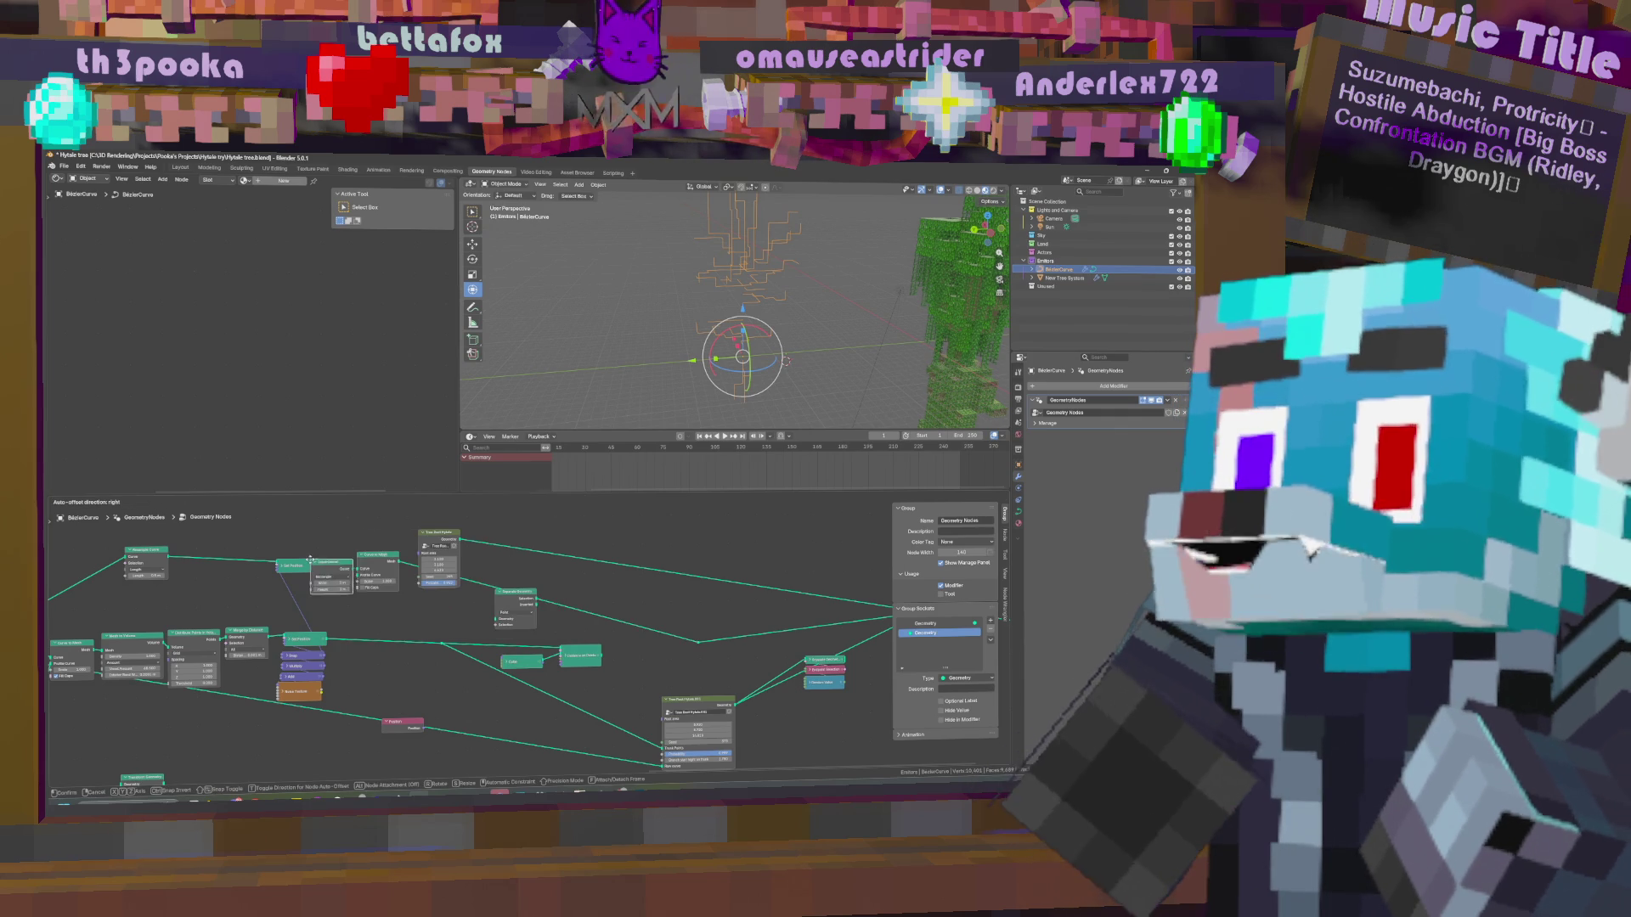
pyautogui.click(342, 589)
pyautogui.moveTo(350, 595); pyautogui.dragTo(361, 580)
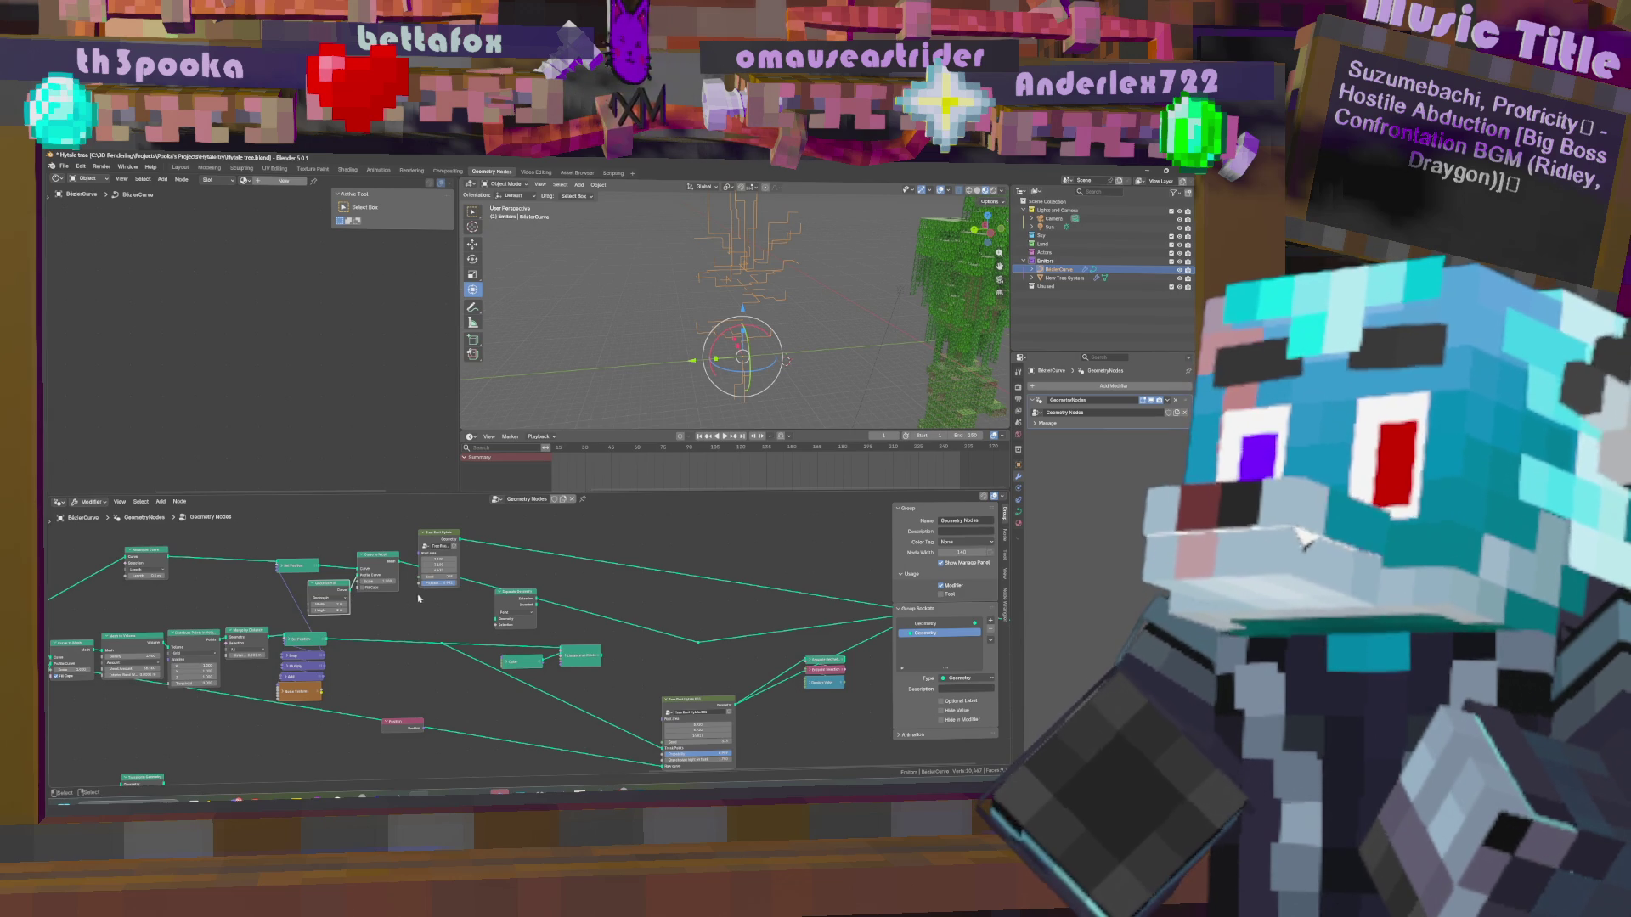
# Enter a new Width for the Quadrilateral profile feeding Curve to Mesh.
pyautogui.moveTo(790, 352); pyautogui.dragTo(823, 345, button='middle')
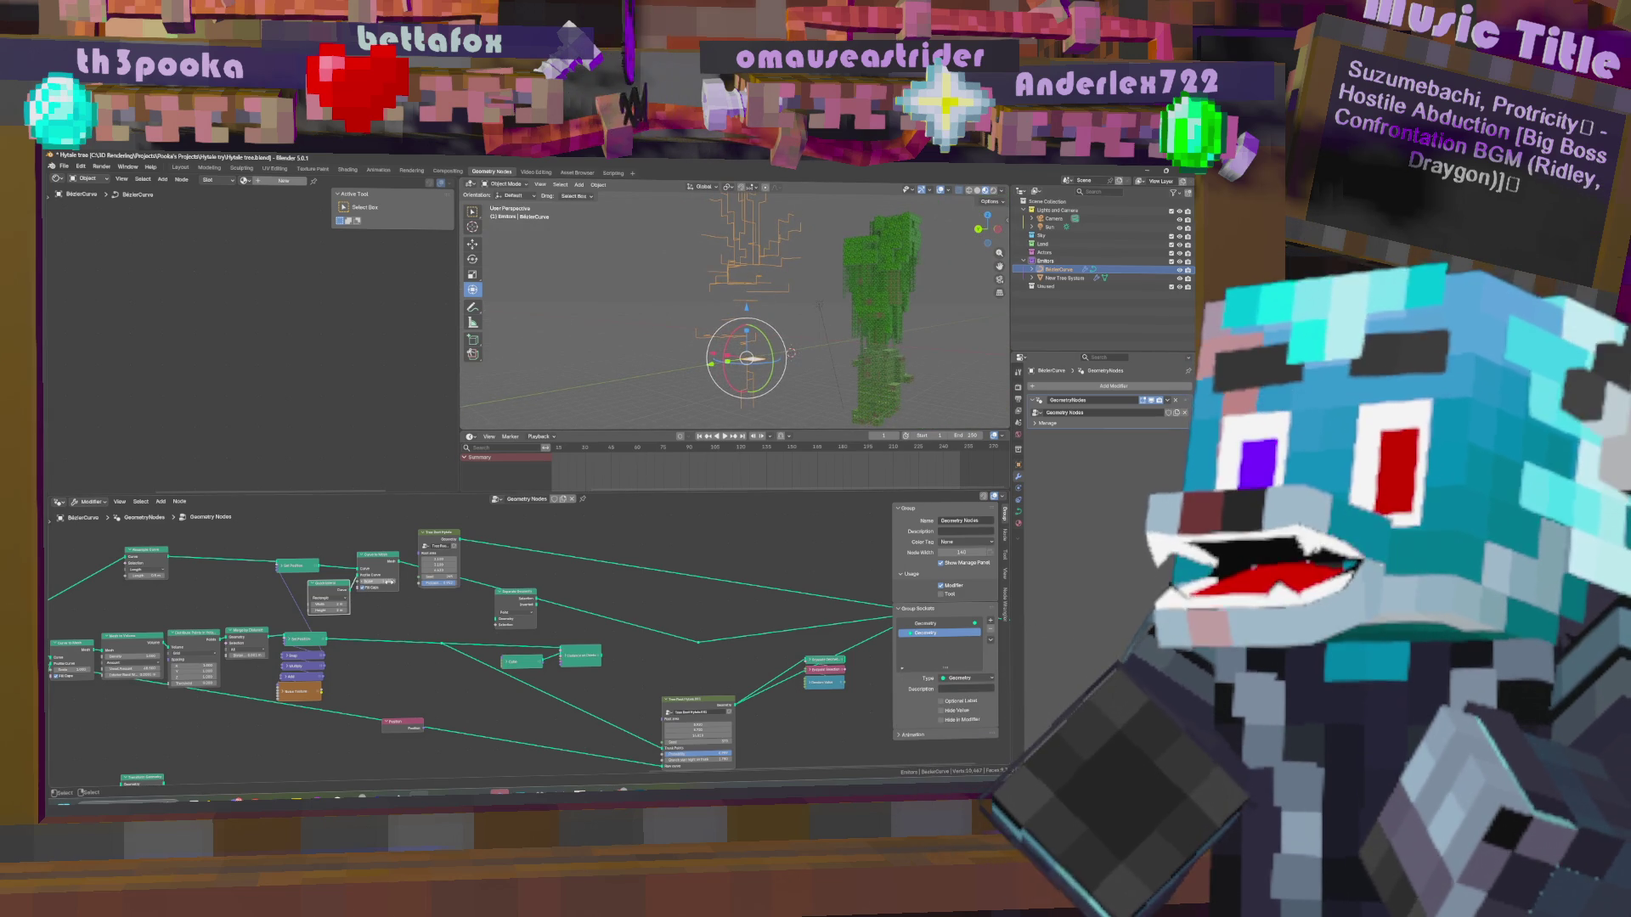
pyautogui.moveTo(417, 599); pyautogui.dragTo(571, 631, button='middle')
pyautogui.moveTo(443, 633); pyautogui.dragTo(571, 622, button='middle')
pyautogui.moveTo(411, 618); pyautogui.dragTo(403, 621, button='middle')
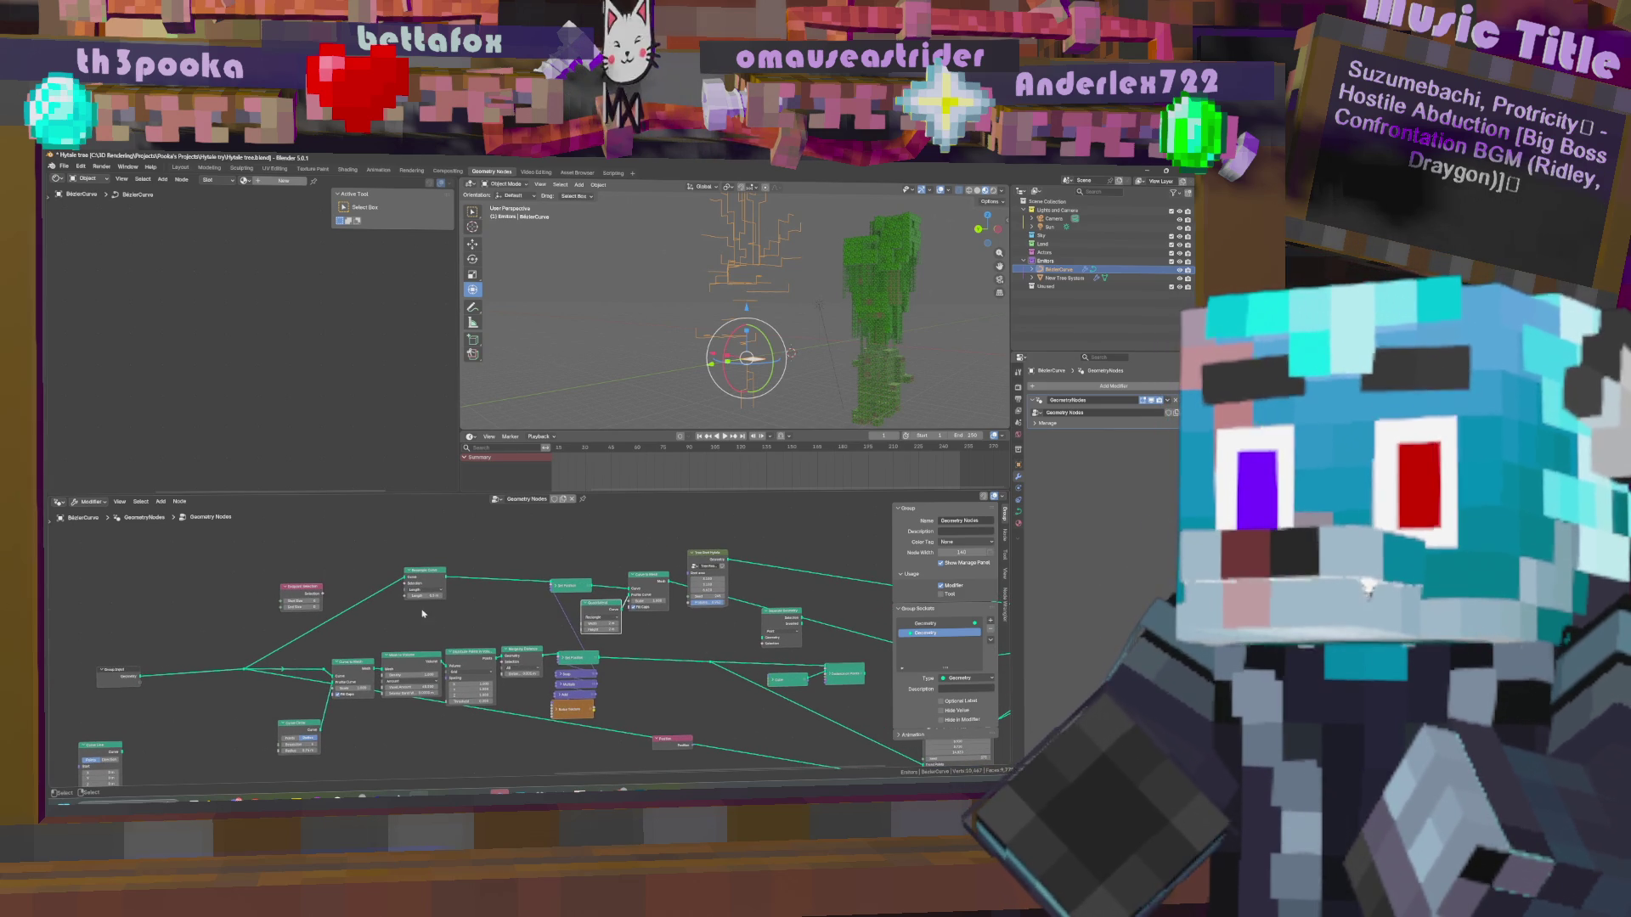
pyautogui.moveTo(425, 597)
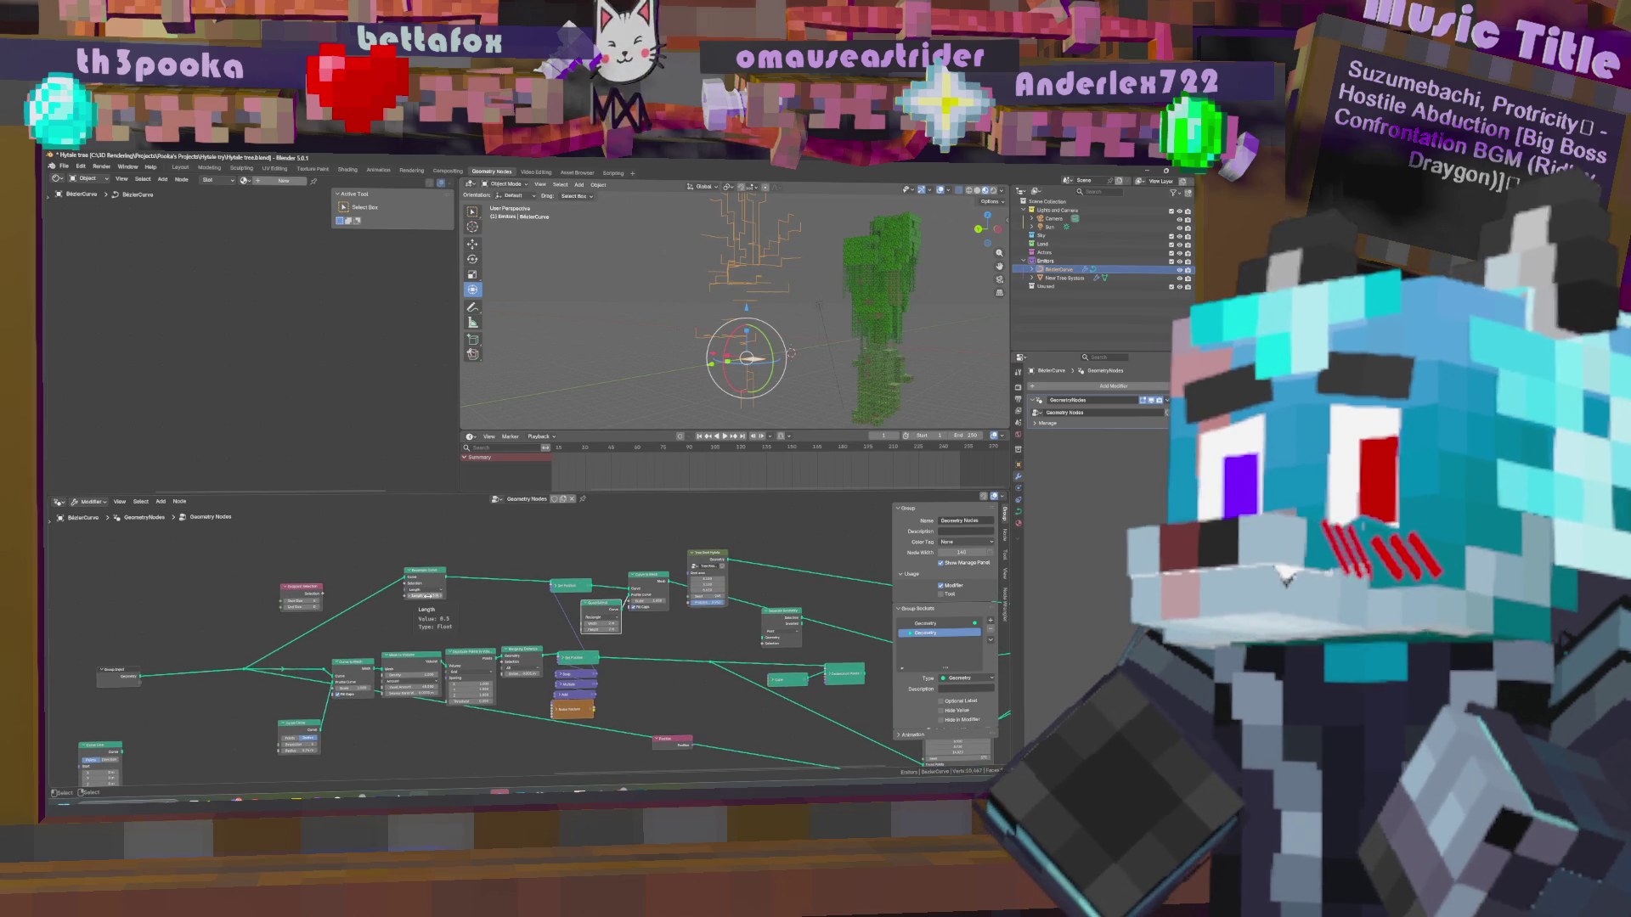
pyautogui.click(594, 623)
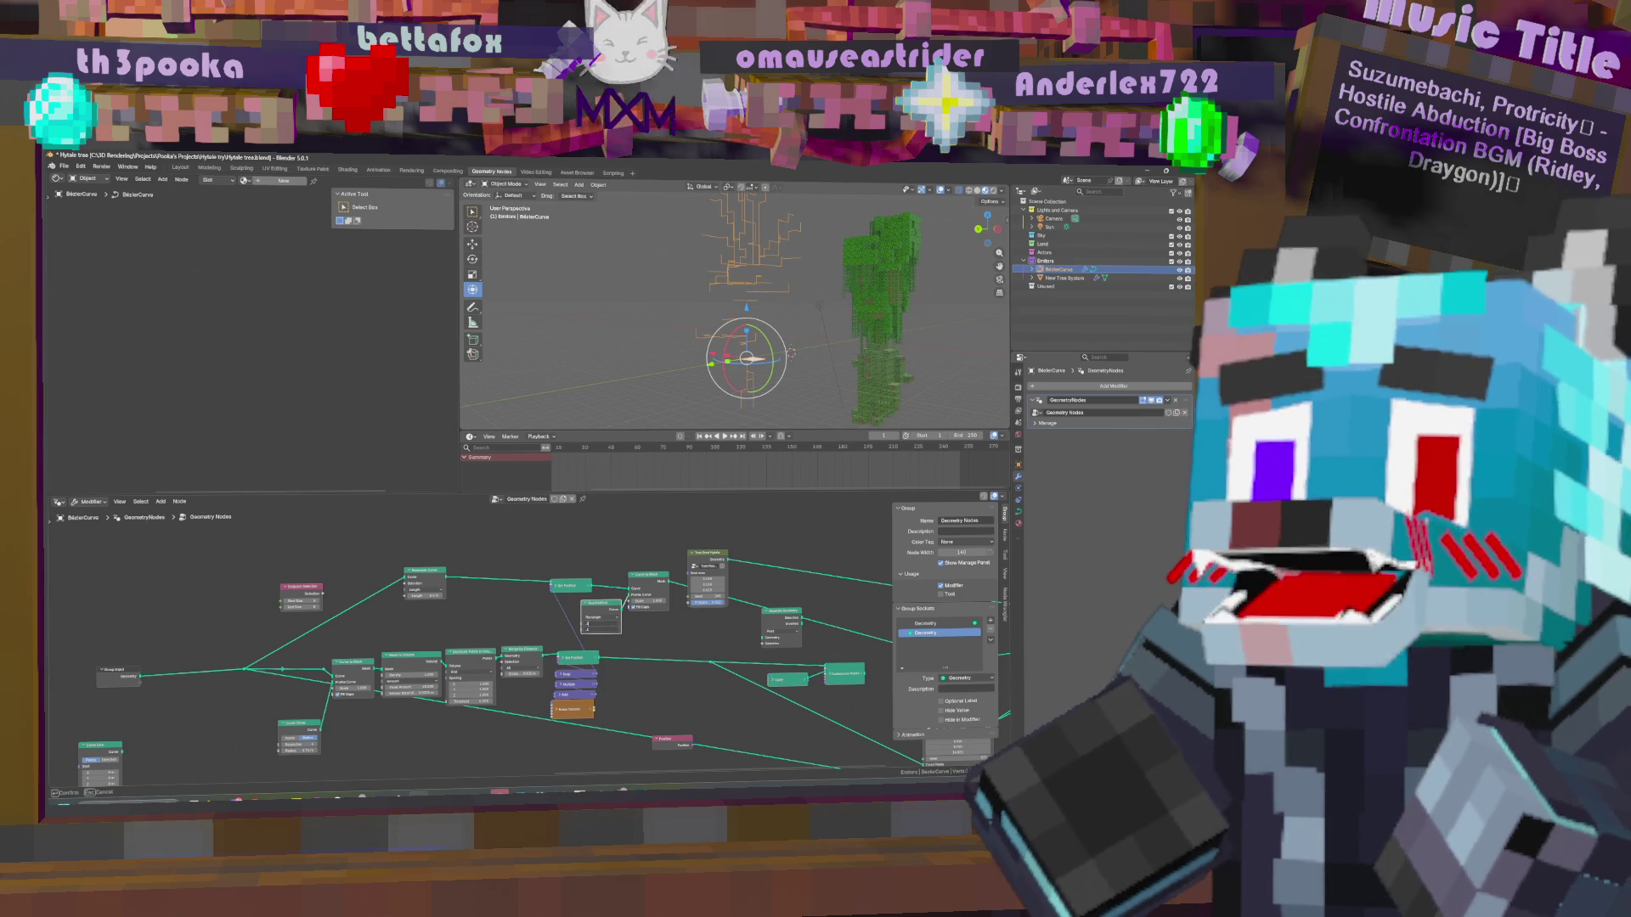
pyautogui.press('Return')
pyautogui.moveTo(790, 374); pyautogui.dragTo(807, 384, button='middle')
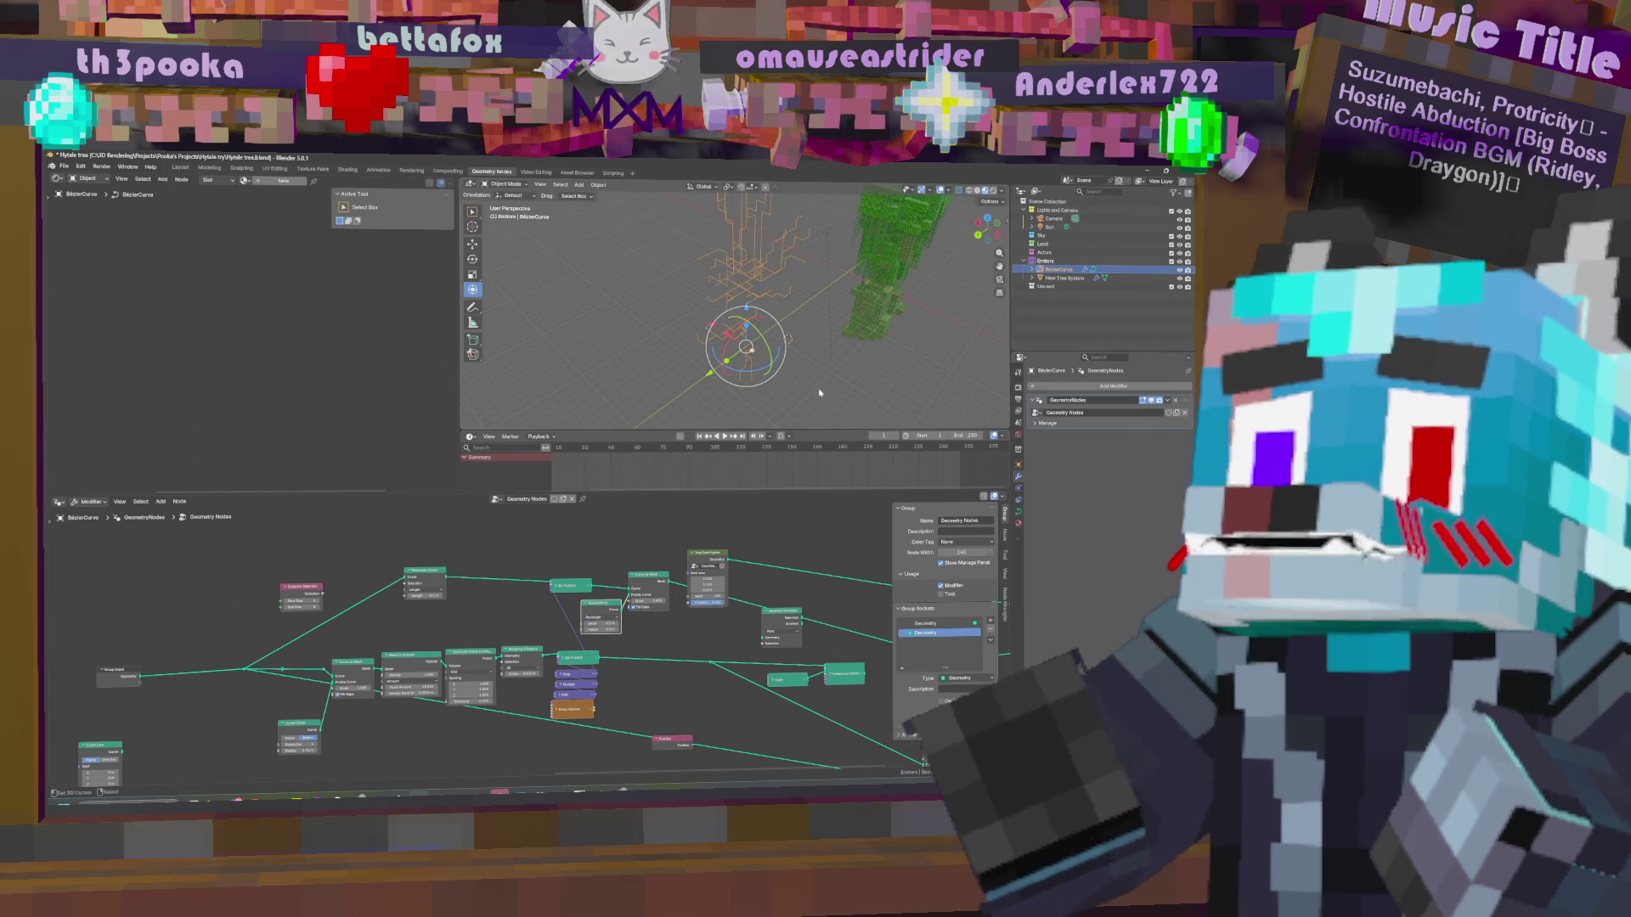
pyautogui.moveTo(677, 590); pyautogui.dragTo(669, 586, button='middle')
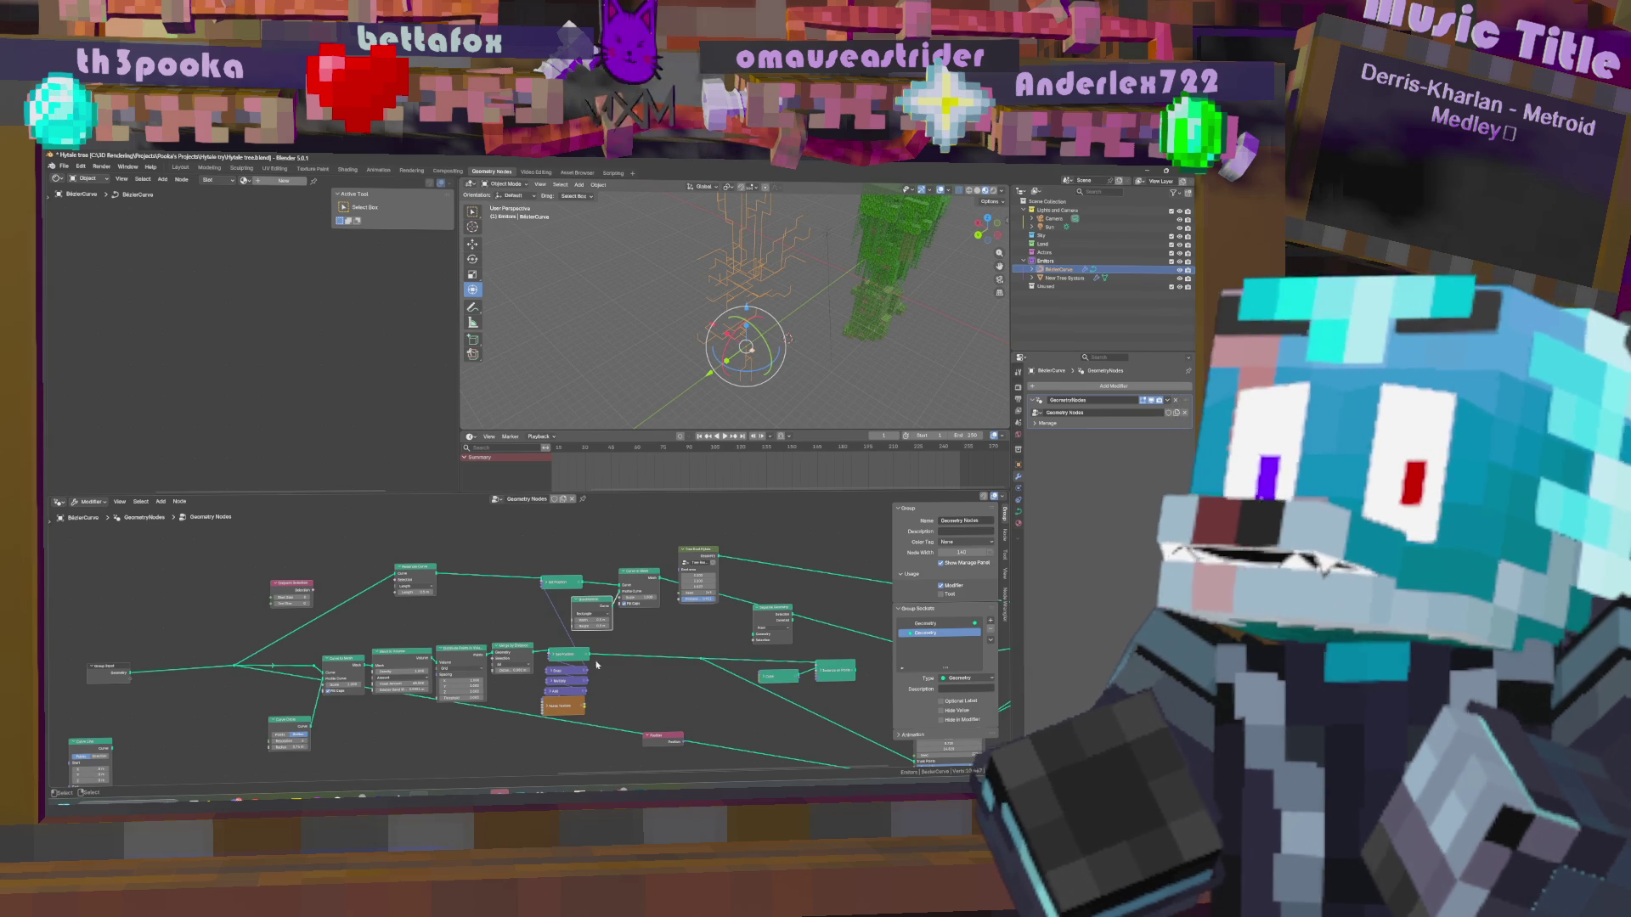
pyautogui.scroll(2, 592, 673)
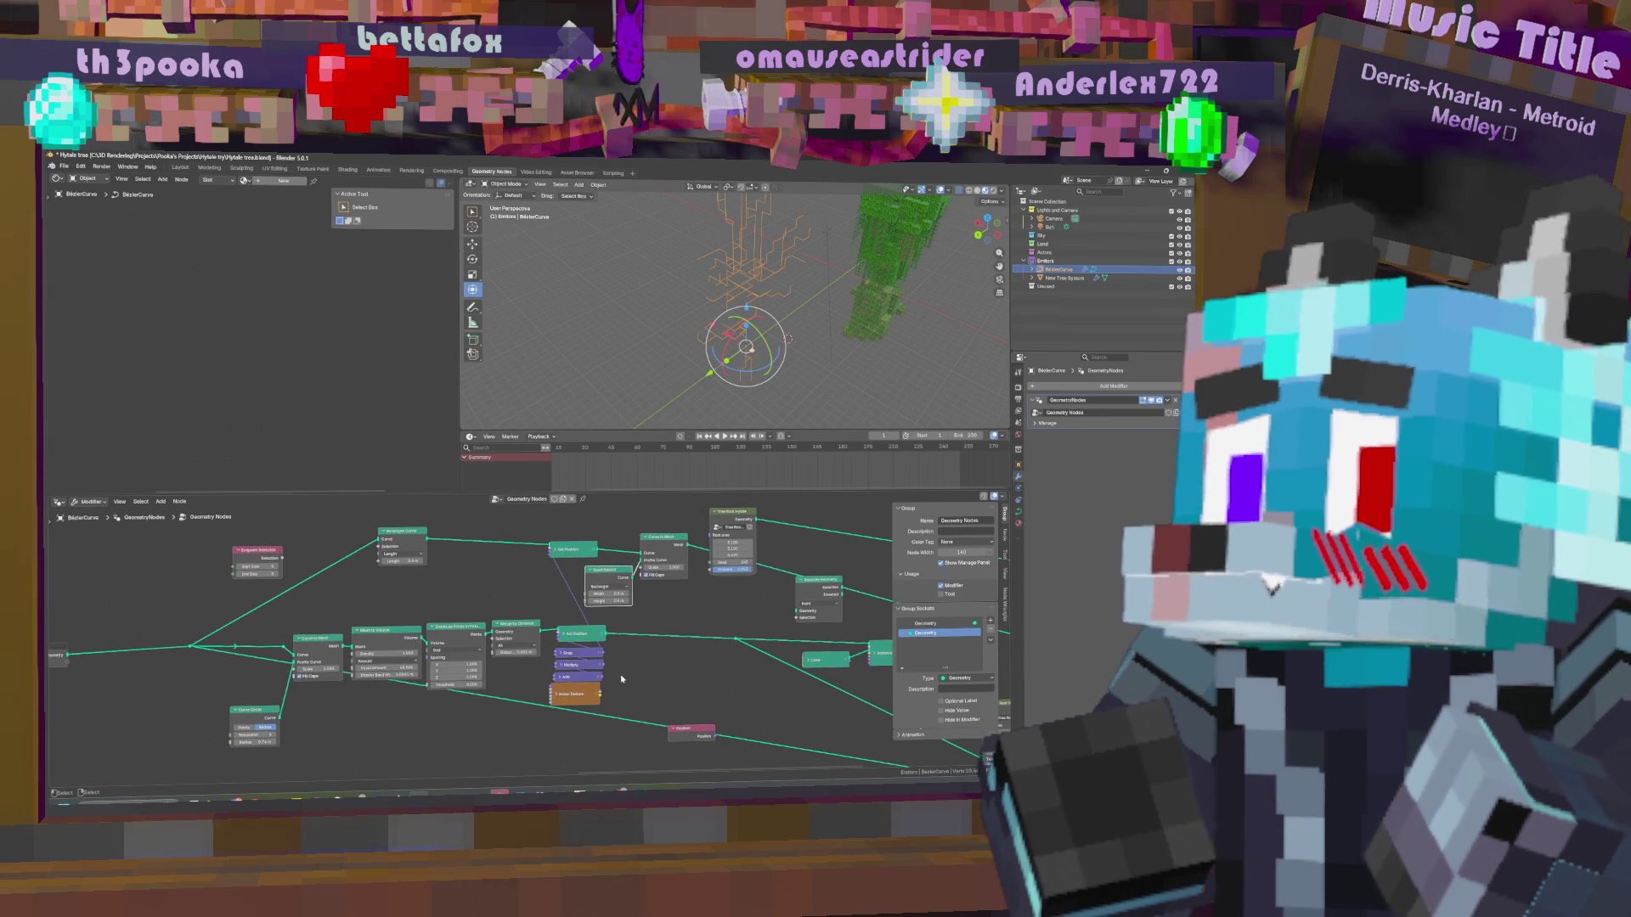
# Plug the Scale output into Set Position so the white trunk column reappears.
pyautogui.moveTo(602, 653); pyautogui.dragTo(550, 552)
pyautogui.moveTo(752, 340); pyautogui.dragTo(841, 330, button='middle')
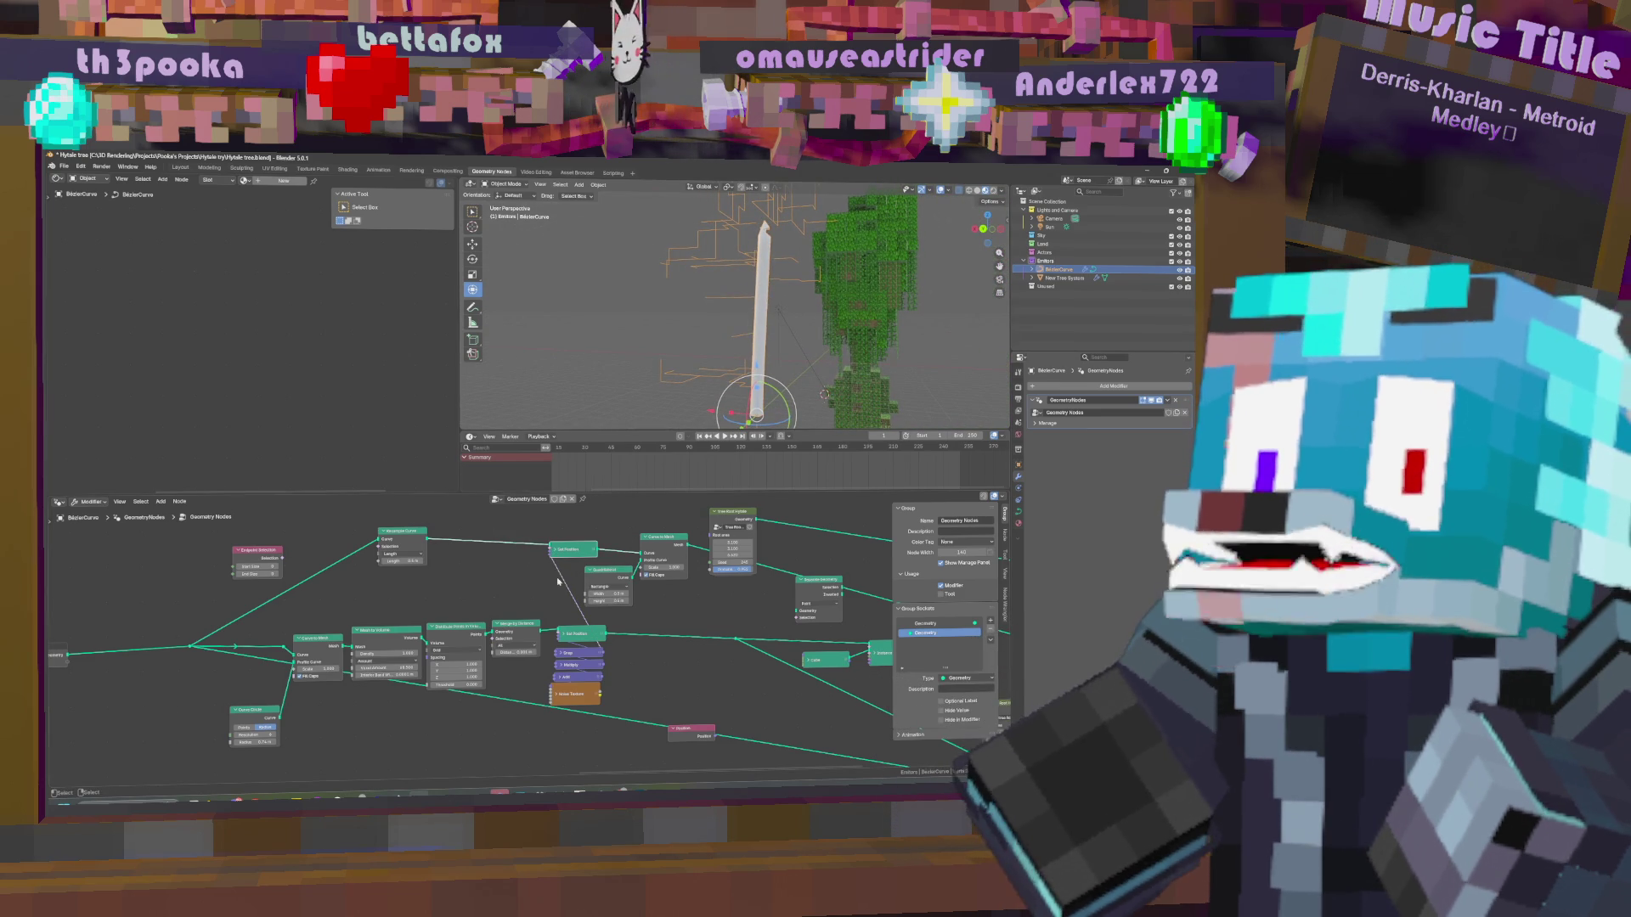
pyautogui.moveTo(751, 323)
pyautogui.mouseDown(button='middle')
pyautogui.moveTo(767, 321)
pyautogui.moveTo(769, 357)
pyautogui.moveTo(802, 210)
pyautogui.mouseUp(button='middle')
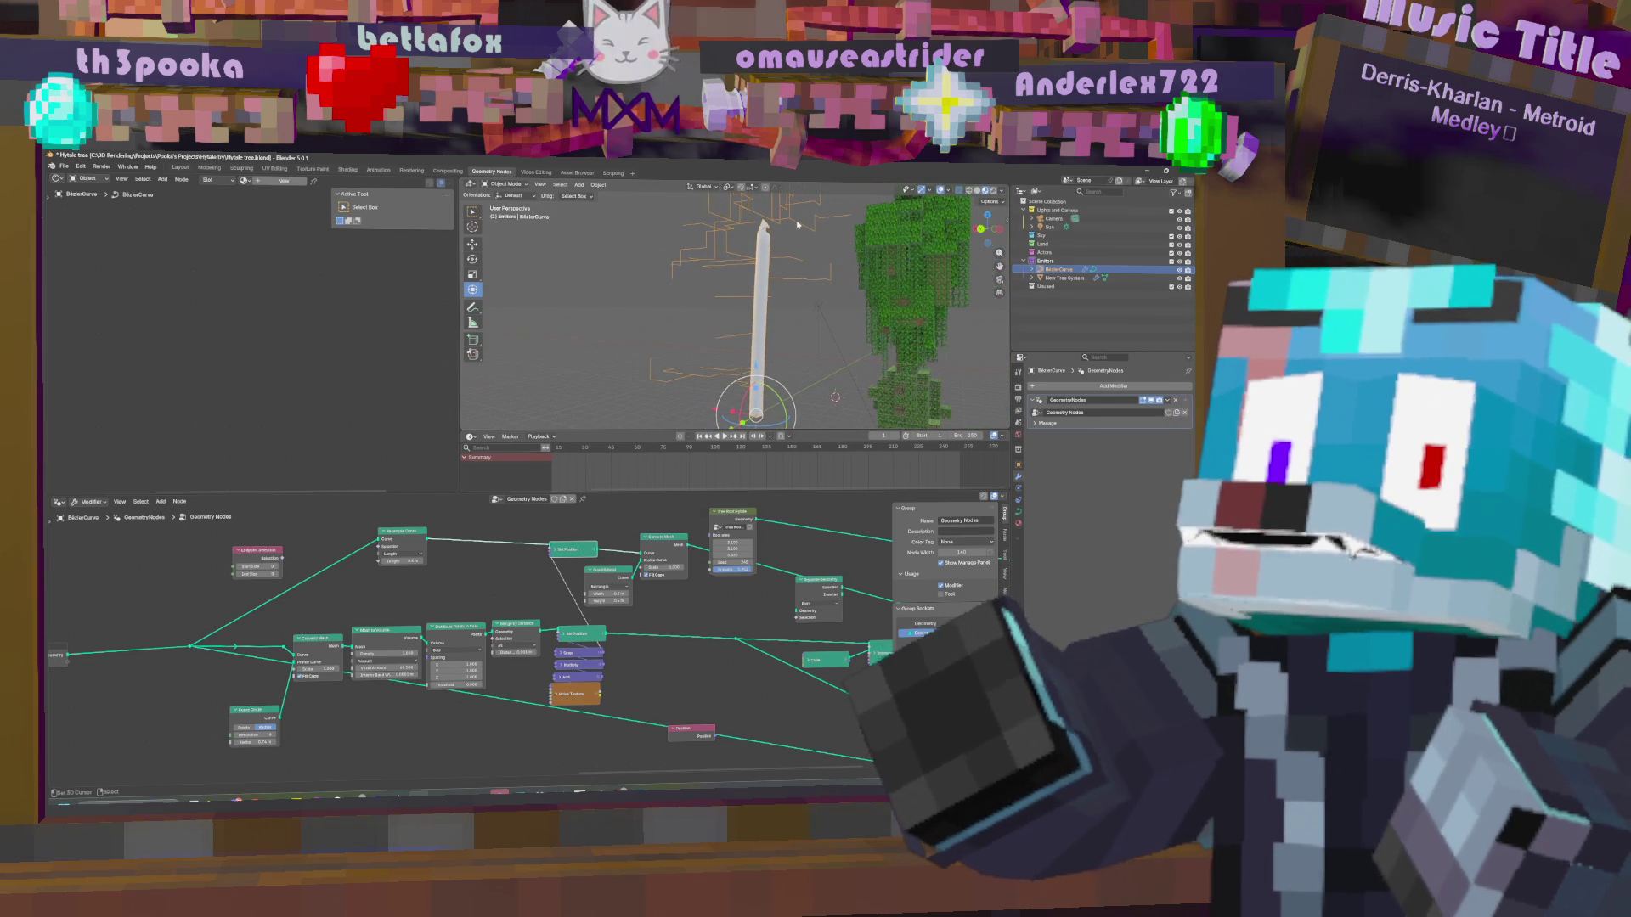
# Enter Edit Mode on the Bézier trunk and cancel a move, keeping it straight.
pyautogui.press('Tab')
pyautogui.press('g')
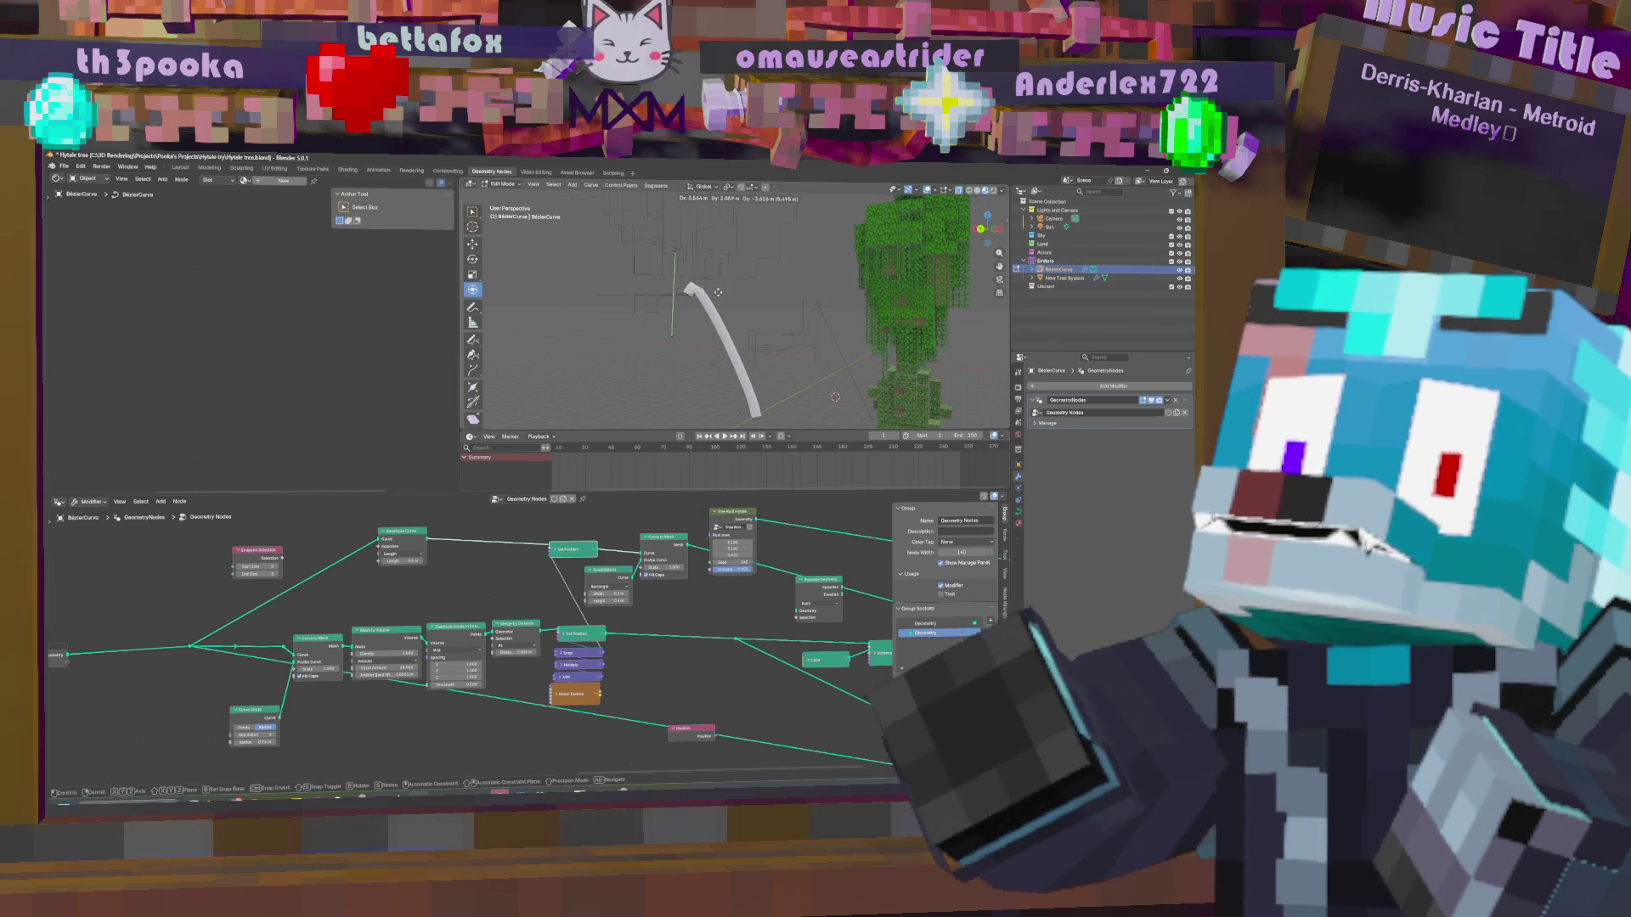
pyautogui.press('Escape')
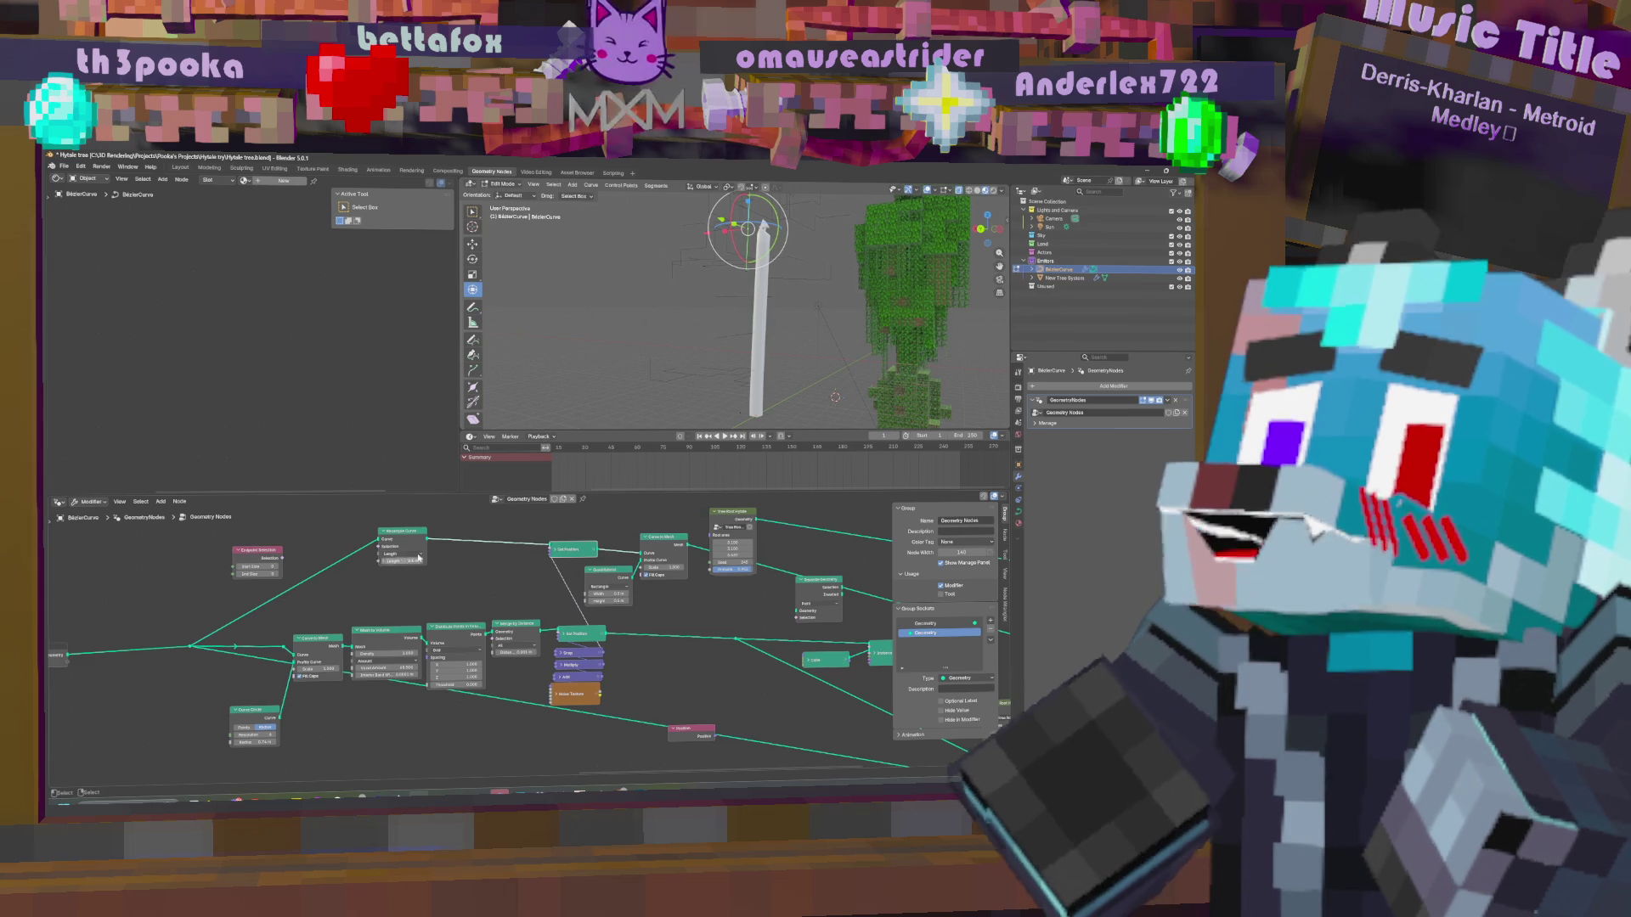
pyautogui.moveTo(536, 583); pyautogui.dragTo(559, 601, button='middle')
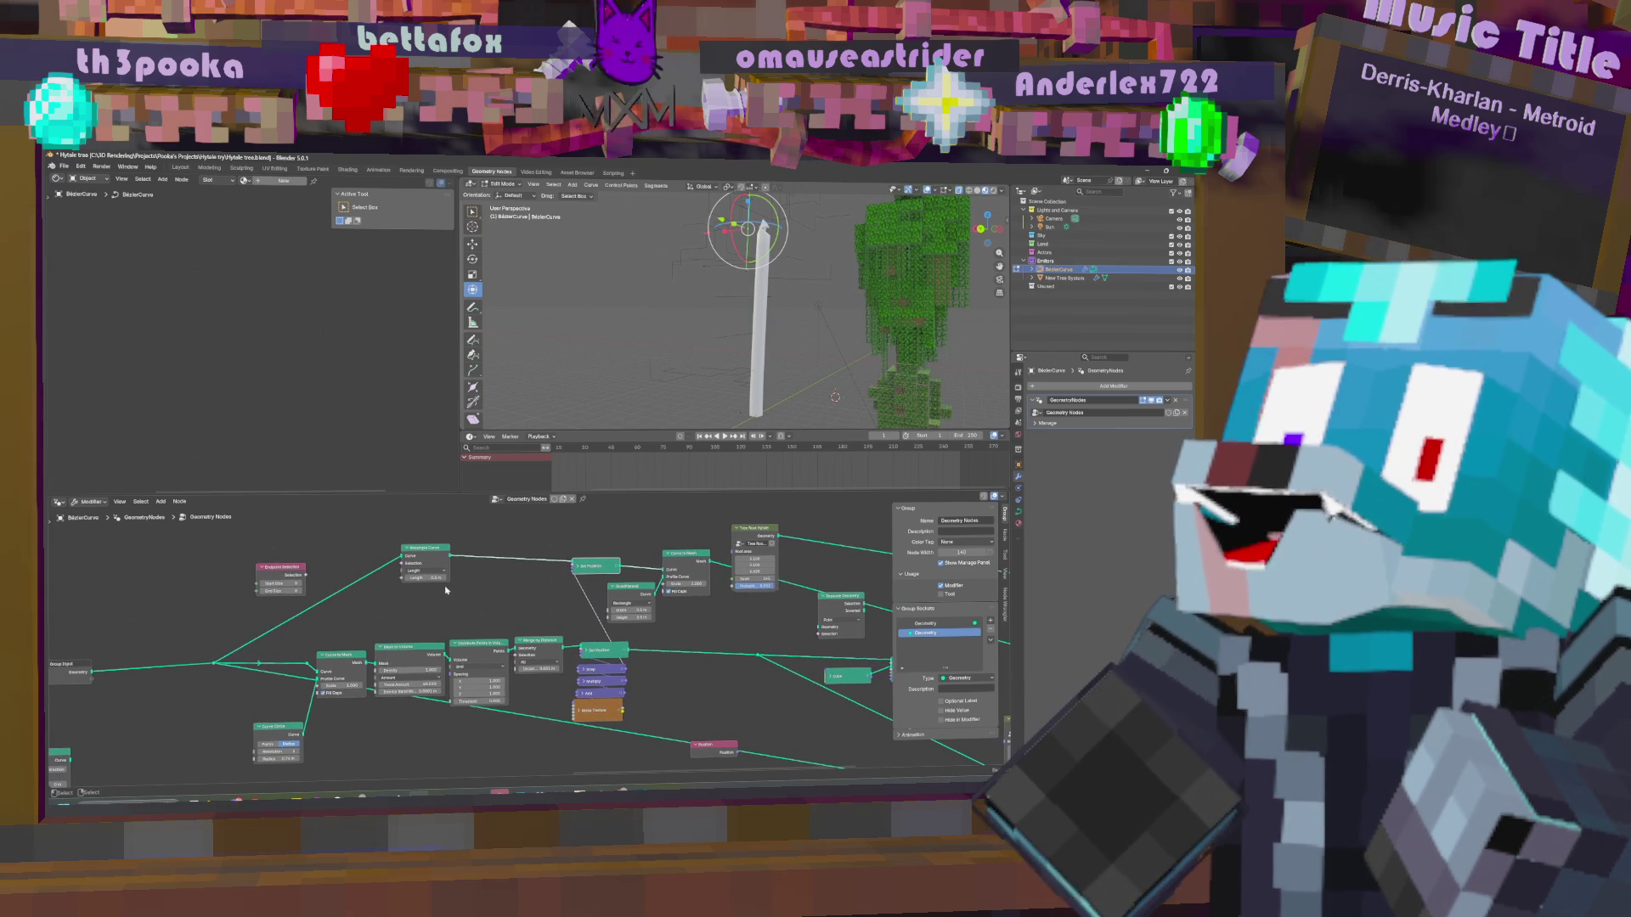
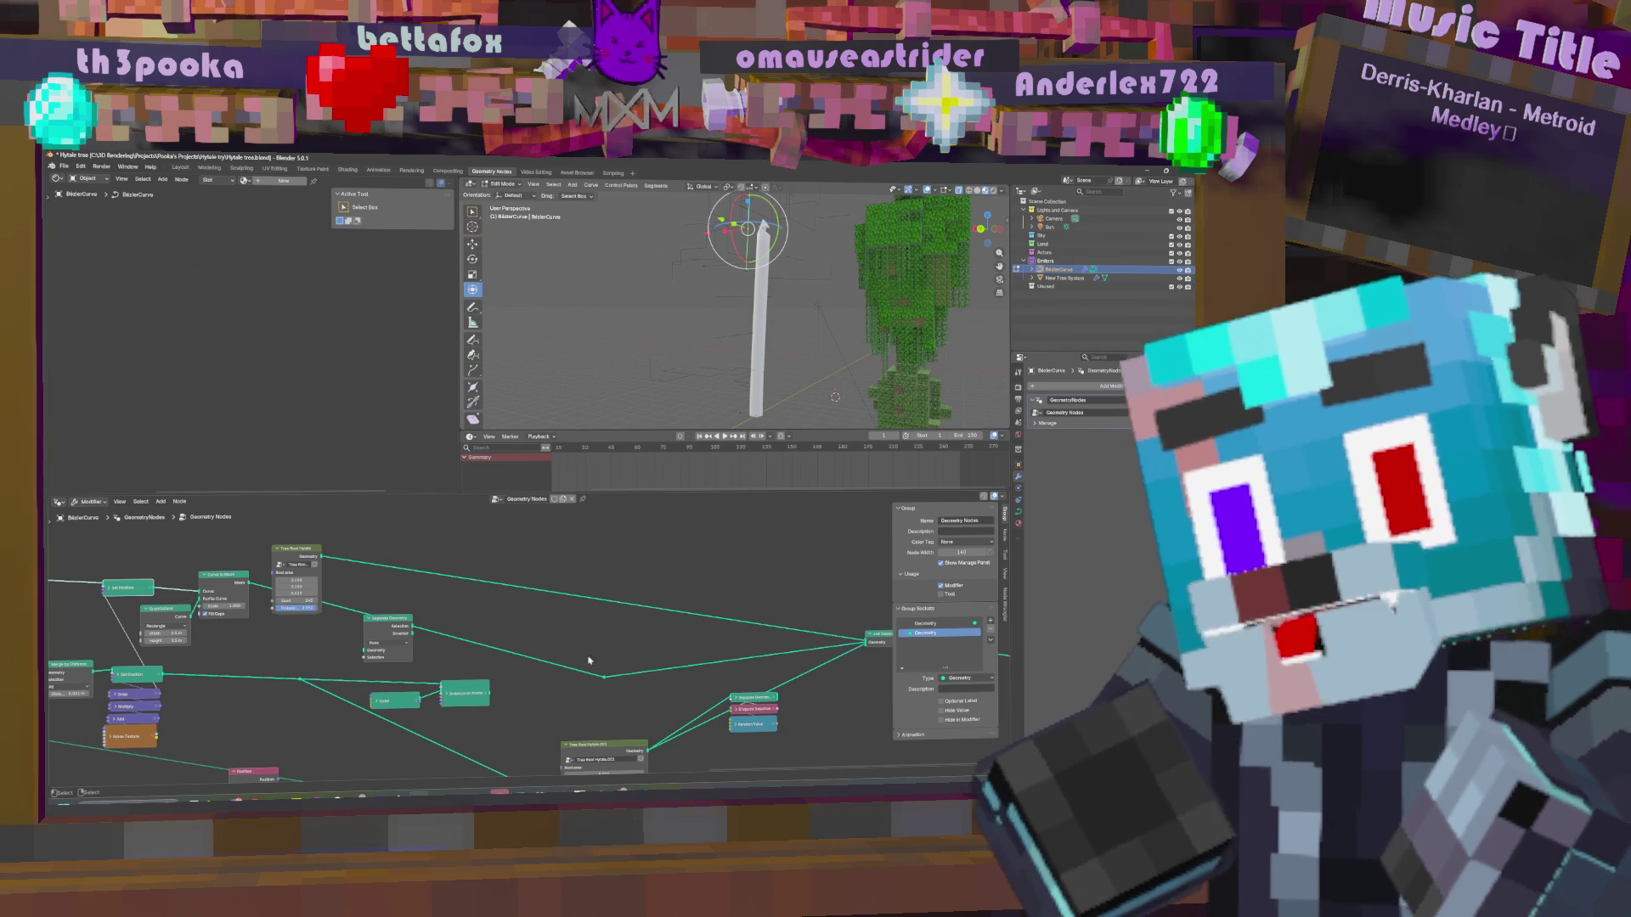
# Shift the Separate Geometry node left and raise the Tree Root node higher in the tree.
pyautogui.moveTo(389, 627); pyautogui.dragTo(336, 628)
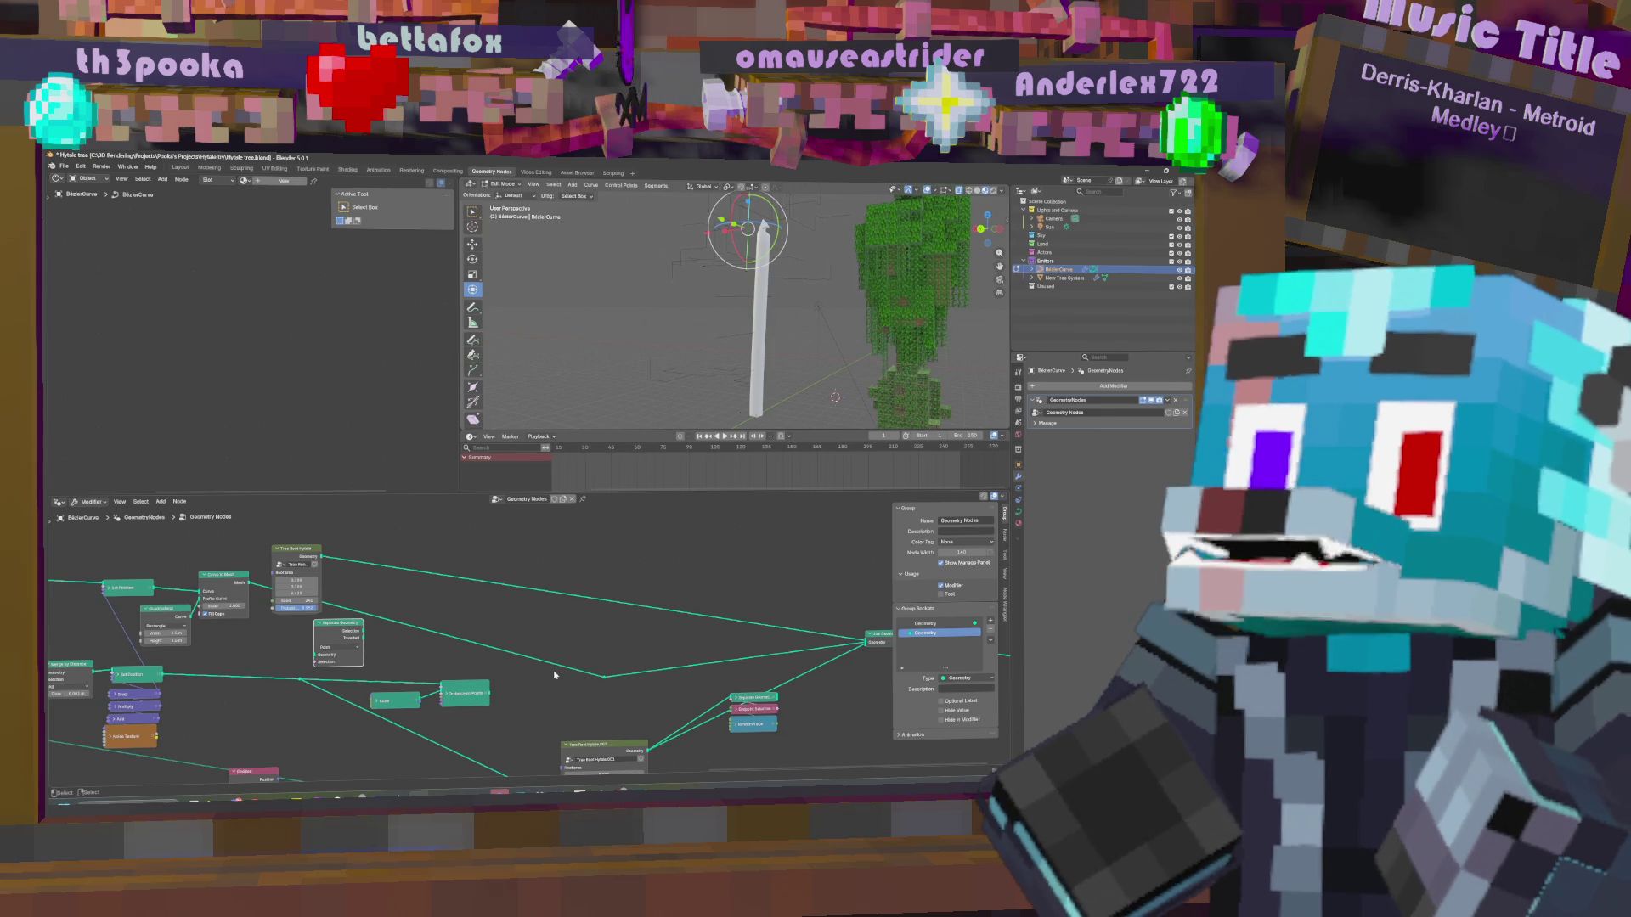
pyautogui.hscroll(-5, 577, 682)
pyautogui.scroll(1, 577, 663)
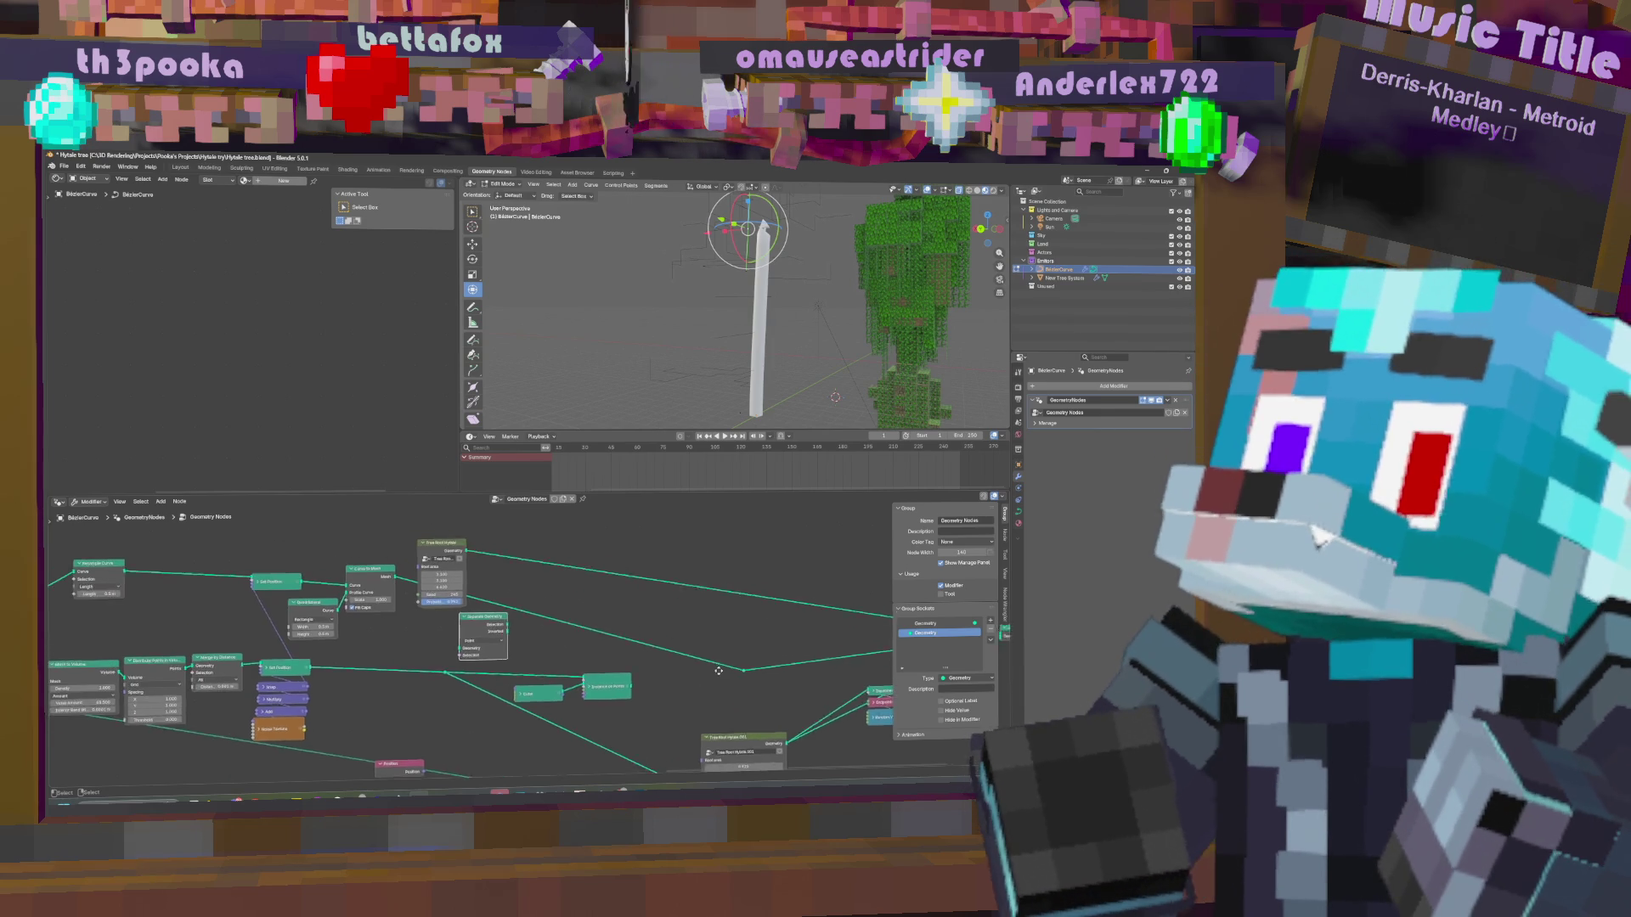
pyautogui.moveTo(501, 600); pyautogui.dragTo(510, 557)
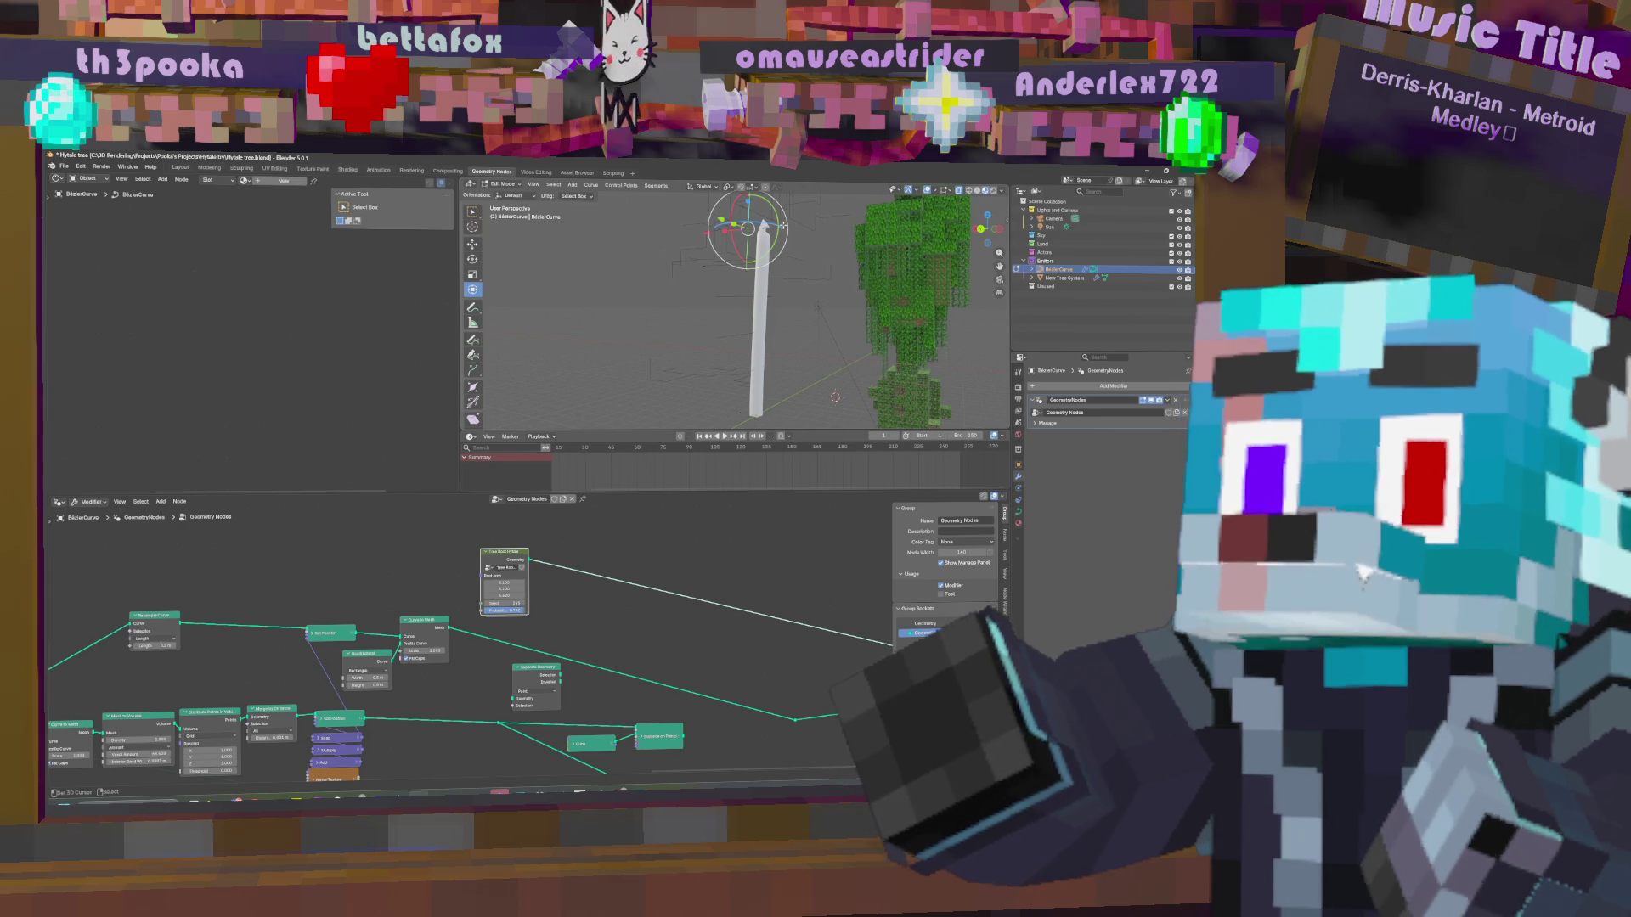
# Toggle out of and back into curve edit mode, then try scaling and rotating the tip and cancel.
pyautogui.press('Tab')
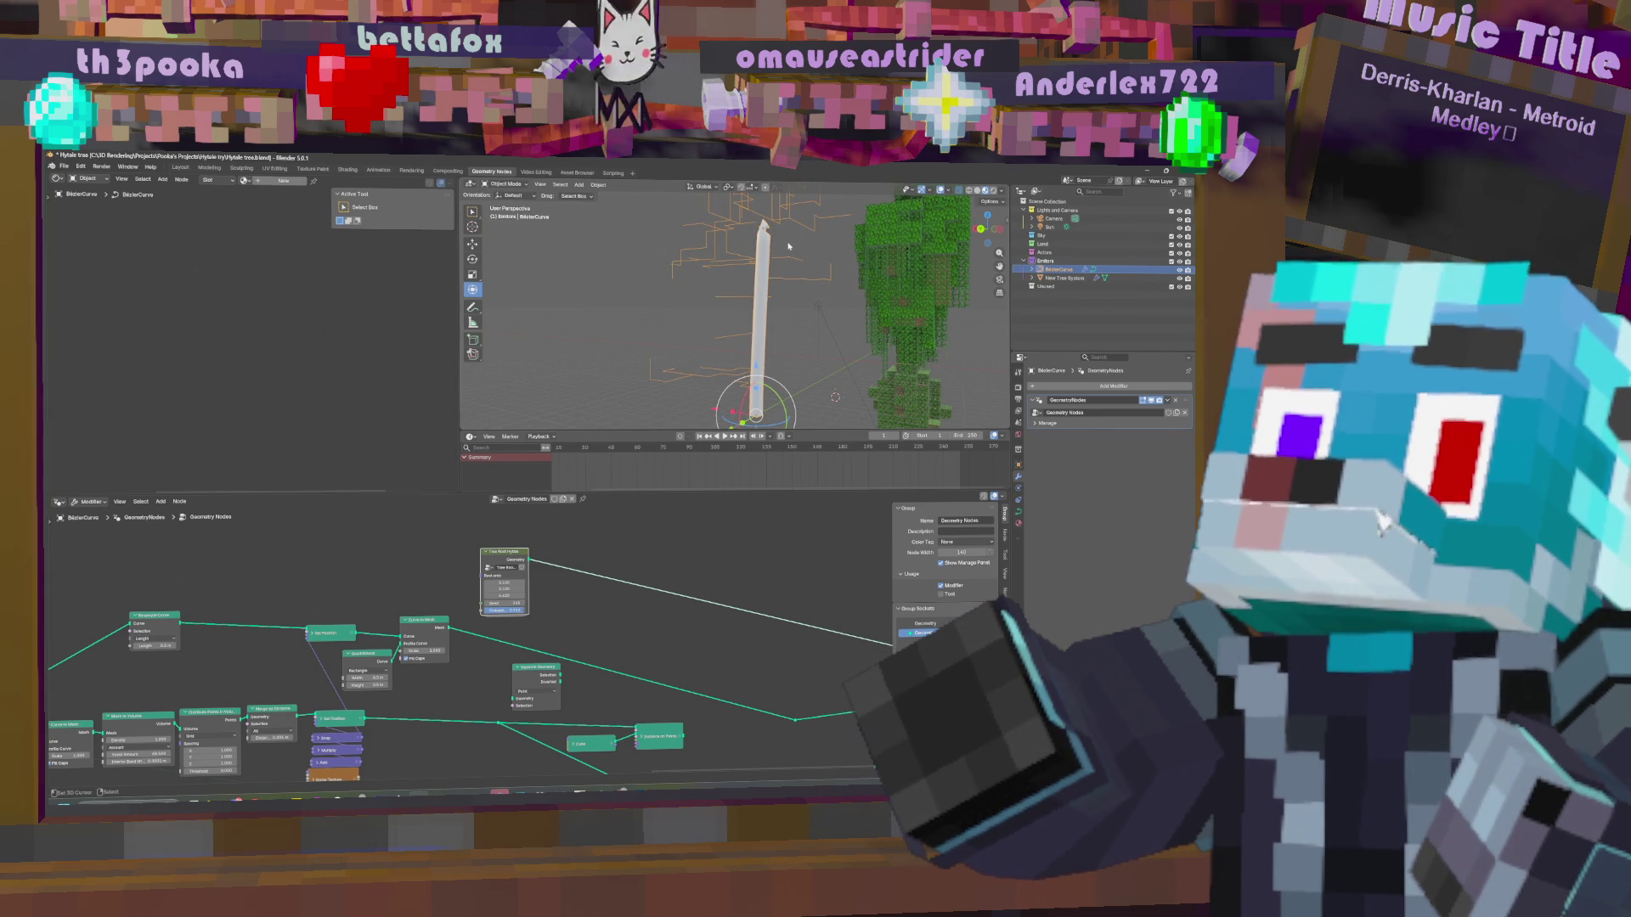
pyautogui.press('Tab')
pyautogui.press('s')
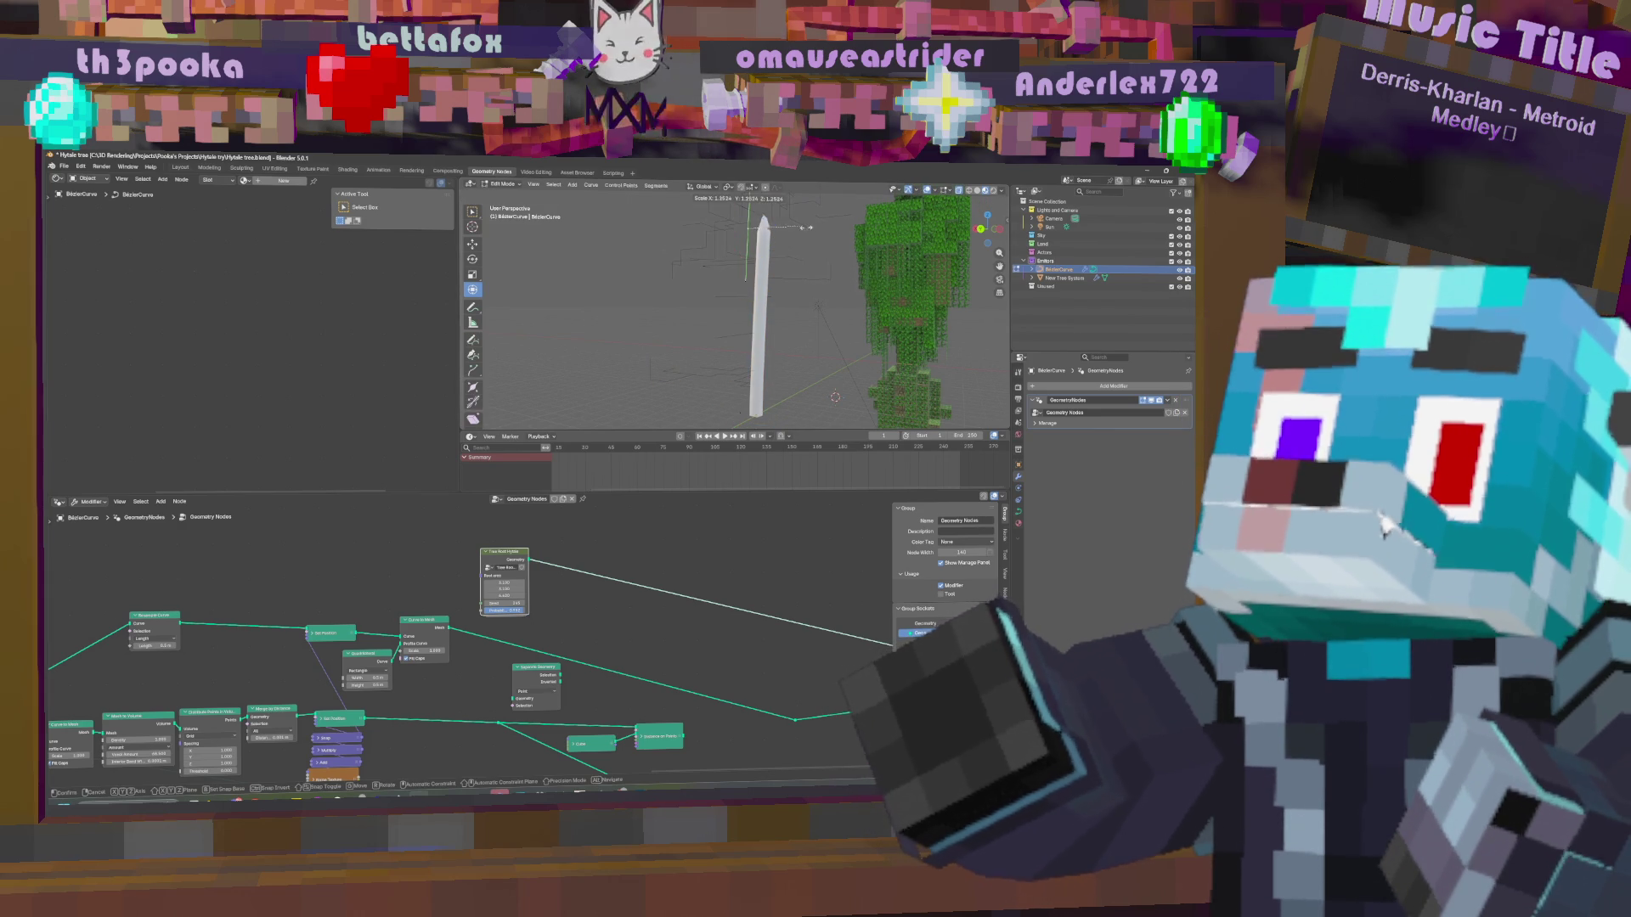
pyautogui.press('r')
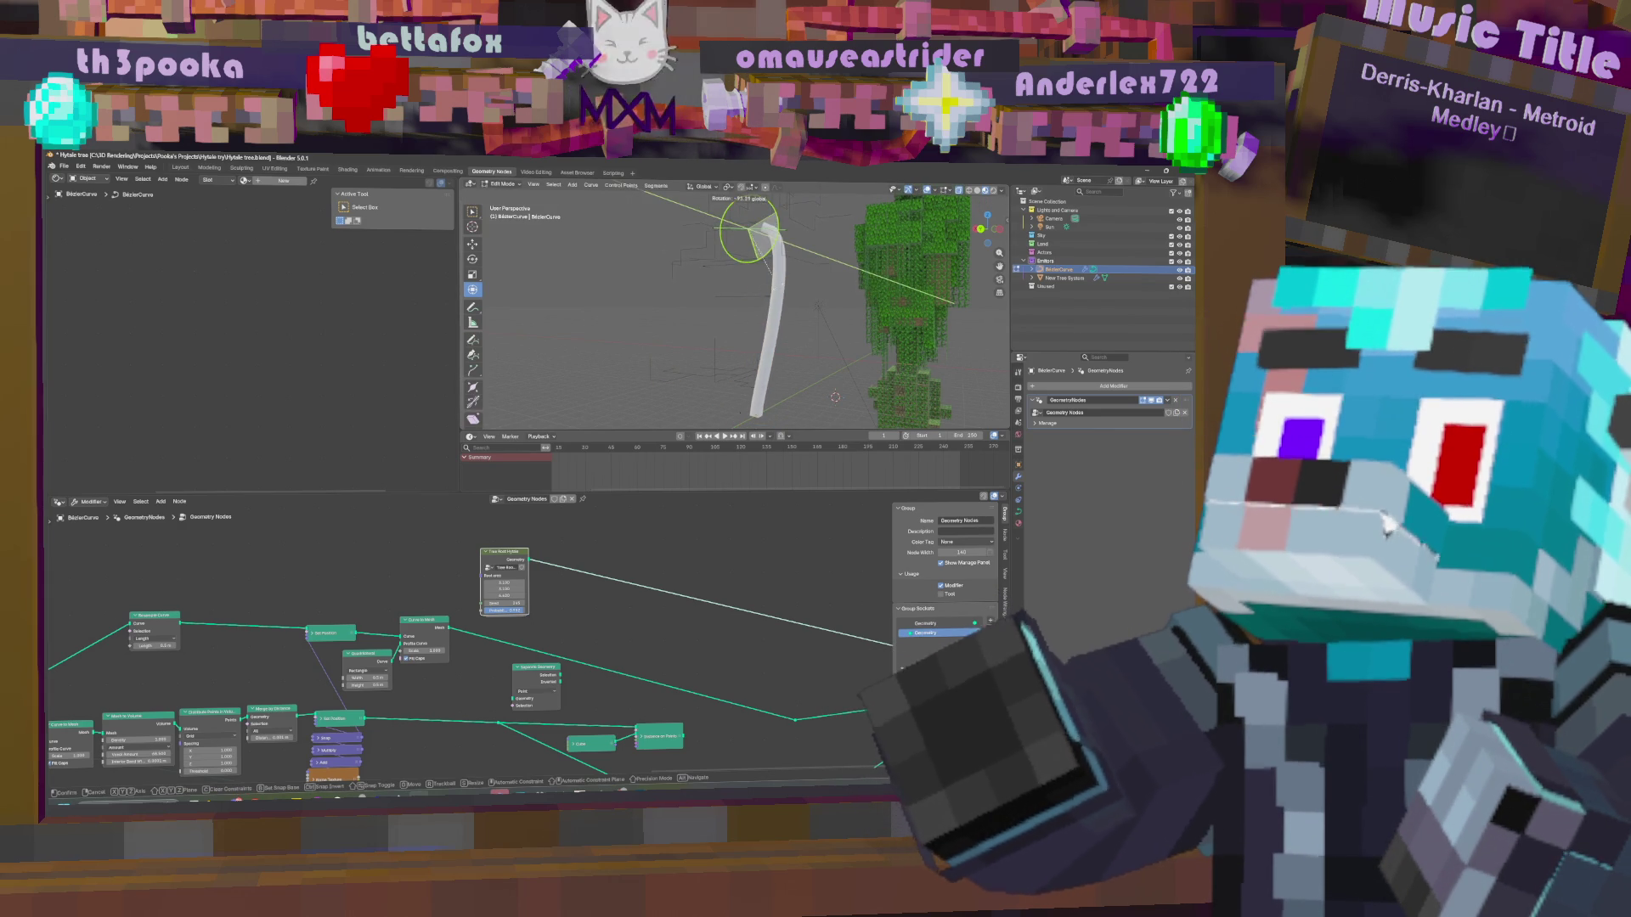
pyautogui.press('Escape')
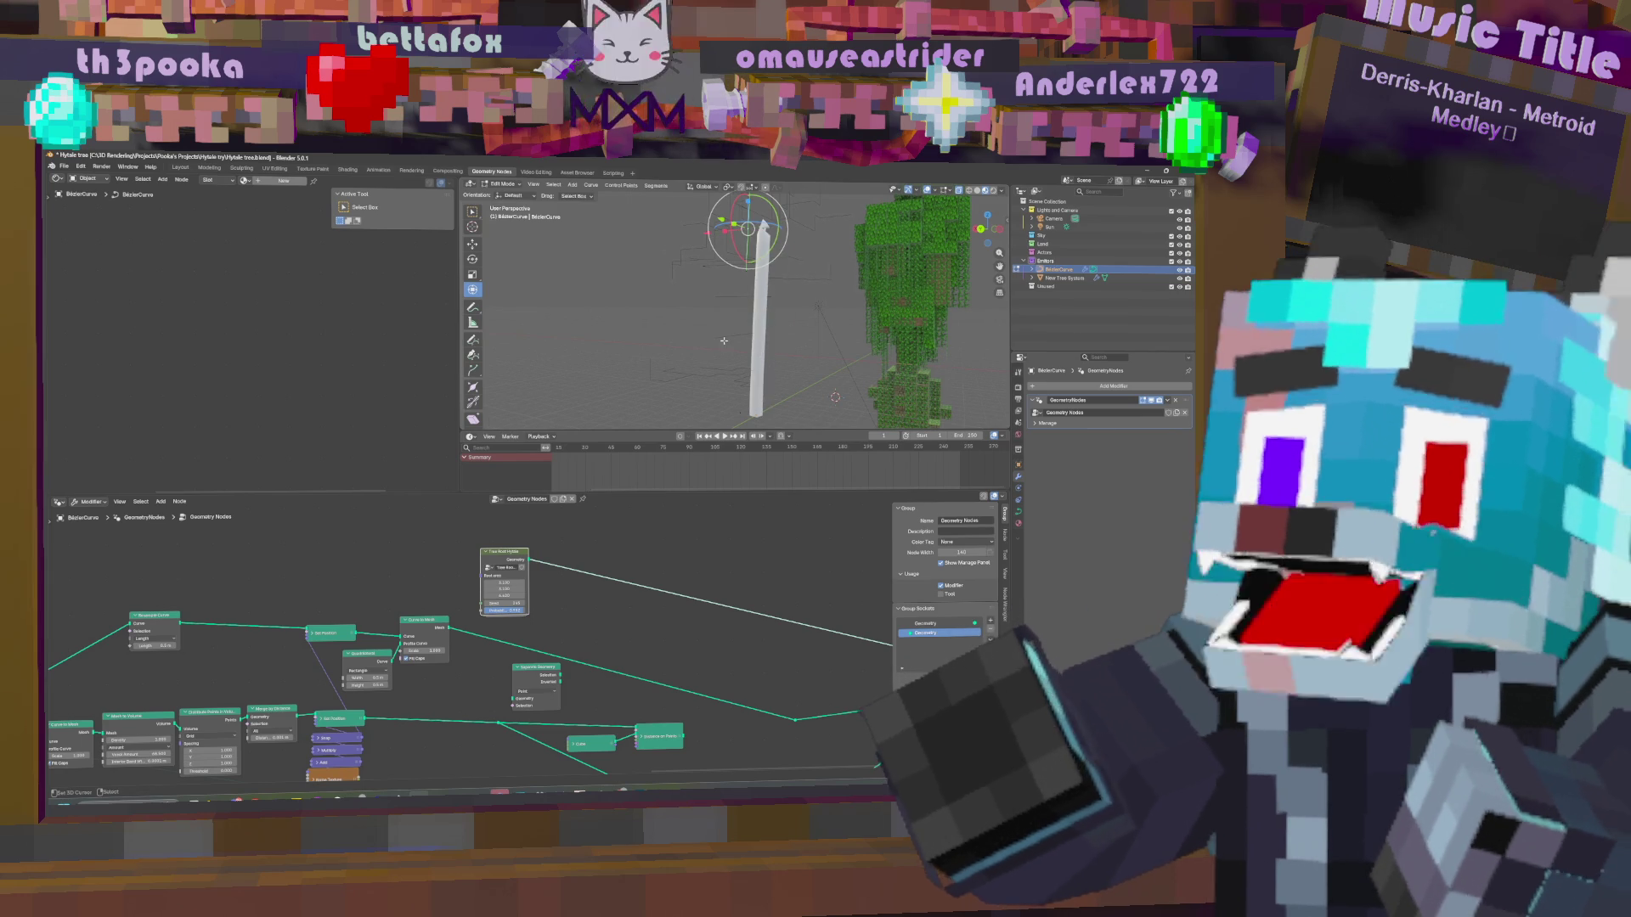
# Rewire Set Position's input and lift the purple node out of the stack above the main chain.
pyautogui.moveTo(648, 620); pyautogui.dragTo(718, 631, button='middle')
pyautogui.scroll(-2, 582, 636)
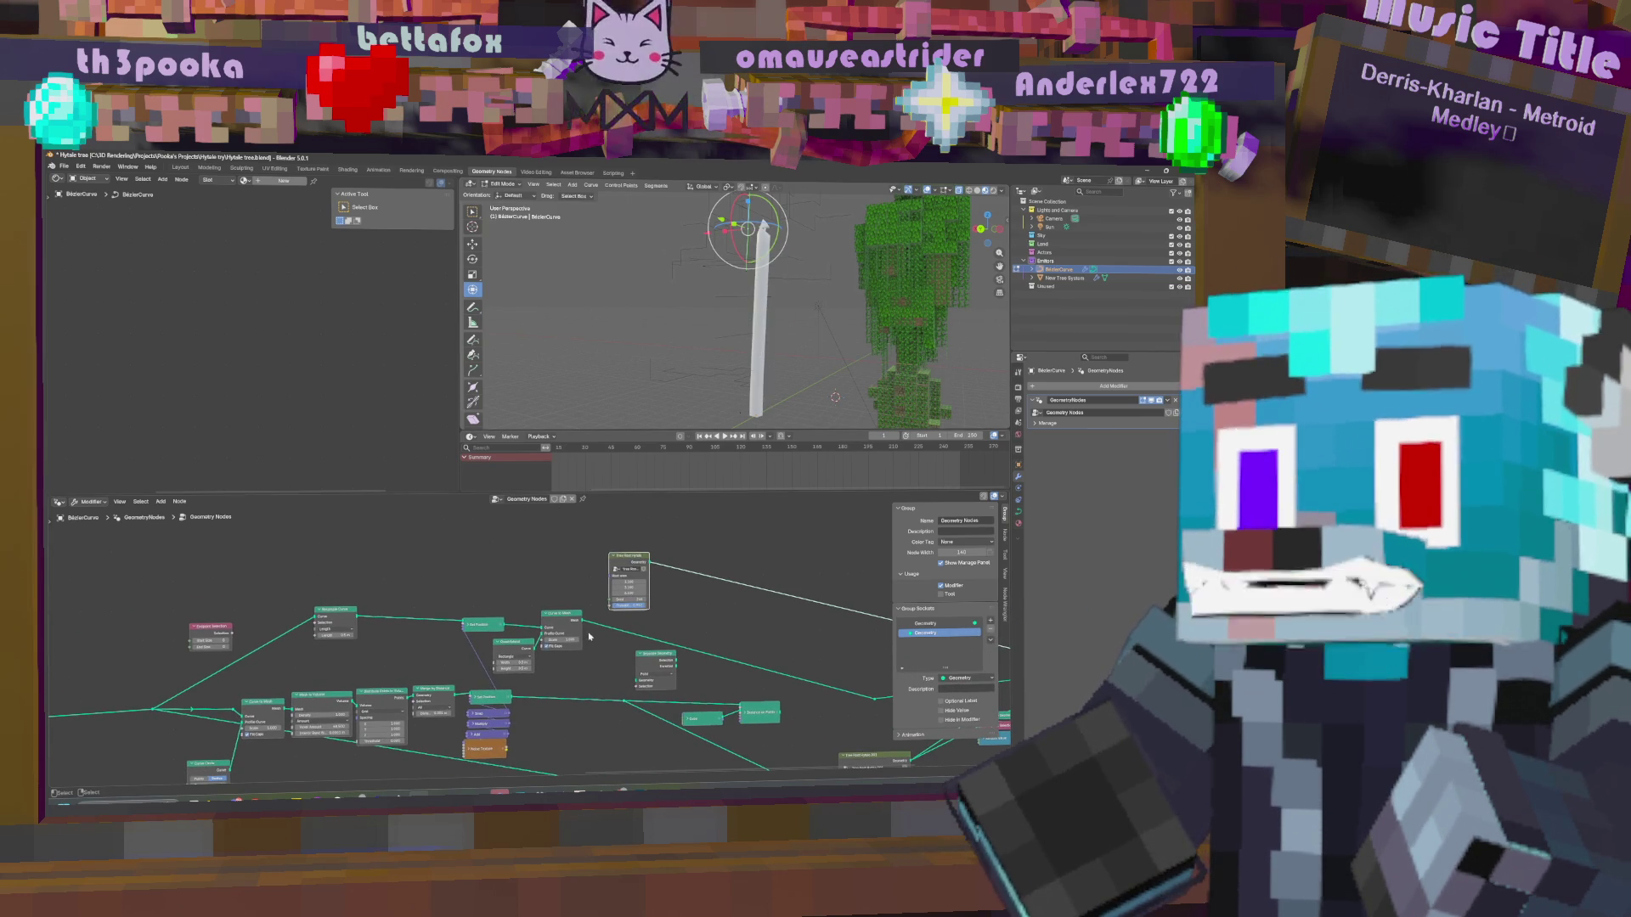
pyautogui.moveTo(594, 636); pyautogui.dragTo(521, 665, button='middle')
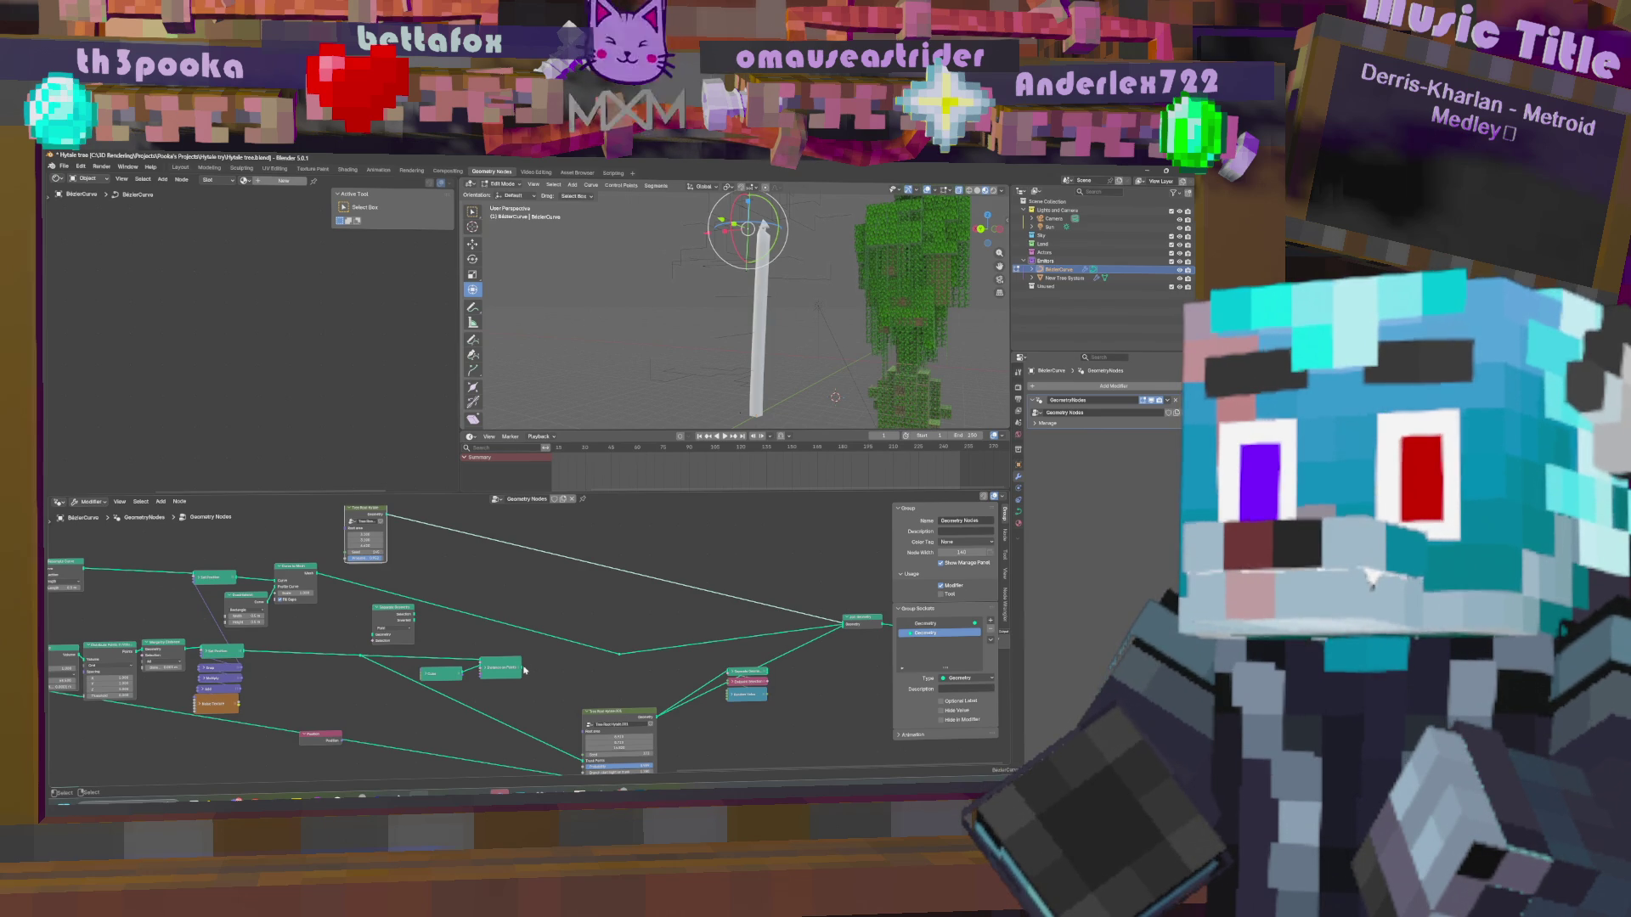
pyautogui.moveTo(545, 656); pyautogui.dragTo(717, 653, button='middle')
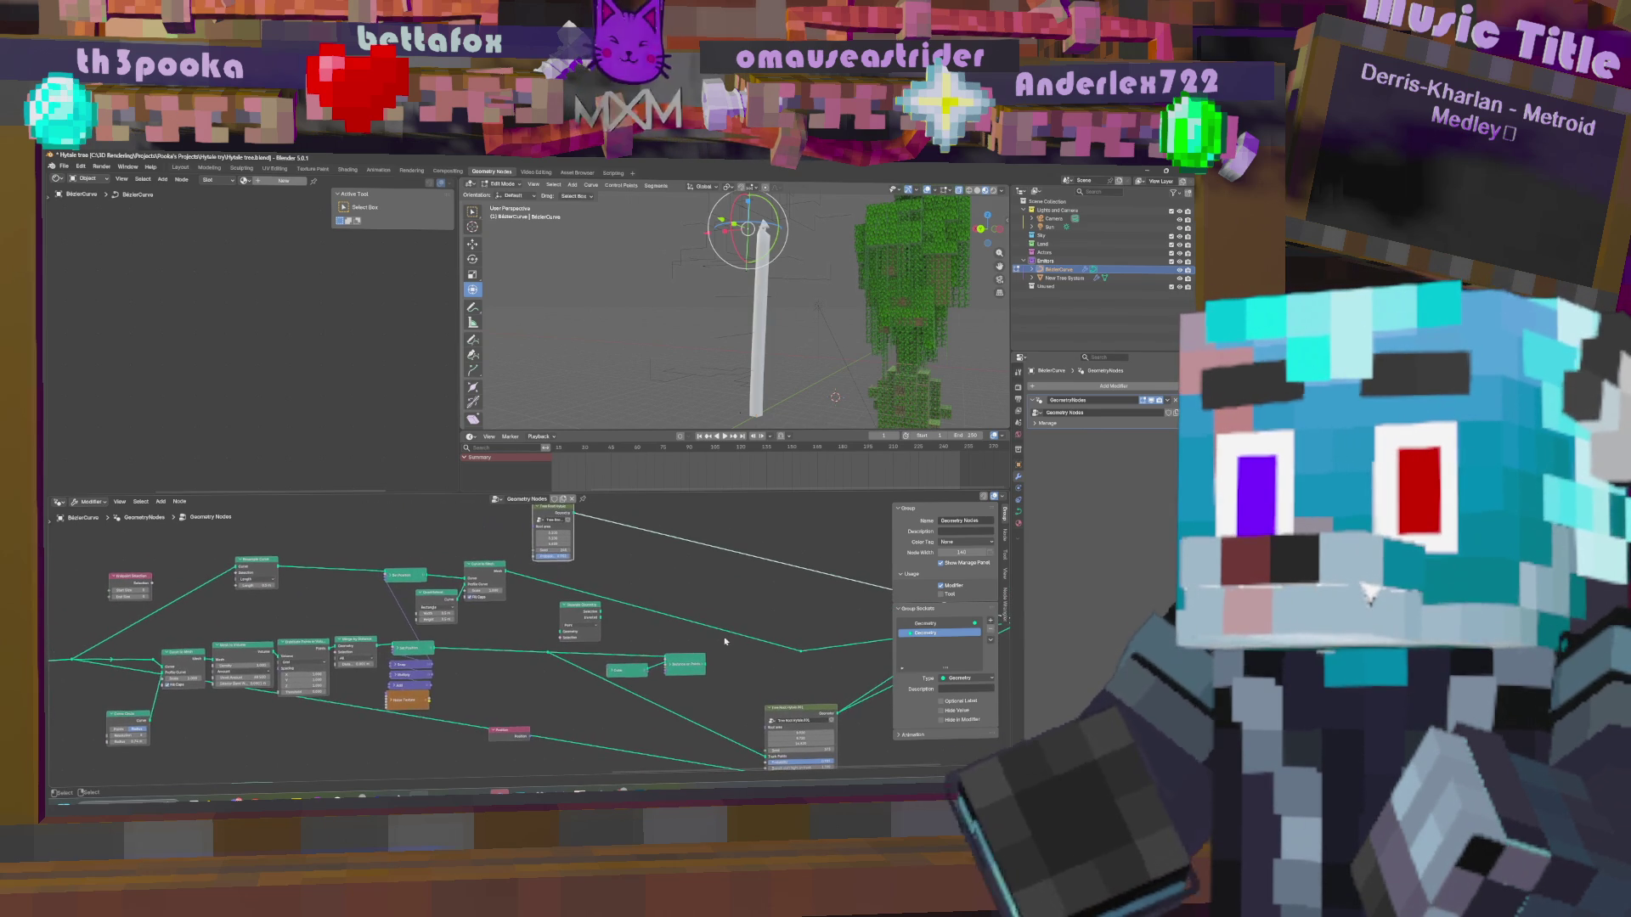
pyautogui.click(397, 666)
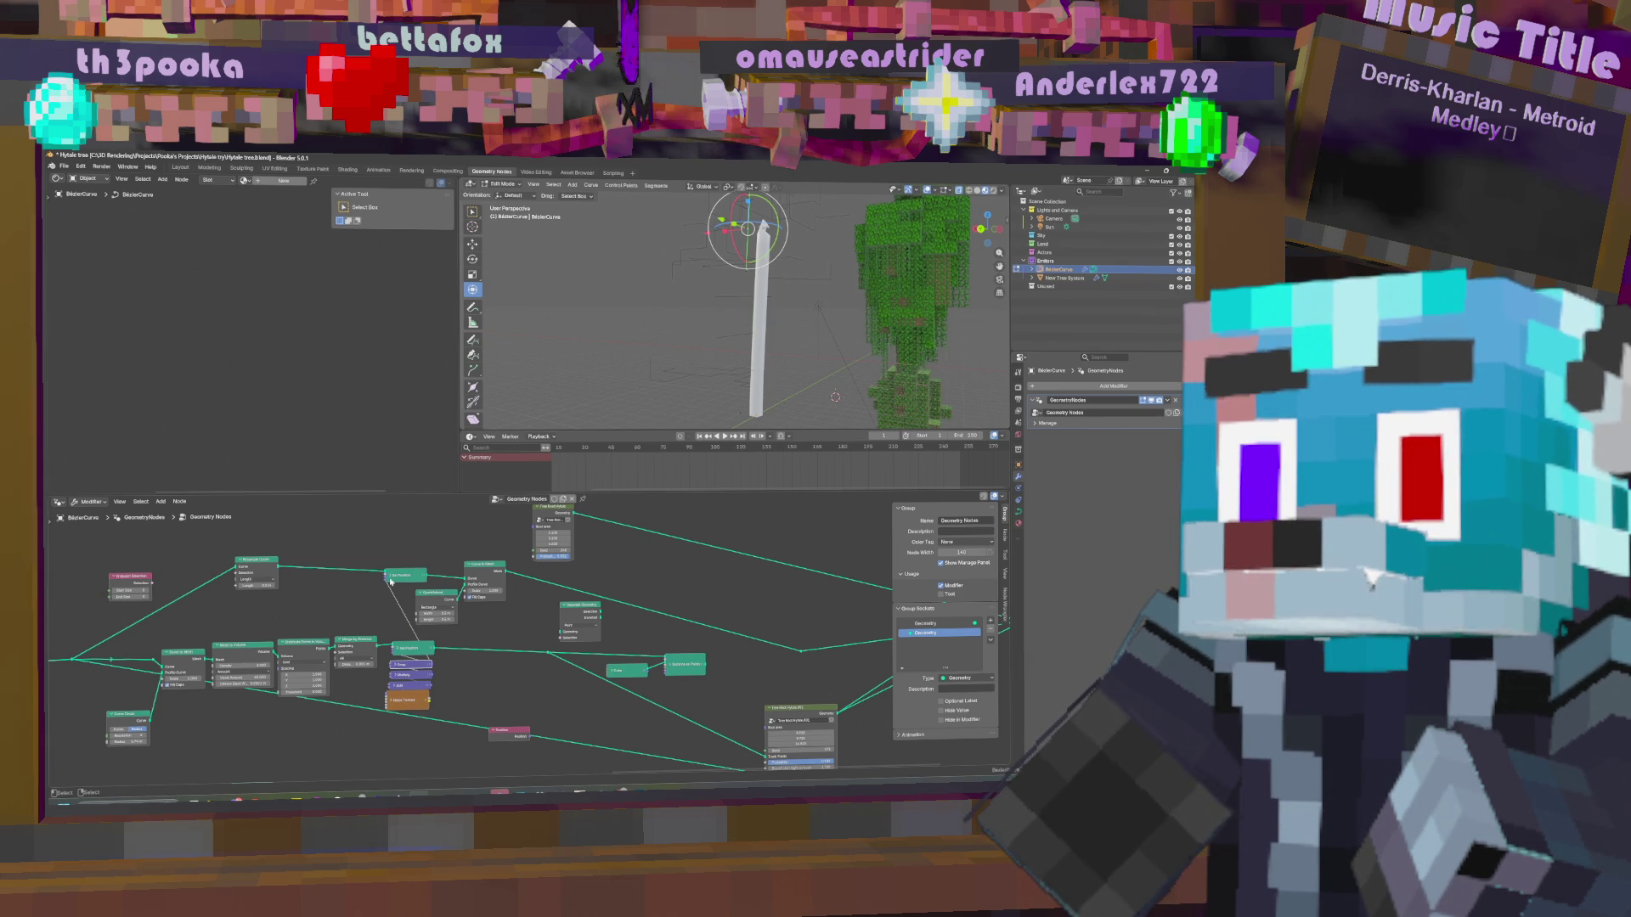
pyautogui.moveTo(387, 583); pyautogui.dragTo(387, 579)
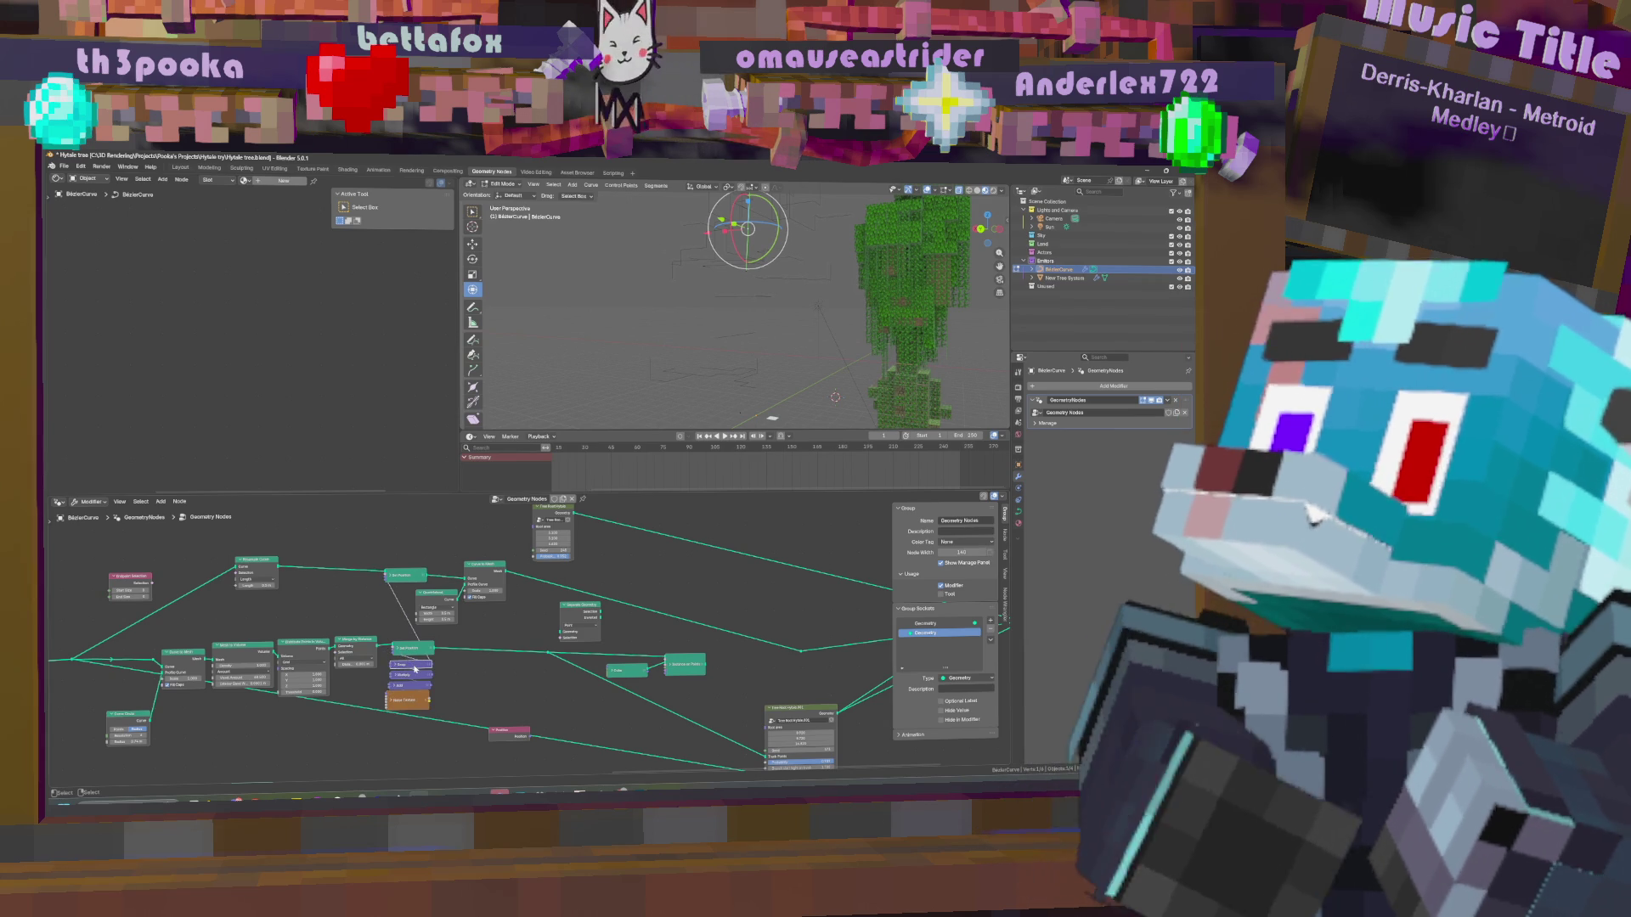
pyautogui.moveTo(408, 661); pyautogui.dragTo(348, 529)
pyautogui.hotkey('shift', 'a')
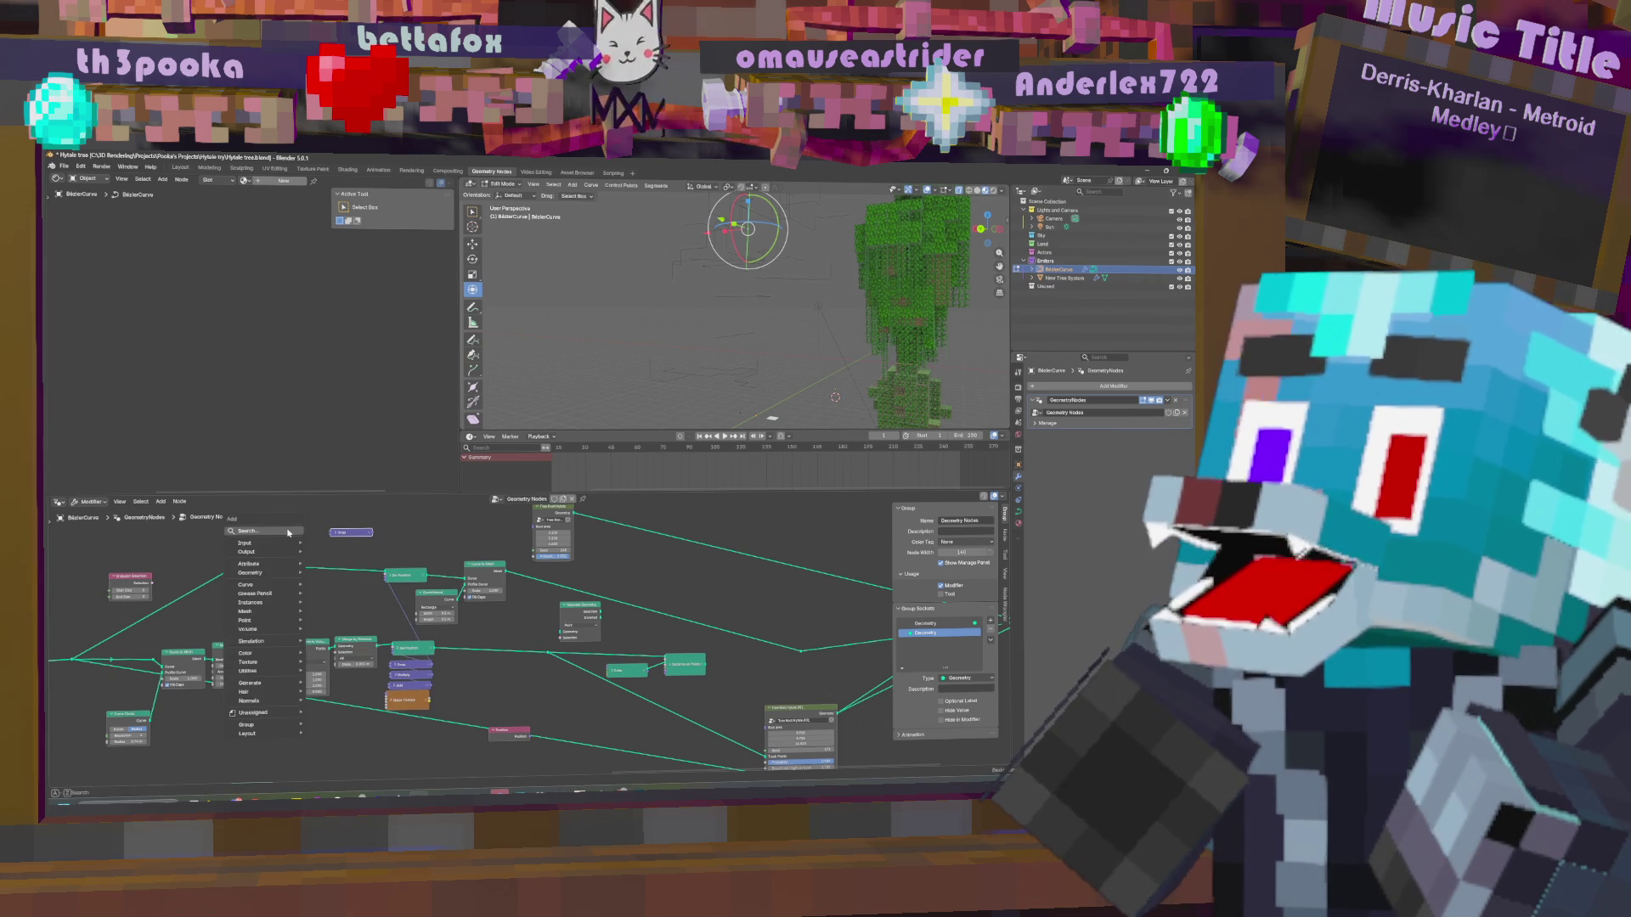
# Add a Position node and connect it into the purple node.
pyautogui.write('poi')
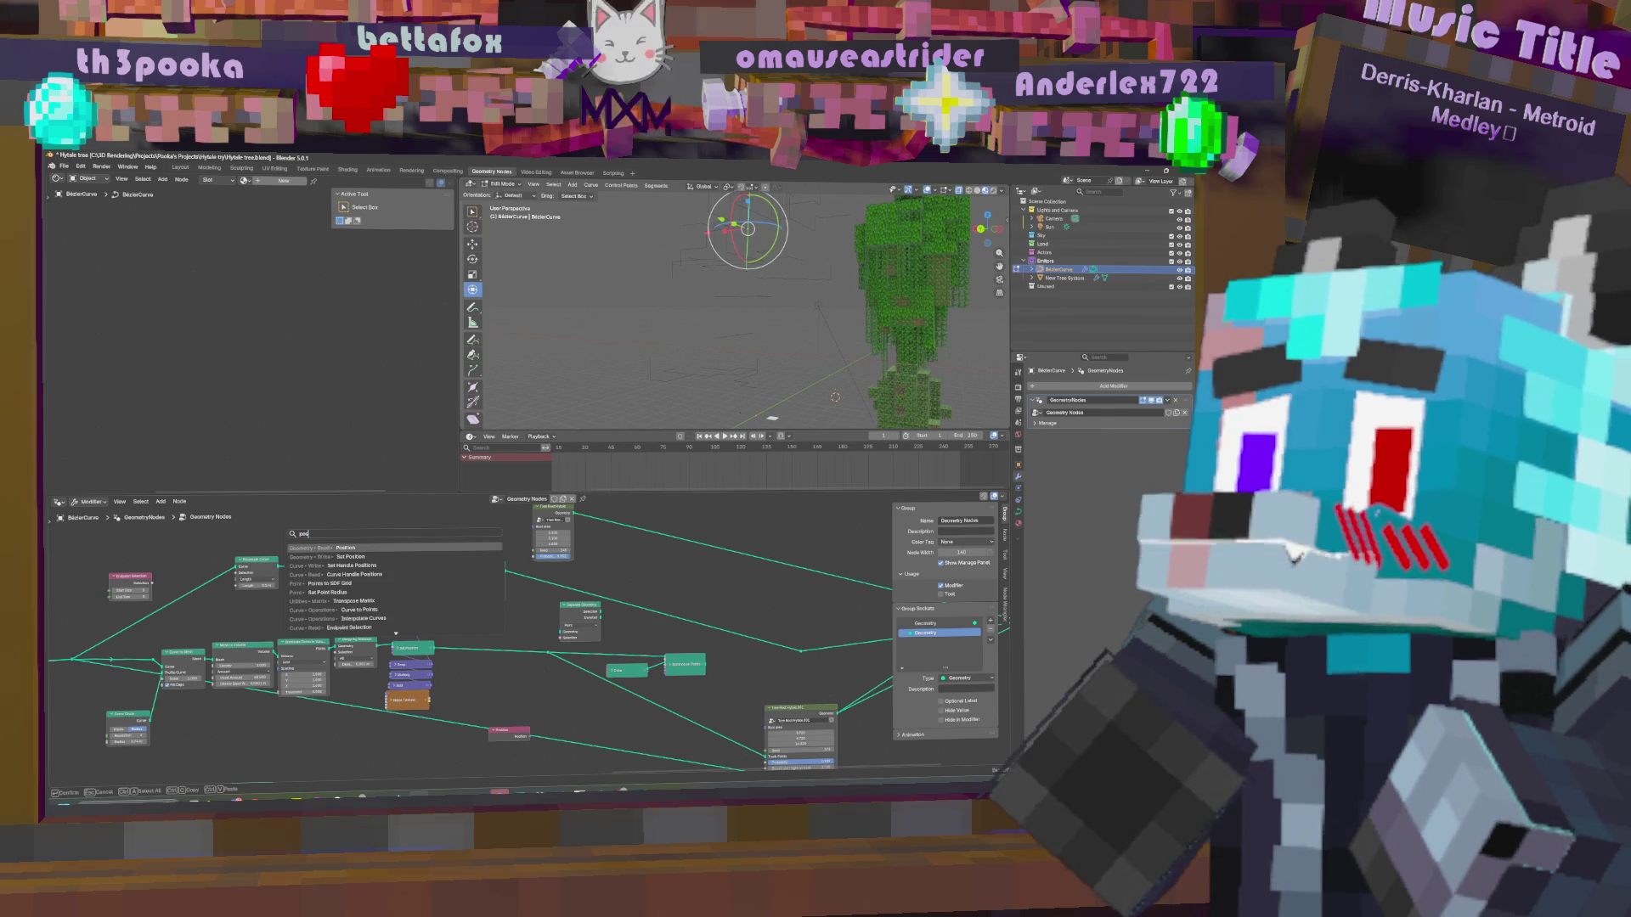
pyautogui.press('Return')
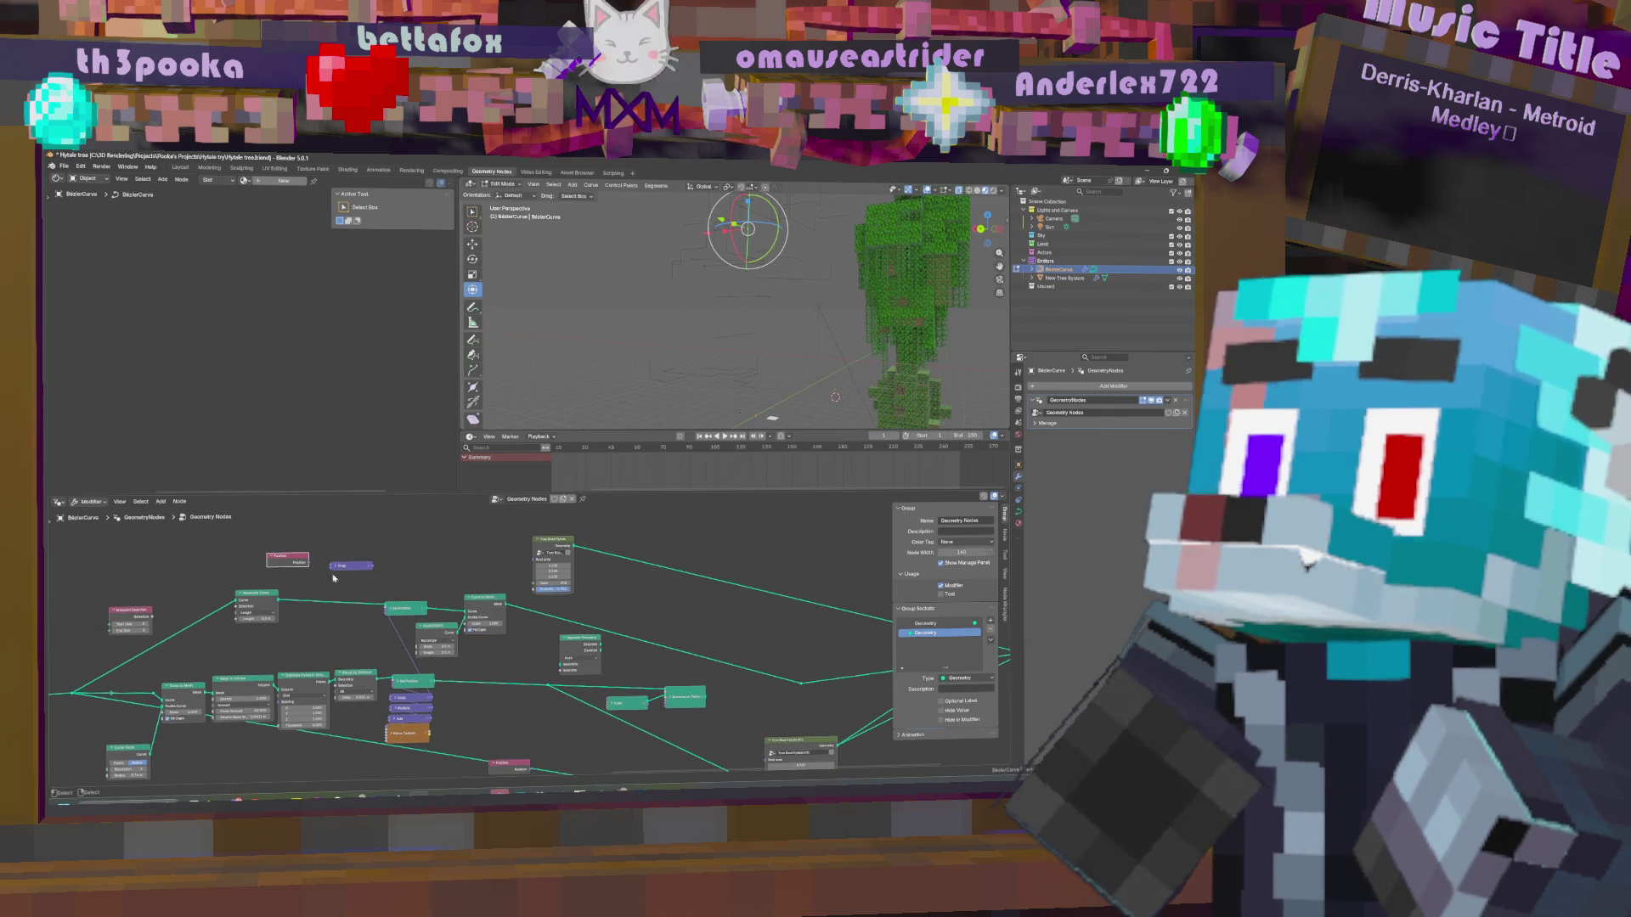
pyautogui.click(267, 554)
pyautogui.moveTo(320, 559)
pyautogui.mouseDown()
pyautogui.moveTo(363, 611)
pyautogui.moveTo(387, 611)
pyautogui.mouseUp()
# Bend a curve point, set a new Resample Curve length, and test the stepping with cancelled moves.
pyautogui.press('g')
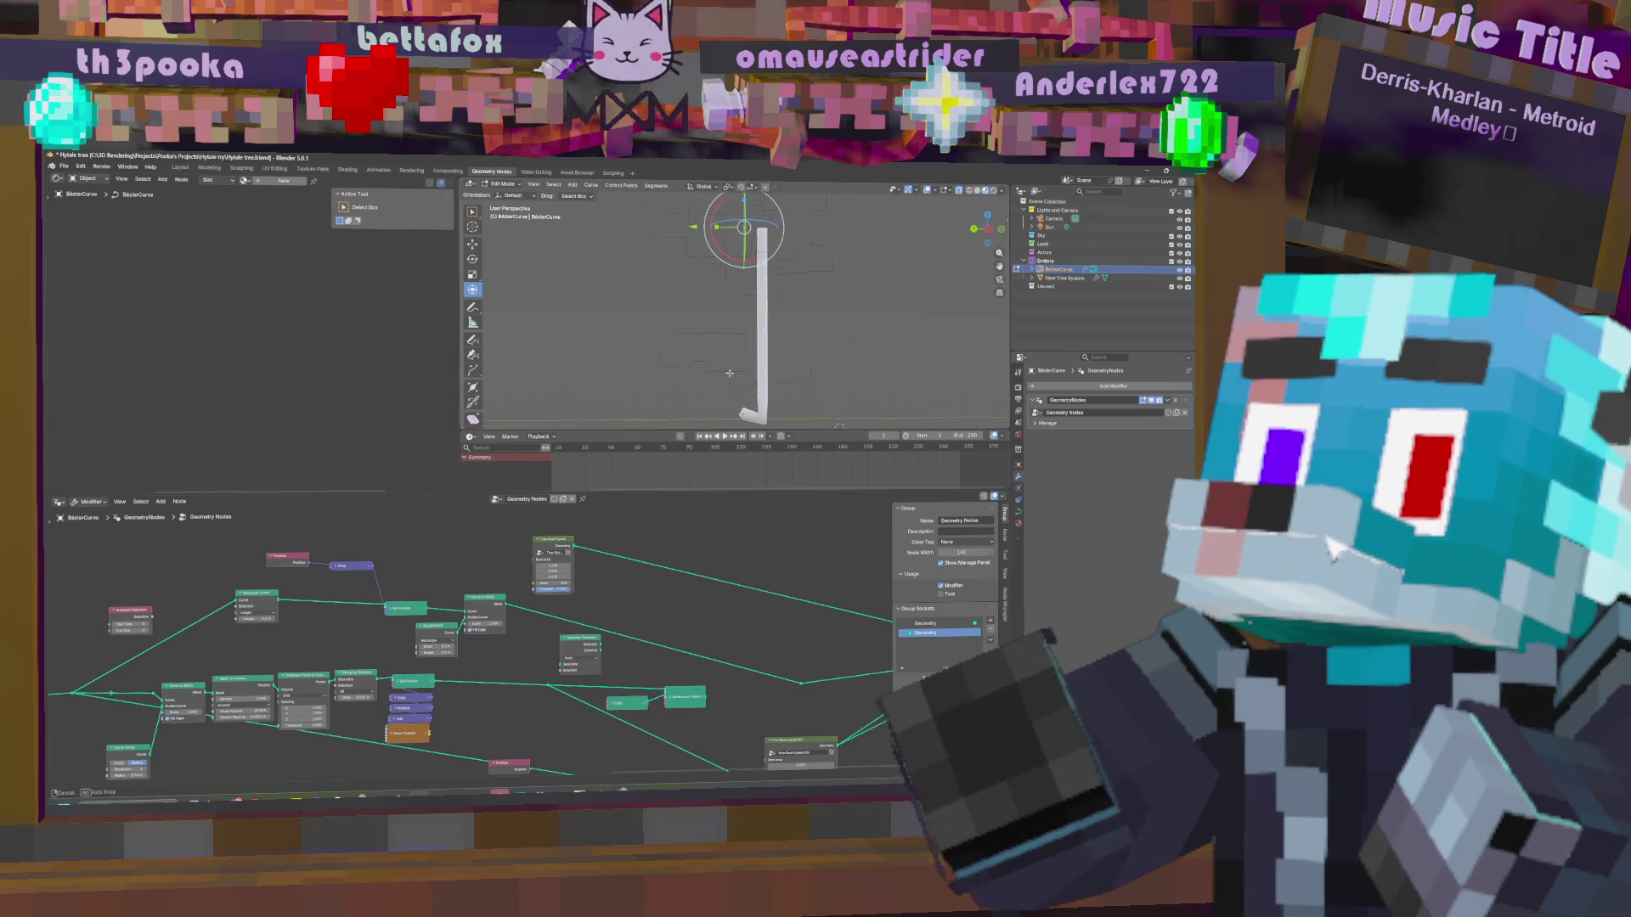
pyautogui.click(744, 303)
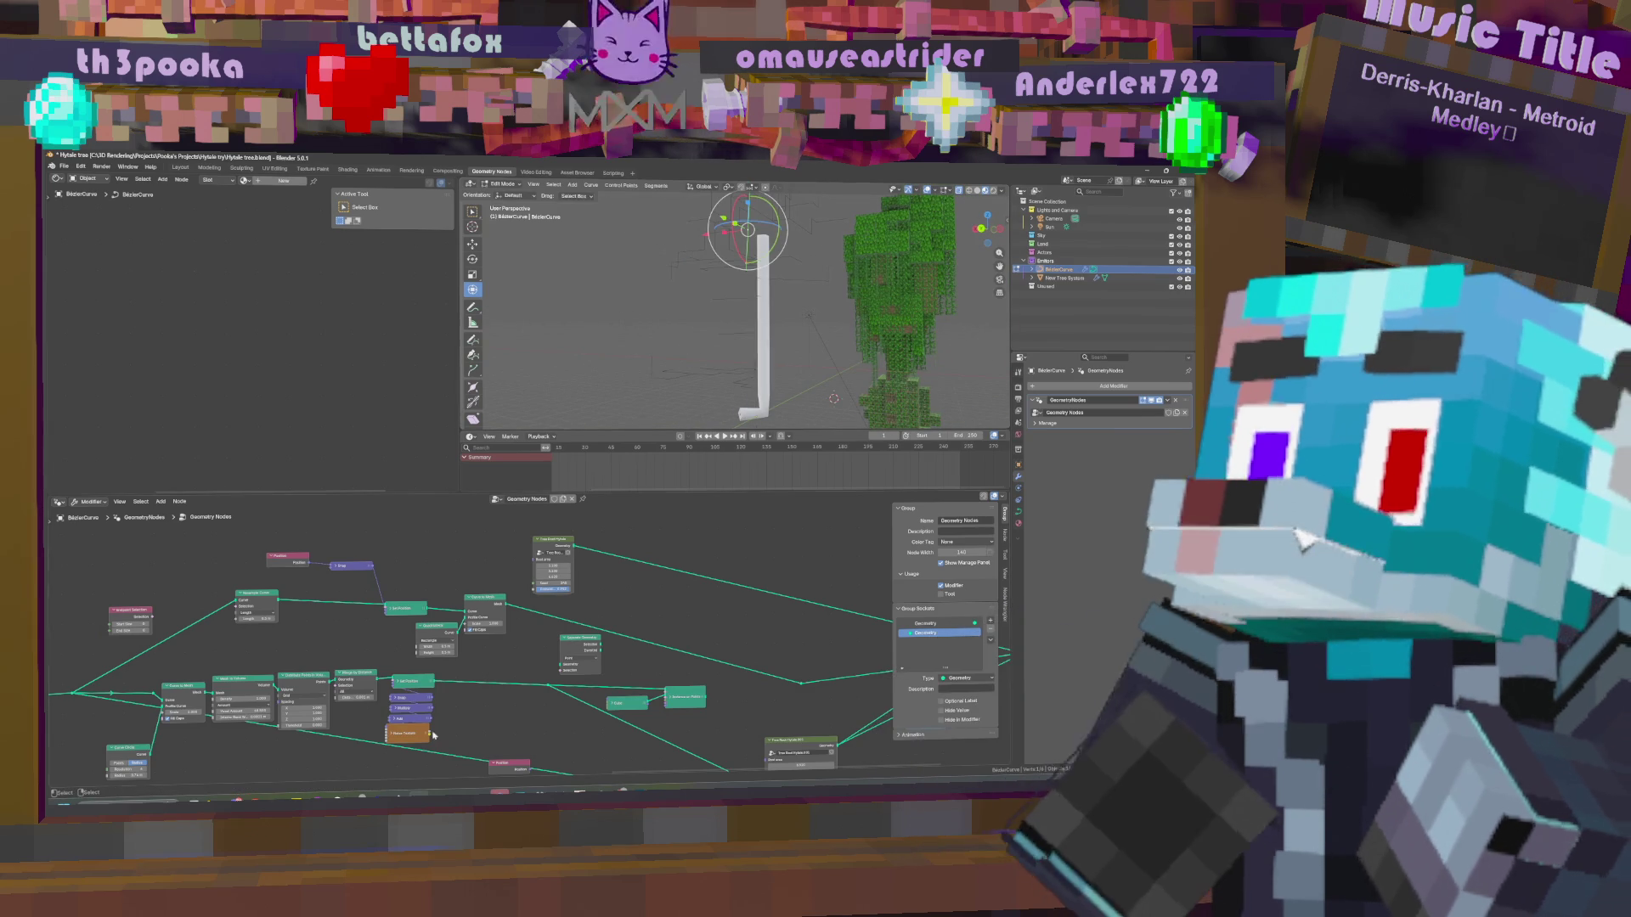
pyautogui.scroll(3, 385, 626)
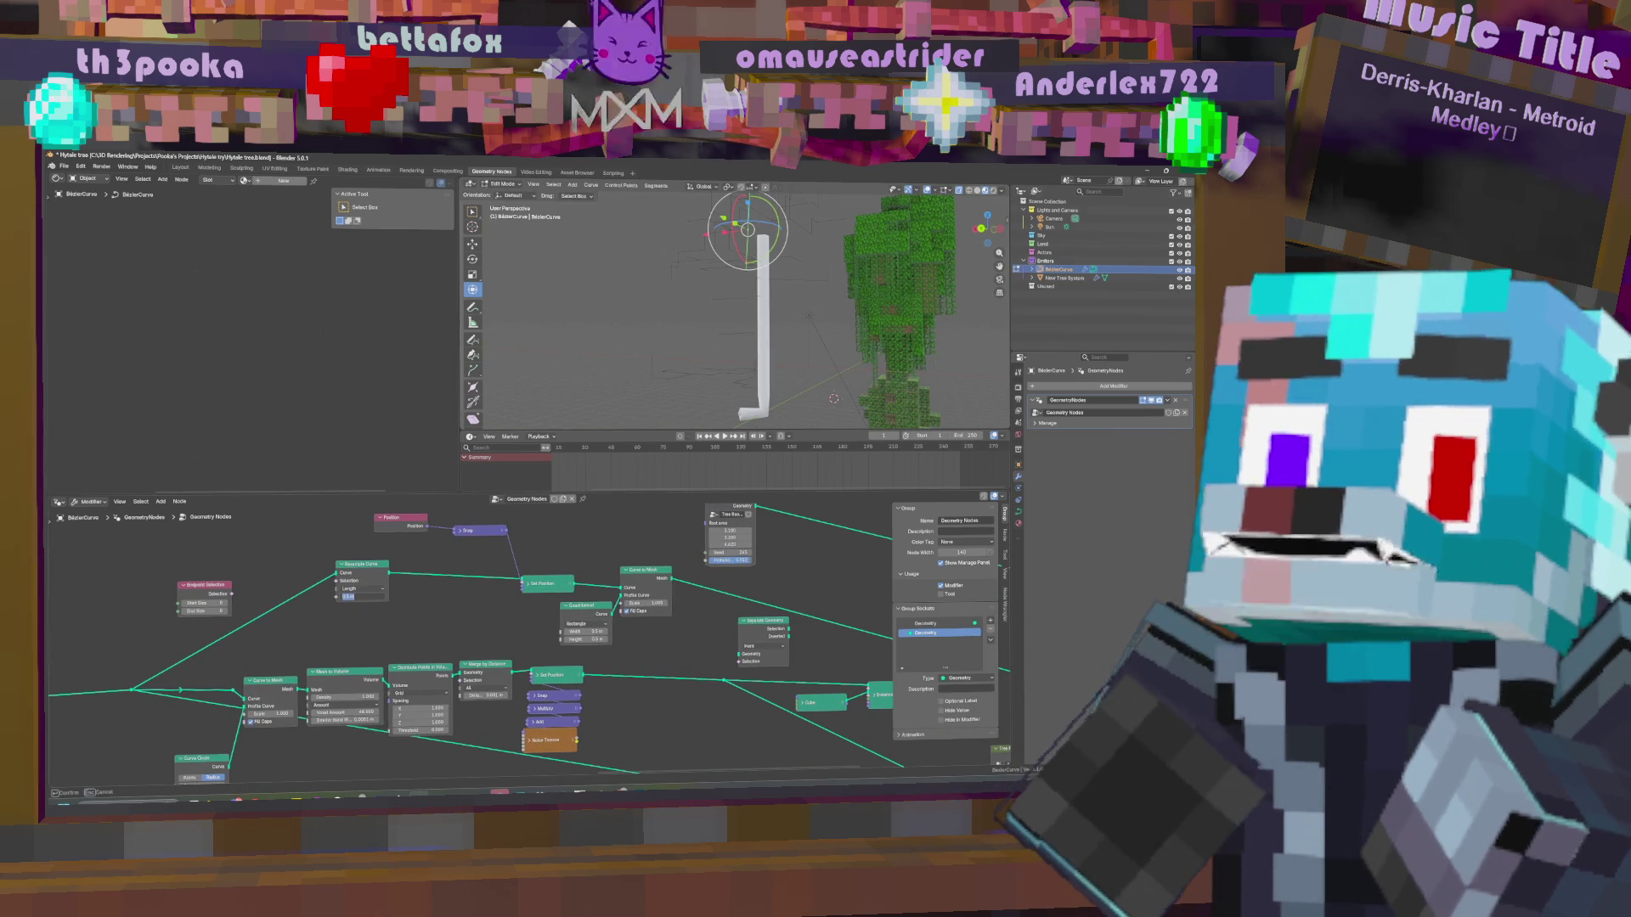
pyautogui.press('Return')
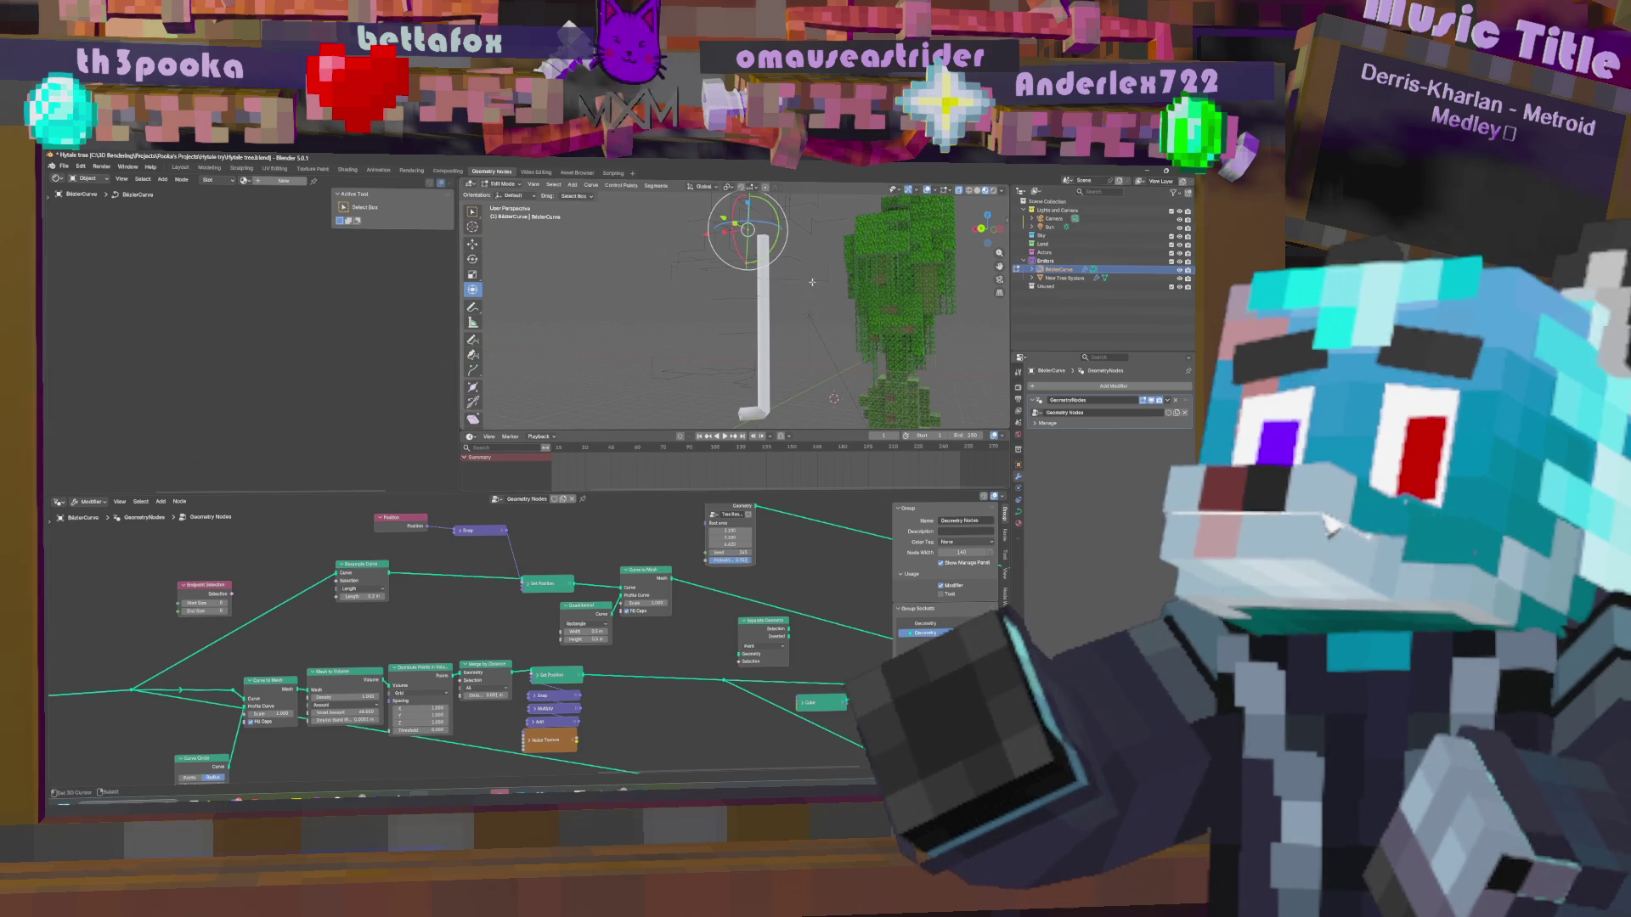
pyautogui.press('g')
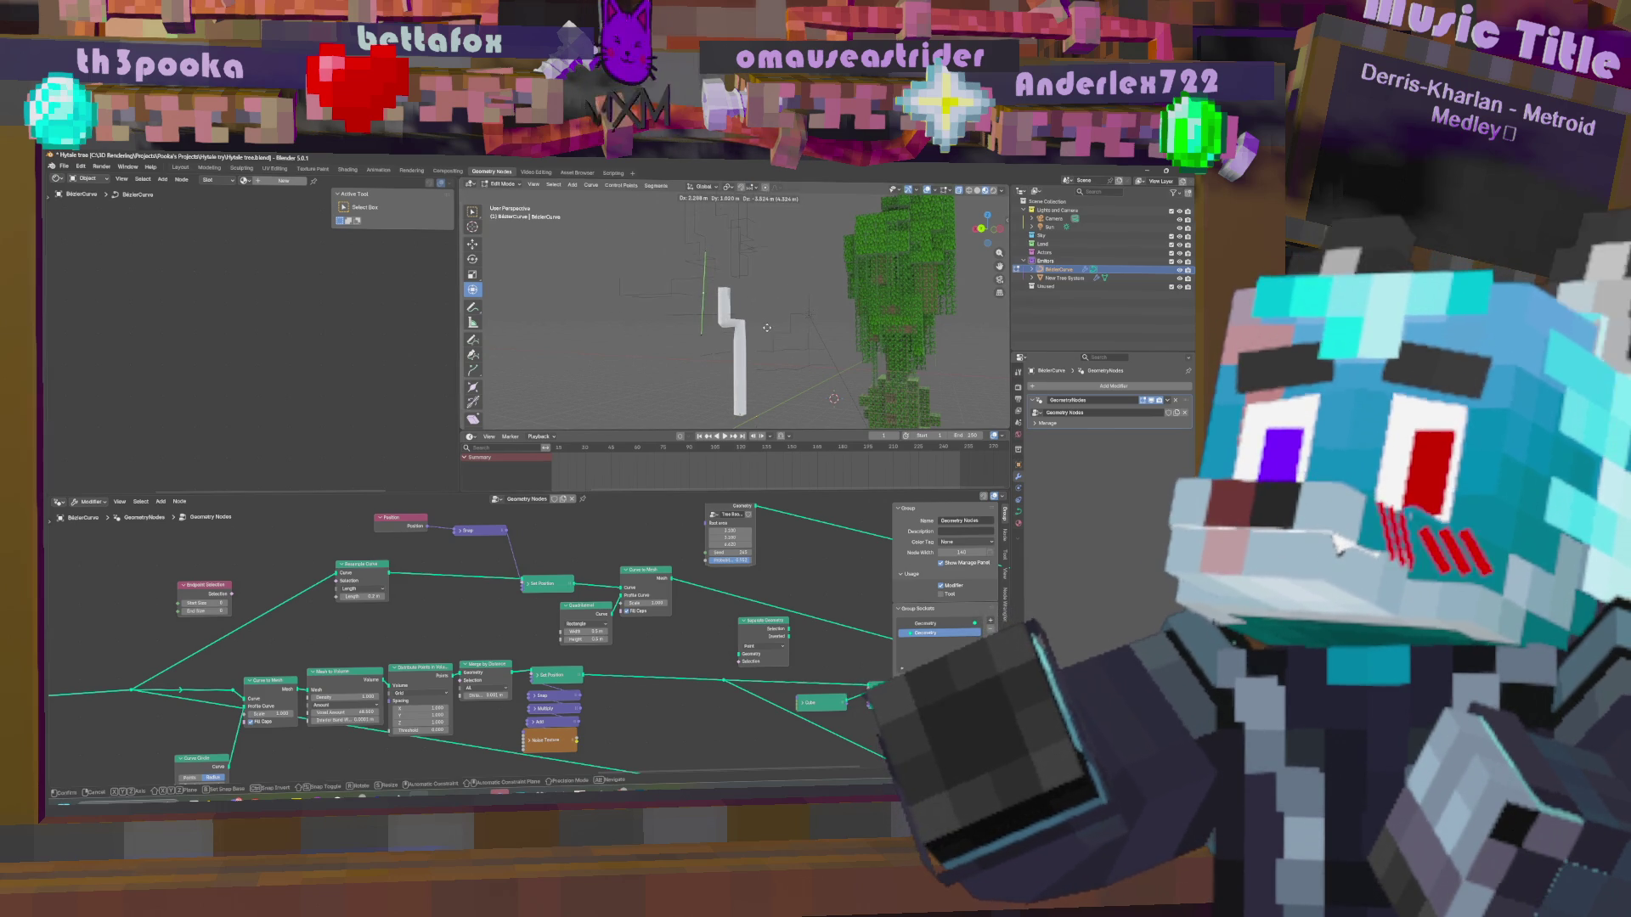
pyautogui.press('Escape')
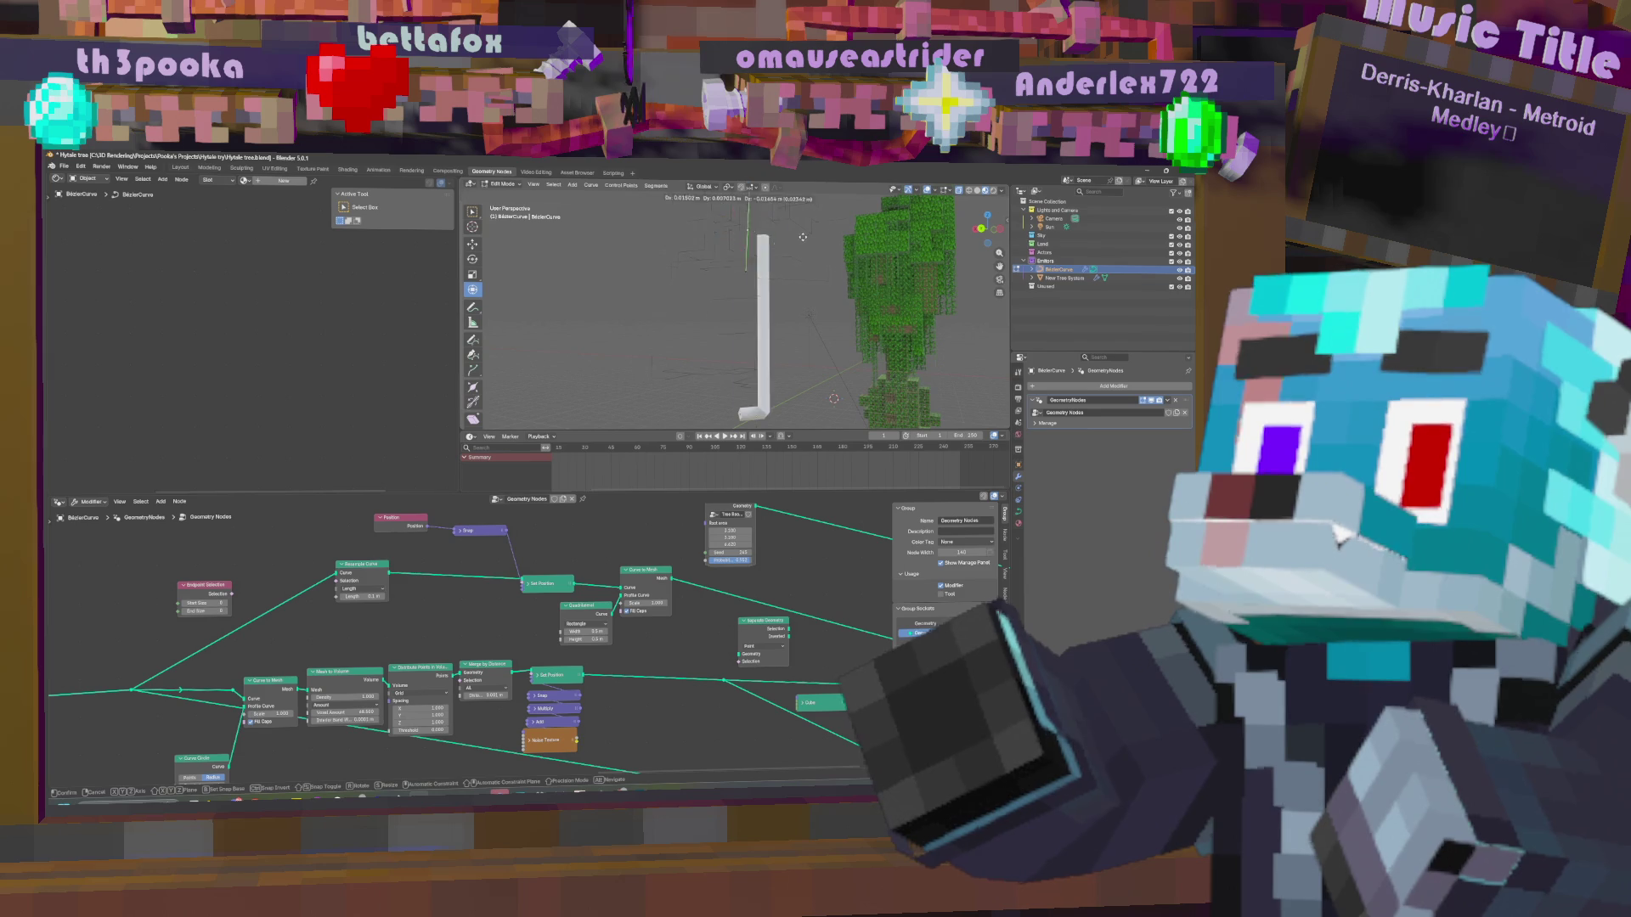
pyautogui.press('g')
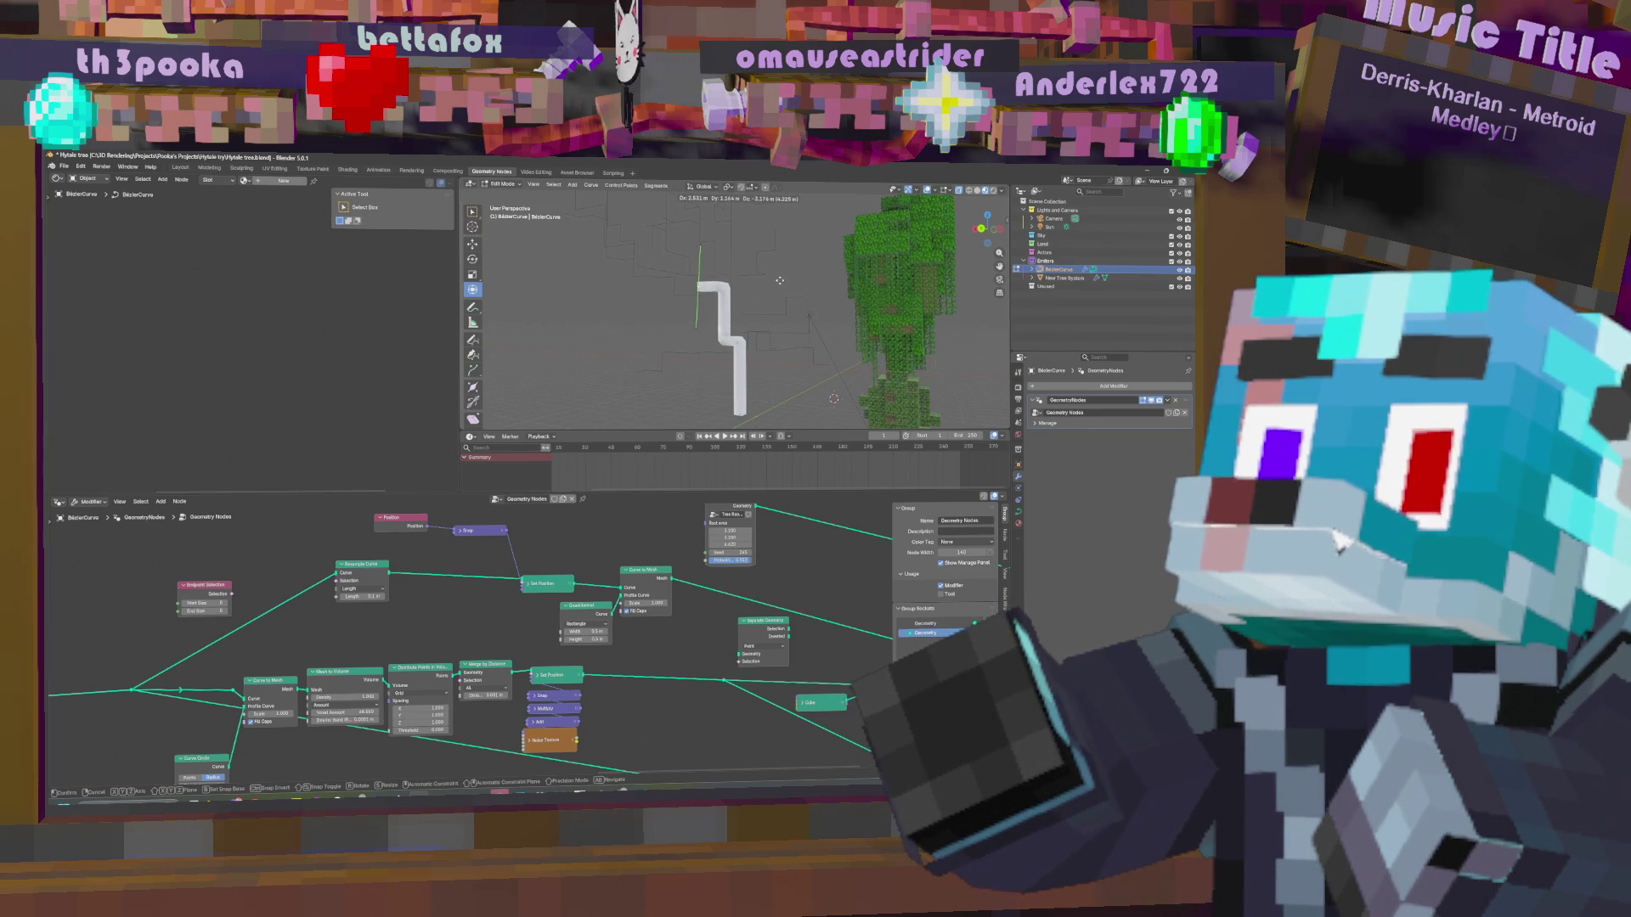
pyautogui.press('Escape')
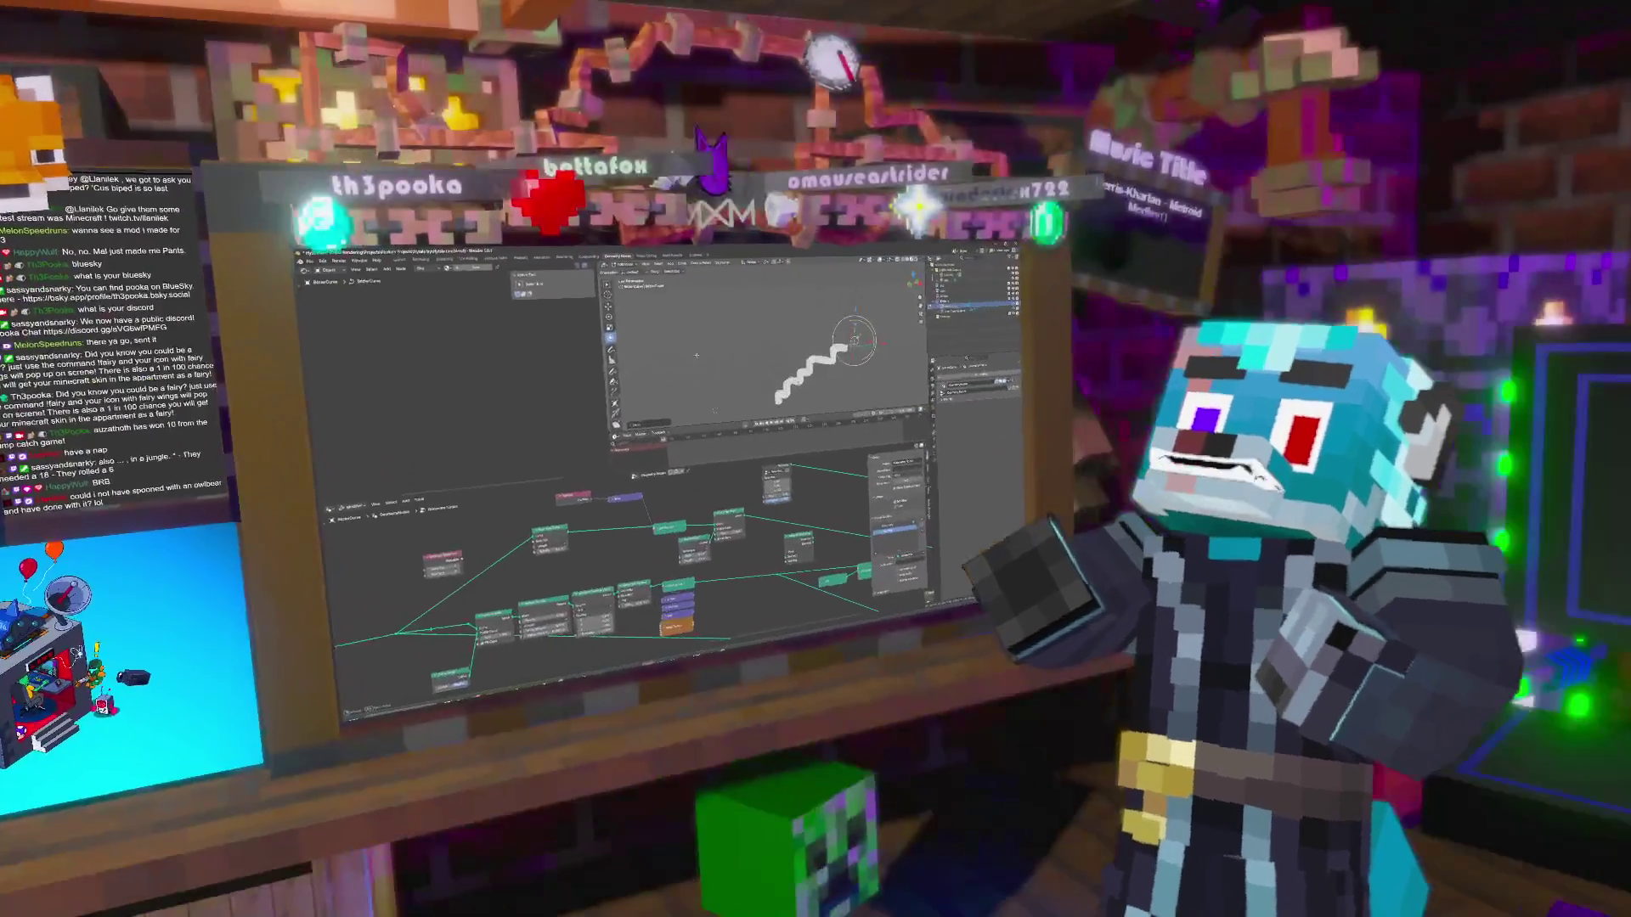
# Raise the selected curve points straight up into a taller vertical column.
pyautogui.press('g')
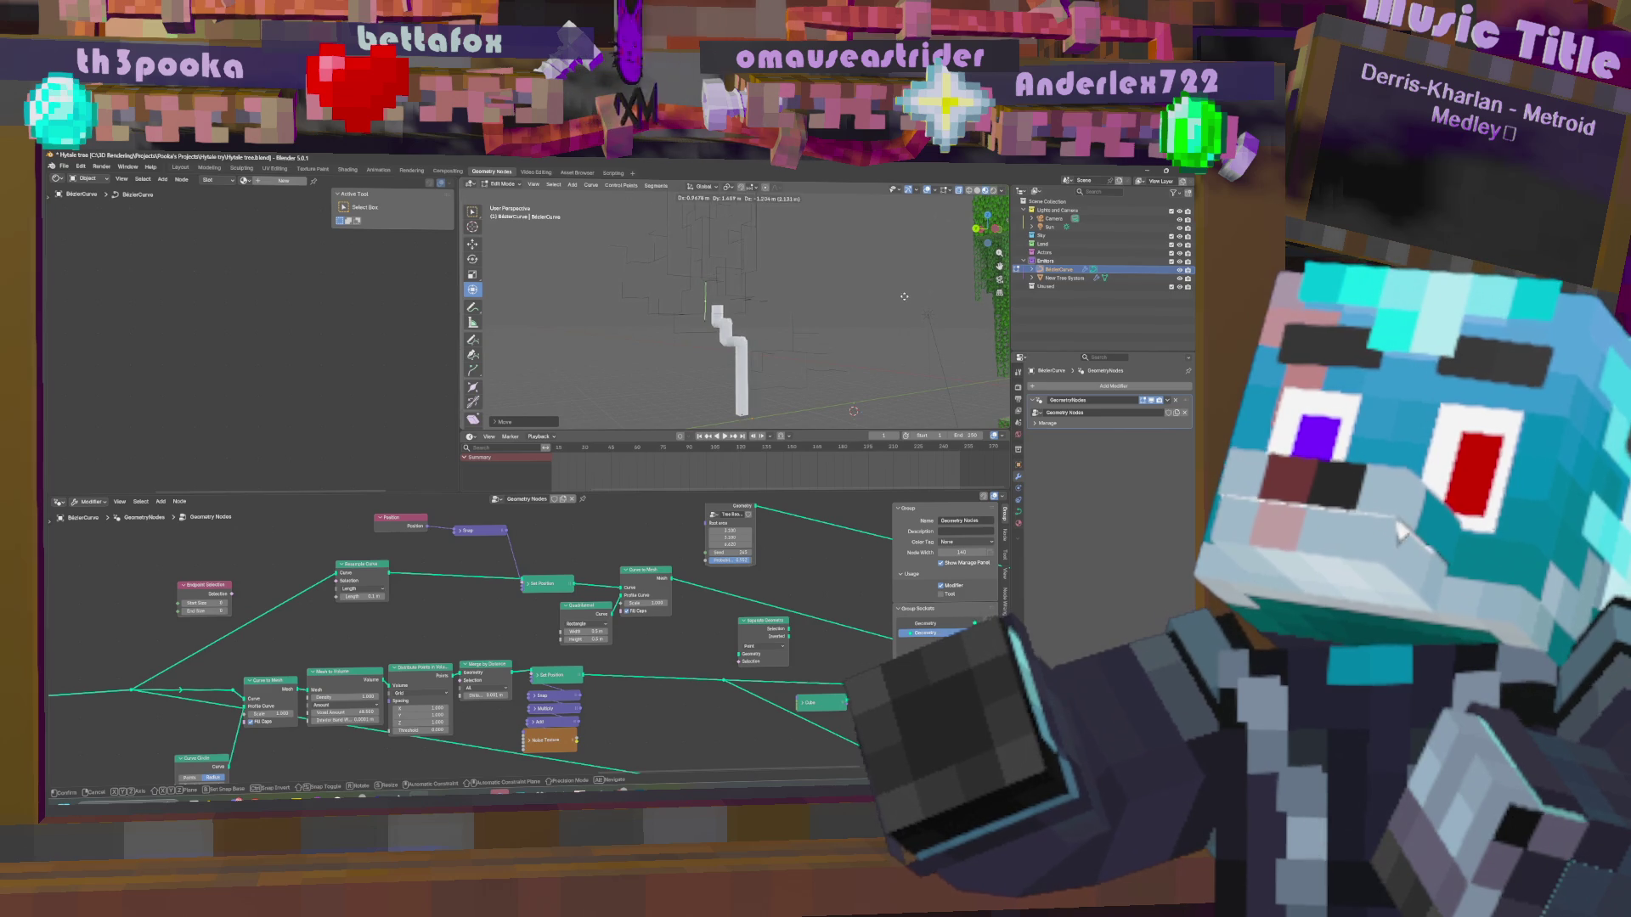
pyautogui.click(779, 245)
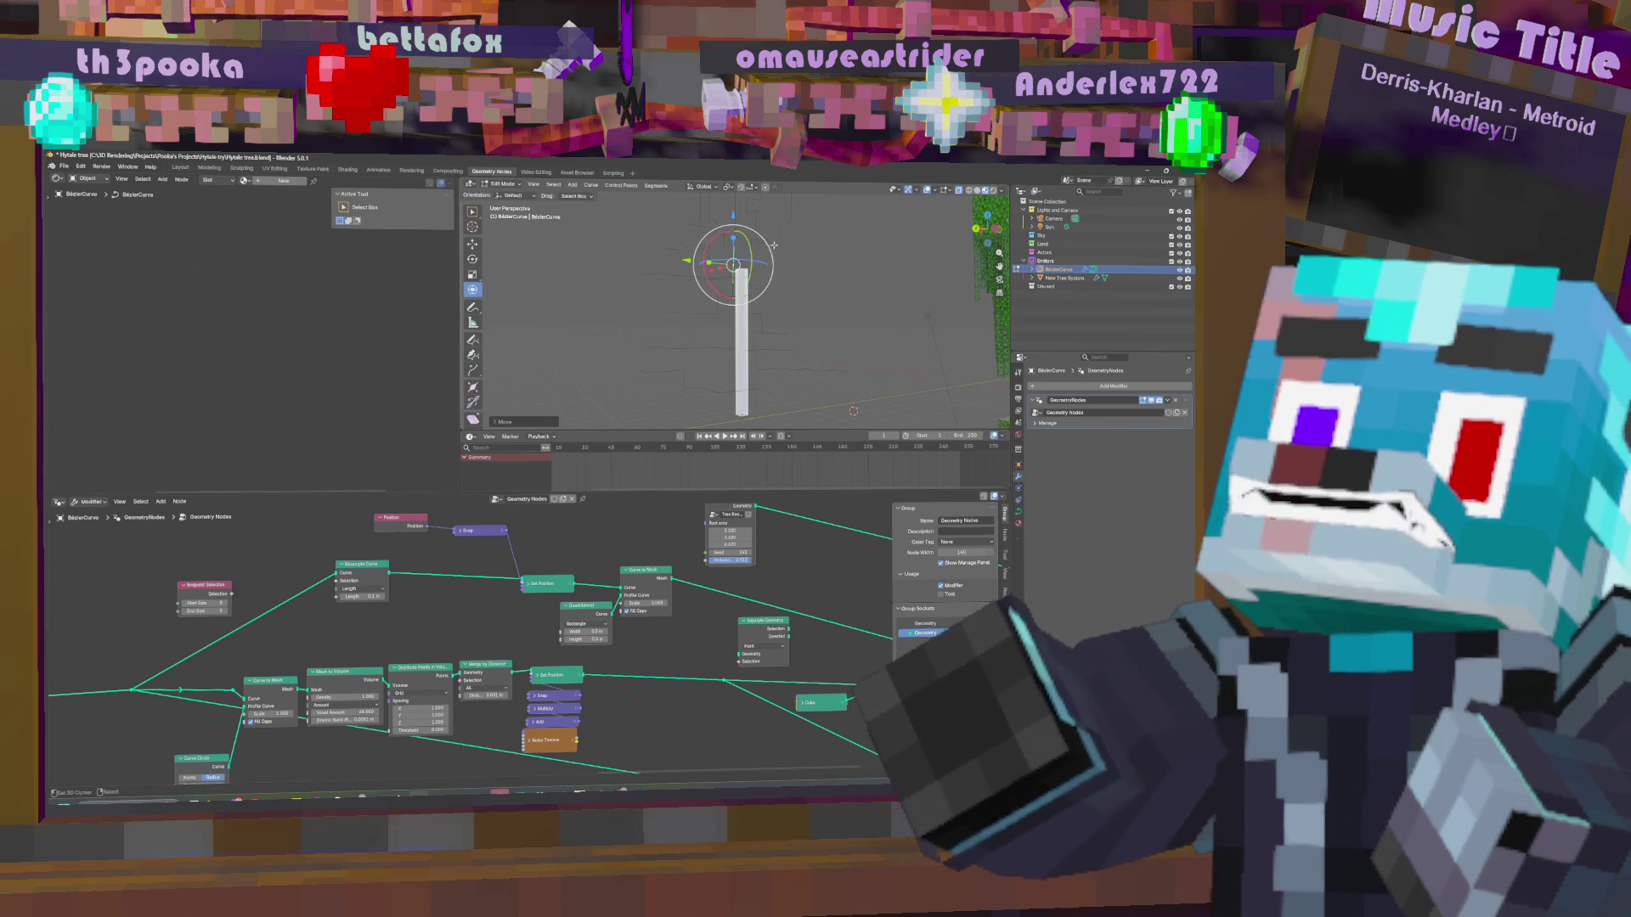
# Try a free rotation of the curve, cancel it, and orbit the view.
pyautogui.moveTo(753, 245); pyautogui.dragTo(739, 259)
pyautogui.rightClick(739, 260)
pyautogui.moveTo(739, 260)
pyautogui.mouseDown(button='middle')
pyautogui.moveTo(766, 289)
pyautogui.moveTo(705, 273)
pyautogui.mouseUp(button='middle')
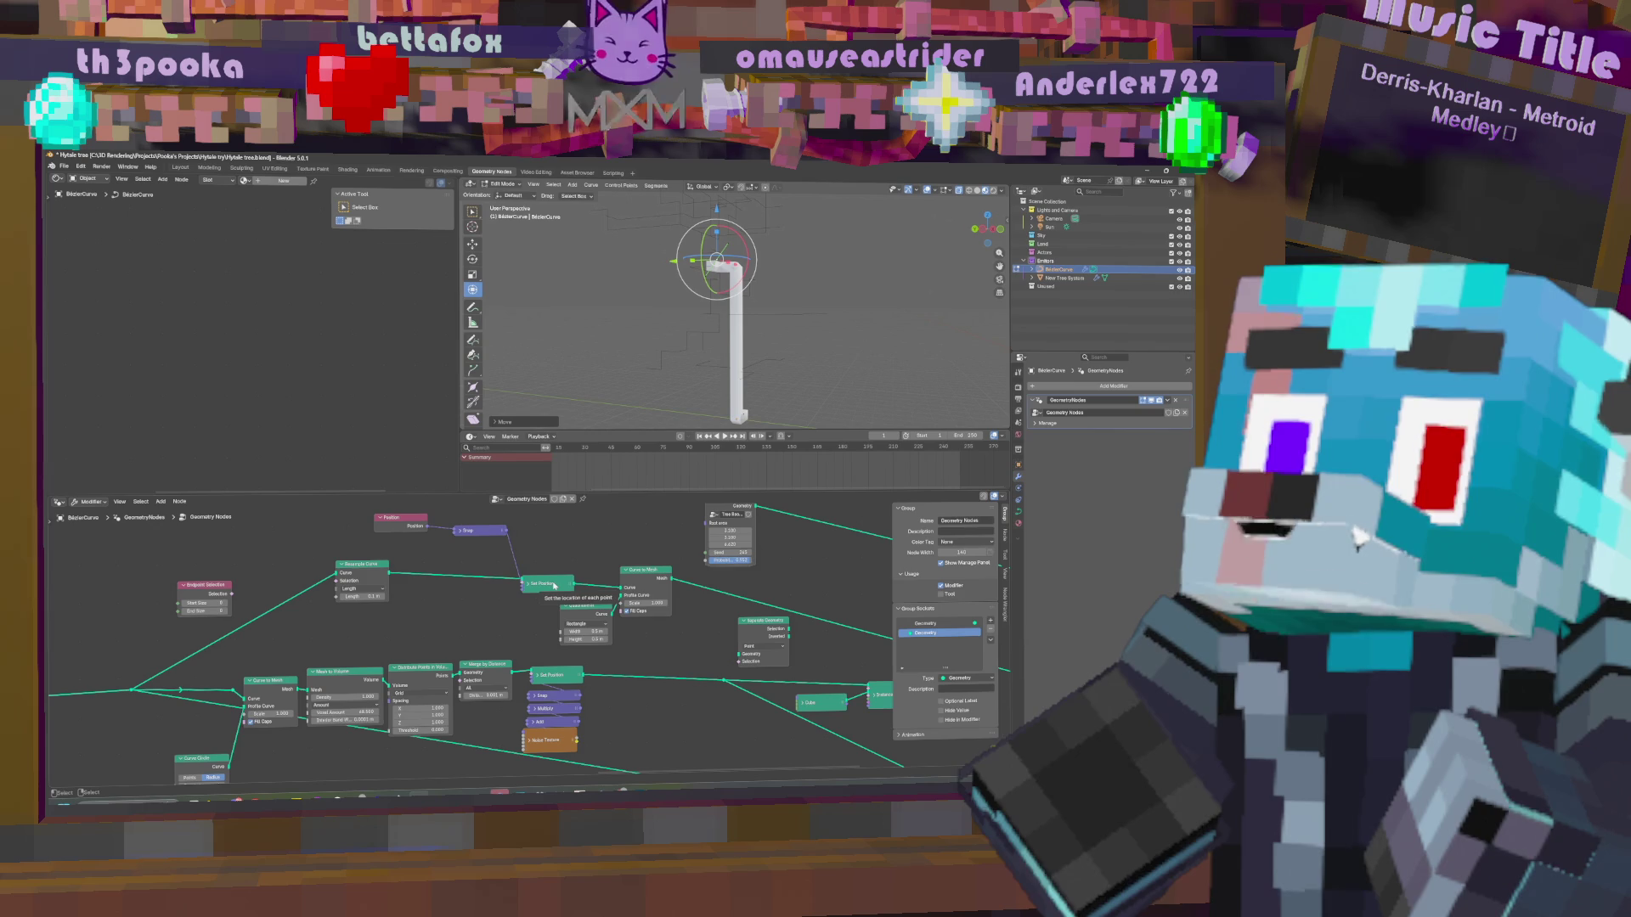
# Pull Curve to Mesh out of its chain, raise the Quadrilateral node, and link the output into Group Output.
pyautogui.scroll(-3, 743, 600)
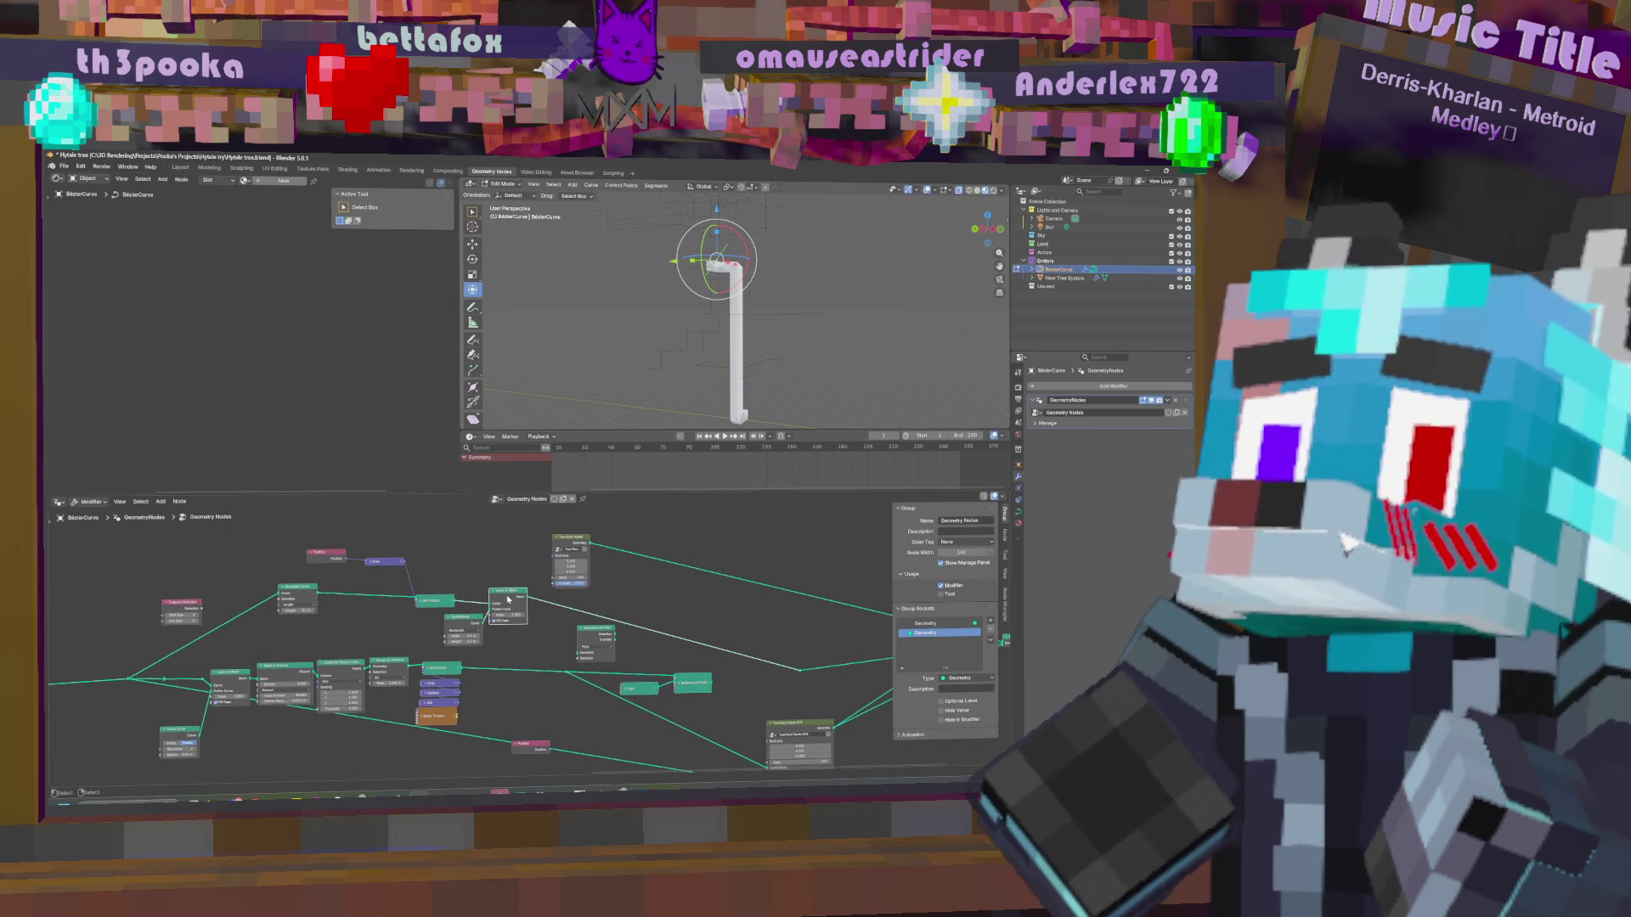
pyautogui.keyDown('alt'); pyautogui.moveTo(529, 604); pyautogui.dragTo(507, 551); pyautogui.keyUp('alt')
pyautogui.click(465, 622)
pyautogui.moveTo(465, 622)
pyautogui.mouseDown()
pyautogui.moveTo(436, 531)
pyautogui.moveTo(435, 590)
pyautogui.moveTo(434, 575)
pyautogui.mouseUp()
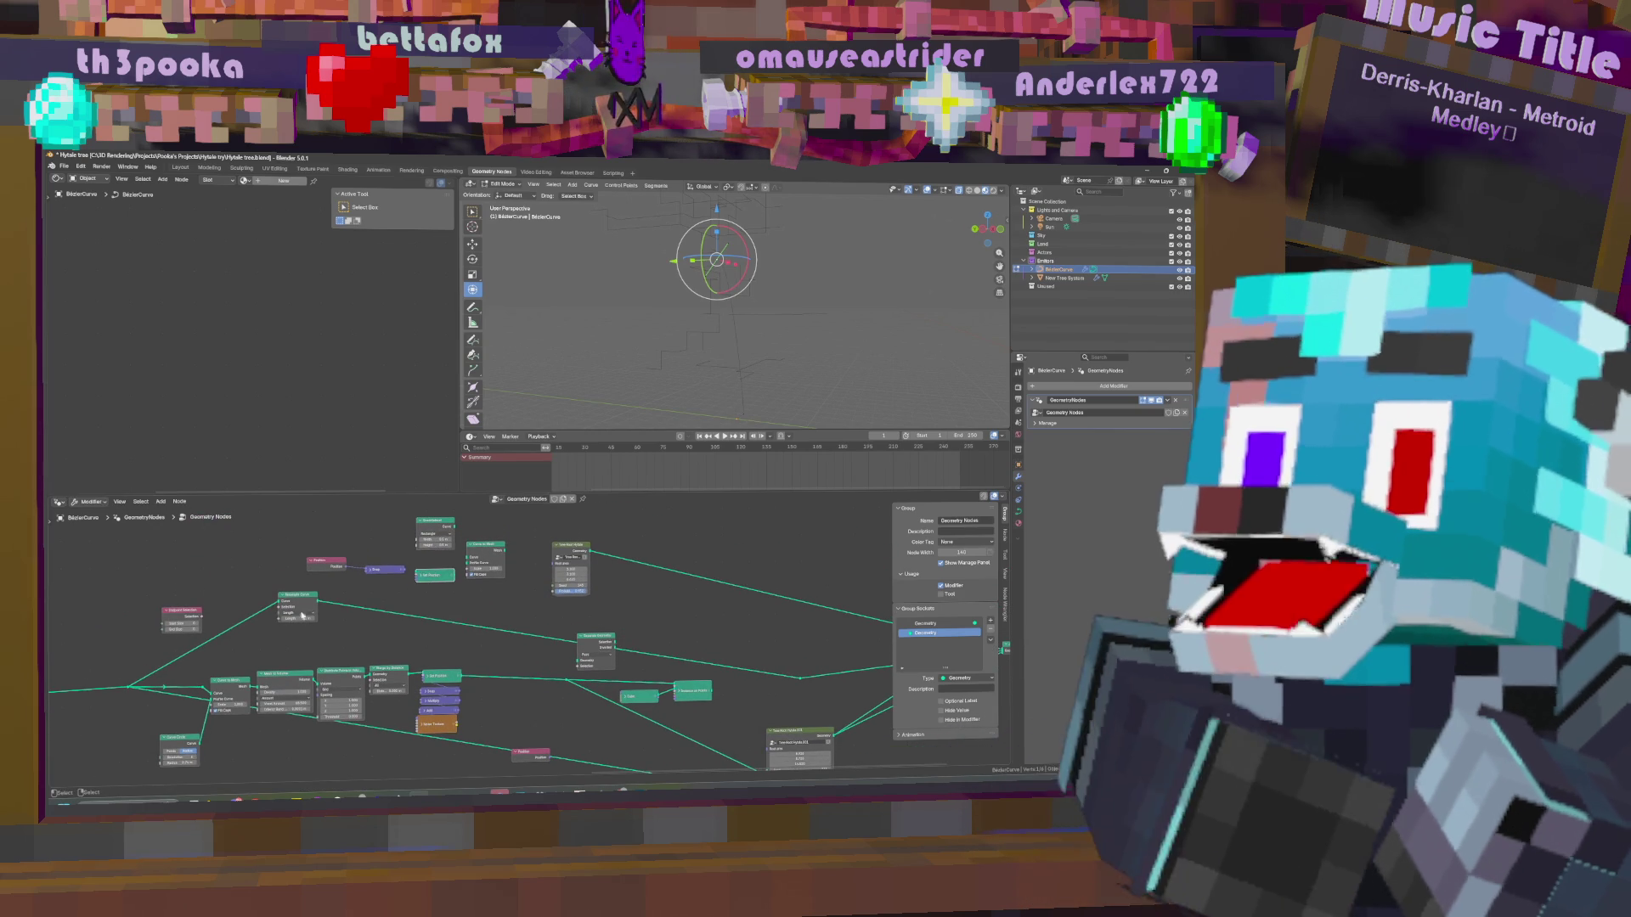
pyautogui.keyDown('alt'); pyautogui.moveTo(304, 598); pyautogui.dragTo(275, 558); pyautogui.keyUp('alt')
pyautogui.moveTo(472, 684); pyautogui.dragTo(331, 658, button='middle')
pyautogui.moveTo(580, 666); pyautogui.dragTo(660, 658)
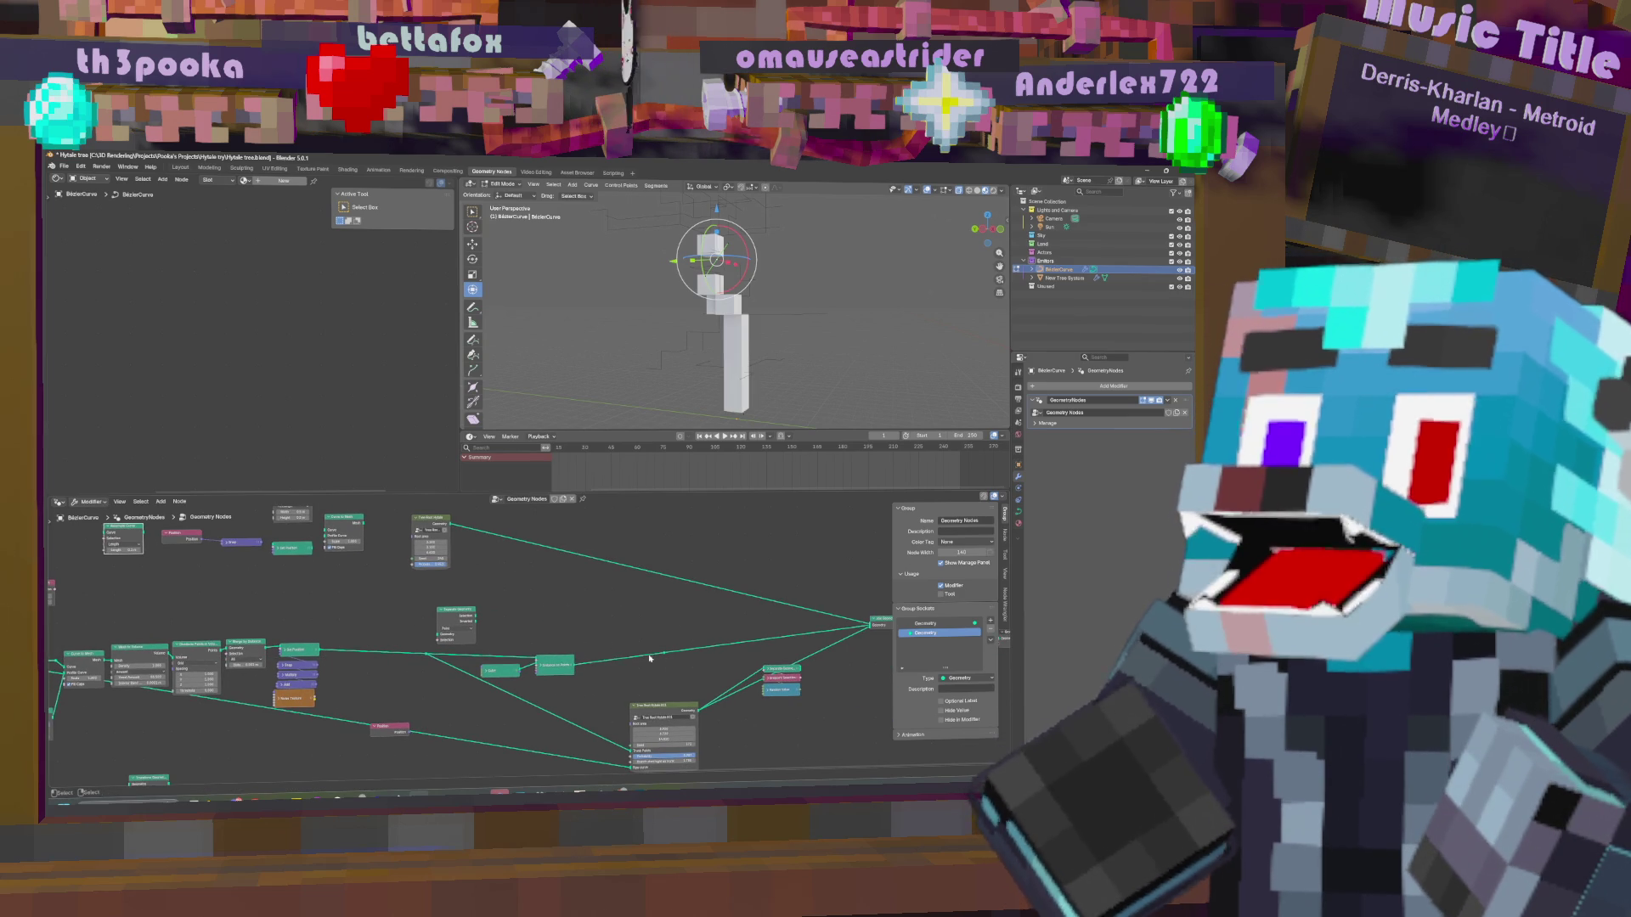
# Move the curve and rotate its tip, orbiting to check the cube column.
pyautogui.press('g')
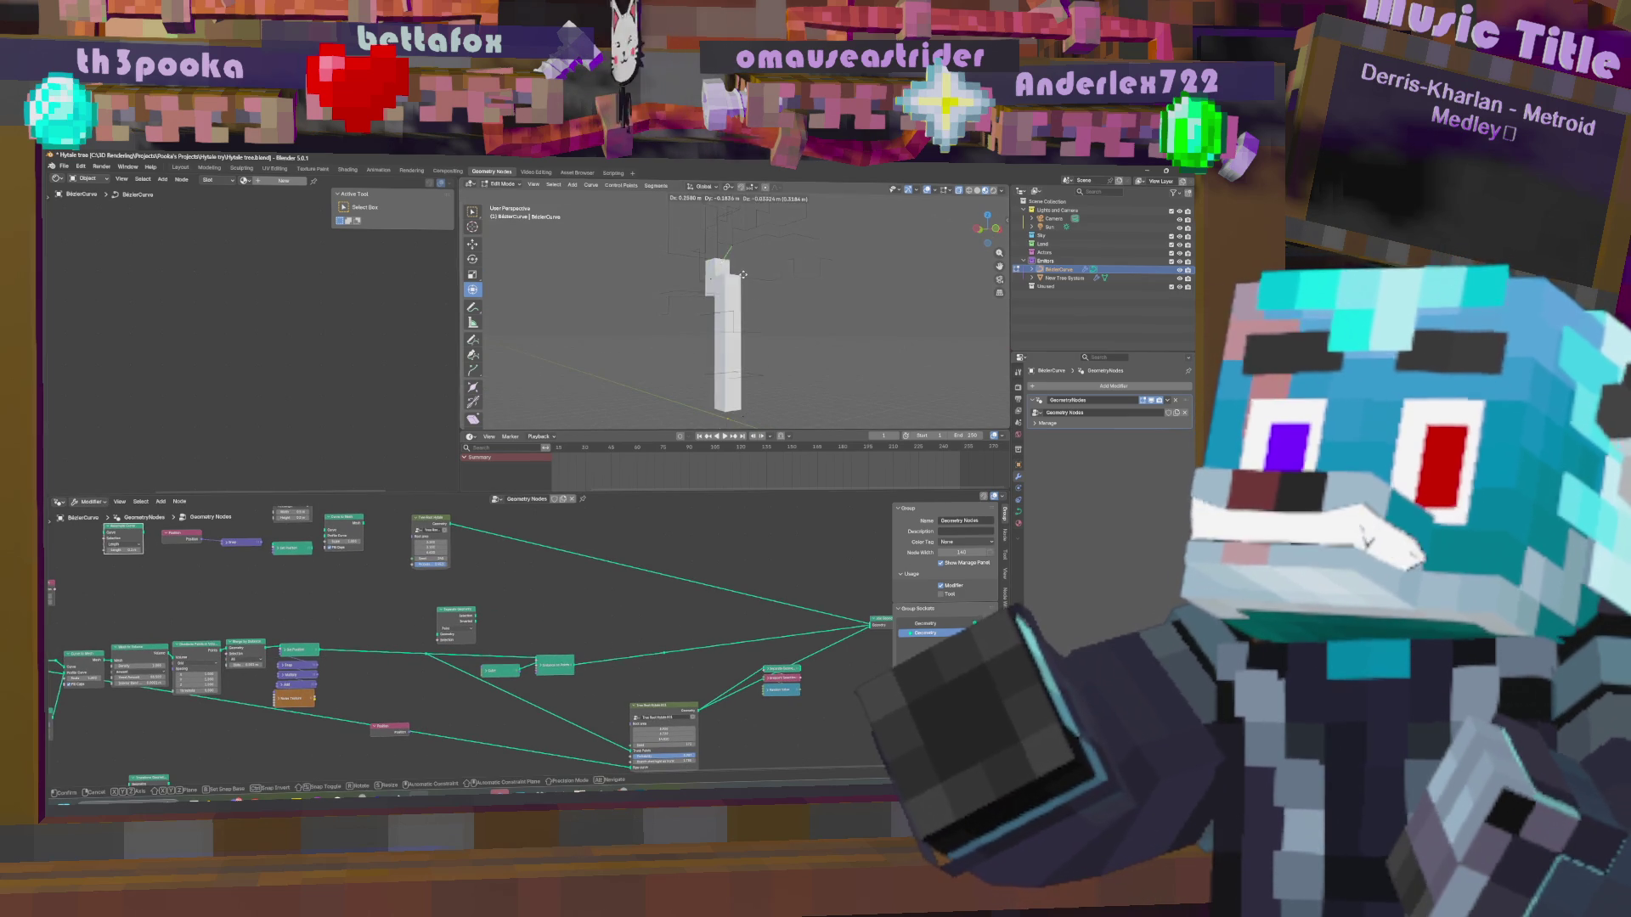
pyautogui.click(749, 259)
pyautogui.moveTo(749, 259)
pyautogui.mouseDown(button='middle')
pyautogui.moveTo(742, 361)
pyautogui.moveTo(752, 297)
pyautogui.mouseUp(button='middle')
pyautogui.press('g')
pyautogui.press('r')
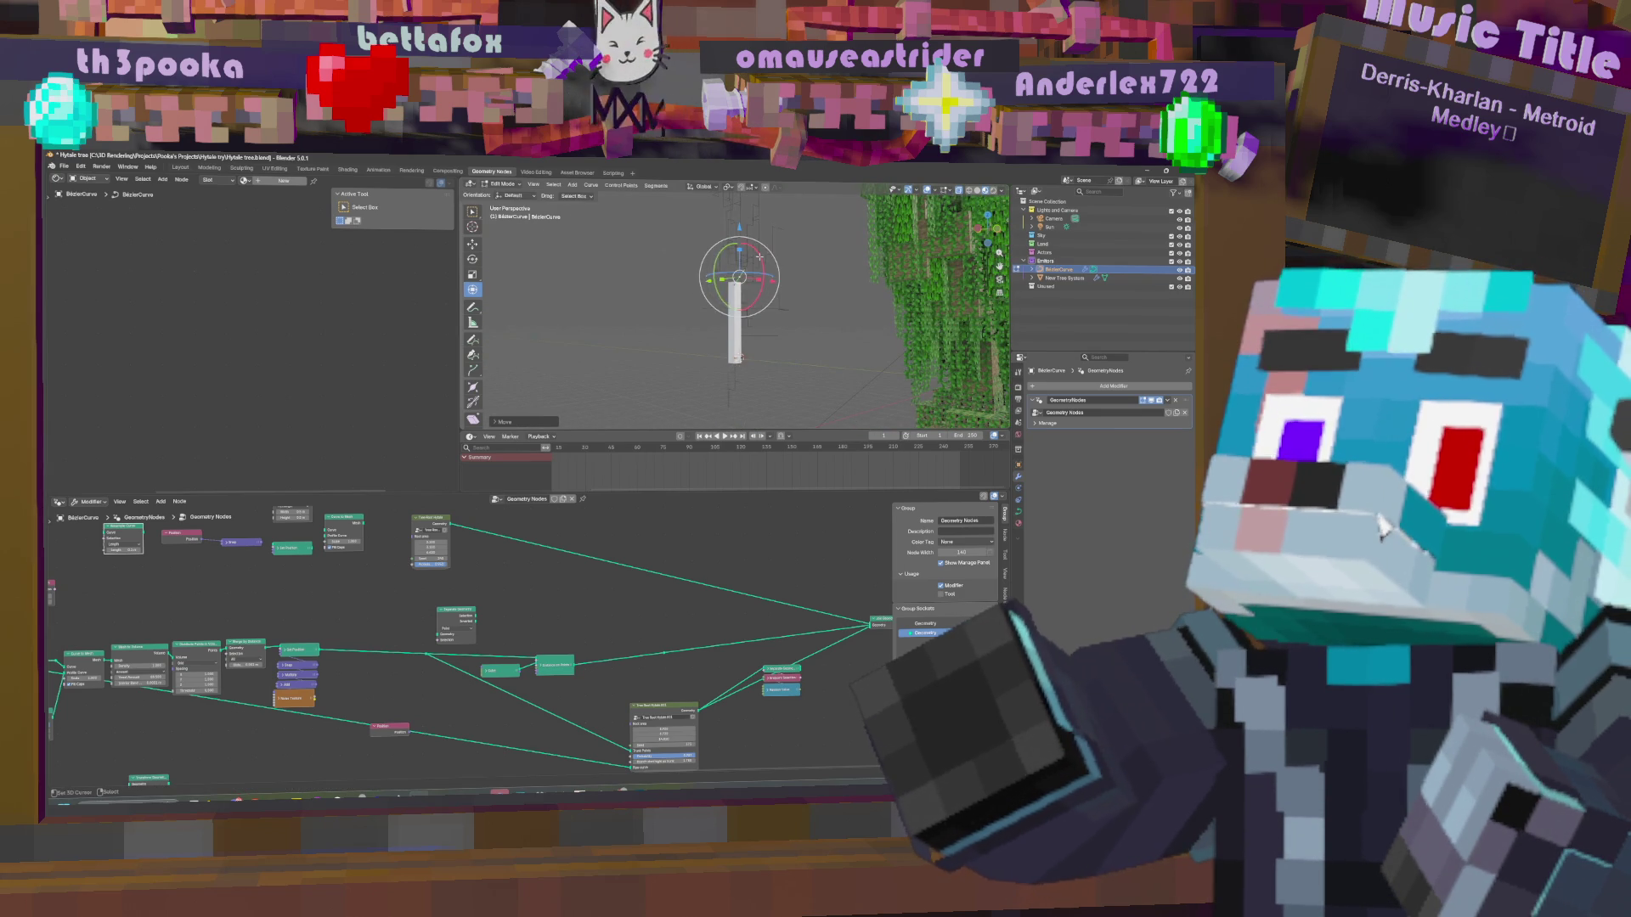
pyautogui.click(737, 223)
pyautogui.moveTo(737, 224)
pyautogui.mouseDown(button='middle')
pyautogui.moveTo(765, 302)
pyautogui.moveTo(777, 260)
pyautogui.moveTo(756, 252)
pyautogui.mouseUp(button='middle')
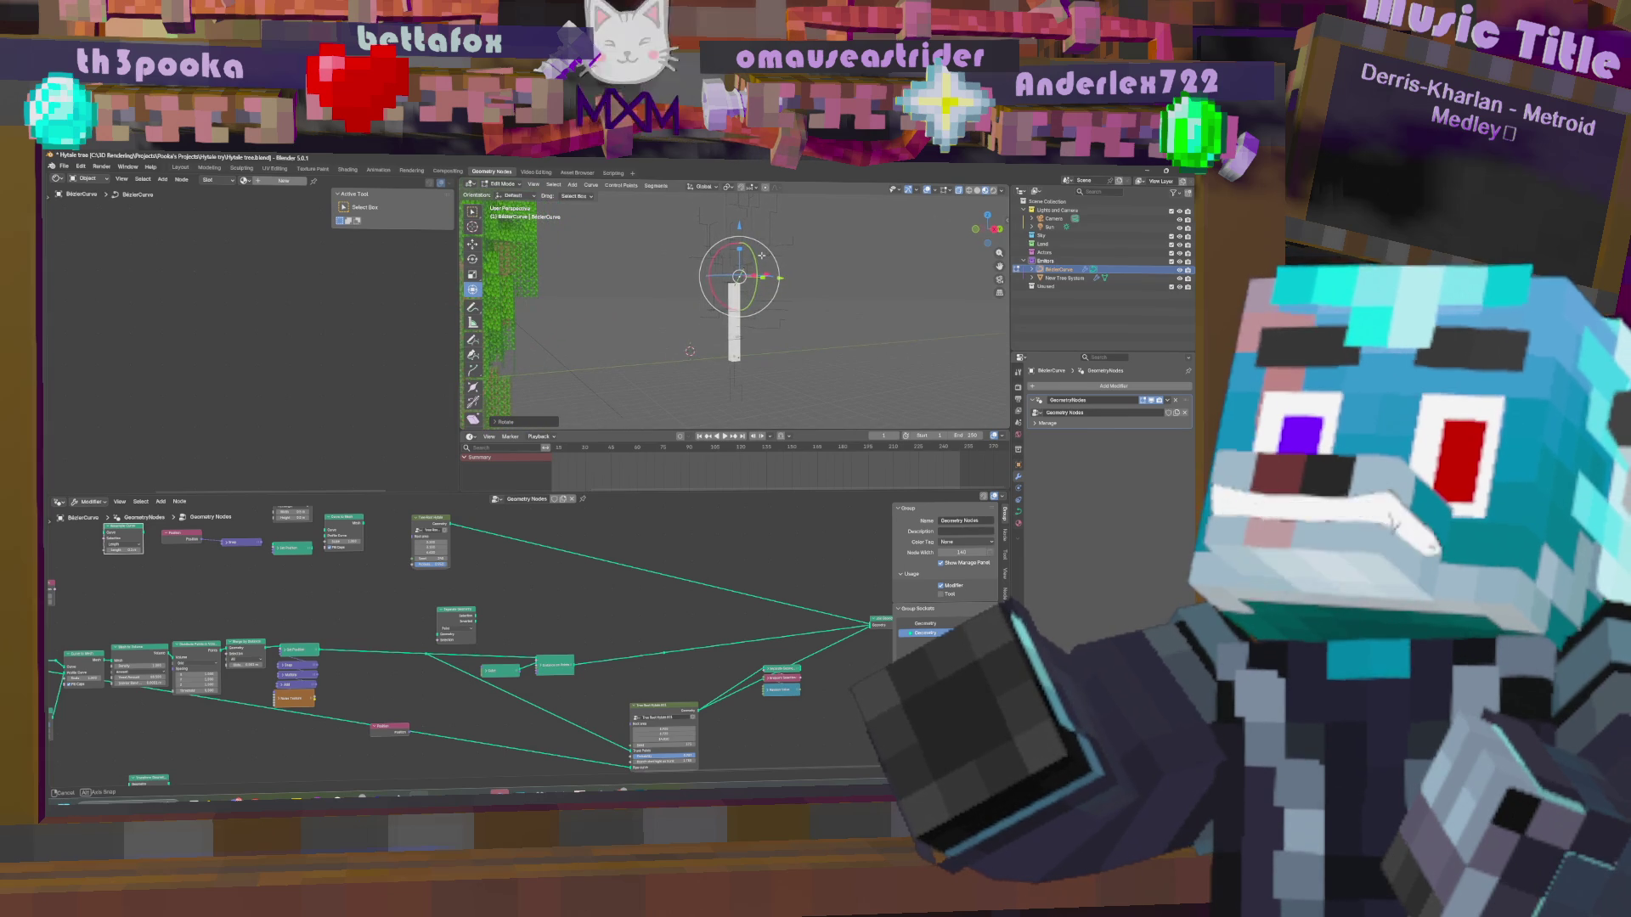
# Rotate the curve on the Y axis and in trackball mode, cancelling the final rotation.
pyautogui.press('r')
pyautogui.press('y')
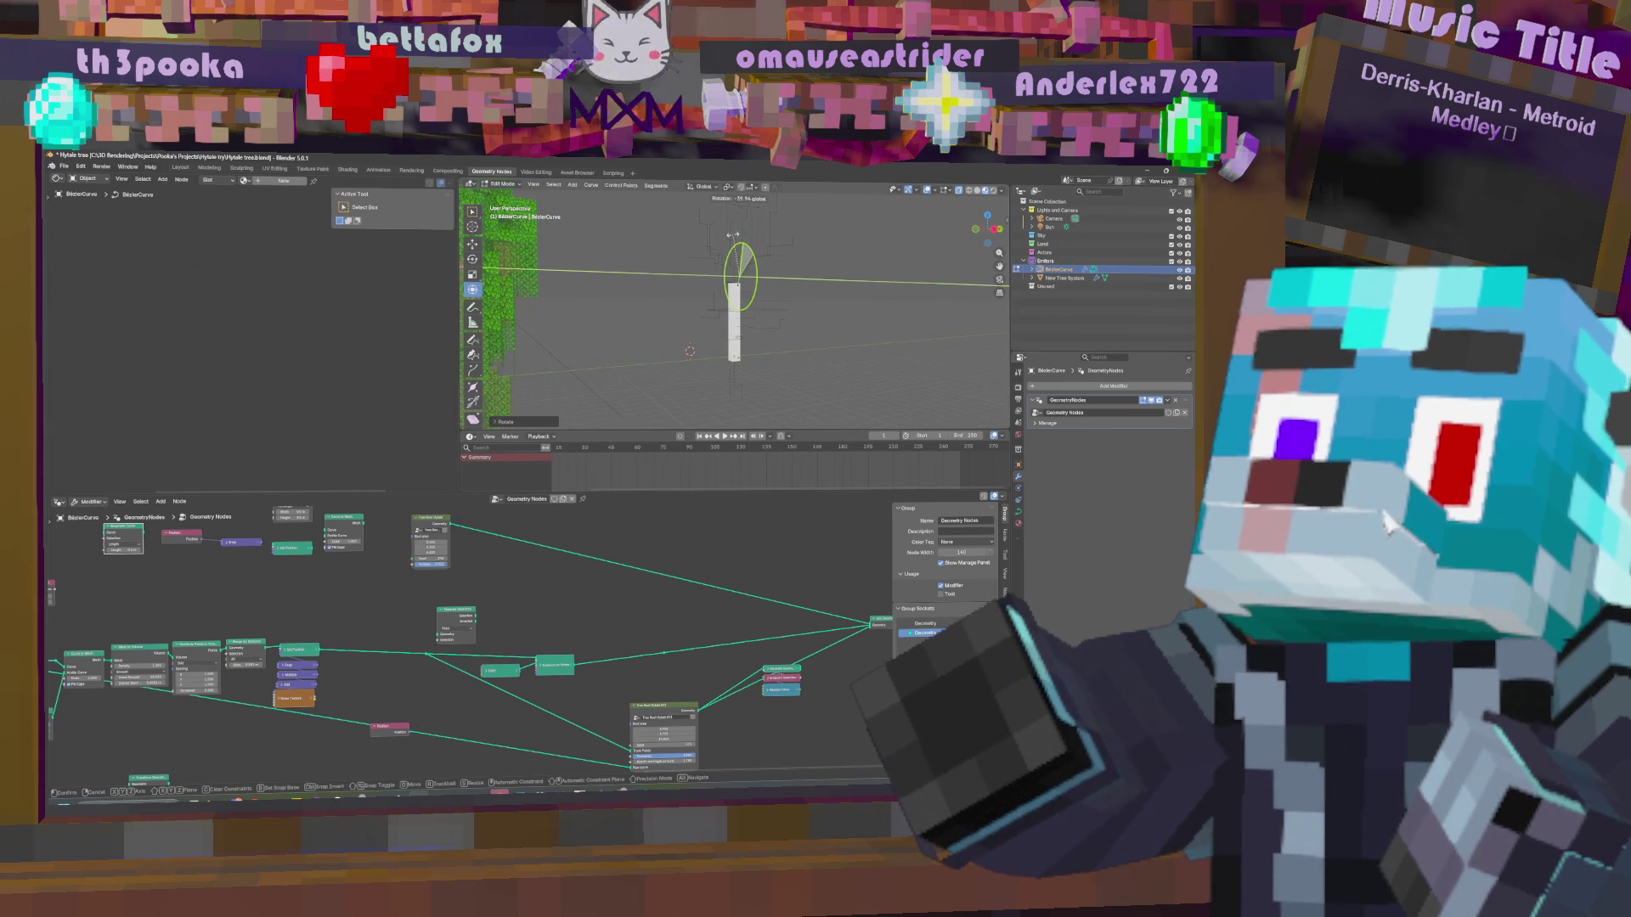
pyautogui.click(724, 234)
pyautogui.moveTo(723, 235); pyautogui.dragTo(810, 262, button='middle')
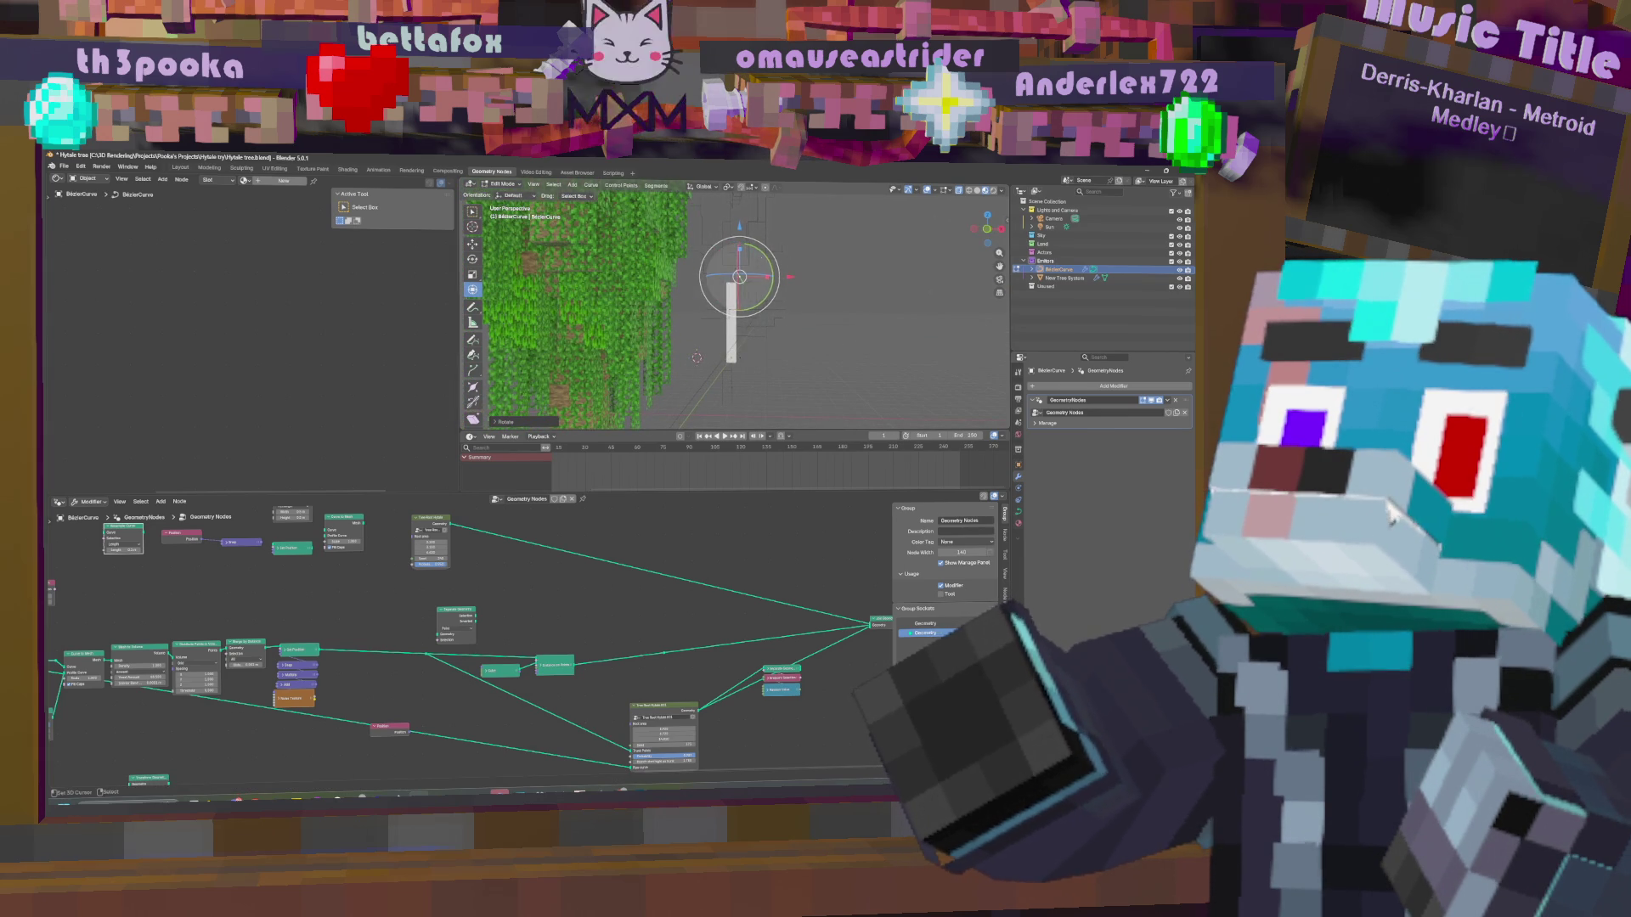
pyautogui.press('r')
pyautogui.press('r')
pyautogui.click(747, 261)
pyautogui.press('r')
pyautogui.press('y')
pyautogui.rightClick(748, 270)
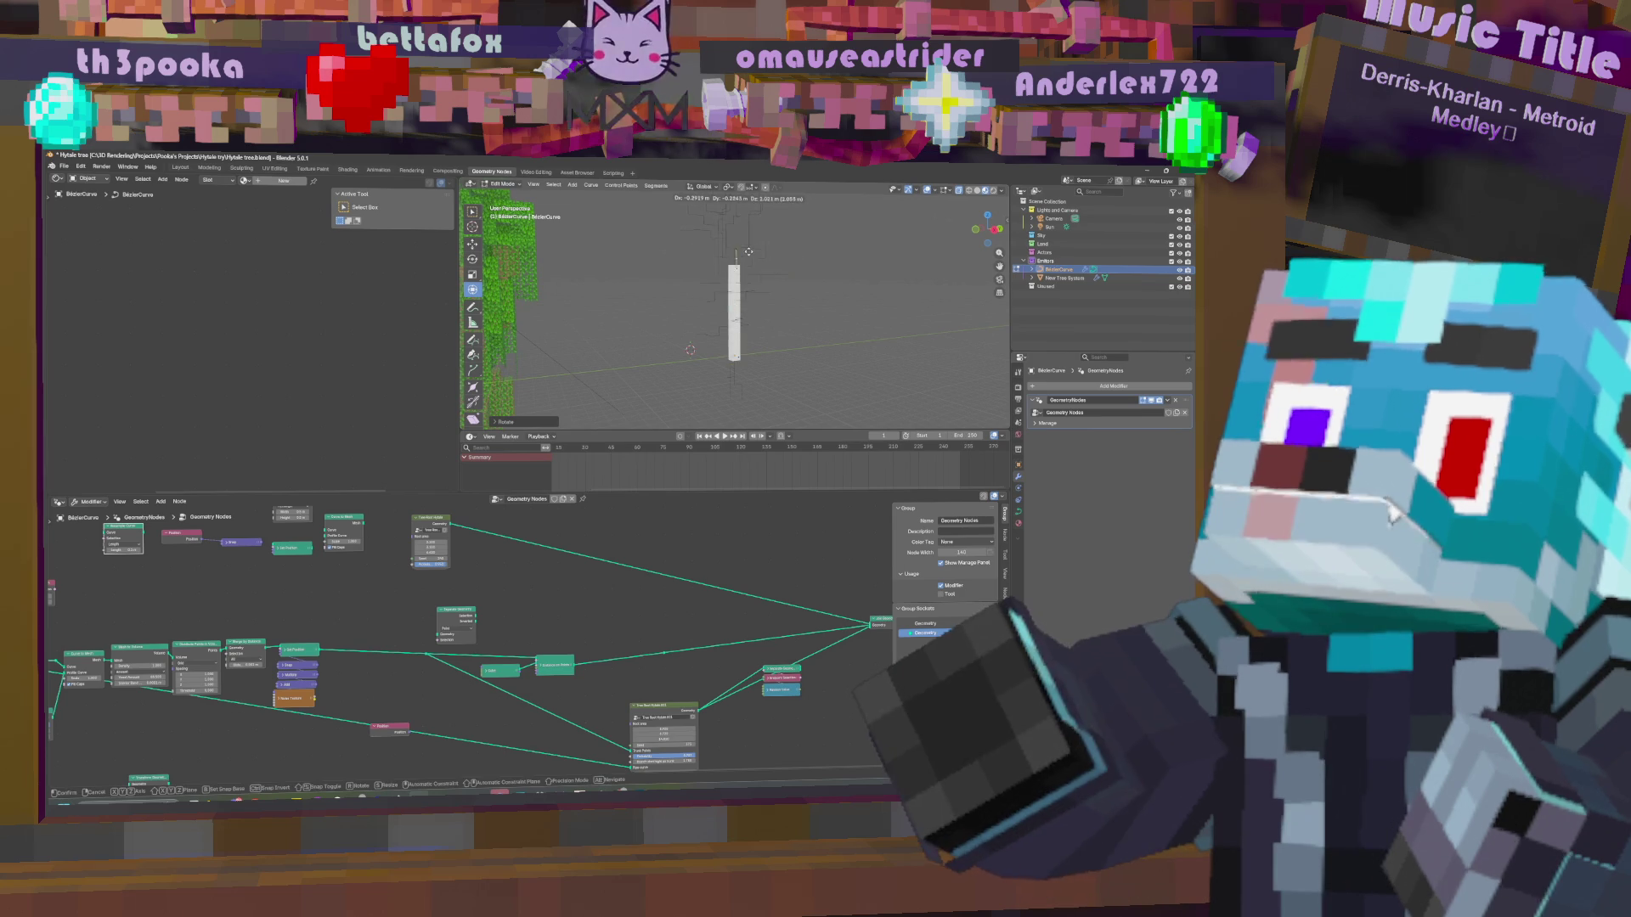
pyautogui.moveTo(738, 389); pyautogui.dragTo(763, 334, button='middle')
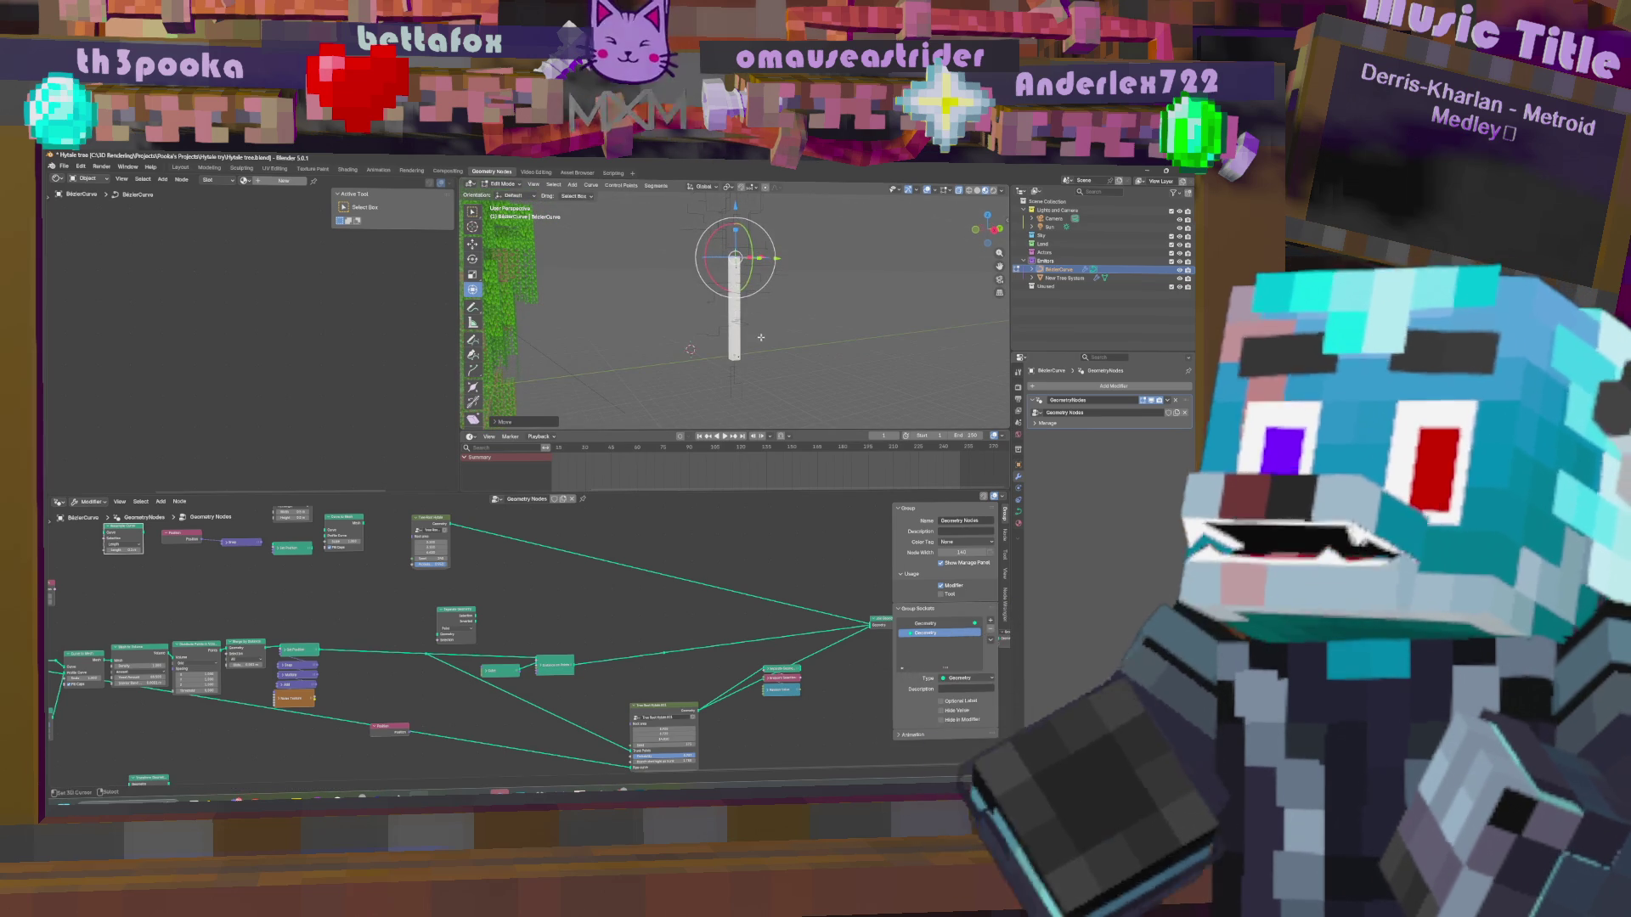
pyautogui.scroll(2, 612, 599)
# Add a Points to Curves node and feed the reroute's points into it.
pyautogui.hotkey('shift', 'a')
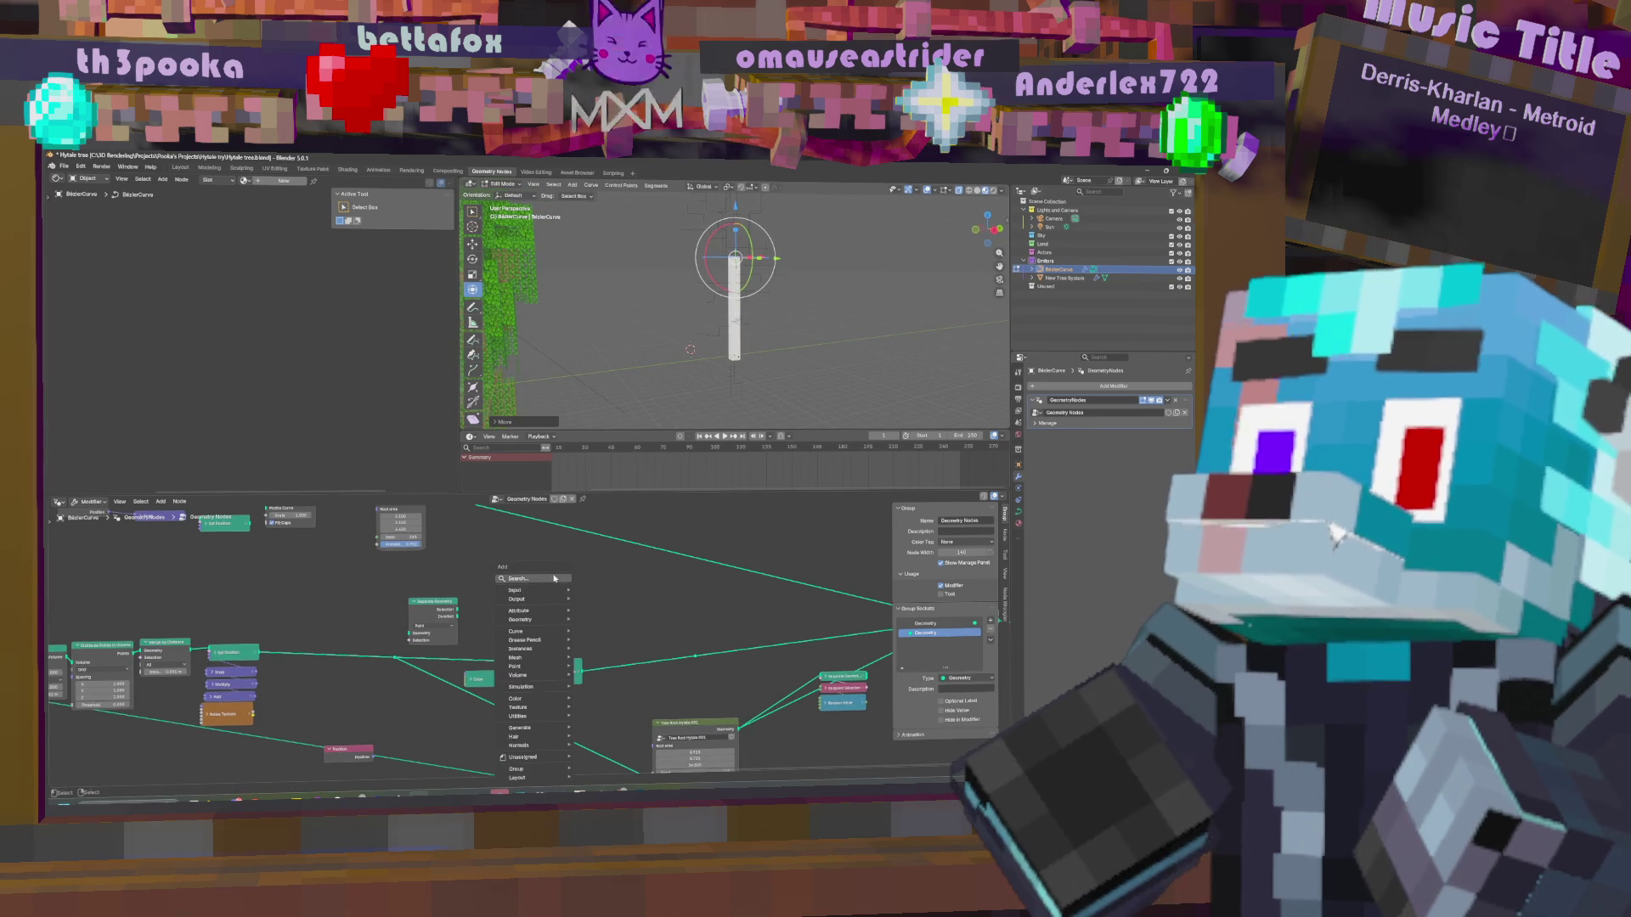
pyautogui.click(533, 591)
pyautogui.write('poin')
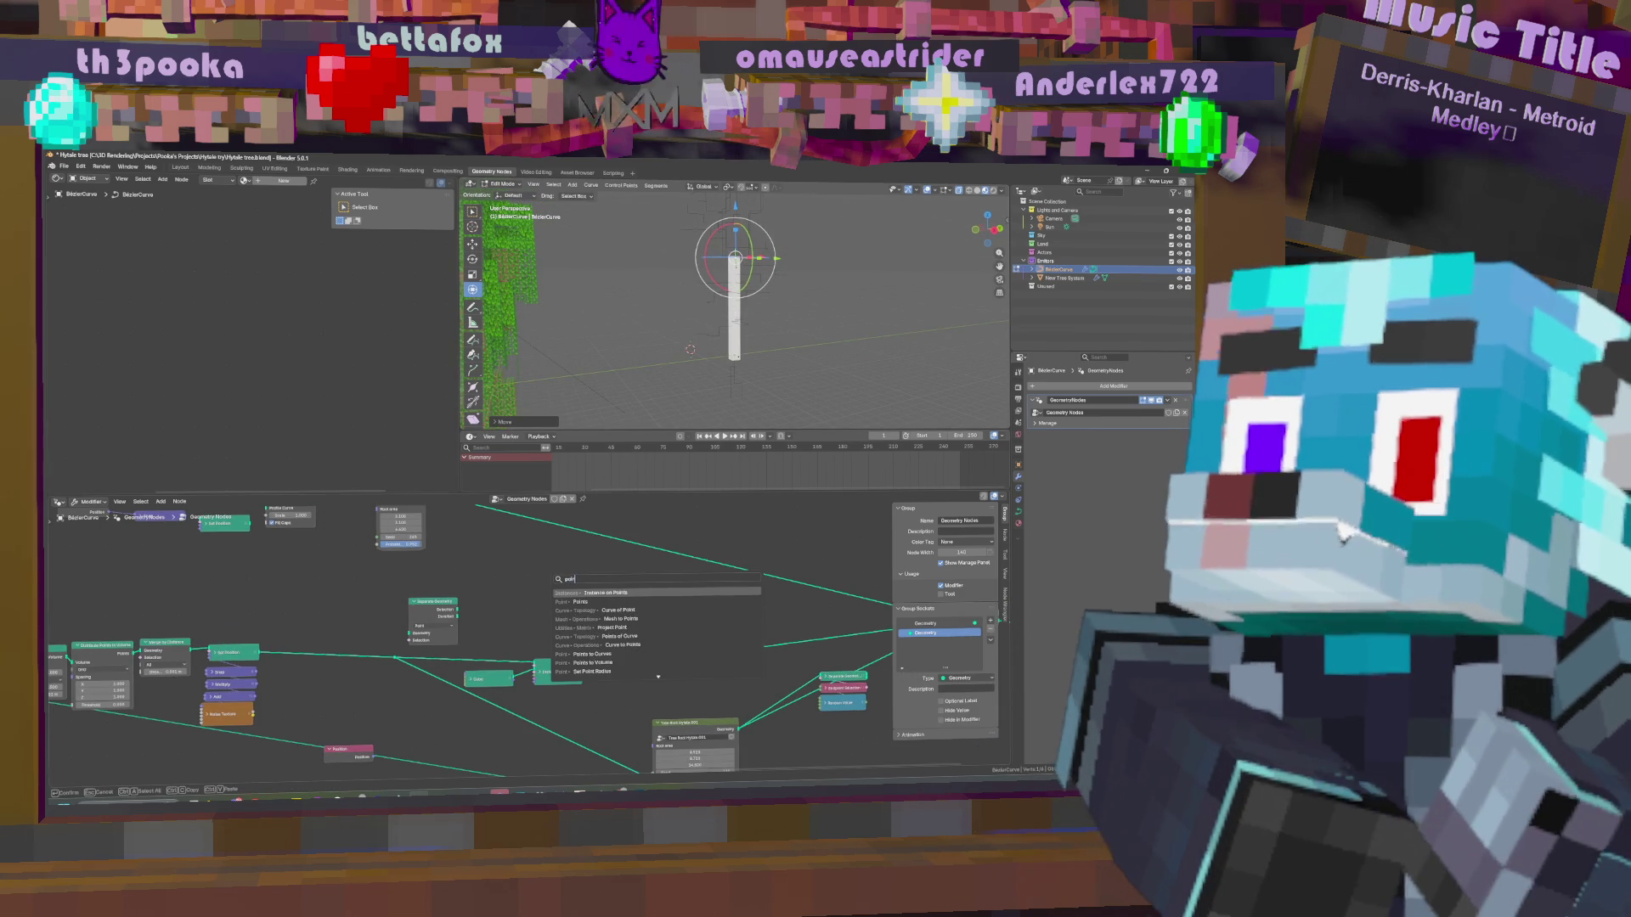
pyautogui.write('ts to cu')
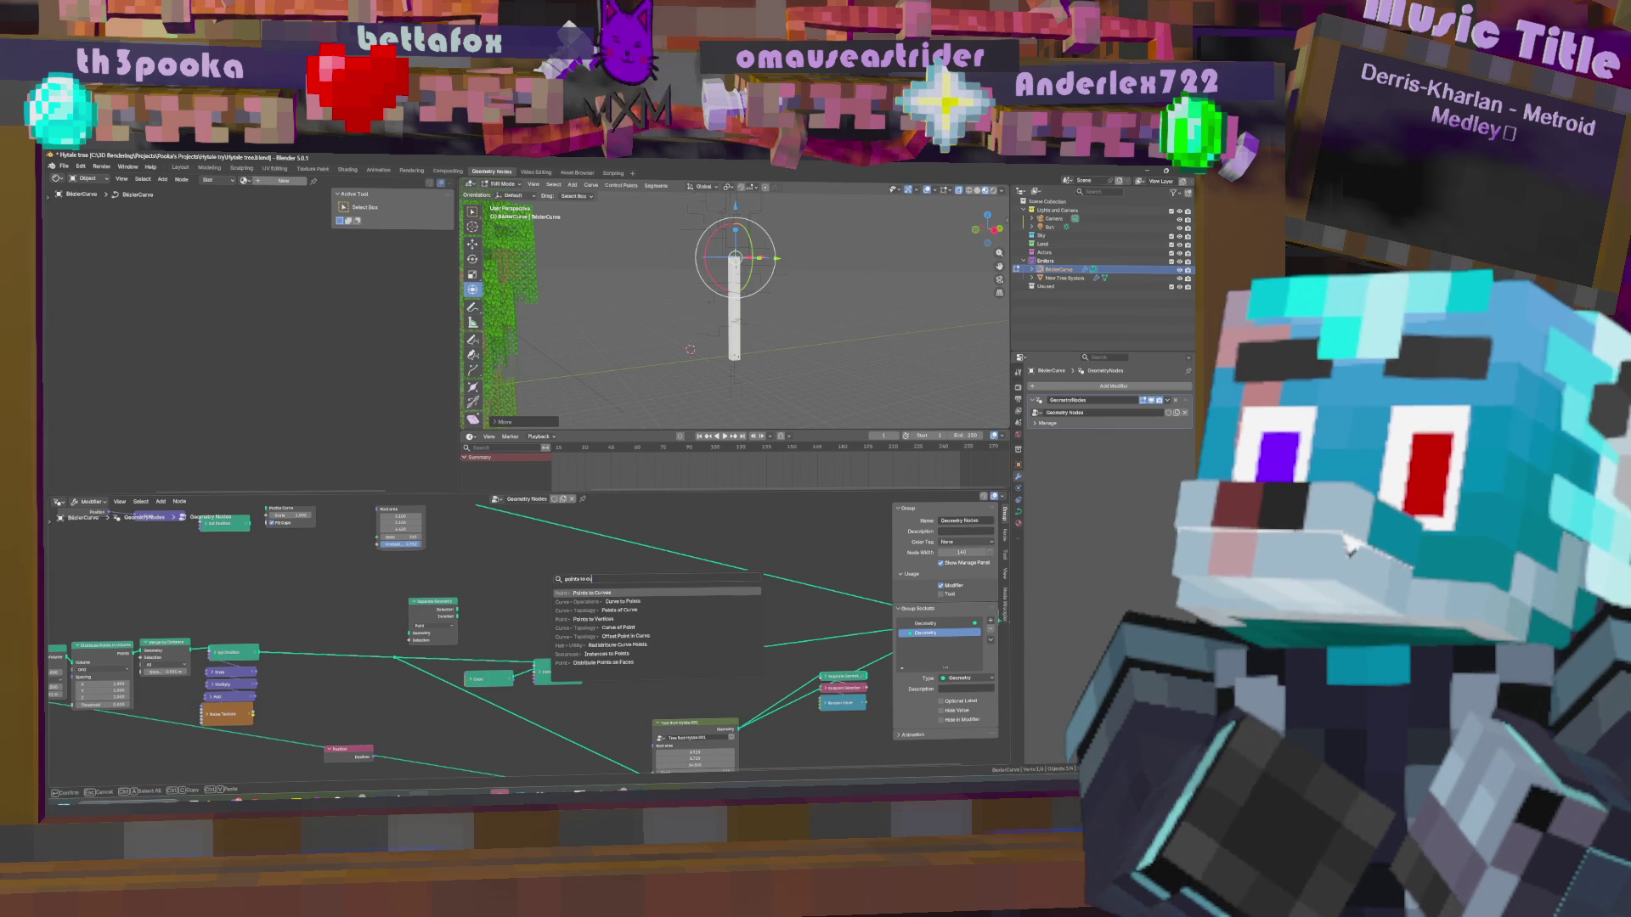
pyautogui.press('Return')
pyautogui.click(535, 583)
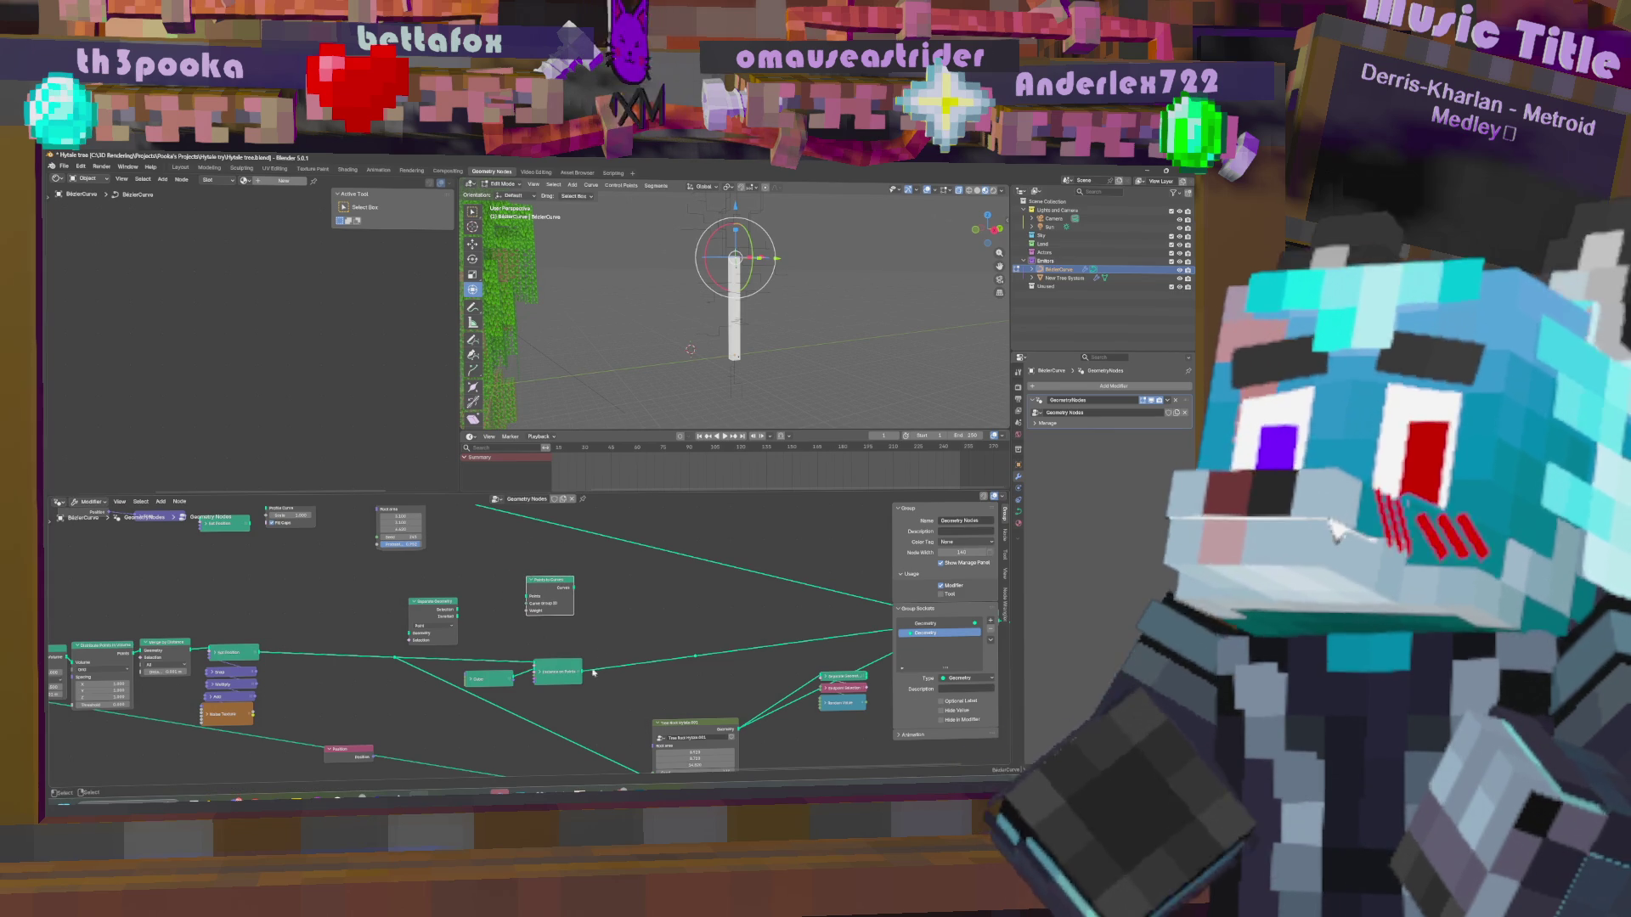
pyautogui.moveTo(395, 657)
pyautogui.mouseDown()
pyautogui.moveTo(548, 592)
pyautogui.moveTo(695, 656)
pyautogui.mouseUp()
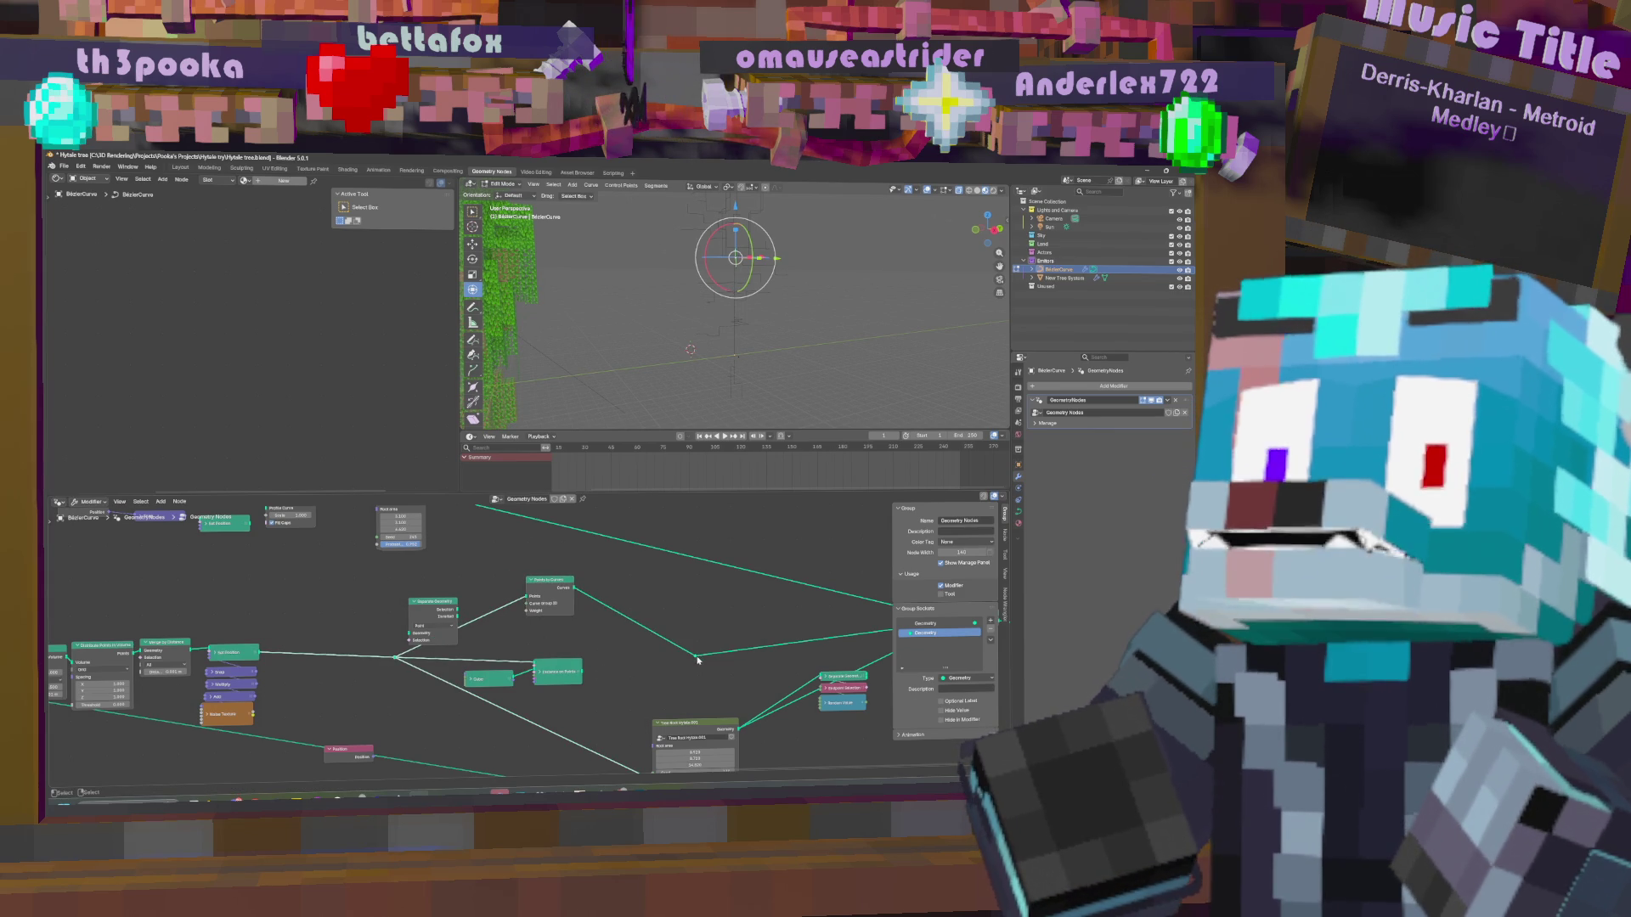
# Test-move the curve, cancel the second move, and reposition the Points to Curves node.
pyautogui.press('g')
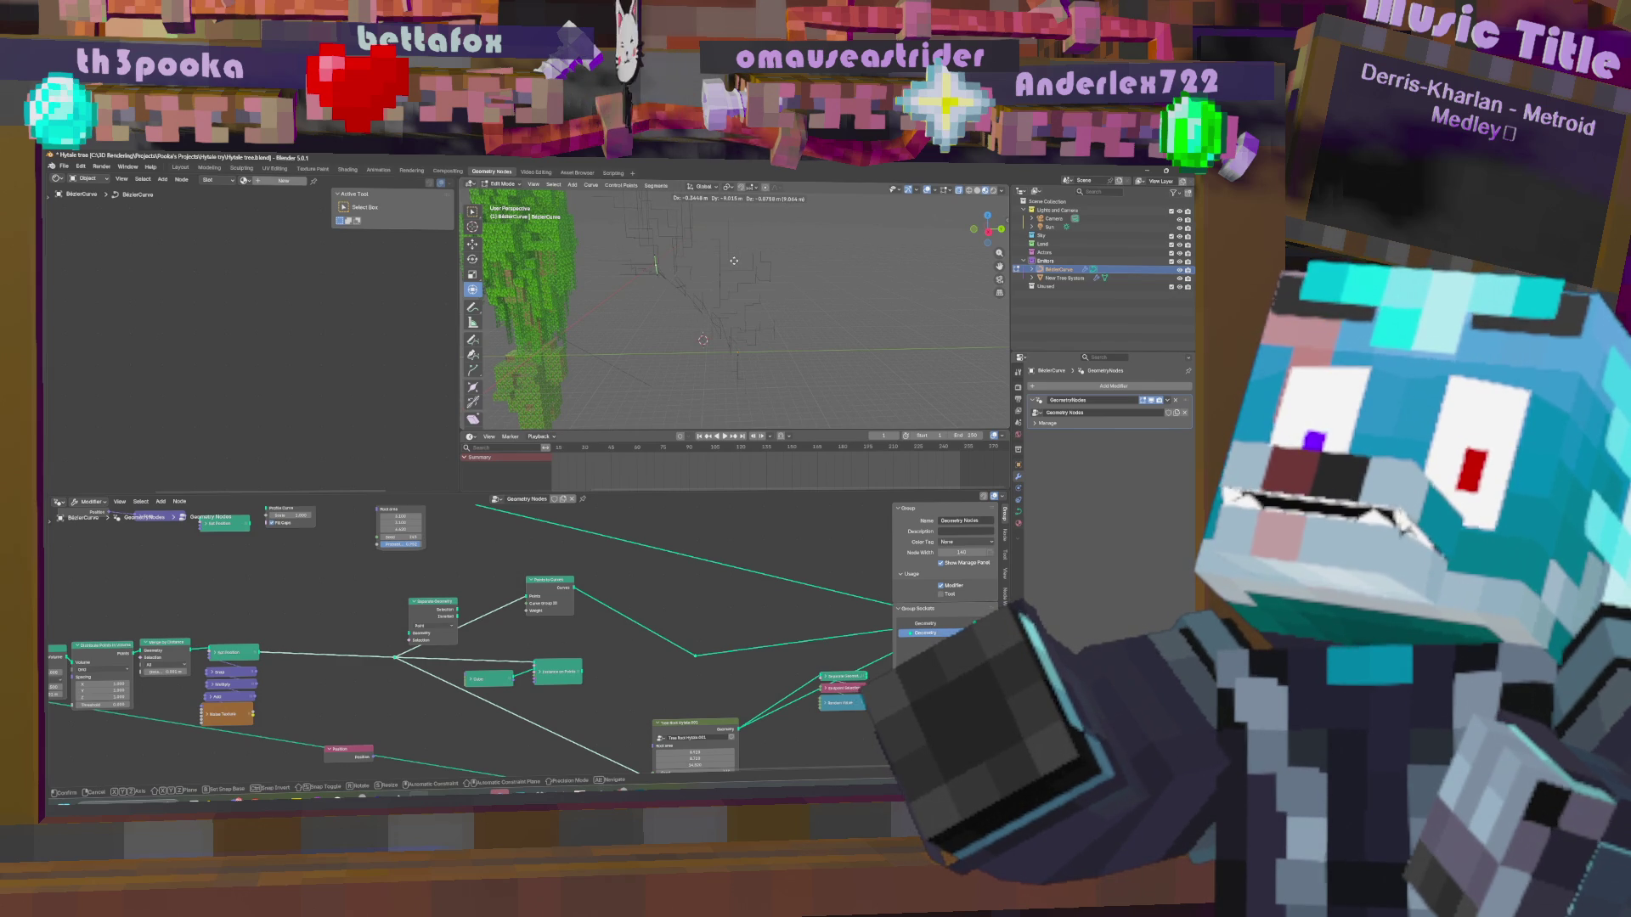
pyautogui.click(733, 259)
pyautogui.moveTo(733, 259)
pyautogui.mouseDown(button='middle')
pyautogui.moveTo(750, 295)
pyautogui.moveTo(835, 274)
pyautogui.mouseUp(button='middle')
pyautogui.press('g')
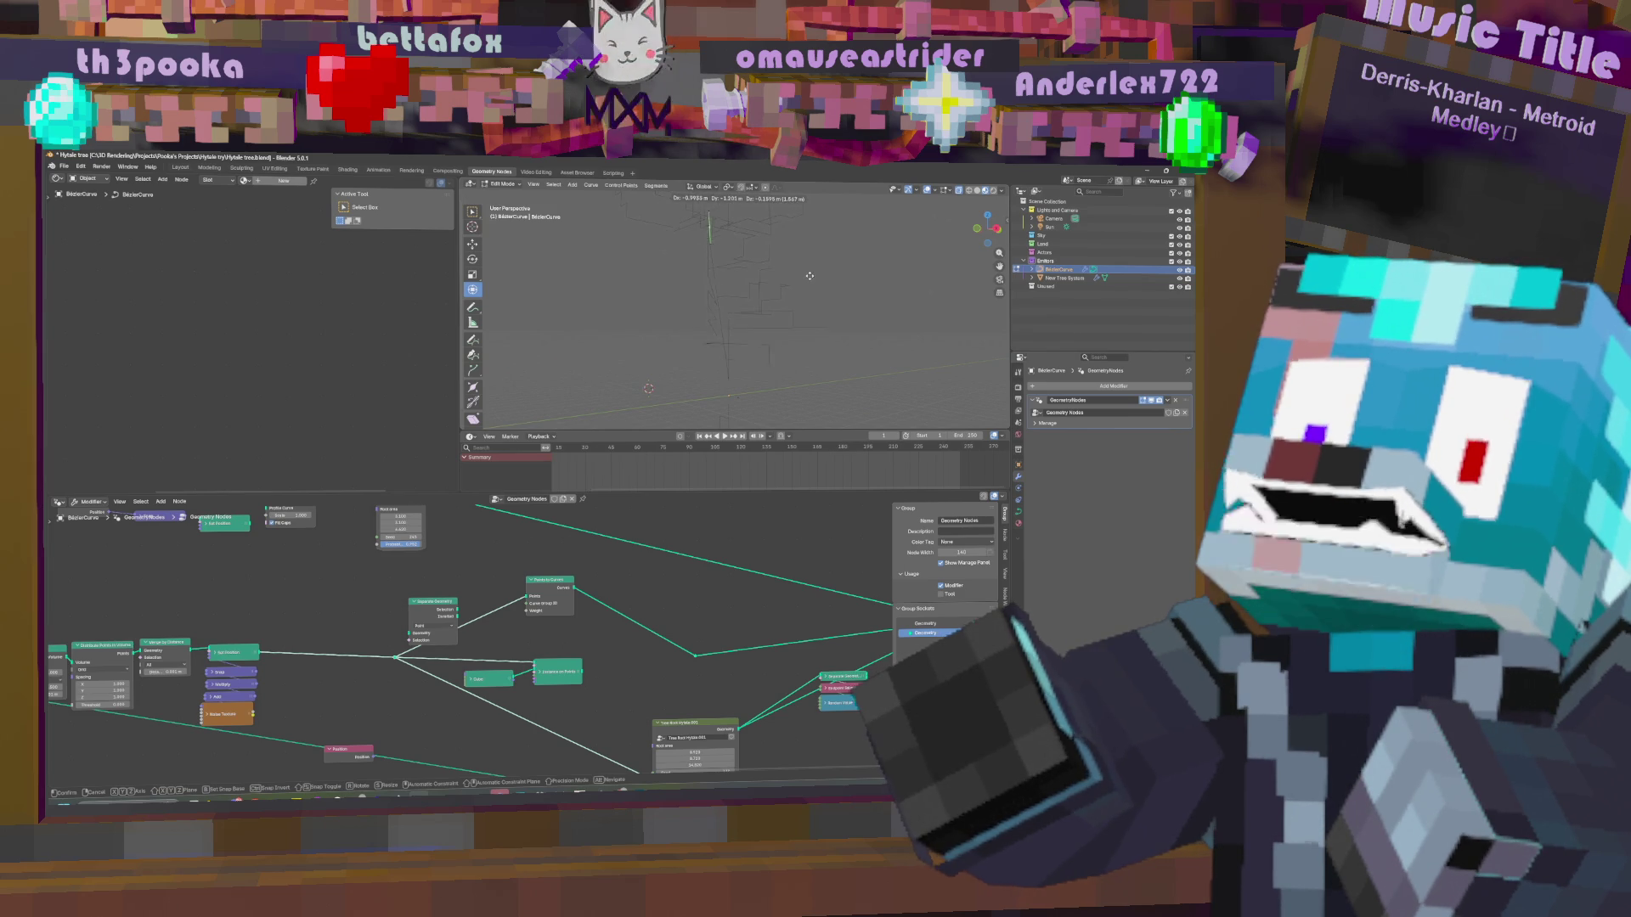
pyautogui.rightClick(728, 287)
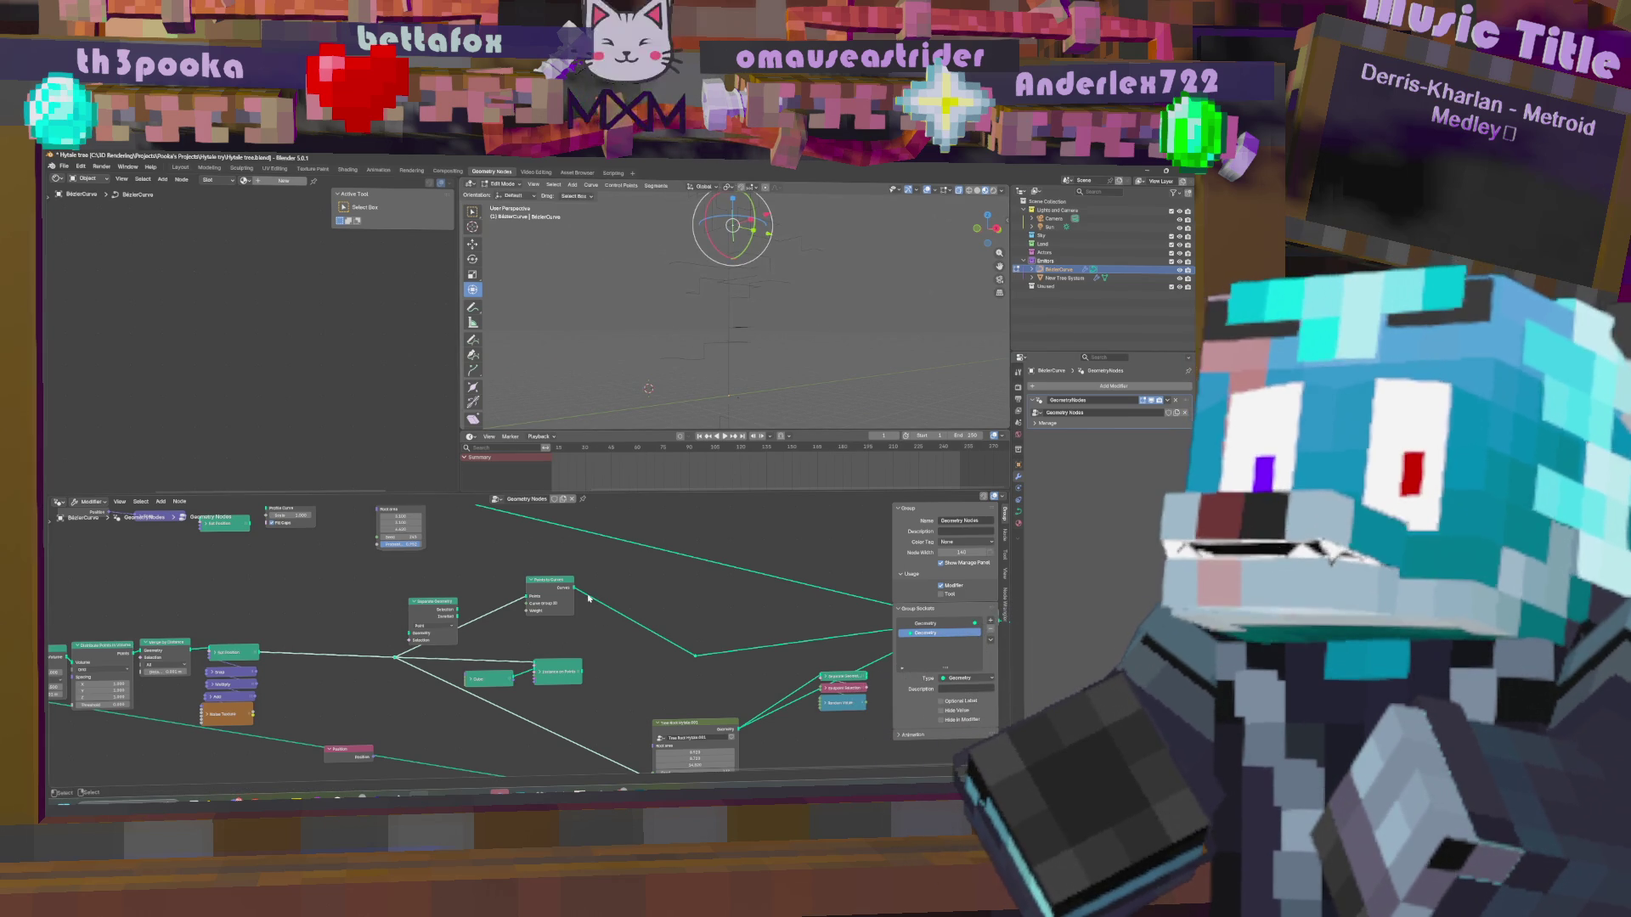
pyautogui.moveTo(544, 586); pyautogui.dragTo(577, 592)
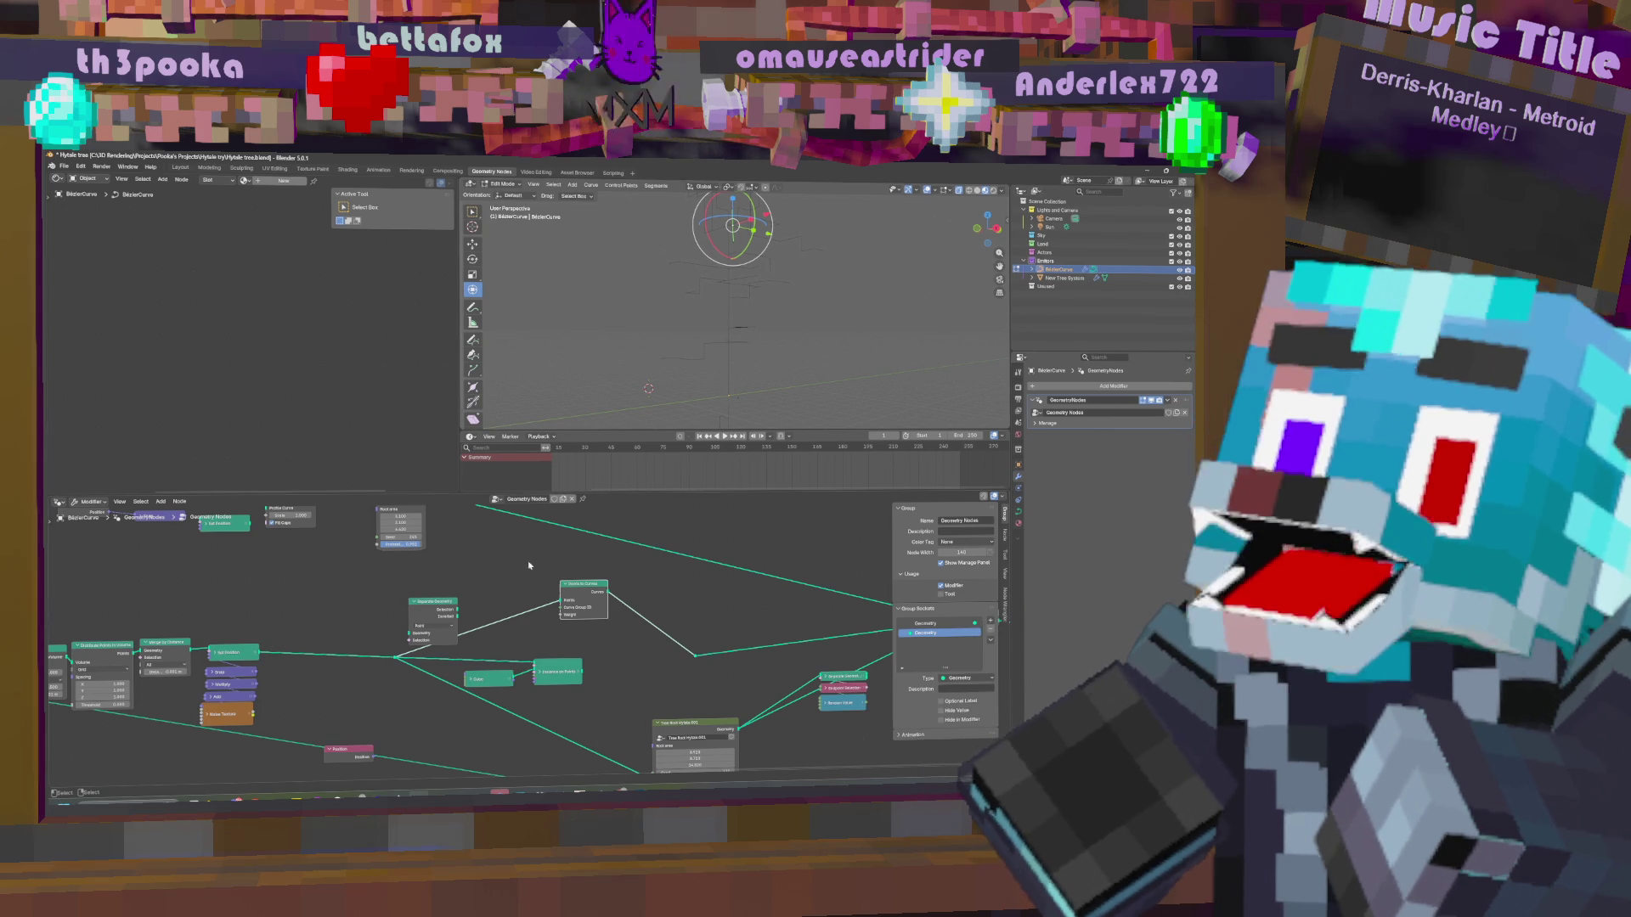
# Add a Set Position node by mistake and delete it again.
pyautogui.hotkey('shift', 'a')
pyautogui.click(513, 572)
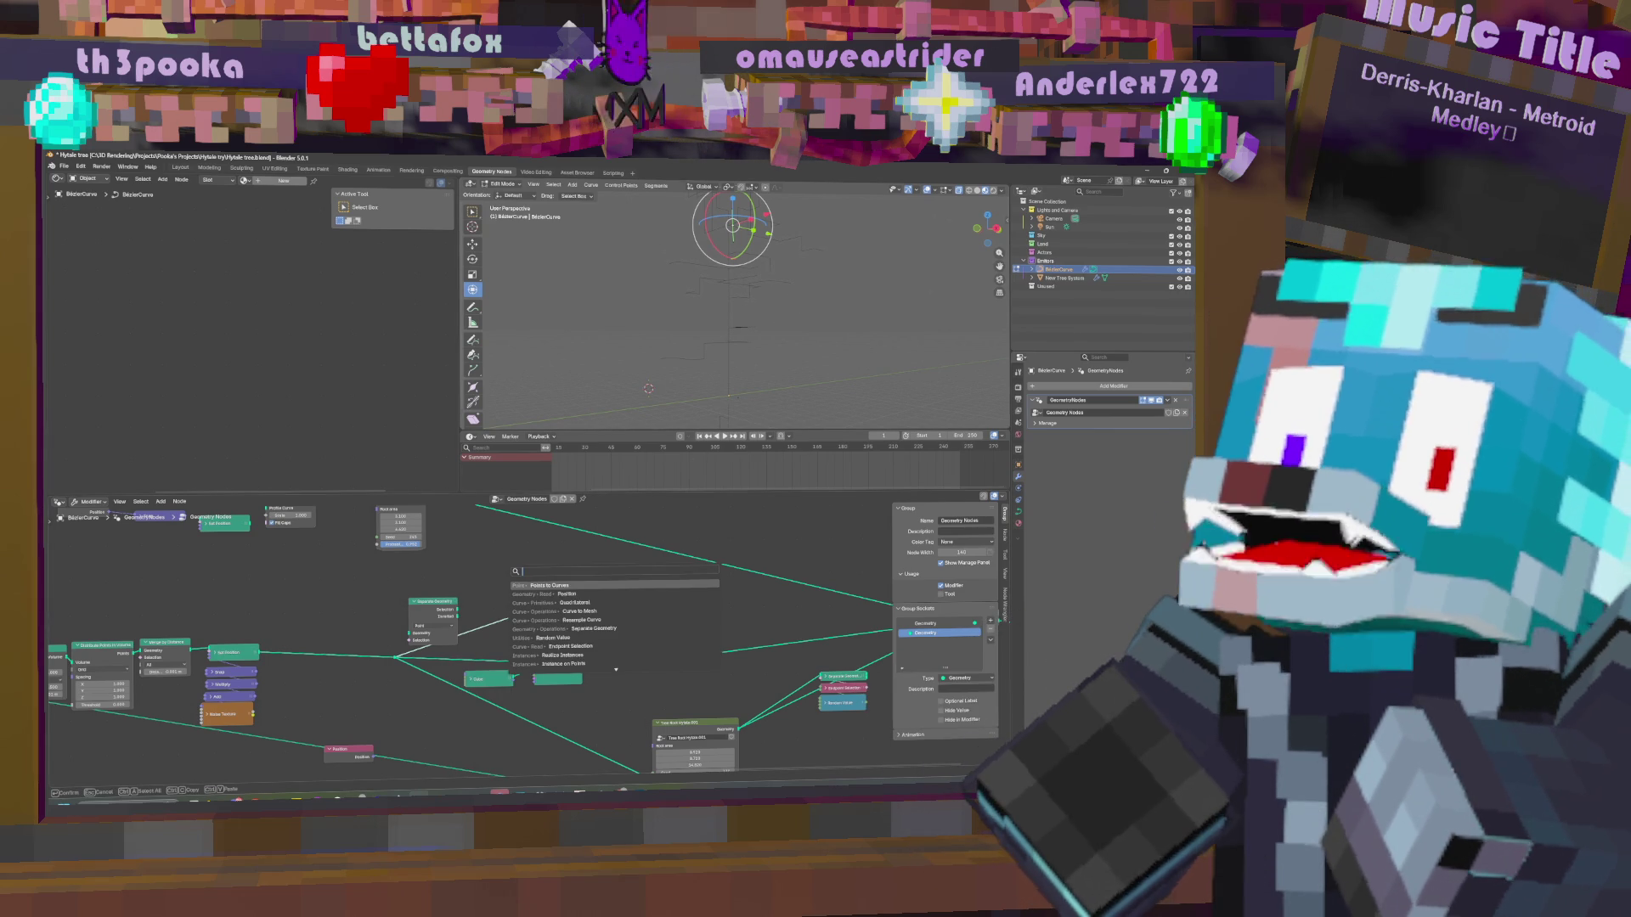
pyautogui.write('po')
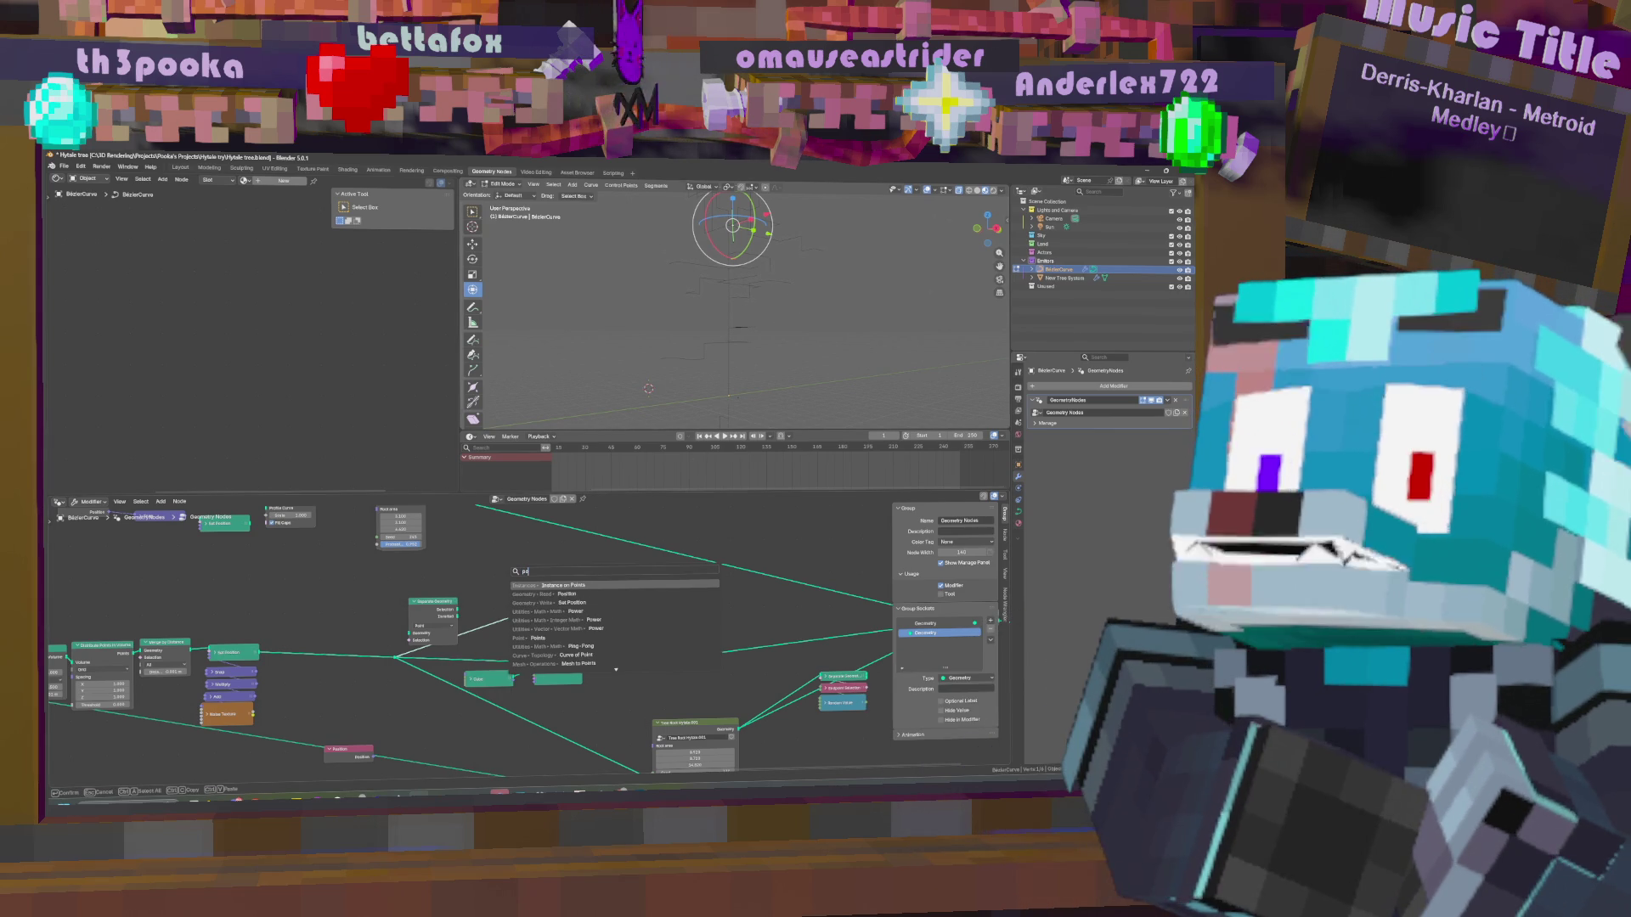
pyautogui.write('s')
pyautogui.press('Return')
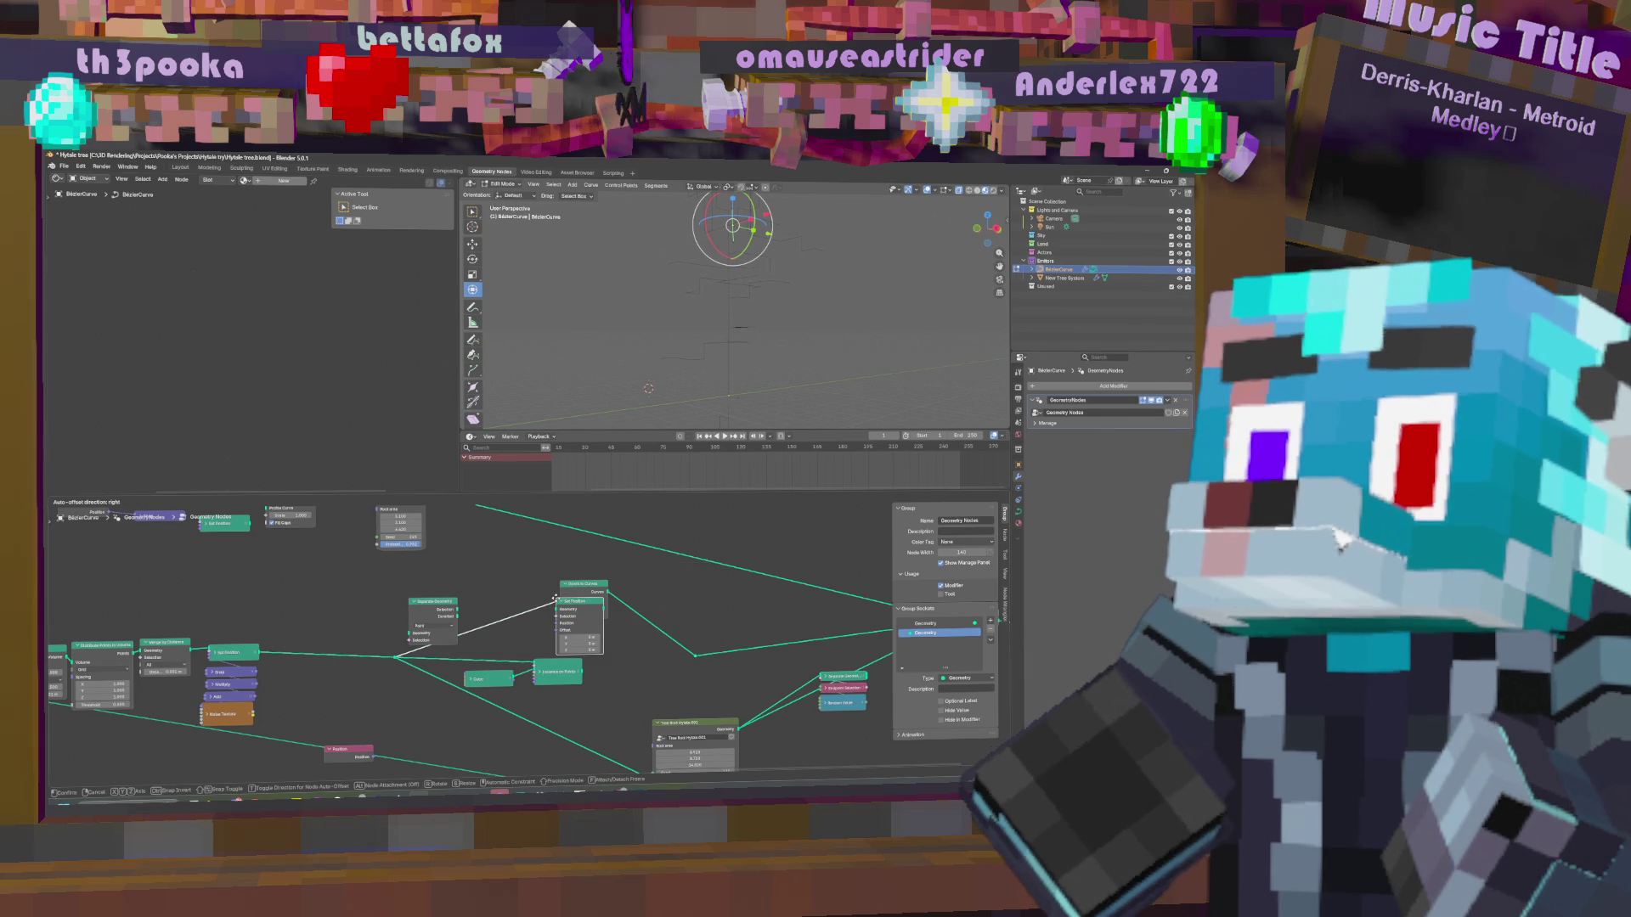
pyautogui.click(452, 543)
pyautogui.press('x')
# Add a Position node via the 'pi' search and link it into Points to Curves.
pyautogui.hotkey('shift', 'a')
pyautogui.write('pi')
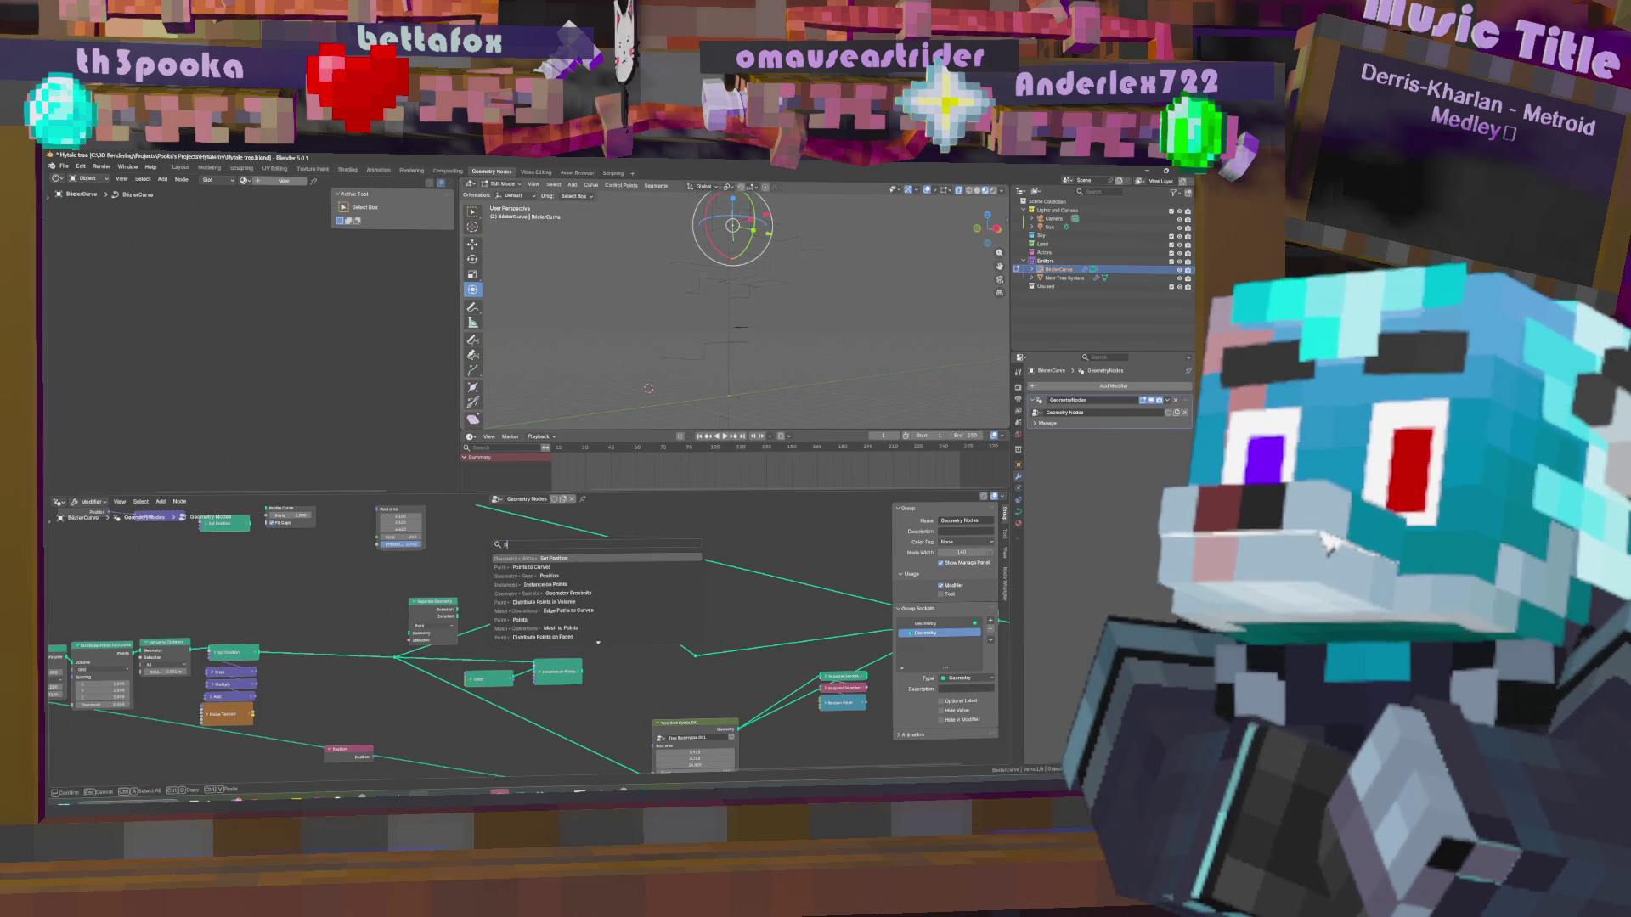
pyautogui.press('Down')
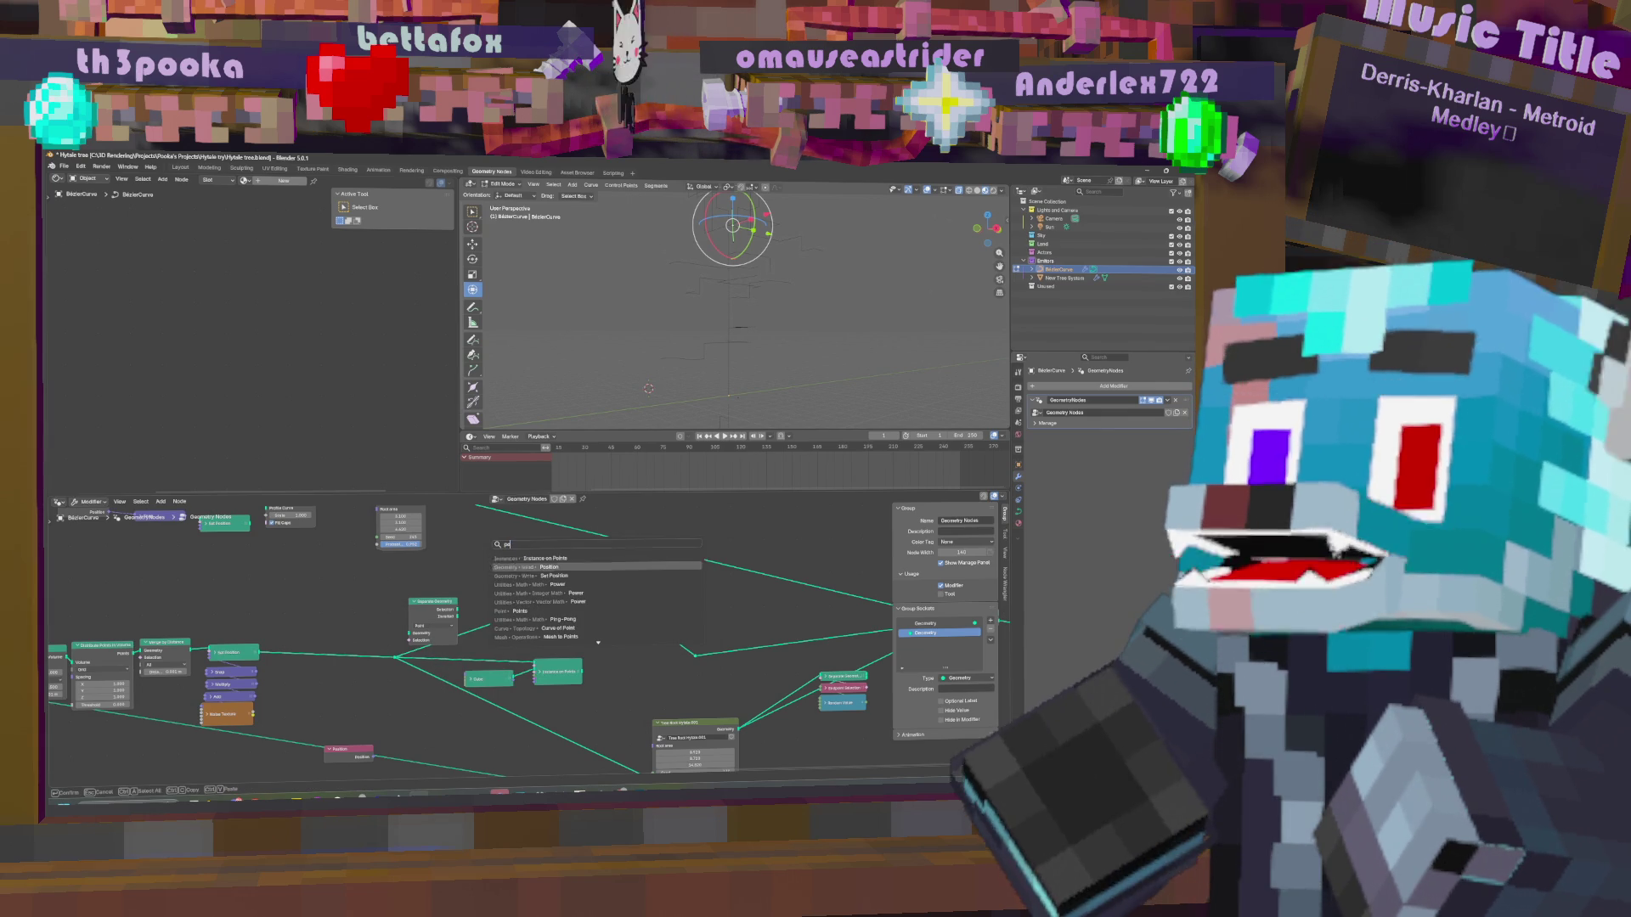
pyautogui.press('Return')
pyautogui.click(450, 567)
pyautogui.moveTo(474, 569); pyautogui.dragTo(562, 613)
# Test-move the curve, pull the Position link off its socket, and pan the node tree.
pyautogui.press('g')
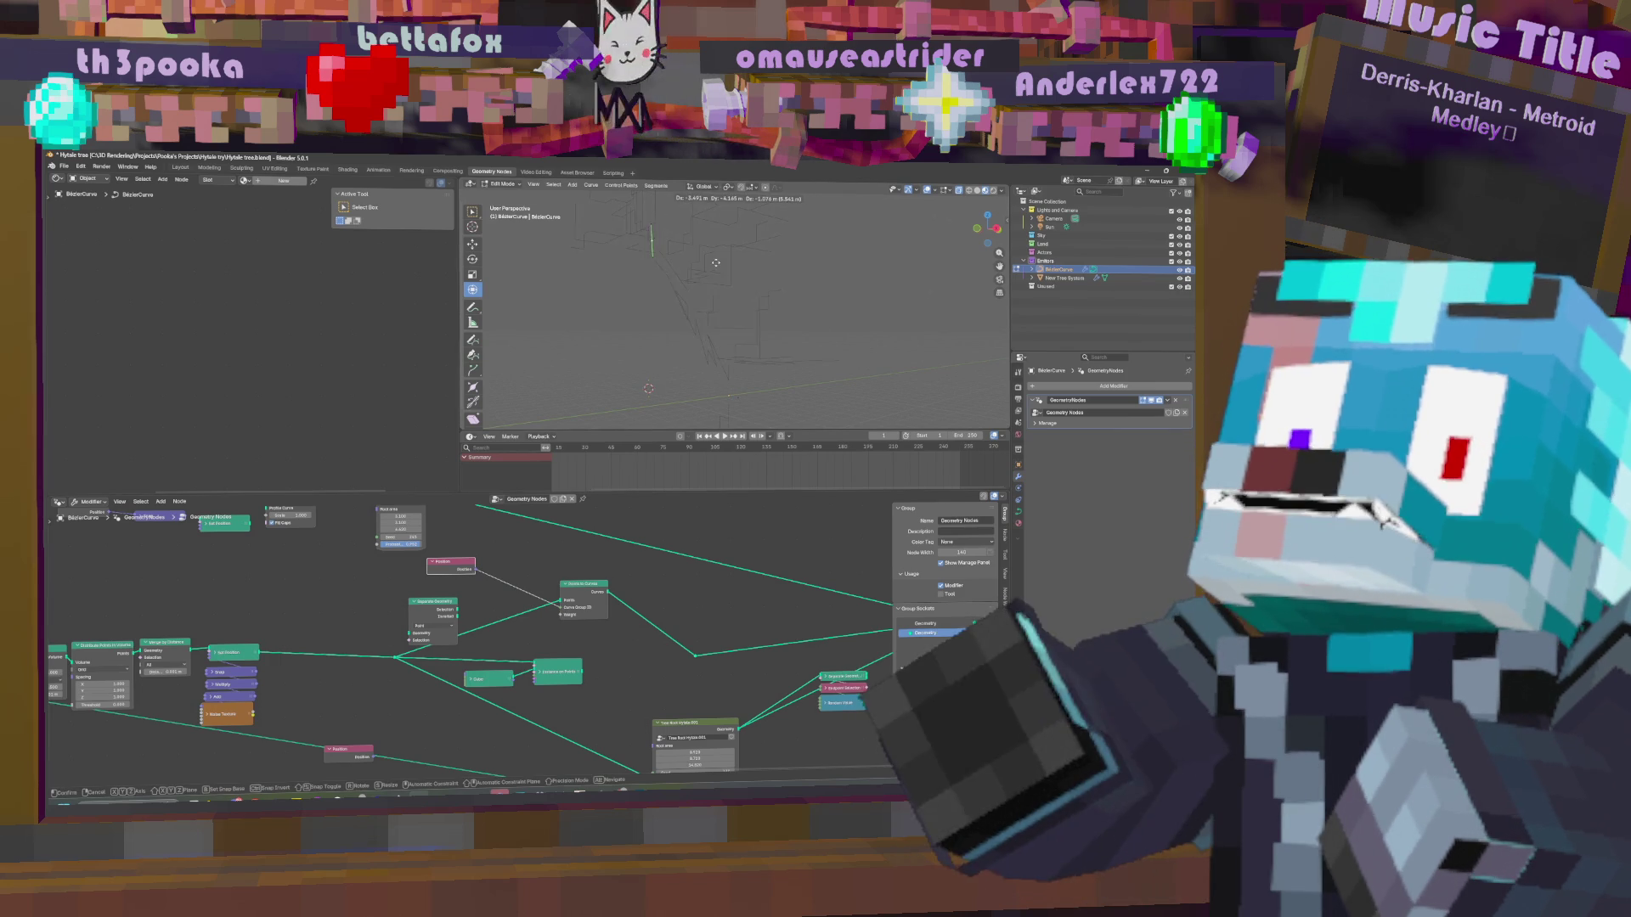
pyautogui.click(581, 409)
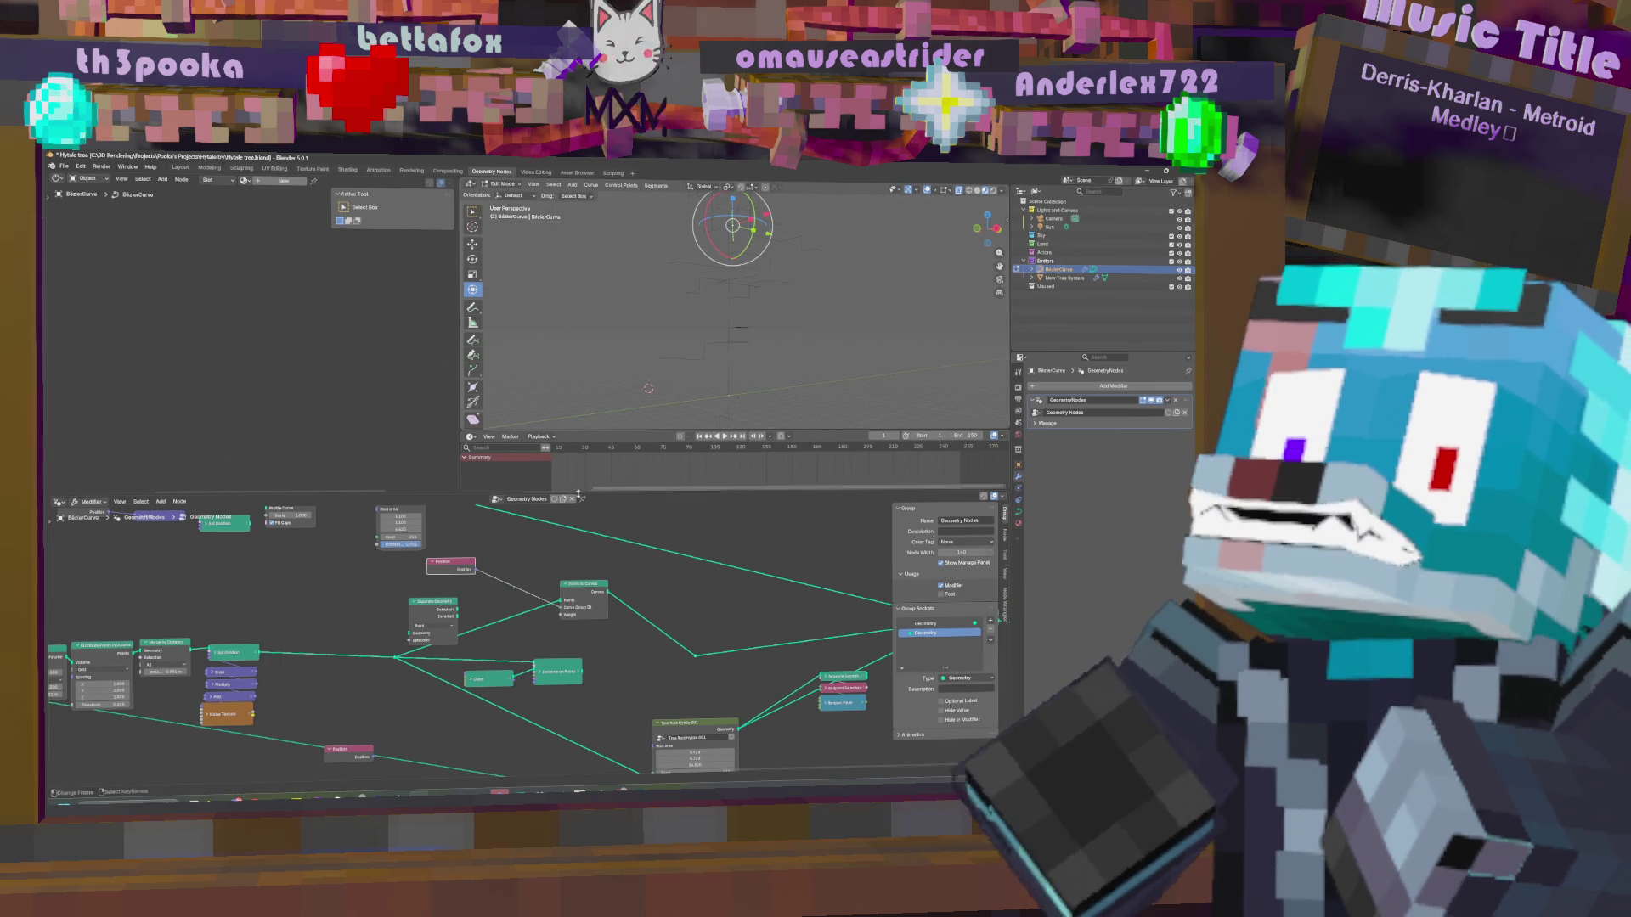
pyautogui.moveTo(561, 611); pyautogui.dragTo(563, 615)
pyautogui.press('g')
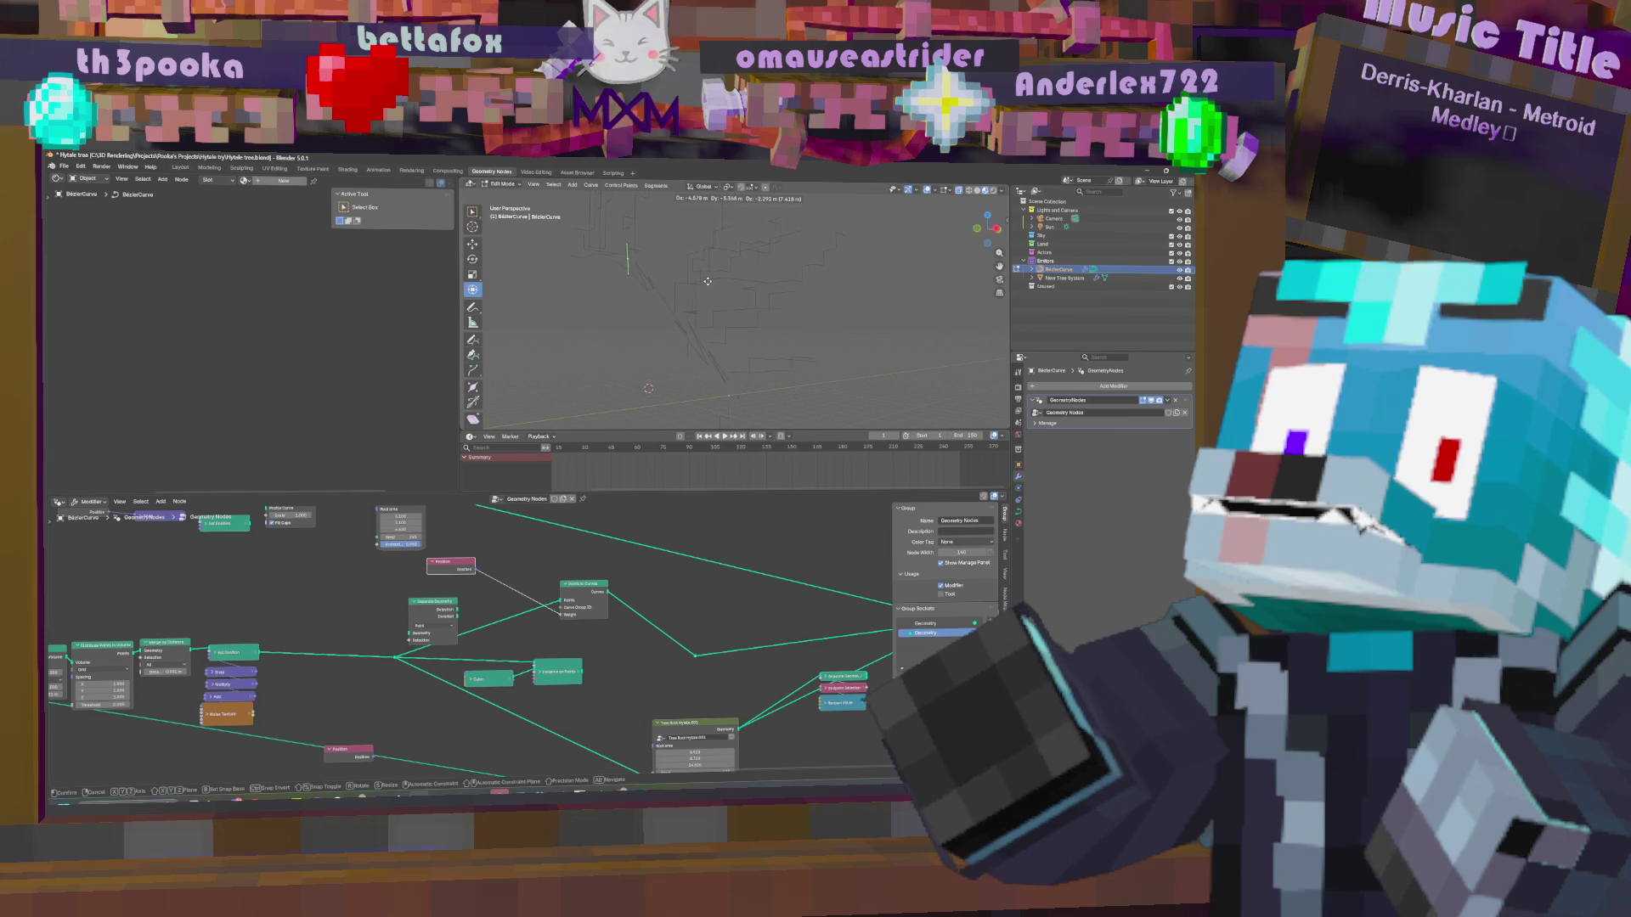
pyautogui.click(680, 272)
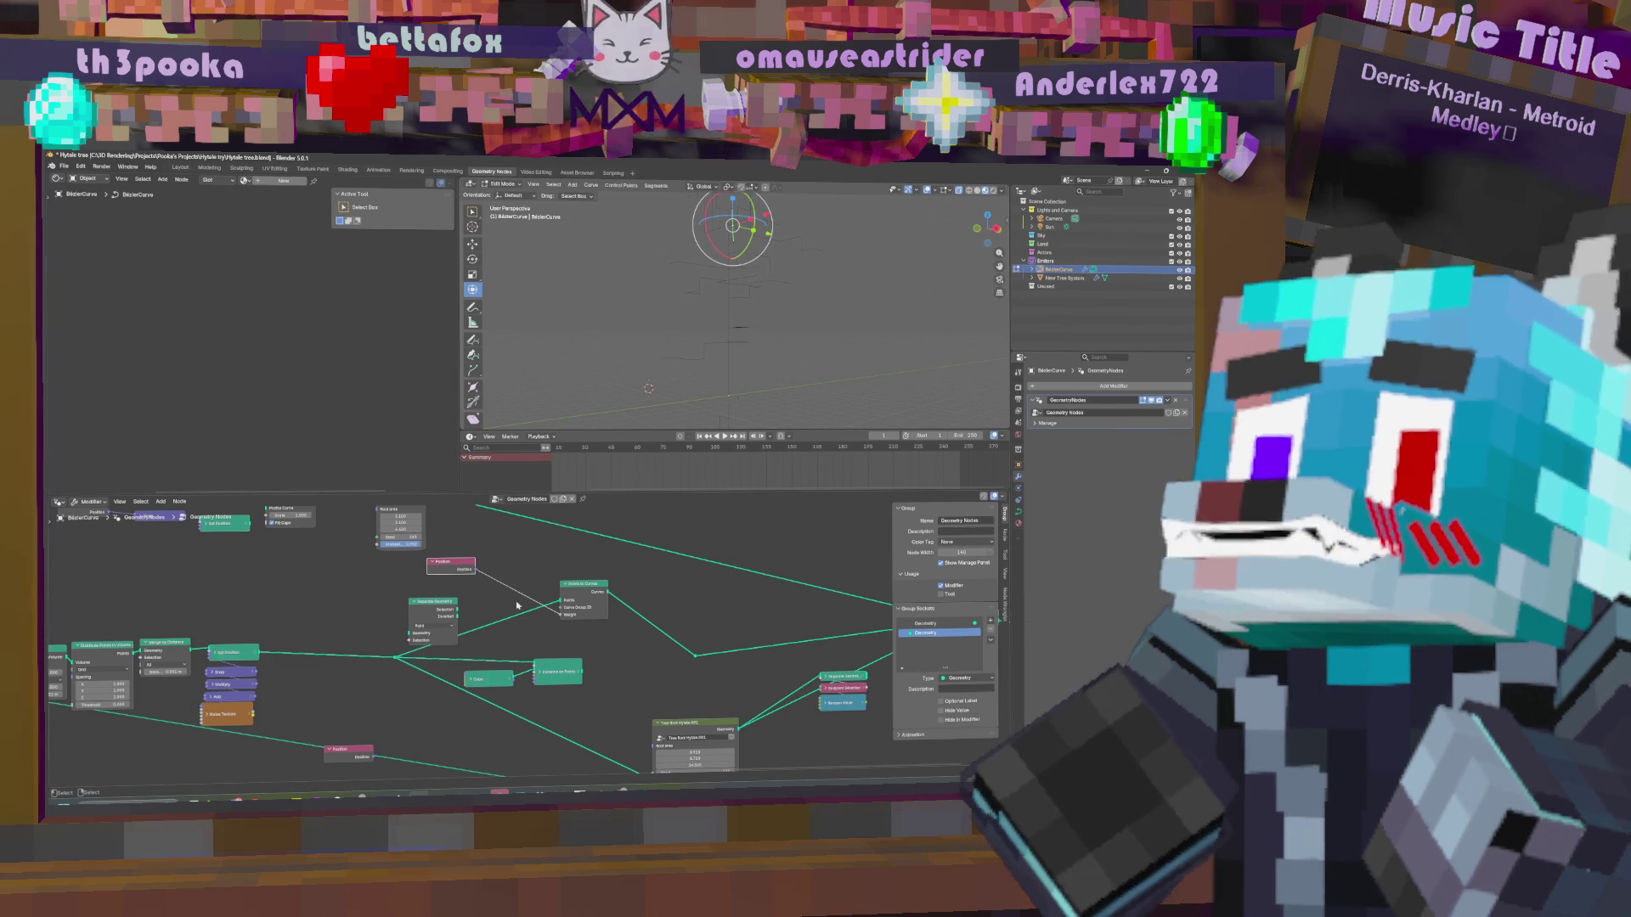
pyautogui.hotkey('shift', 'a')
pyautogui.click(514, 563)
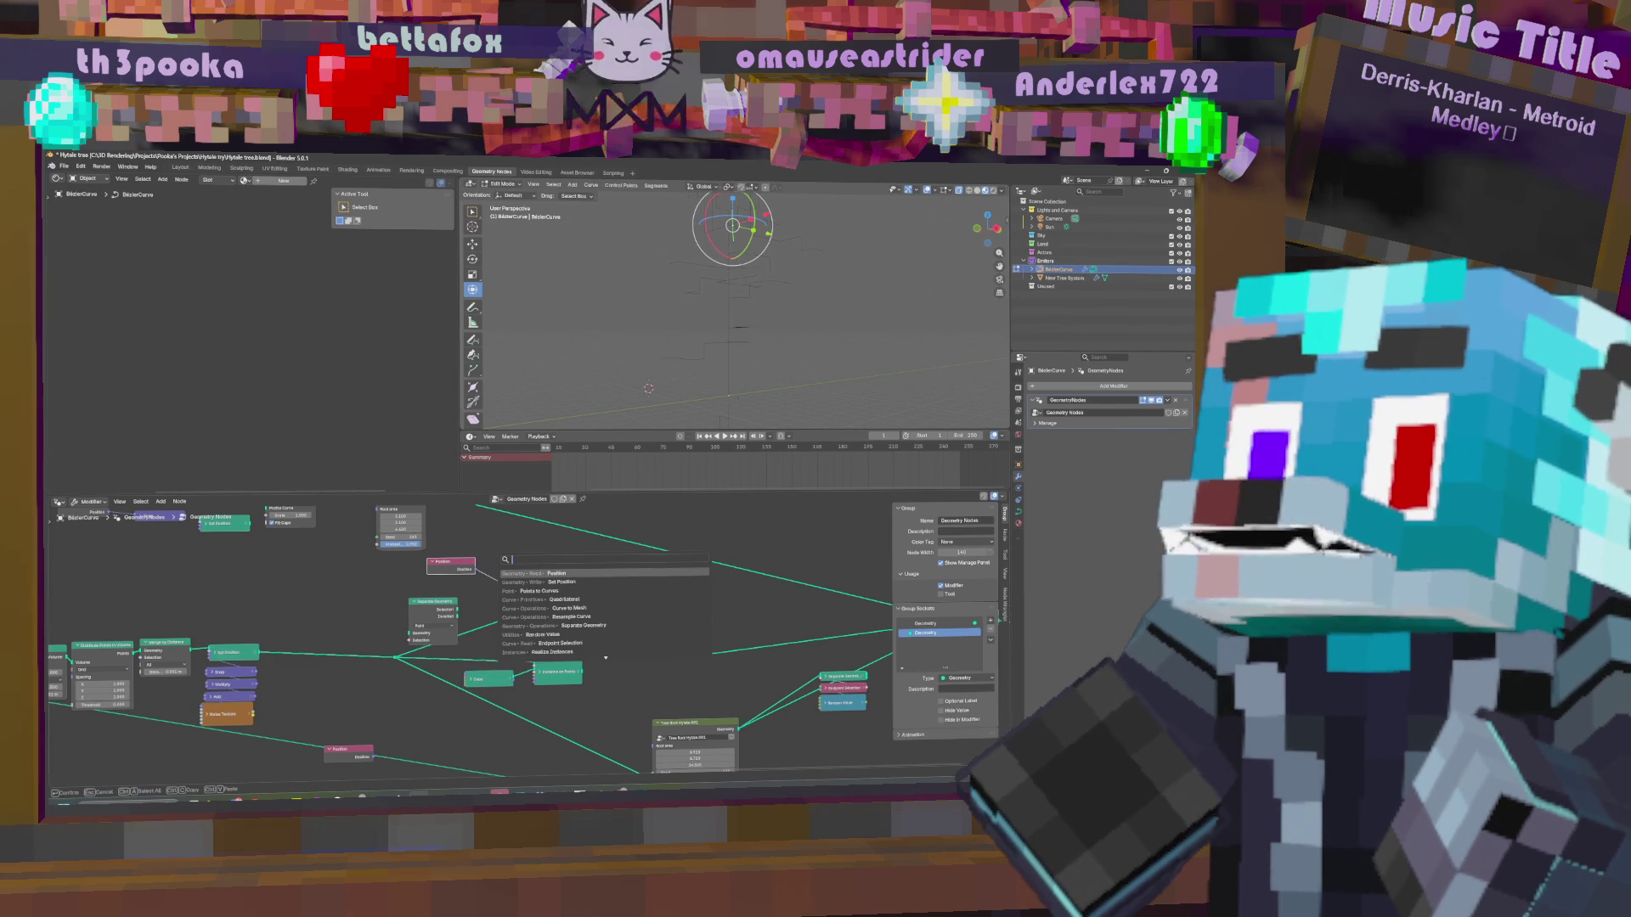
pyautogui.press('Escape')
pyautogui.moveTo(345, 523); pyautogui.dragTo(455, 586, button='middle')
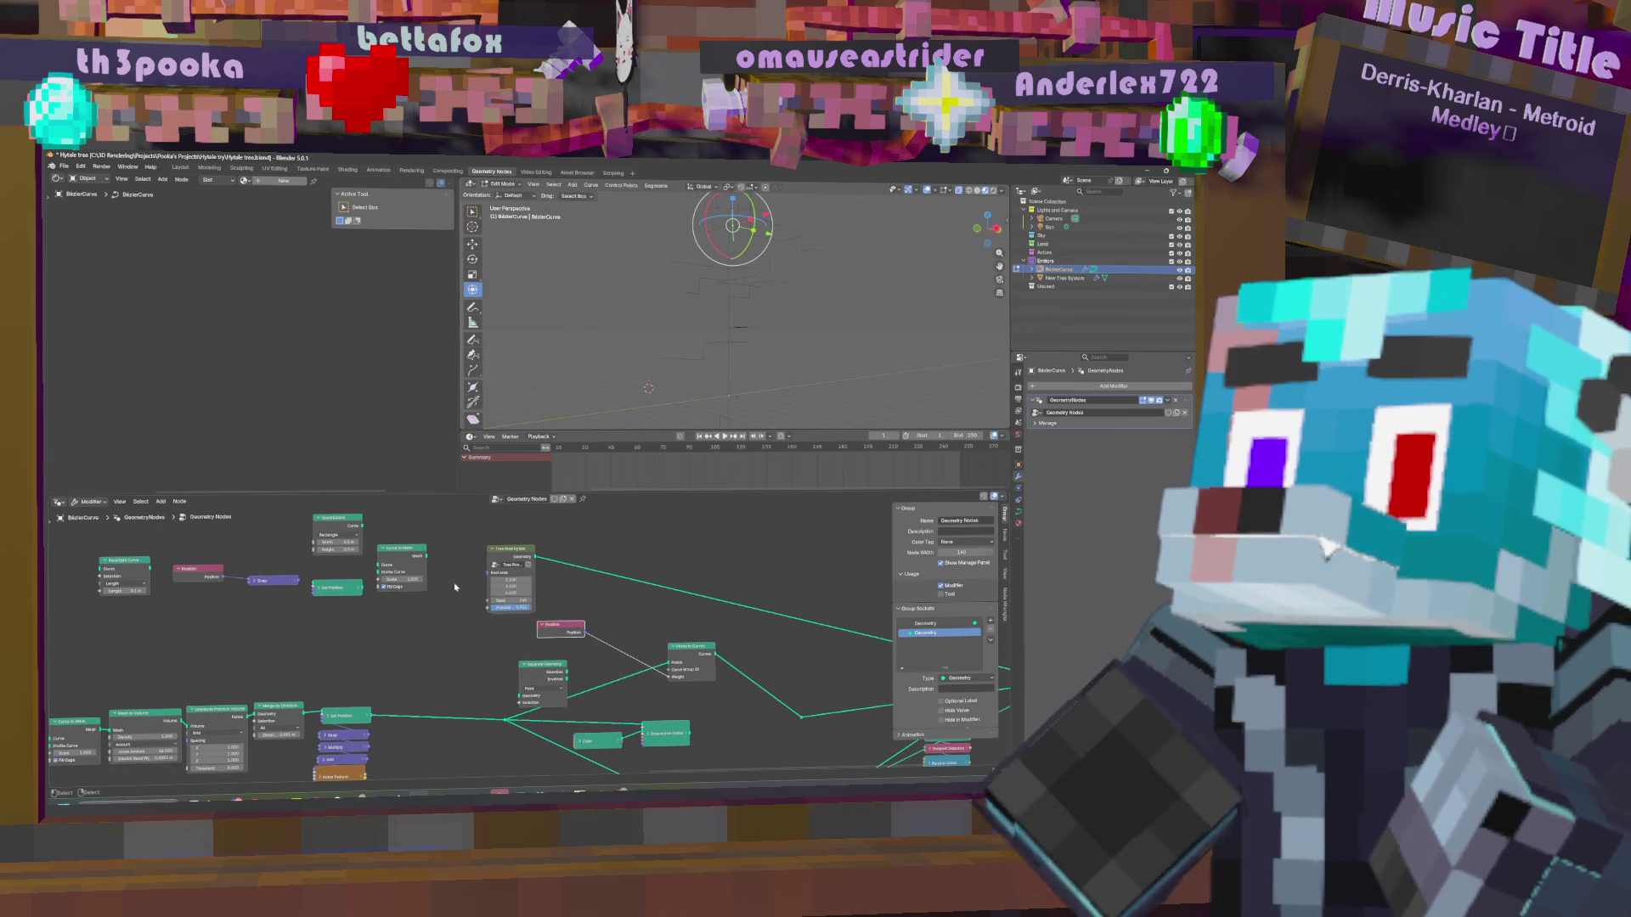
# Change the Snap math node's operation to Subtract.
pyautogui.click(252, 581)
pyautogui.click(272, 598)
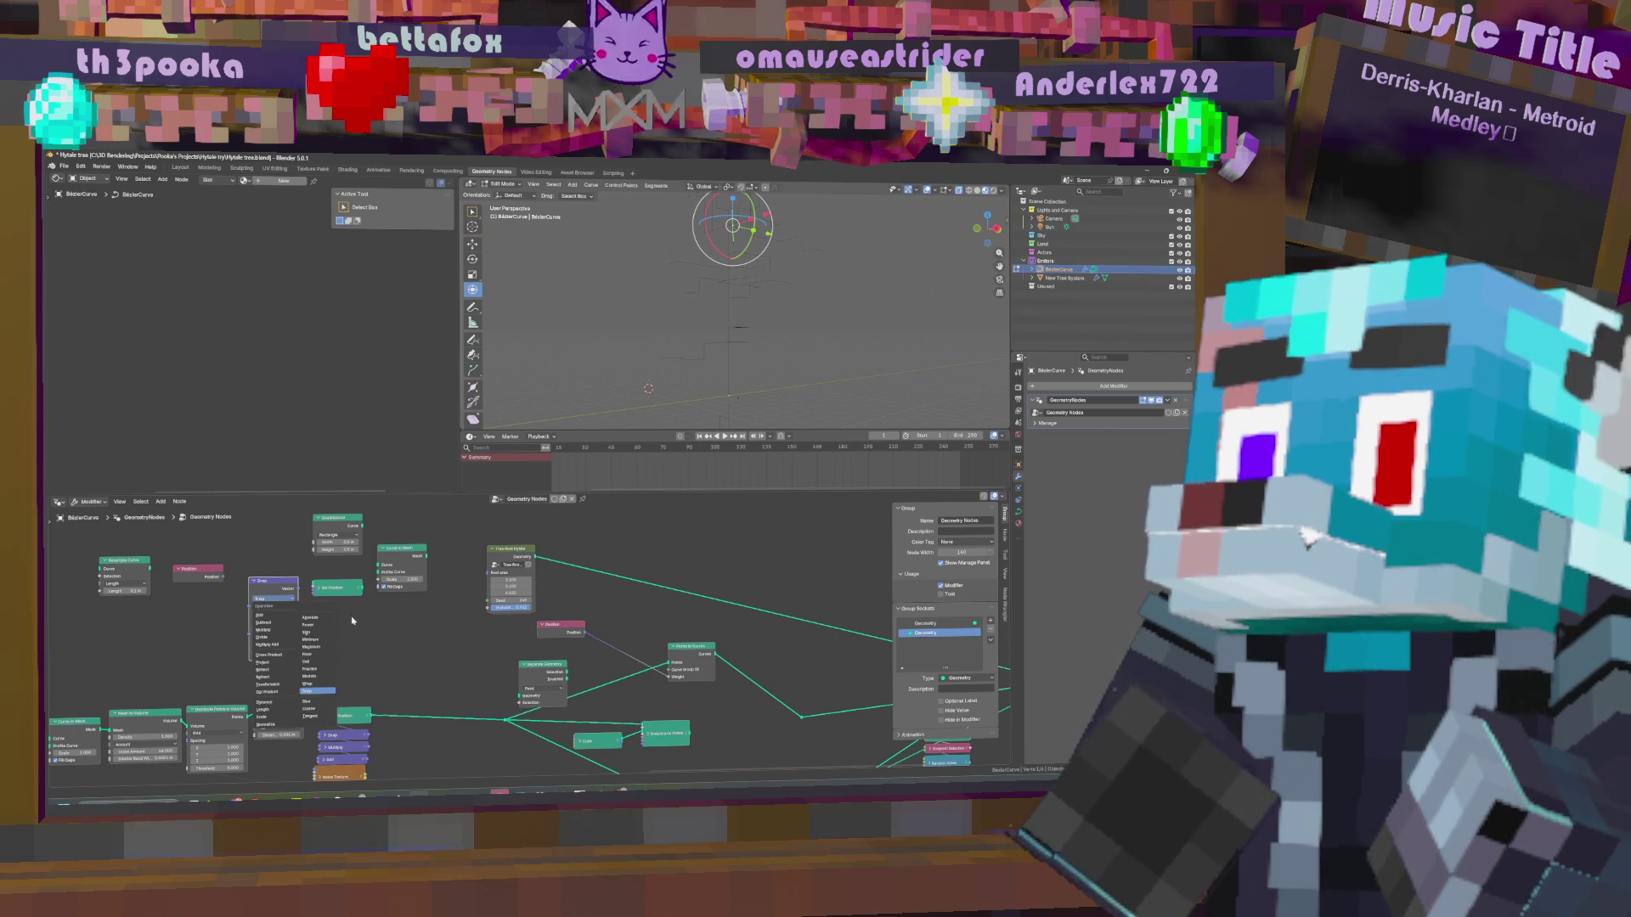
pyautogui.click(285, 623)
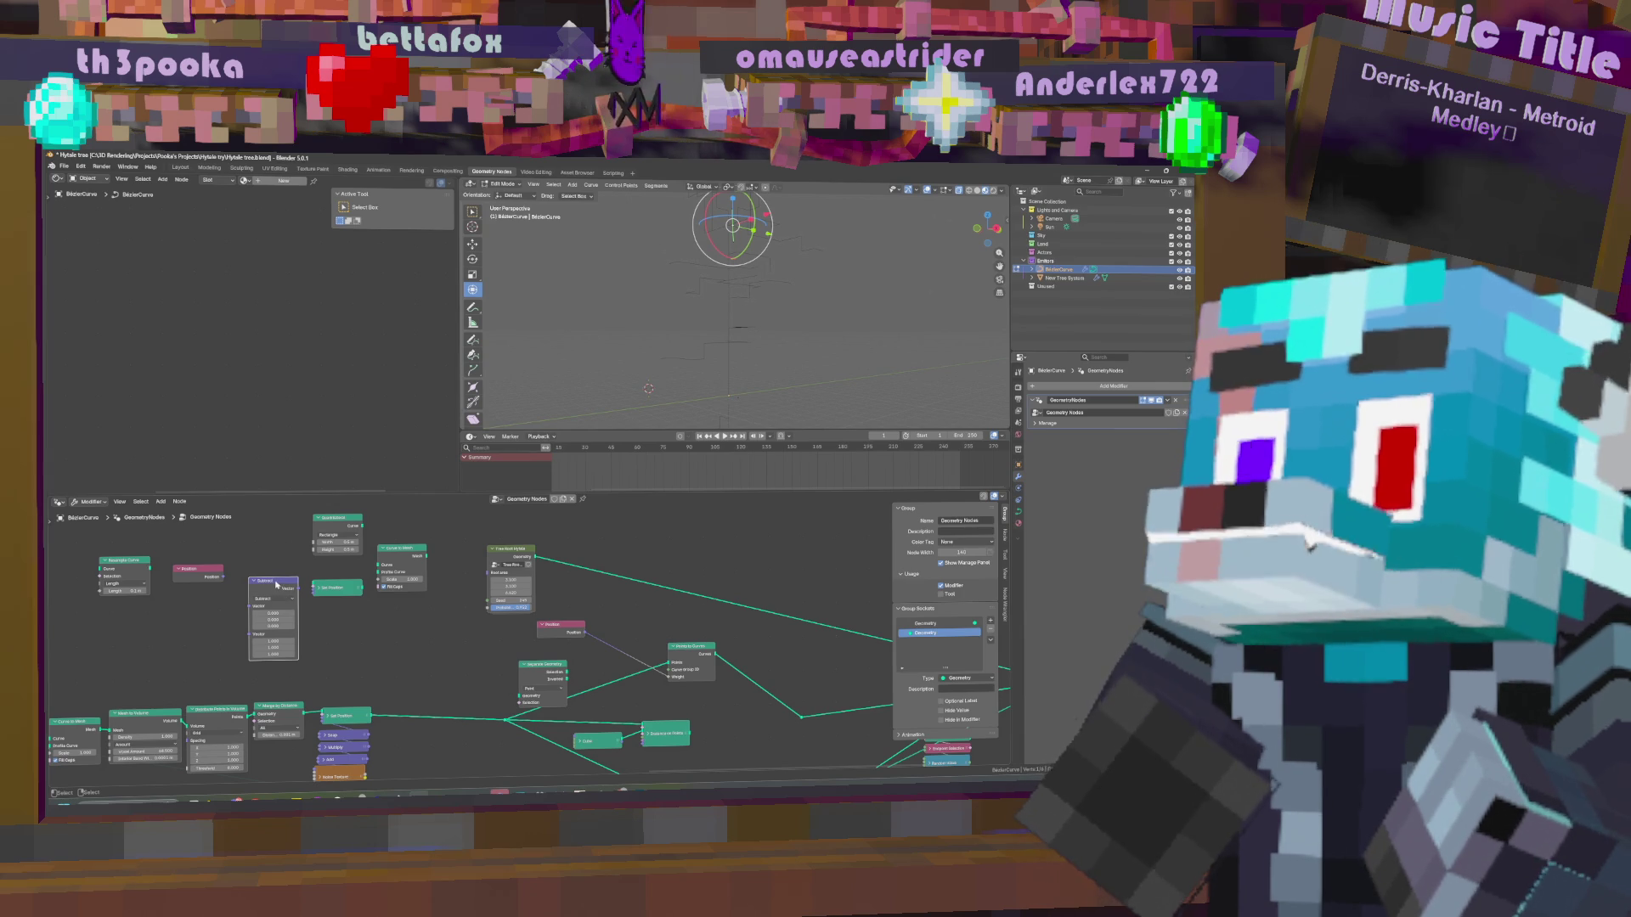
pyautogui.moveTo(286, 601); pyautogui.dragTo(548, 580, button='middle')
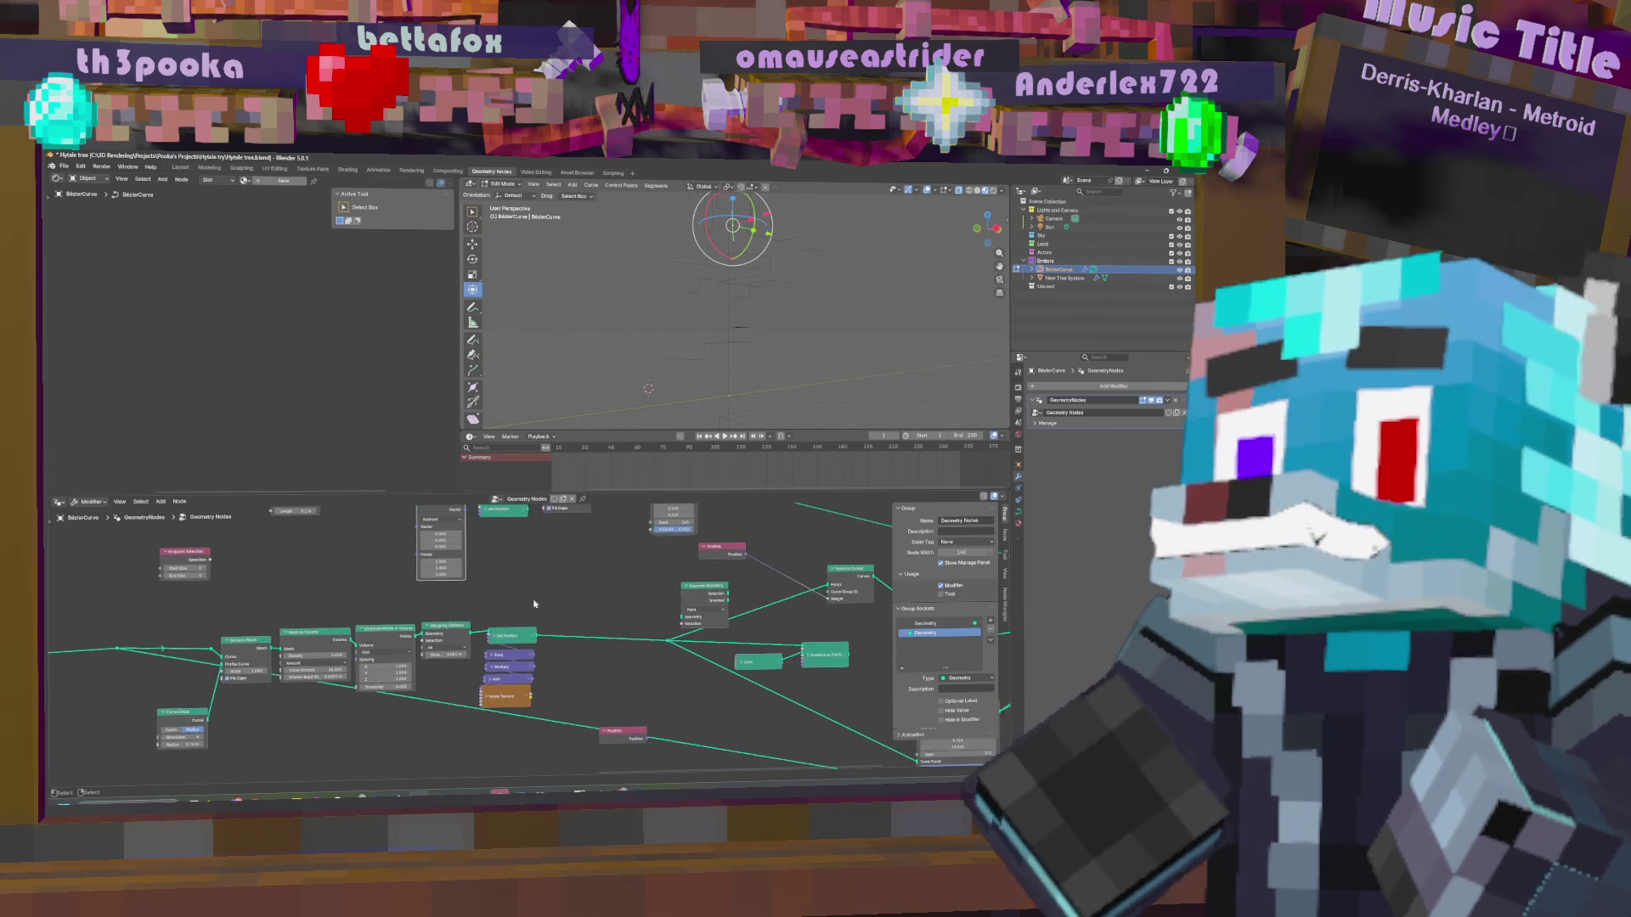
pyautogui.scroll(-2, 547, 580)
# Add a Compare node via the 'comp' search and place it in the tree.
pyautogui.hotkey('shift', 'a')
pyautogui.write('comp')
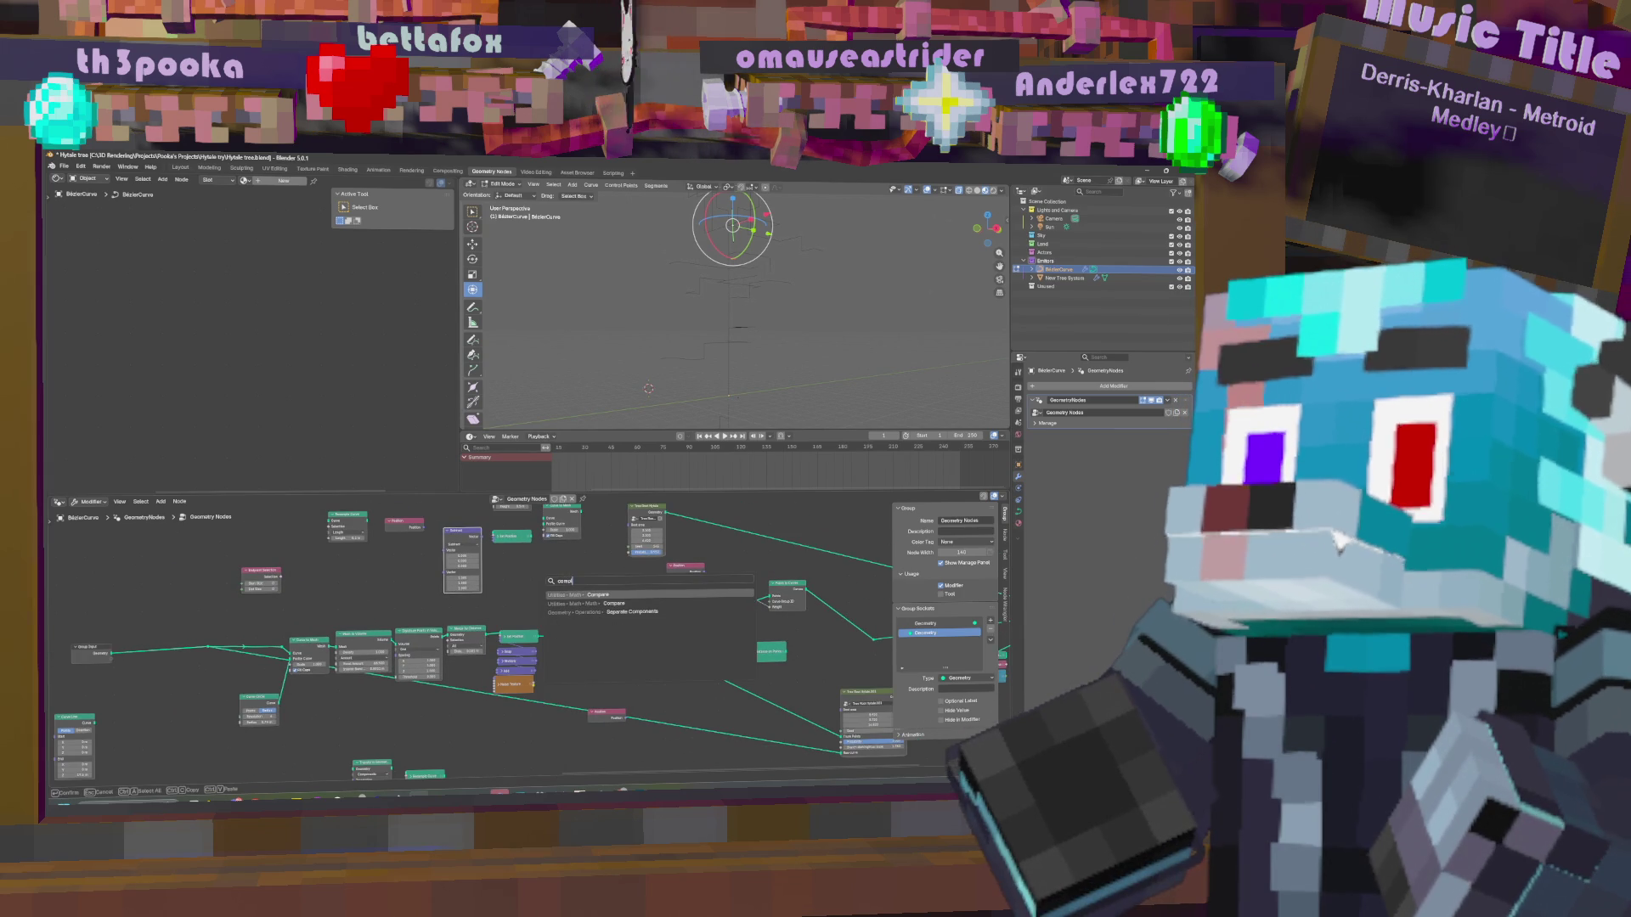
pyautogui.press('Down')
pyautogui.press('Down')
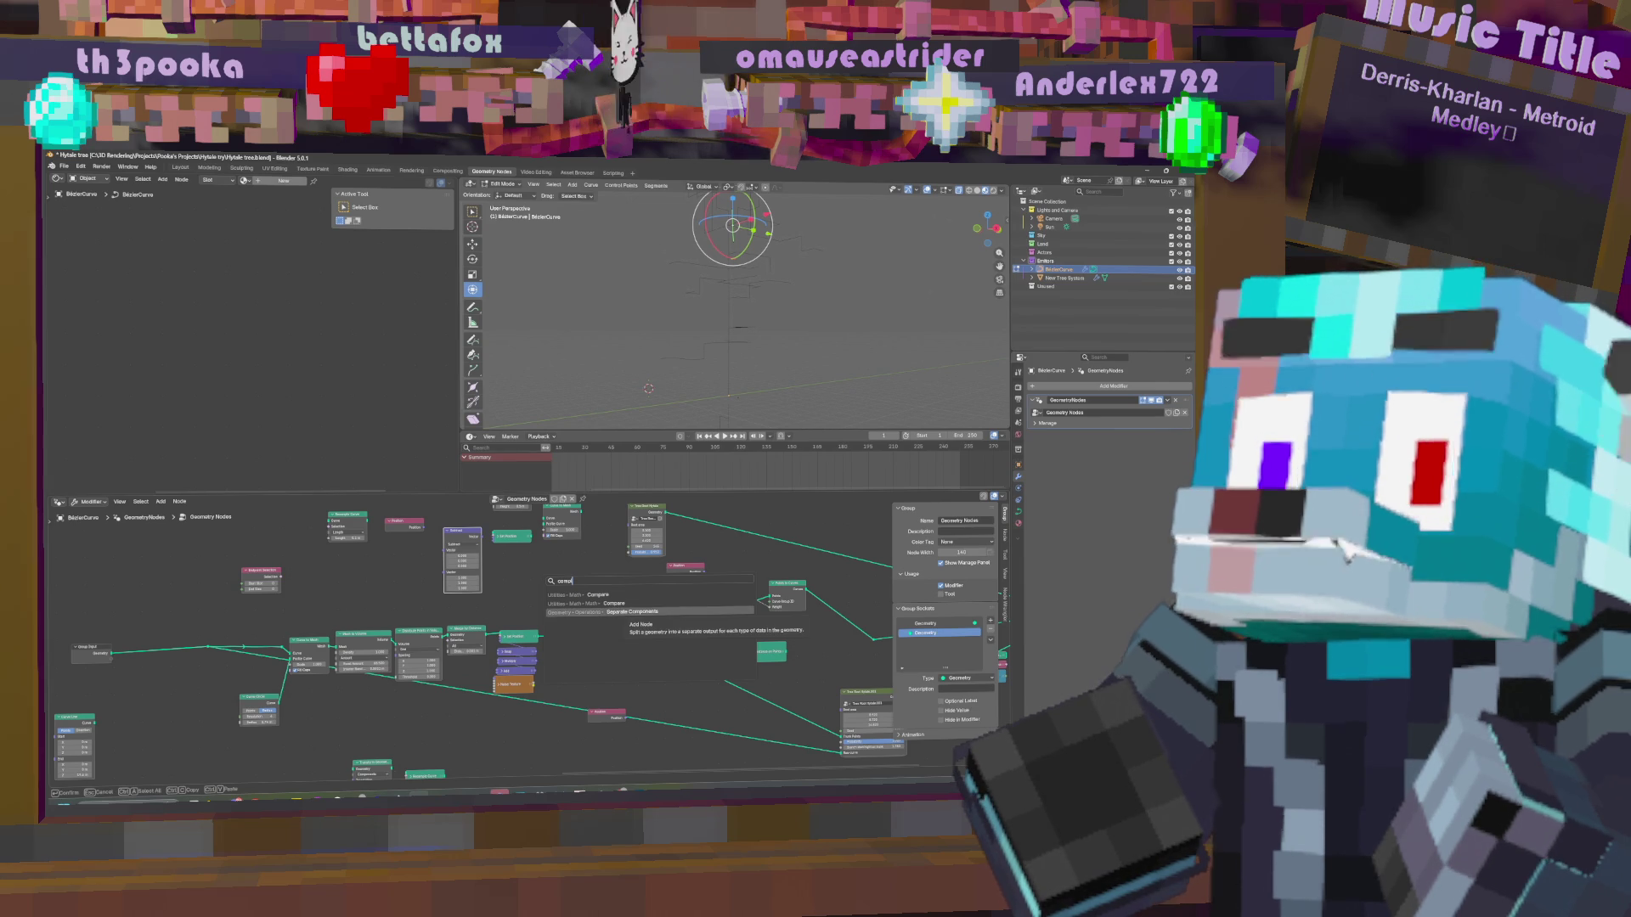
pyautogui.press('Up')
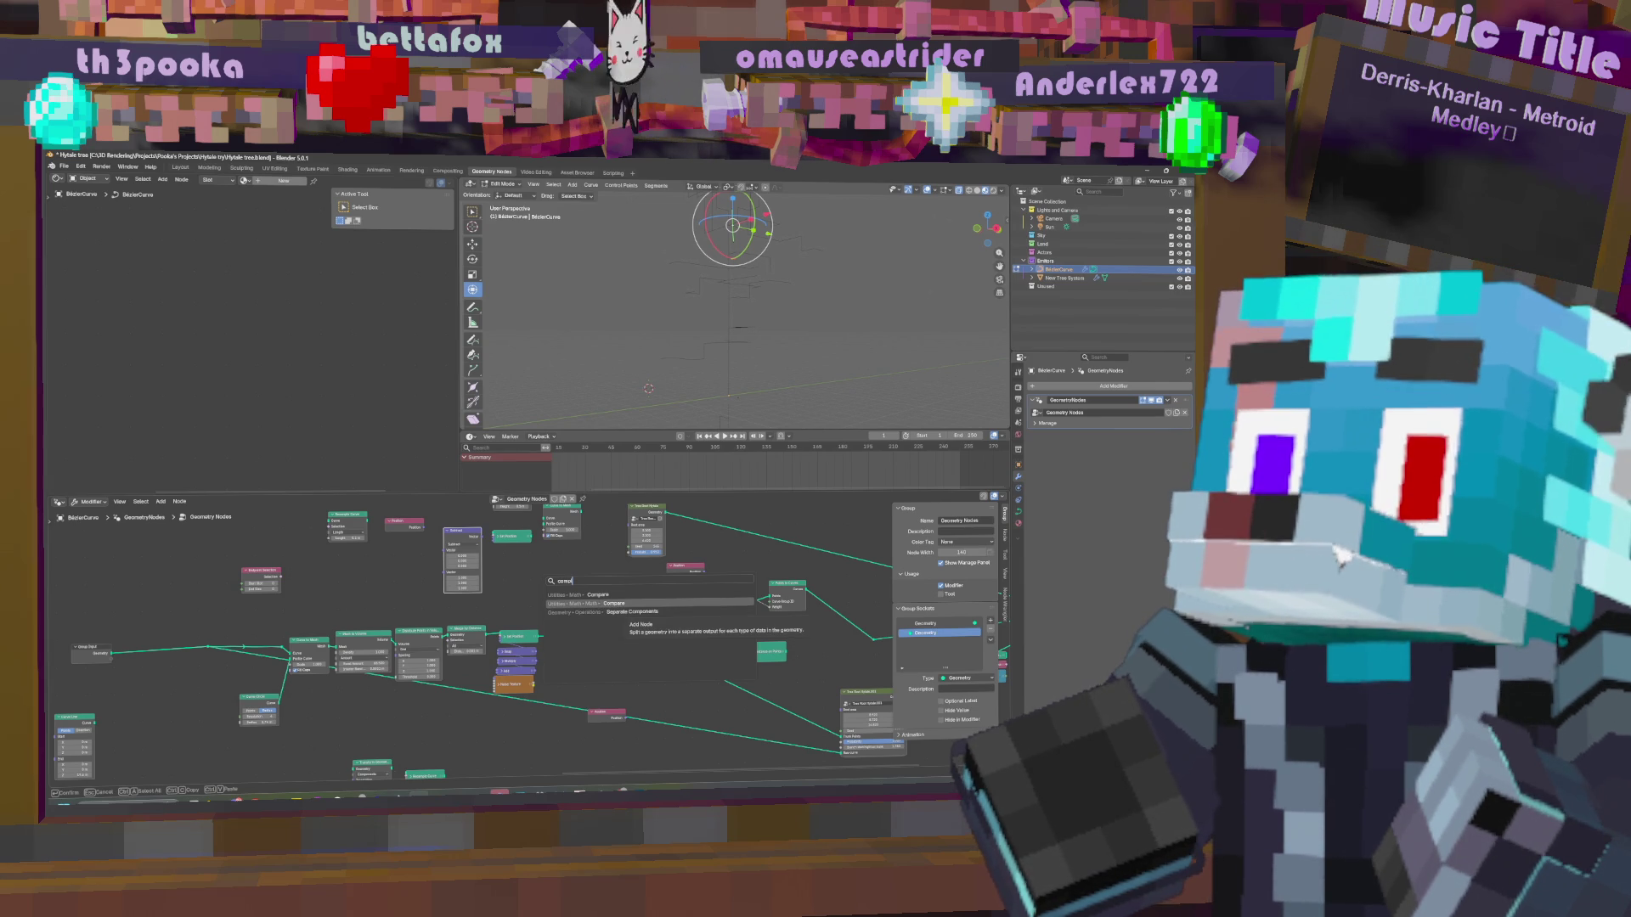
pyautogui.press('Return')
pyautogui.click(618, 599)
pyautogui.scroll(2, 608, 606)
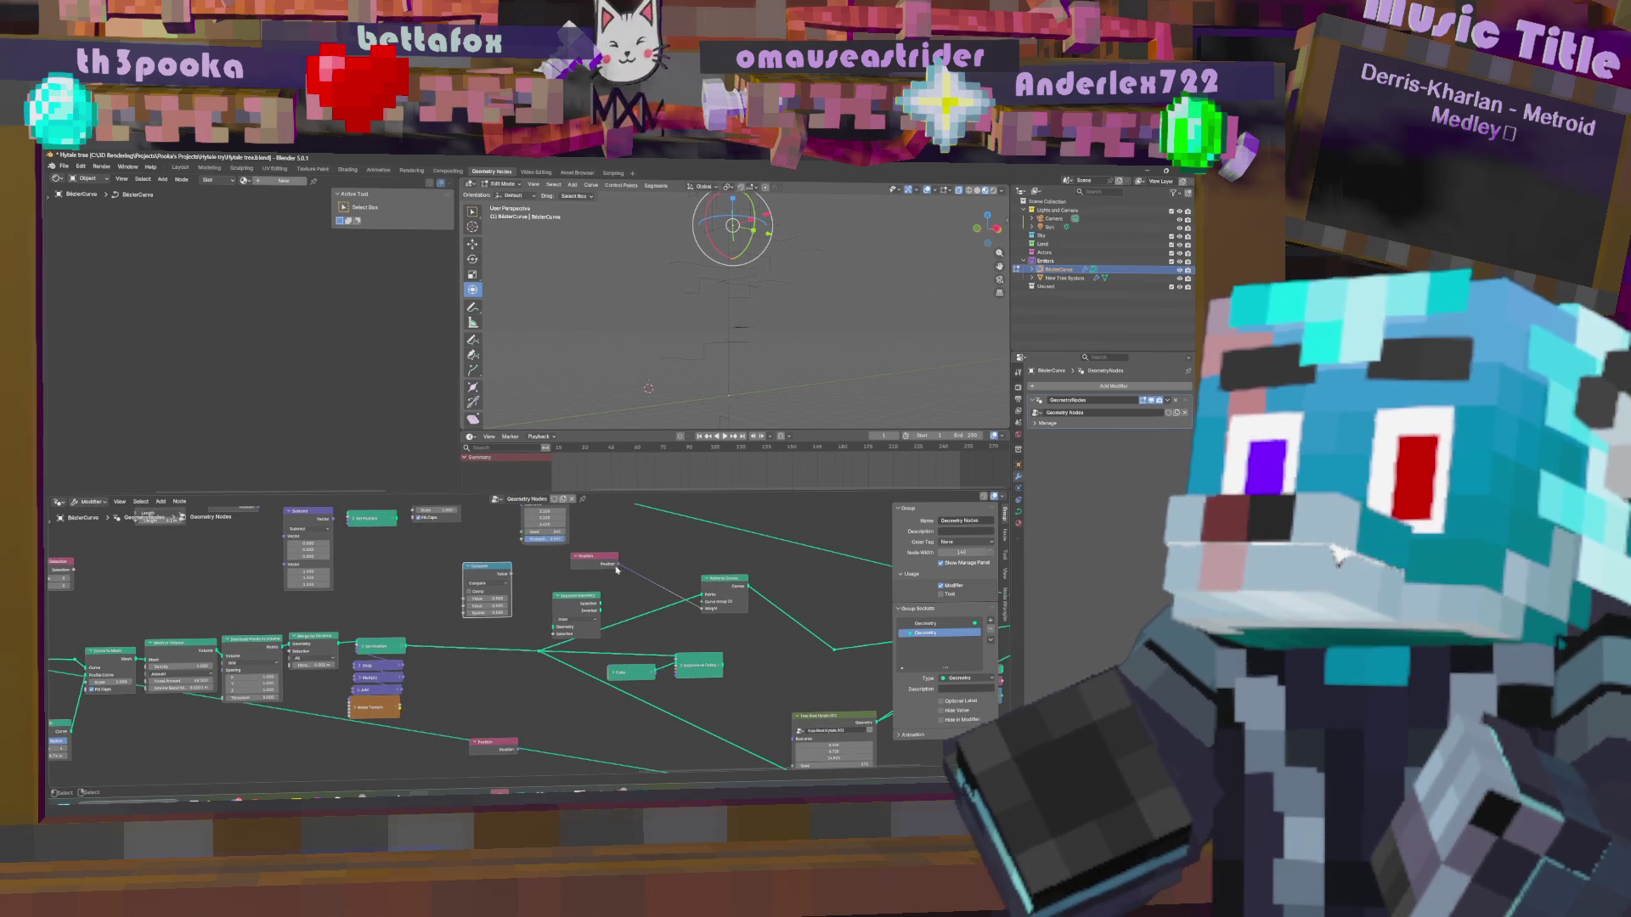
# Link Position into Compare and Compare's result into the Points to Curves Weight socket.
pyautogui.moveTo(616, 568); pyautogui.dragTo(502, 583)
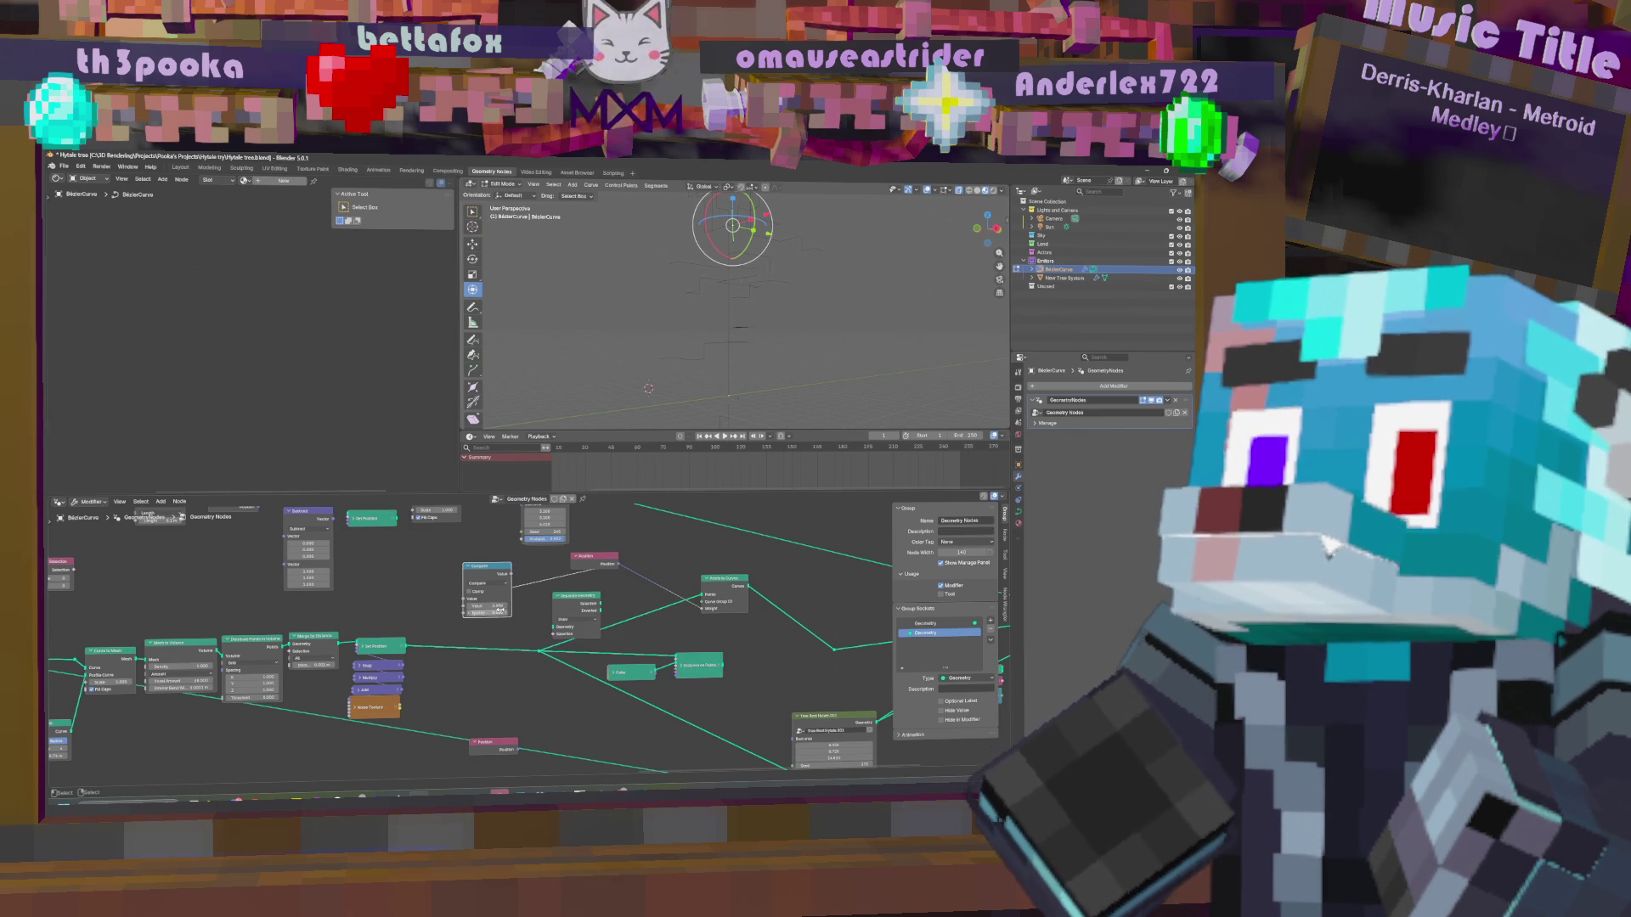
pyautogui.moveTo(510, 575); pyautogui.dragTo(702, 608)
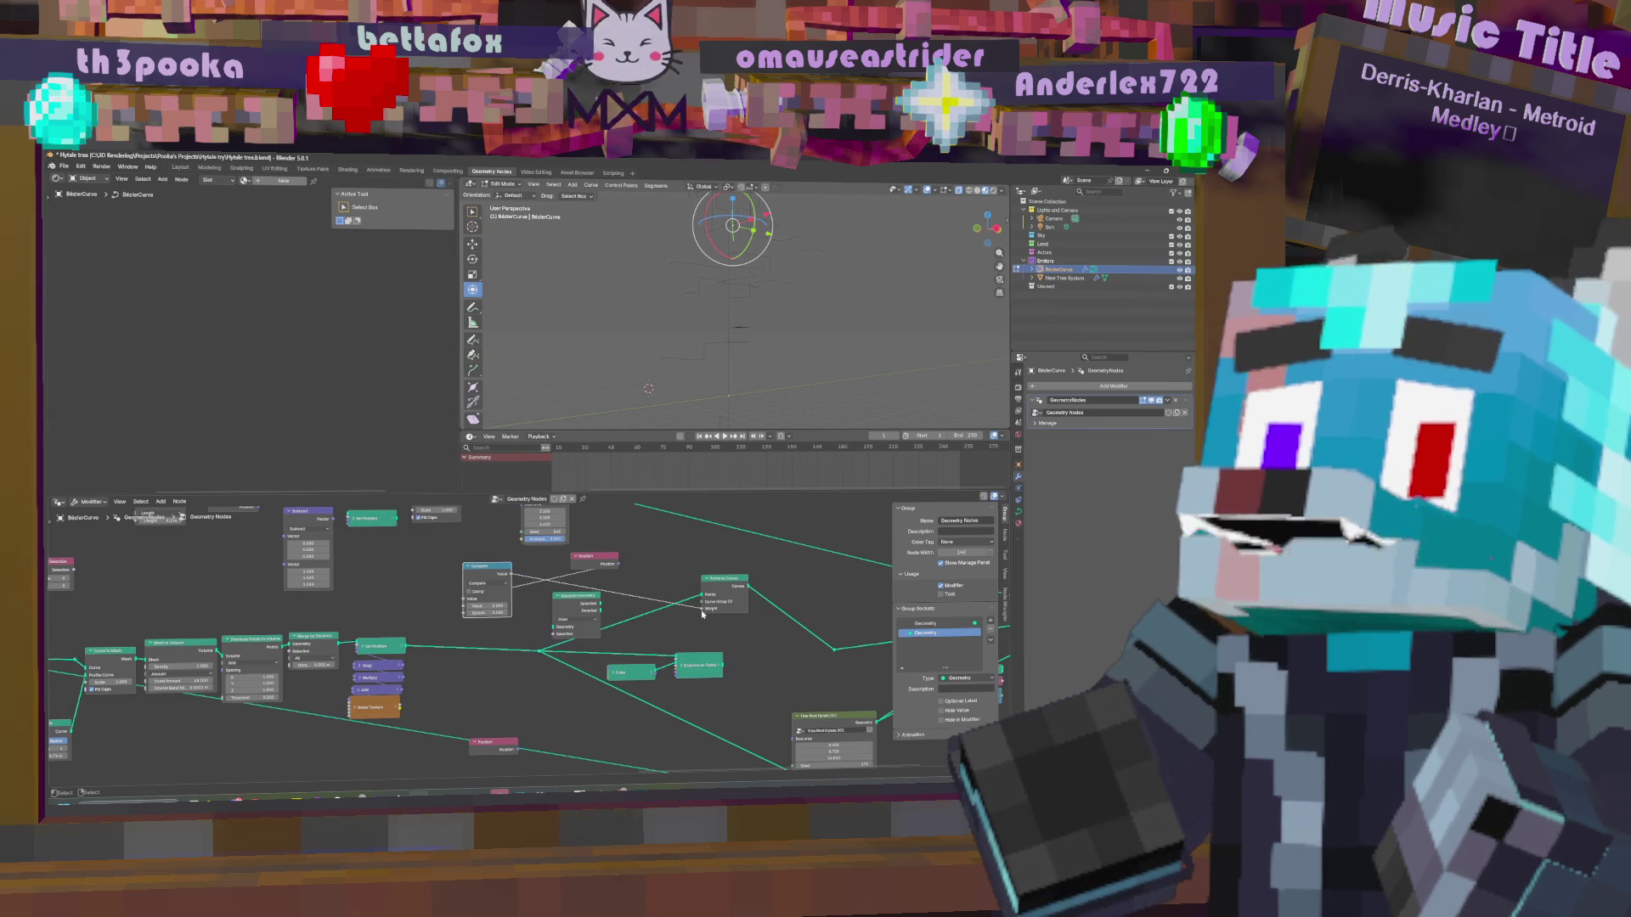
pyautogui.press('g')
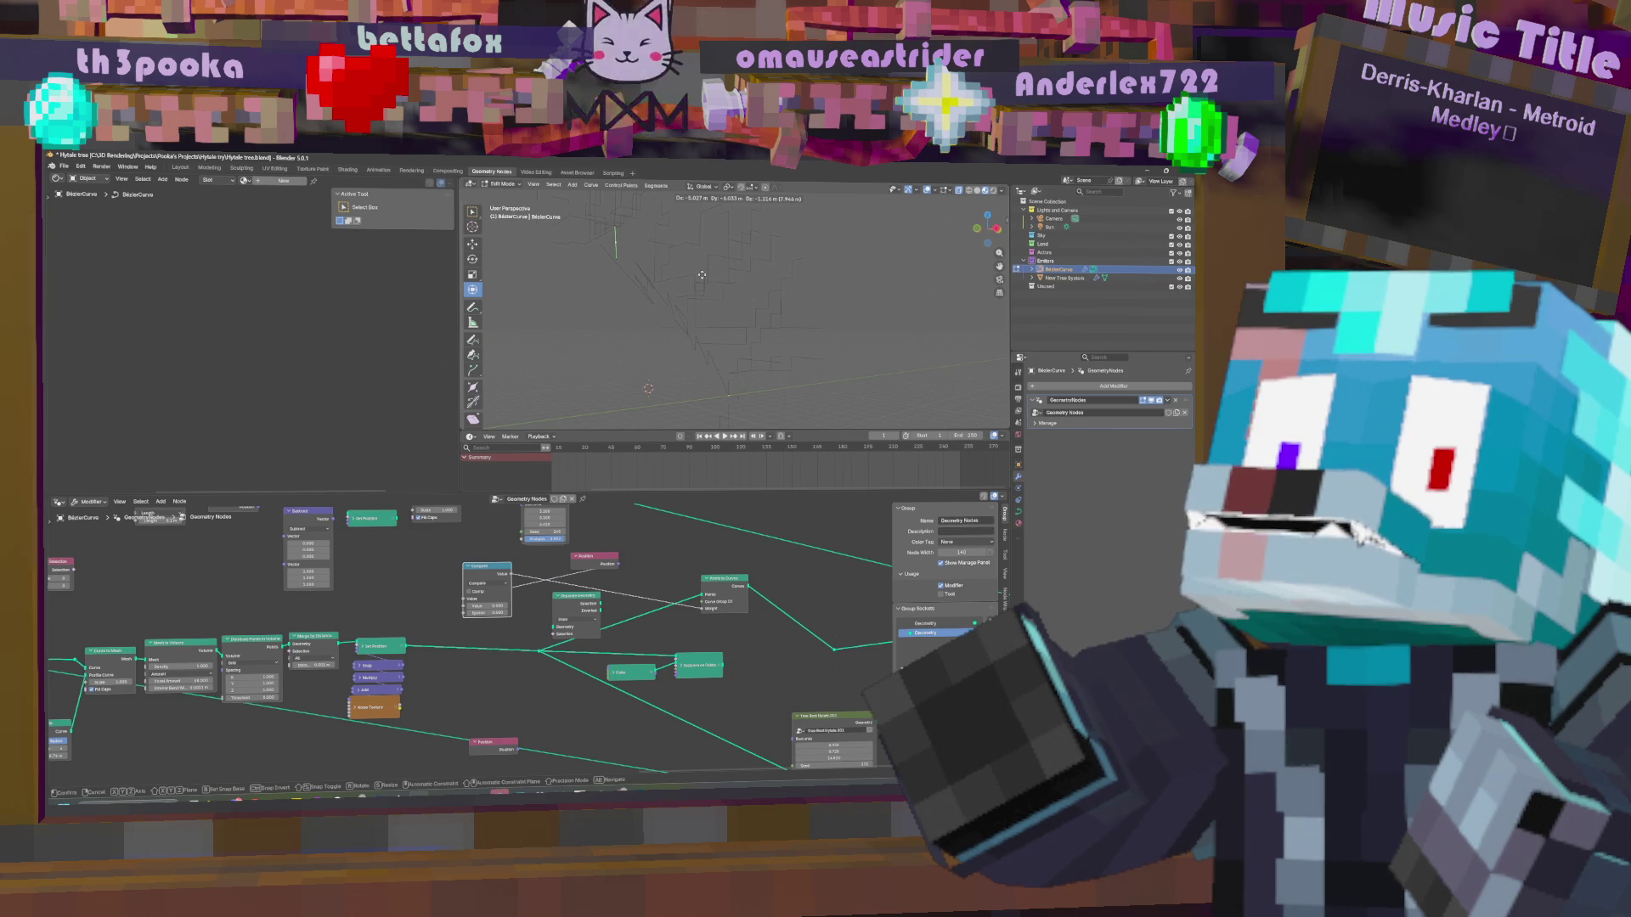
pyautogui.click(702, 276)
# Replace the wrong link on Points to Curves' Points input with the reroute.
pyautogui.click(704, 610)
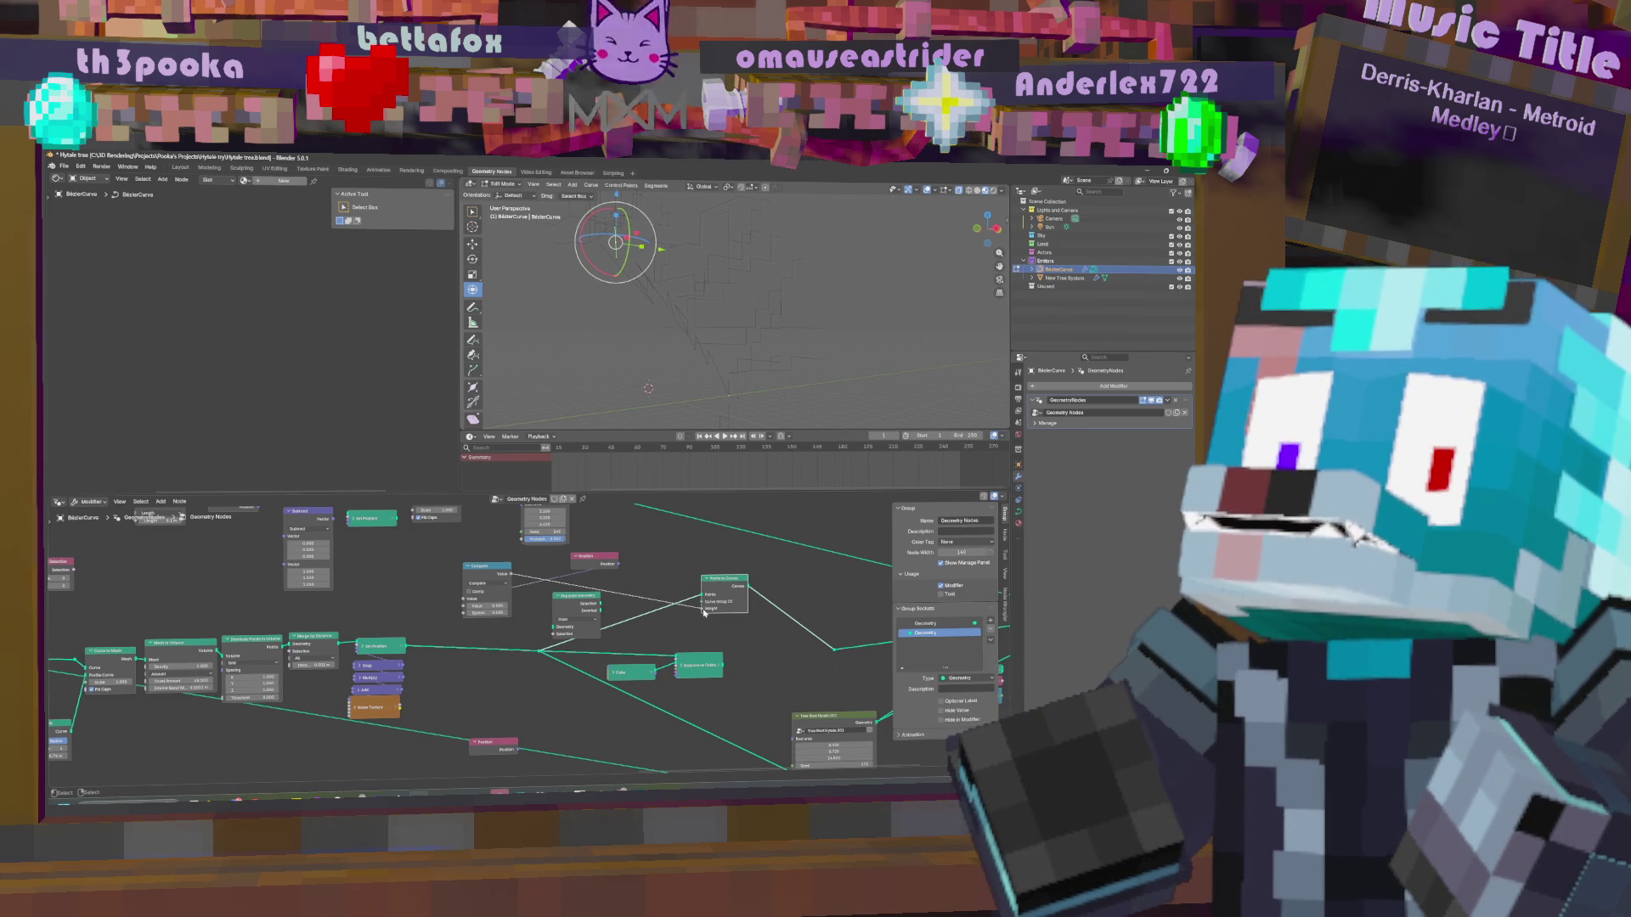
pyautogui.moveTo(705, 613); pyautogui.dragTo(709, 597)
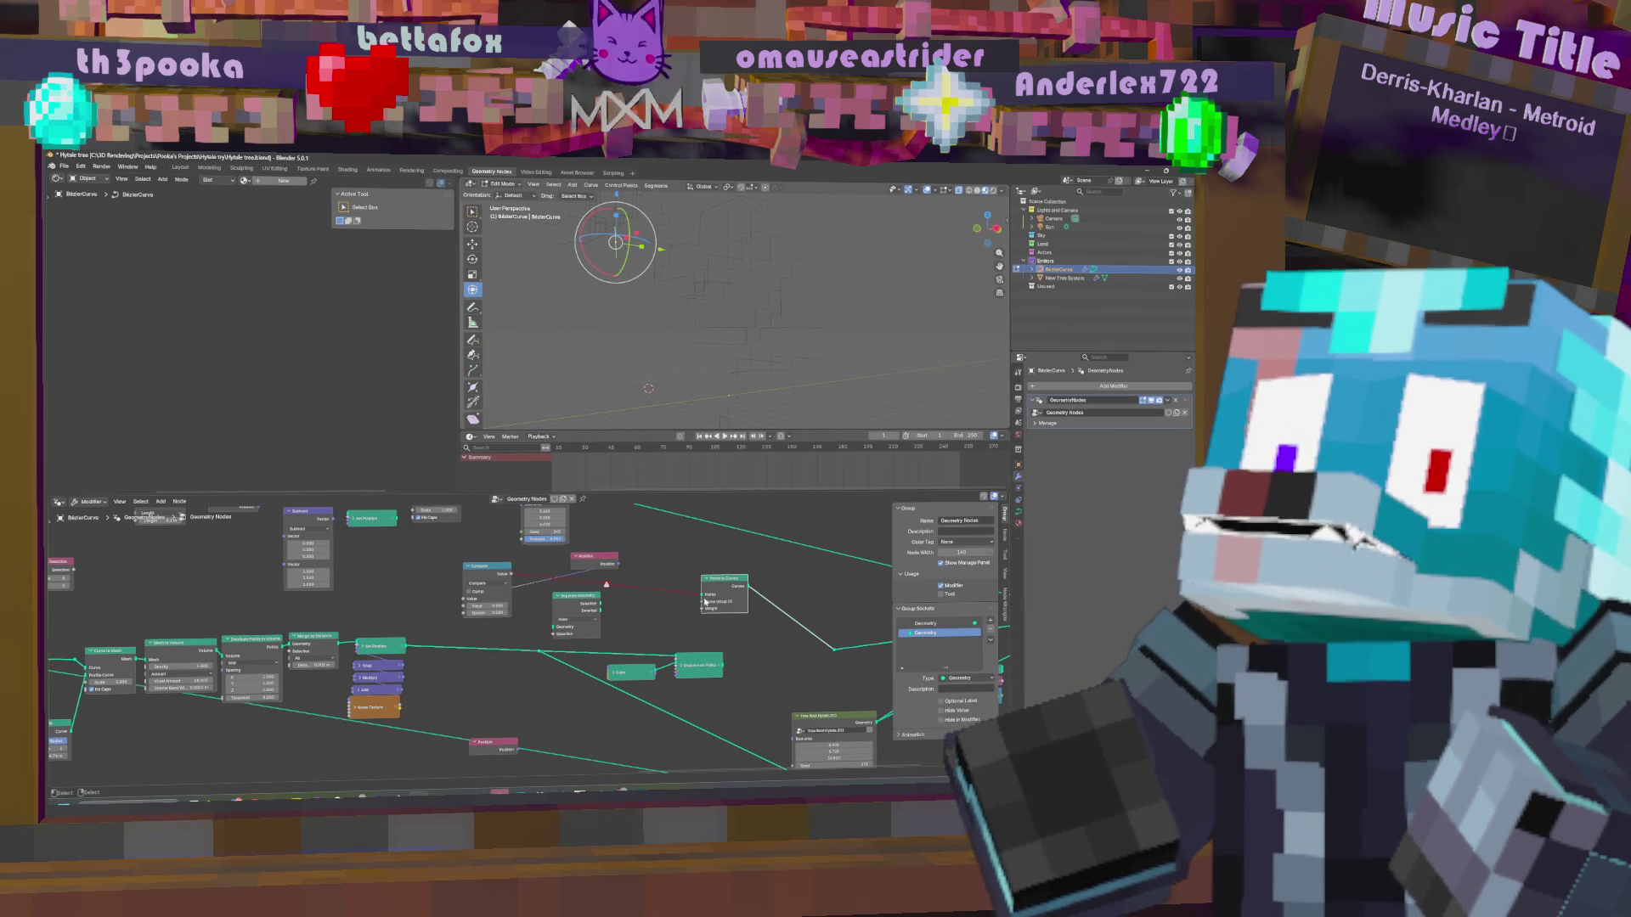
pyautogui.moveTo(546, 653); pyautogui.dragTo(703, 595)
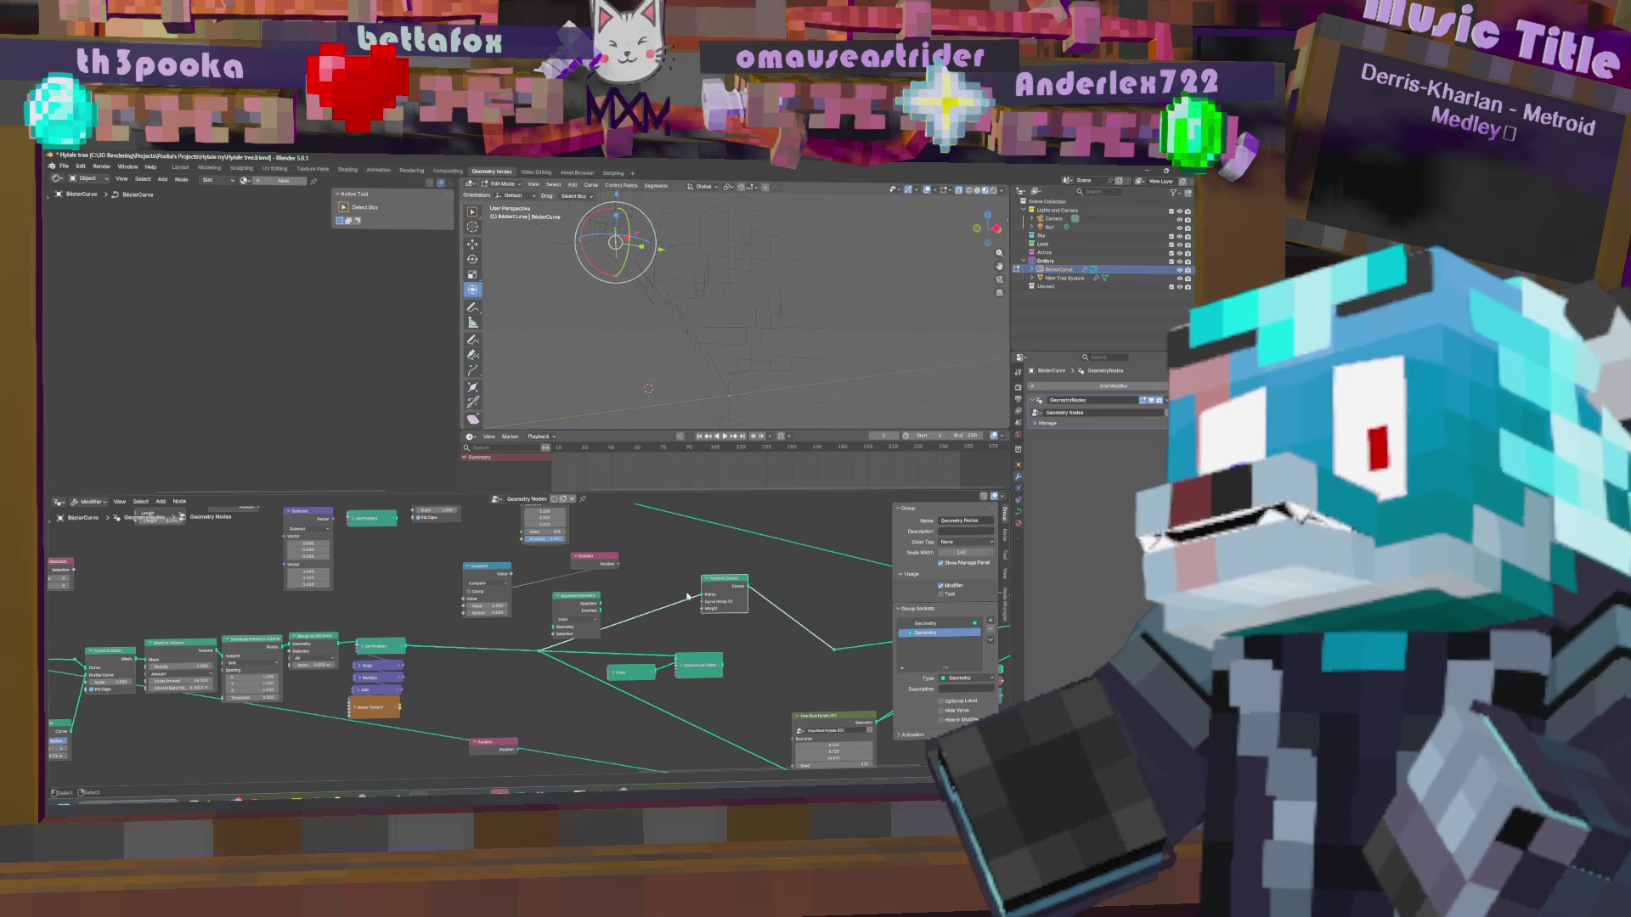
# Pull a new link from the node's output to complete the voxel cube tree.
pyautogui.moveTo(701, 595)
pyautogui.mouseDown(button='middle')
pyautogui.moveTo(507, 630)
pyautogui.moveTo(535, 630)
pyautogui.mouseUp(button='middle')
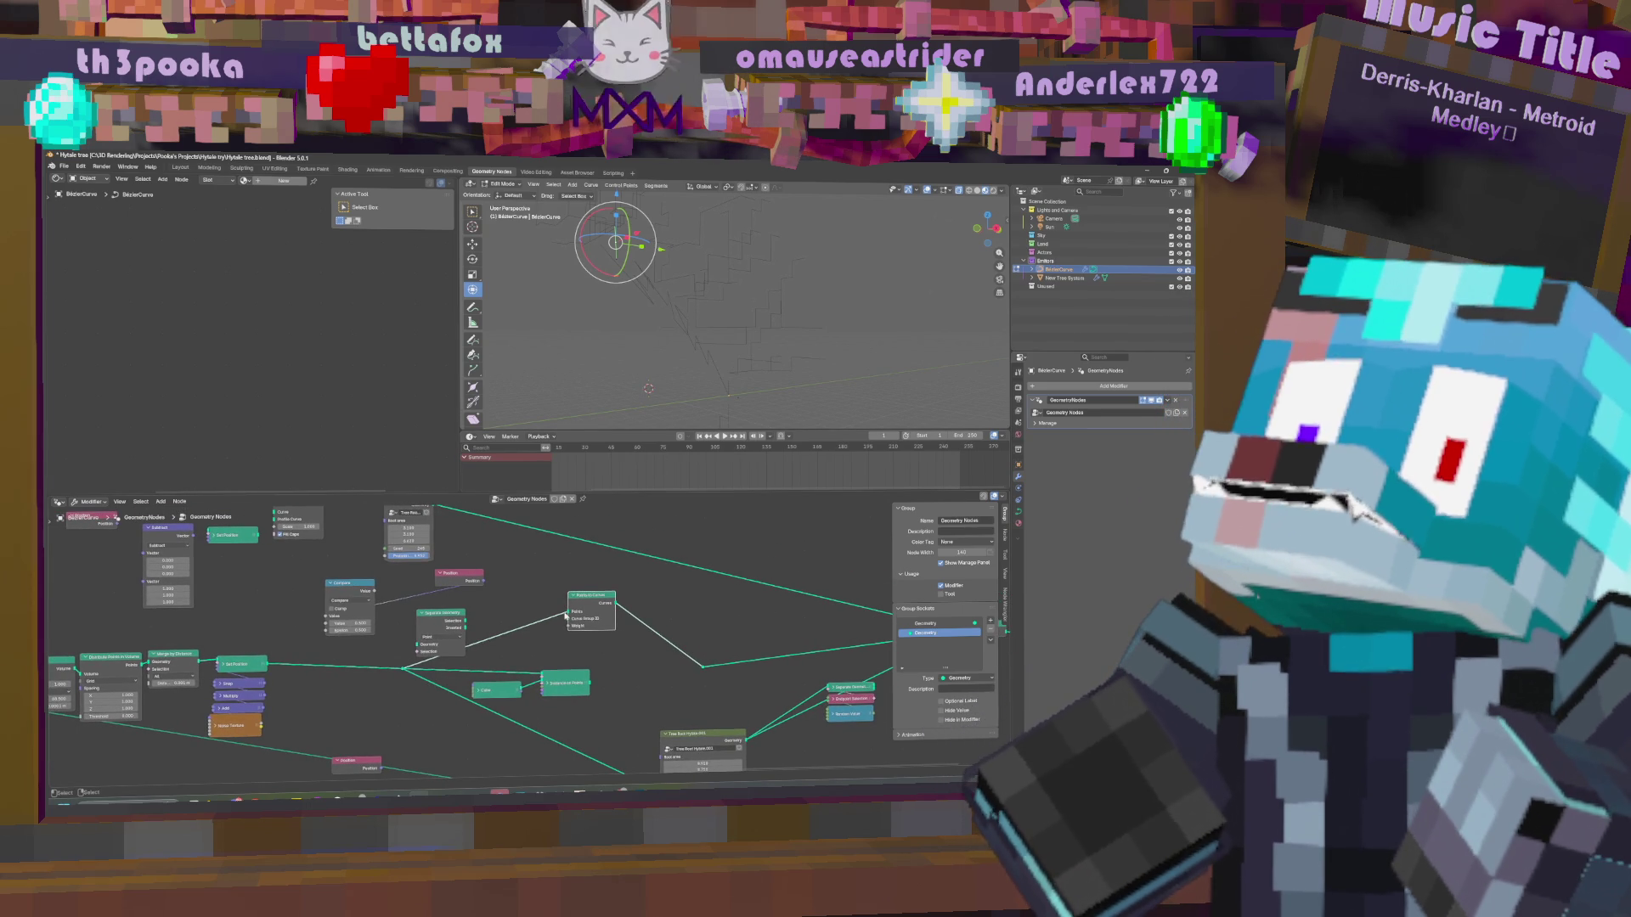
pyautogui.scroll(-2, 593, 600)
pyautogui.moveTo(593, 599); pyautogui.dragTo(649, 617, button='middle')
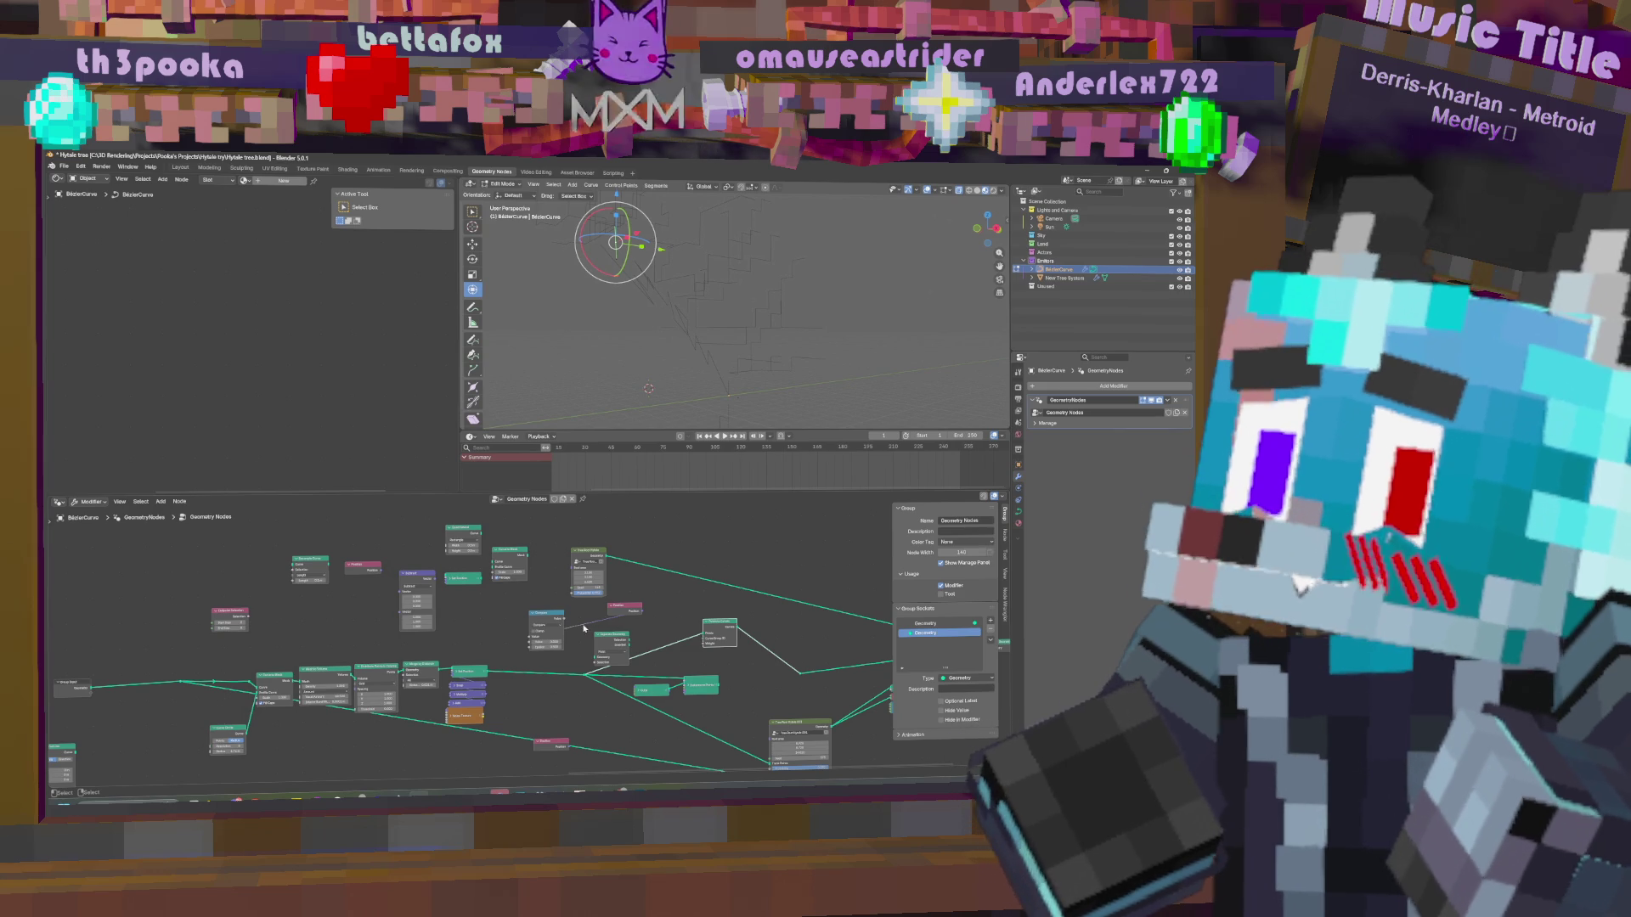
pyautogui.moveTo(768, 668); pyautogui.dragTo(550, 661, button='middle')
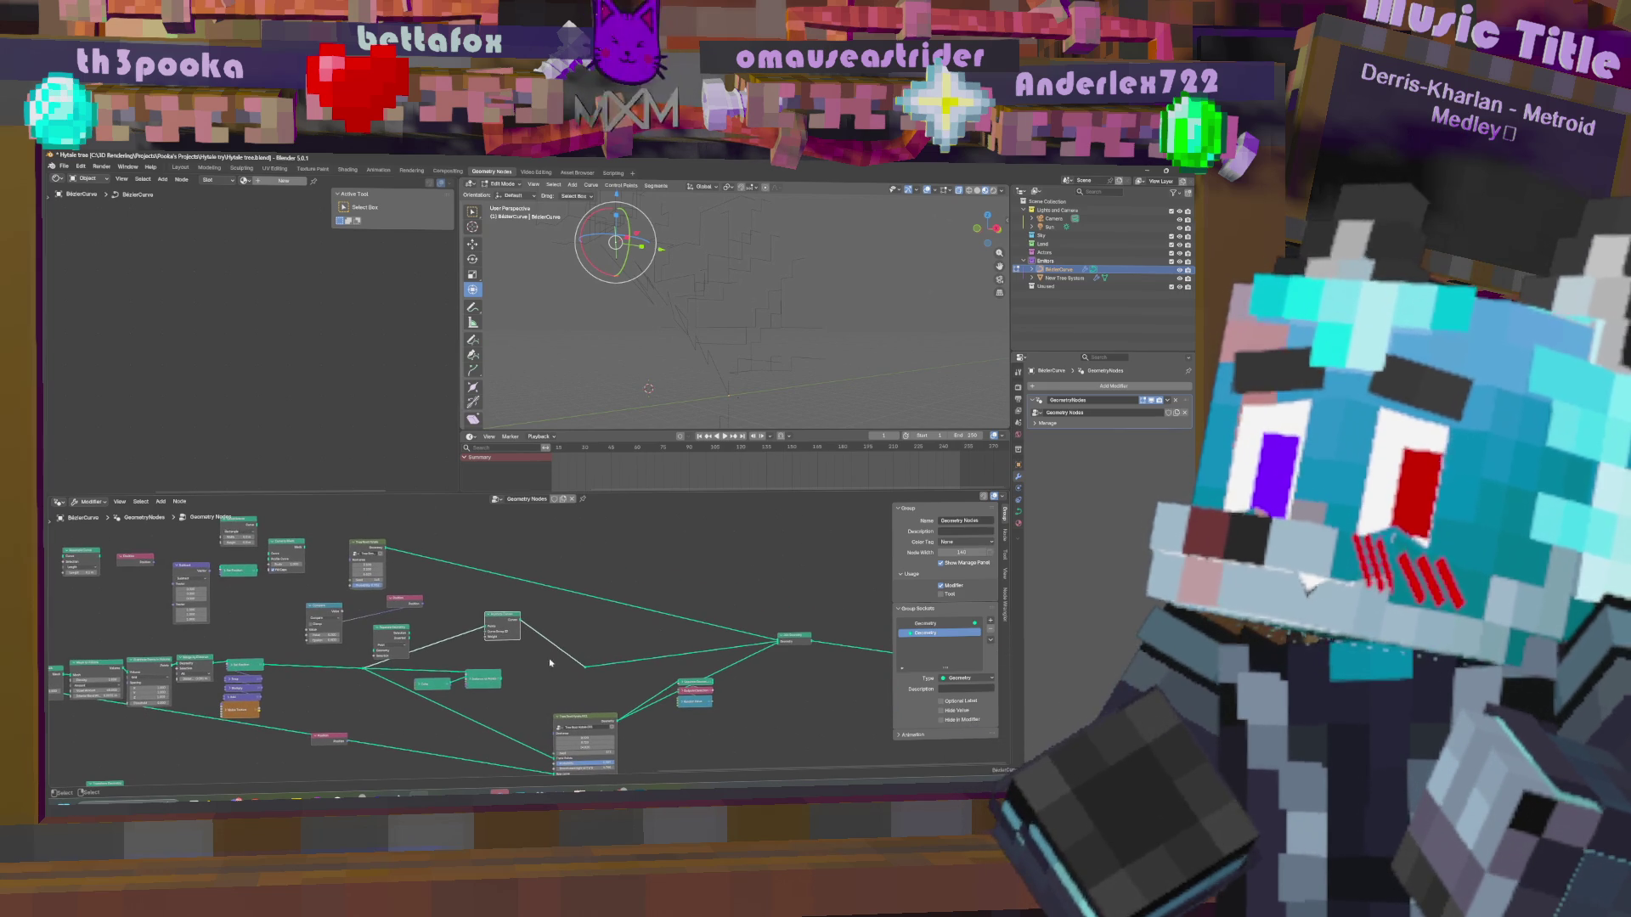
pyautogui.moveTo(501, 680); pyautogui.dragTo(586, 667)
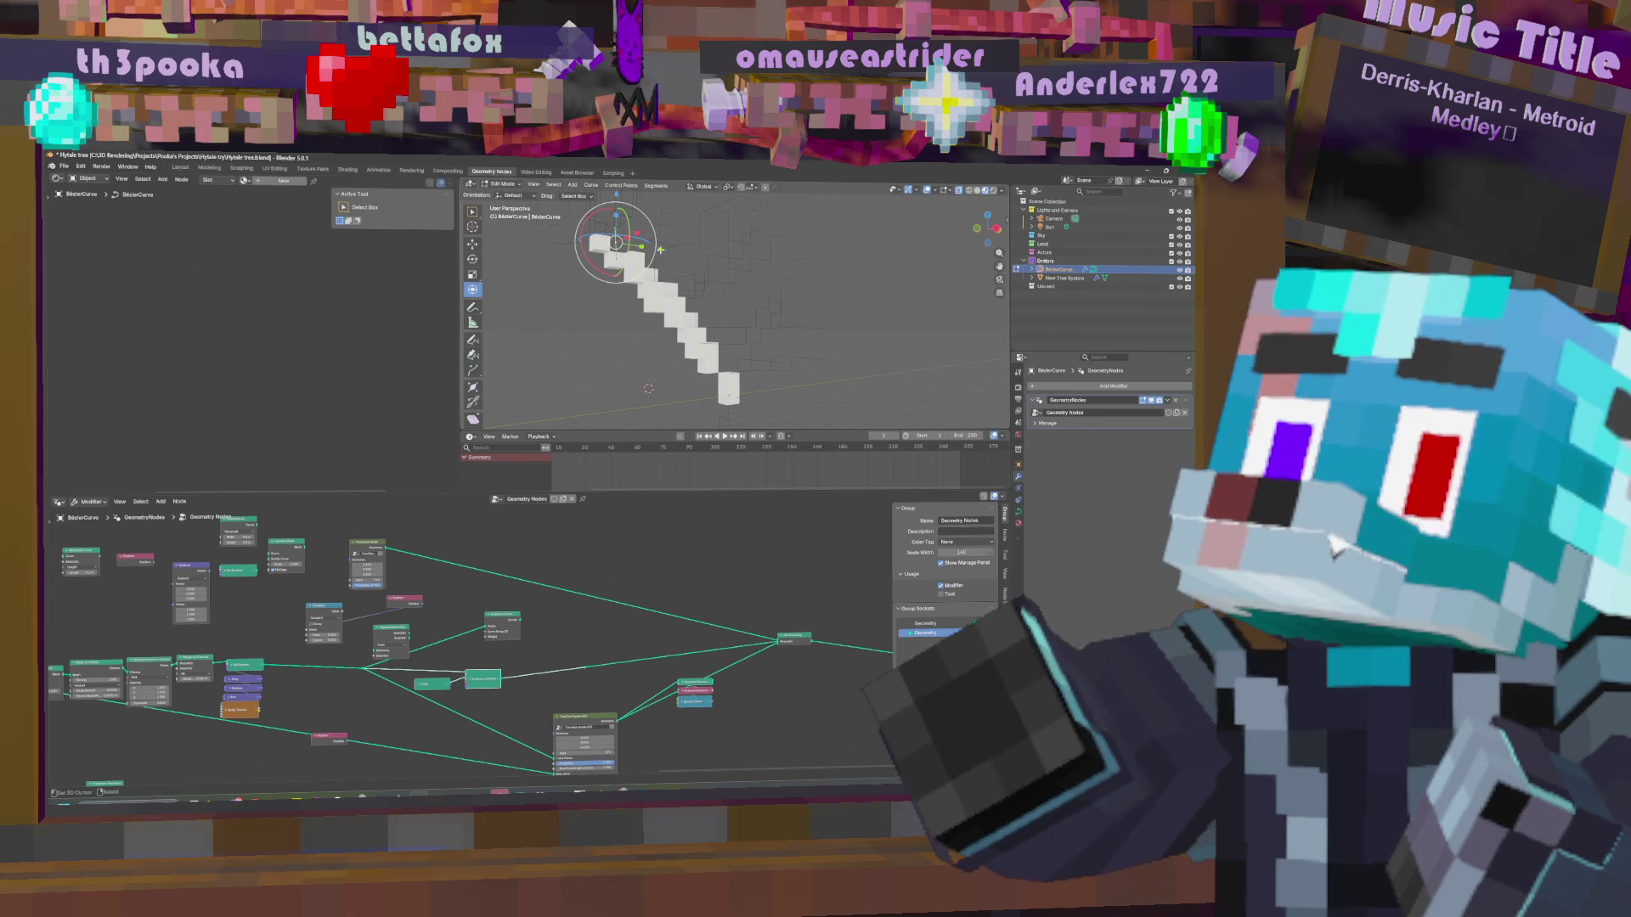
# Move the curve so the cubes stand upright as a tall vertical column.
pyautogui.press('g')
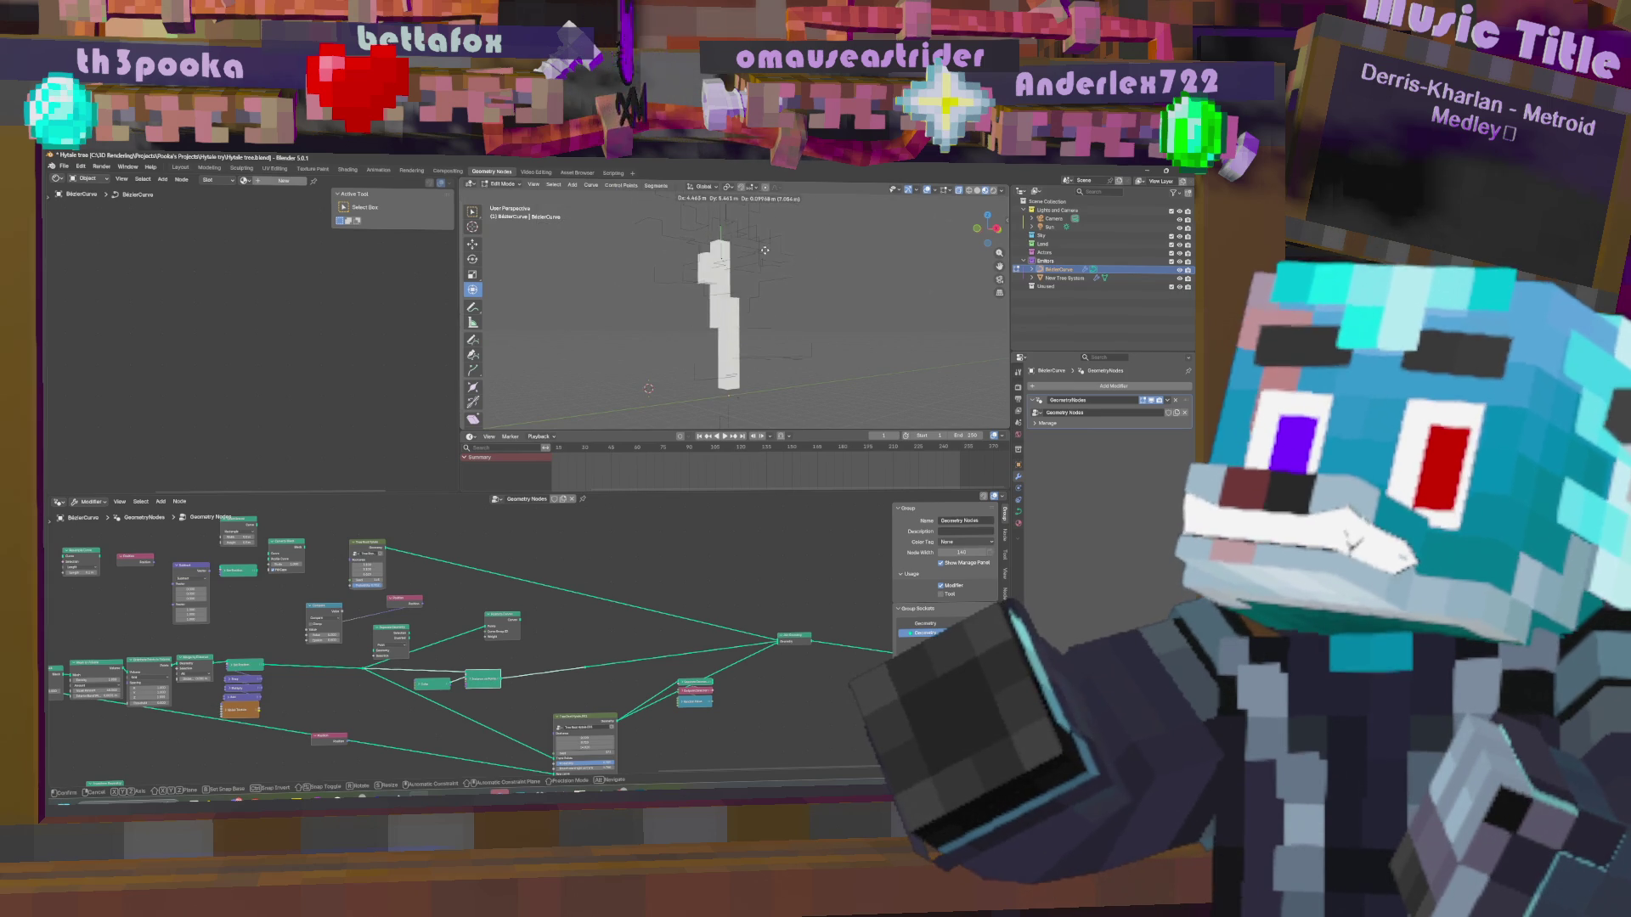
pyautogui.click(759, 272)
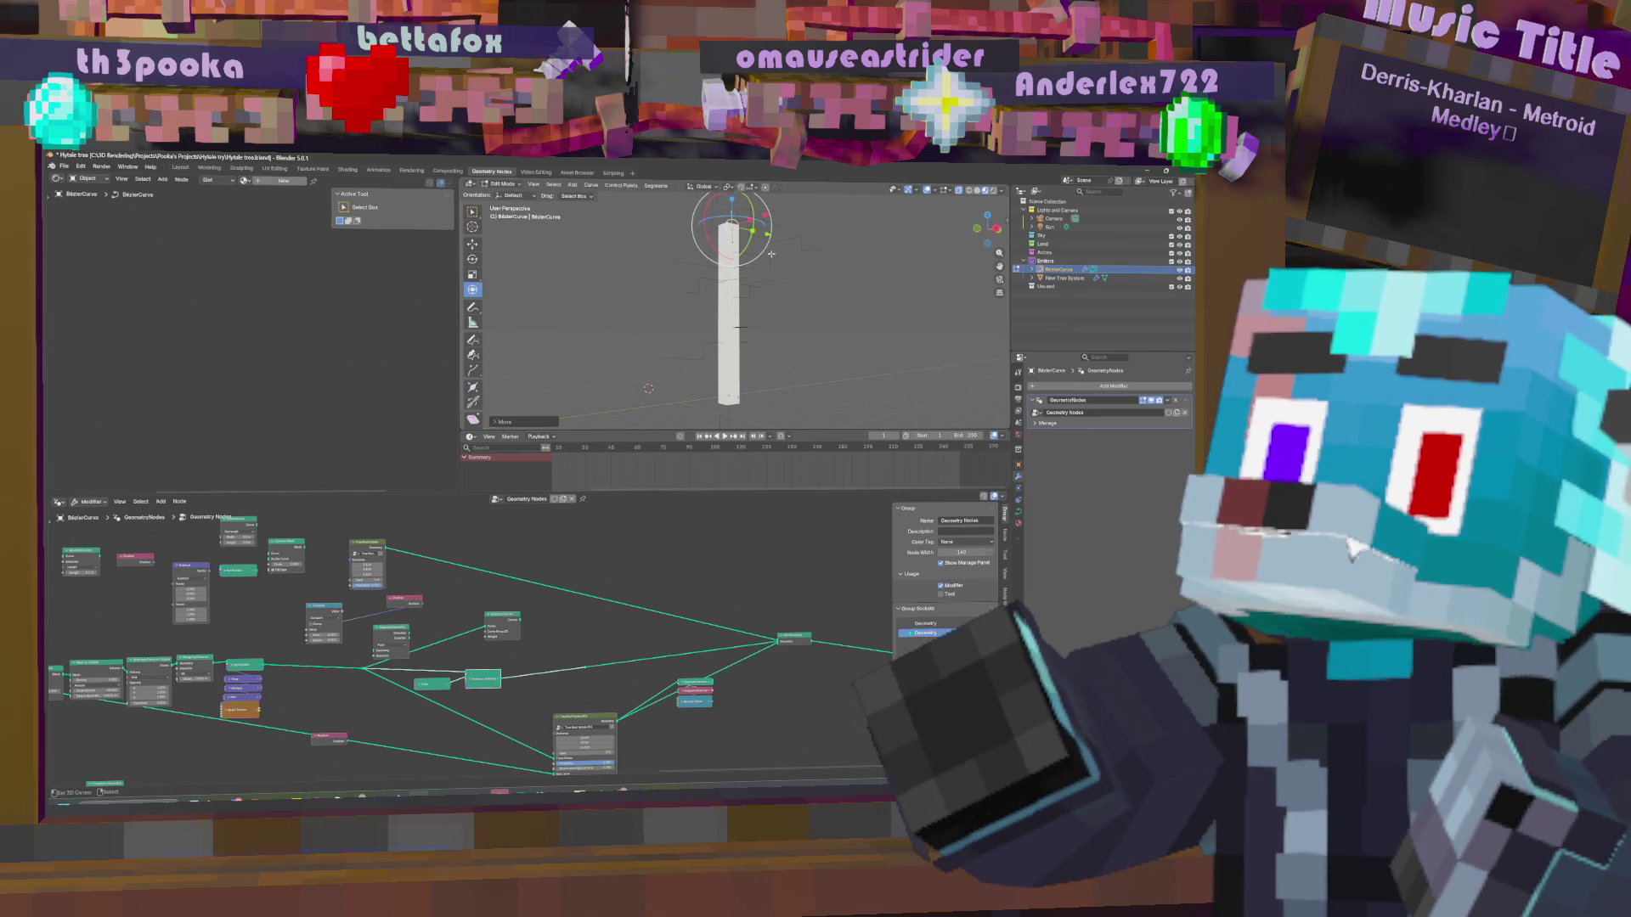
pyautogui.moveTo(153, 632); pyautogui.dragTo(465, 640, button='middle')
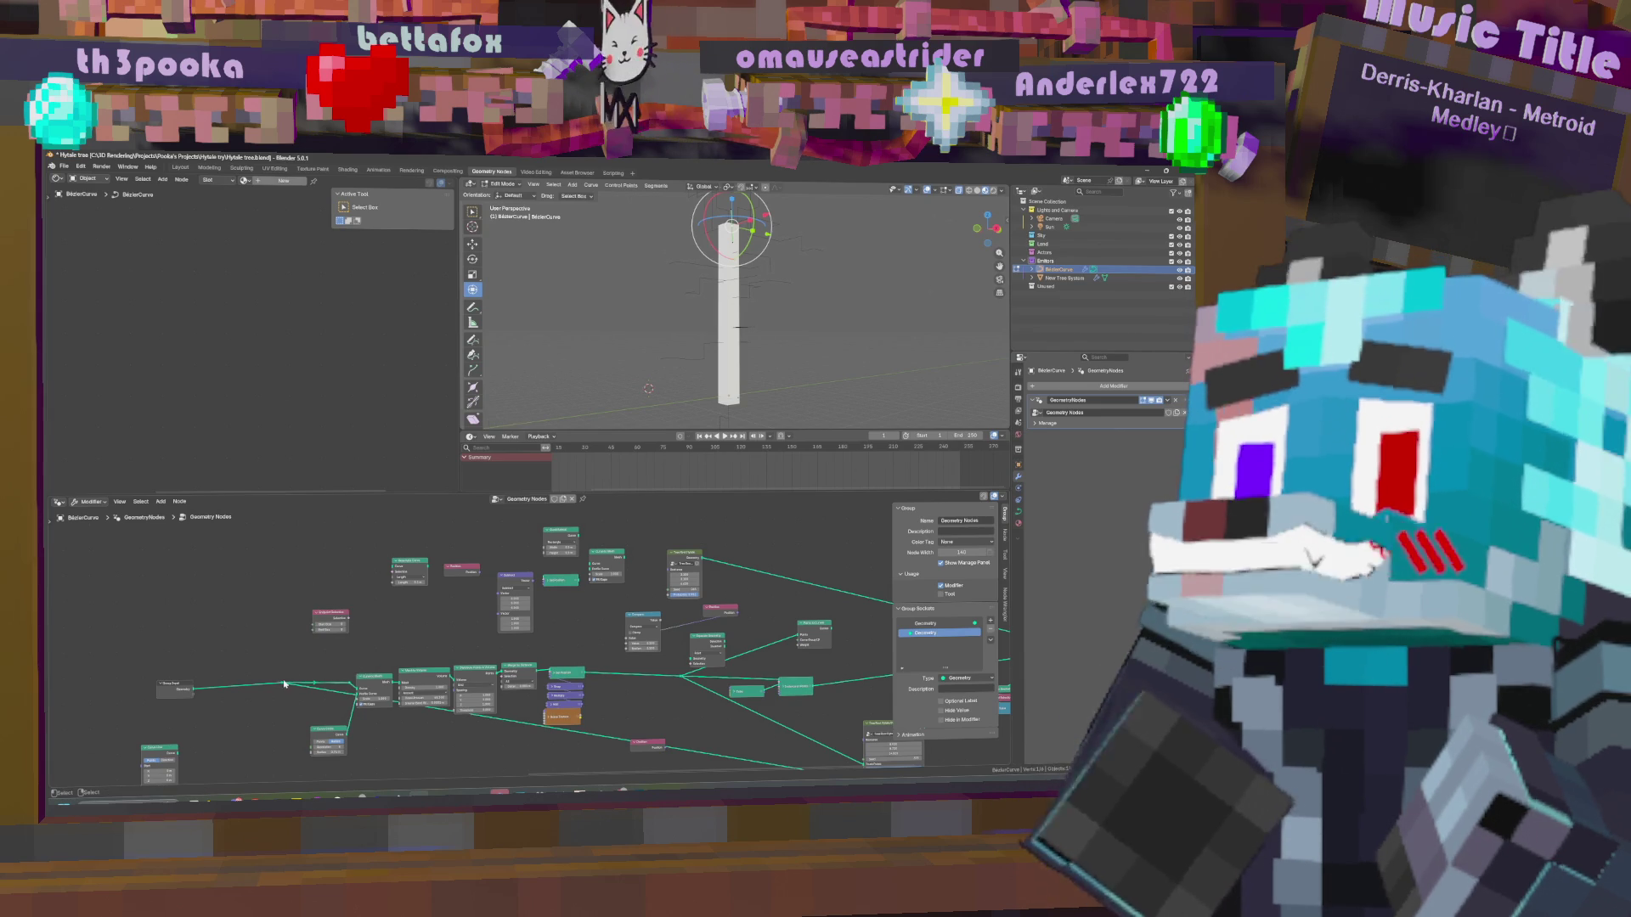
# Link the Rectangle Curve output toward the Subtract node and select Subtract.
pyautogui.scroll(2, 393, 644)
pyautogui.scroll(1, 393, 645)
pyautogui.moveTo(307, 570)
pyautogui.mouseDown()
pyautogui.moveTo(396, 618)
pyautogui.moveTo(447, 585)
pyautogui.moveTo(374, 582)
pyautogui.moveTo(431, 588)
pyautogui.mouseUp()
pyautogui.click(440, 592)
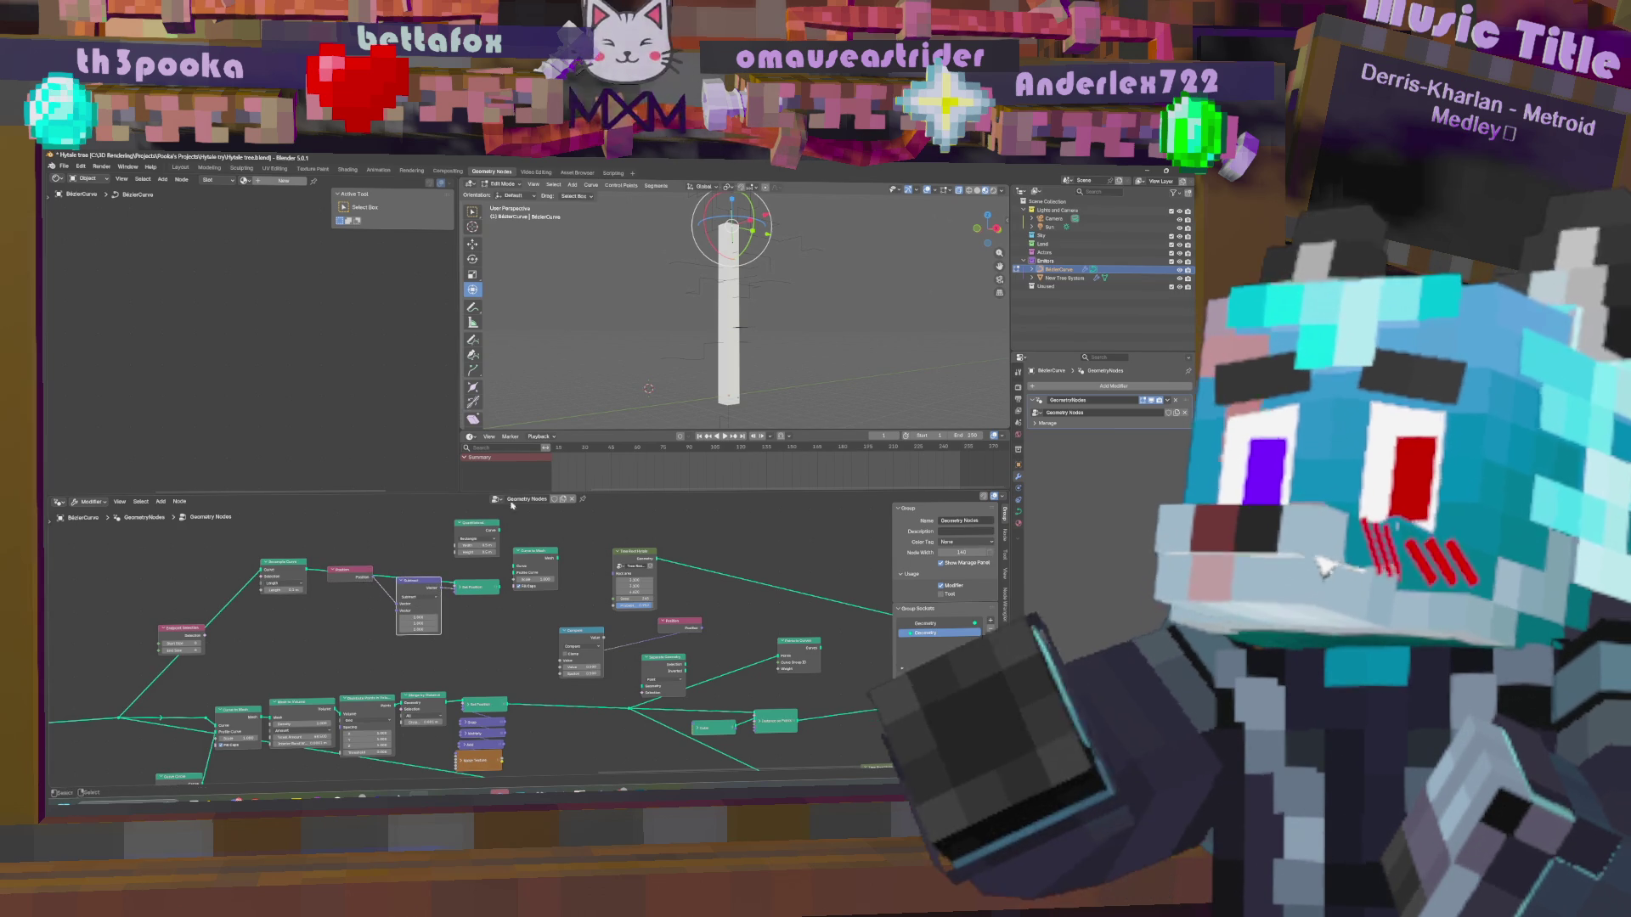
pyautogui.moveTo(499, 587)
pyautogui.mouseDown()
pyautogui.moveTo(1046, 678)
pyautogui.moveTo(748, 651)
pyautogui.moveTo(625, 586)
pyautogui.mouseUp()
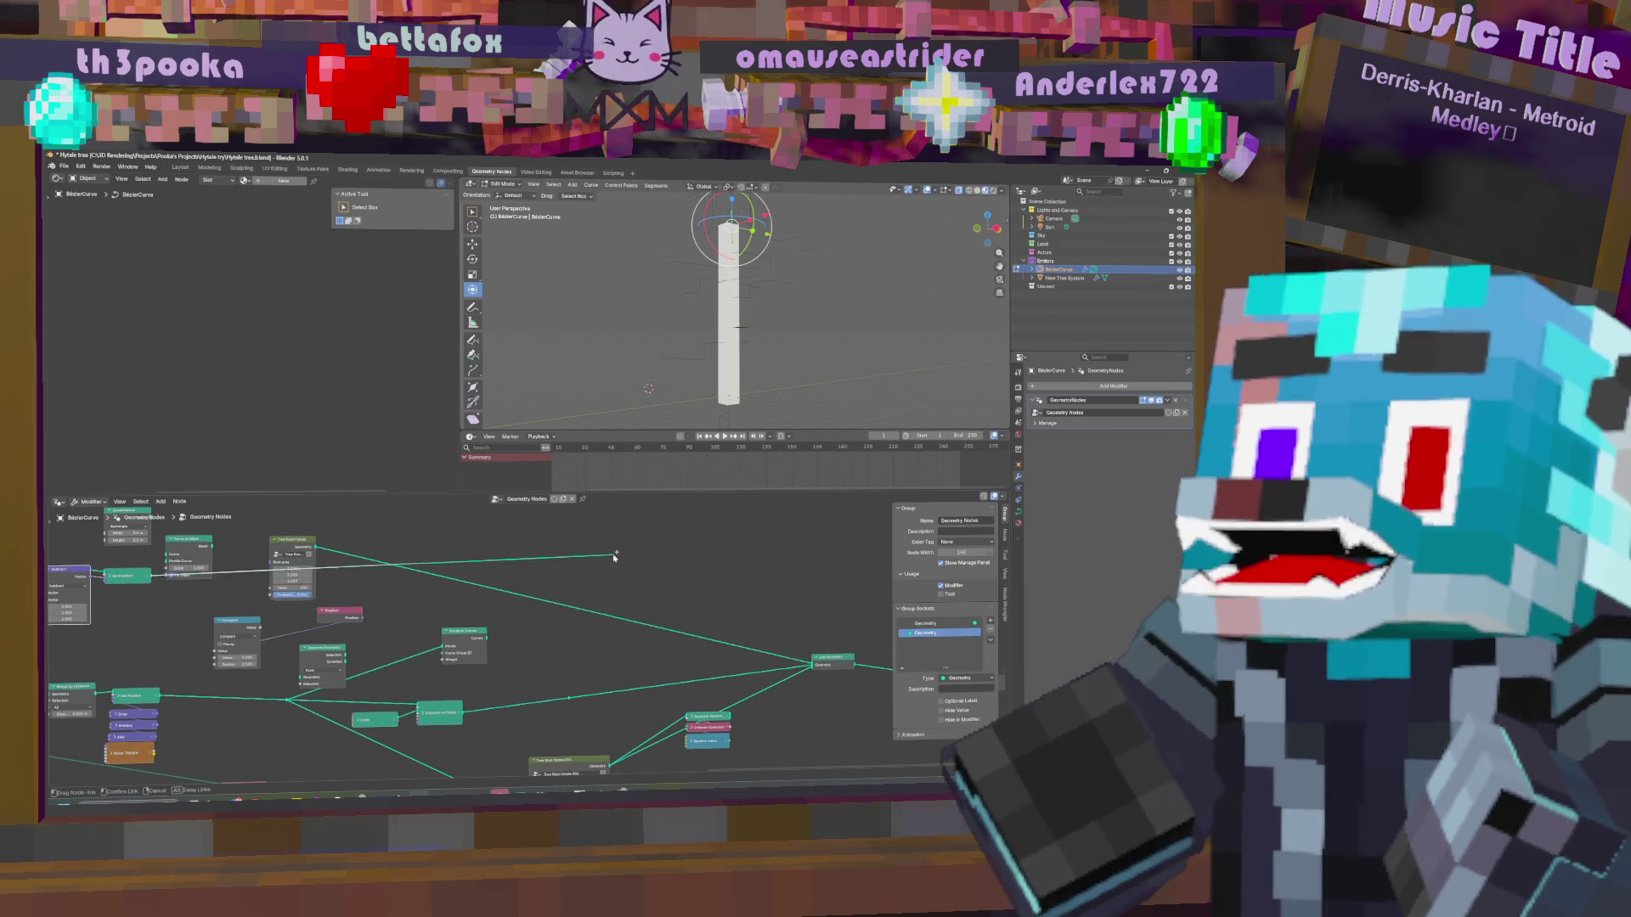
pyautogui.rightClick(622, 586)
# Add a reroute point on the link and connect the Set Position output to it.
pyautogui.keyDown('shift'); pyautogui.moveTo(610, 621); pyautogui.dragTo(604, 602, button='right'); pyautogui.keyUp('shift')
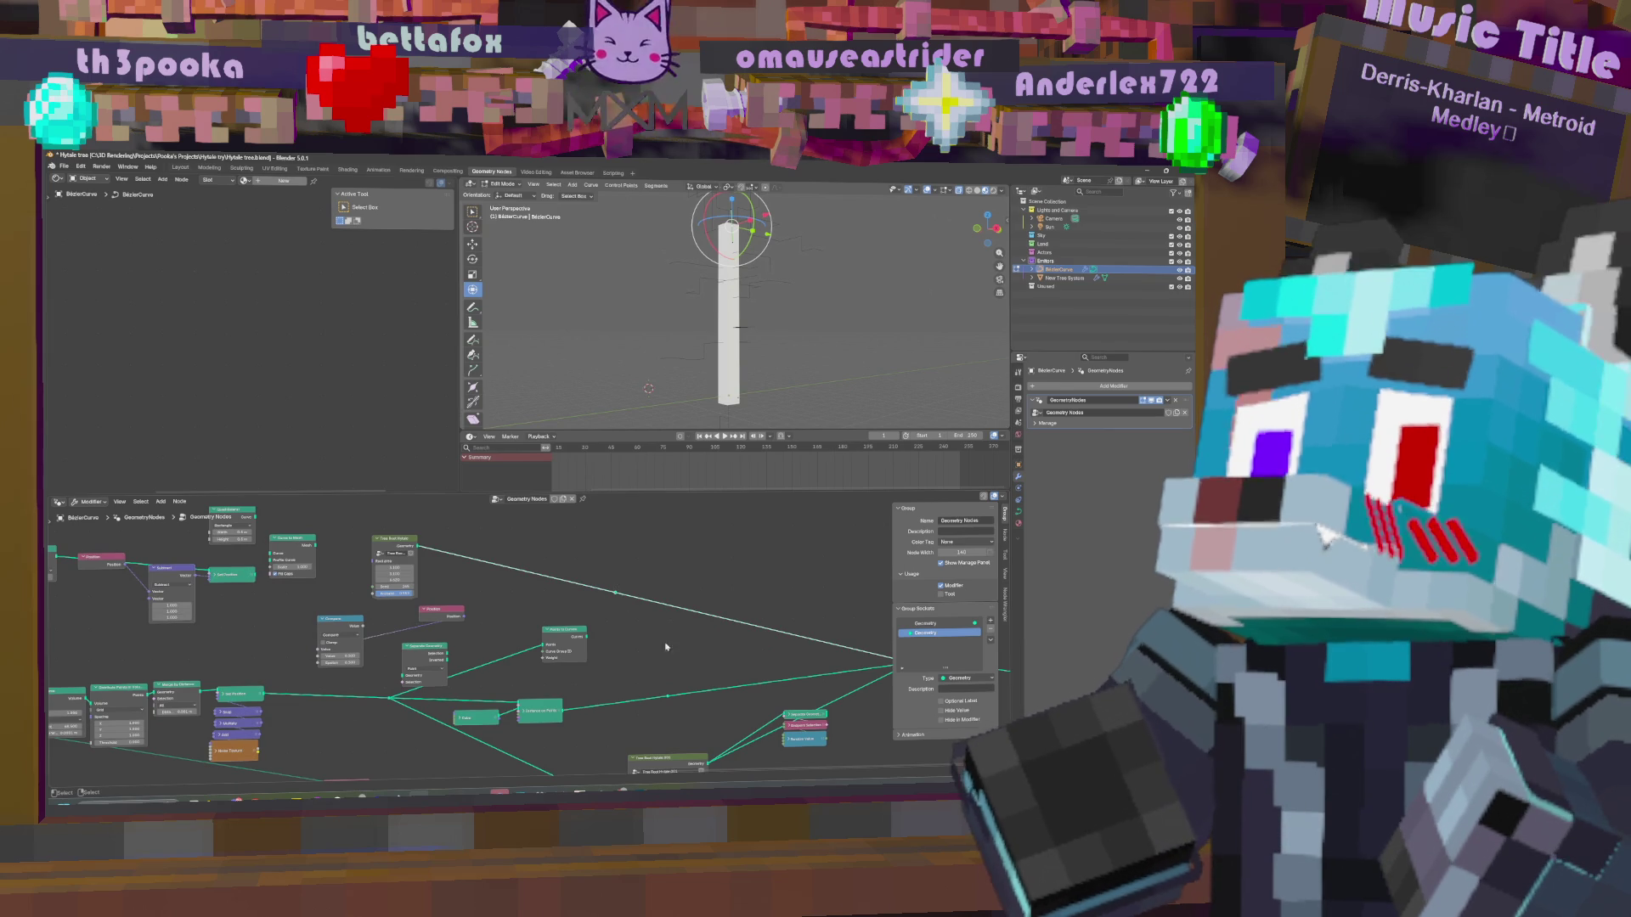
pyautogui.moveTo(266, 576)
pyautogui.mouseDown()
pyautogui.moveTo(696, 693)
pyautogui.moveTo(668, 696)
pyautogui.mouseUp()
pyautogui.moveTo(790, 327); pyautogui.dragTo(805, 316, button='middle')
pyautogui.moveTo(92, 594); pyautogui.dragTo(354, 598, button='middle')
# Edit and confirm the node's Length value.
pyautogui.press('g')
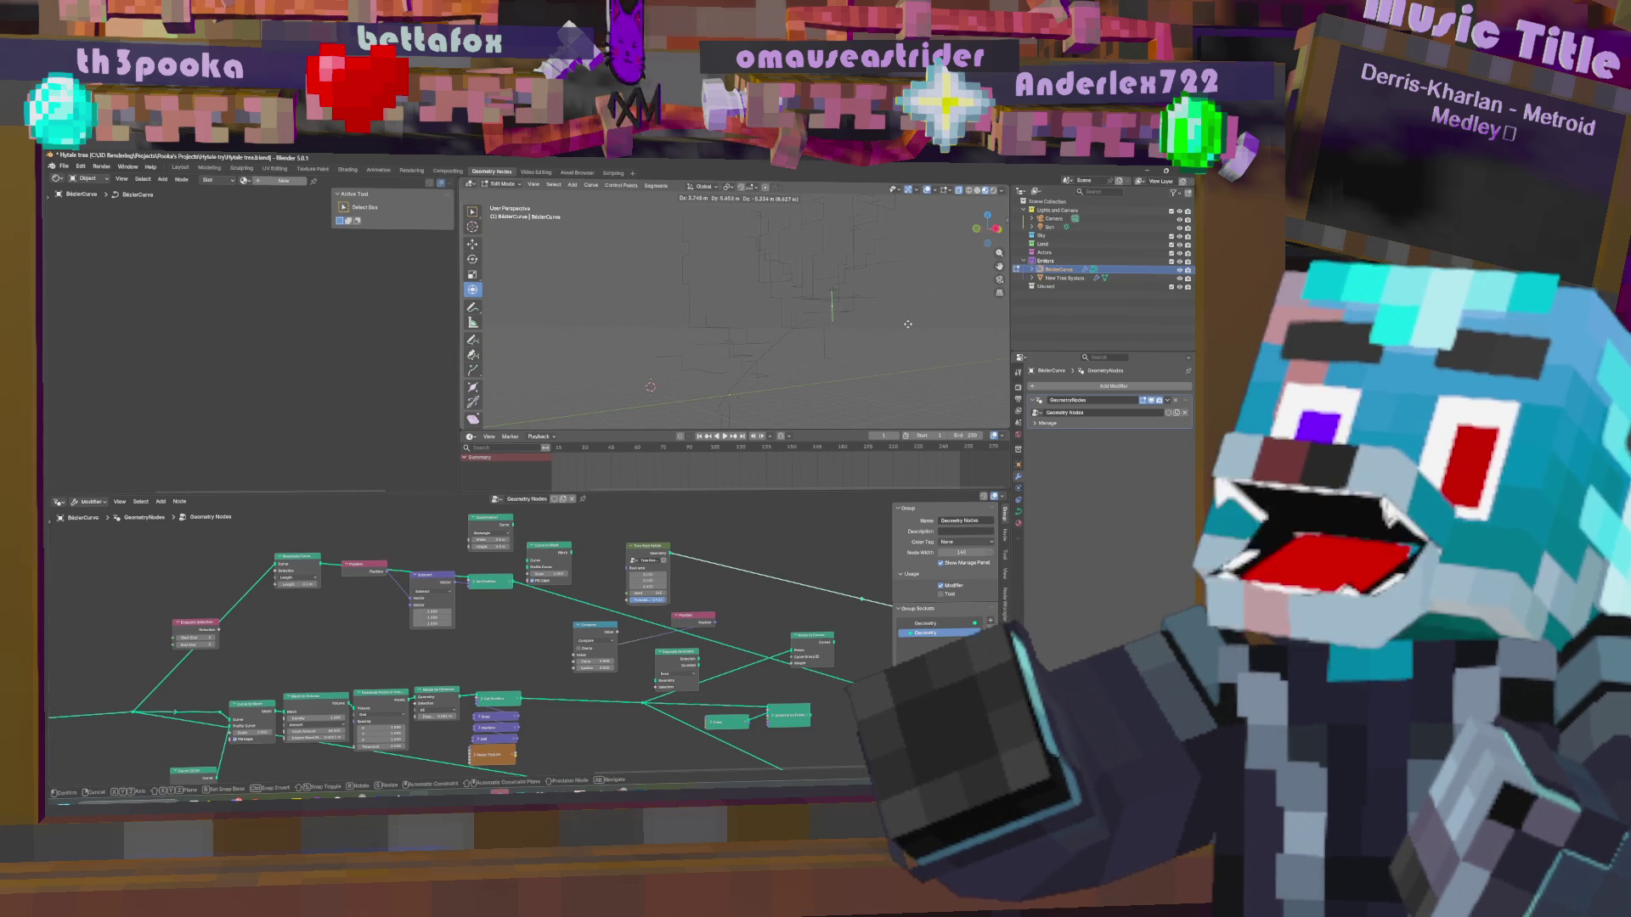
pyautogui.click(907, 324)
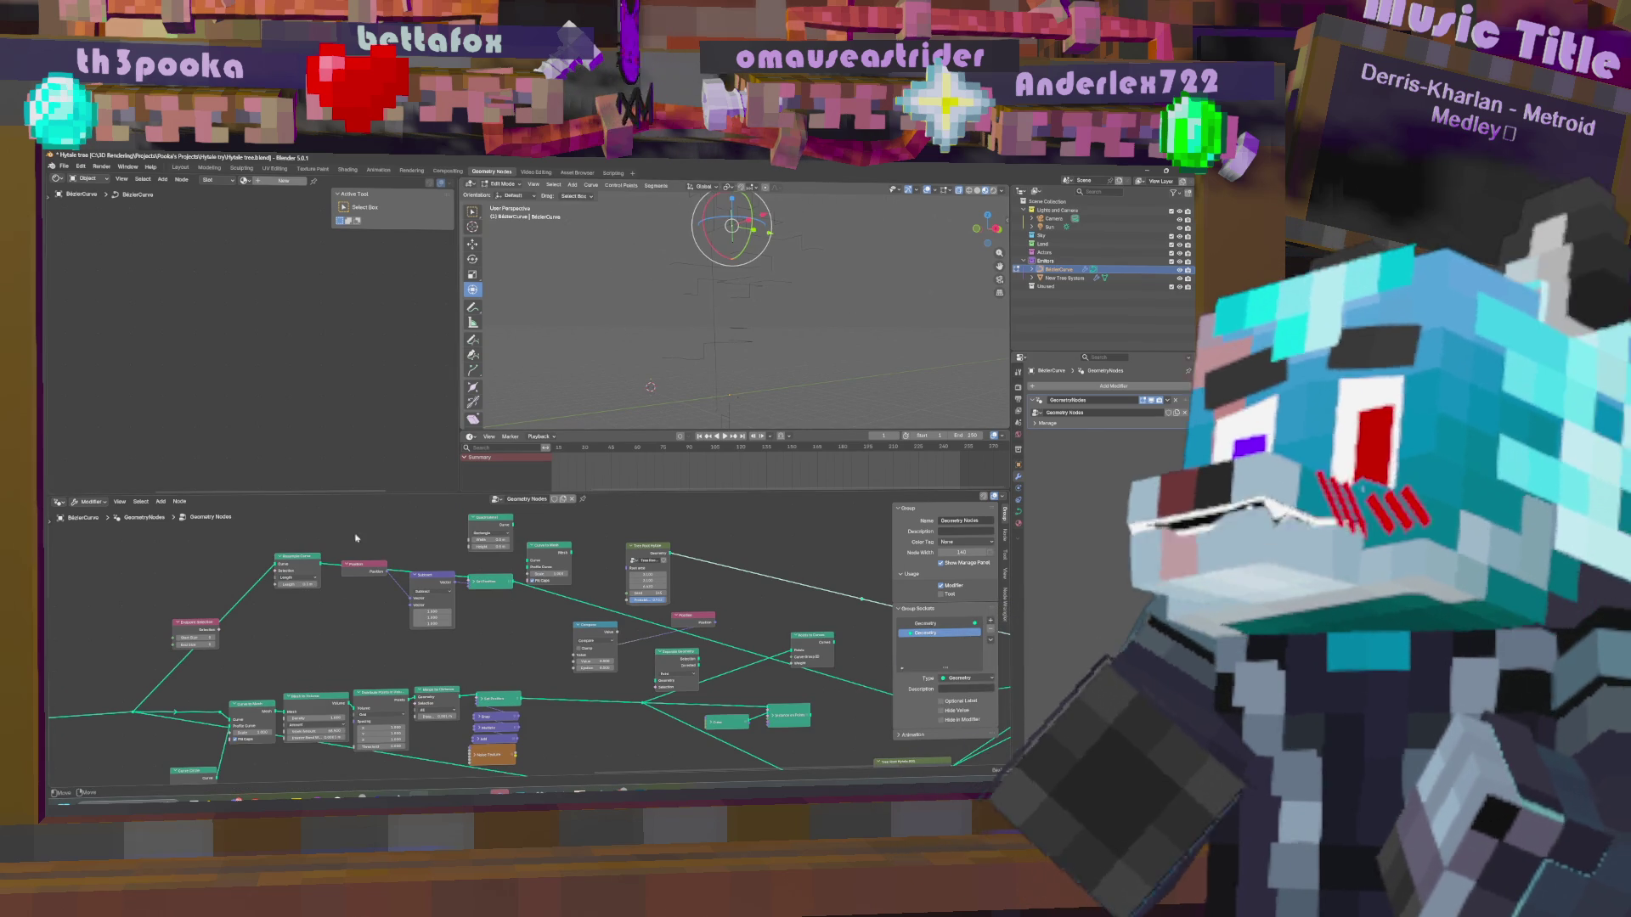
pyautogui.click(285, 584)
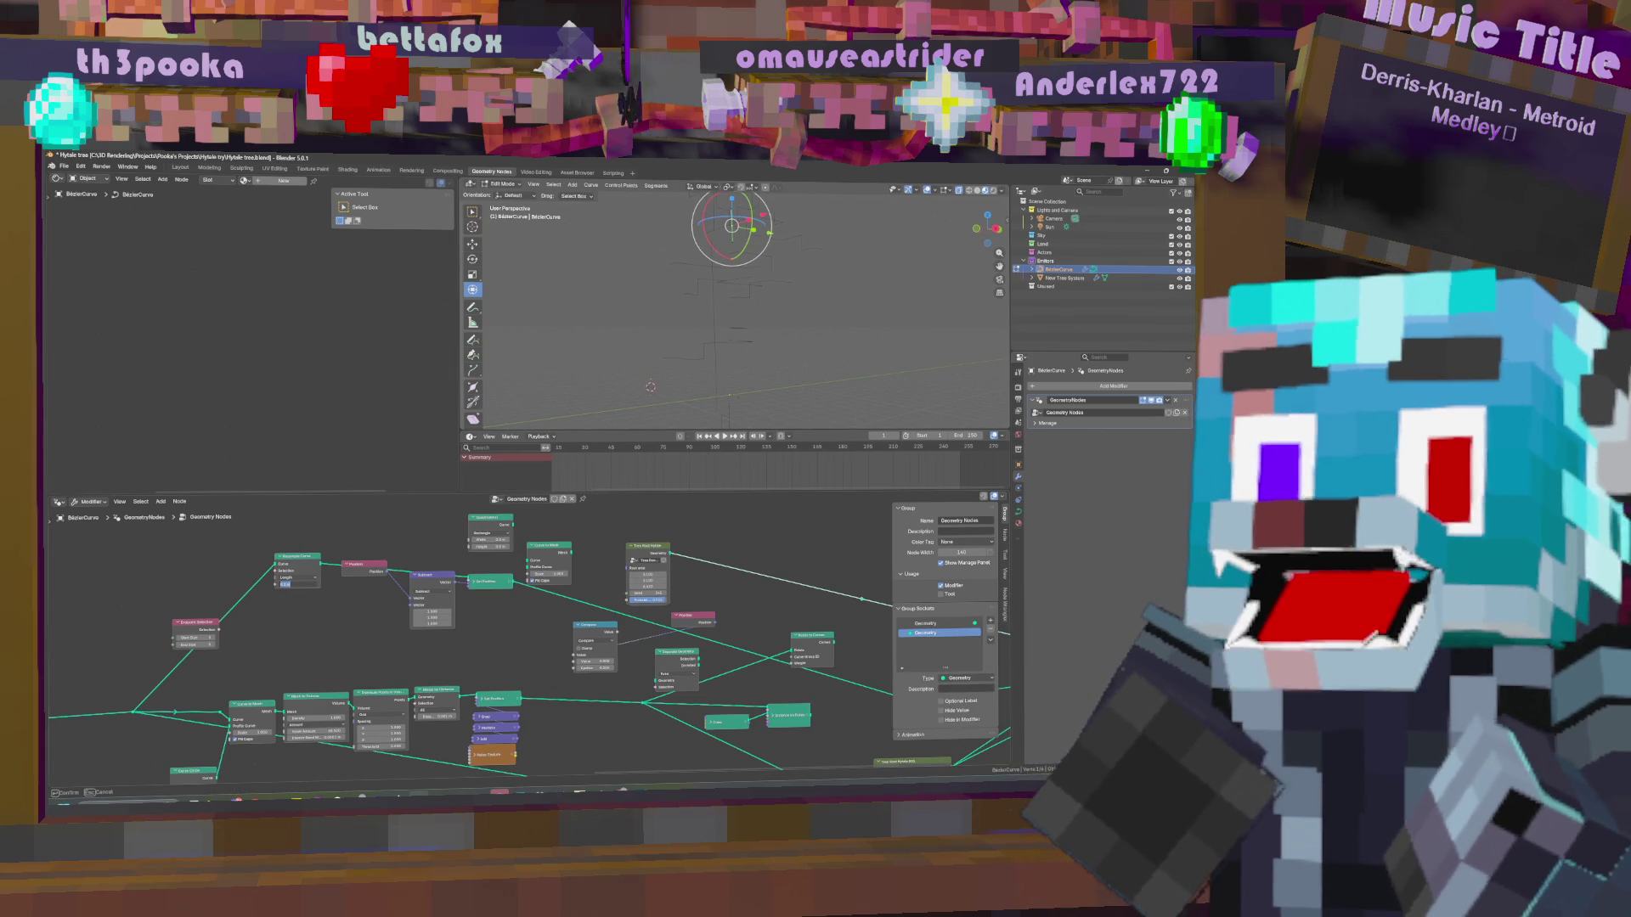
pyautogui.press('Return')
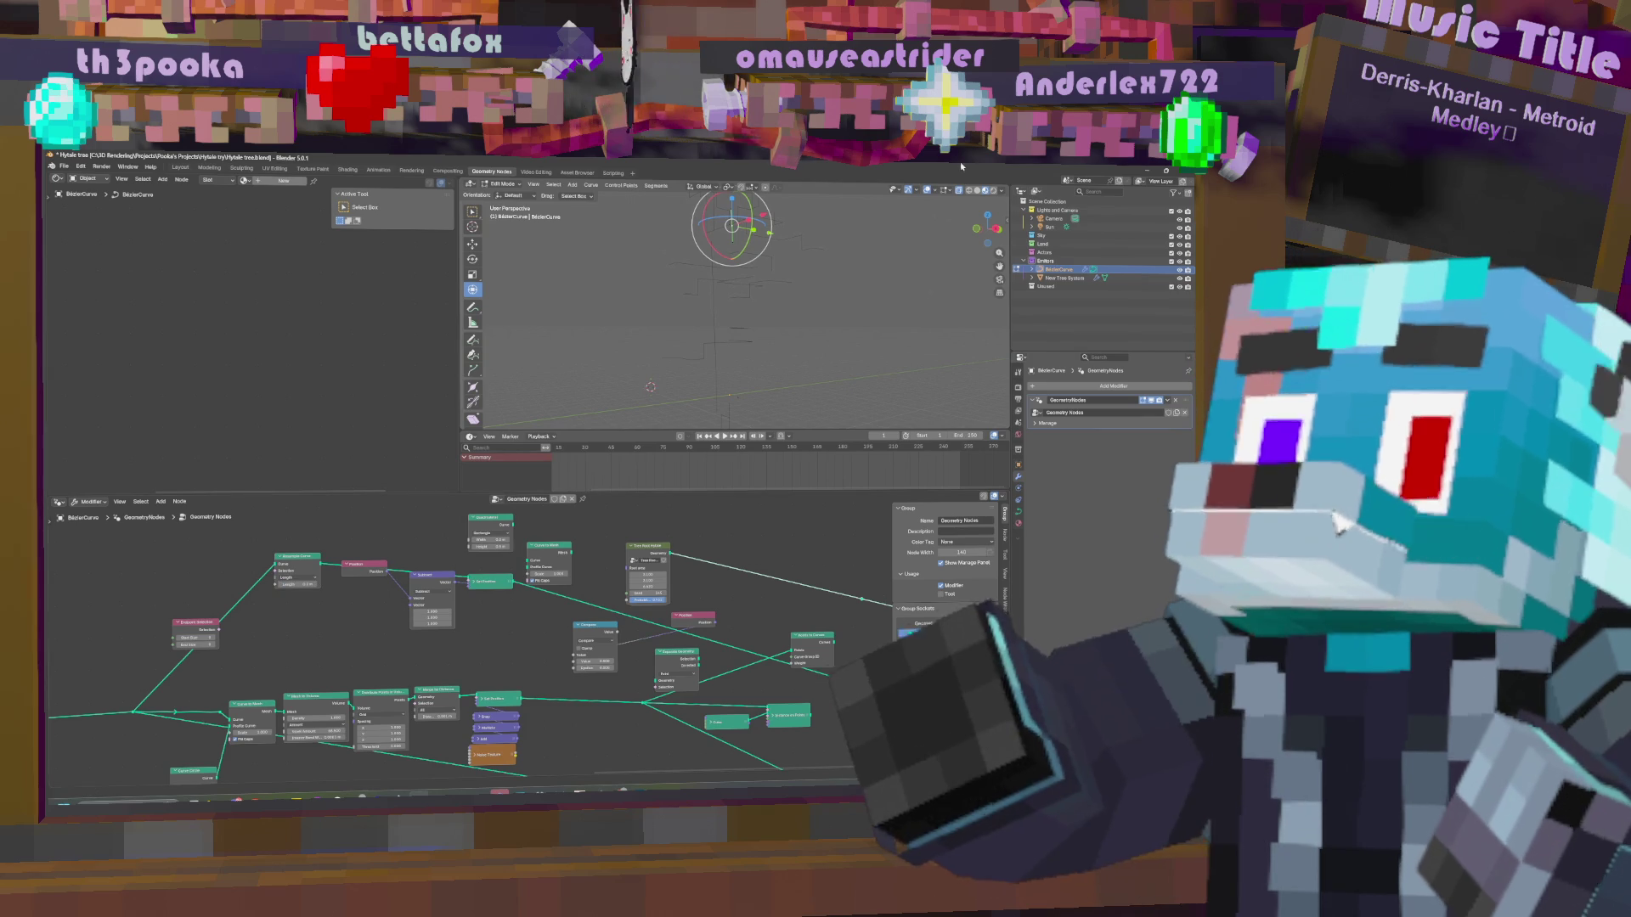
pyautogui.press('g')
pyautogui.click(723, 259)
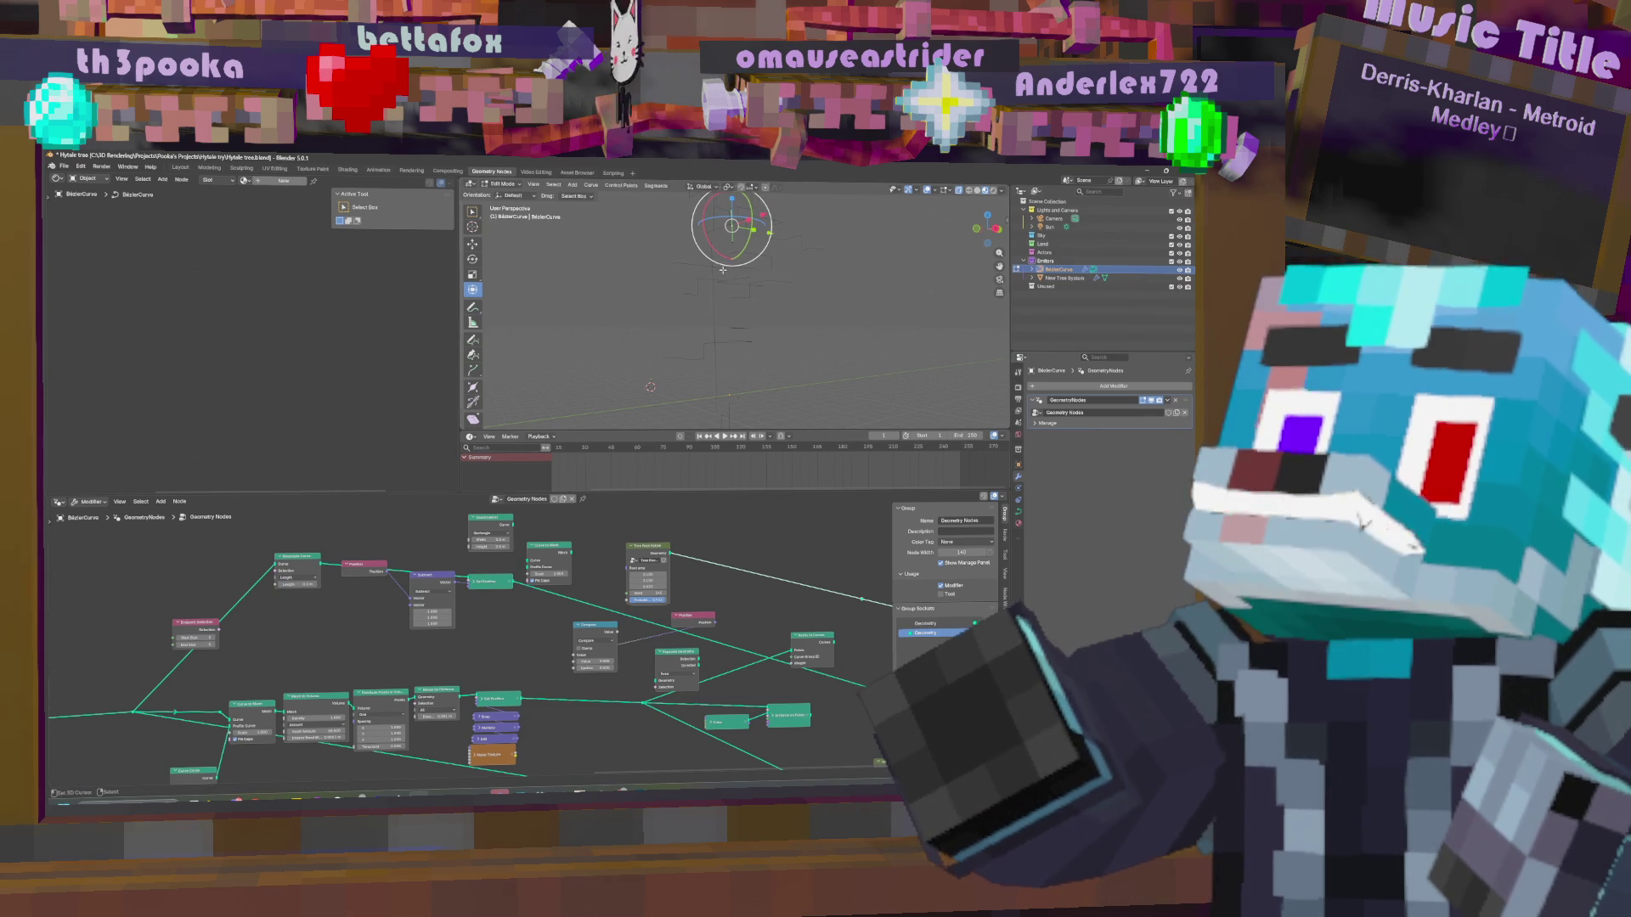
# Move the Subtract node aside and select the Set Position node.
pyautogui.press('g')
pyautogui.click(427, 597)
pyautogui.click(474, 586)
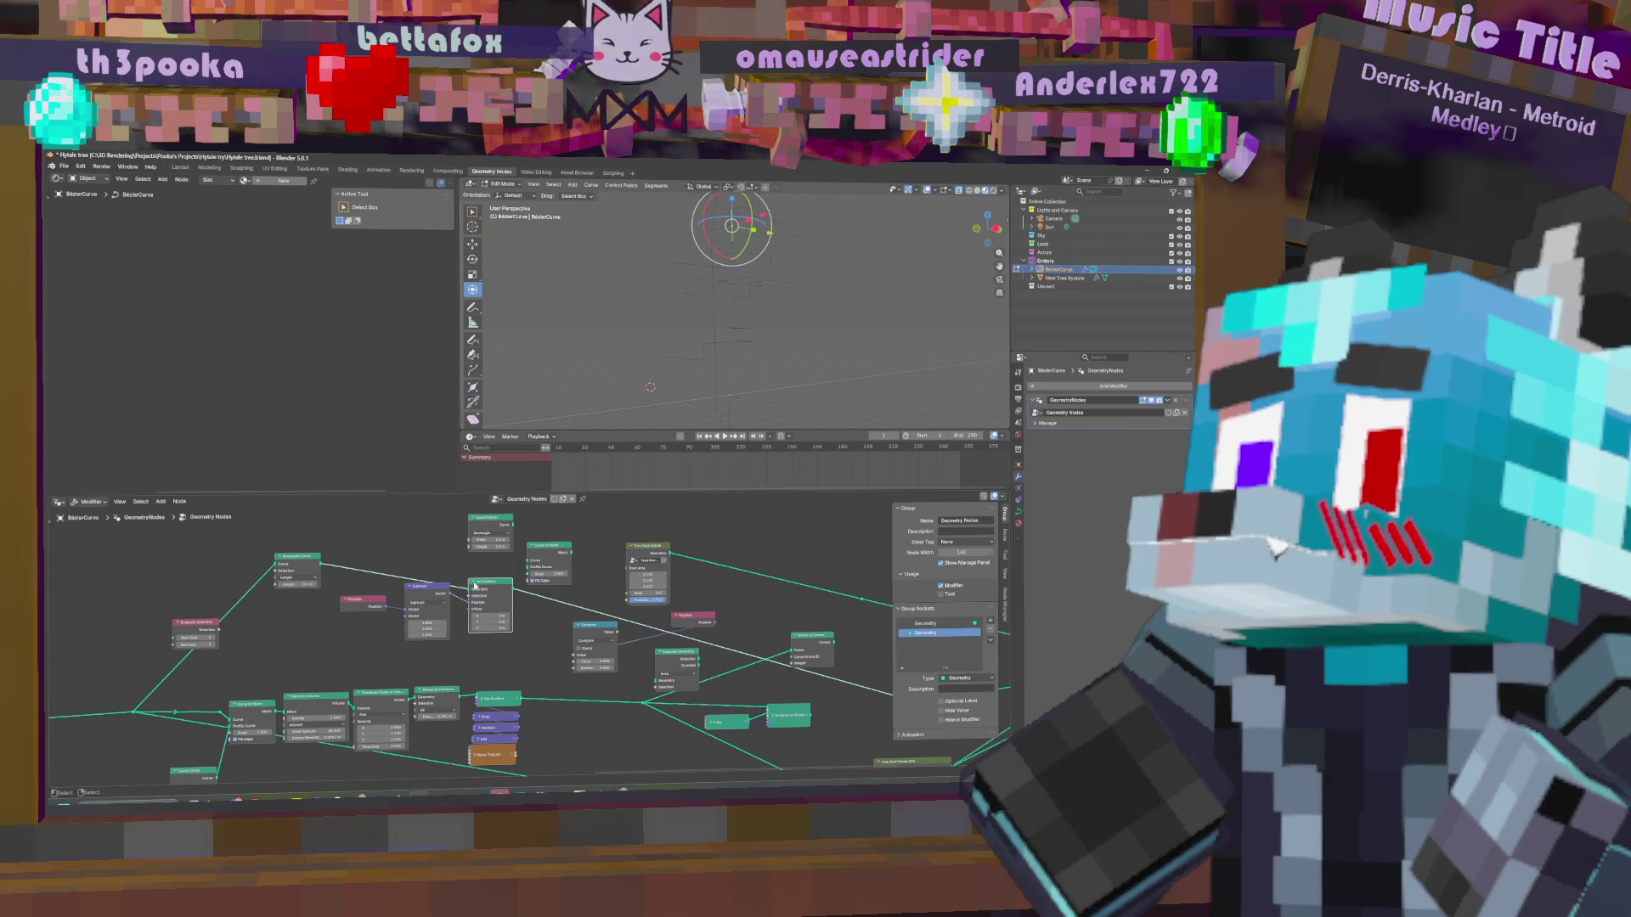
# Add a Curve to Mesh node beside Set Position via the add-node search.
pyautogui.hotkey('shift', 'a')
pyautogui.click(374, 541)
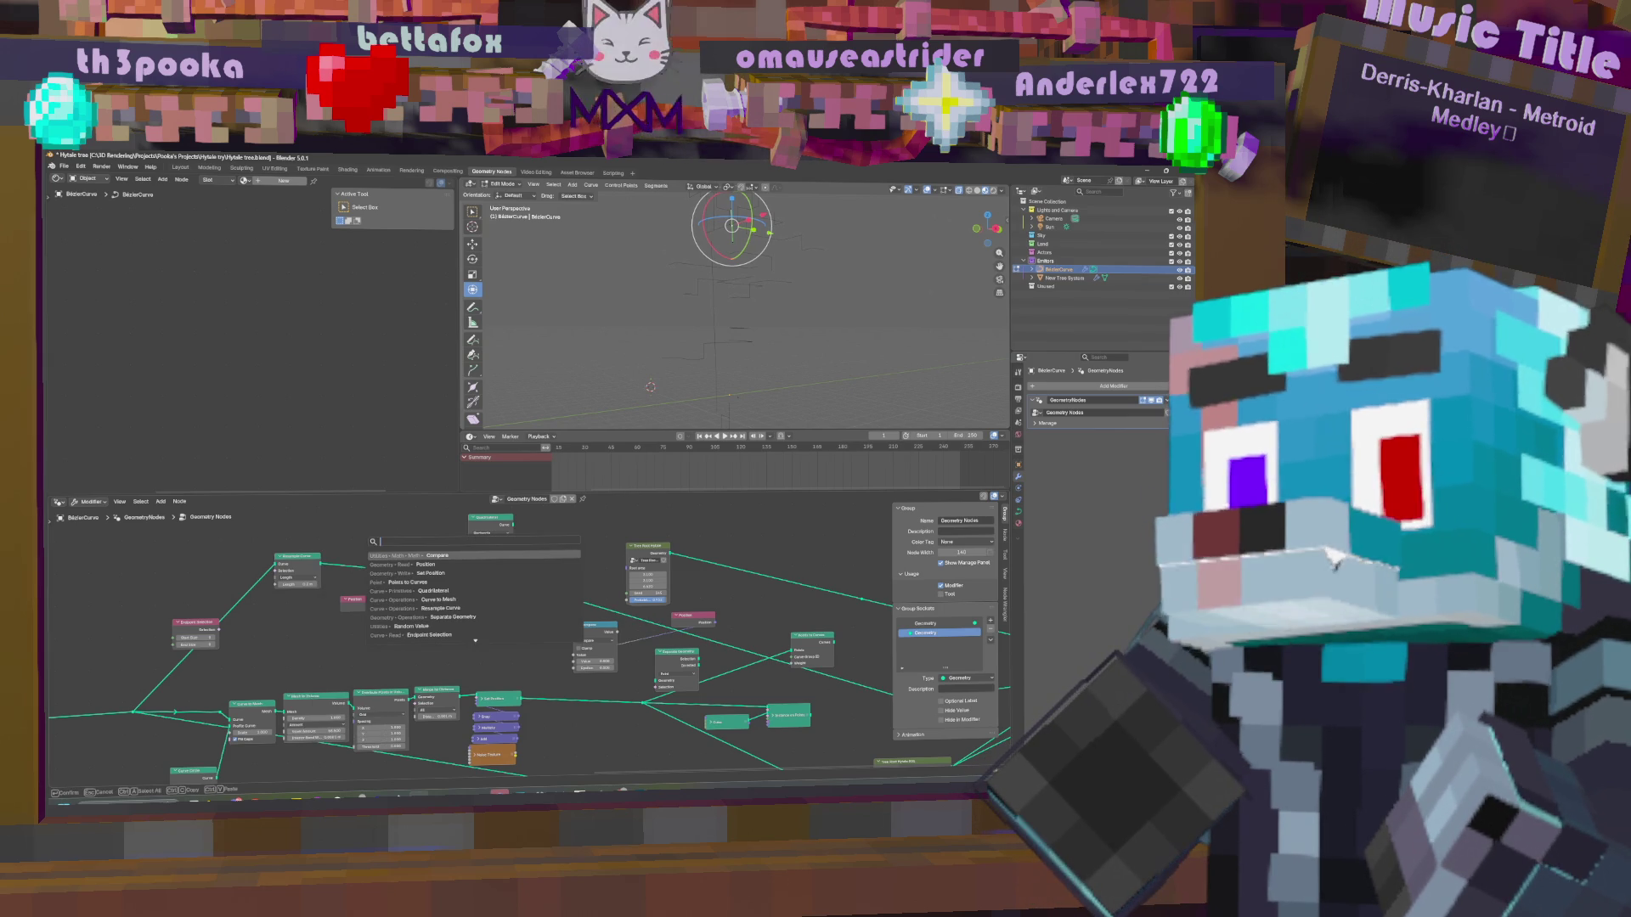
pyautogui.write('curve to p')
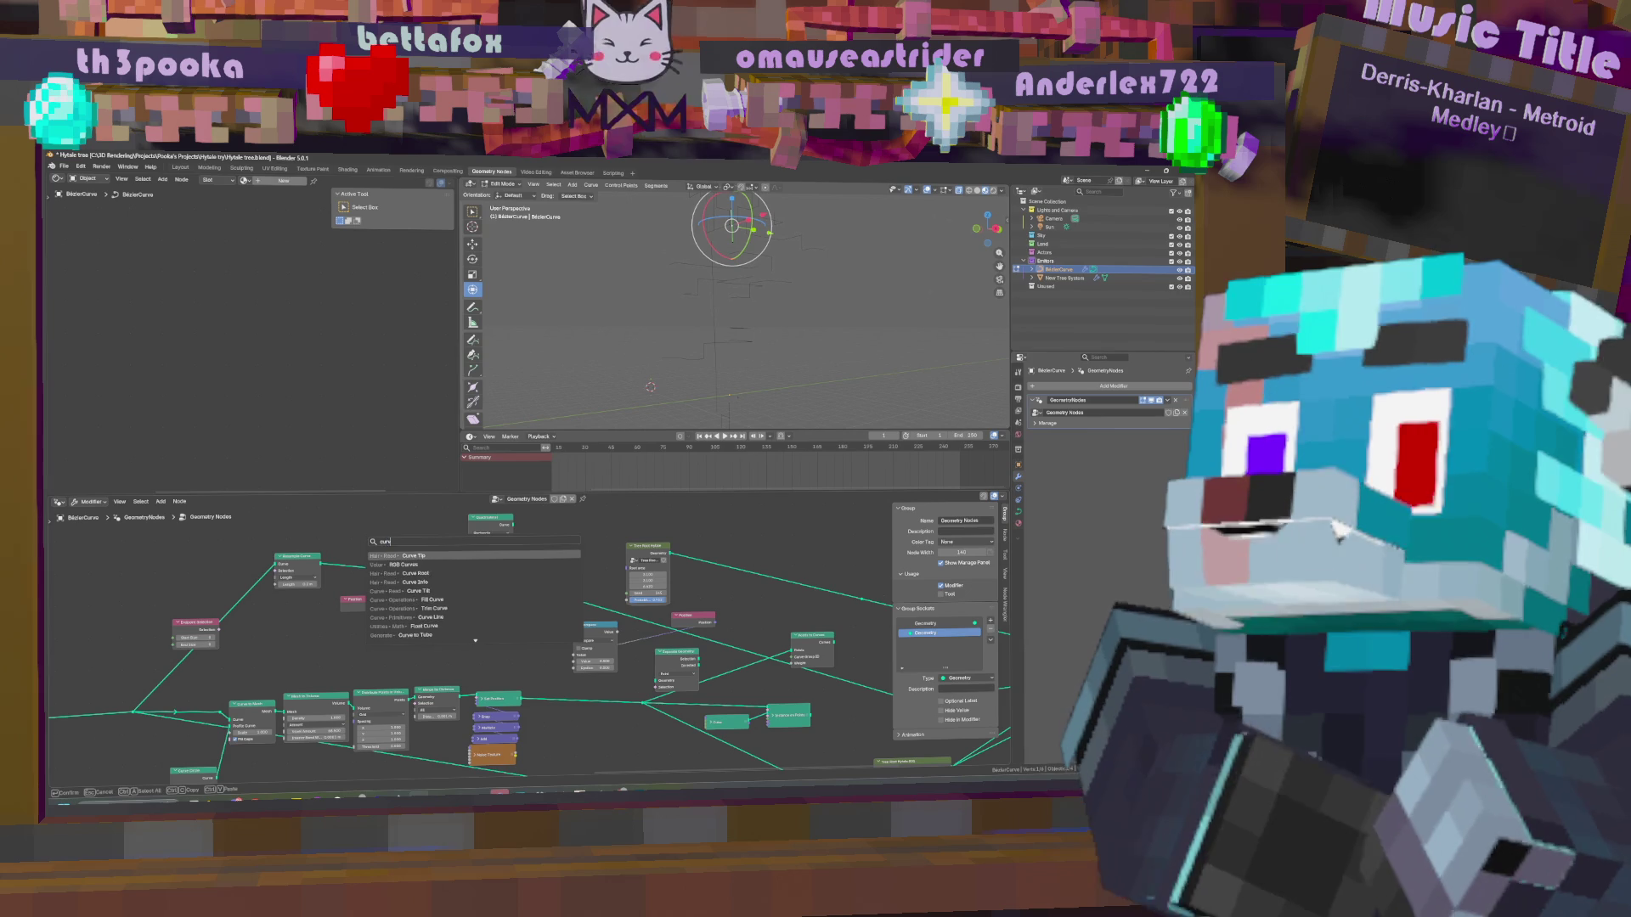
pyautogui.press('BackSpace')
pyautogui.write('mesh')
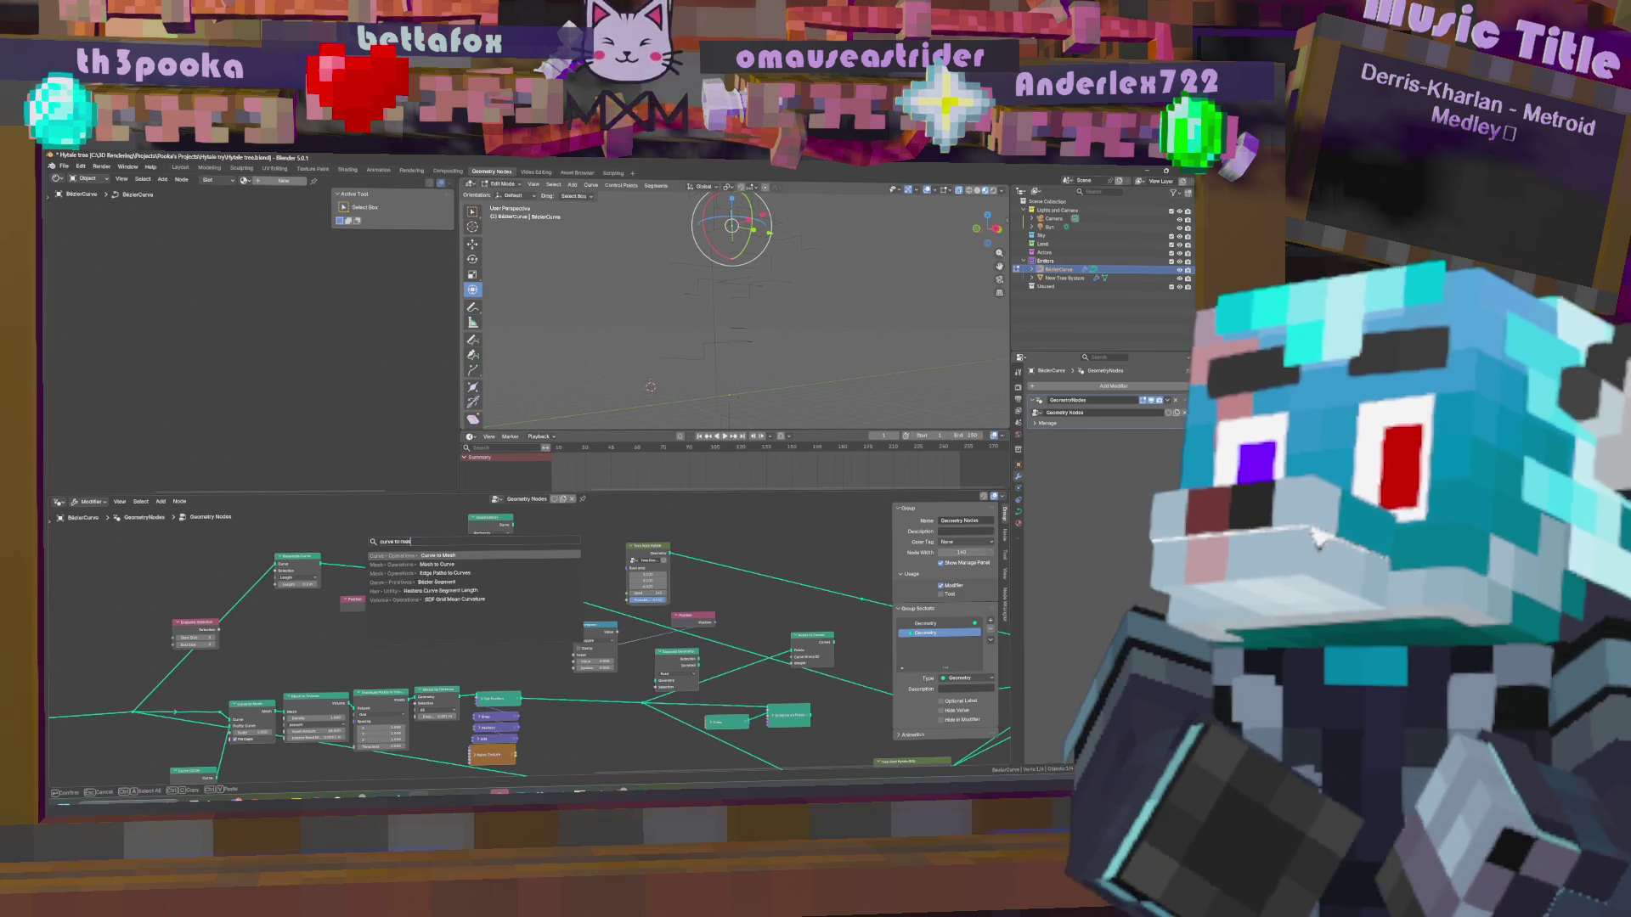
pyautogui.press('Return')
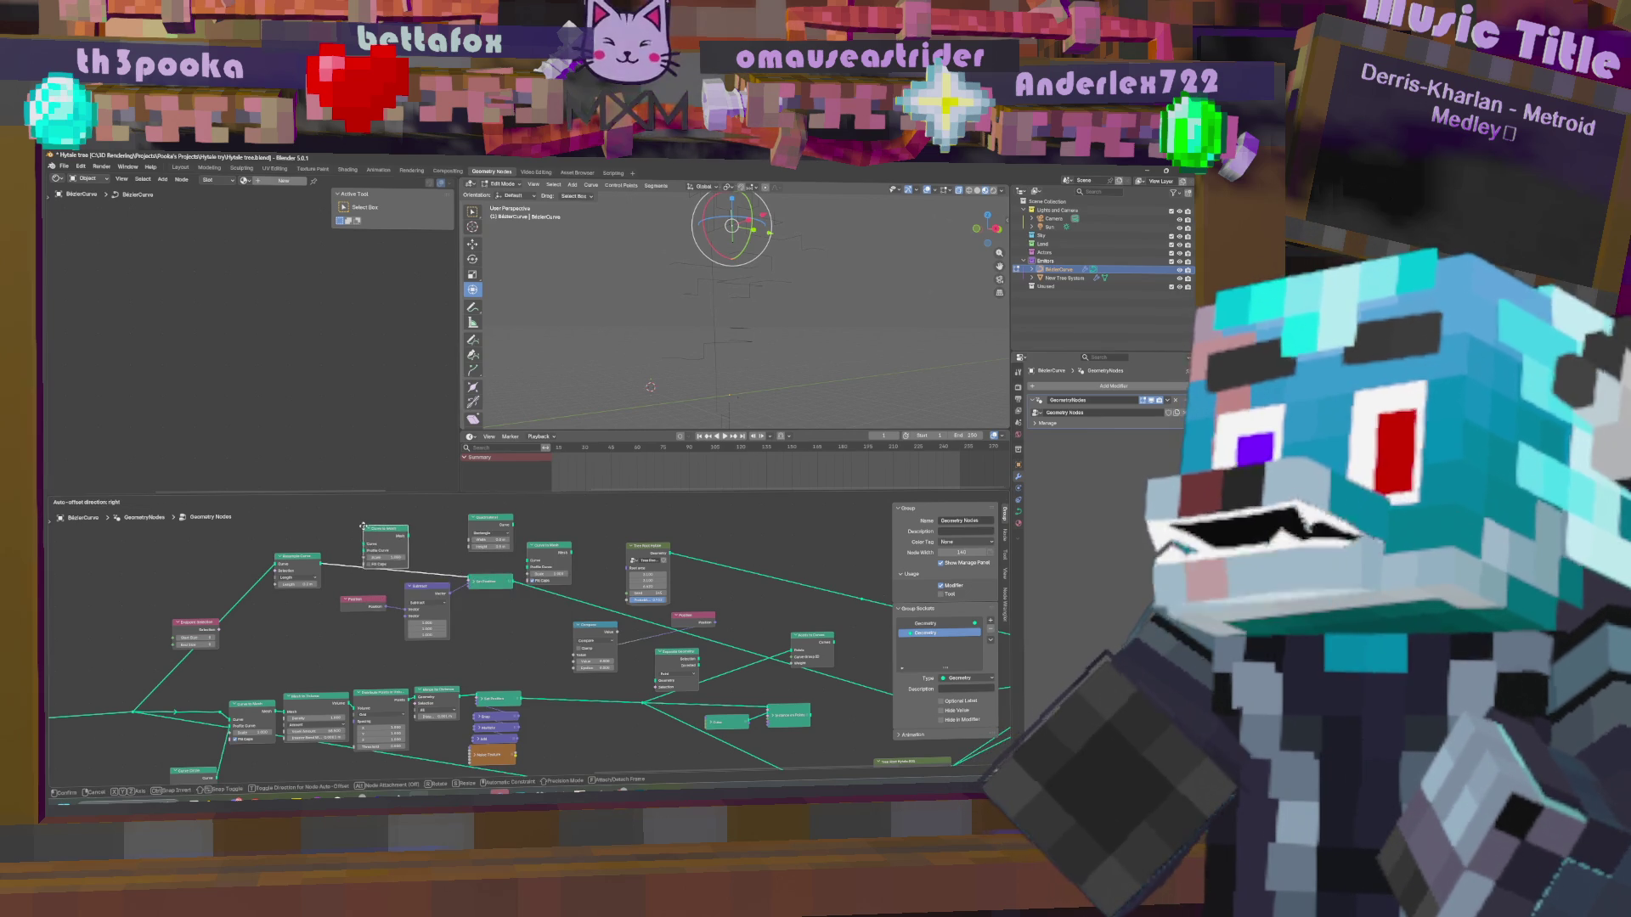
pyautogui.click(360, 538)
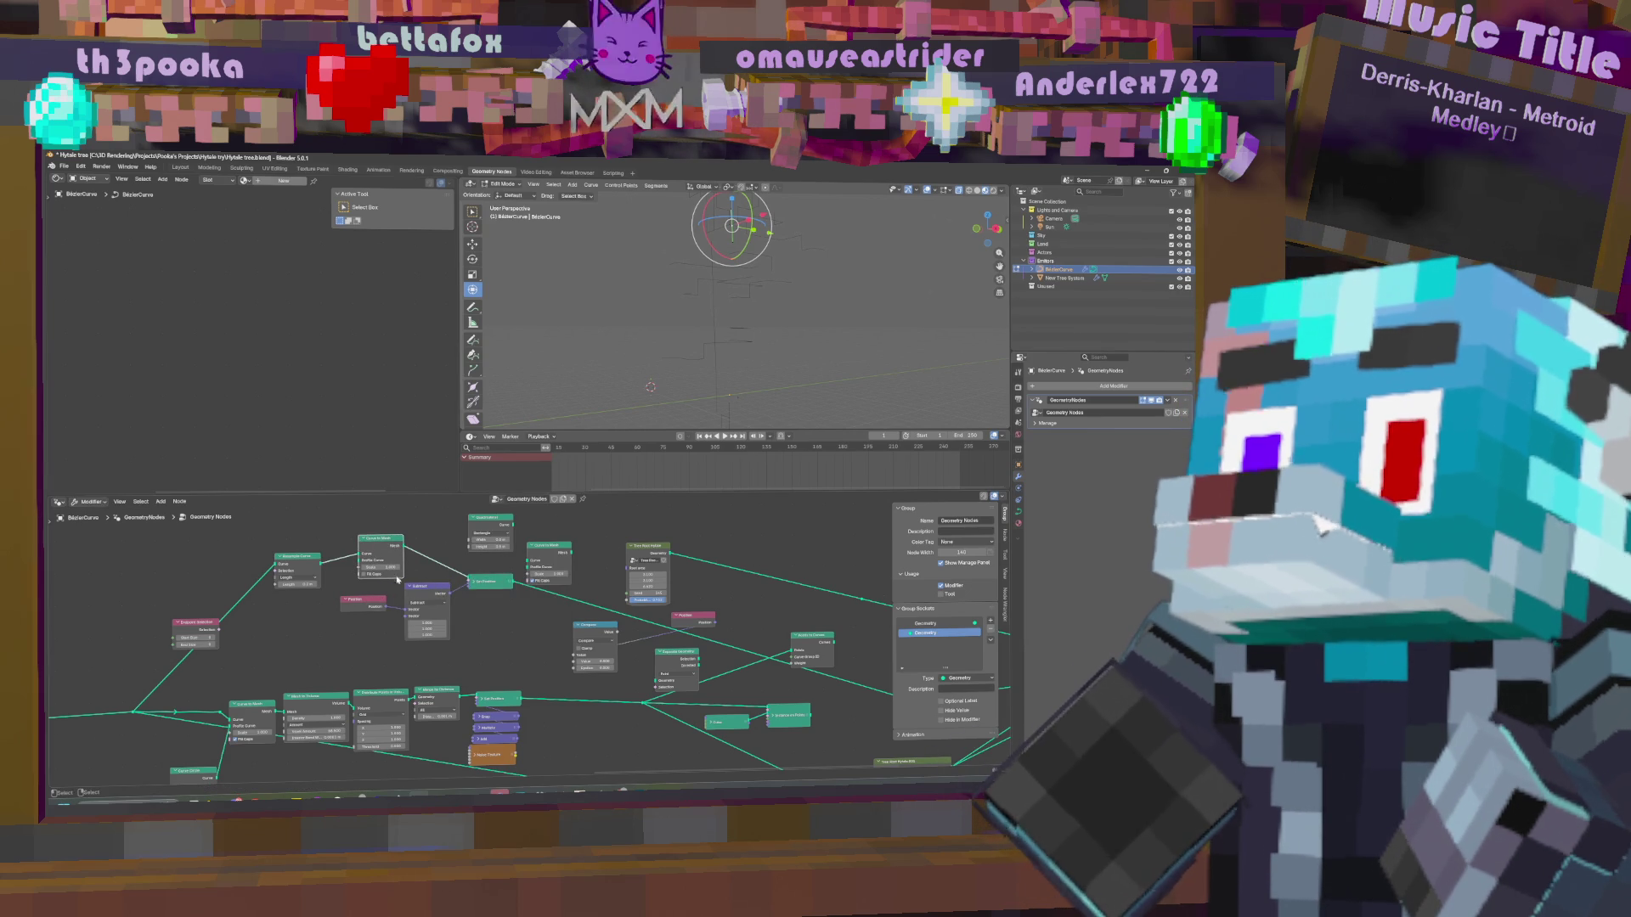
pyautogui.press('g')
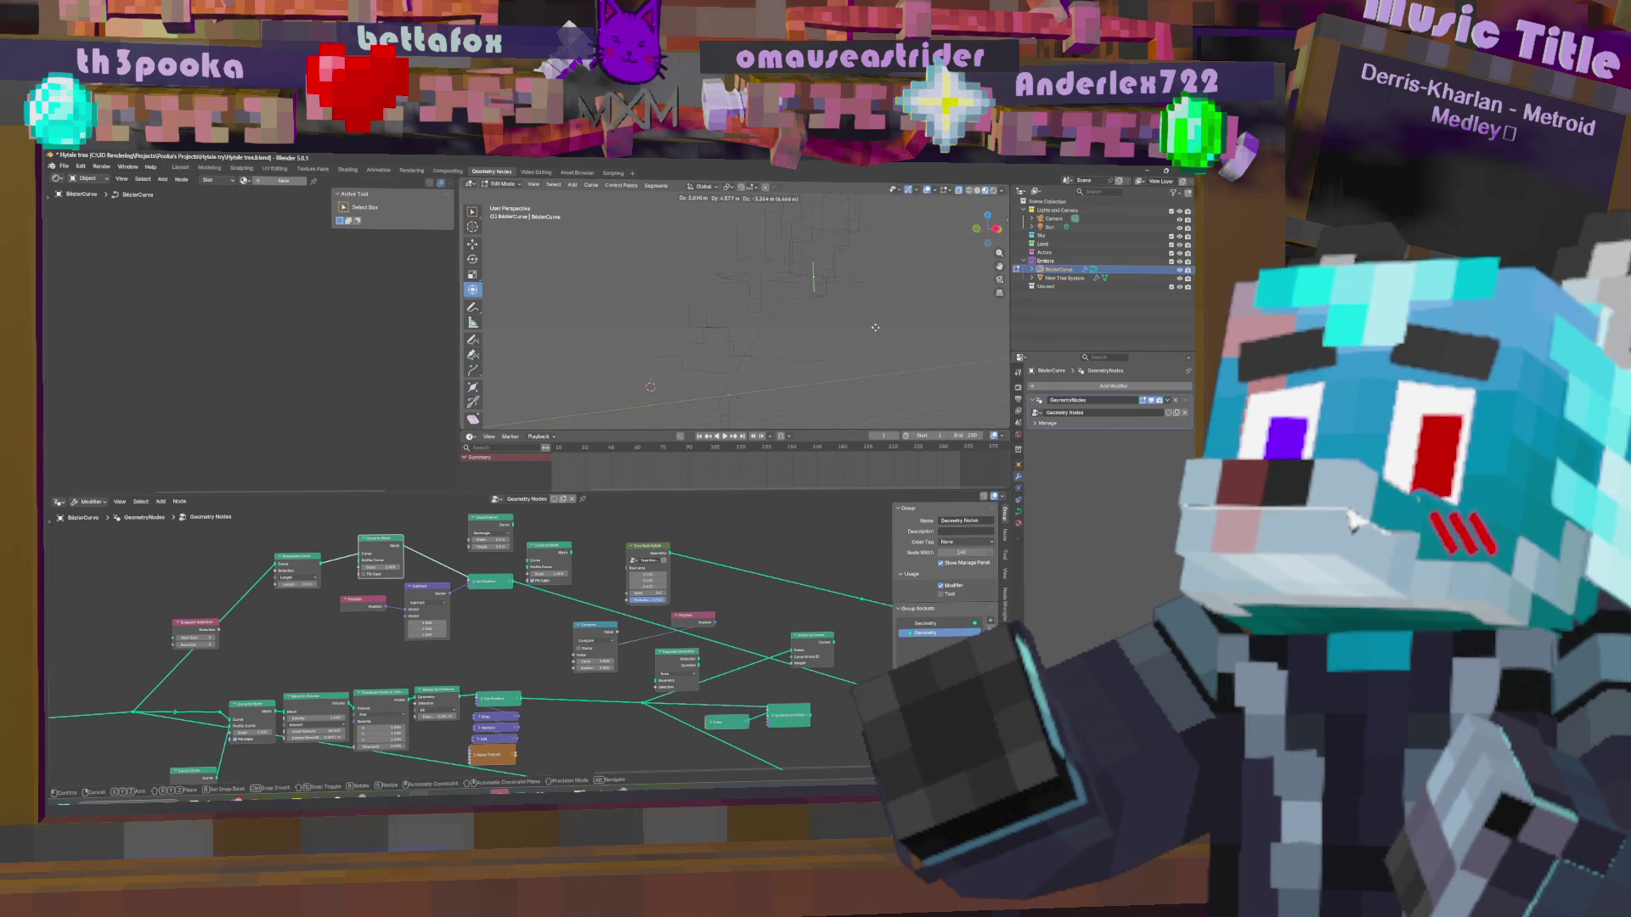
pyautogui.rightClick(881, 328)
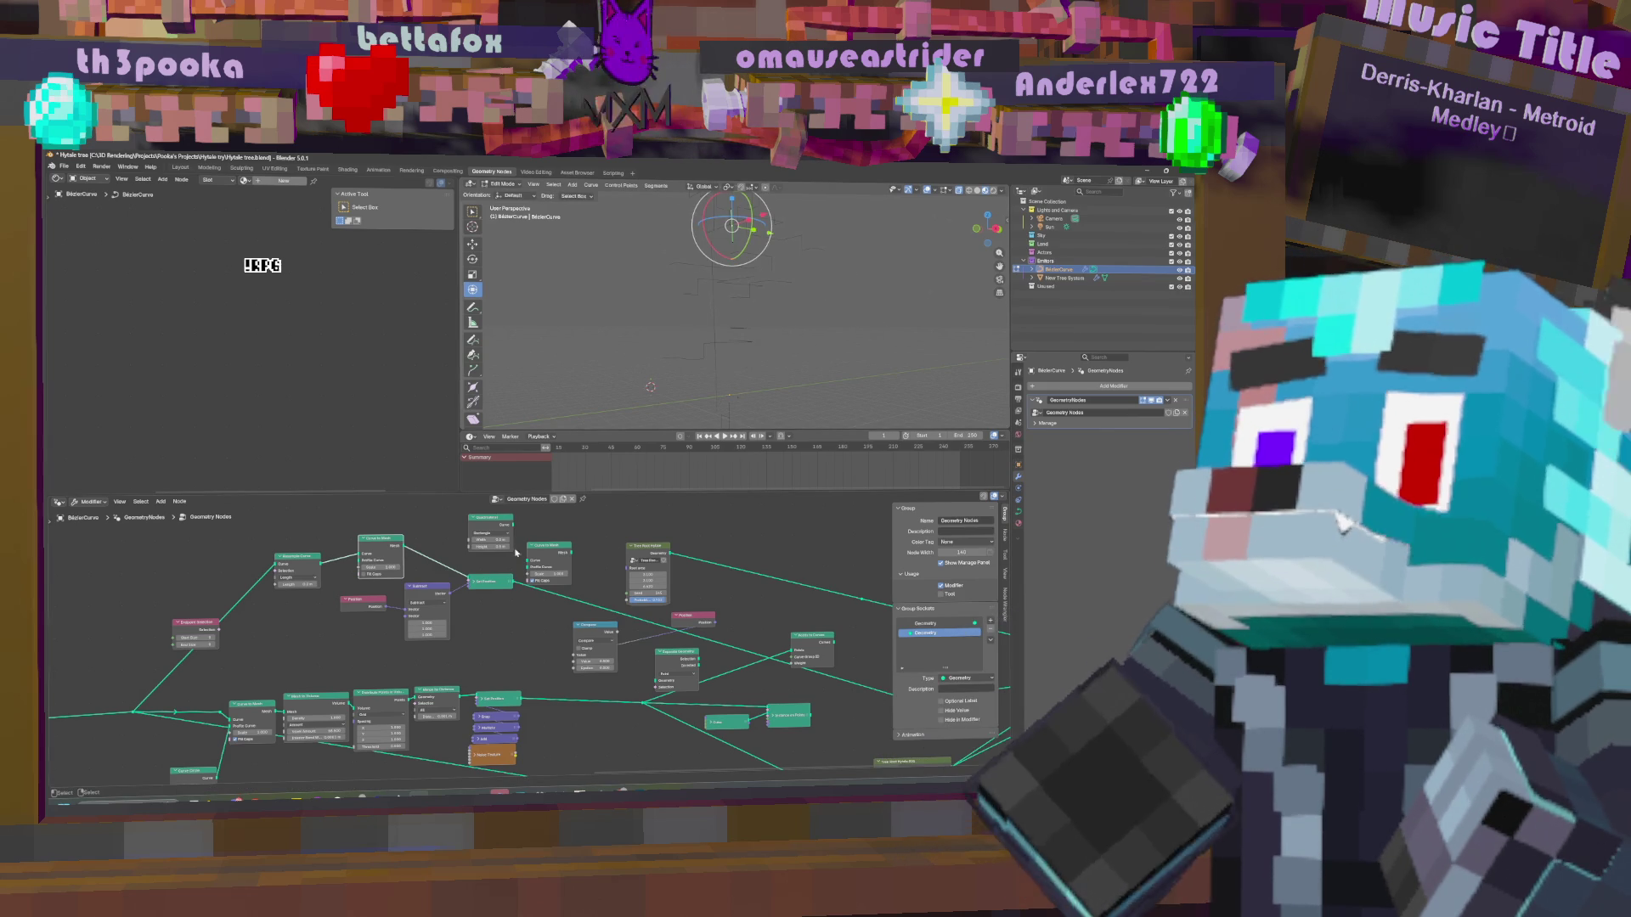
pyautogui.click(488, 583)
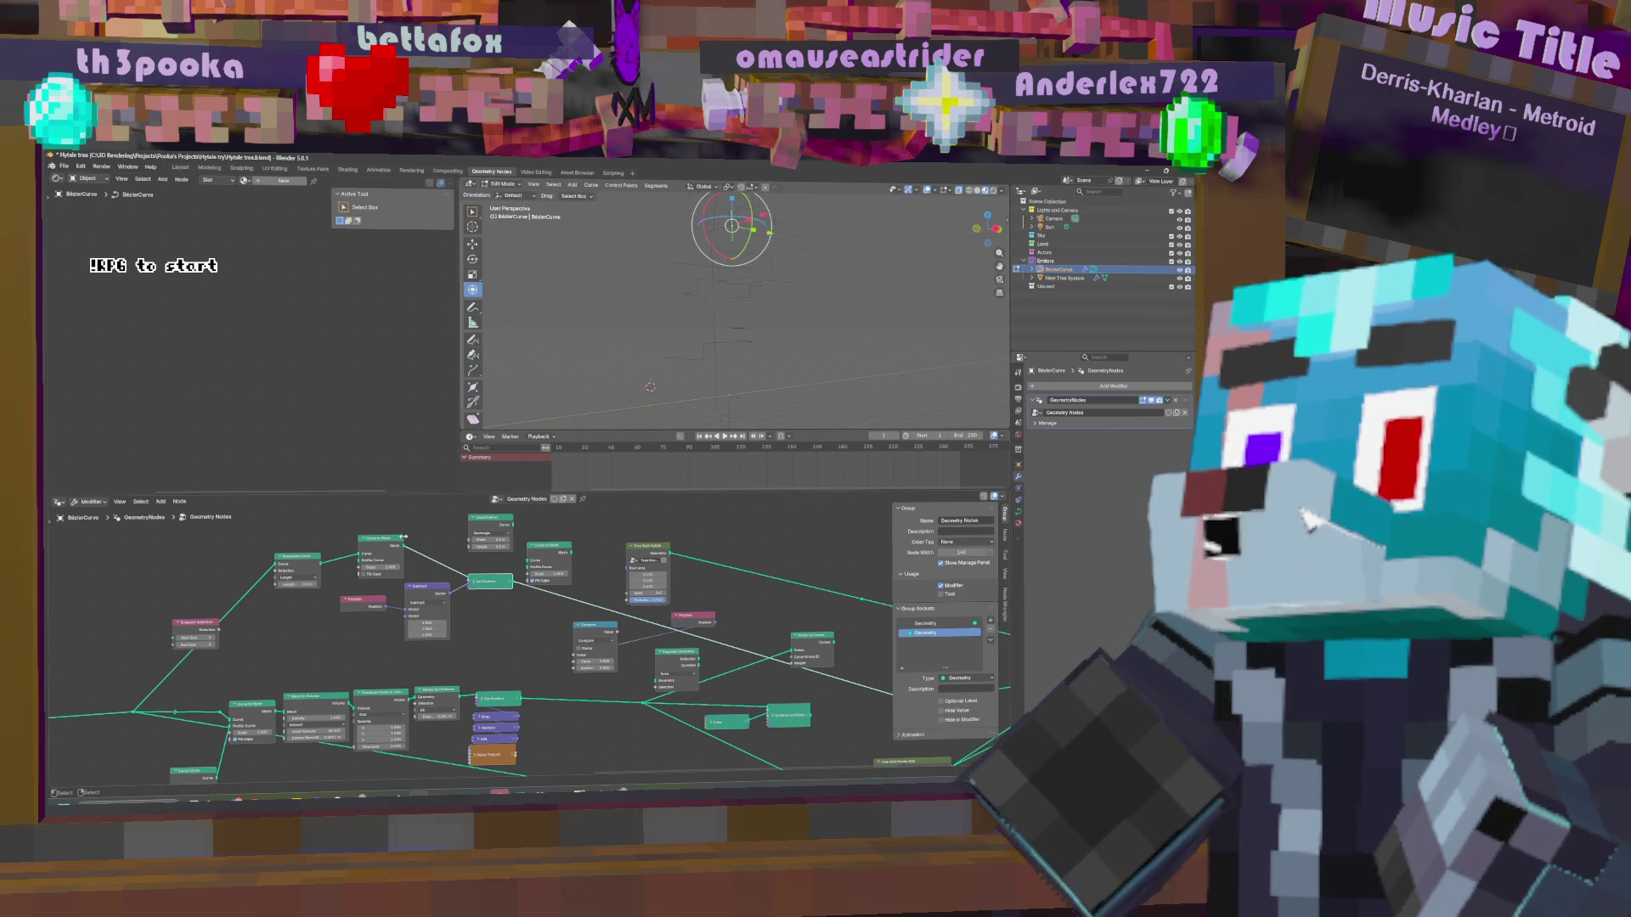
# Add a Realize Instances node and position it up and left in the tree.
pyautogui.hotkey('shift', 'a')
pyautogui.write('rea')
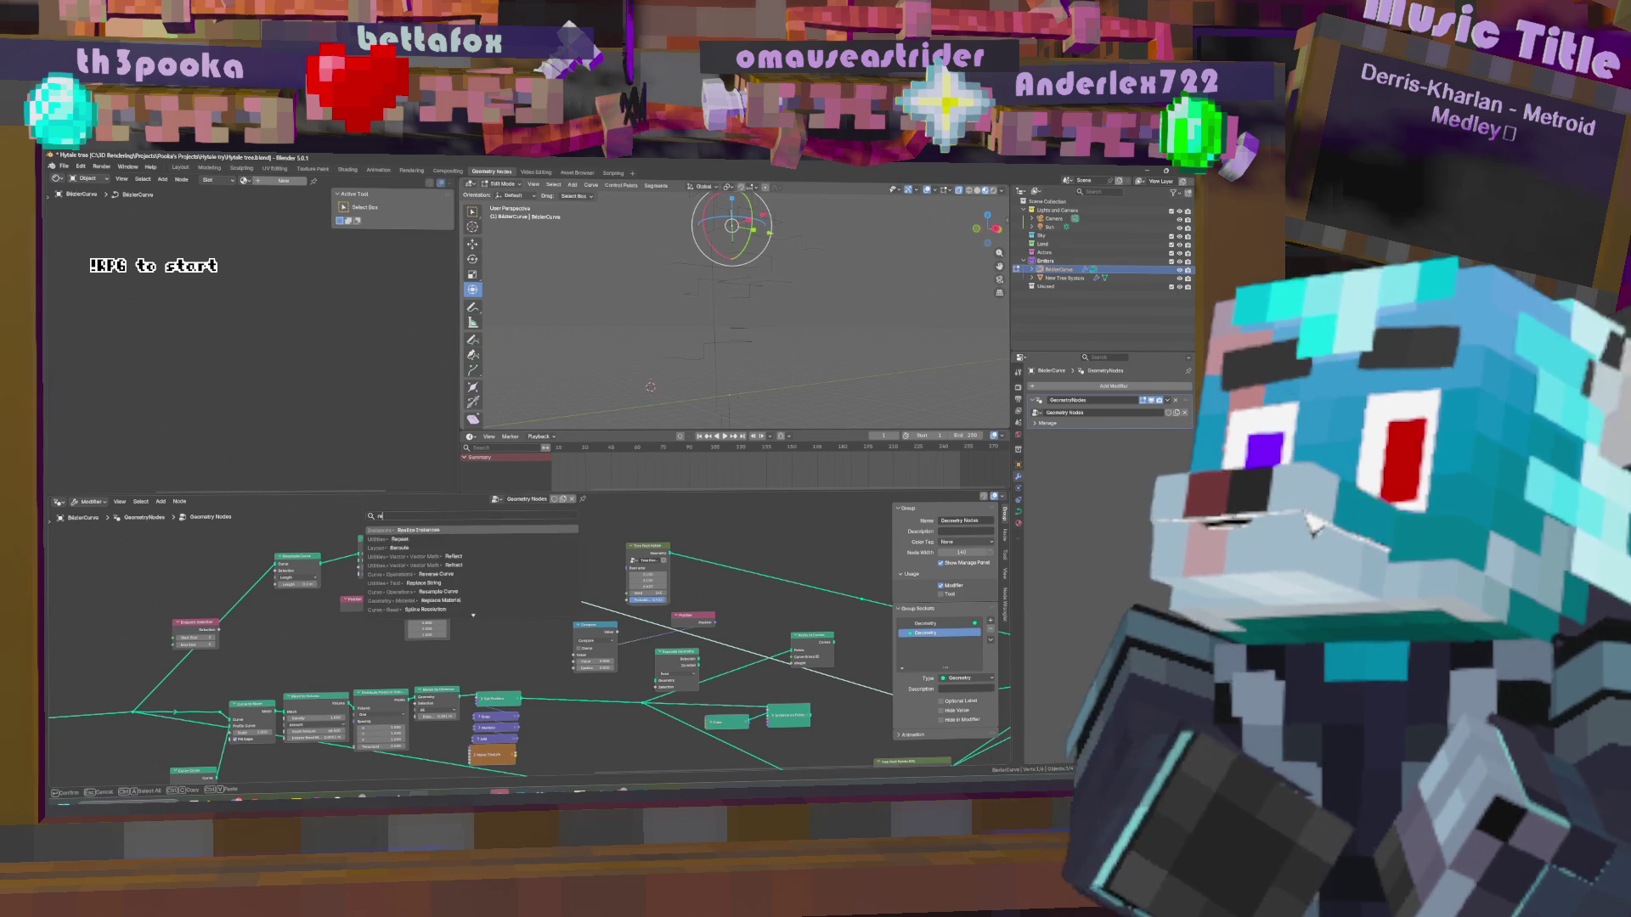
pyautogui.press('Return')
pyautogui.click(448, 551)
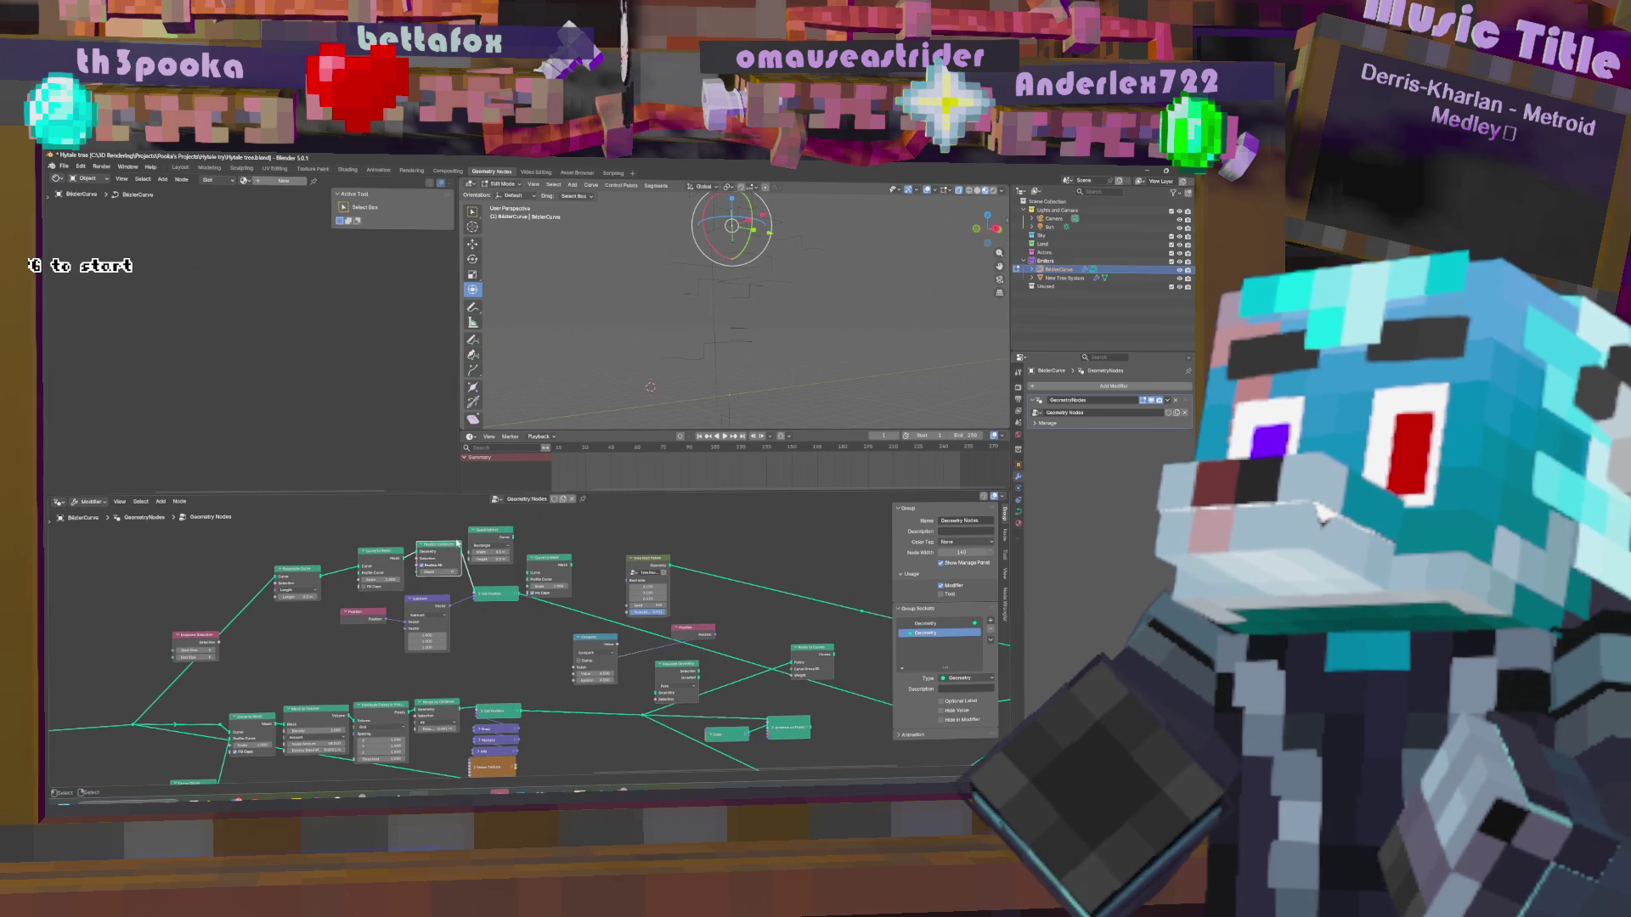
pyautogui.moveTo(448, 550)
pyautogui.mouseDown()
pyautogui.moveTo(321, 525)
pyautogui.moveTo(304, 552)
pyautogui.mouseUp()
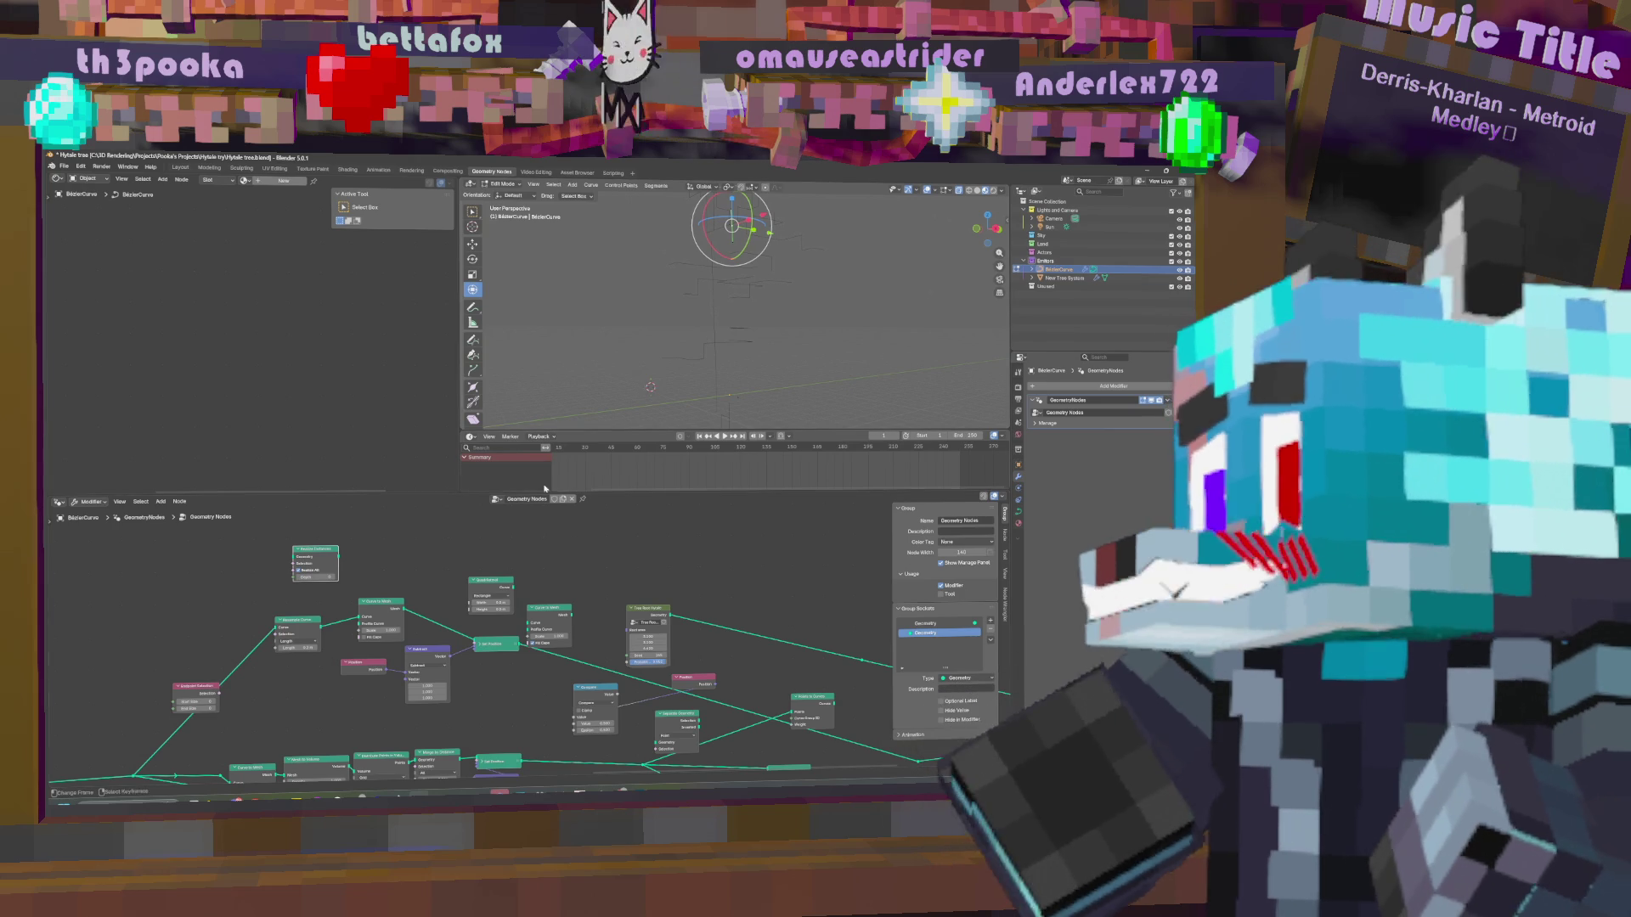
pyautogui.moveTo(455, 580); pyautogui.dragTo(503, 581, button='middle')
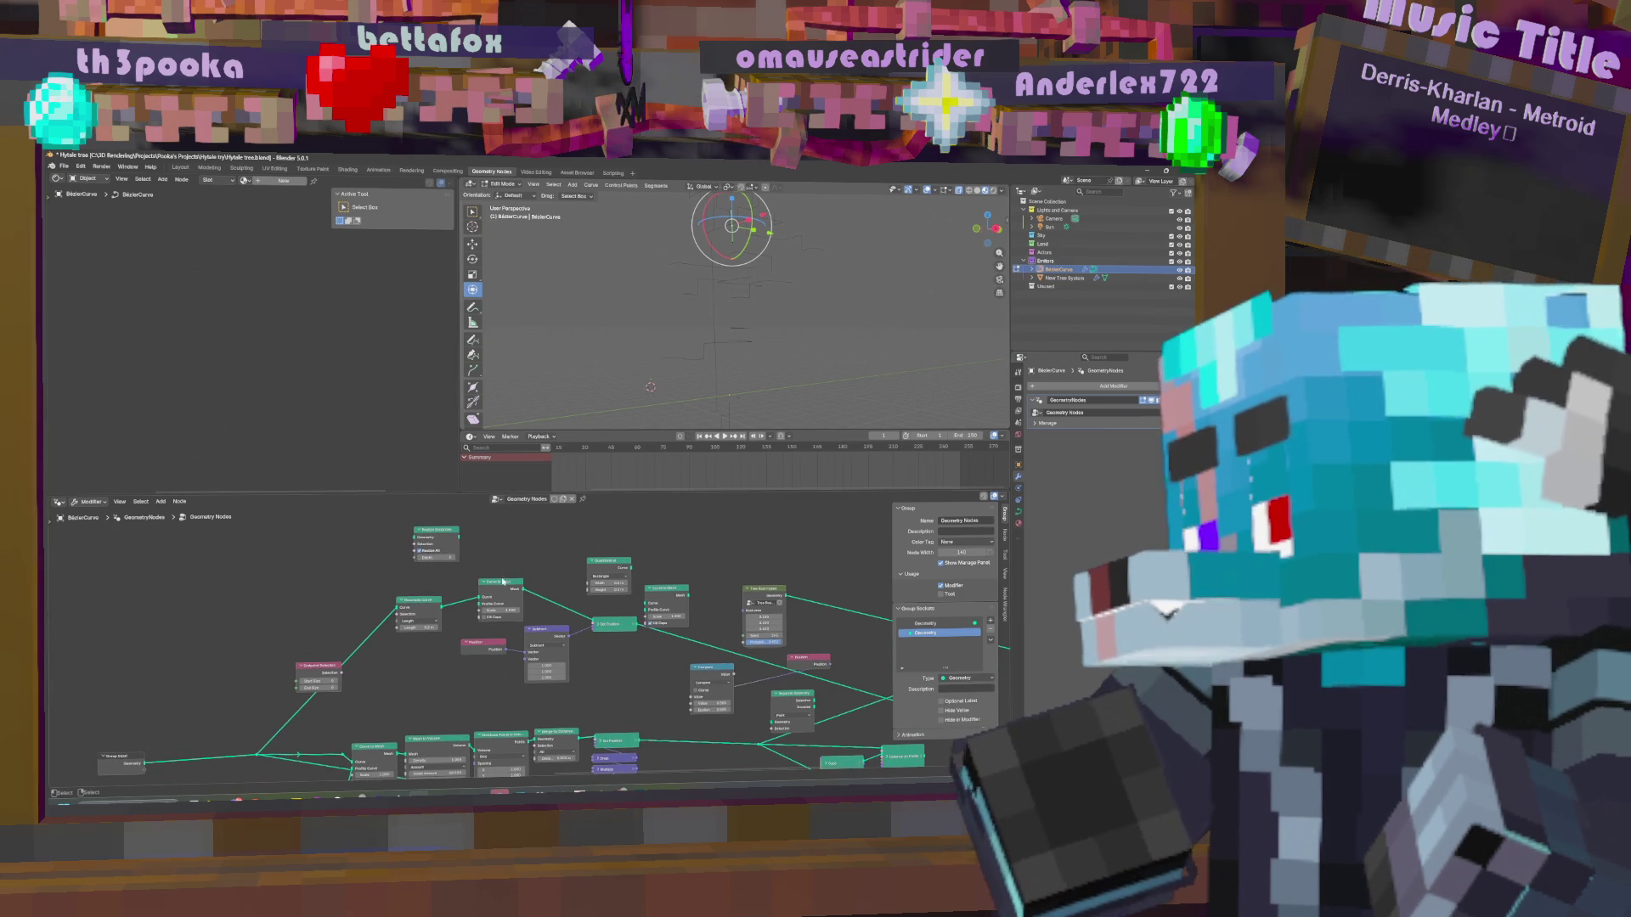
# Add a Curve to Points node in Length mode, fed by the curve, output to Set Position.
pyautogui.hotkey('shift', 'a')
pyautogui.click(544, 535)
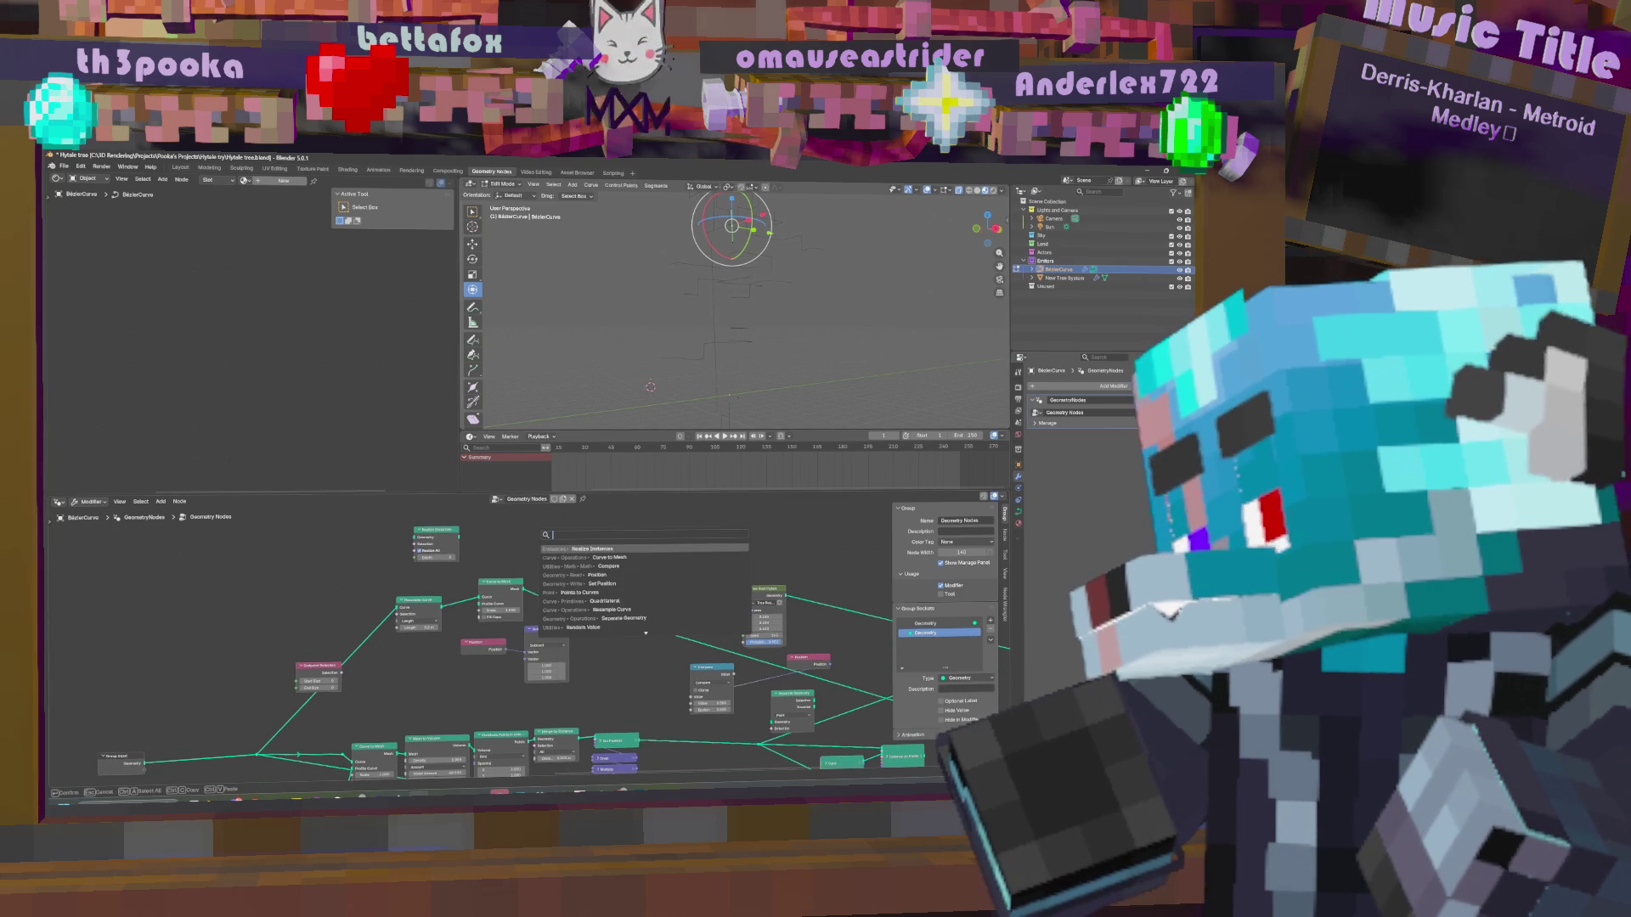
pyautogui.write('cur')
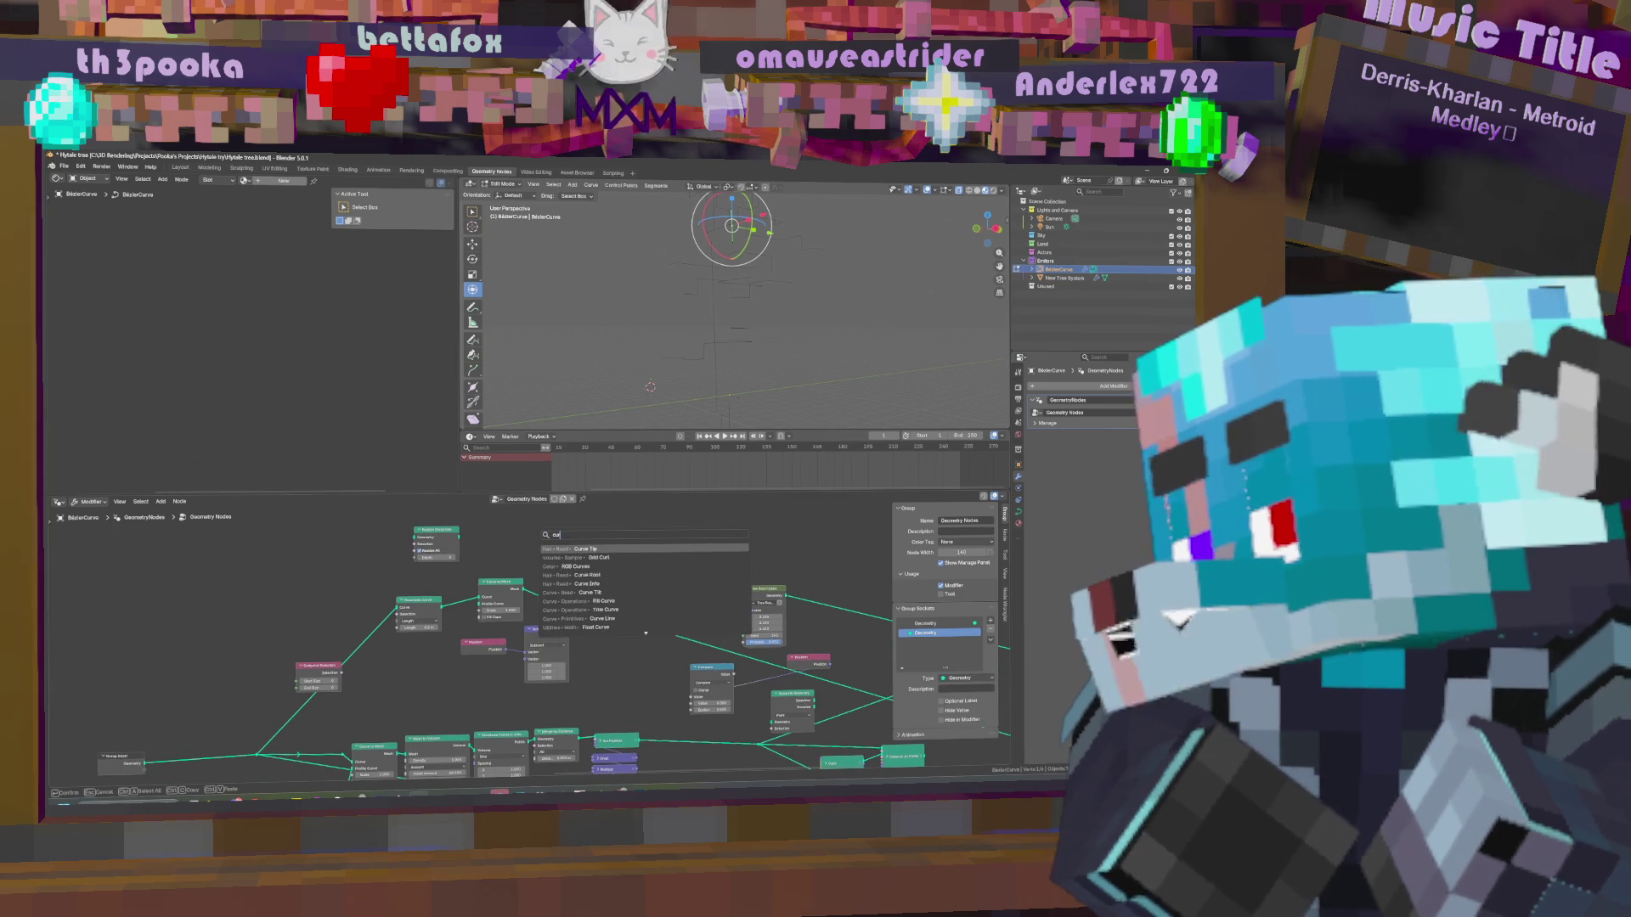
pyautogui.write('ve to poin')
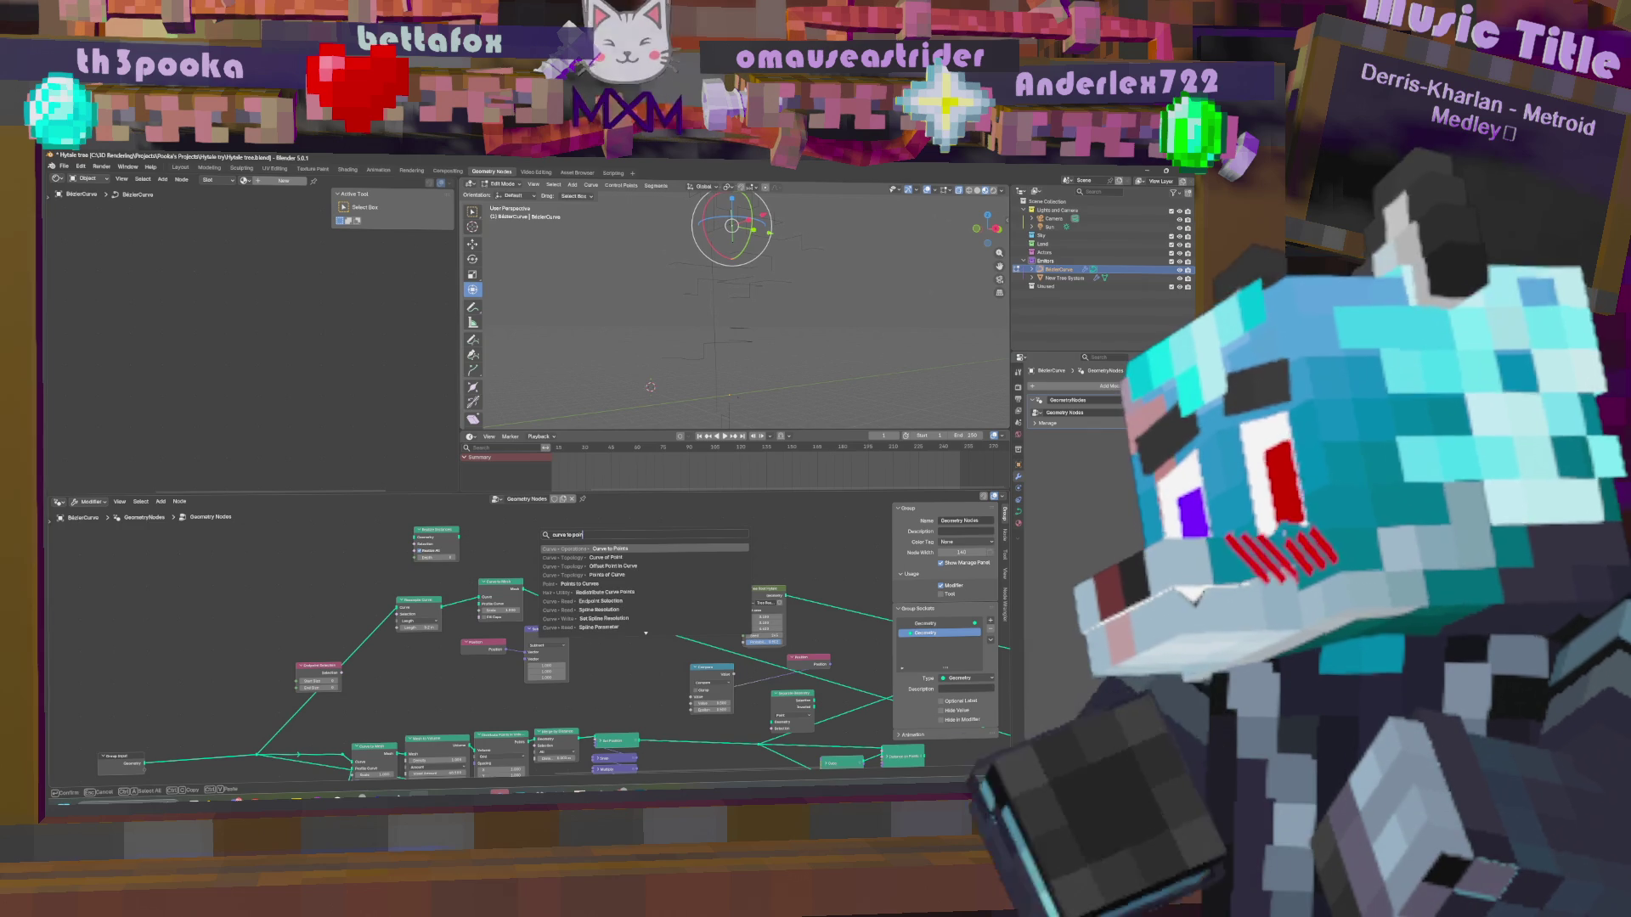
pyautogui.click(609, 548)
pyautogui.click(515, 533)
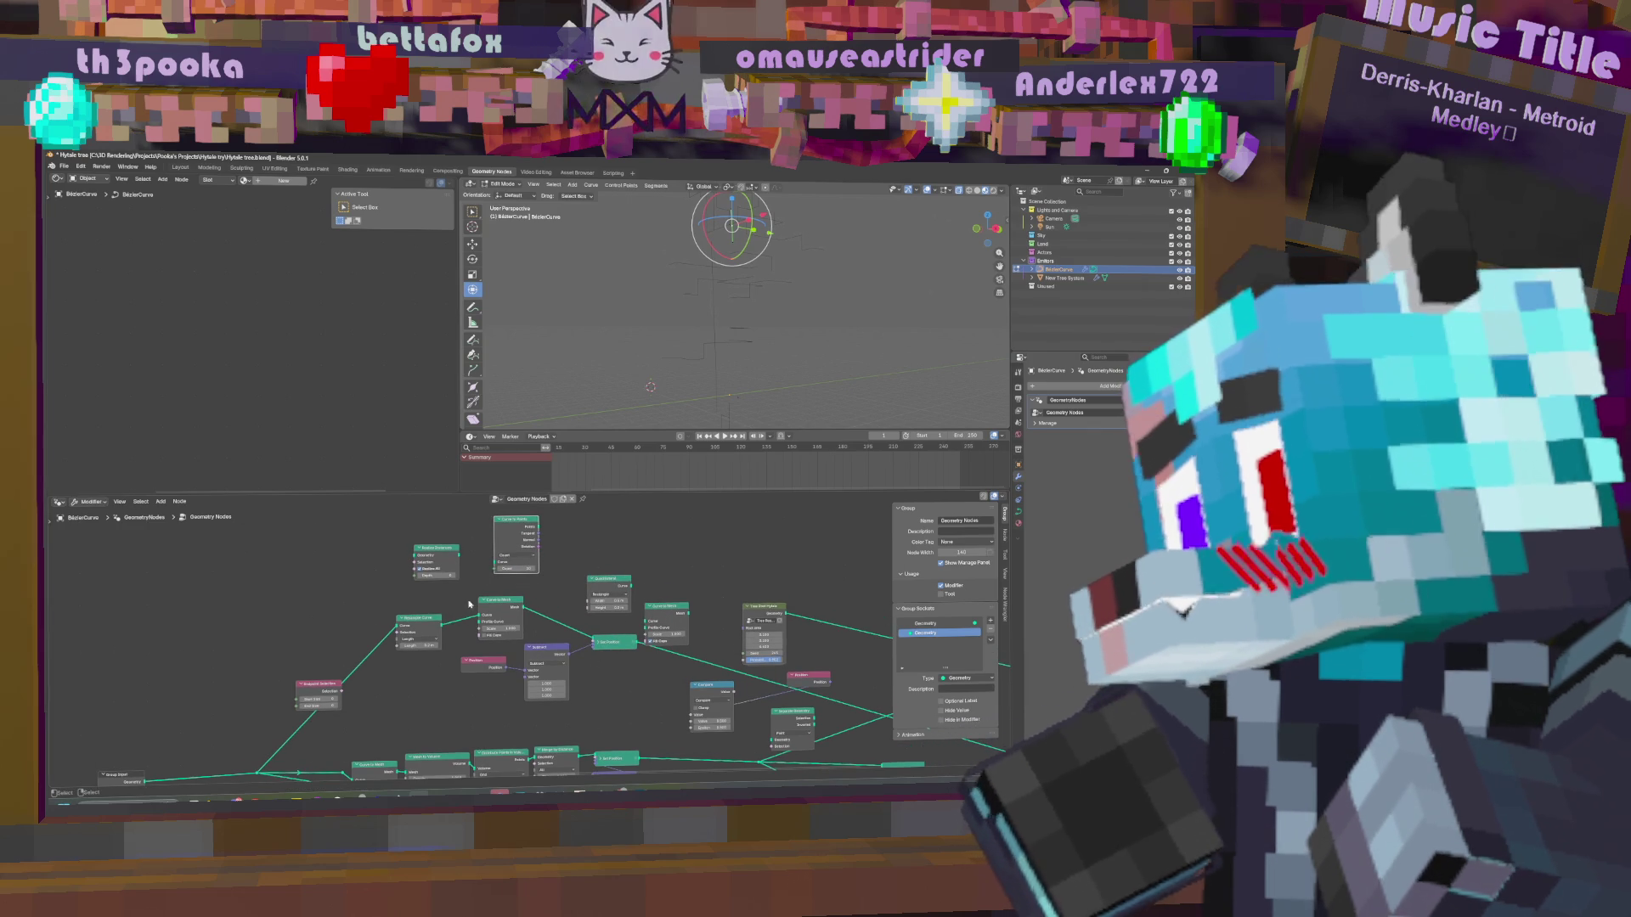
pyautogui.moveTo(365, 645)
pyautogui.mouseDown()
pyautogui.moveTo(463, 557)
pyautogui.moveTo(497, 562)
pyautogui.mouseUp()
pyautogui.click(526, 556)
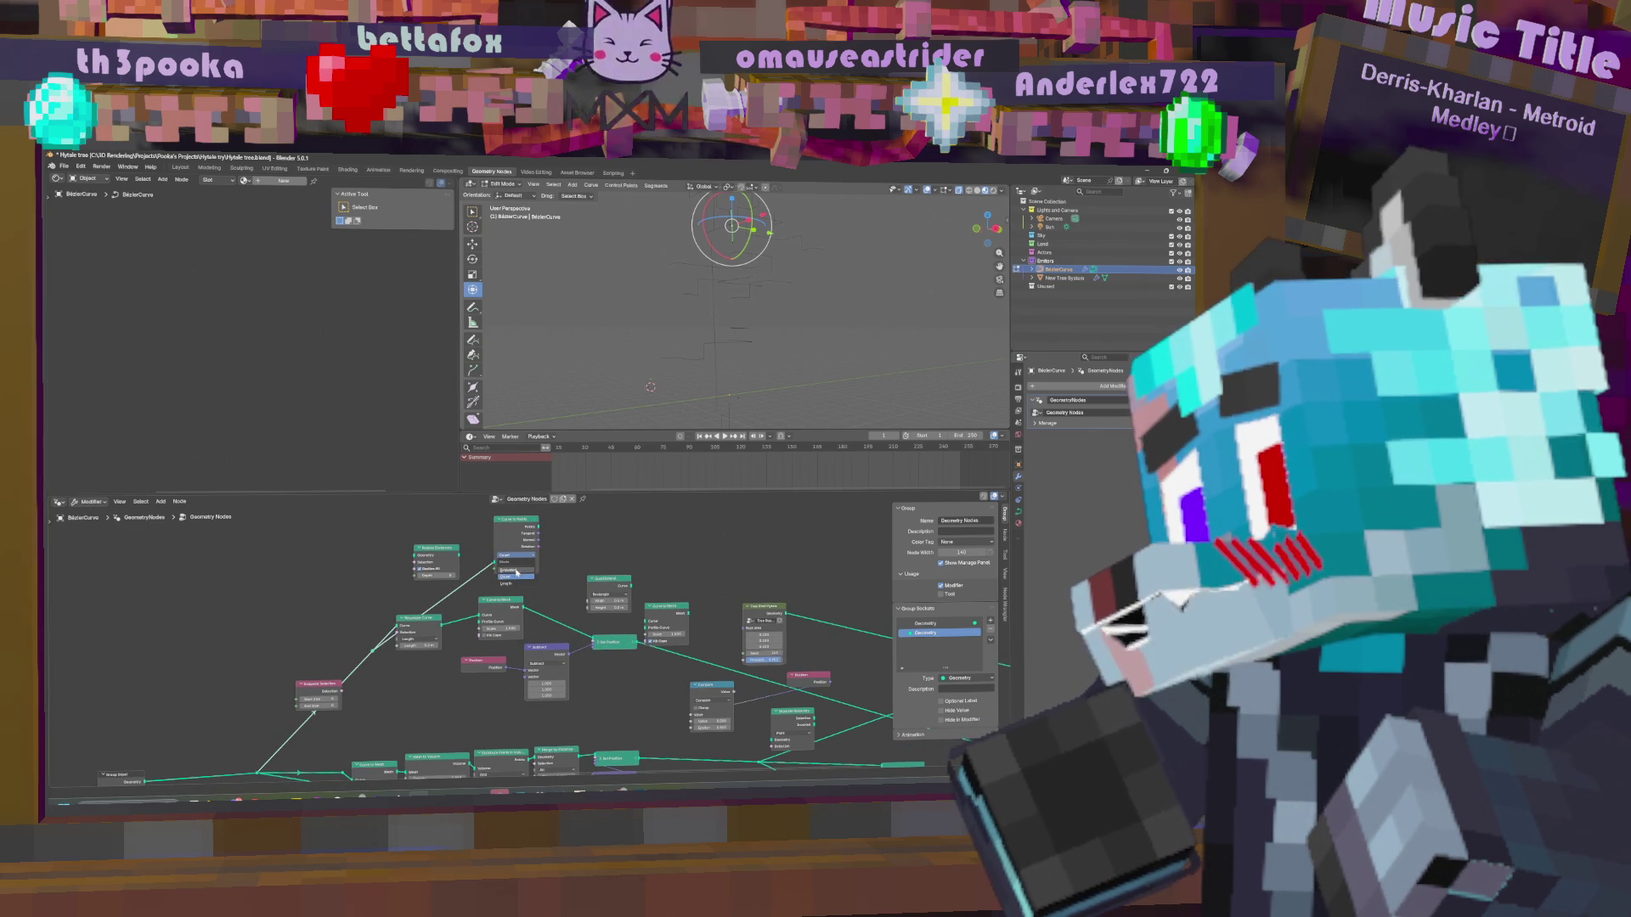
pyautogui.click(529, 566)
pyautogui.moveTo(538, 526); pyautogui.dragTo(596, 641)
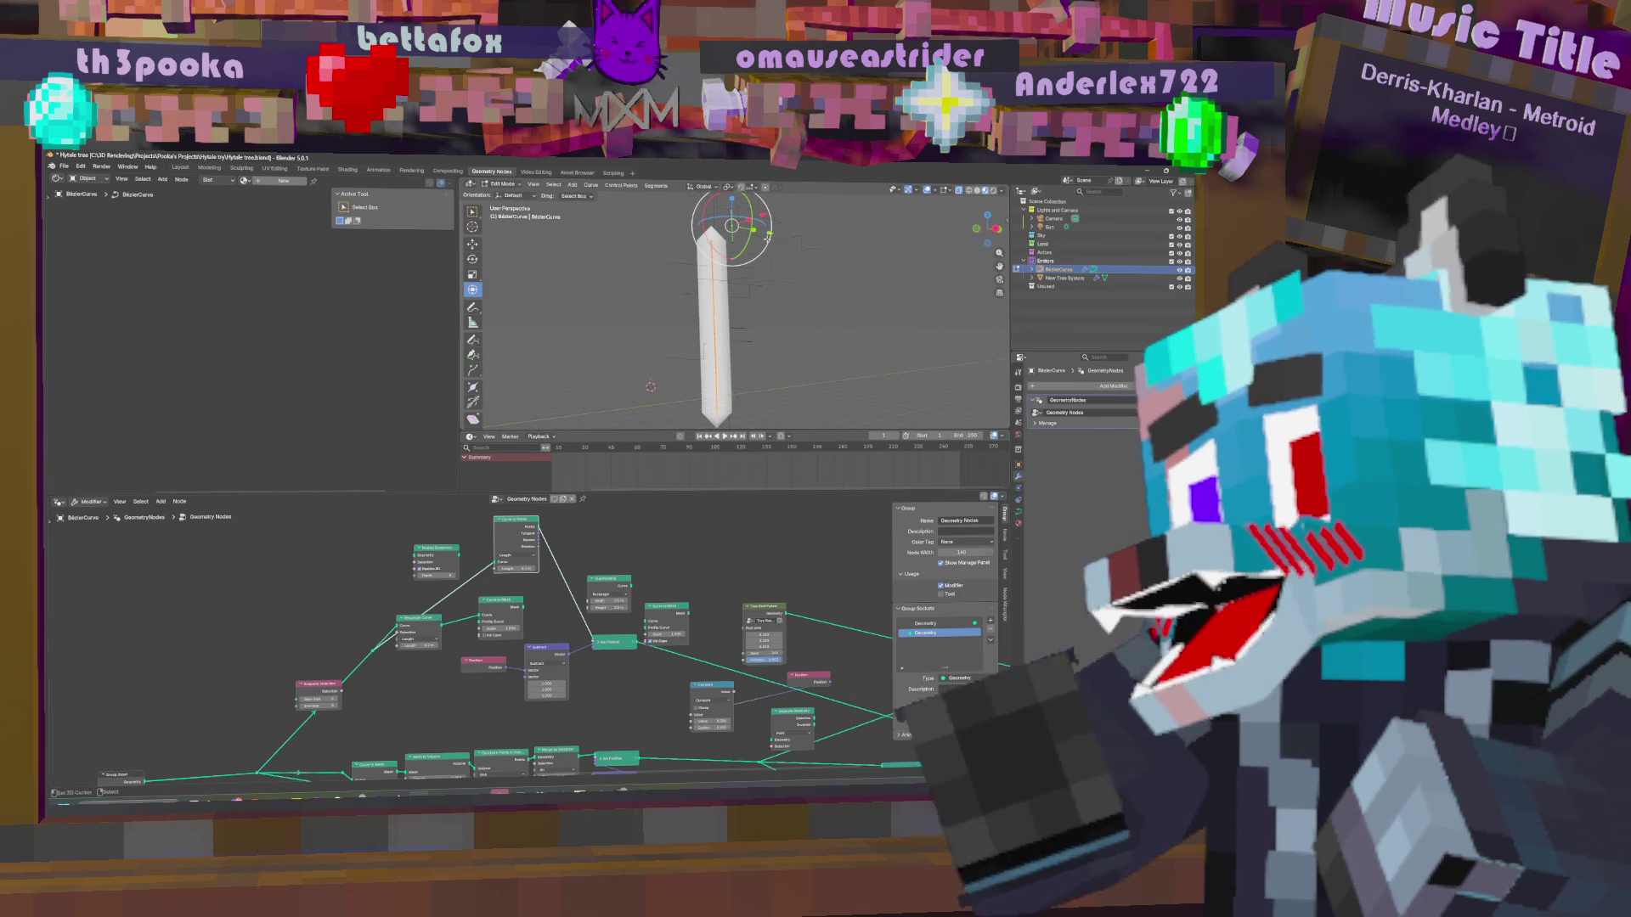
# Compare the results with undo/redo, then set the Math node's operation to Snap.
pyautogui.press('g')
pyautogui.rightClick(772, 399)
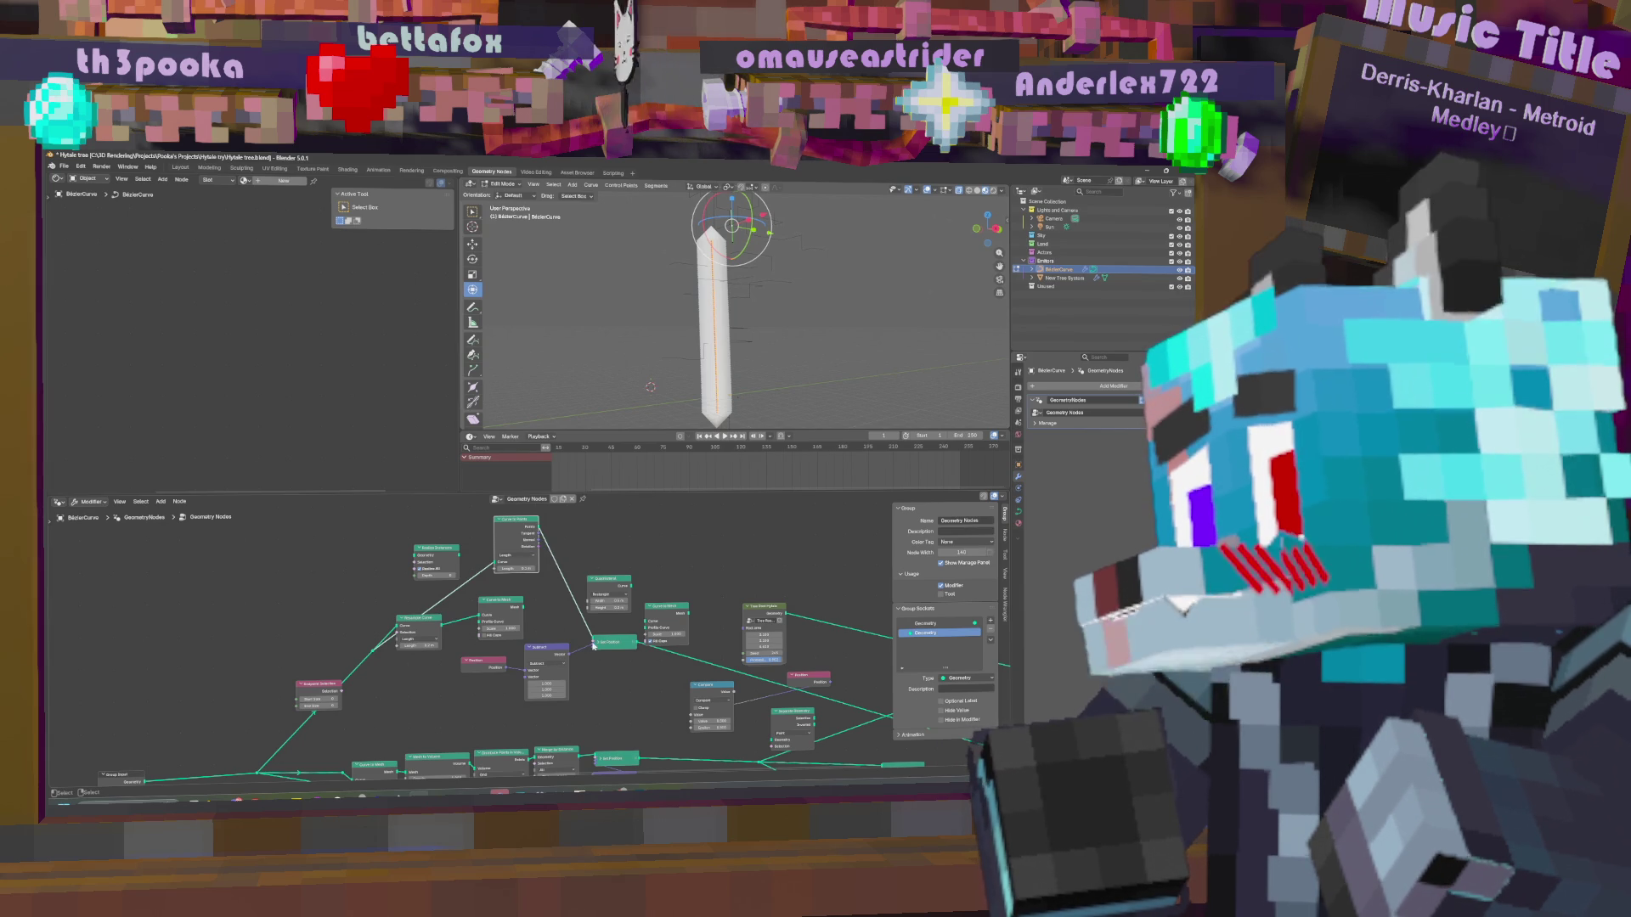
pyautogui.press('m')
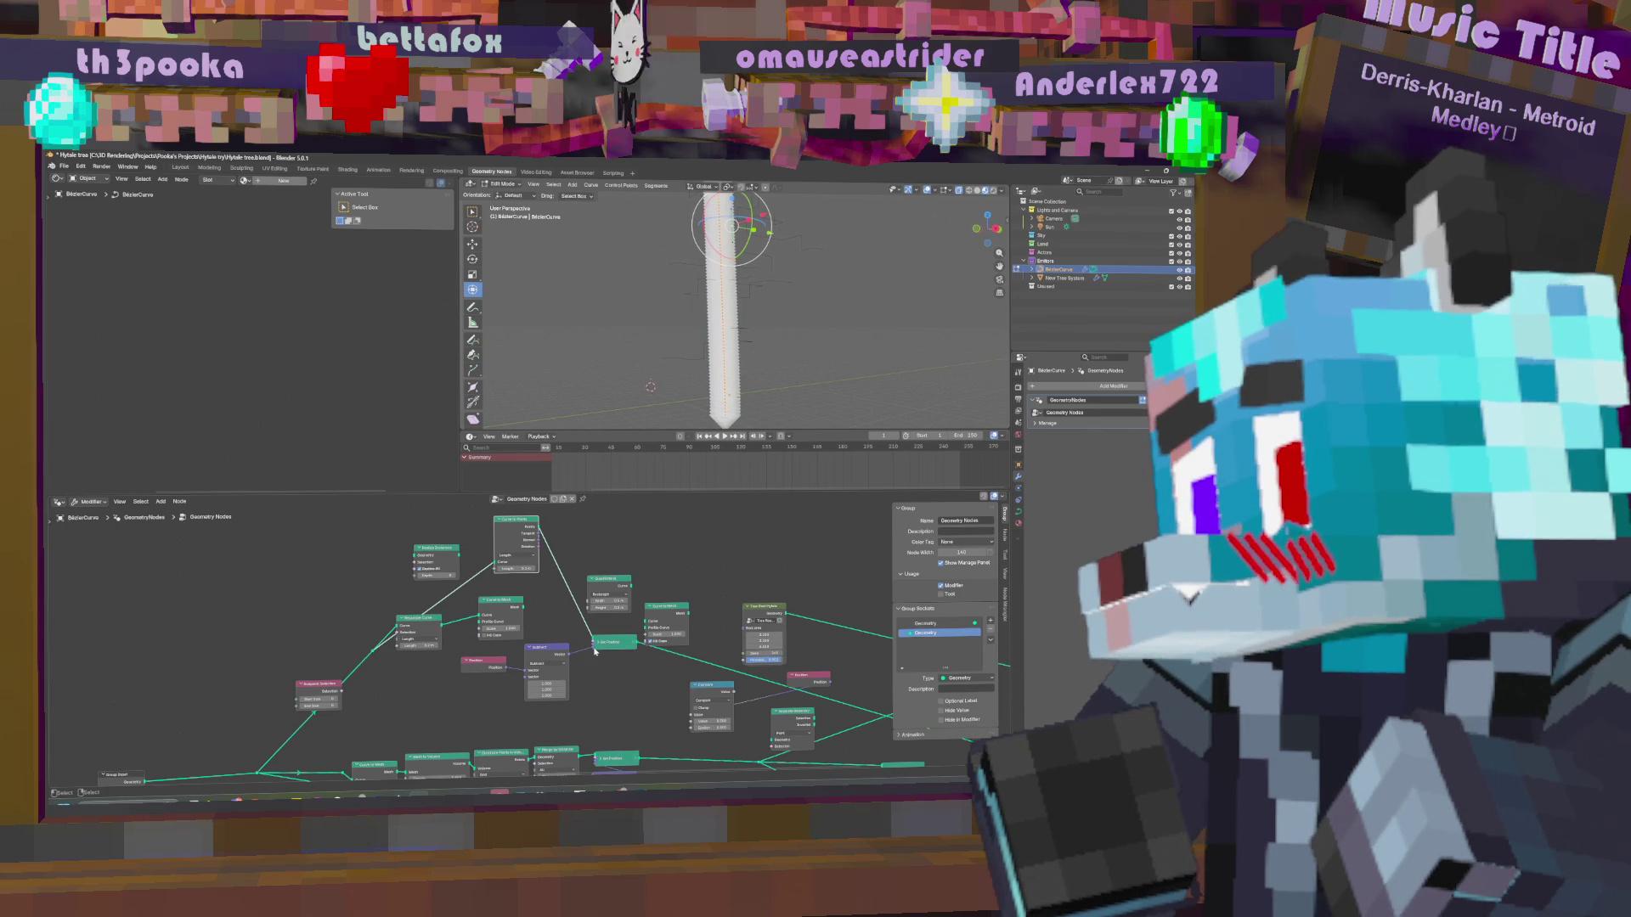
pyautogui.press('m')
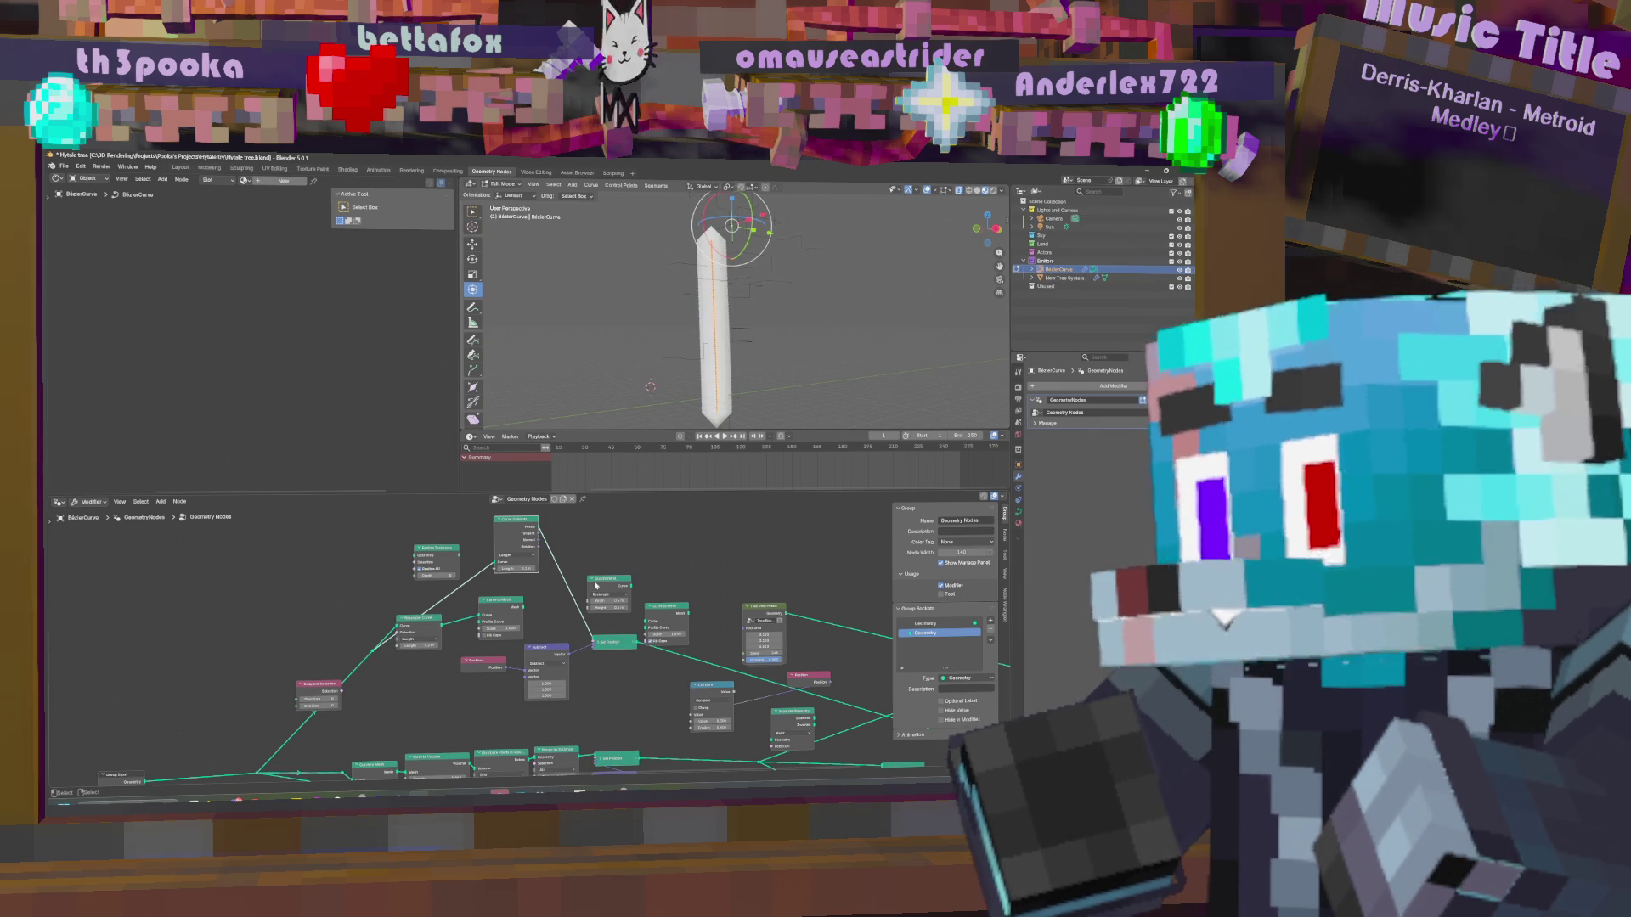
pyautogui.click(548, 664)
pyautogui.click(577, 747)
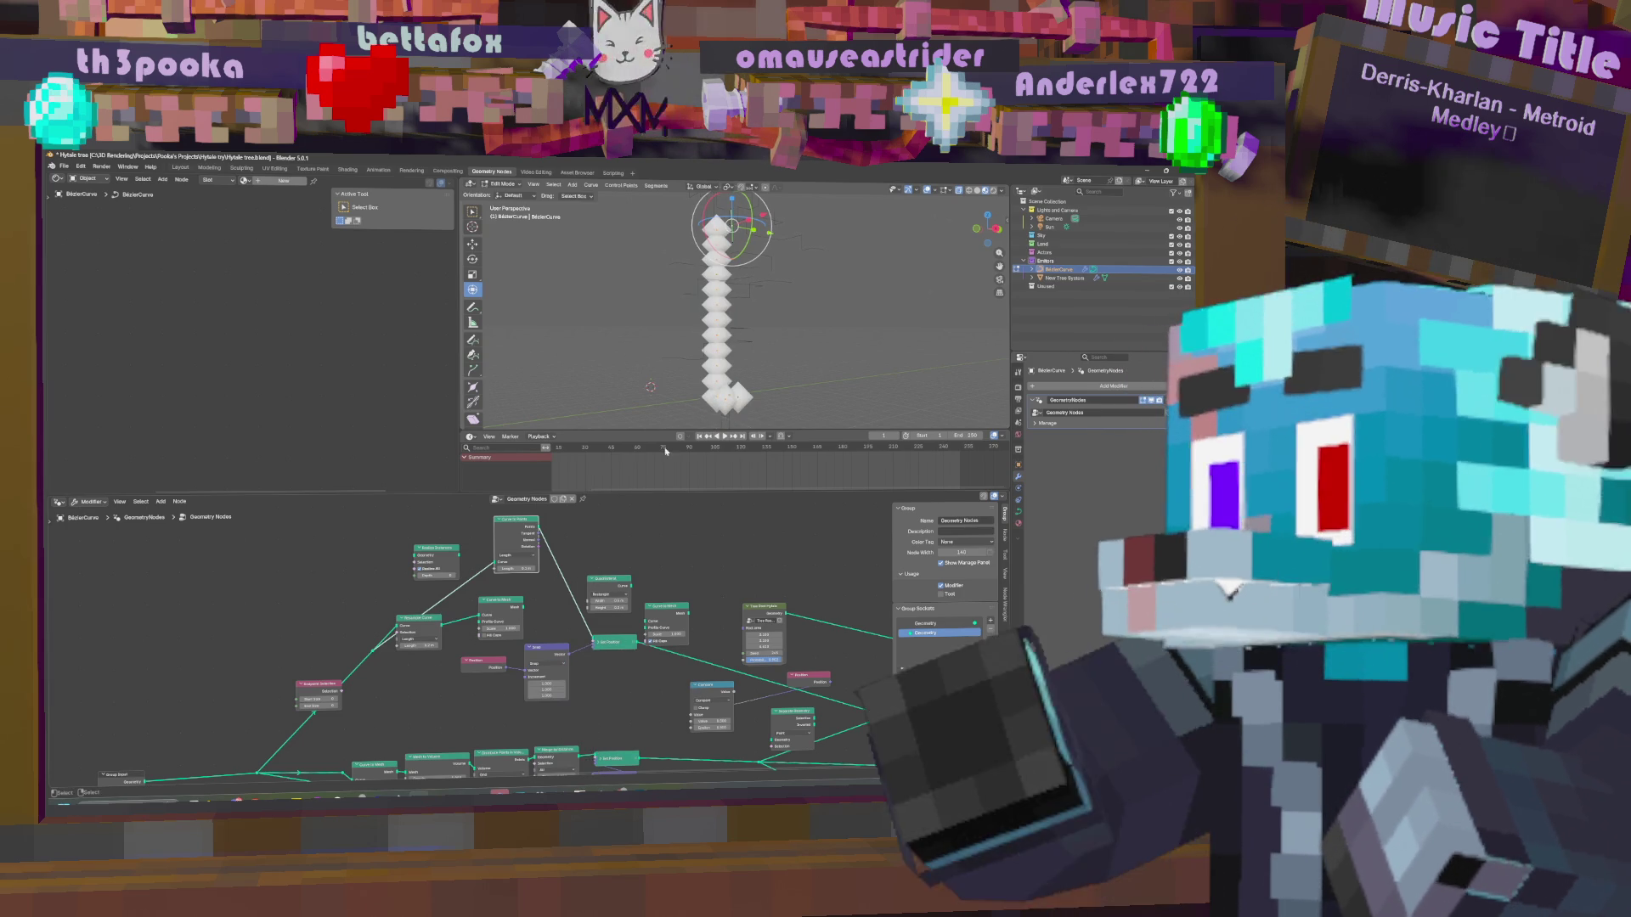
pyautogui.press('g')
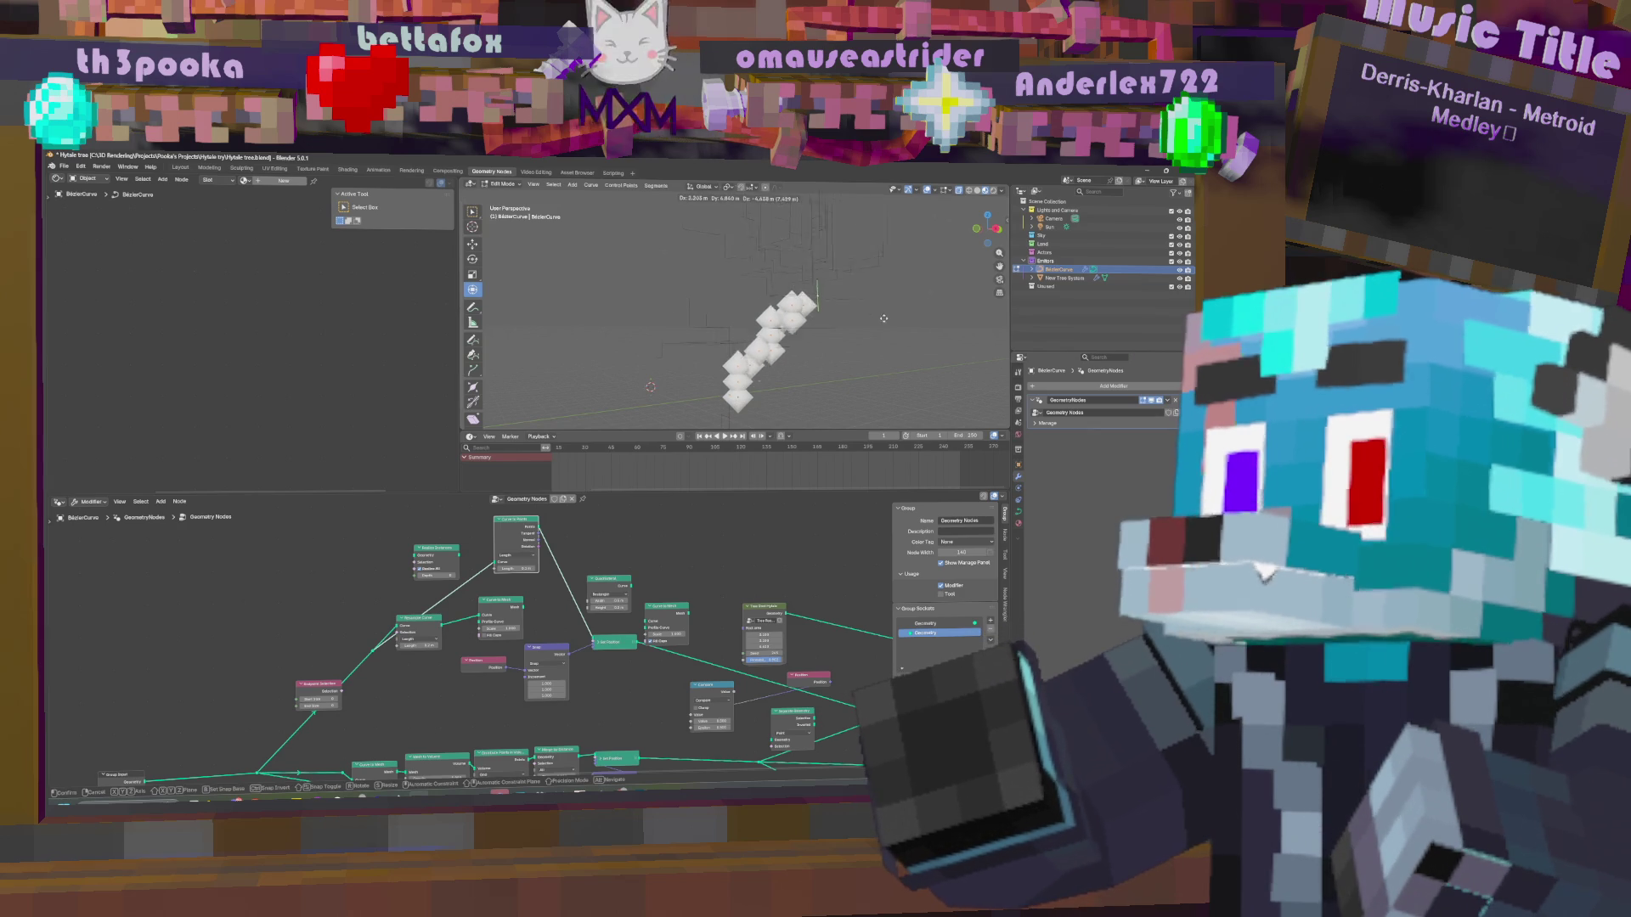
pyautogui.press('Escape')
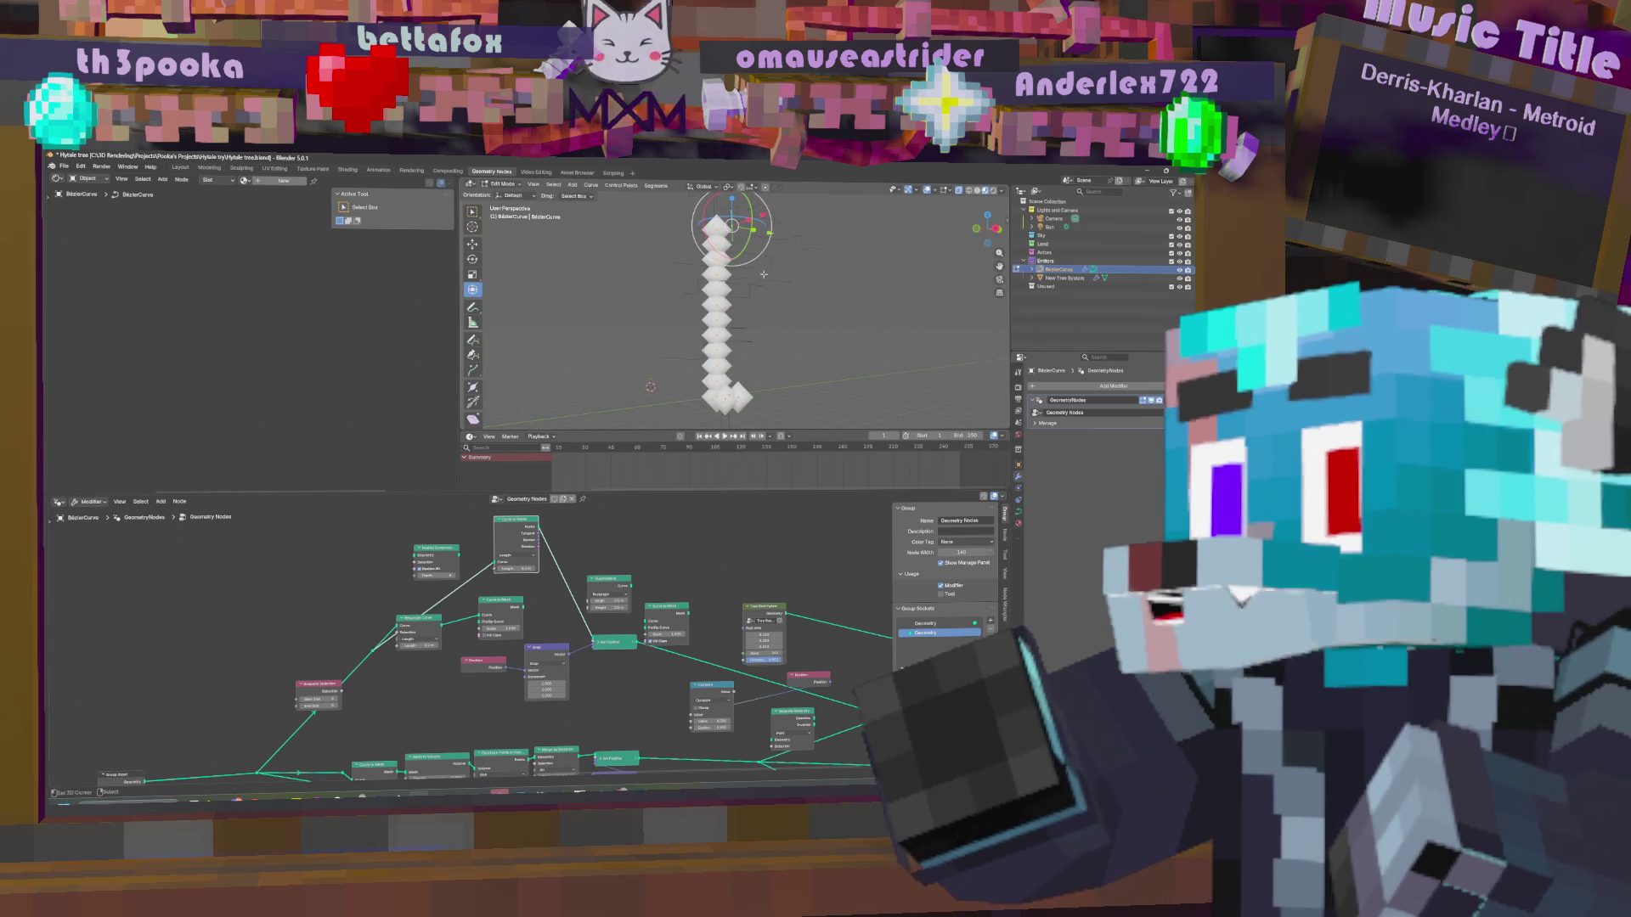
pyautogui.press('g')
pyautogui.click(777, 340)
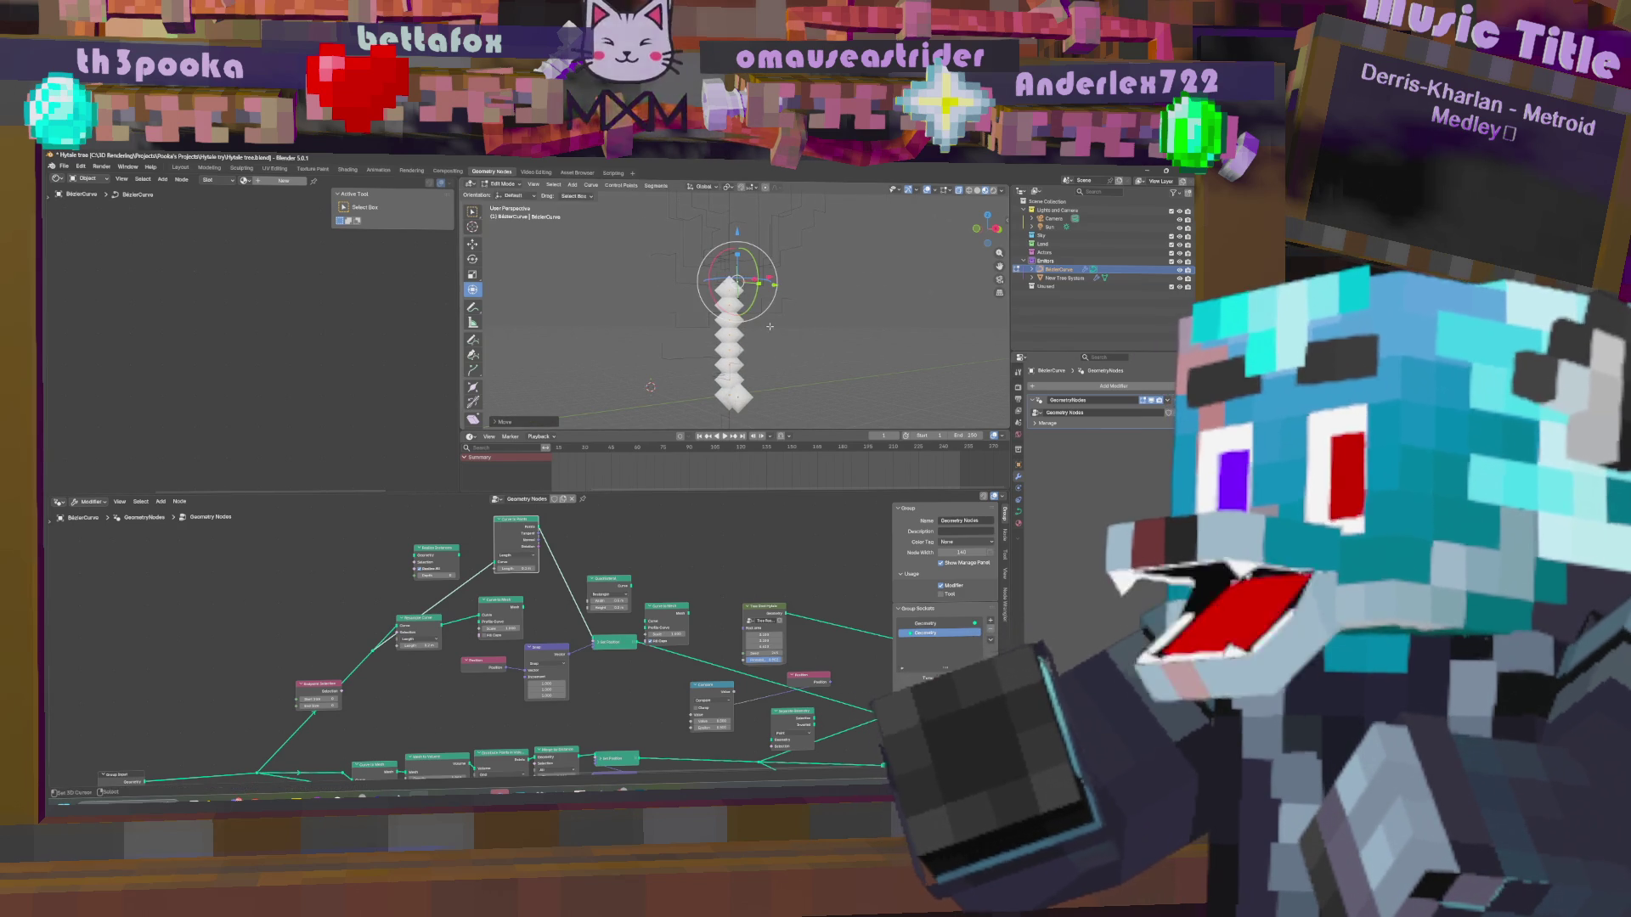
pyautogui.keyDown('ctrl'); pyautogui.hscroll(5, 606, 560); pyautogui.keyUp('ctrl')
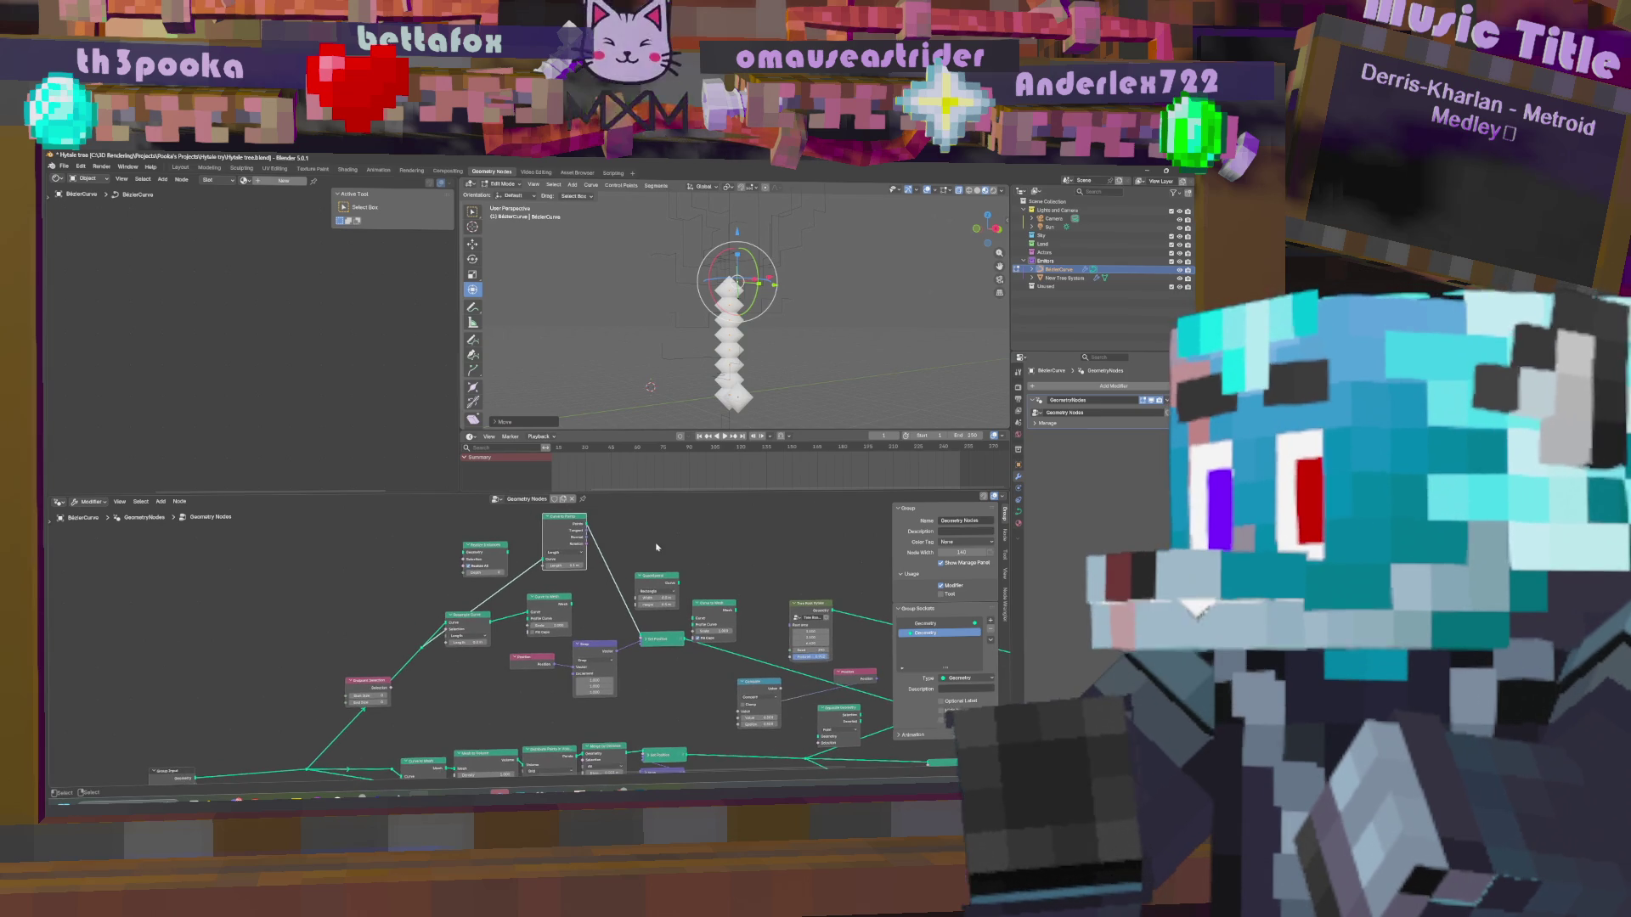
pyautogui.moveTo(779, 611); pyautogui.dragTo(696, 603, button='middle')
pyautogui.moveTo(547, 543); pyautogui.dragTo(629, 590, button='middle')
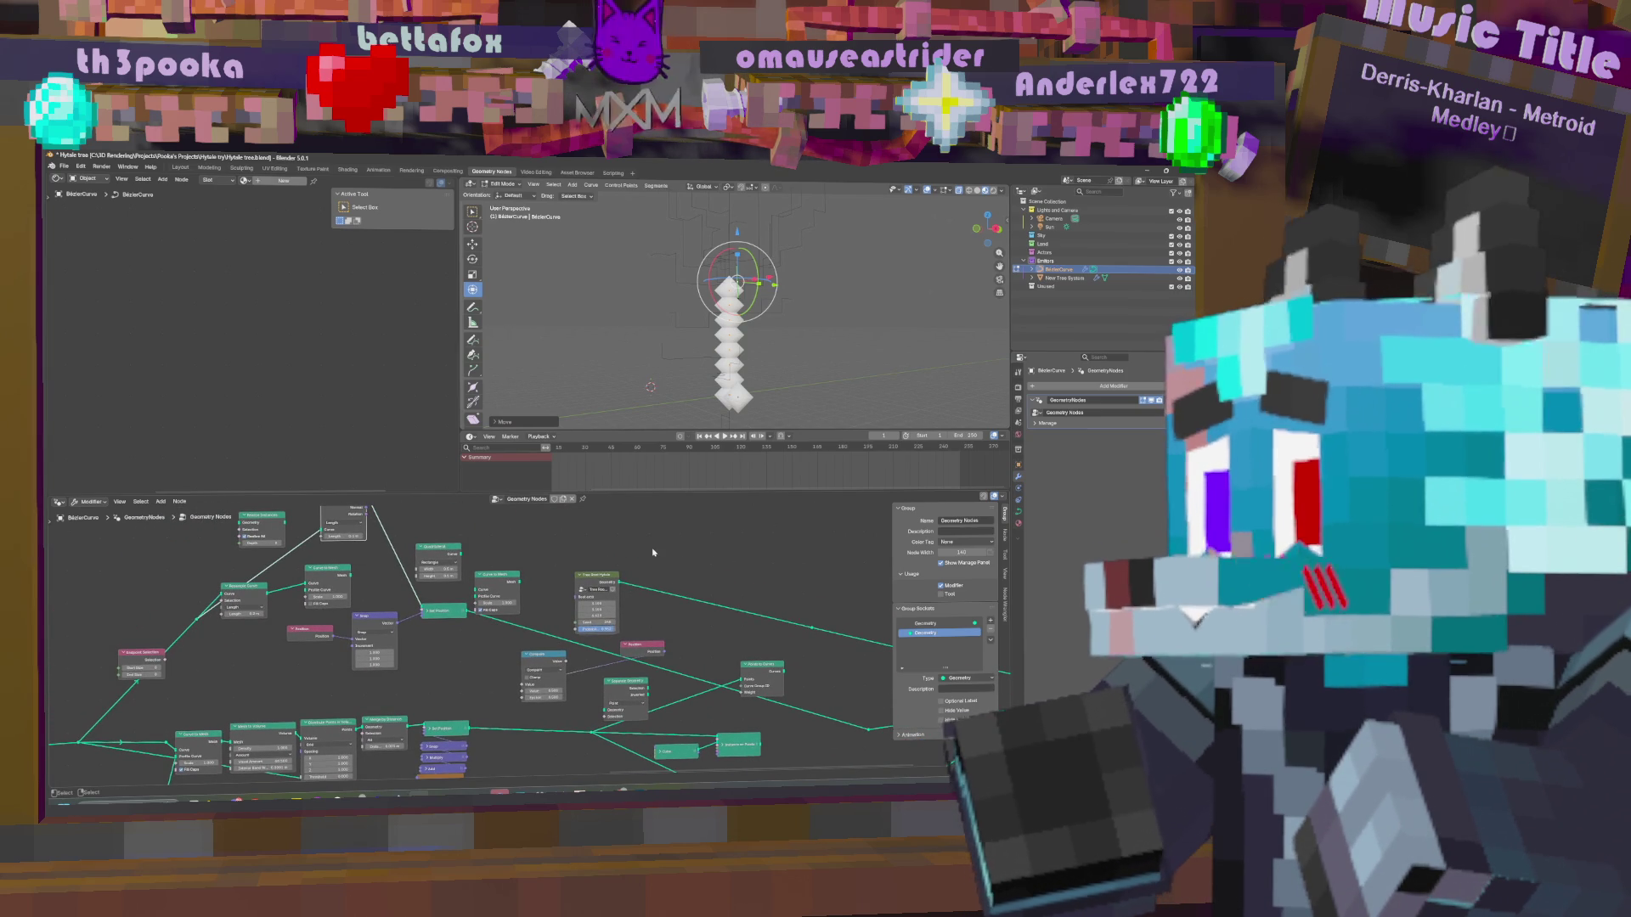
pyautogui.moveTo(541, 557); pyautogui.dragTo(523, 554, button='middle')
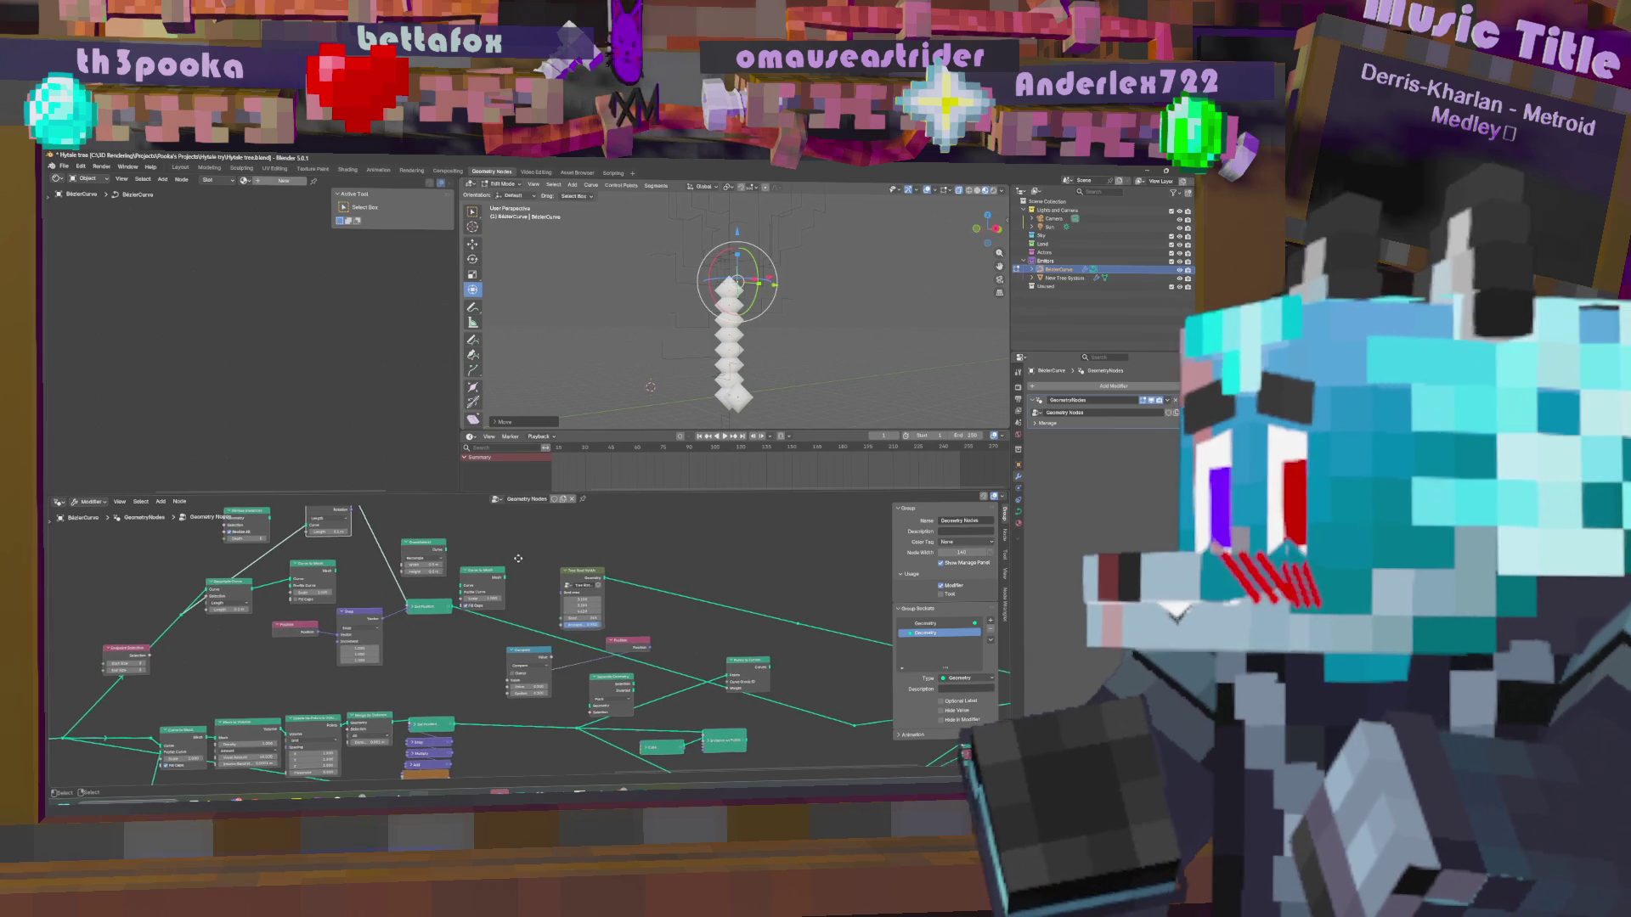
pyautogui.moveTo(522, 554); pyautogui.dragTo(631, 627, button='middle')
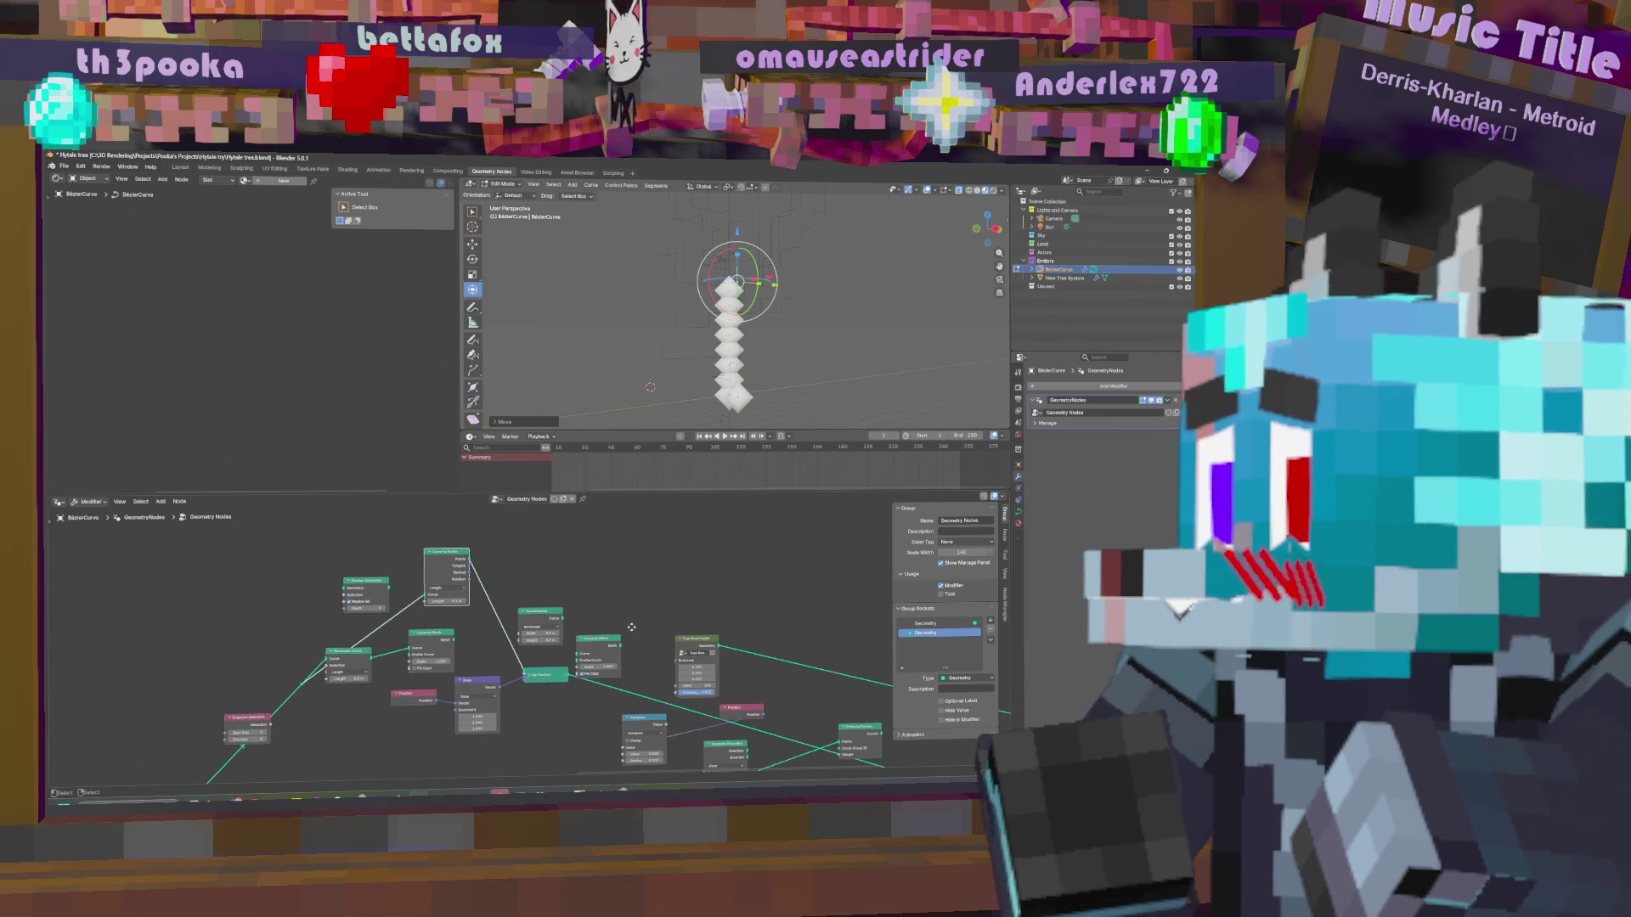
pyautogui.click(448, 557)
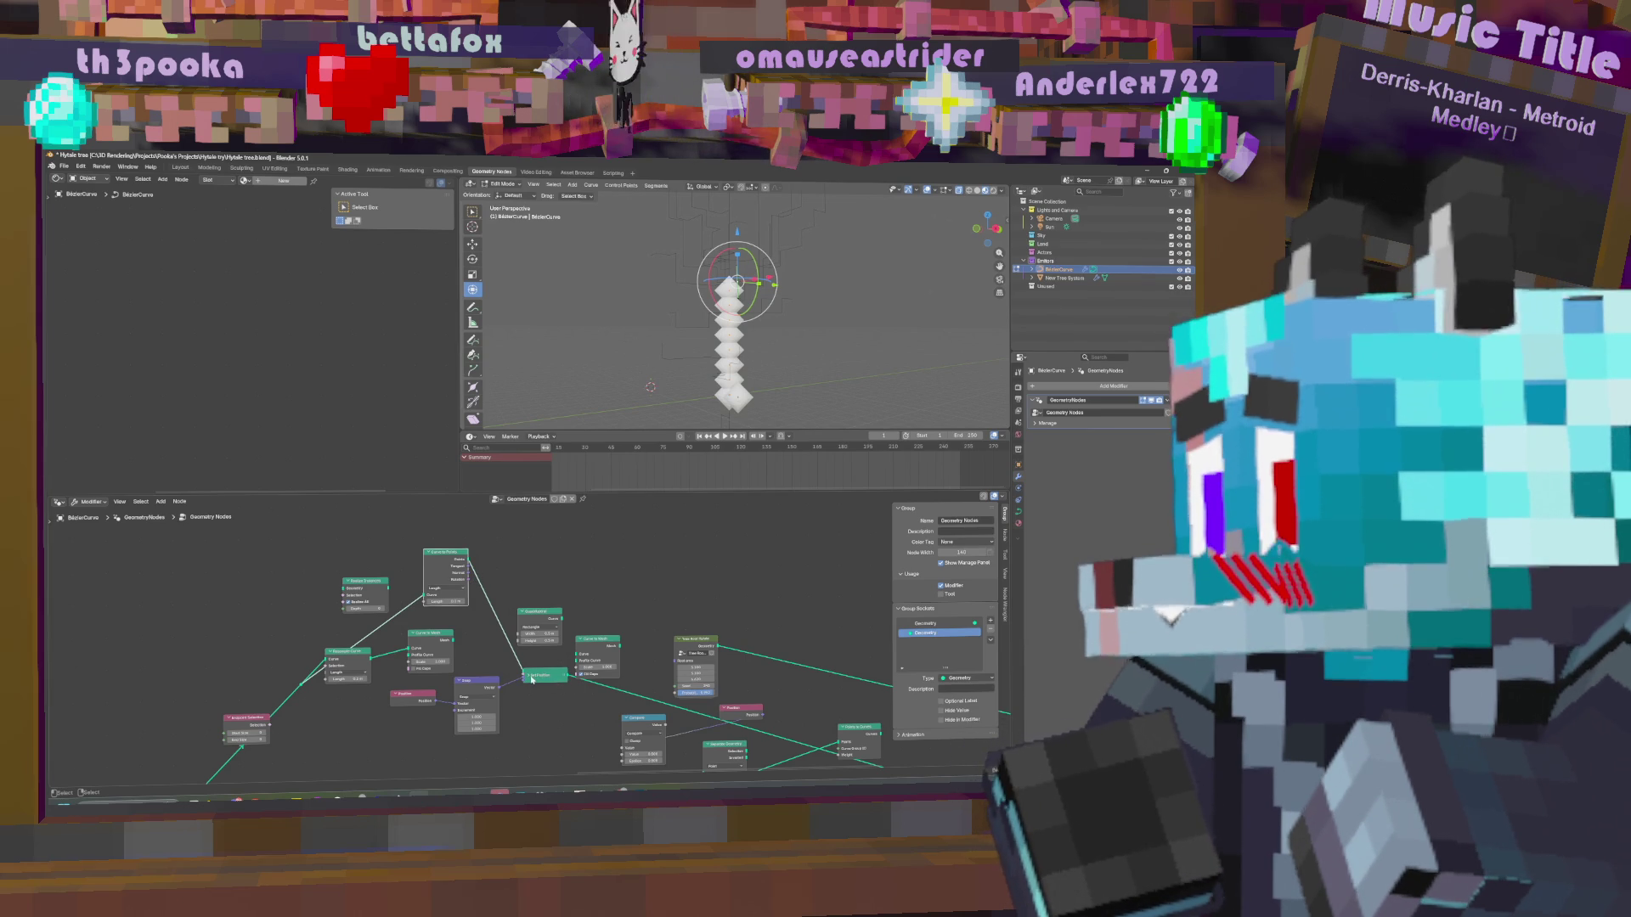
pyautogui.moveTo(531, 680); pyautogui.dragTo(513, 631, button='middle')
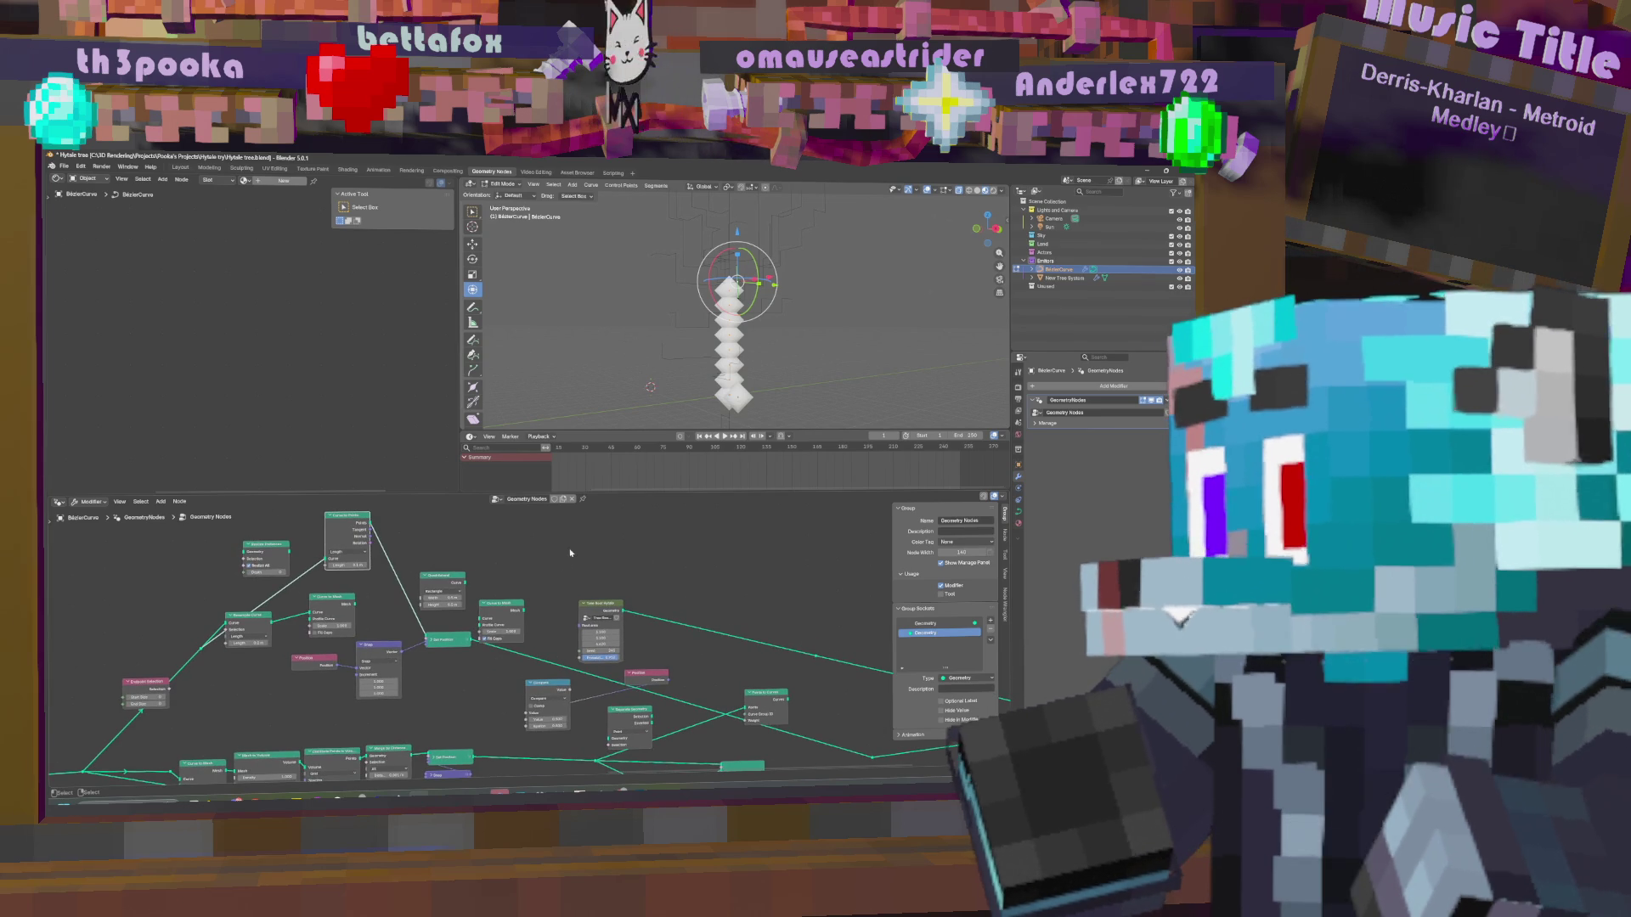
pyautogui.hotkey('shift', 'a')
pyautogui.press('Escape')
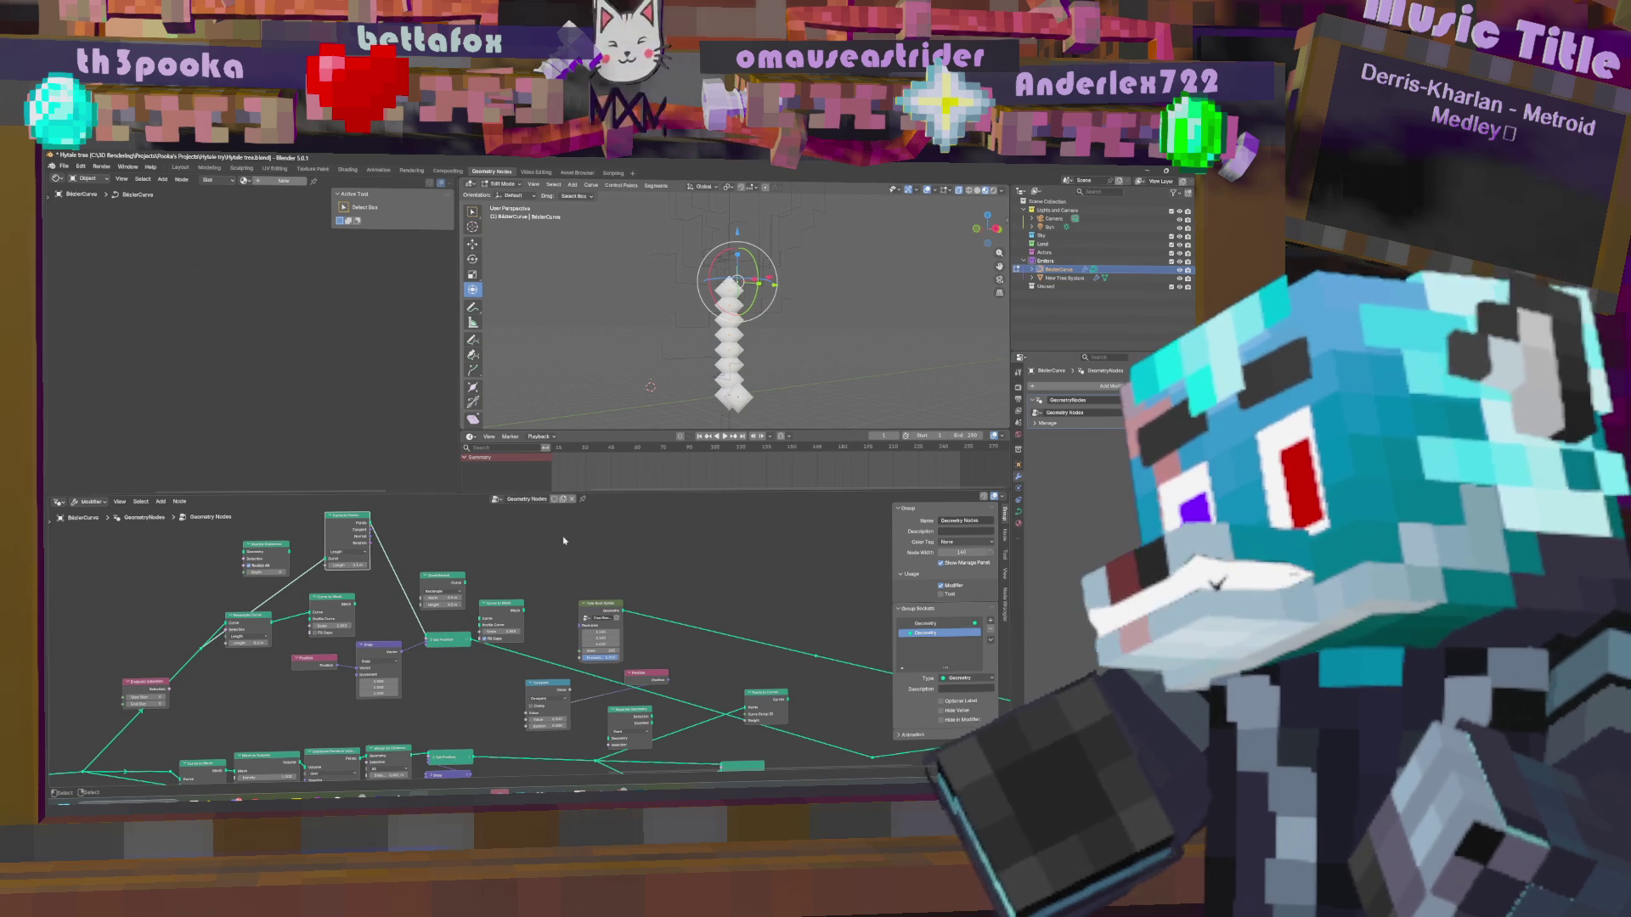
pyautogui.hotkey('shift', 'a')
# Add a Points to Curves node fed by the Set Position output.
pyautogui.click(562, 543)
pyautogui.write('point')
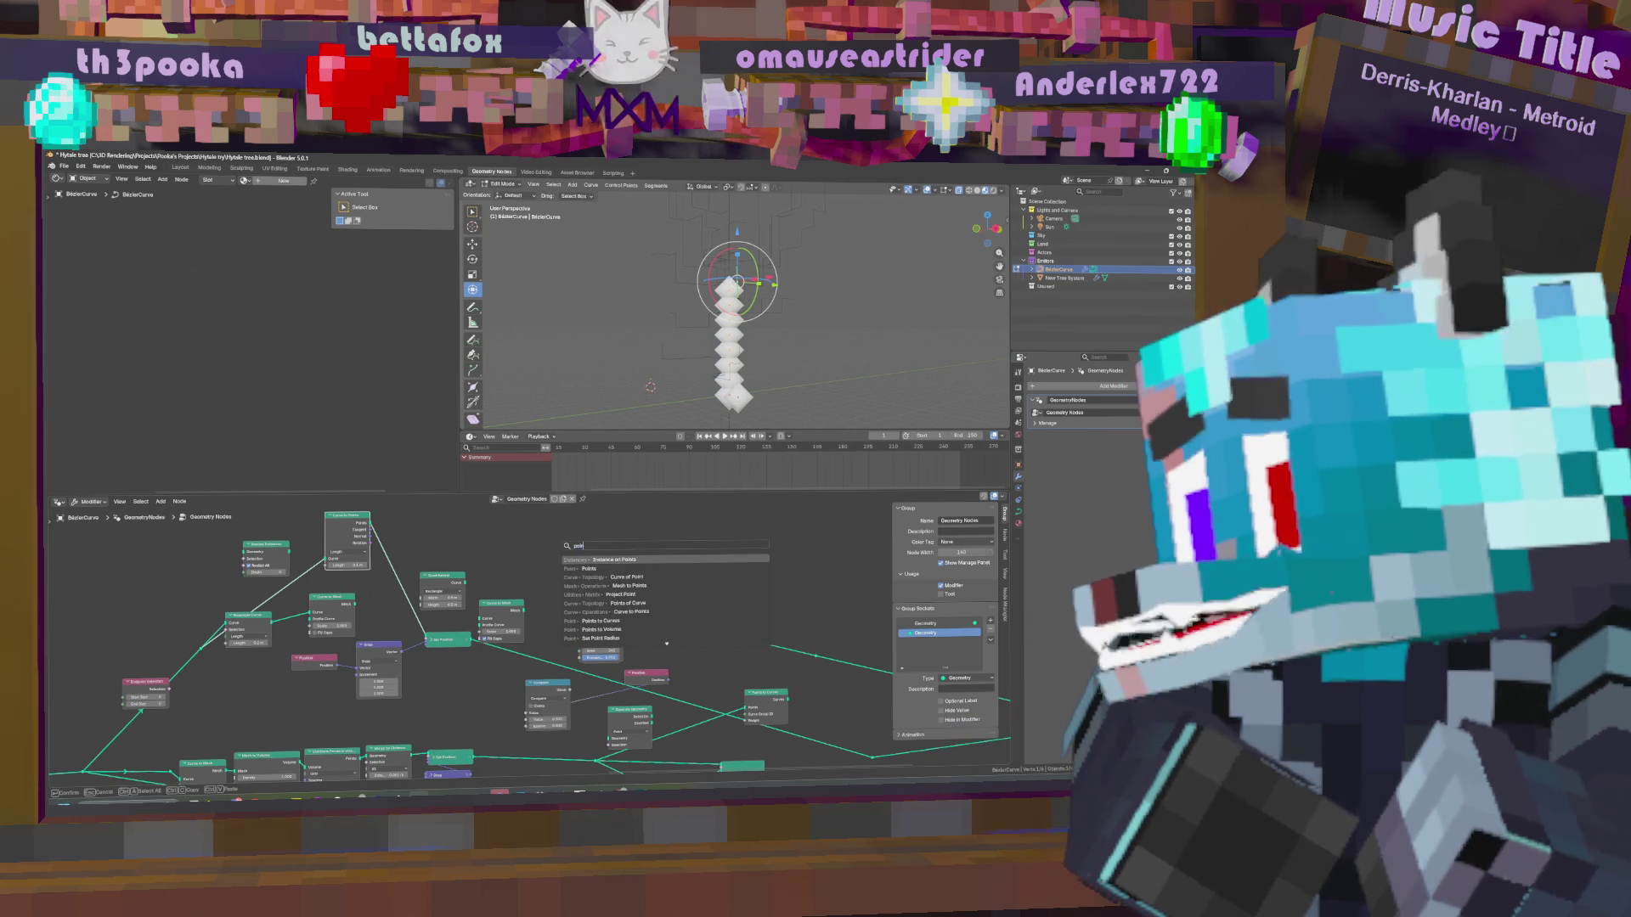
pyautogui.write('s to')
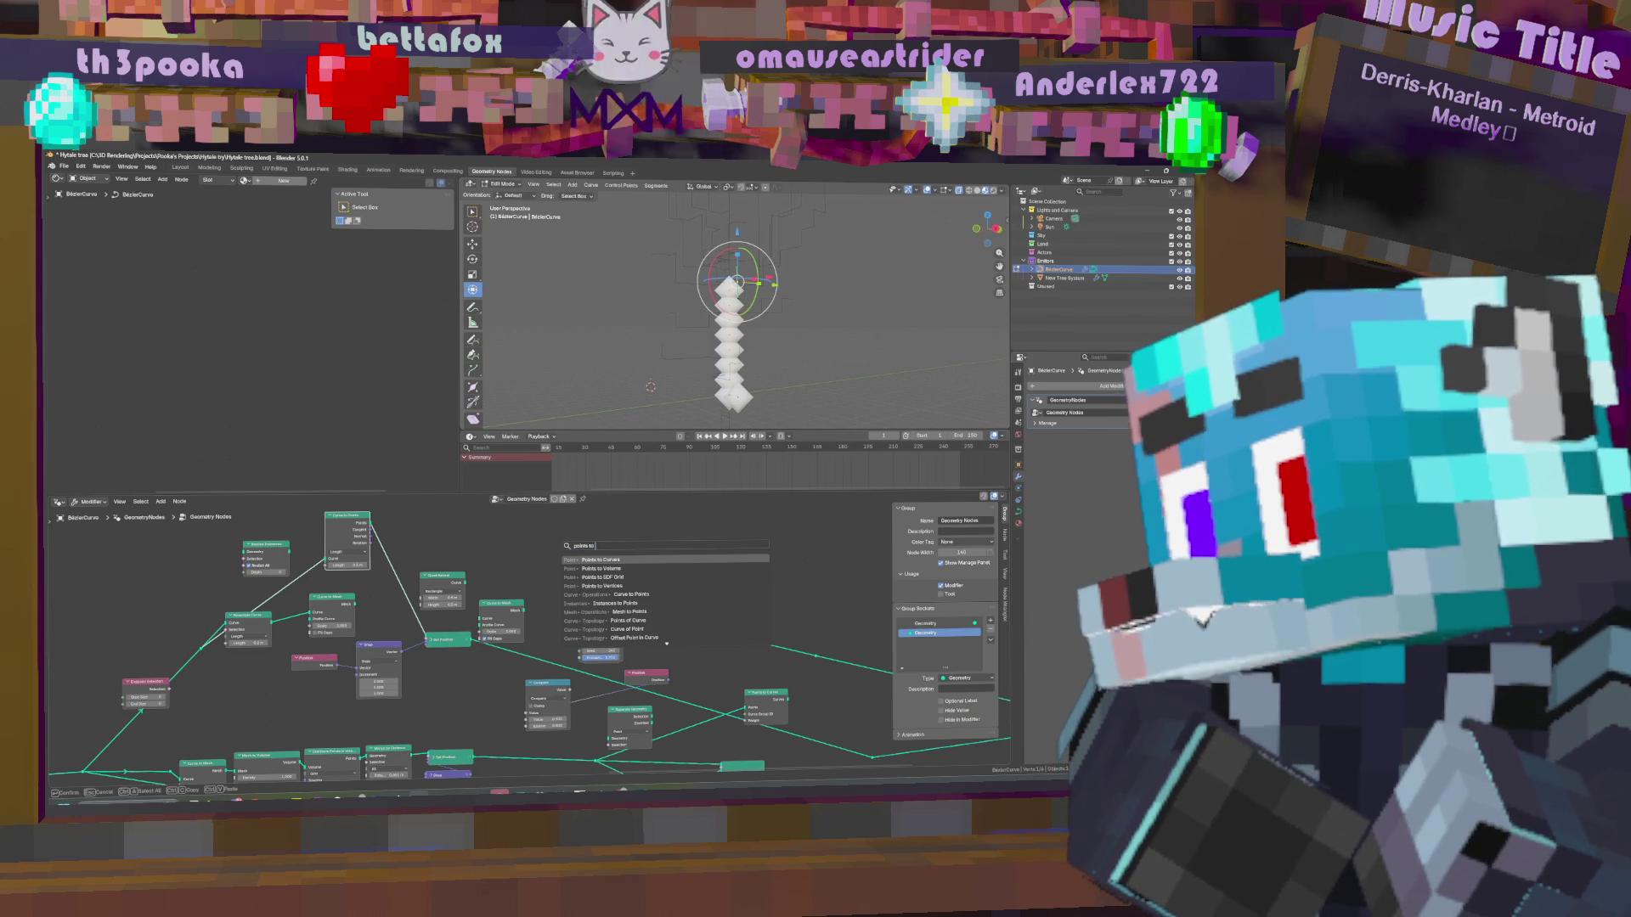
pyautogui.press('Return')
pyautogui.click(534, 548)
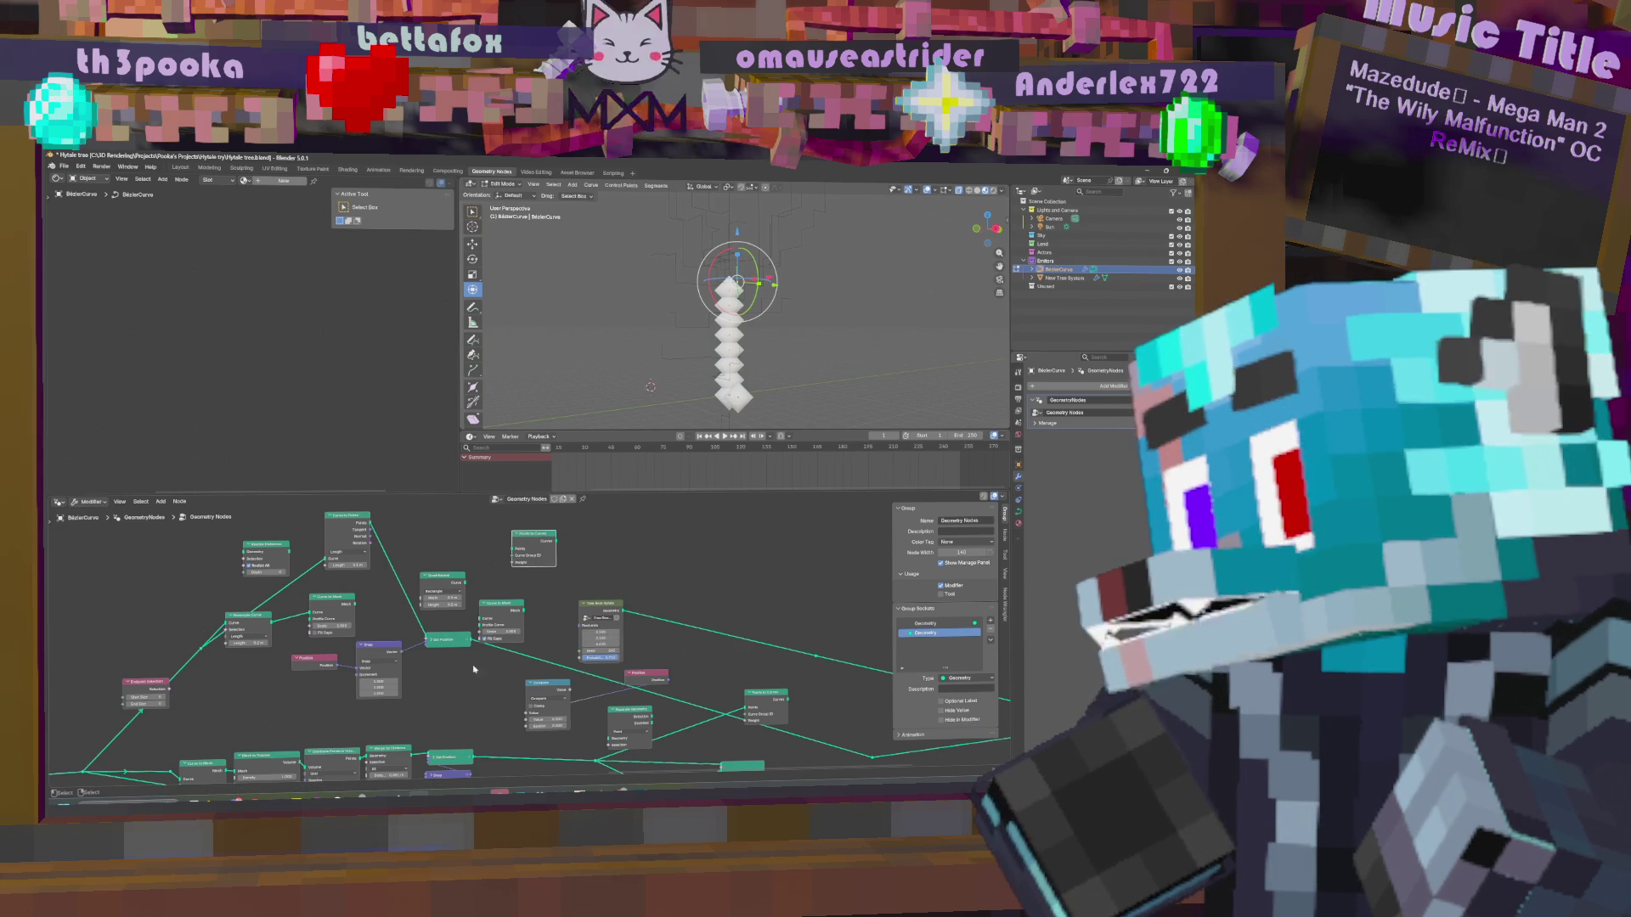
pyautogui.moveTo(472, 639); pyautogui.dragTo(516, 551)
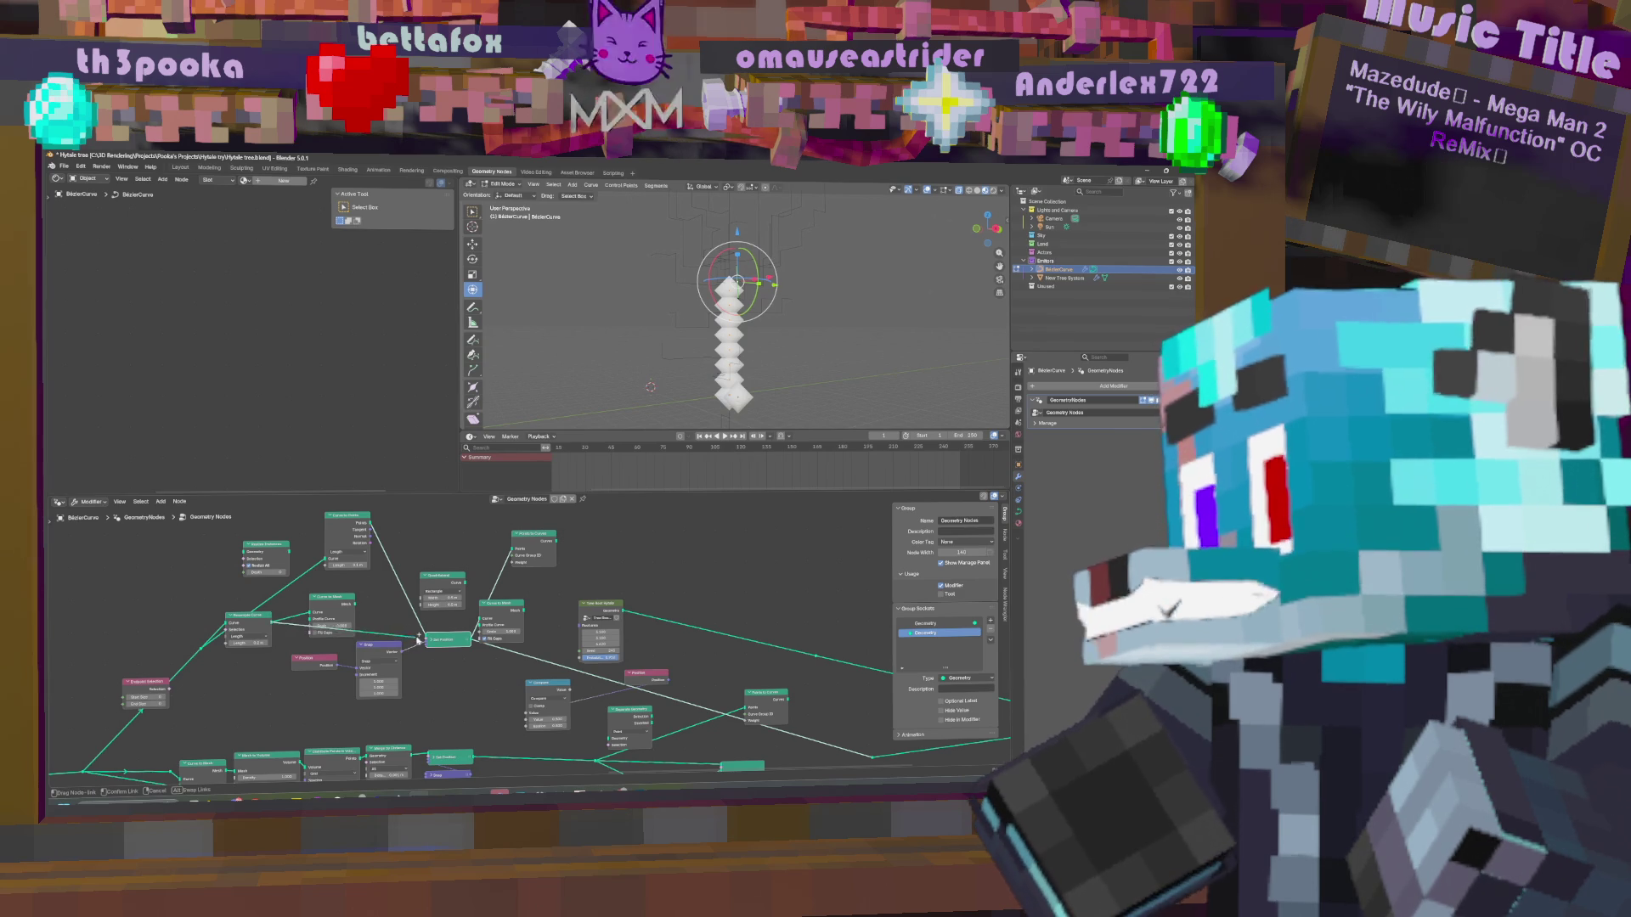
pyautogui.press('g')
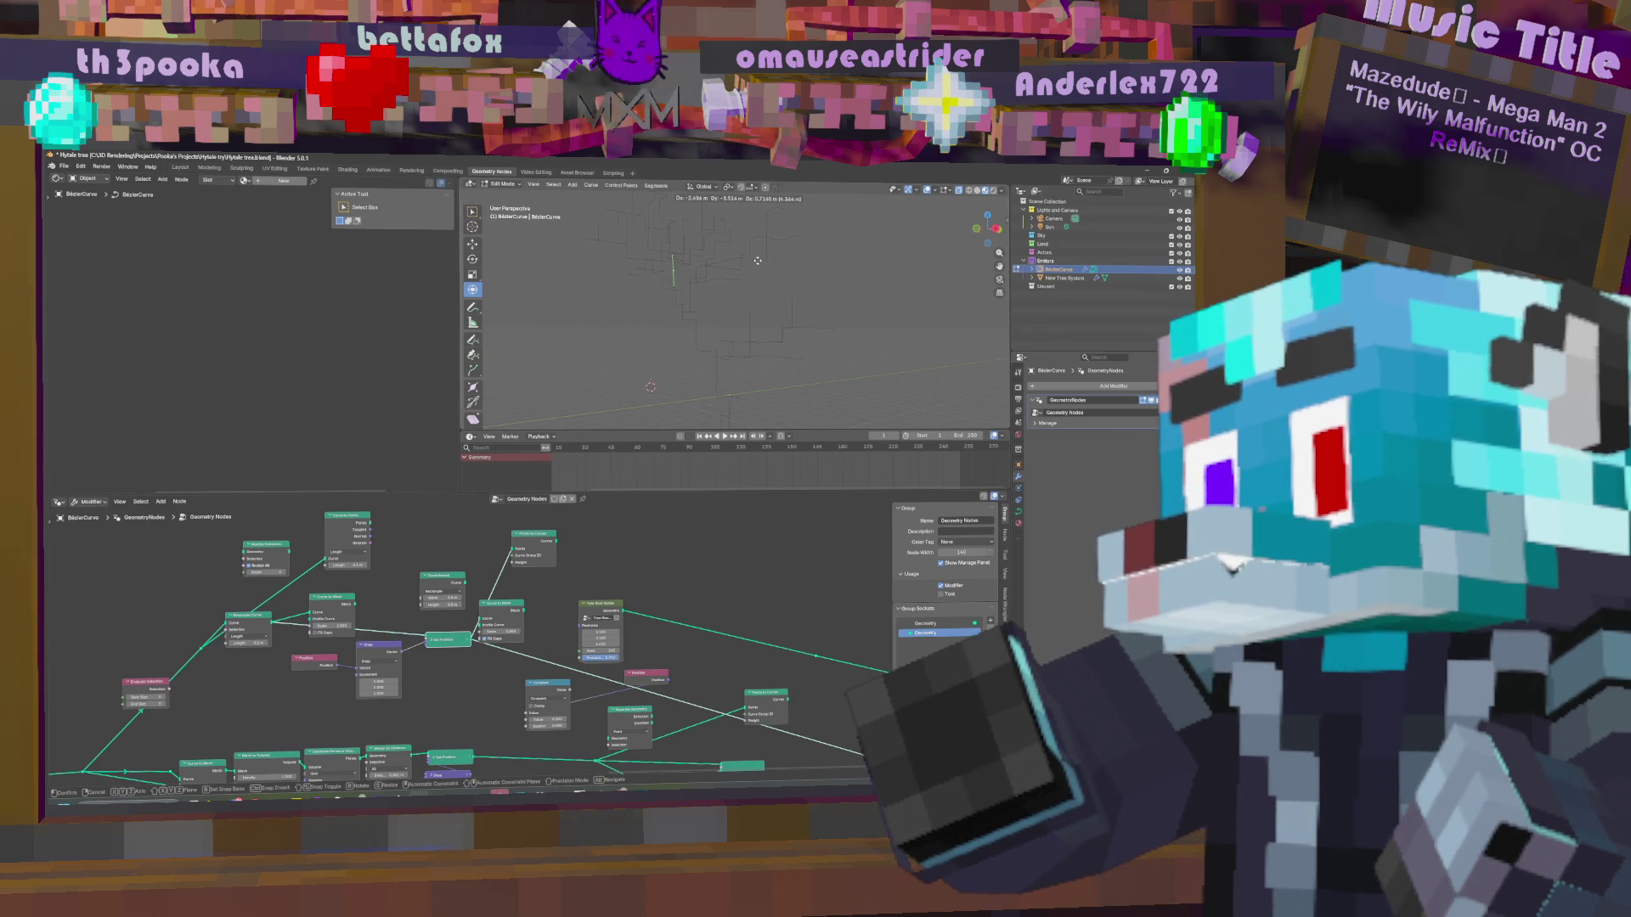
pyautogui.click(755, 268)
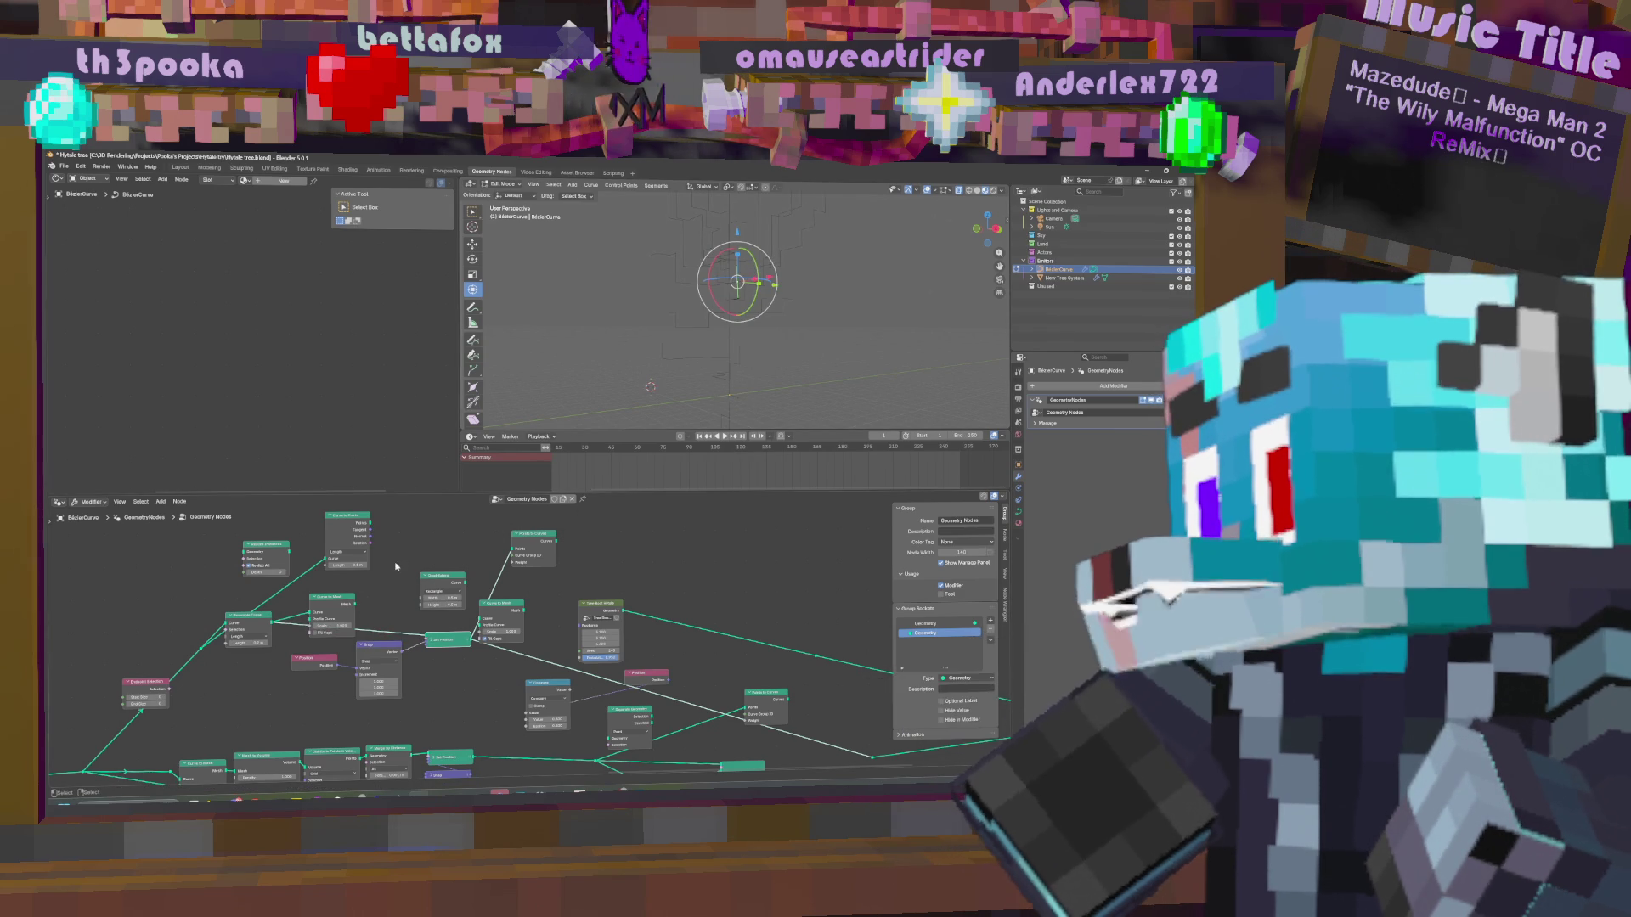
# Re-link cube instancing on the points and send the Points to Curves output downstream.
pyautogui.moveTo(370, 524); pyautogui.dragTo(427, 637)
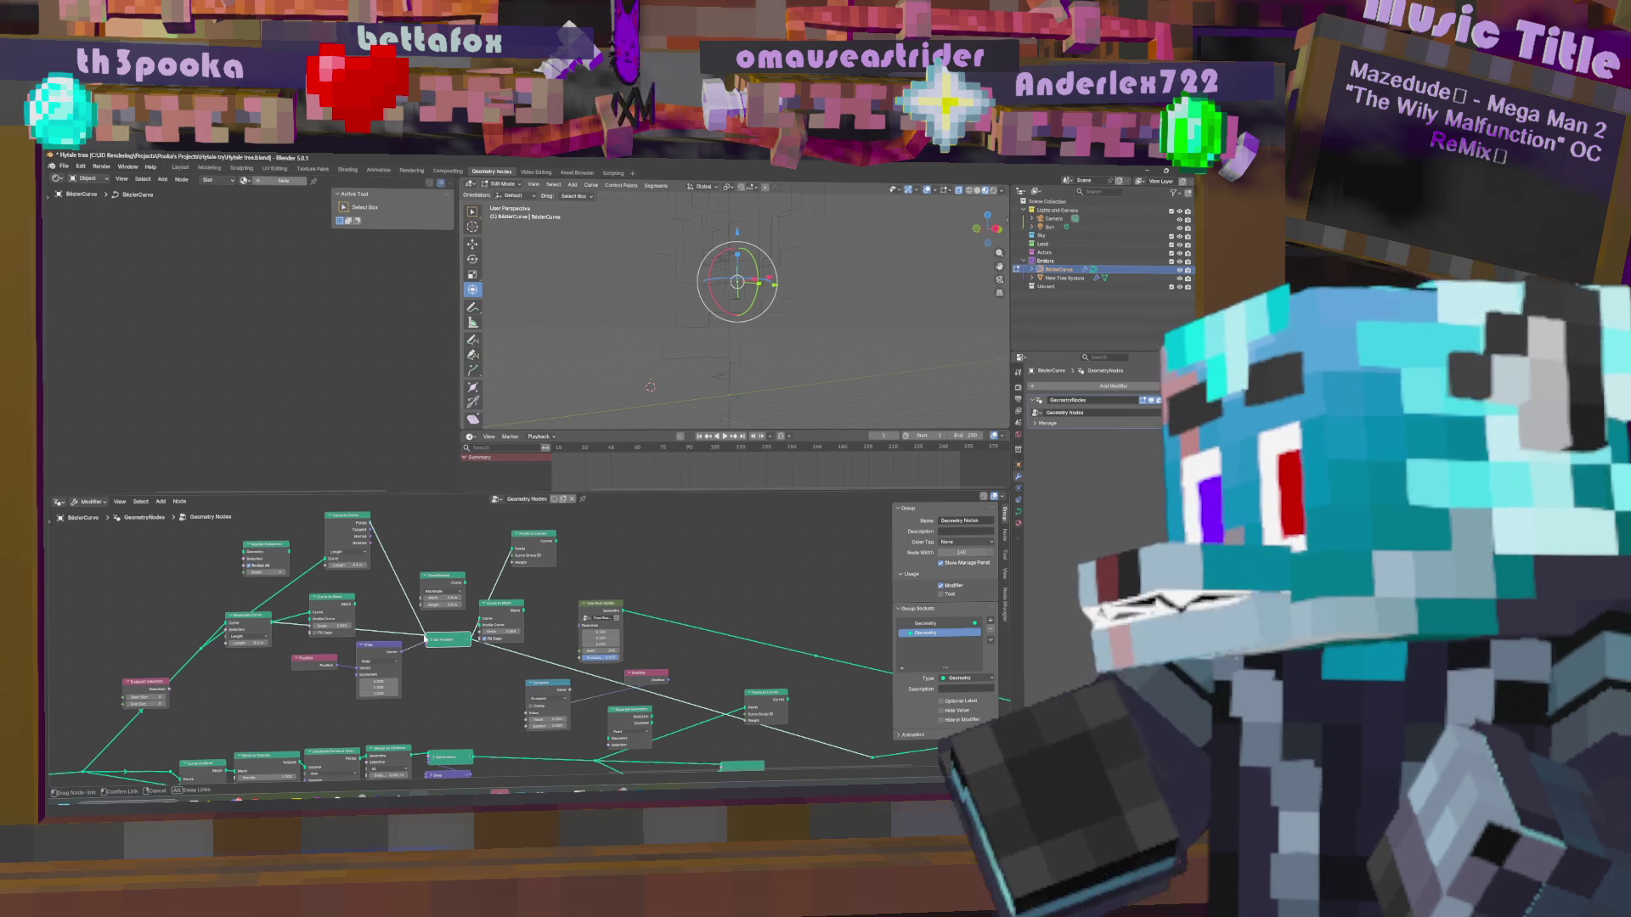
pyautogui.moveTo(645, 526); pyautogui.dragTo(500, 519, button='middle')
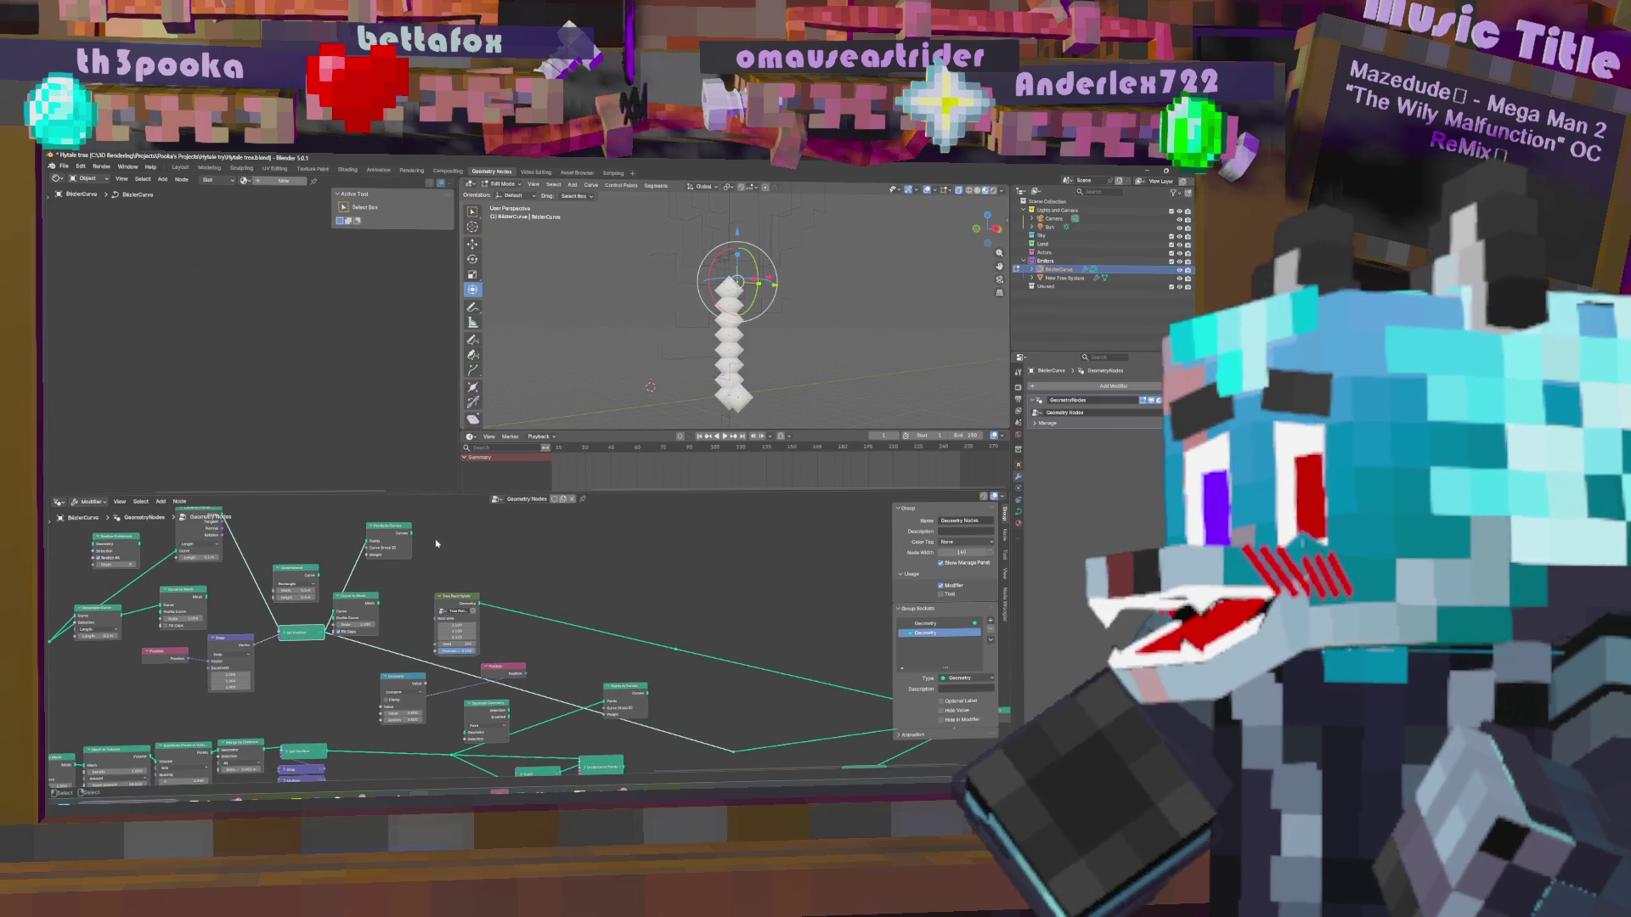
pyautogui.moveTo(411, 533); pyautogui.dragTo(732, 715)
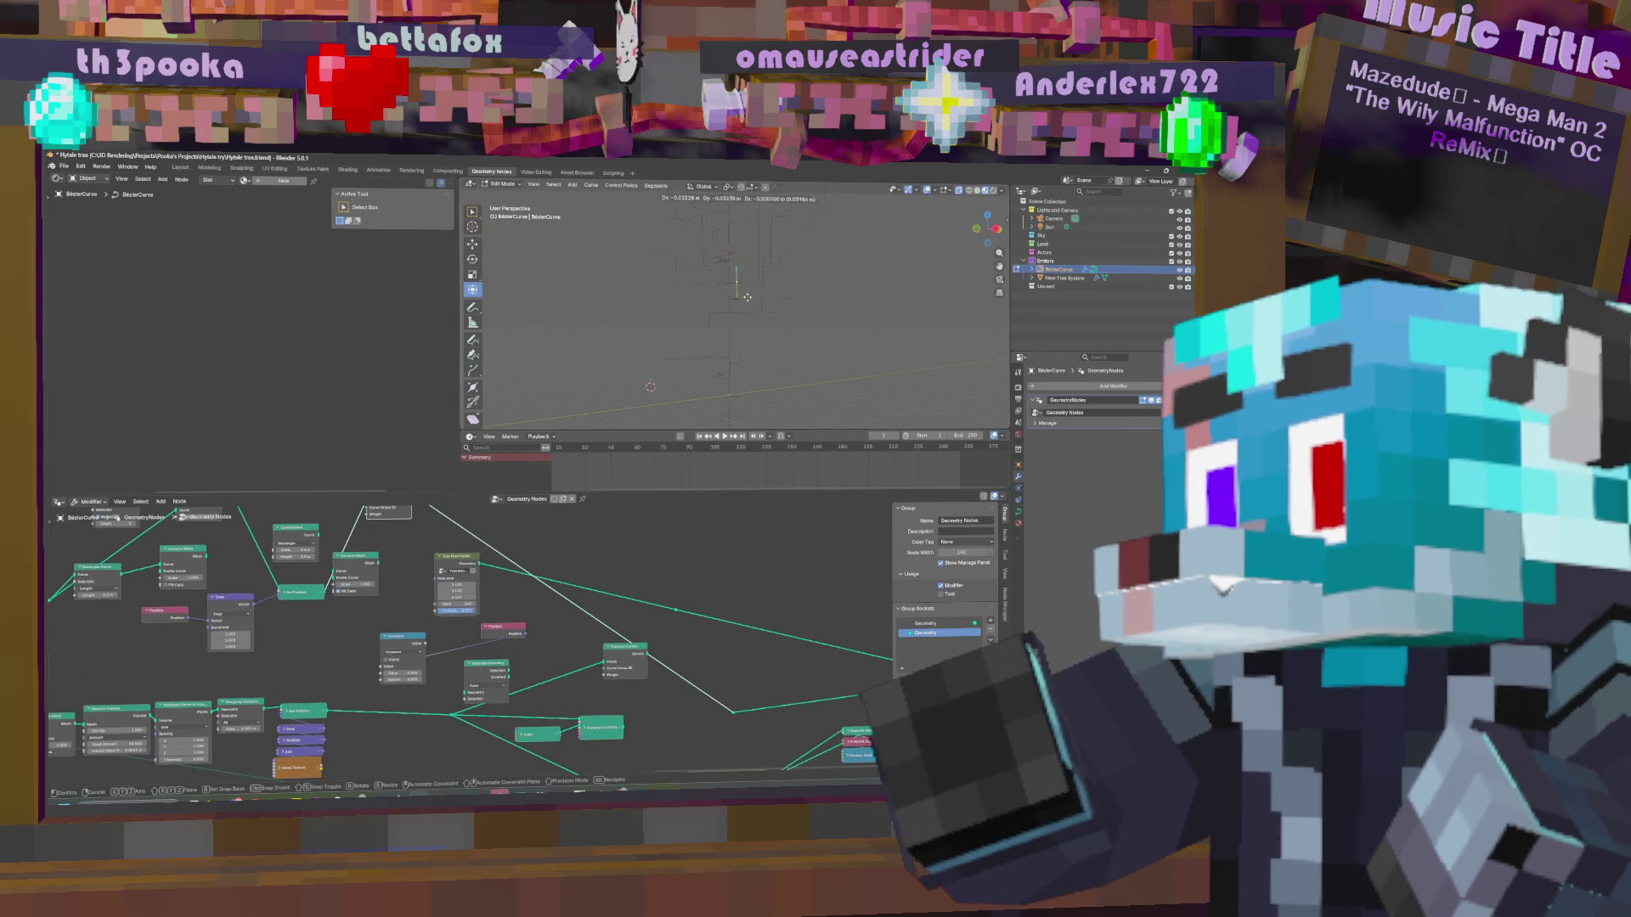
pyautogui.moveTo(469, 519); pyautogui.dragTo(715, 575, button='middle')
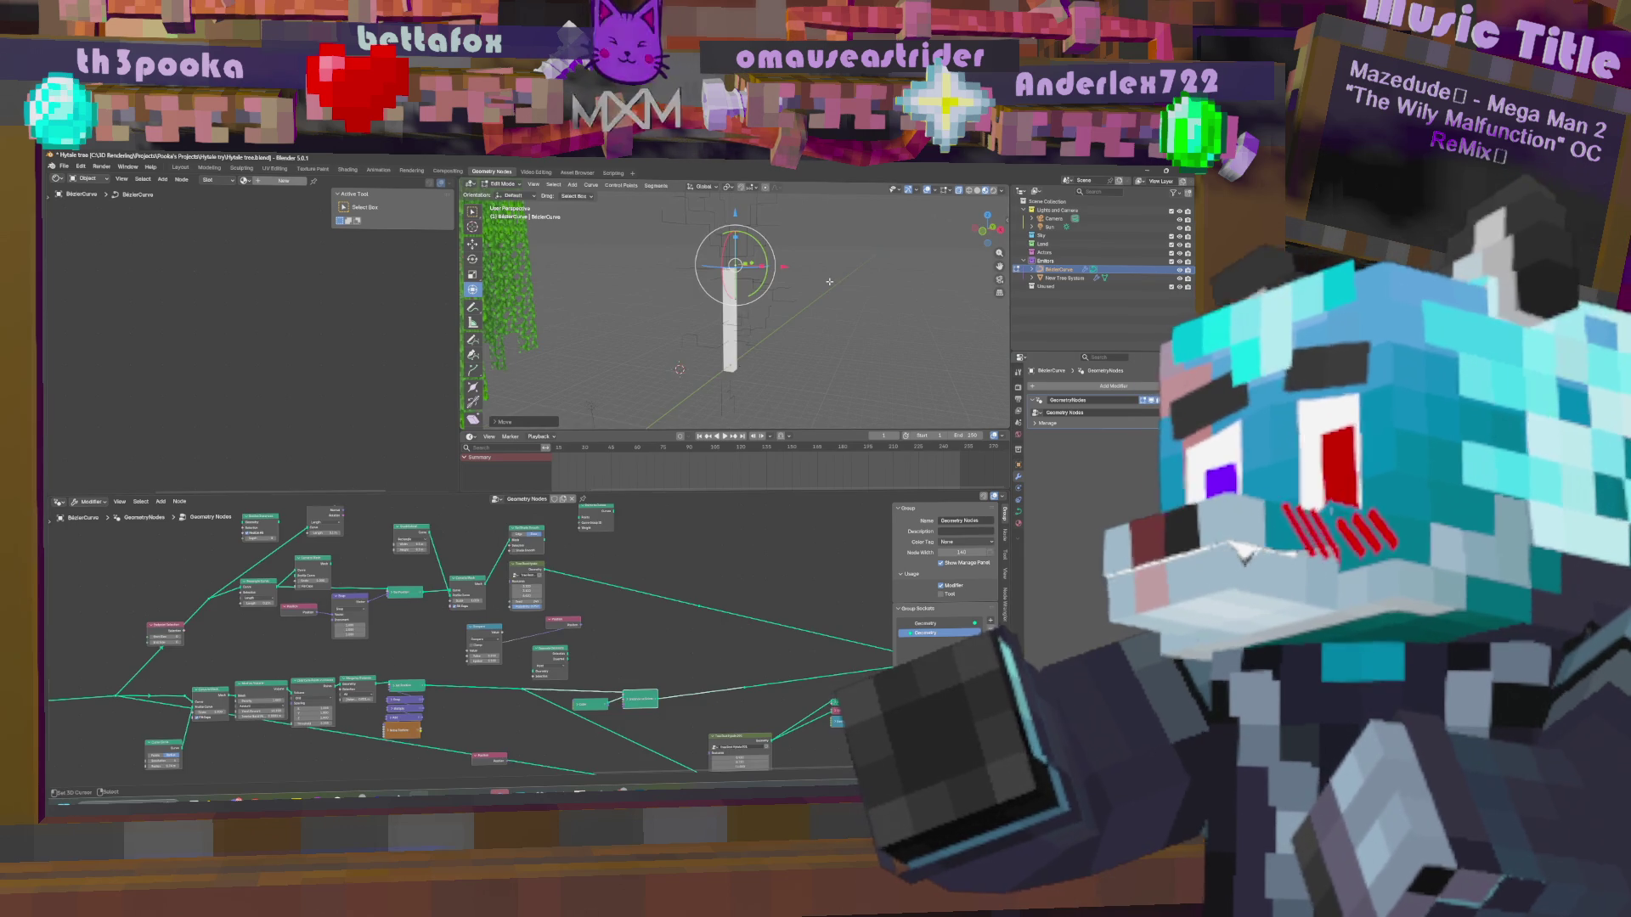
# Select the Tree Root Hytale group node and enter it.
pyautogui.moveTo(611, 727)
pyautogui.mouseDown(button='middle')
pyautogui.moveTo(544, 680)
pyautogui.moveTo(750, 696)
pyautogui.moveTo(730, 620)
pyautogui.mouseUp(button='middle')
pyautogui.scroll(2, 559, 706)
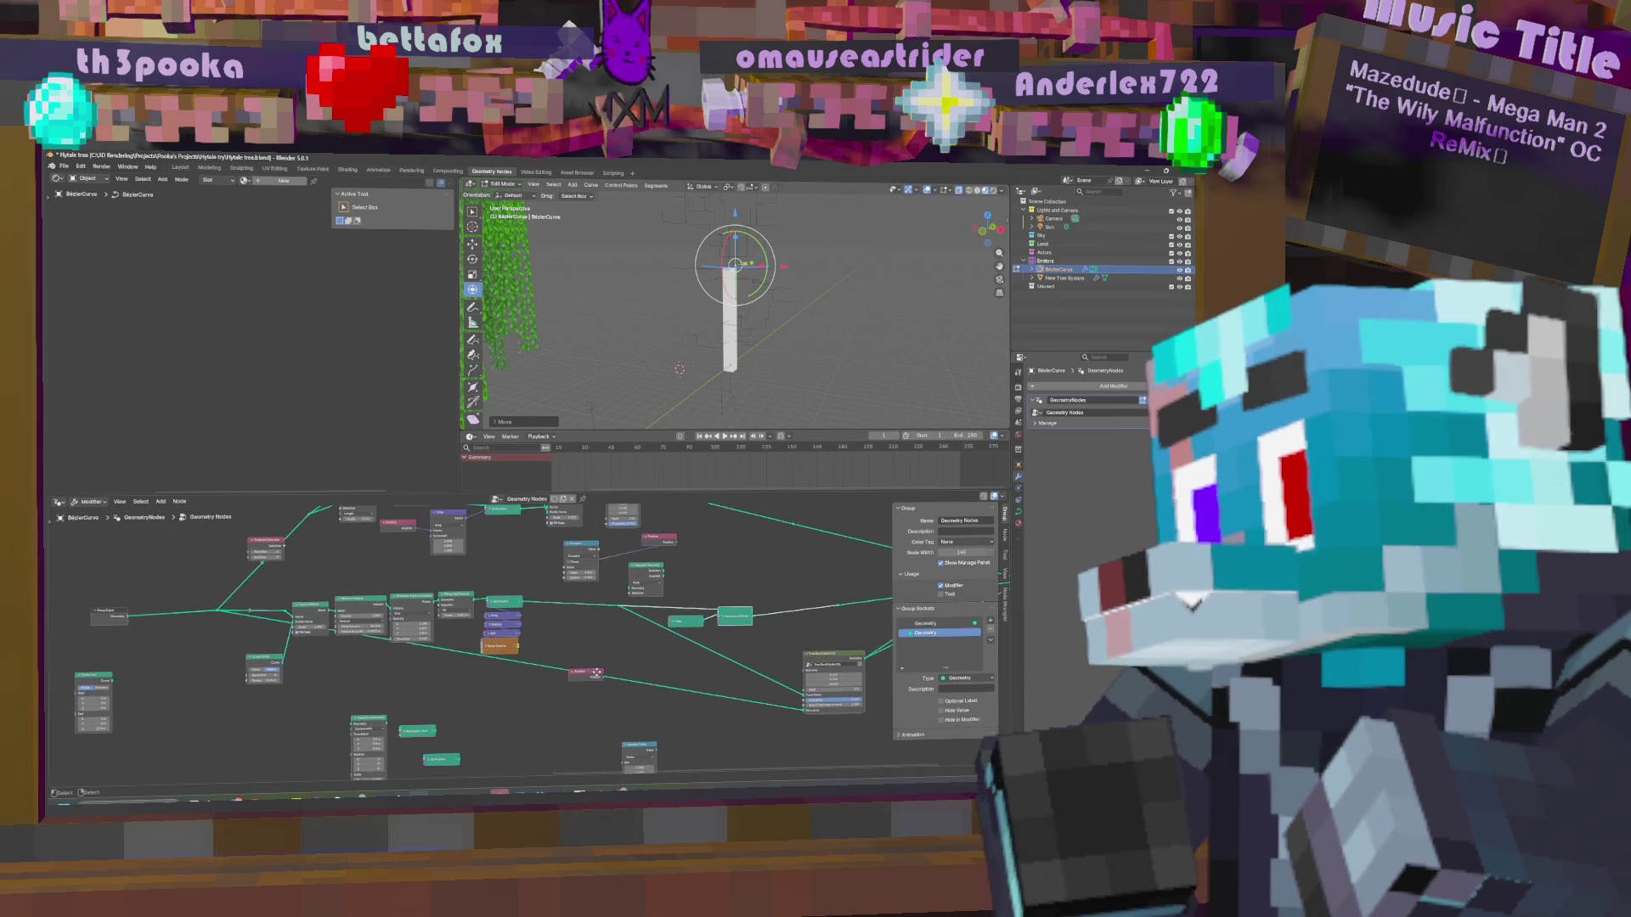
pyautogui.moveTo(559, 706)
pyautogui.mouseDown(button='middle')
pyautogui.moveTo(408, 576)
pyautogui.moveTo(422, 582)
pyautogui.mouseUp(button='middle')
pyautogui.click(572, 664)
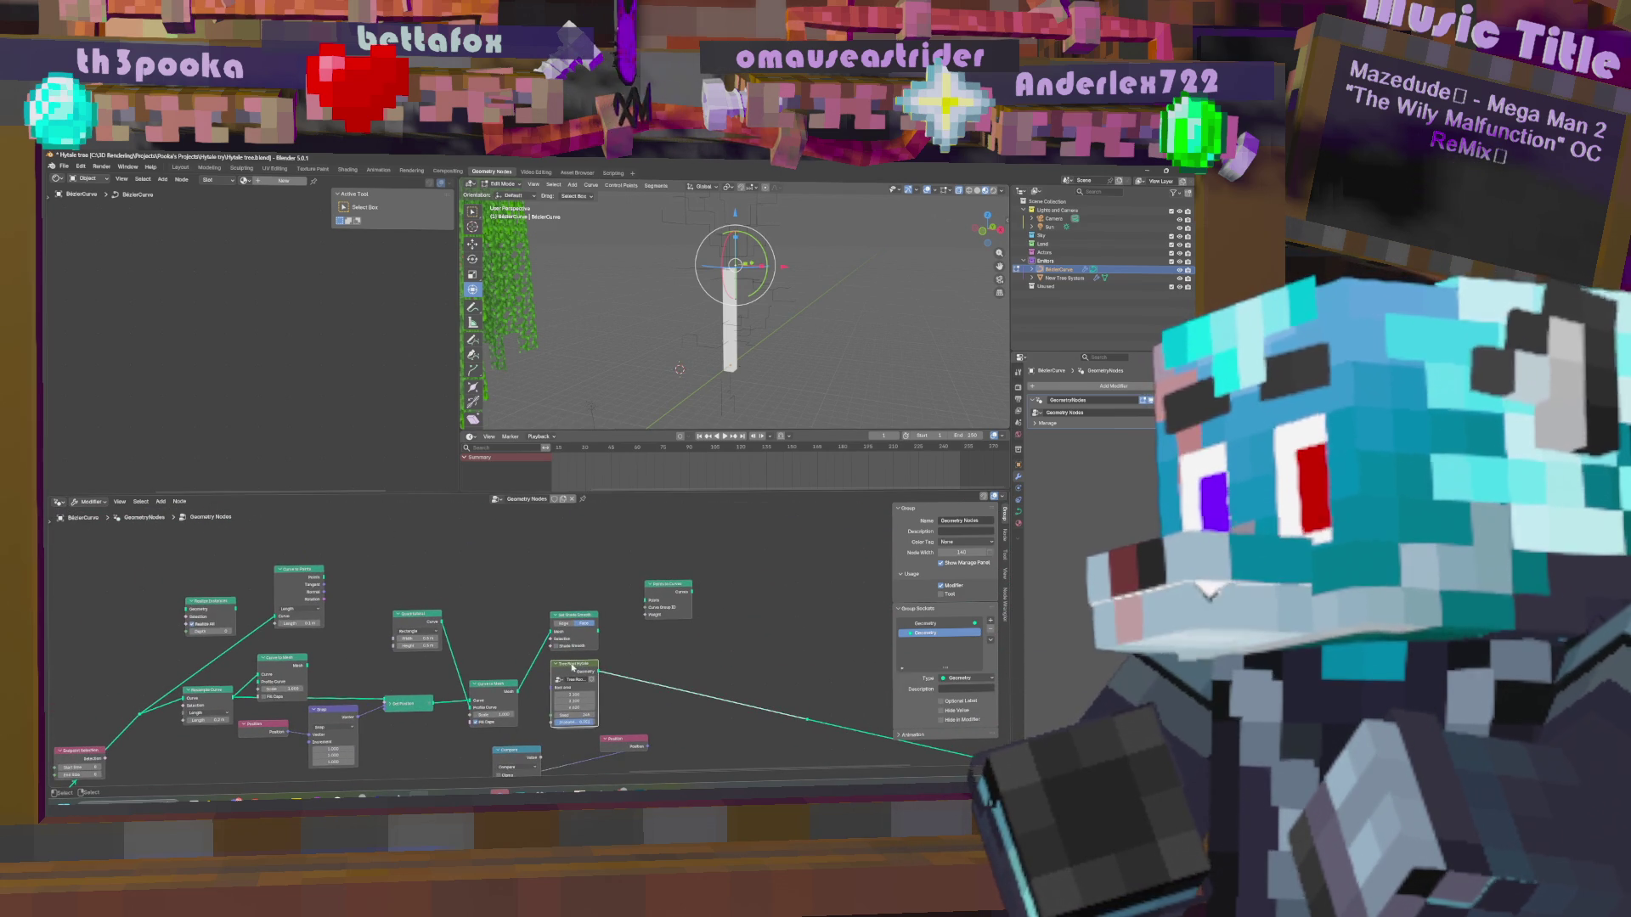
pyautogui.press('Tab')
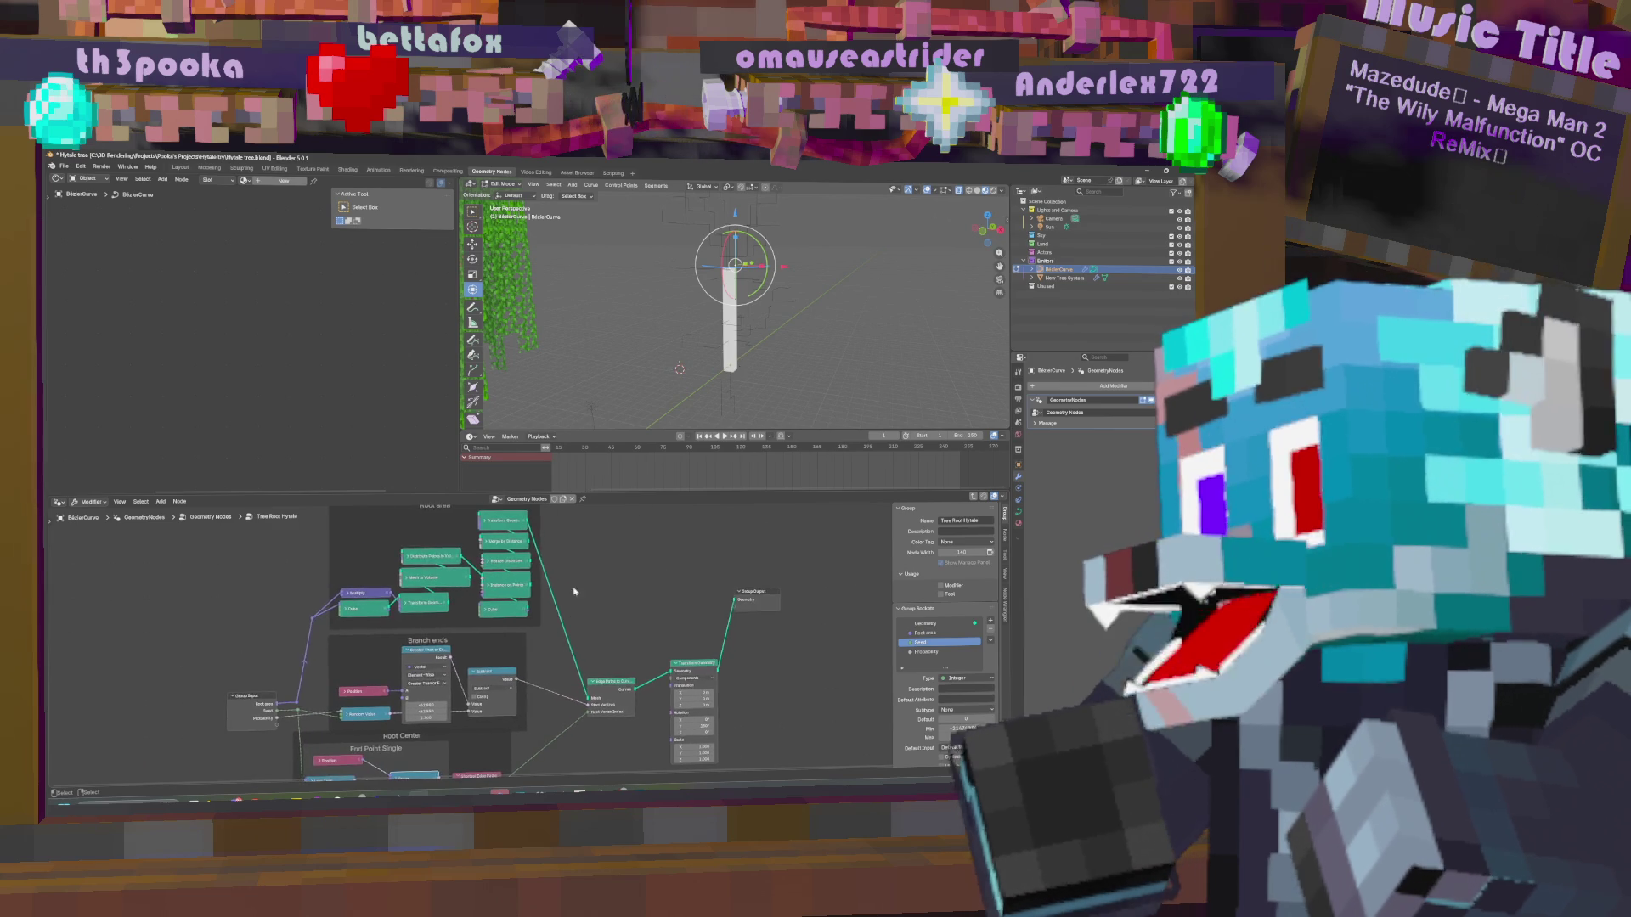
# Change the Transform Geometry node's Translation Z value inside the group.
pyautogui.click(618, 578)
pyautogui.click(620, 619)
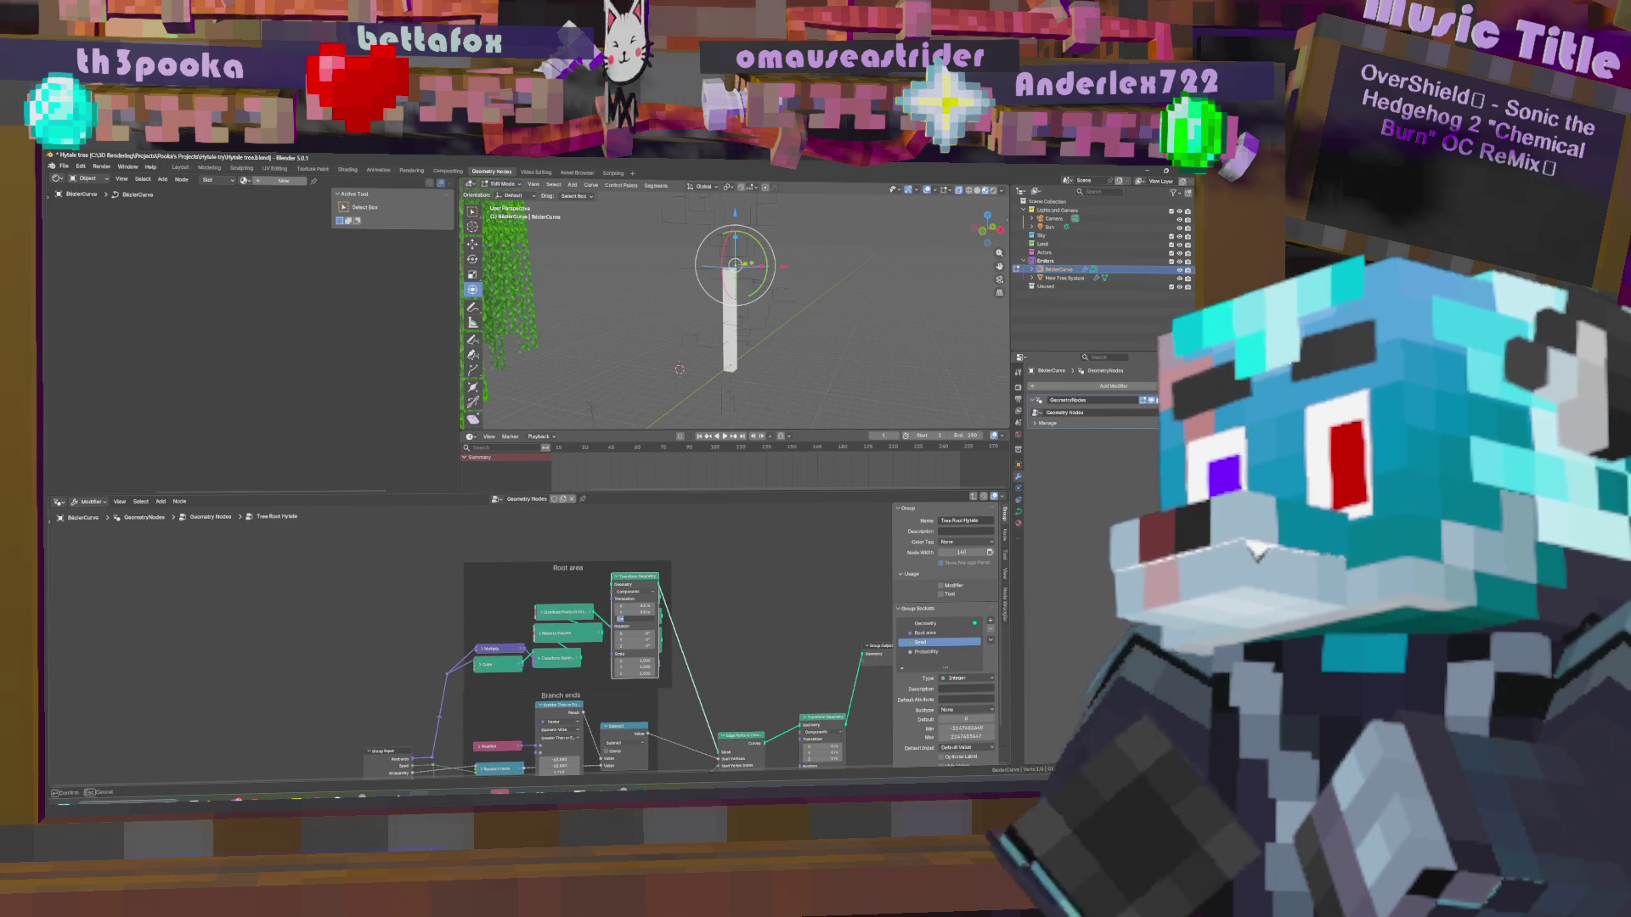
pyautogui.press('Return')
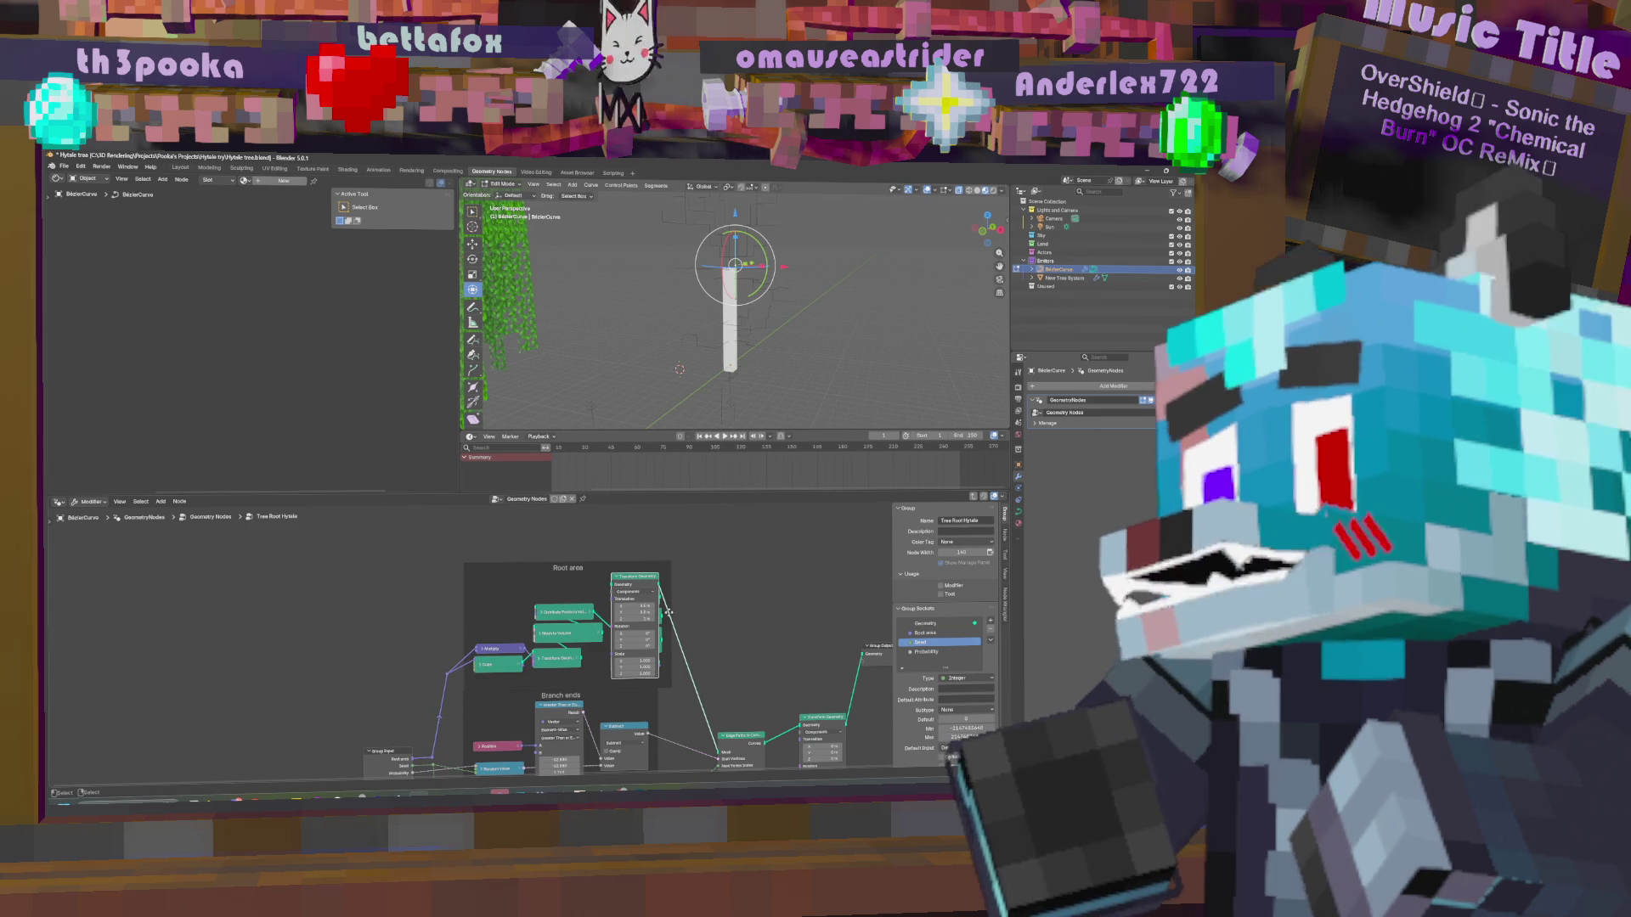
pyautogui.click(645, 619)
pyautogui.press('Return')
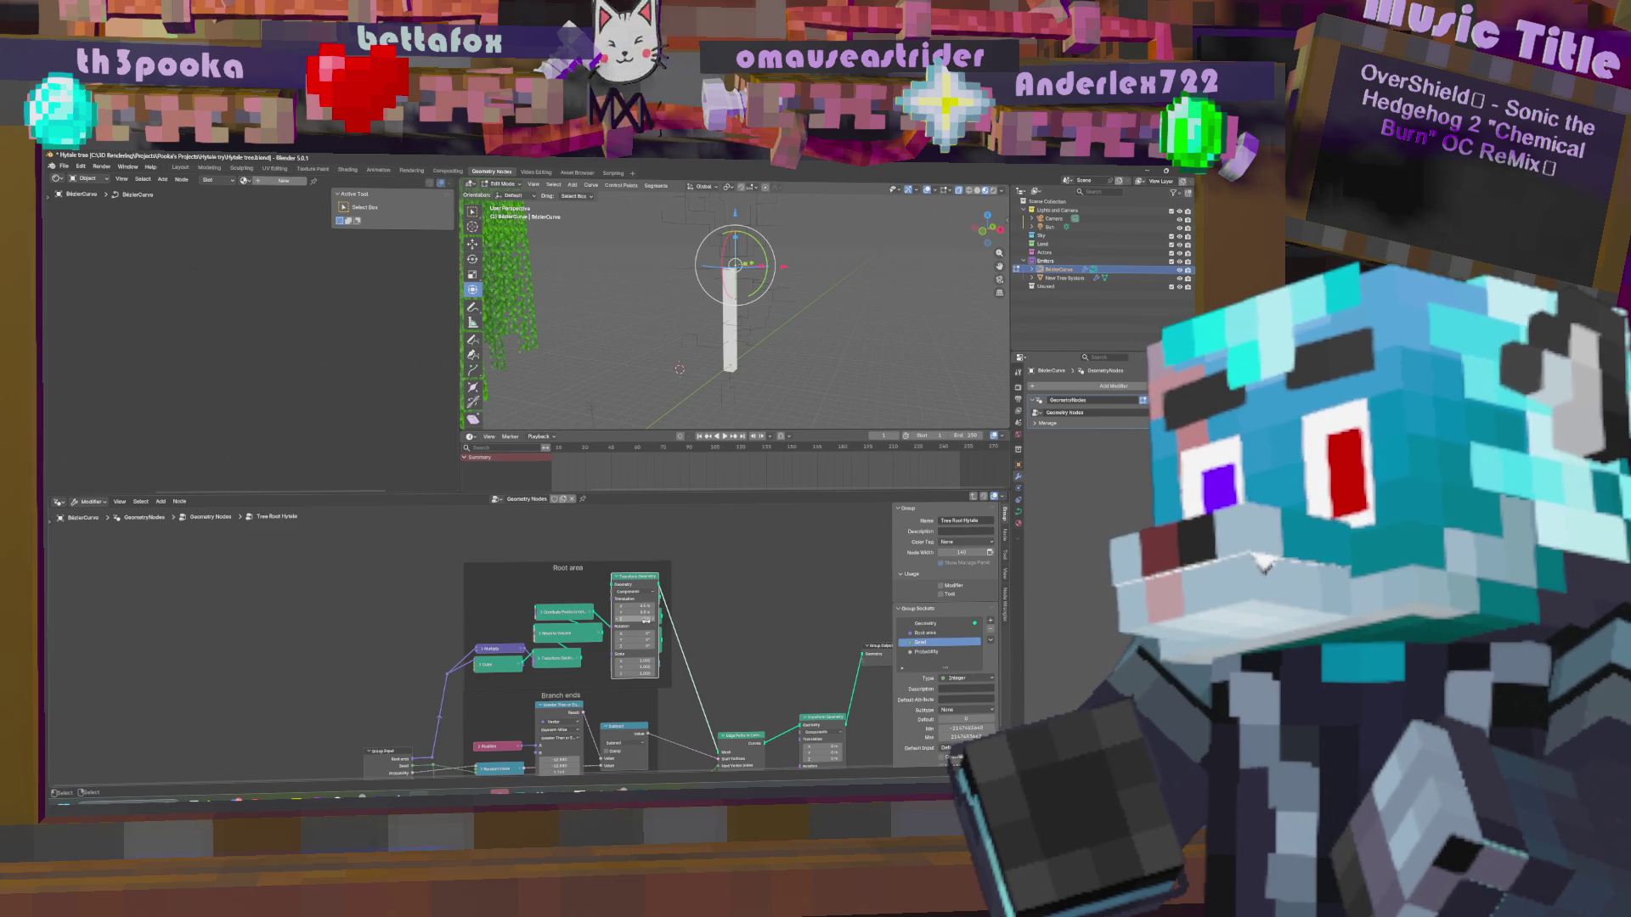
pyautogui.moveTo(765, 340); pyautogui.dragTo(780, 350, button='middle')
# Exit the group to the main tree and begin raising the Seed value.
pyautogui.click(627, 598)
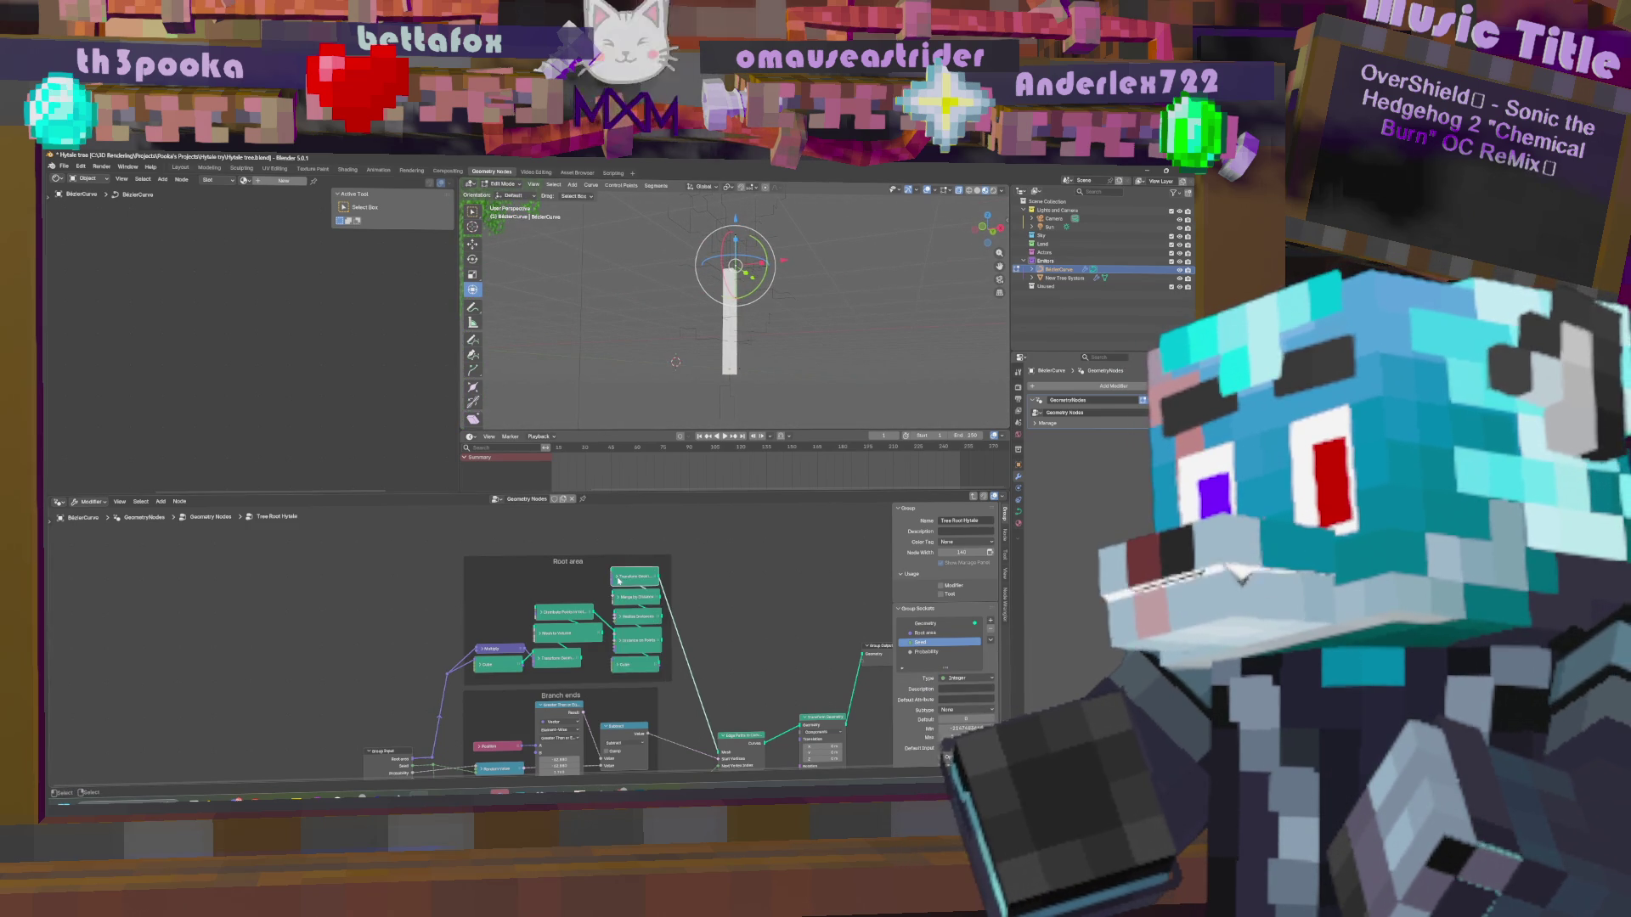
pyautogui.press('Tab')
pyautogui.moveTo(570, 716); pyautogui.dragTo(575, 716)
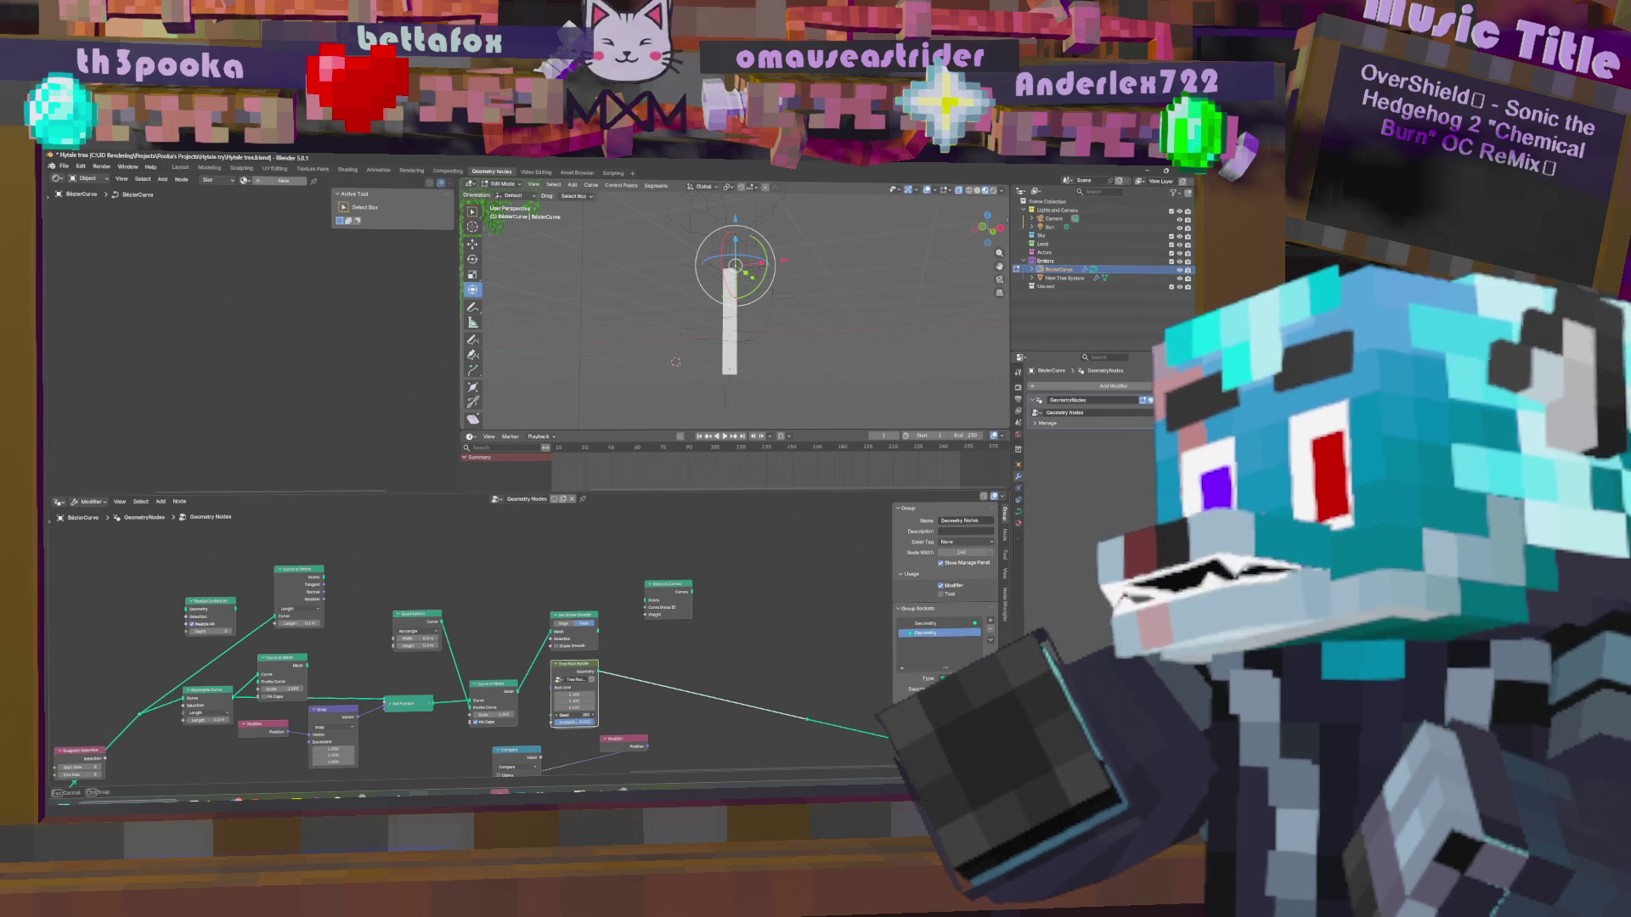
# Raise the Tree Root Hytale Seed to about 274, cancelling a stray move.
pyautogui.moveTo(575, 717); pyautogui.dragTo(580, 716)
pyautogui.press('g')
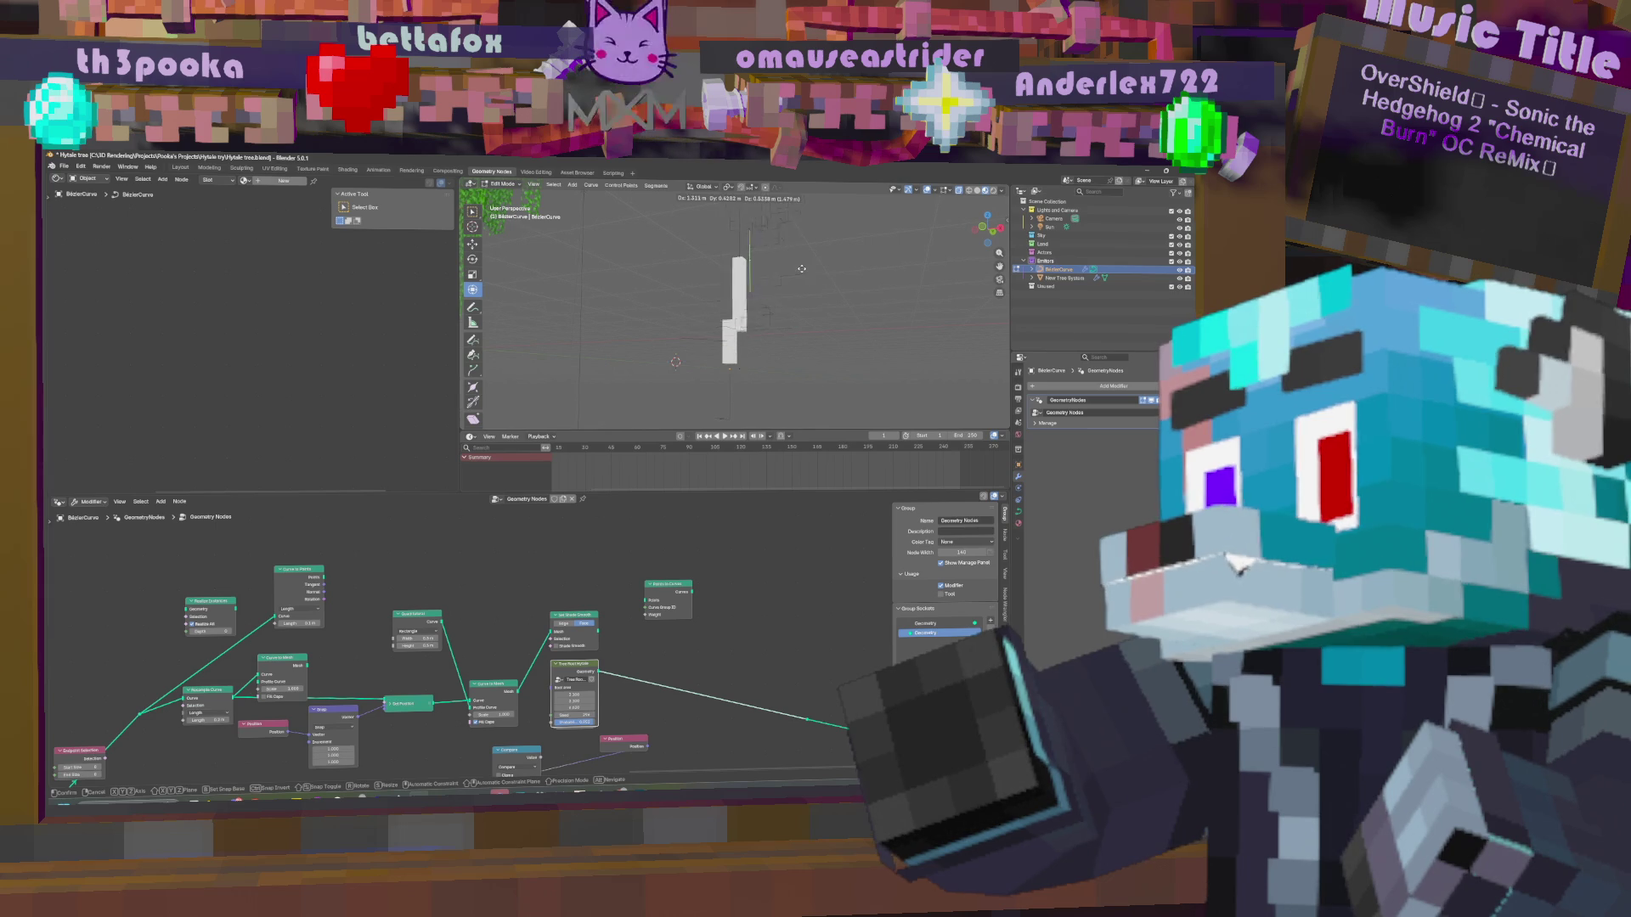
pyautogui.rightClick(831, 328)
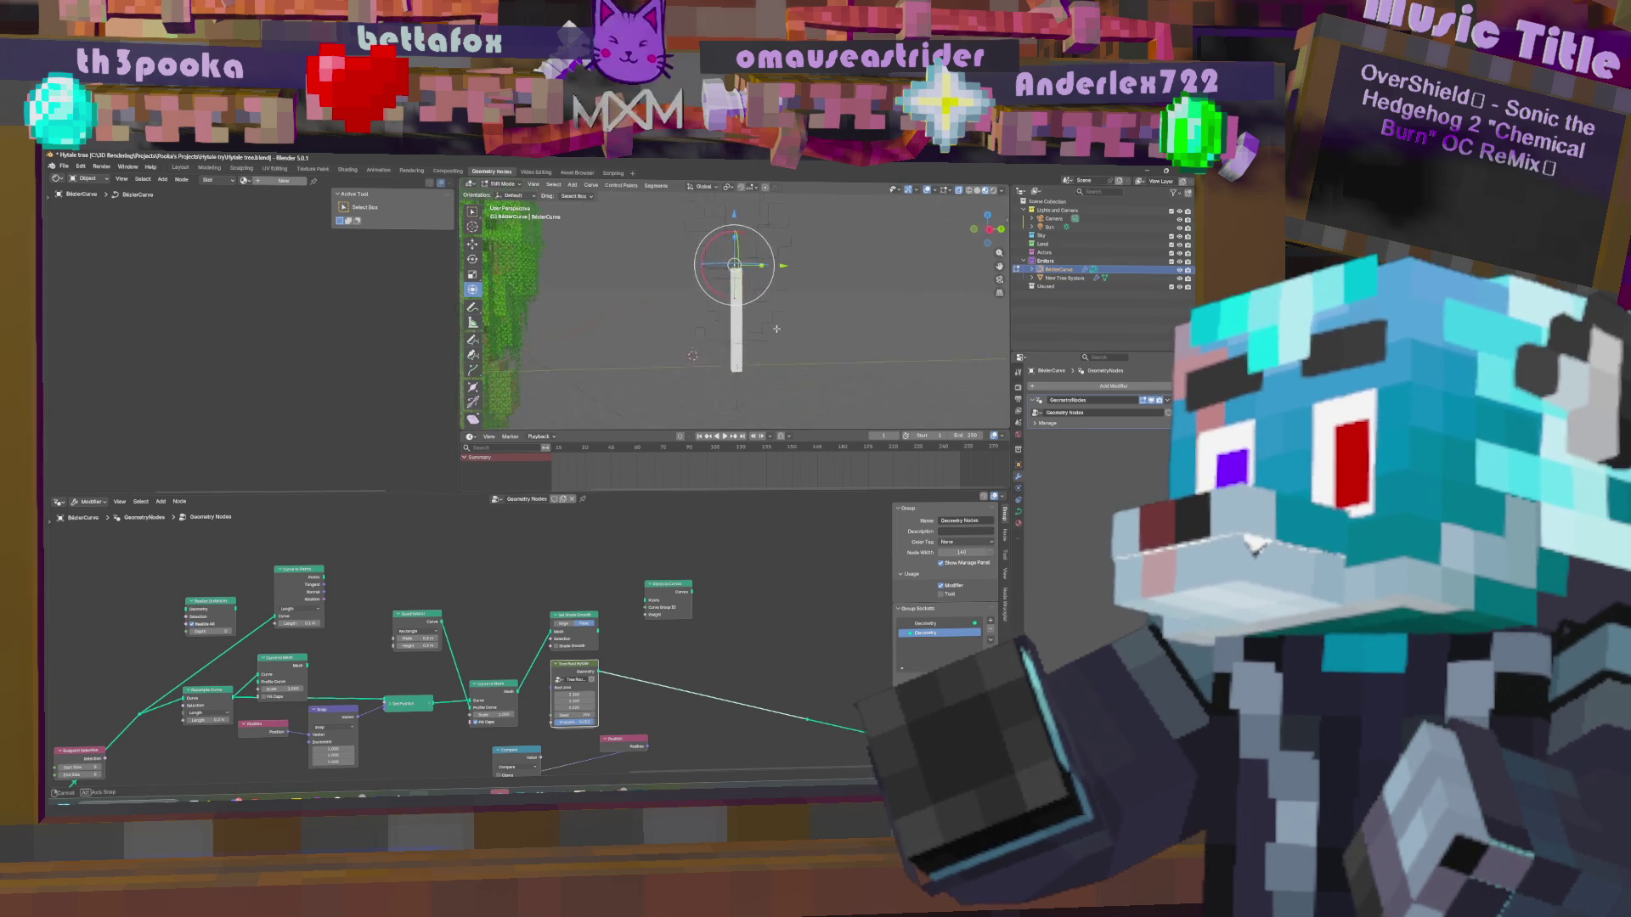
# Orbit around the tree column and switch the curve back to Object Mode.
pyautogui.moveTo(844, 319); pyautogui.dragTo(938, 329, button='middle')
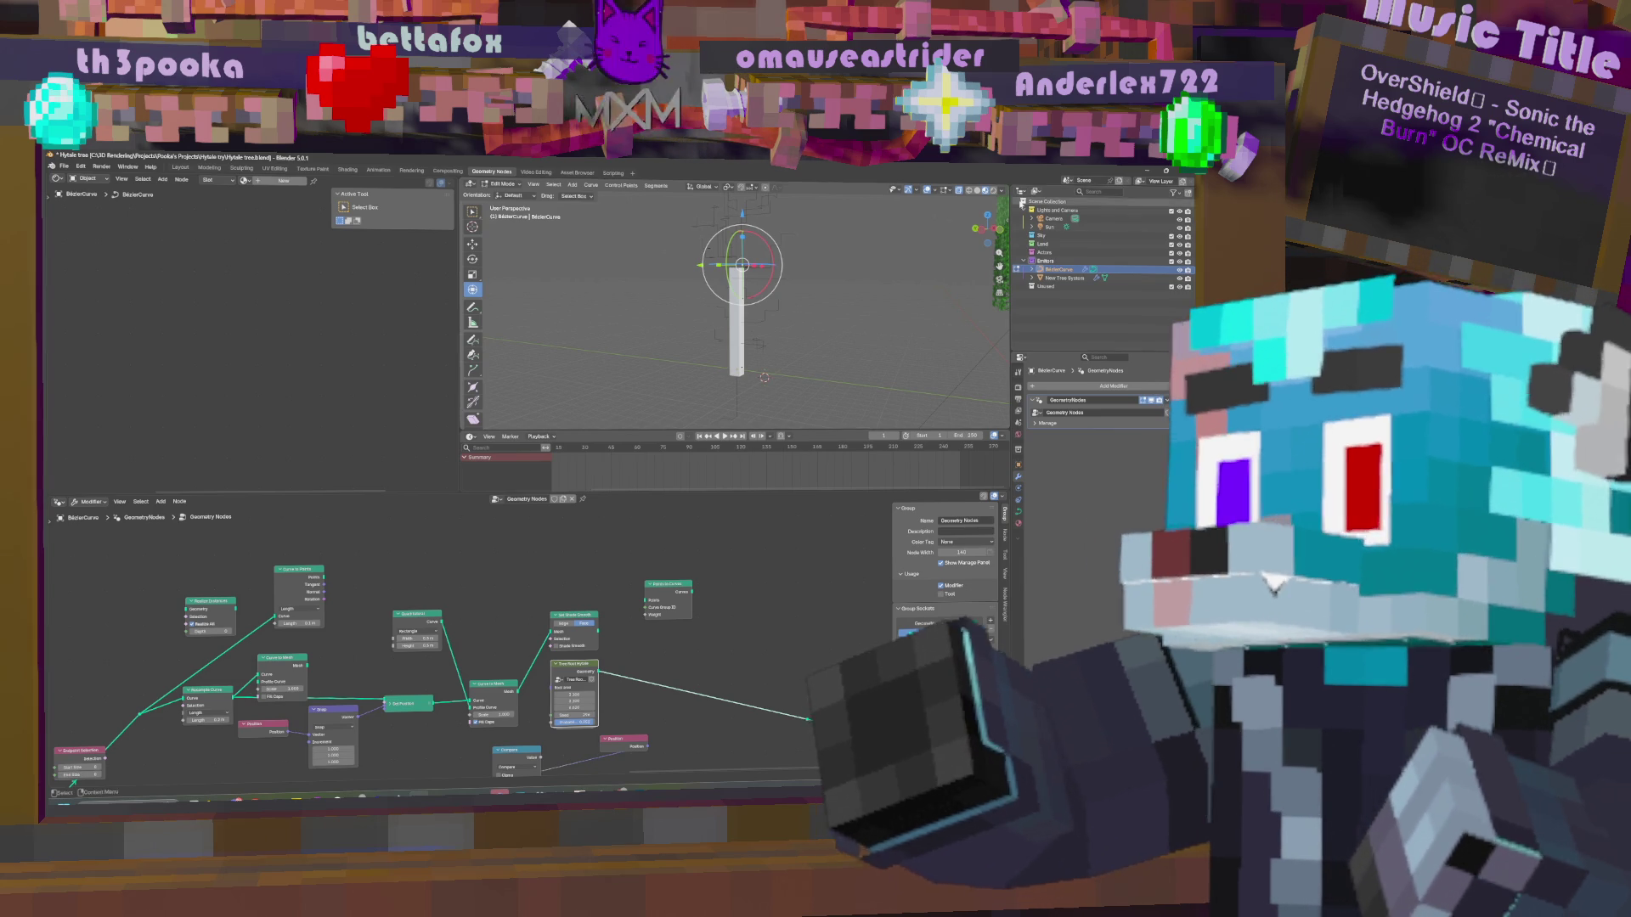
pyautogui.scroll(3, 800, 355)
pyautogui.moveTo(800, 354)
pyautogui.mouseDown(button='middle')
pyautogui.moveTo(821, 325)
pyautogui.moveTo(818, 370)
pyautogui.mouseUp(button='middle')
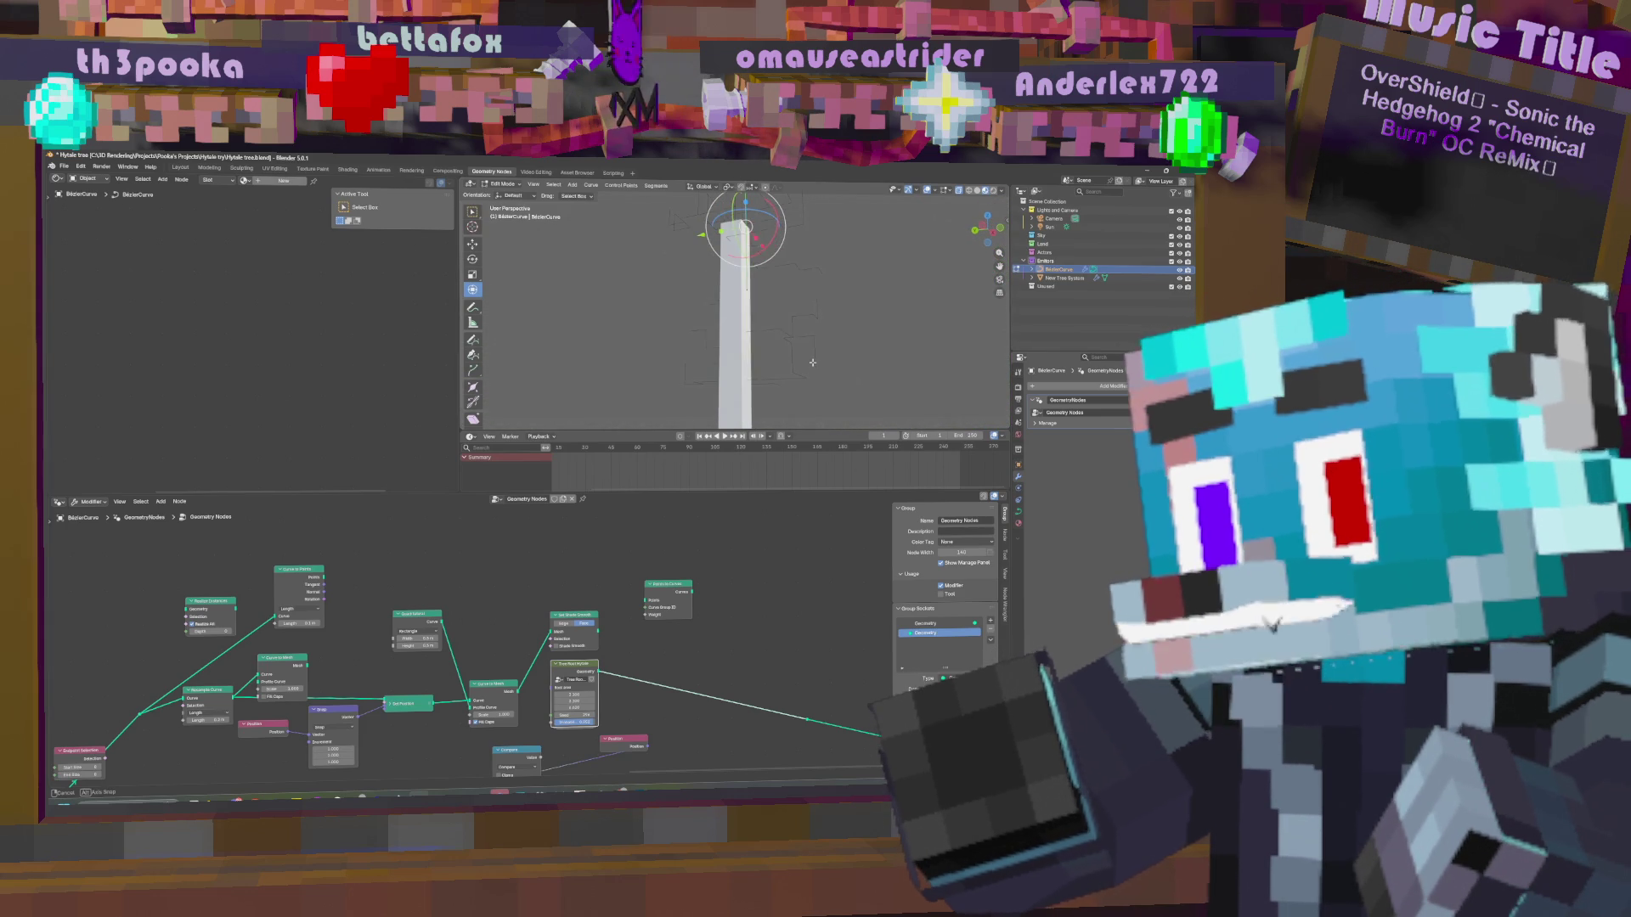
pyautogui.press('Tab')
pyautogui.scroll(-4, 757, 626)
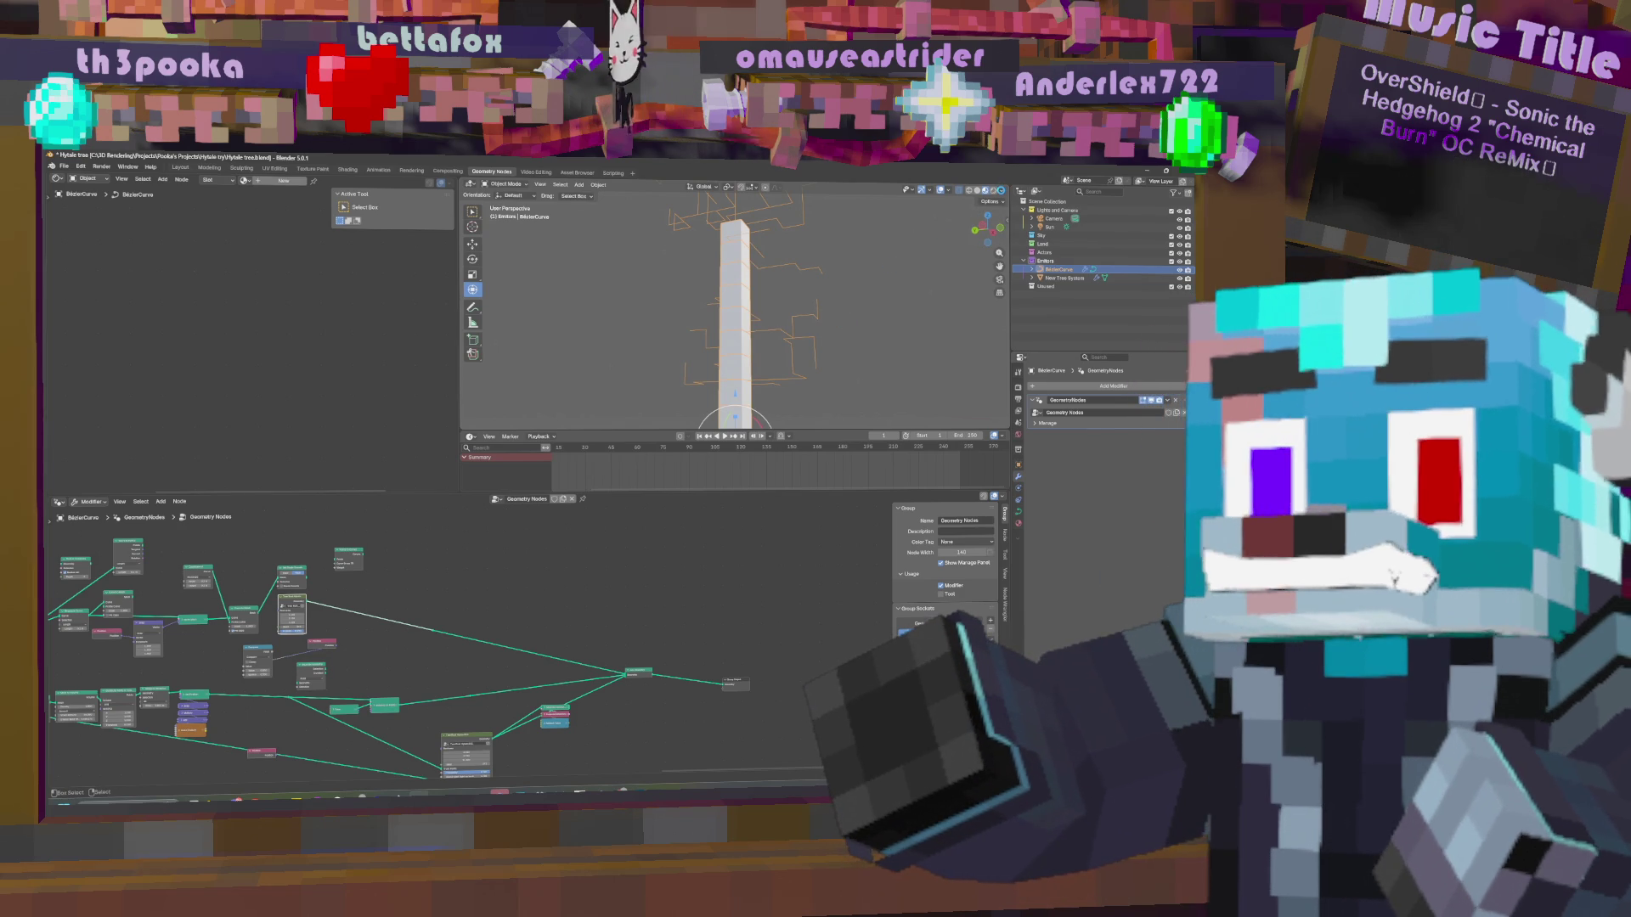
# Save the file as 'Hytale tree.blend' and browse the viewport shading, overlay and gizmo options.
pyautogui.hotkey('ctrl', 's')
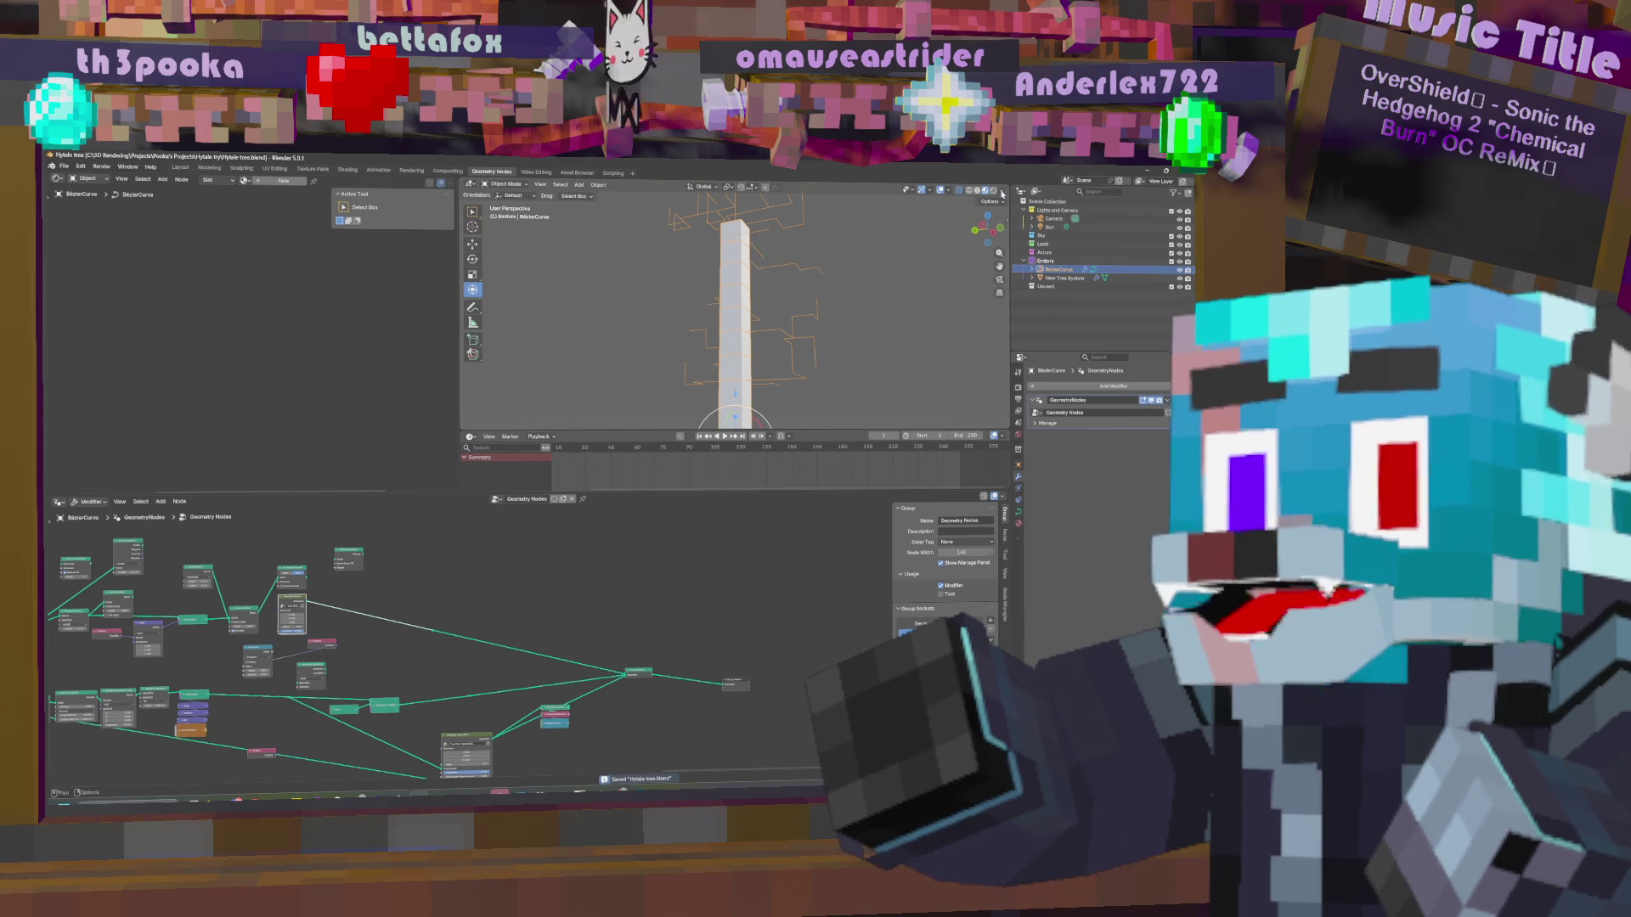
pyautogui.click(1002, 192)
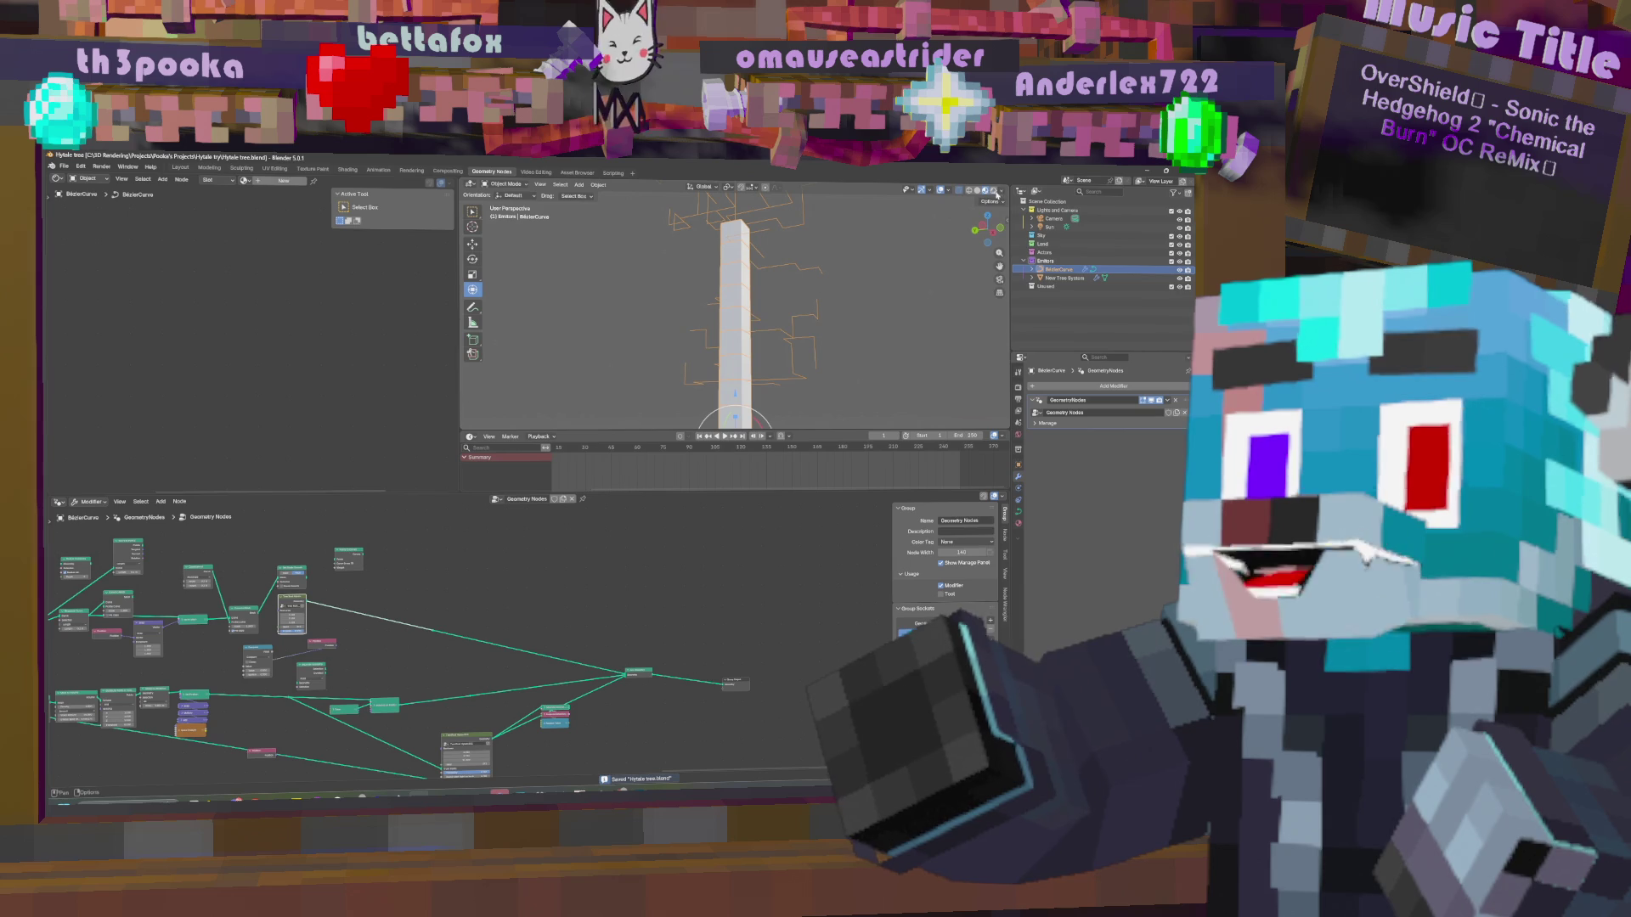
pyautogui.click(950, 192)
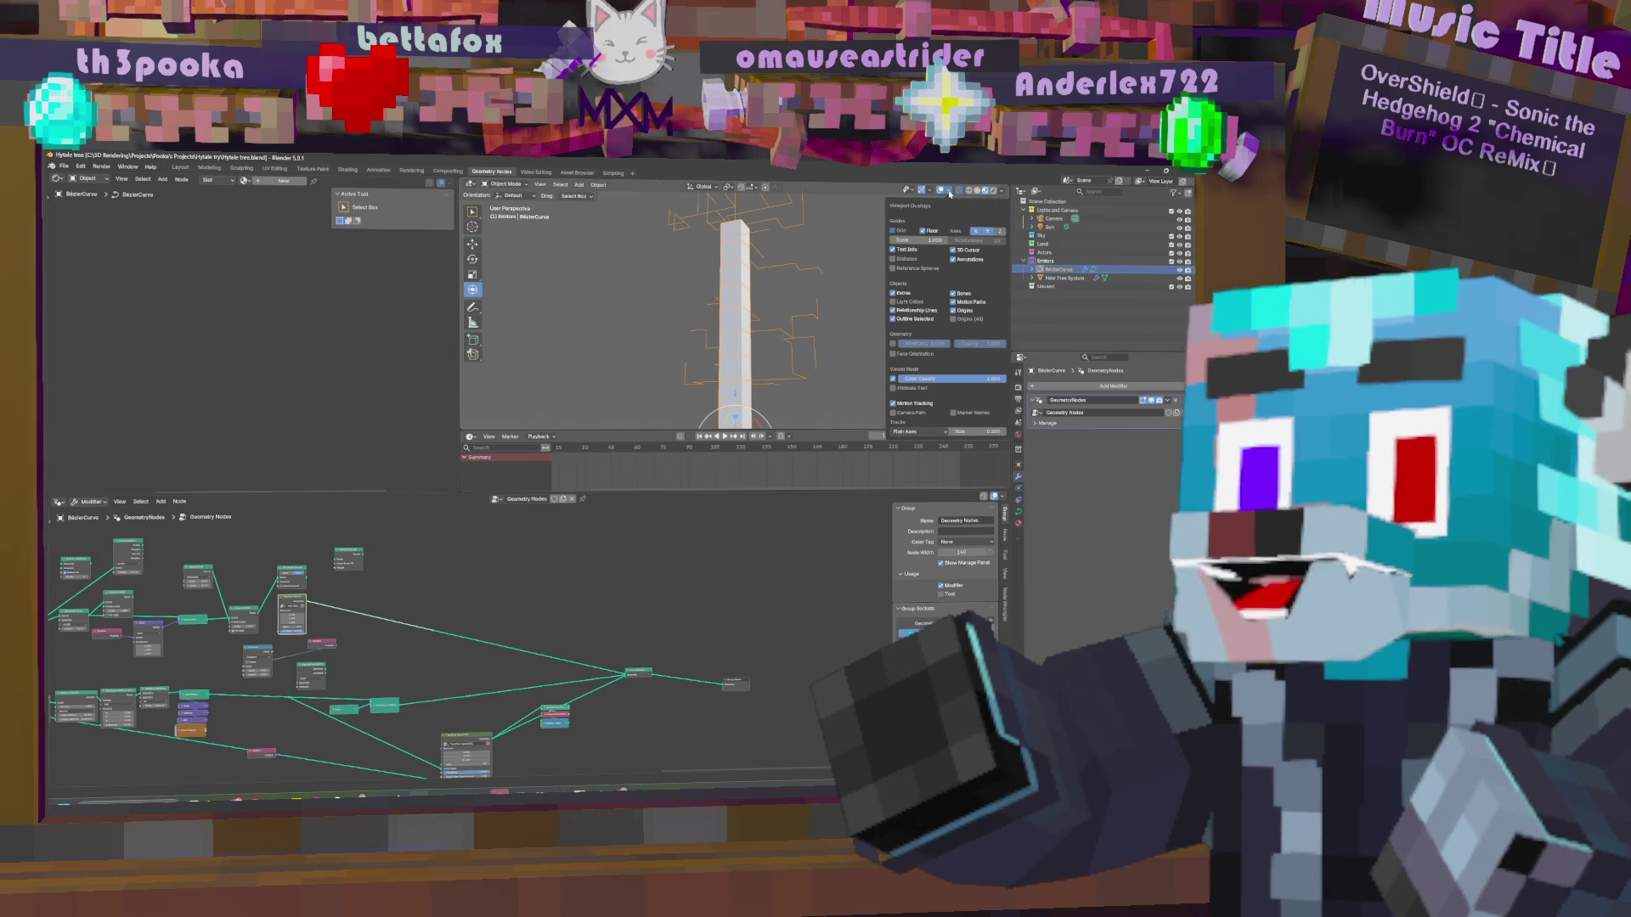
pyautogui.click(949, 193)
pyautogui.click(931, 191)
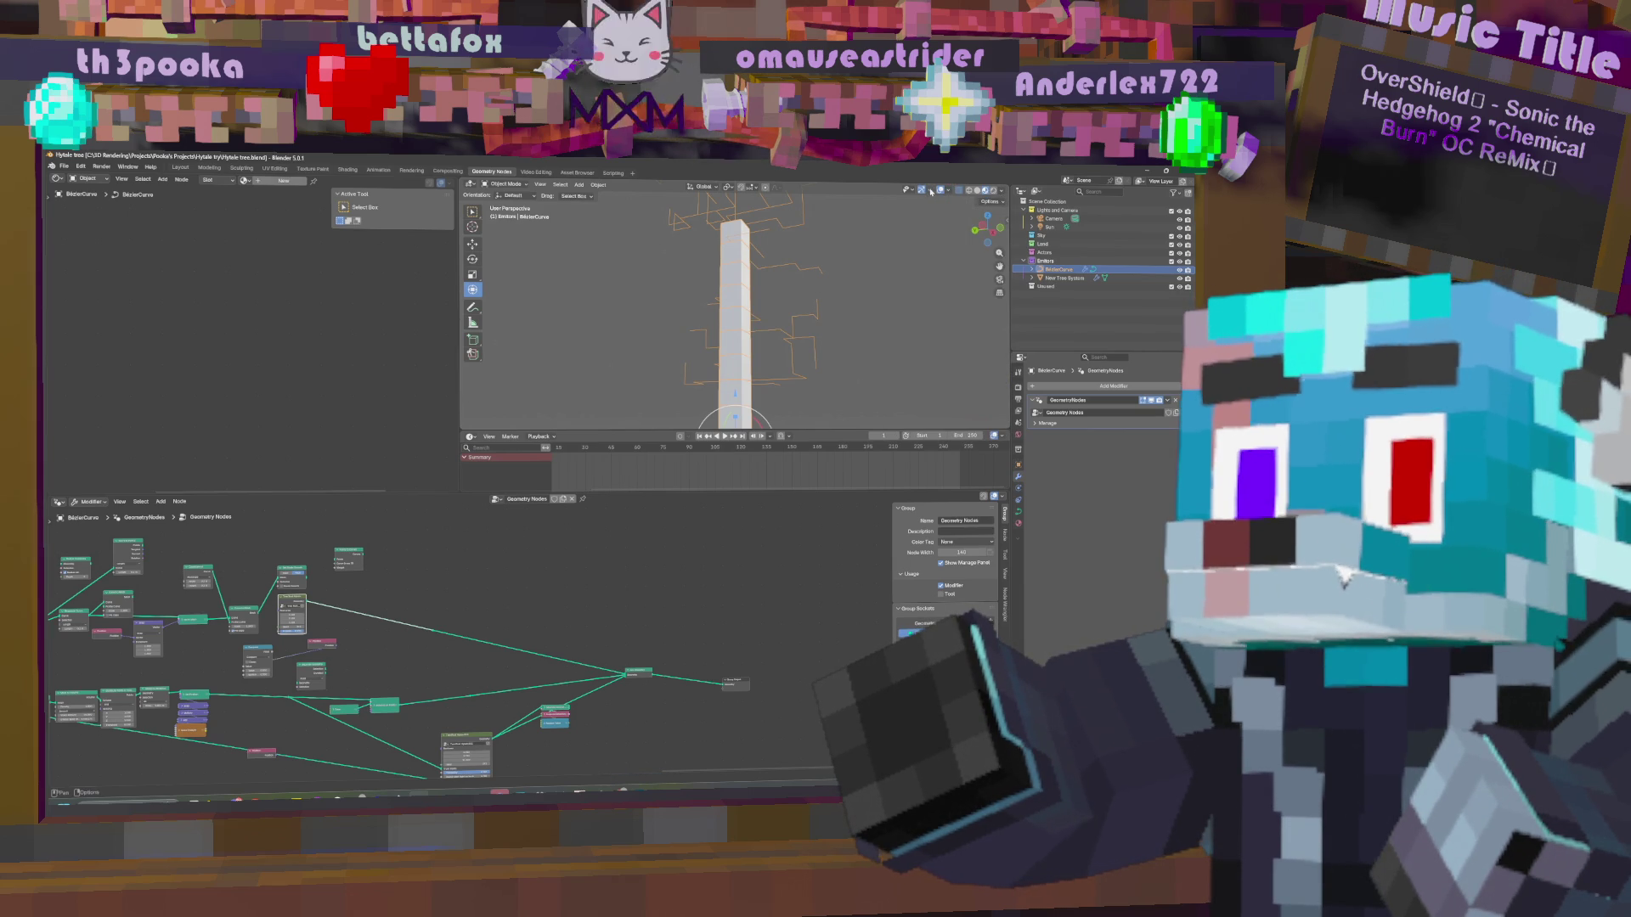
pyautogui.click(910, 190)
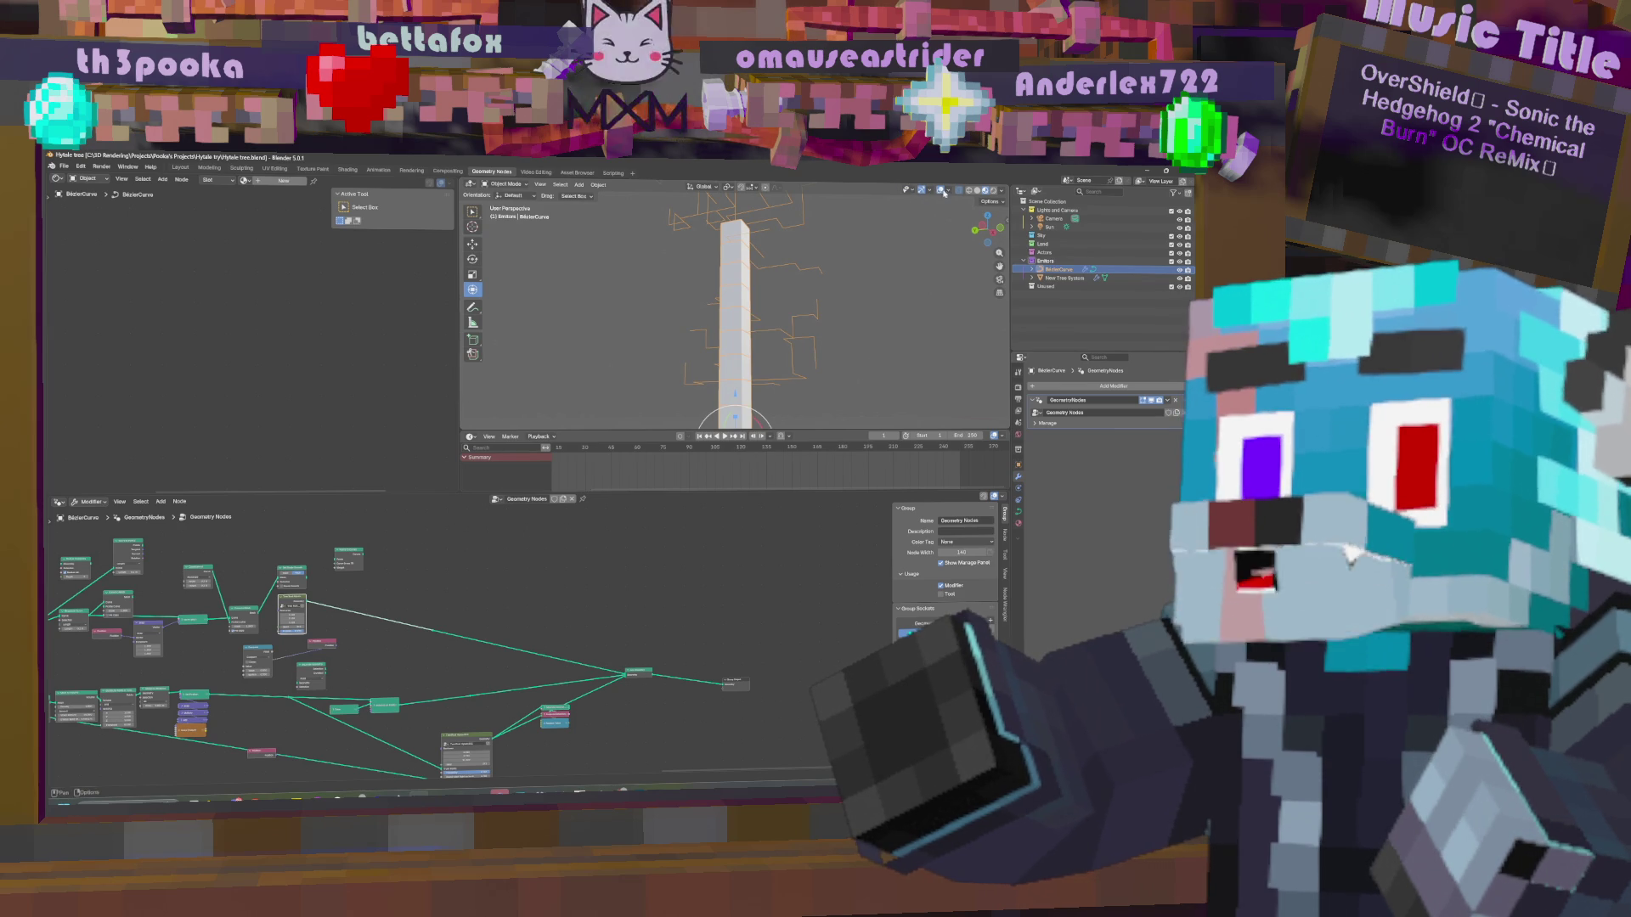
pyautogui.click(948, 192)
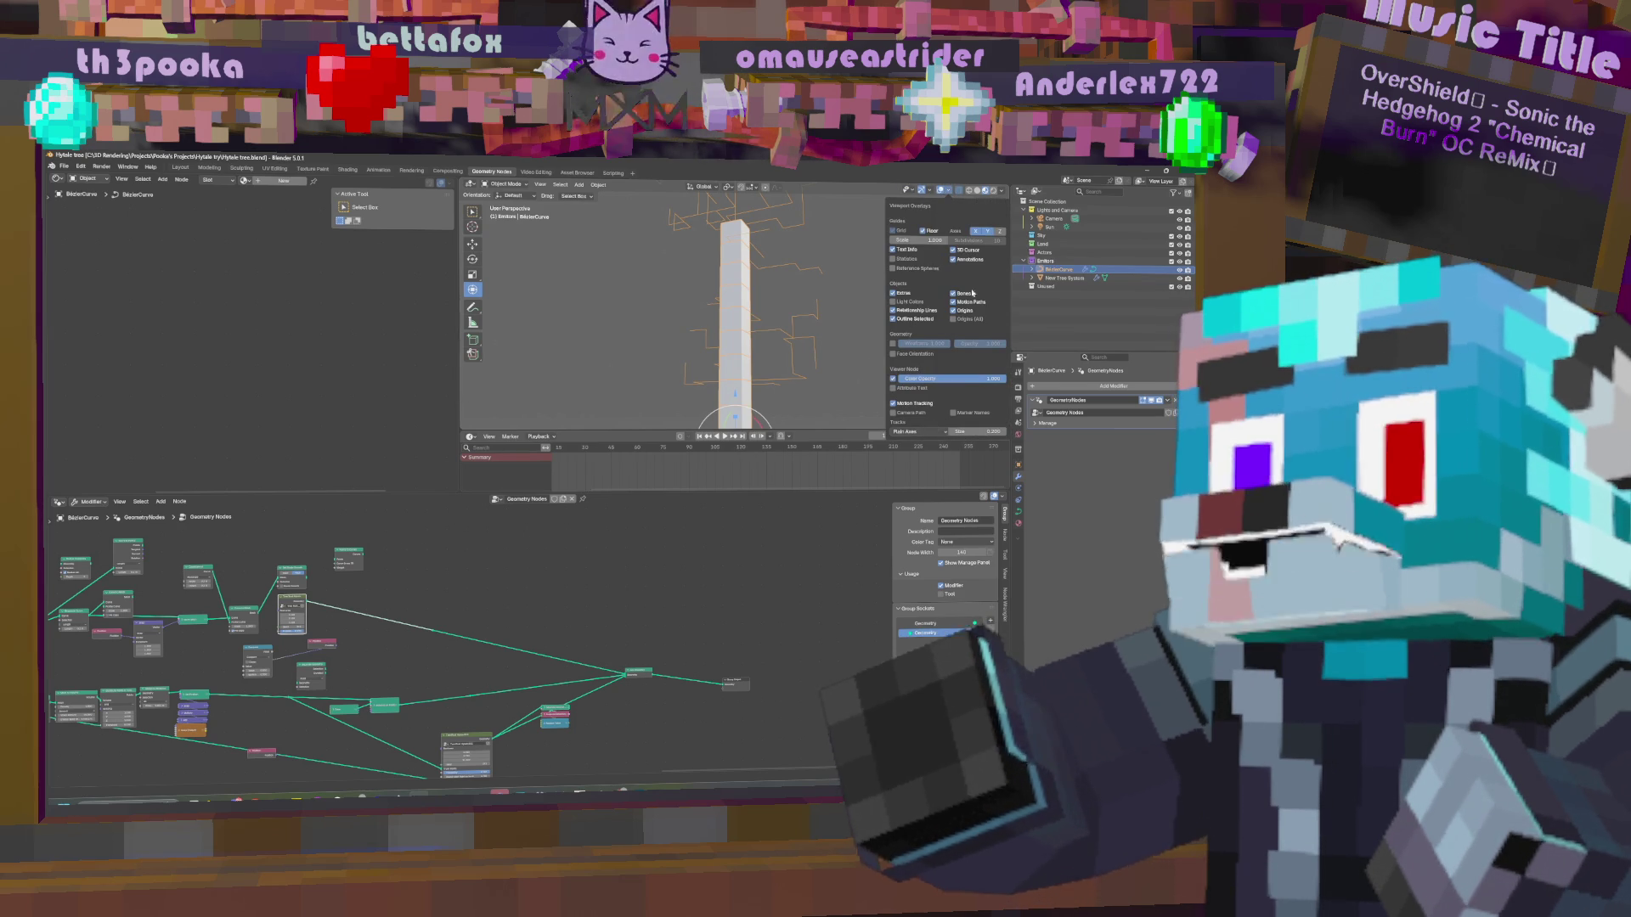
pyautogui.click(1001, 193)
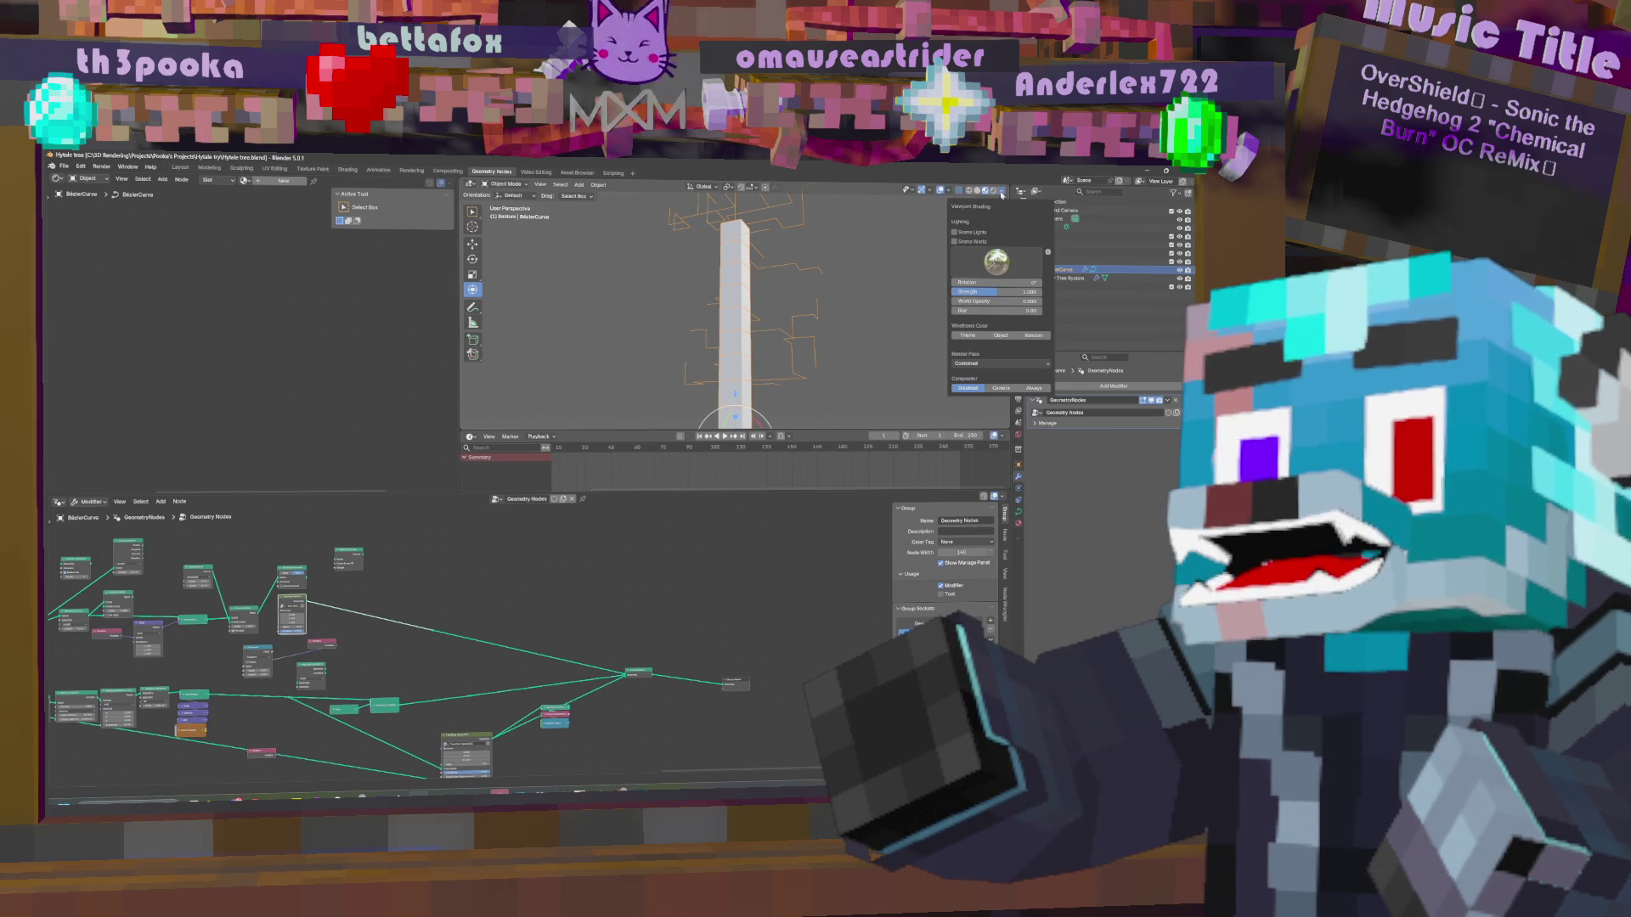
# In curve Edit Mode, show normals at length 0.47 and display All handles.
pyautogui.press('Tab')
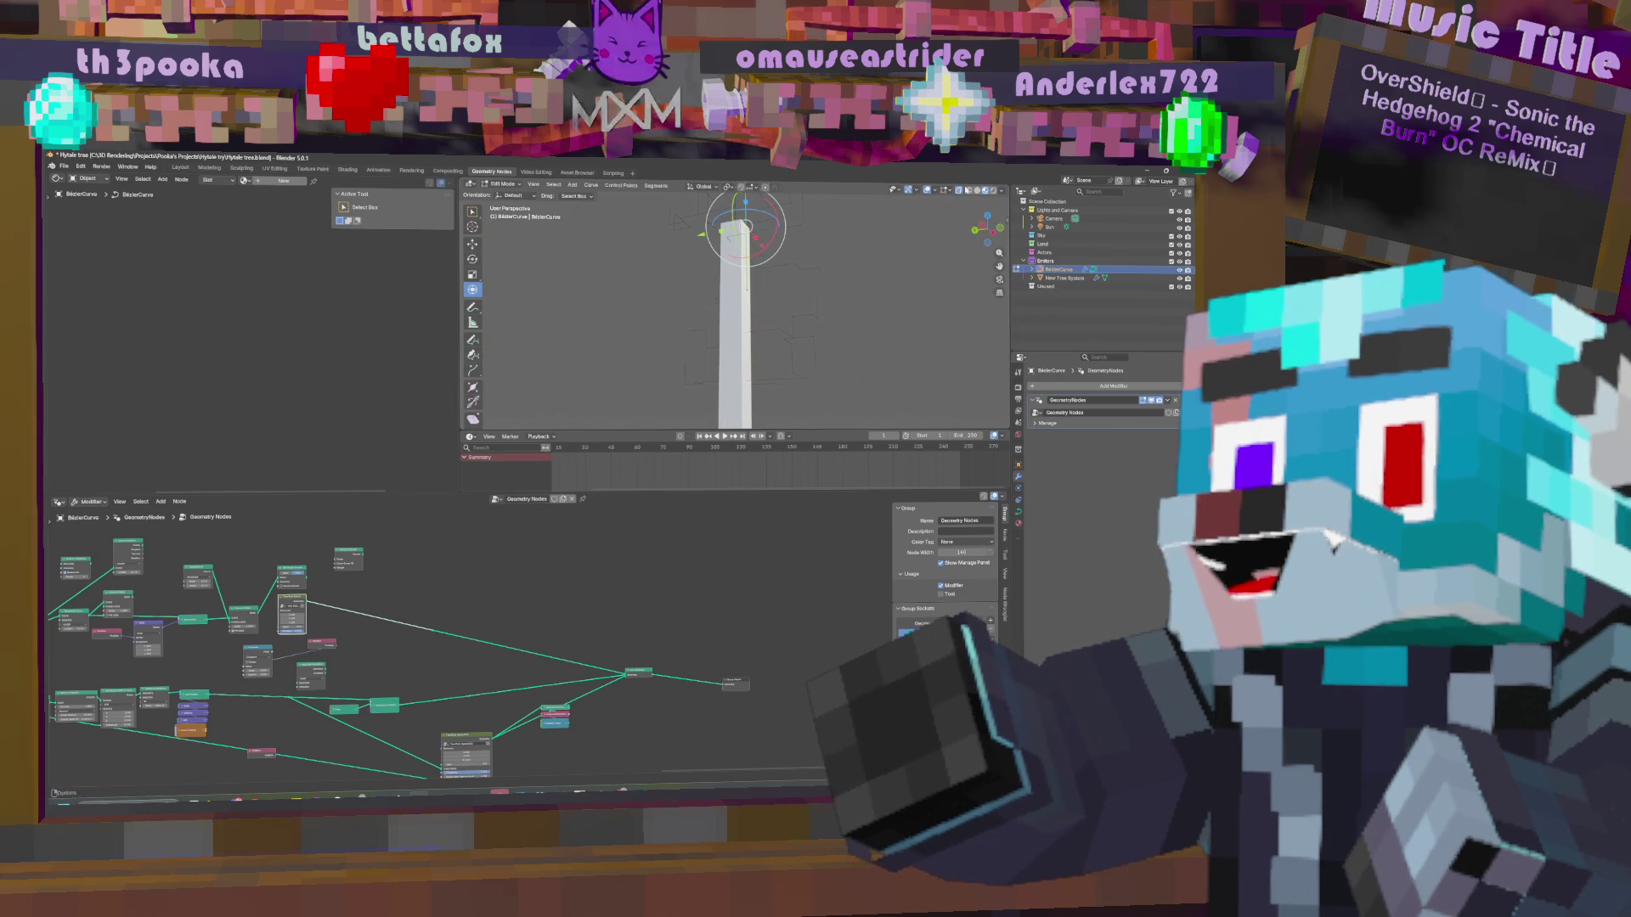
pyautogui.click(951, 192)
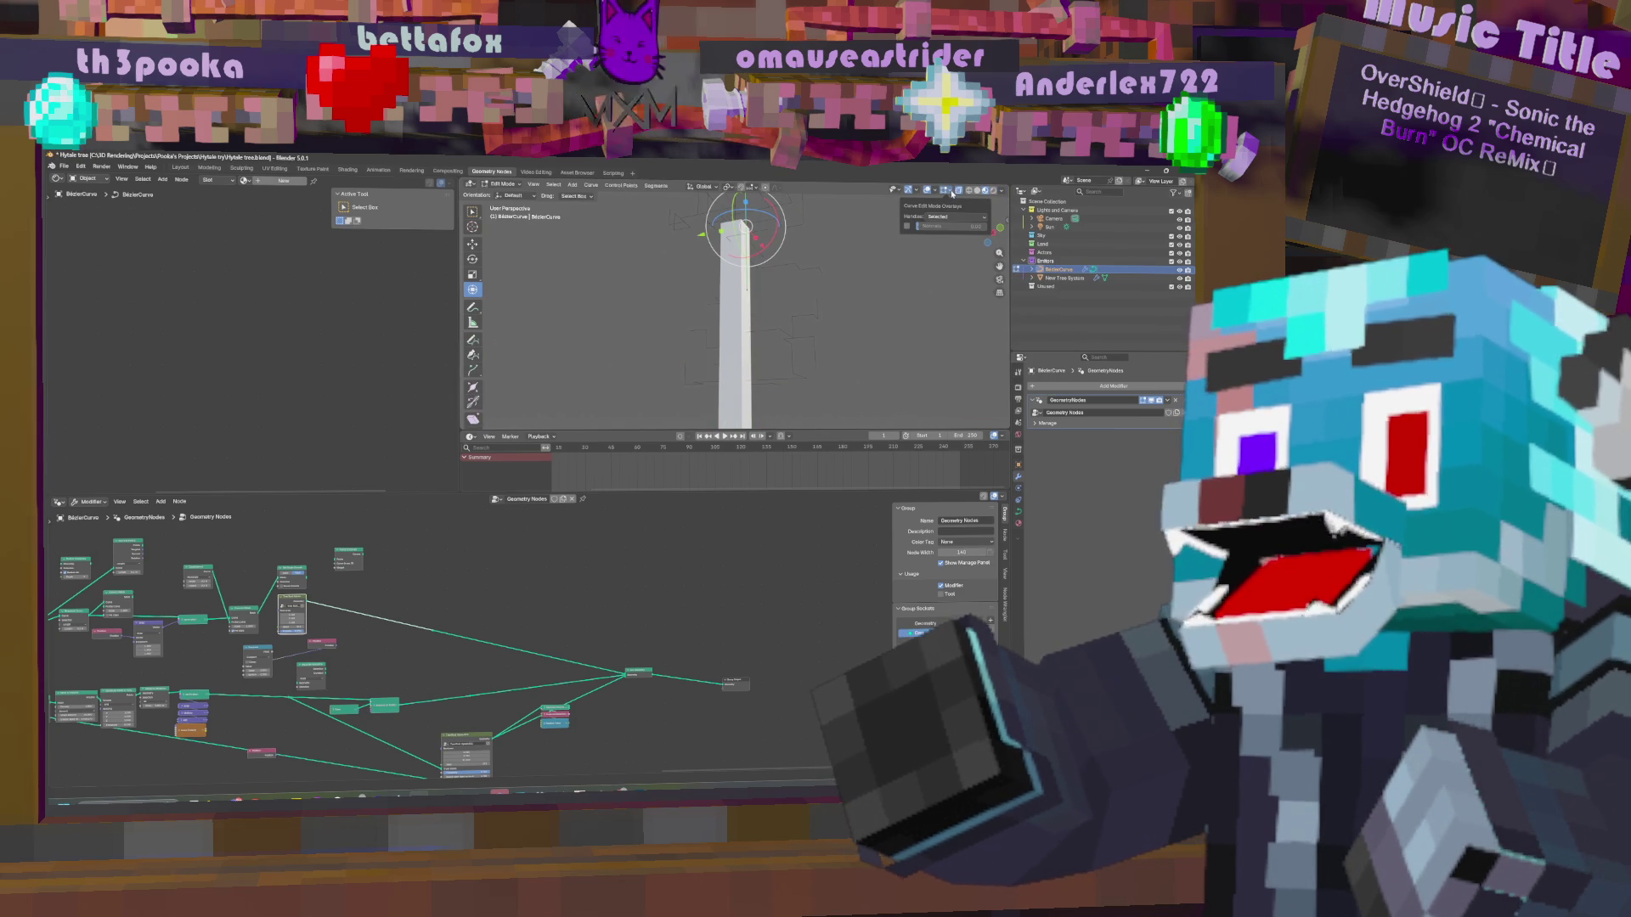
pyautogui.click(908, 227)
pyautogui.moveTo(943, 226); pyautogui.dragTo(967, 226)
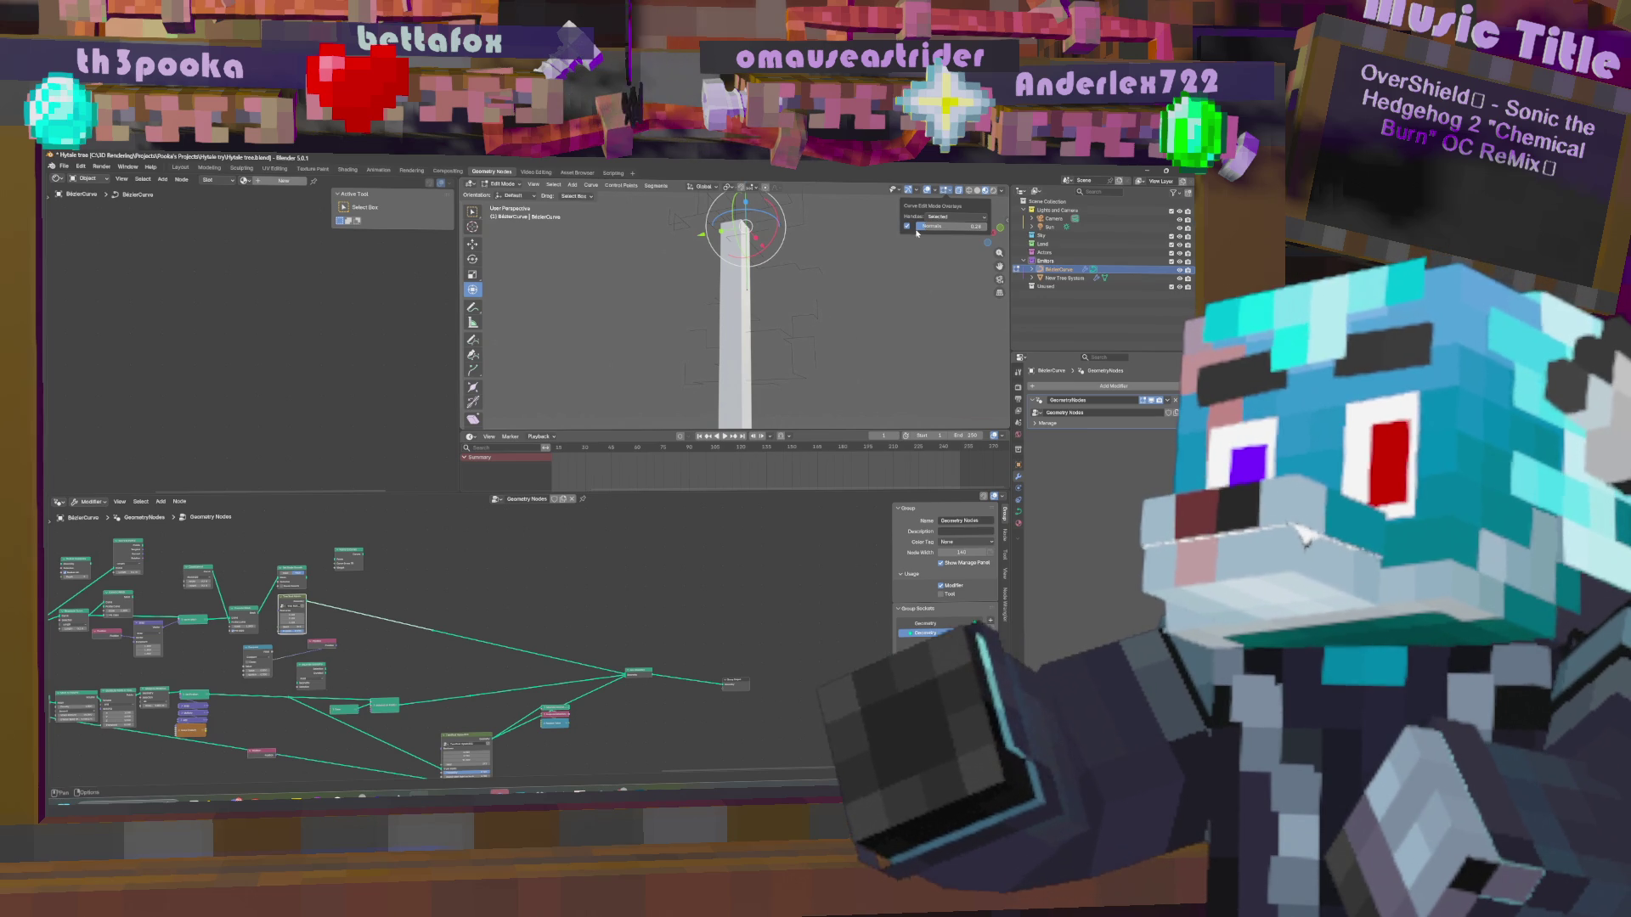
pyautogui.click(940, 217)
pyautogui.click(938, 246)
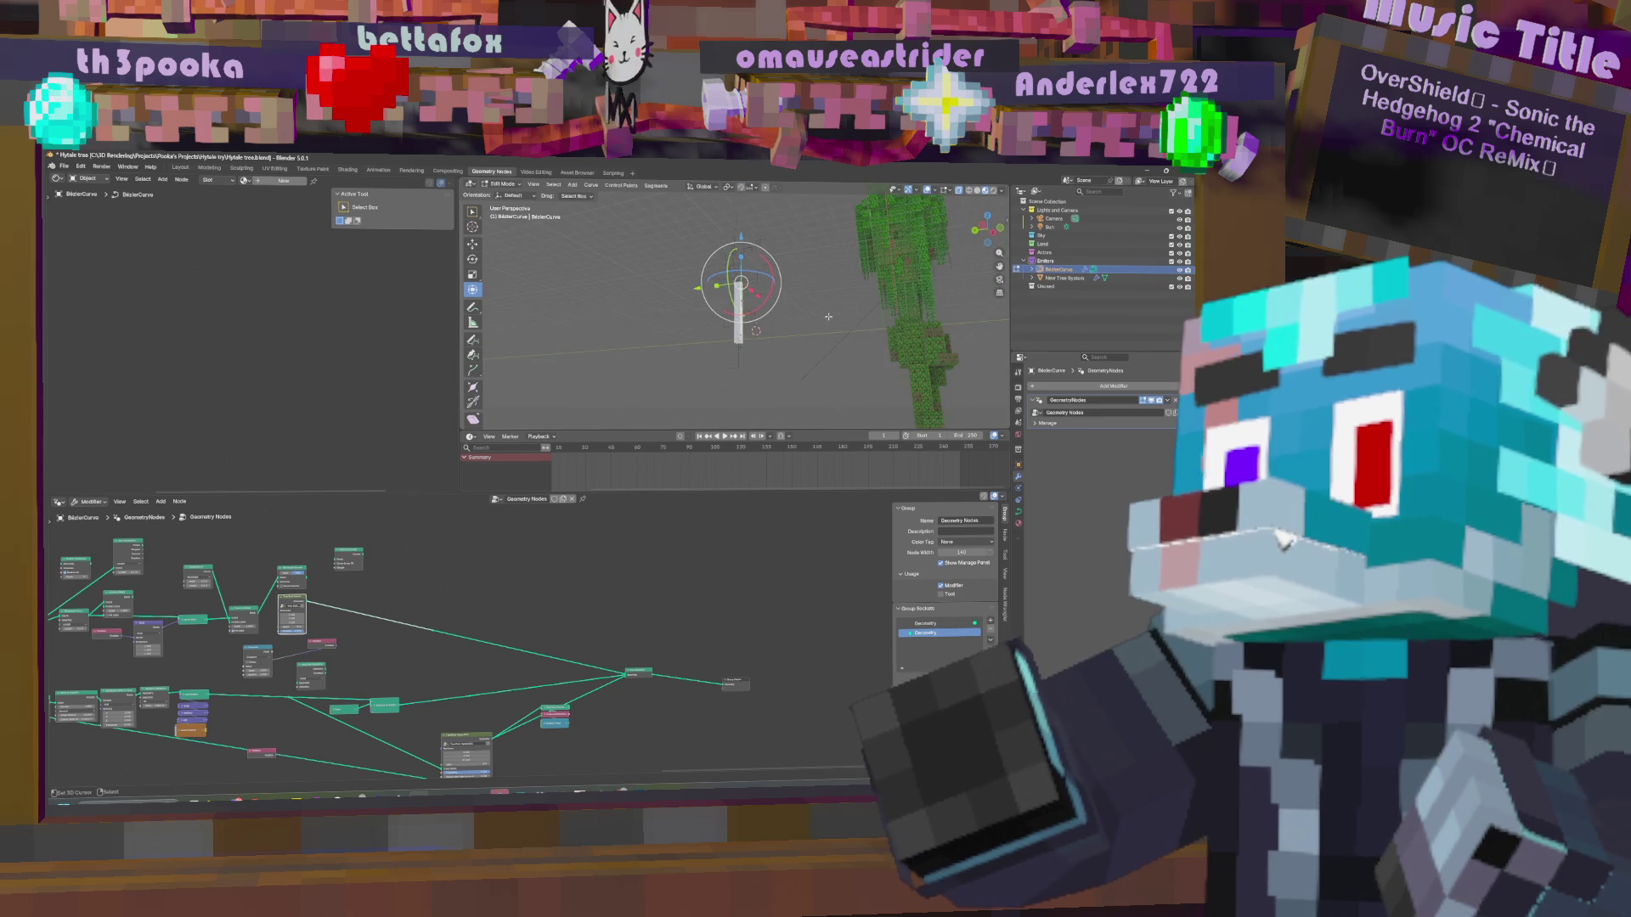
# Review the overlay, shading and gizmo options and return the curve to Object Mode.
pyautogui.click(951, 190)
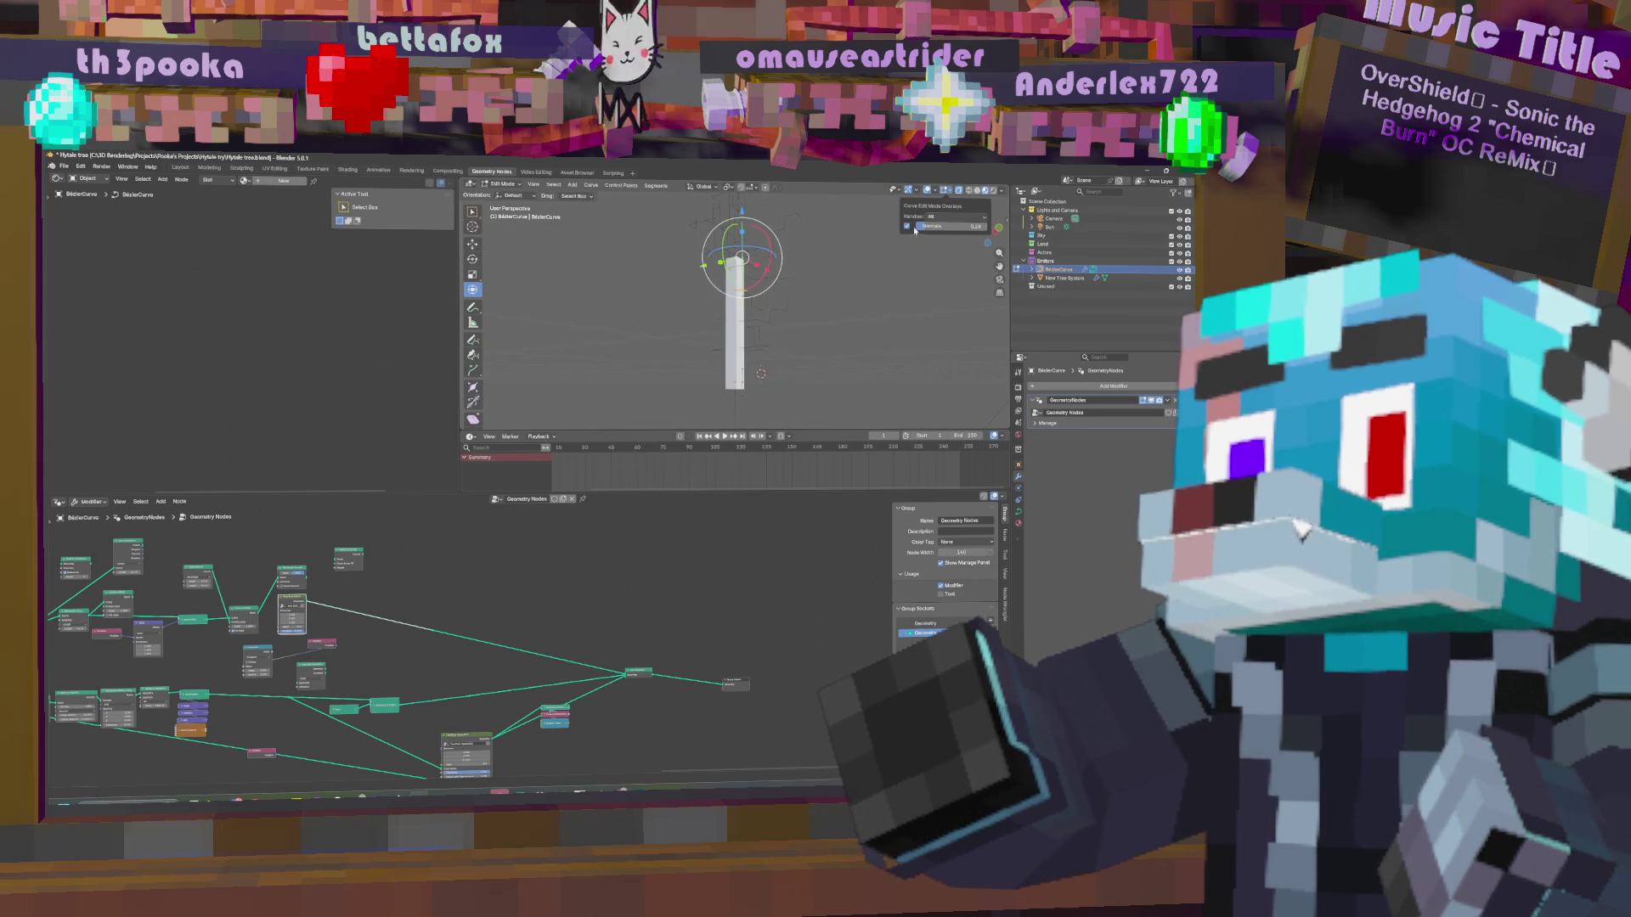
pyautogui.click(933, 192)
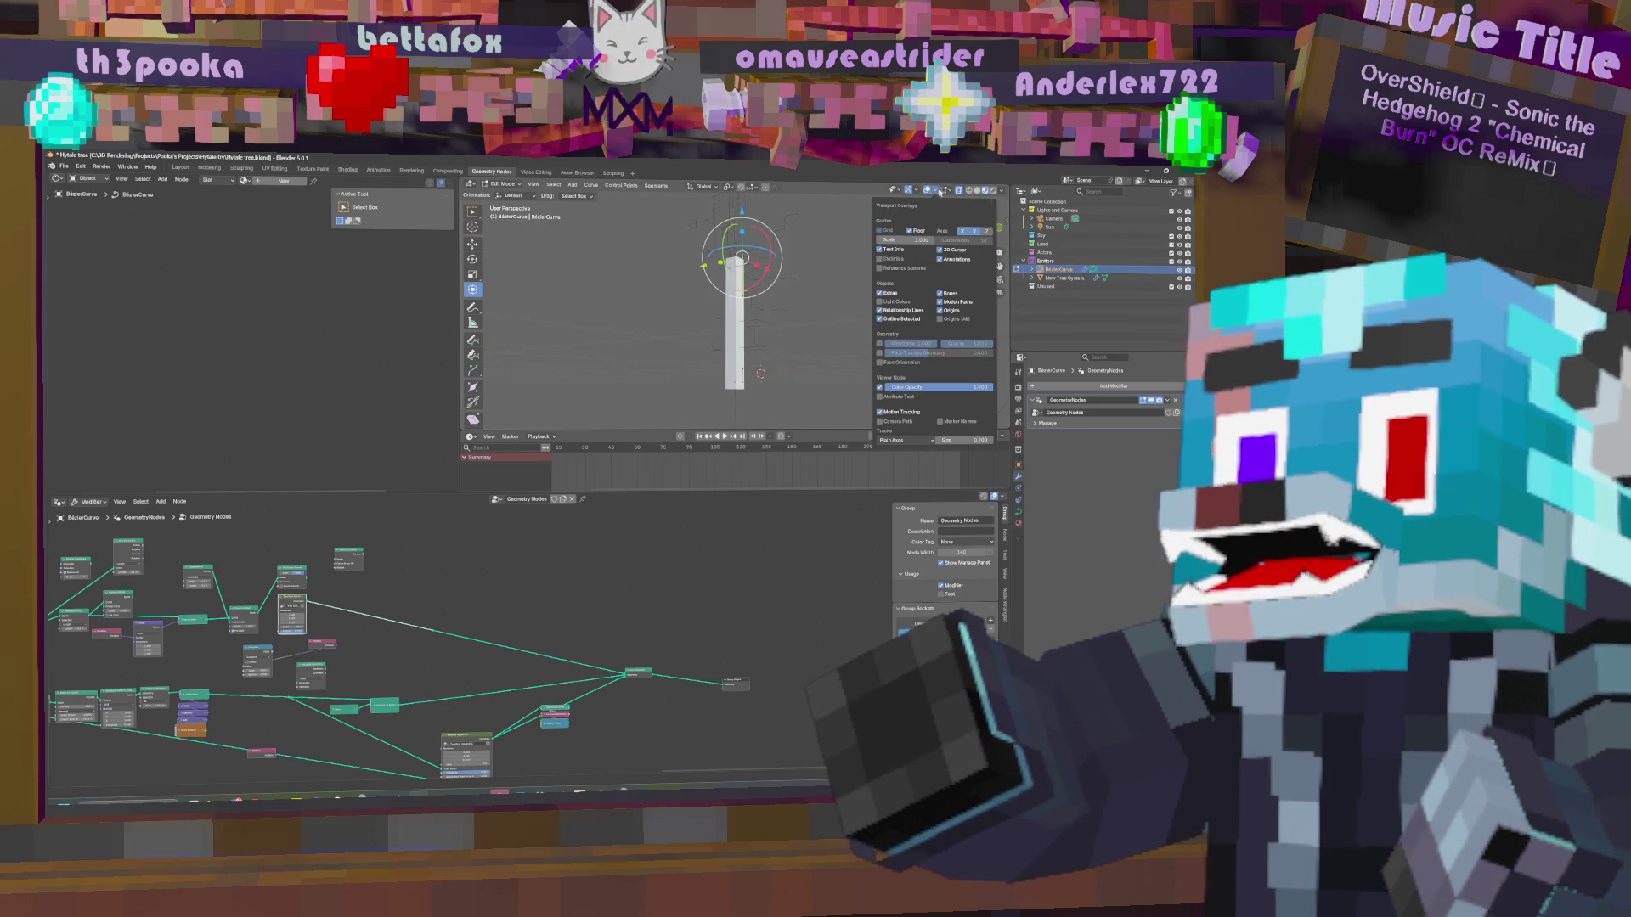
pyautogui.click(1004, 191)
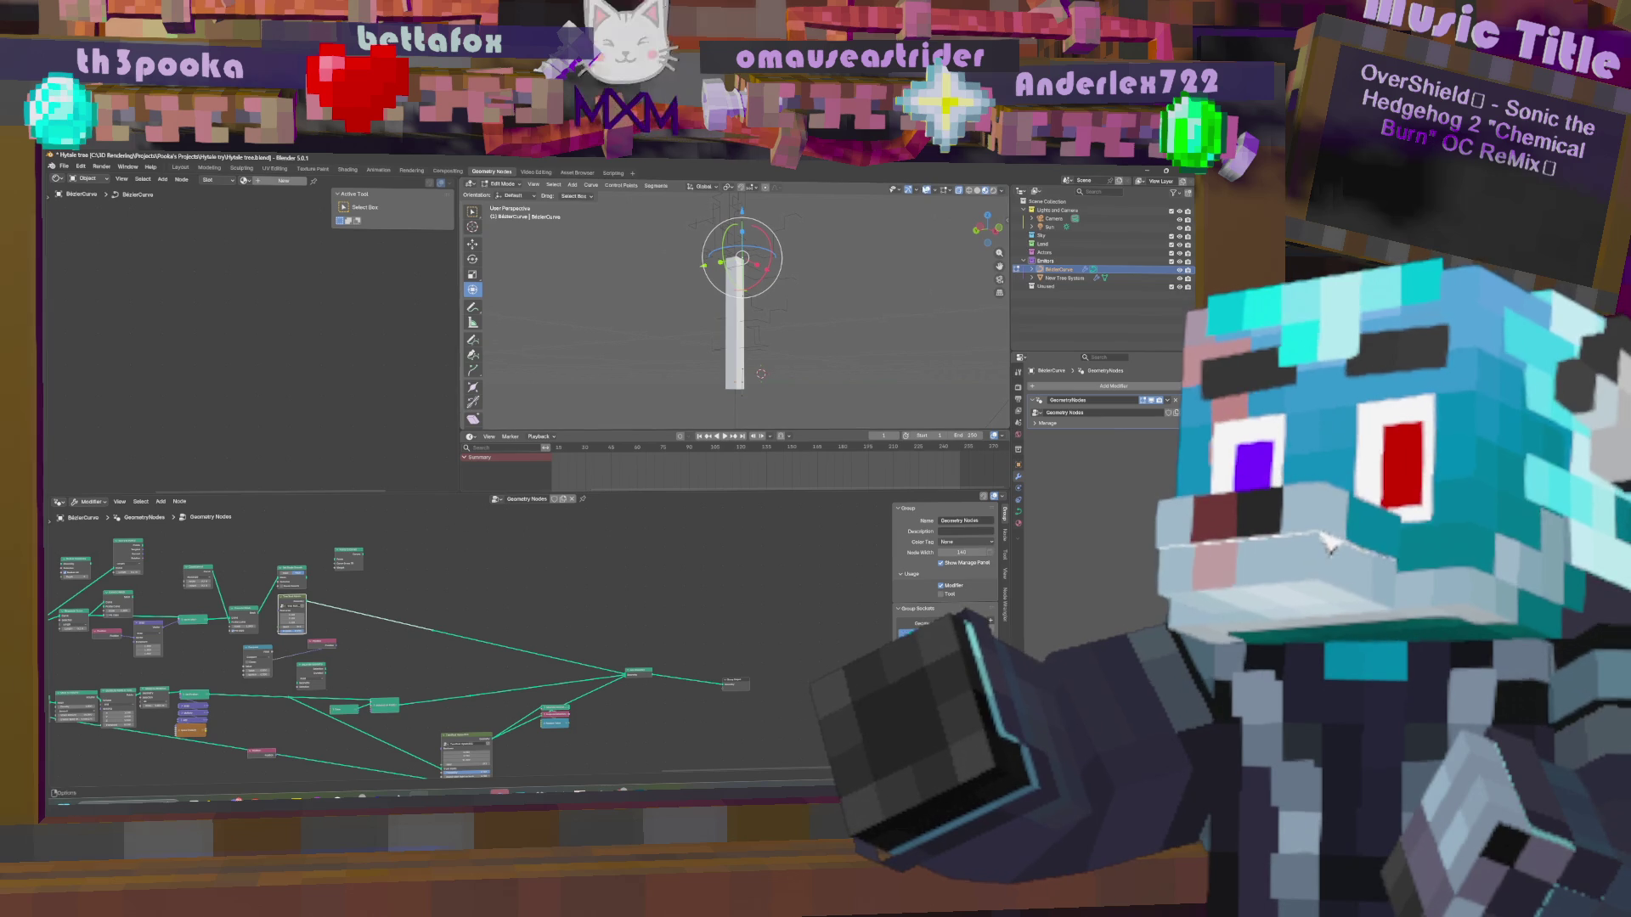
pyautogui.click(918, 192)
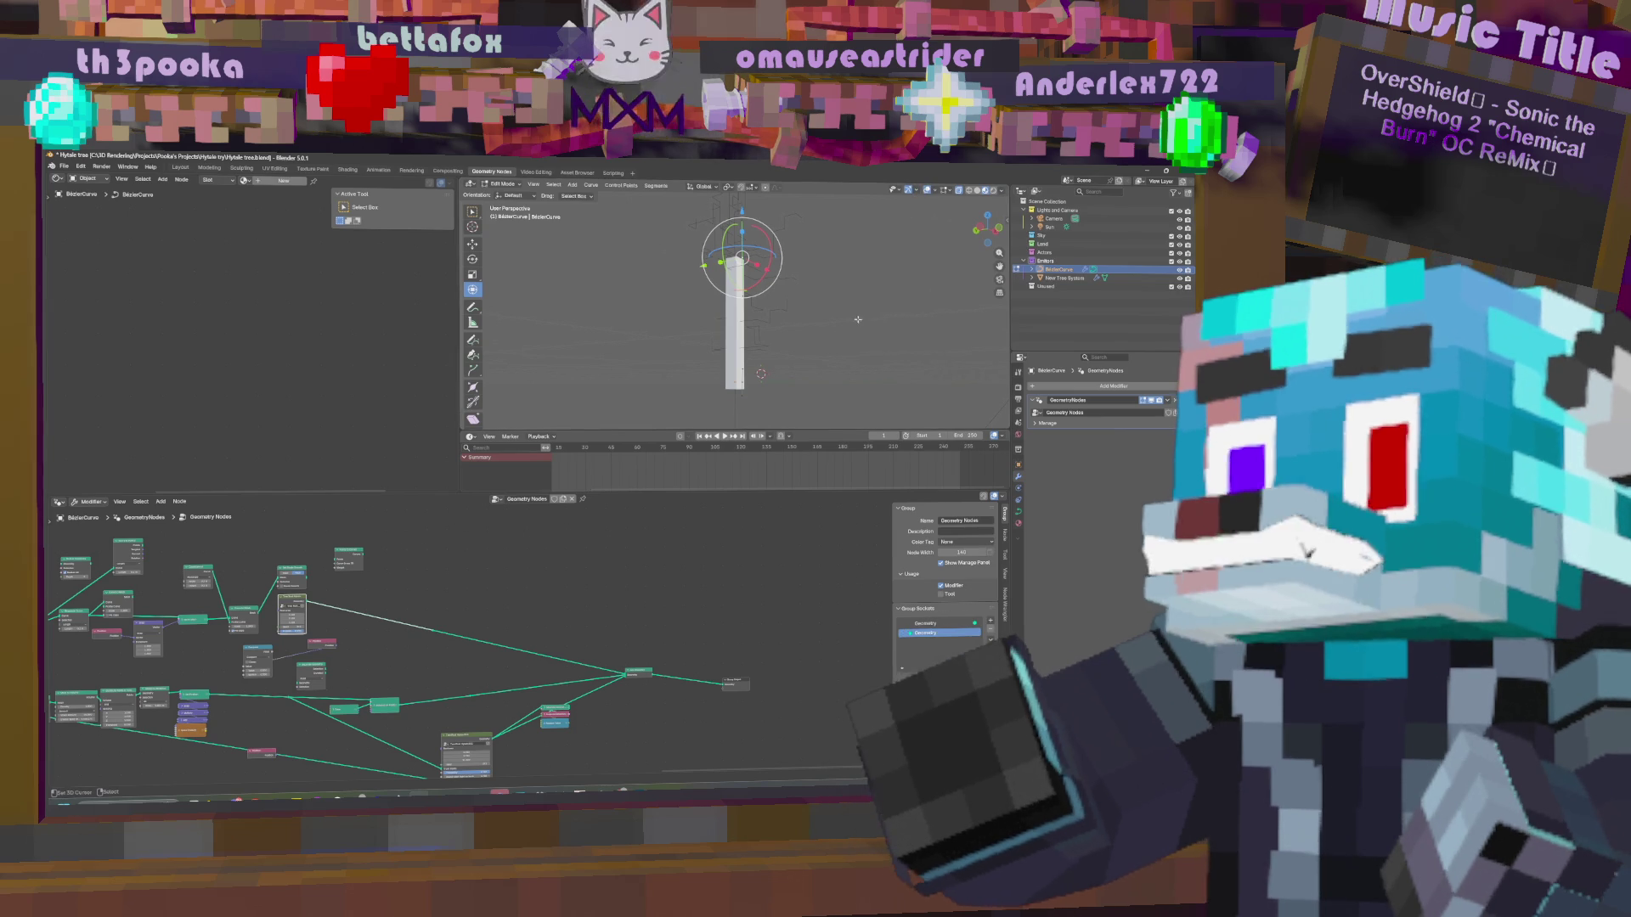
pyautogui.press('Tab')
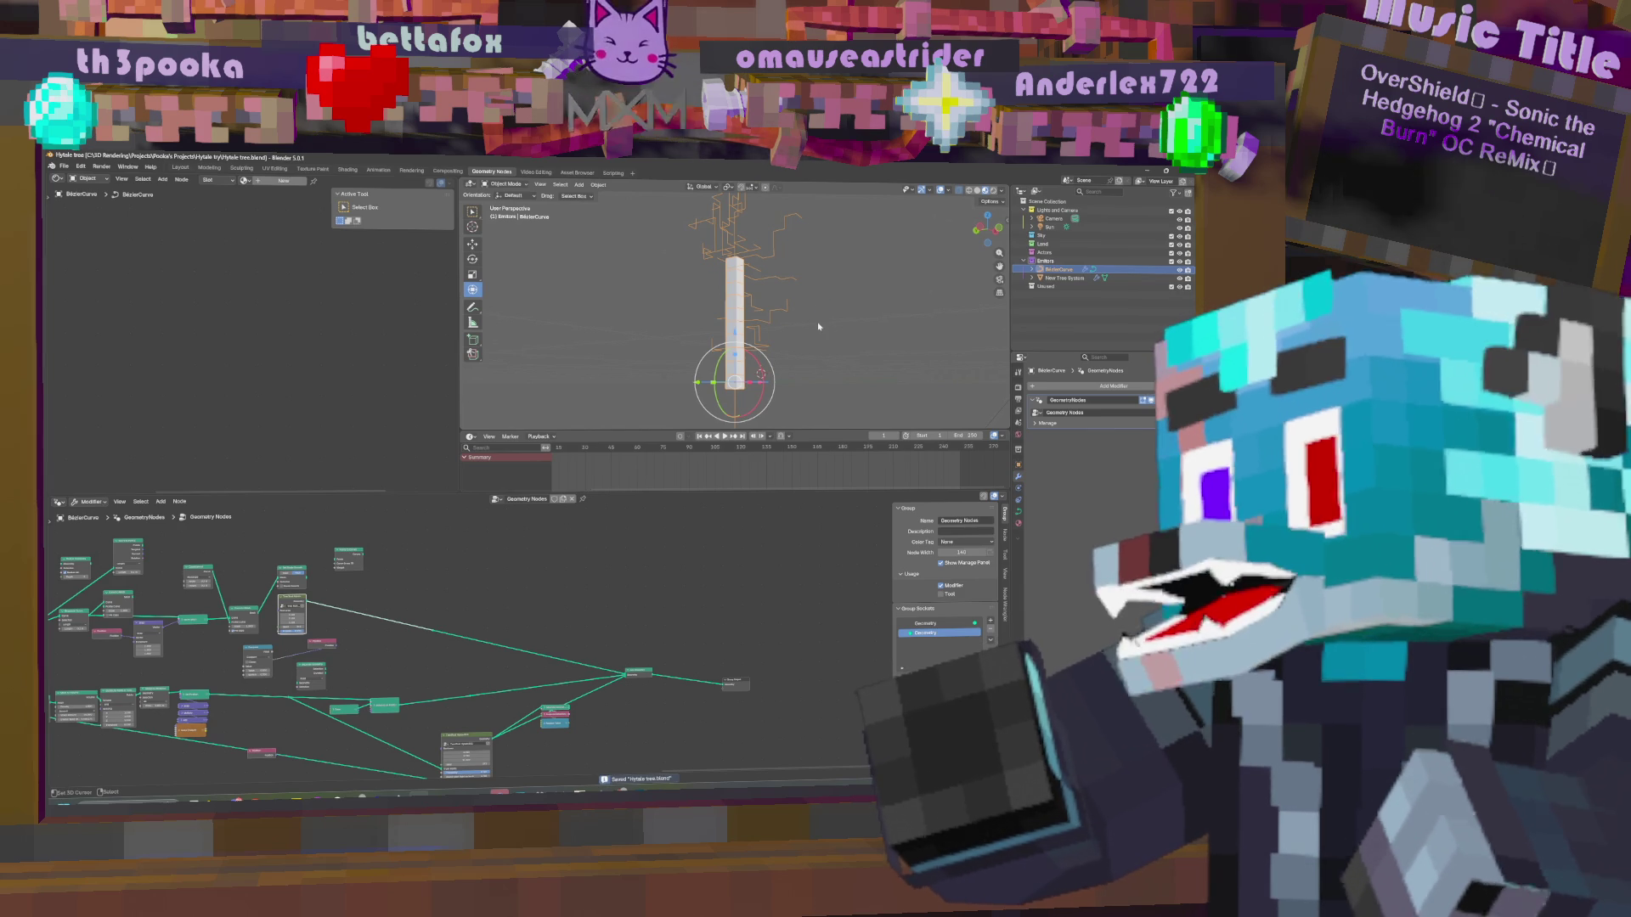
# Save, duplicate the curve to the left, and try applying its geometry nodes modifier.
pyautogui.hotkey('ctrl', 's')
pyautogui.hotkey('shift', 'd')
pyautogui.click(684, 318)
pyautogui.click(1166, 401)
pyautogui.click(1074, 411)
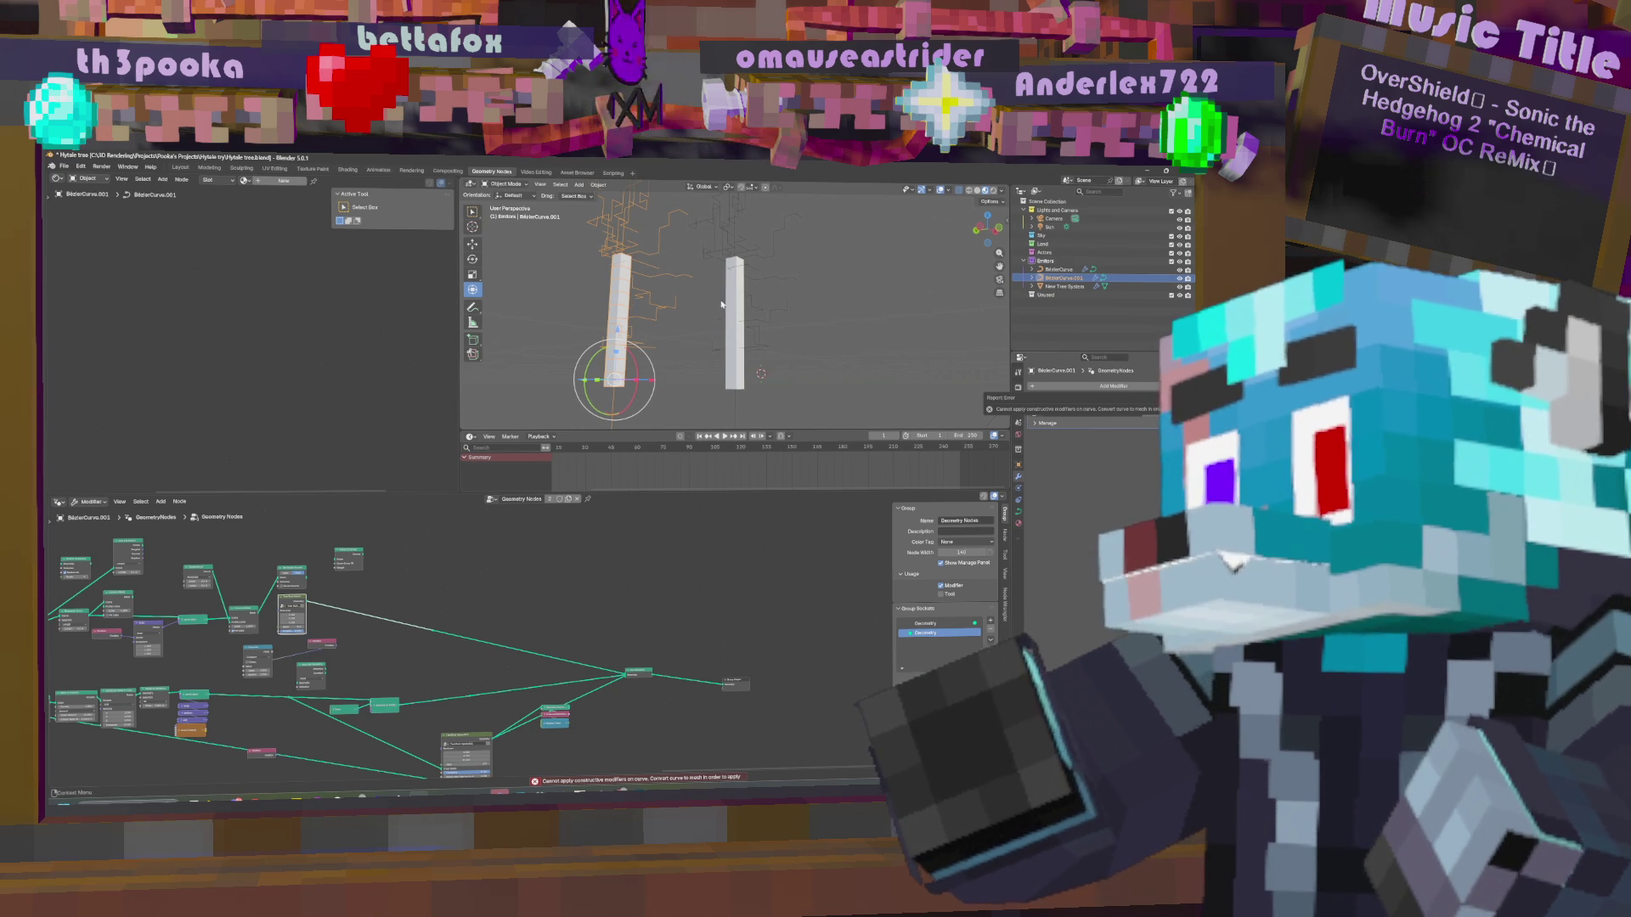
# Convert the duplicate to Mesh using the F3 'convert' command.
pyautogui.press('F3')
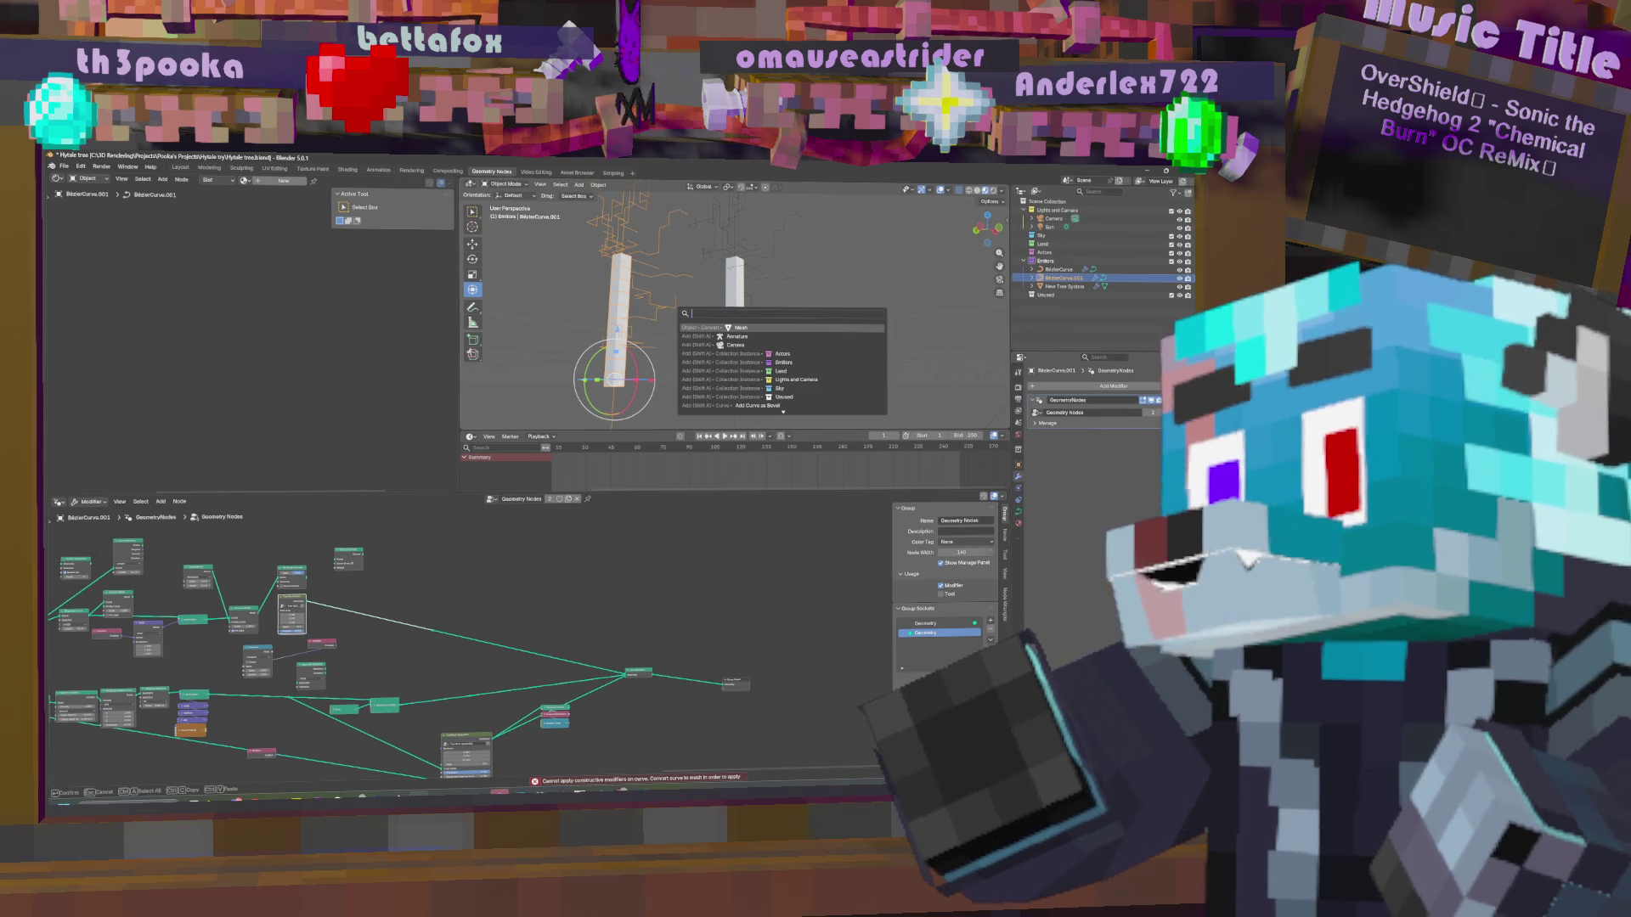
pyautogui.write('conve')
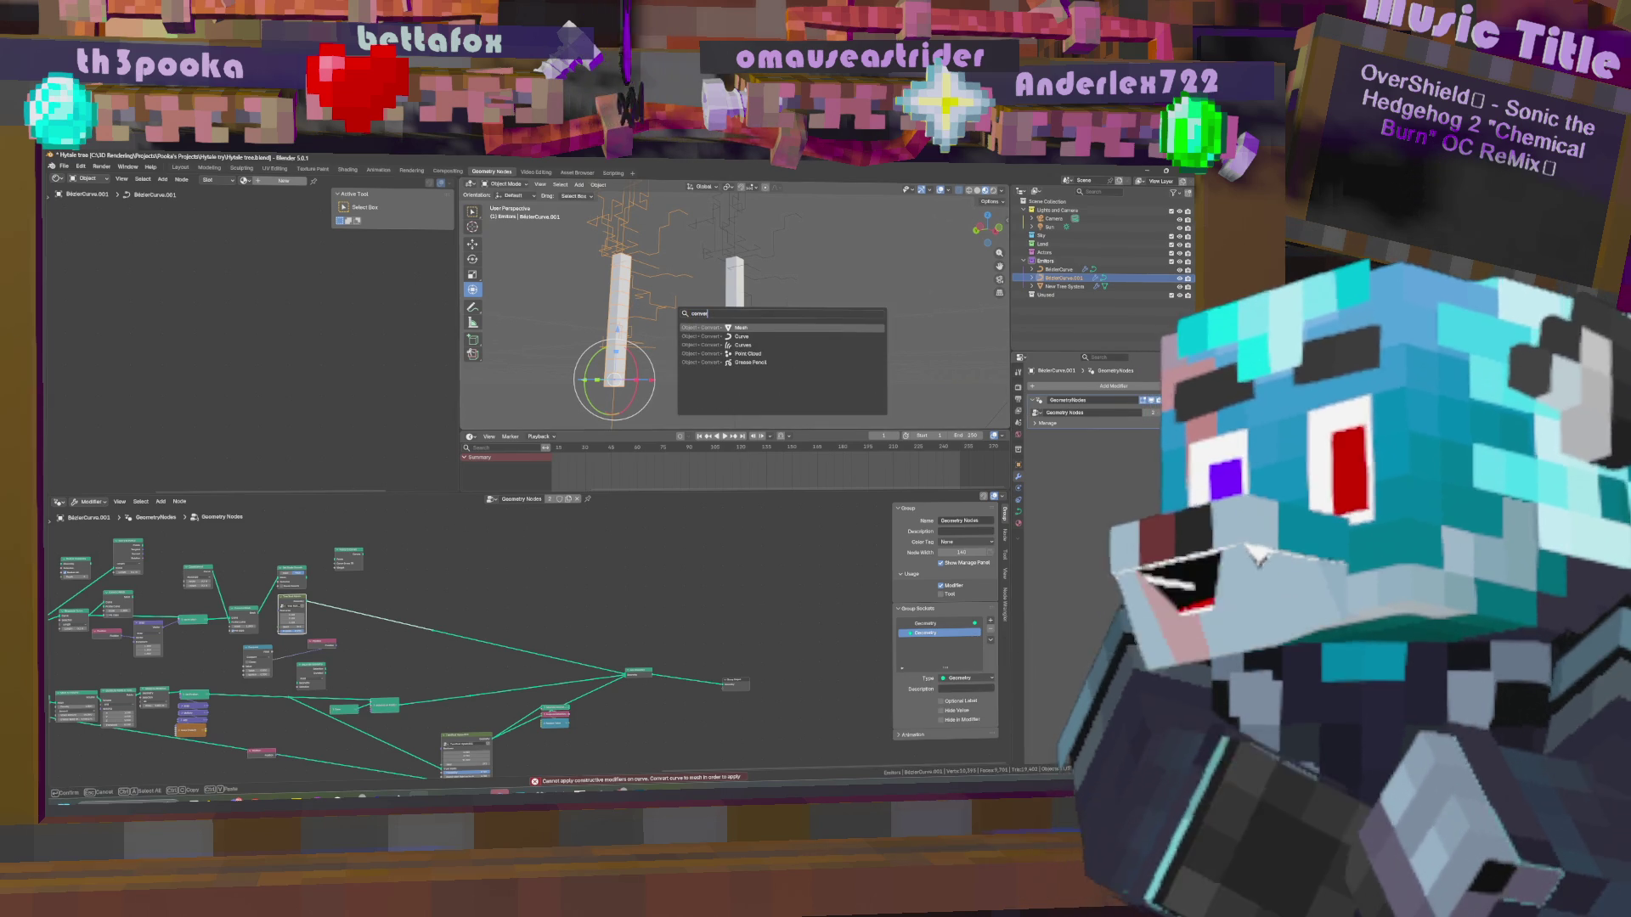
pyautogui.write('r')
pyautogui.press('Down')
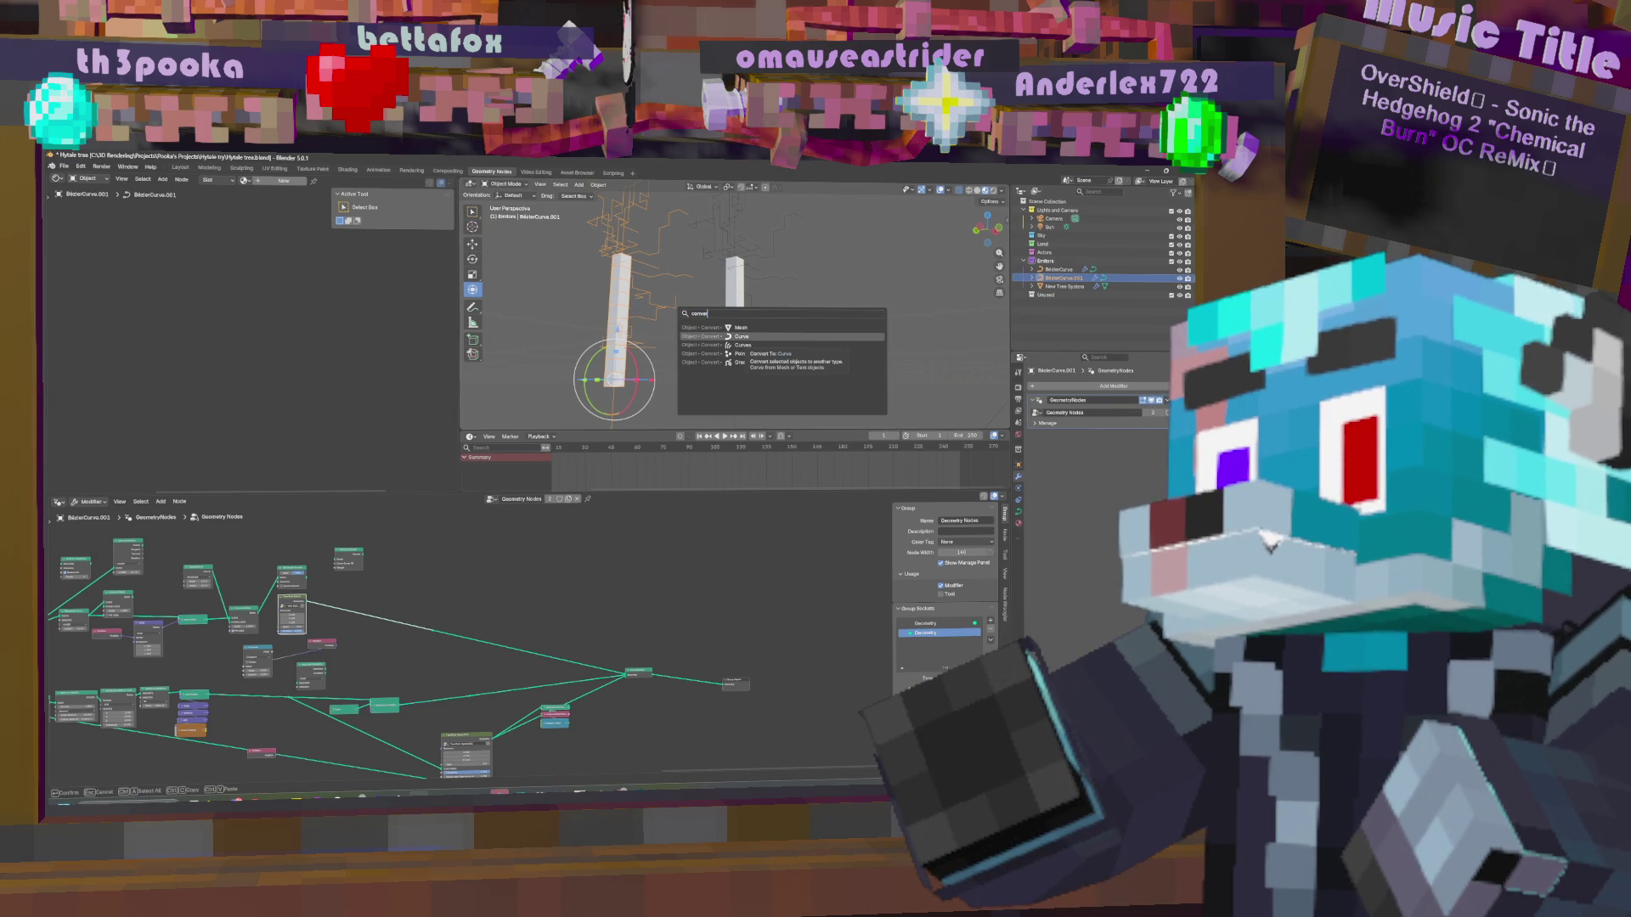
pyautogui.press('Return')
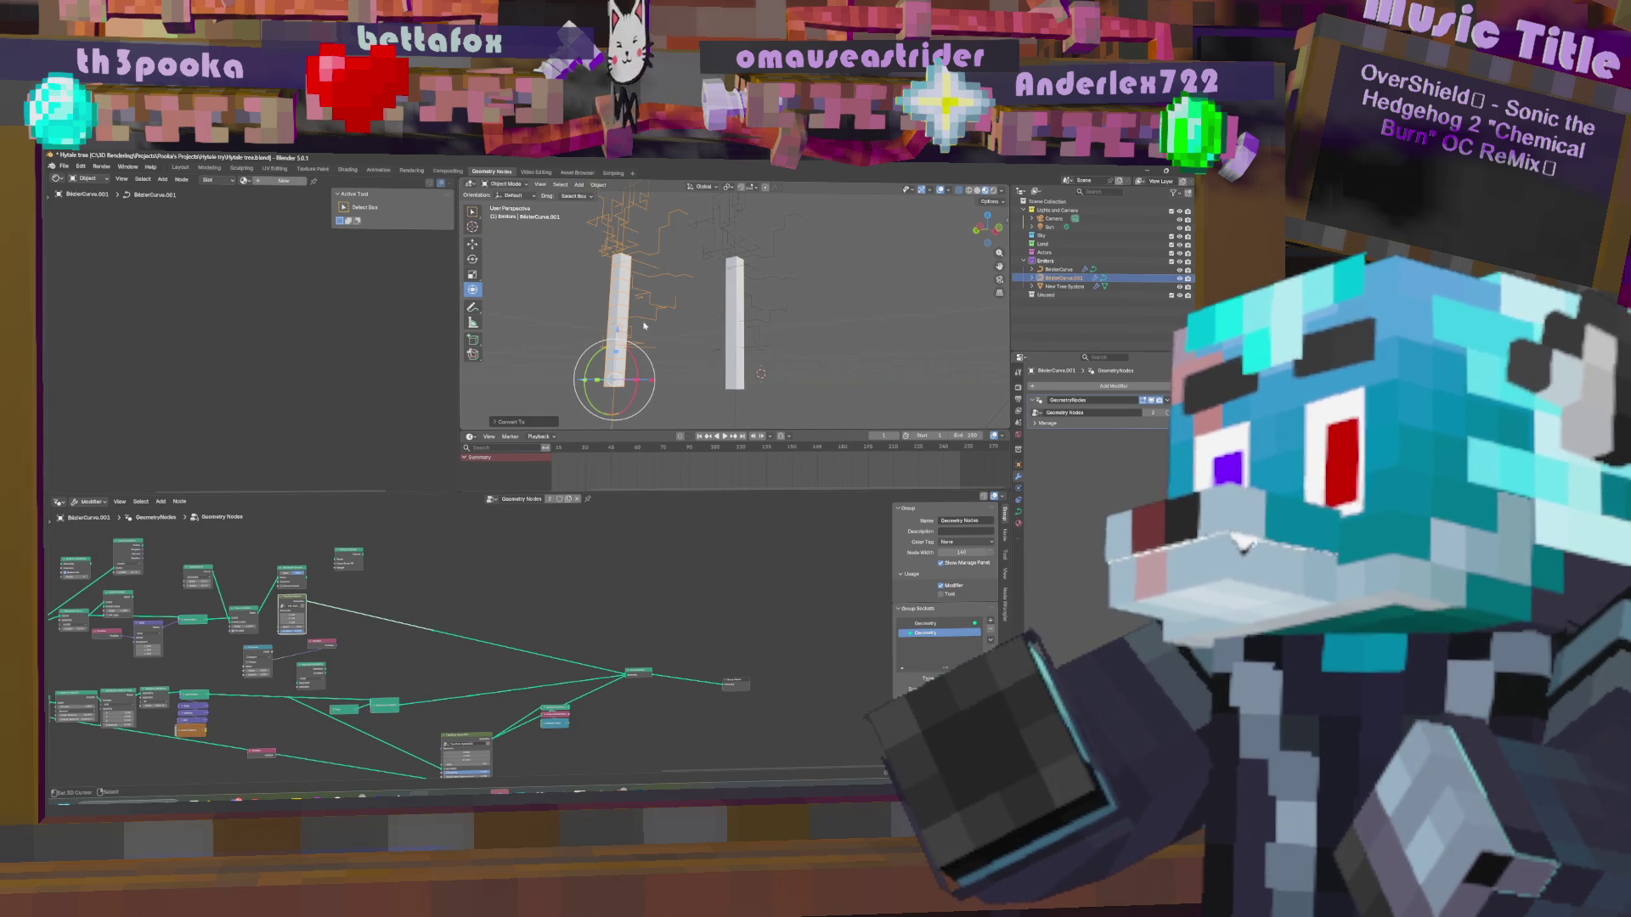
pyautogui.click(495, 422)
pyautogui.click(566, 410)
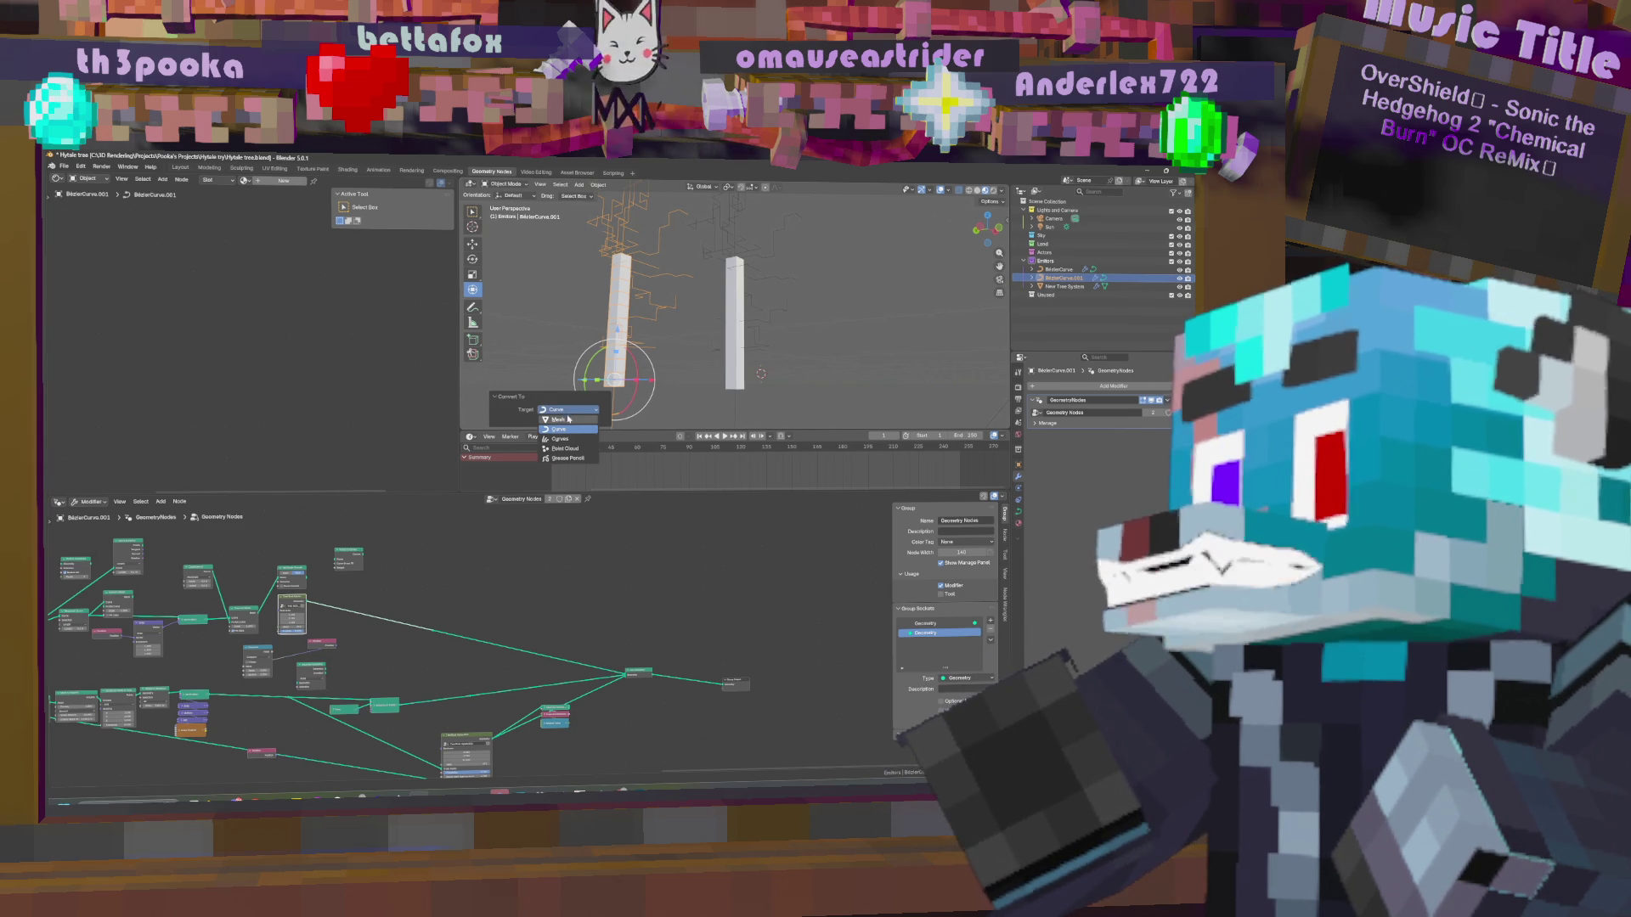
pyautogui.click(568, 419)
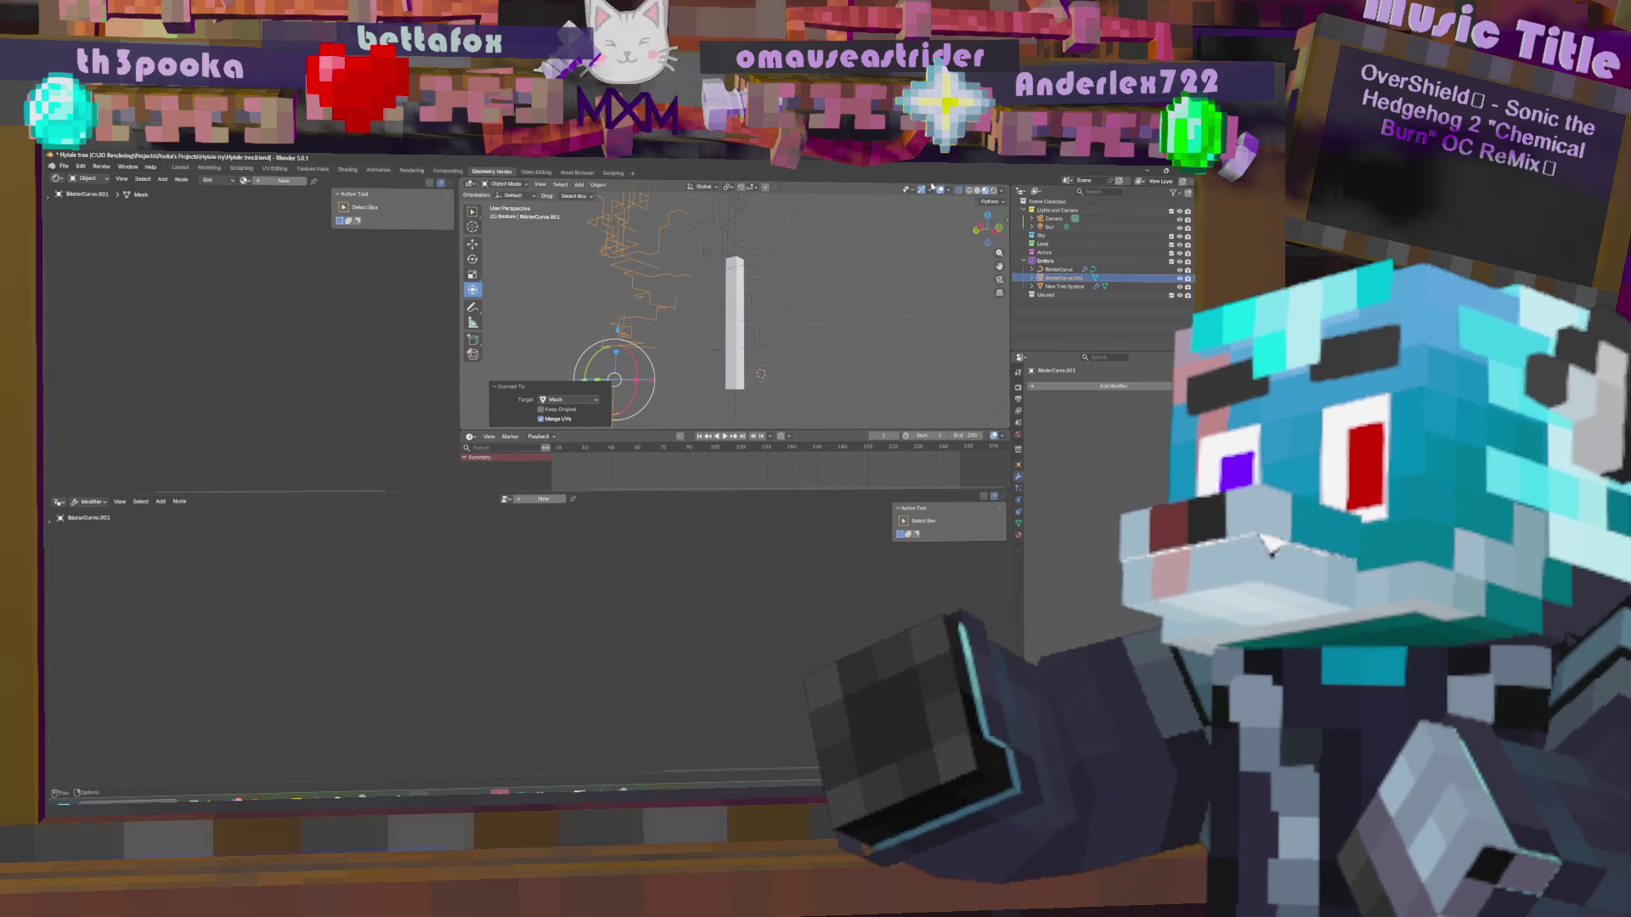
# Select all of the new mesh in Edit Mode and turn on normals display.
pyautogui.press('Tab')
pyautogui.press('a')
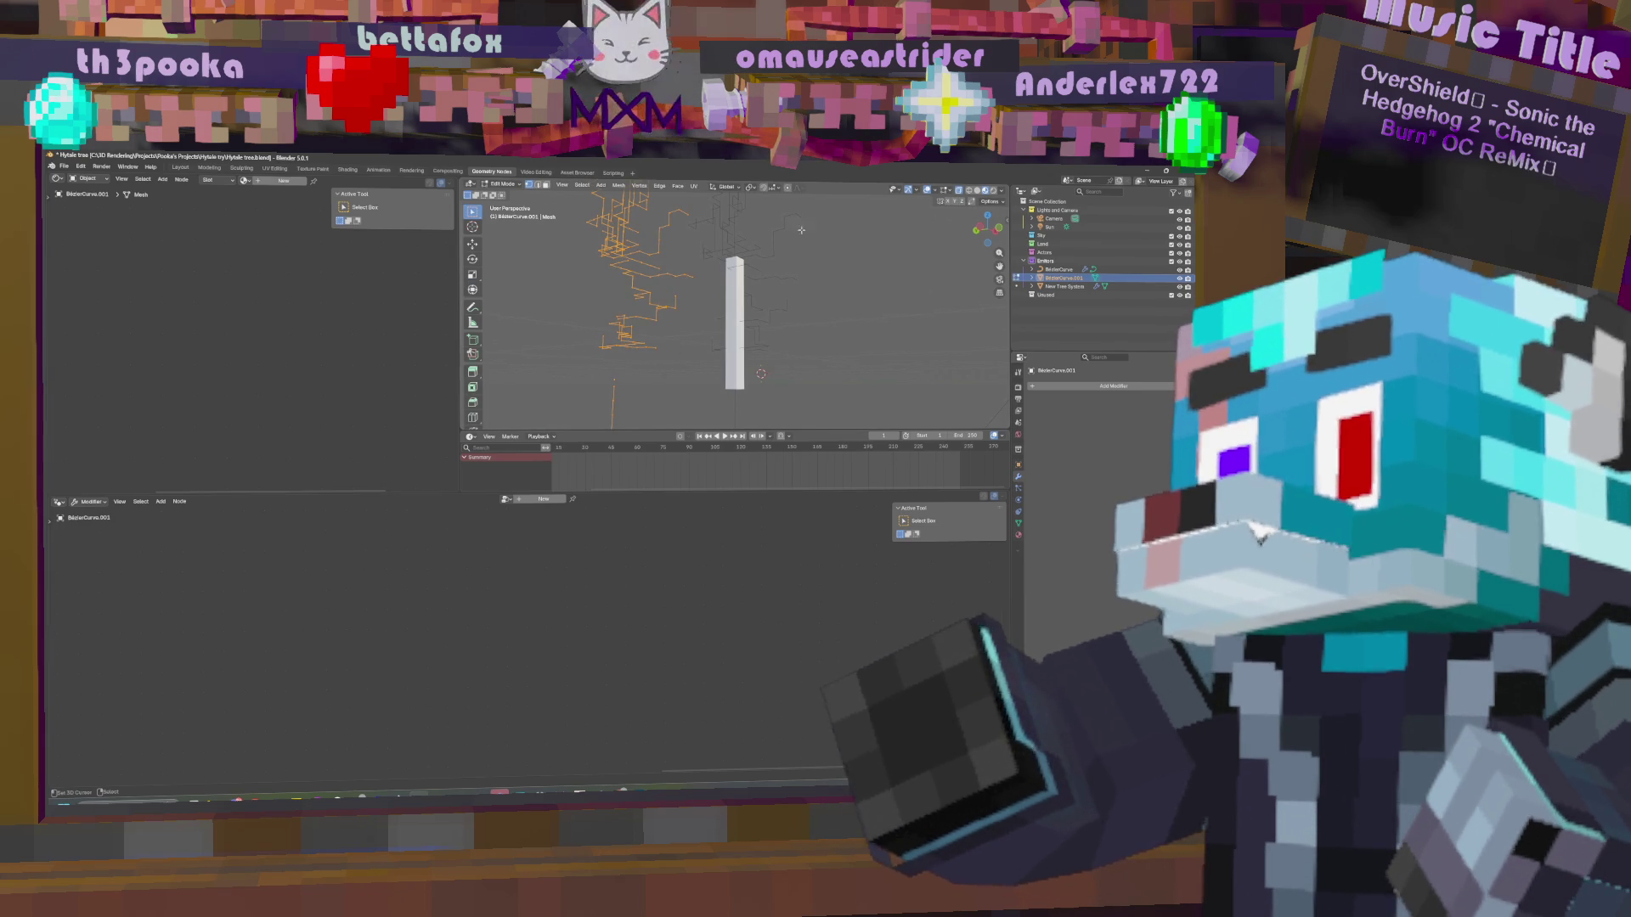
pyautogui.click(949, 191)
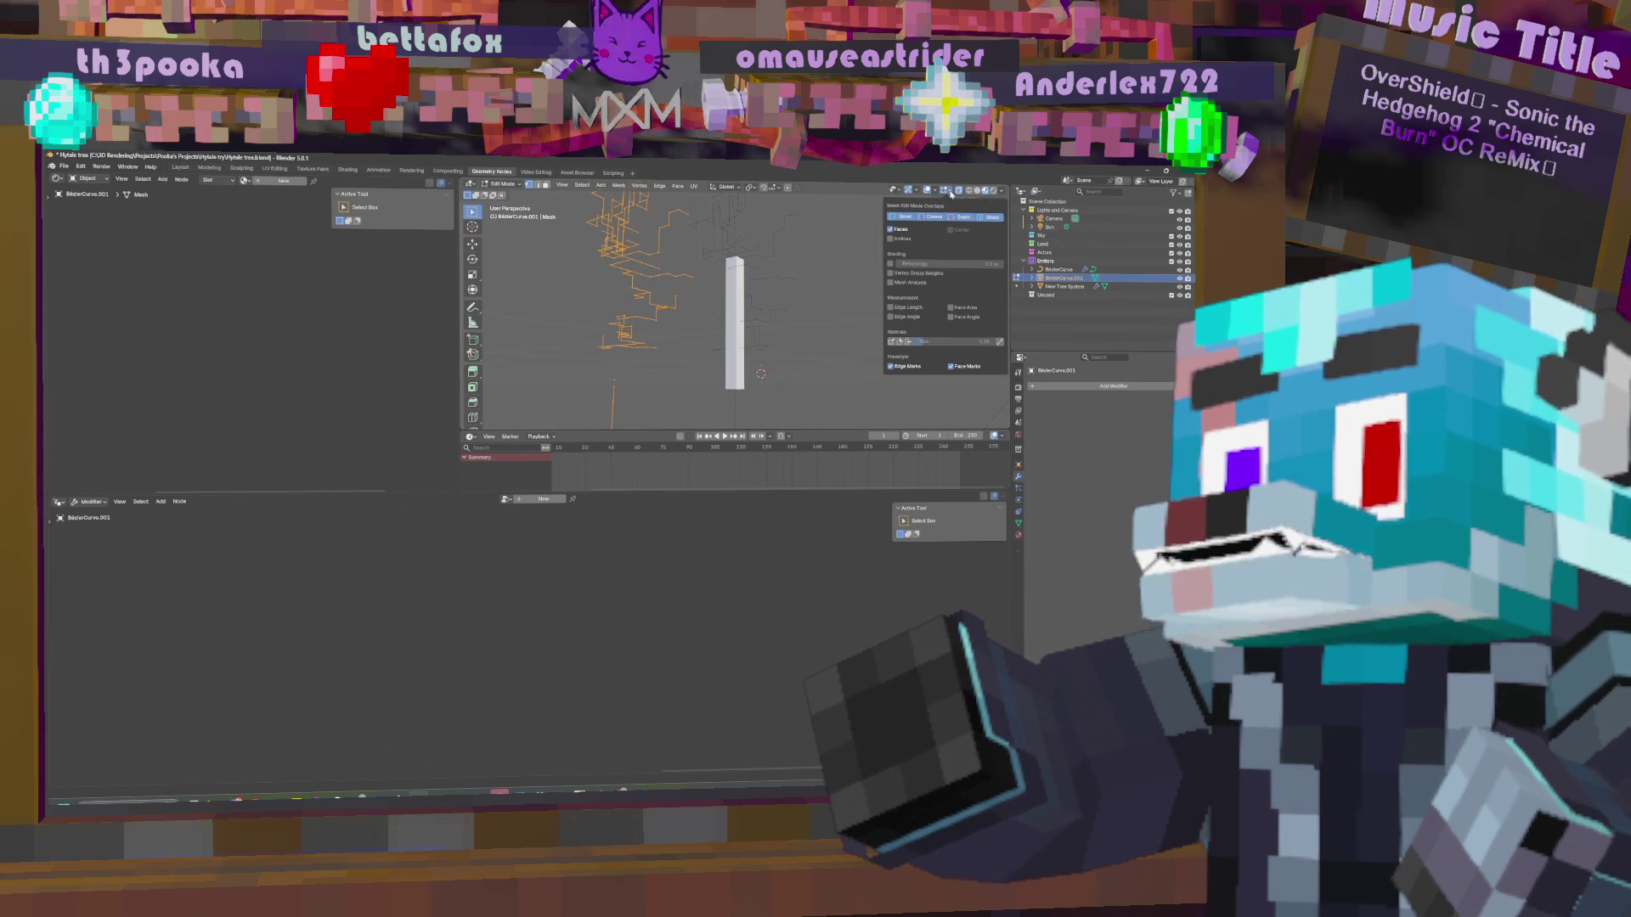
pyautogui.click(893, 341)
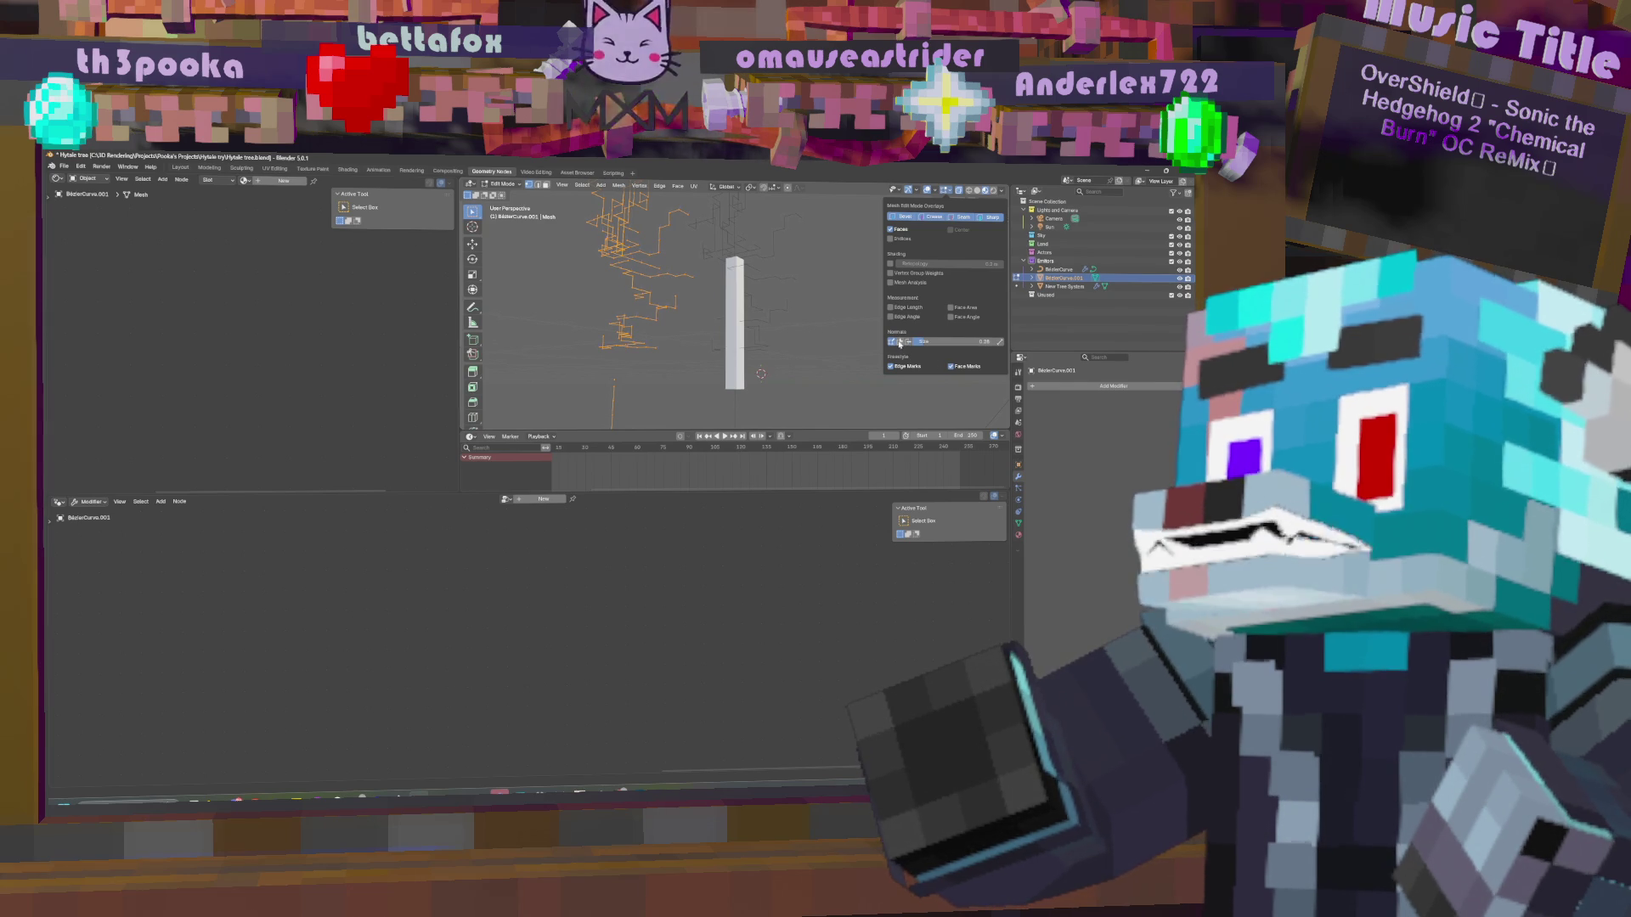